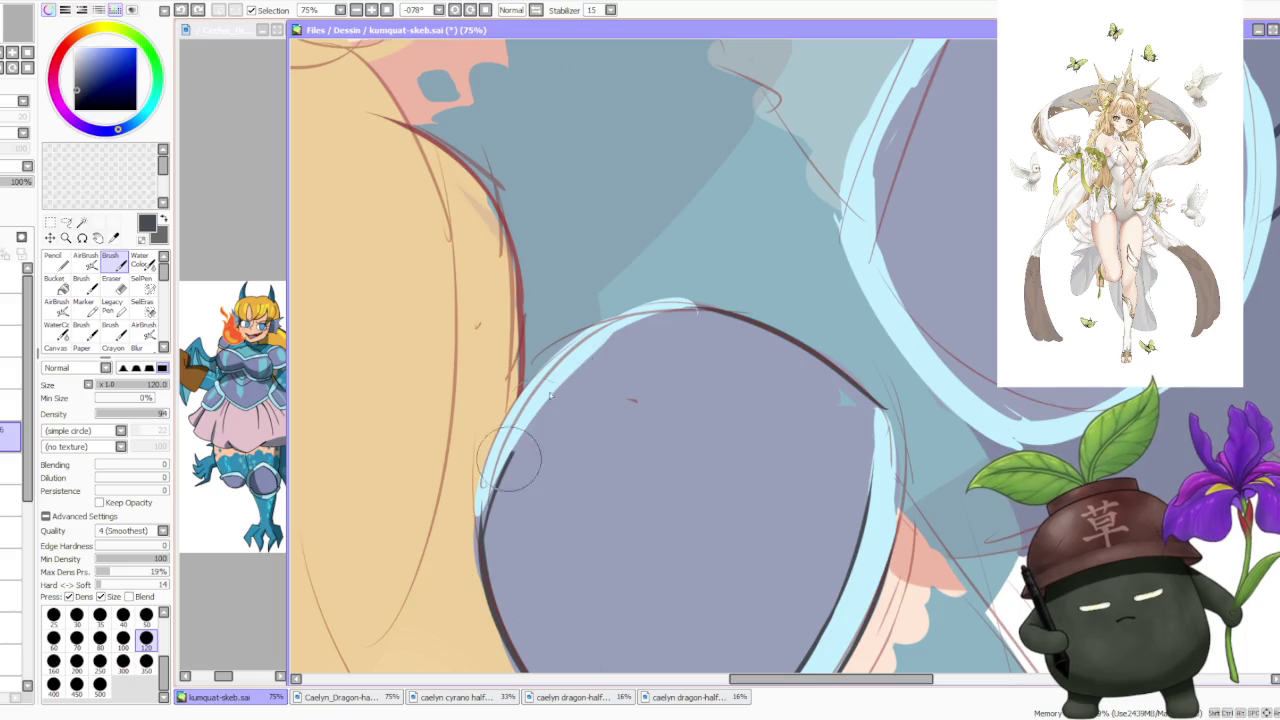
Ink a dark line along the upper edge of the shoulder armor.
left_click_drag(480, 500, 690, 310)
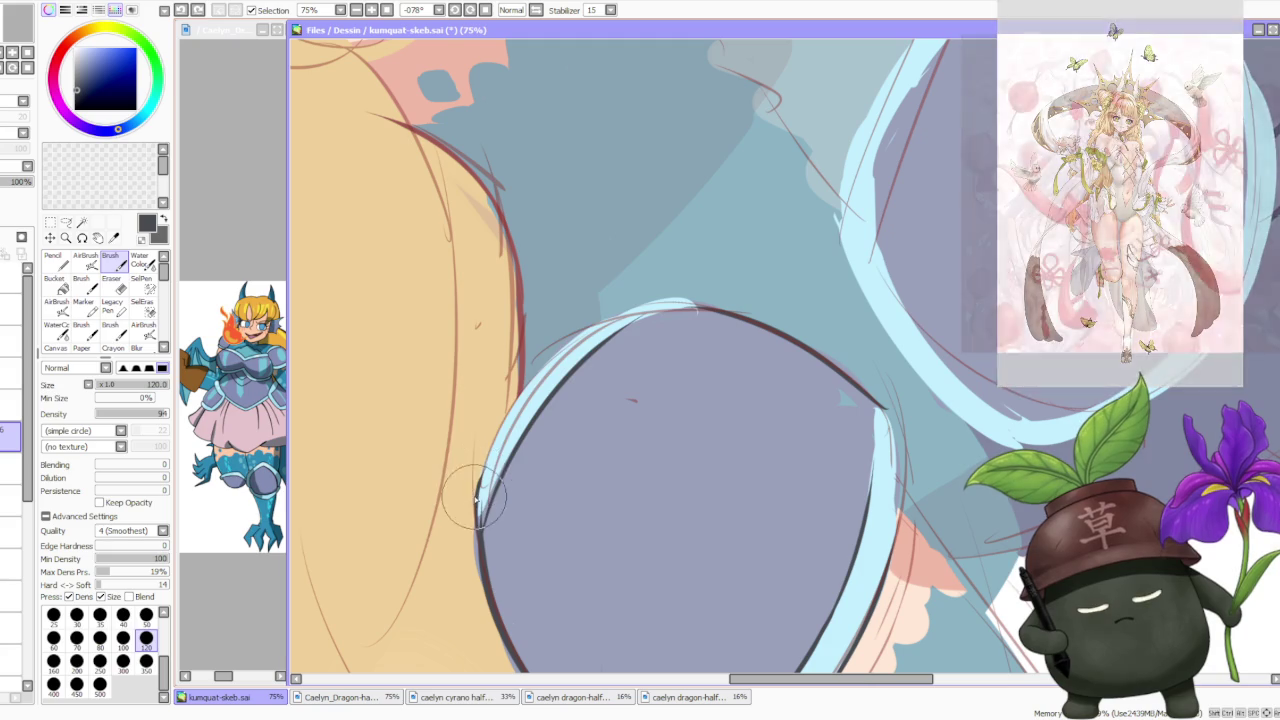
scroll(640, 300, "down", 2)
scroll(650, 347, "down", 2)
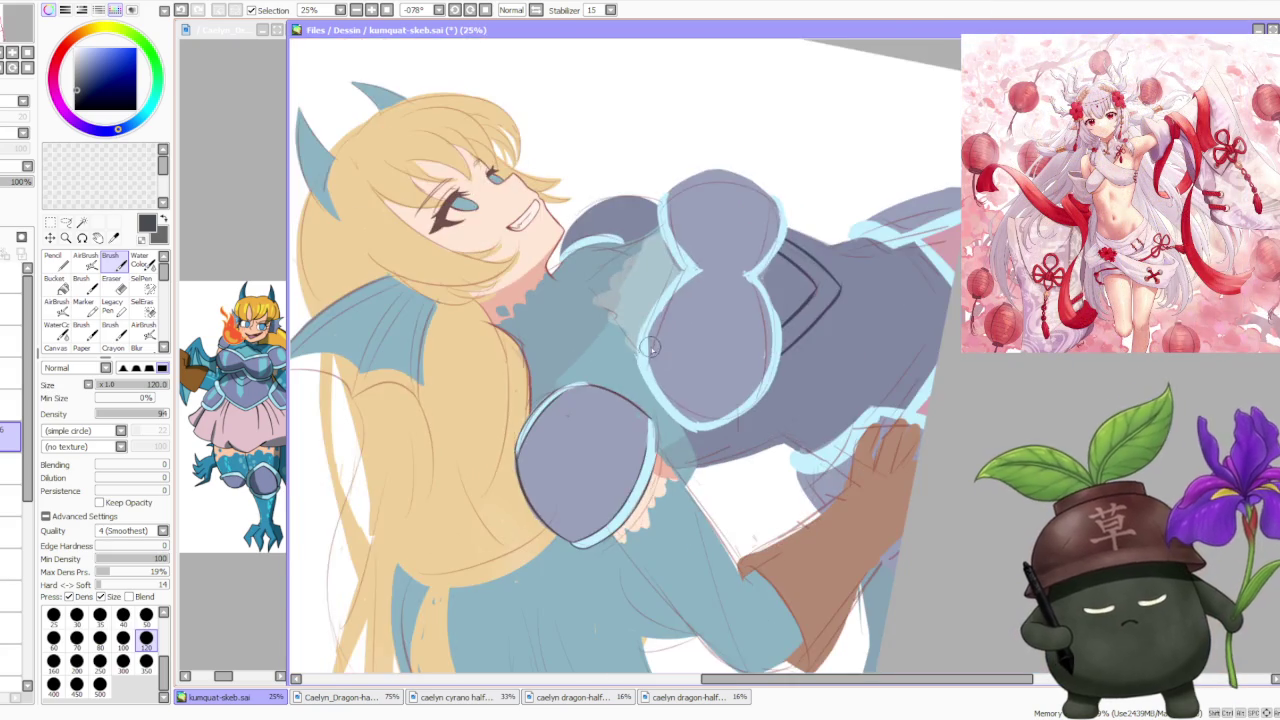
scroll(650, 347, "down", 1)
Reset the canvas rotation to upright and reframe the zoom on the shoulder.
key("Home")
scroll(576, 113, "up", 2)
scroll(576, 113, "down", 3)
scroll(576, 113, "up", 1)
scroll(577, 258, "up", 2)
scroll(540, 290, "up", 1)
scroll(440, 325, "up", 1)
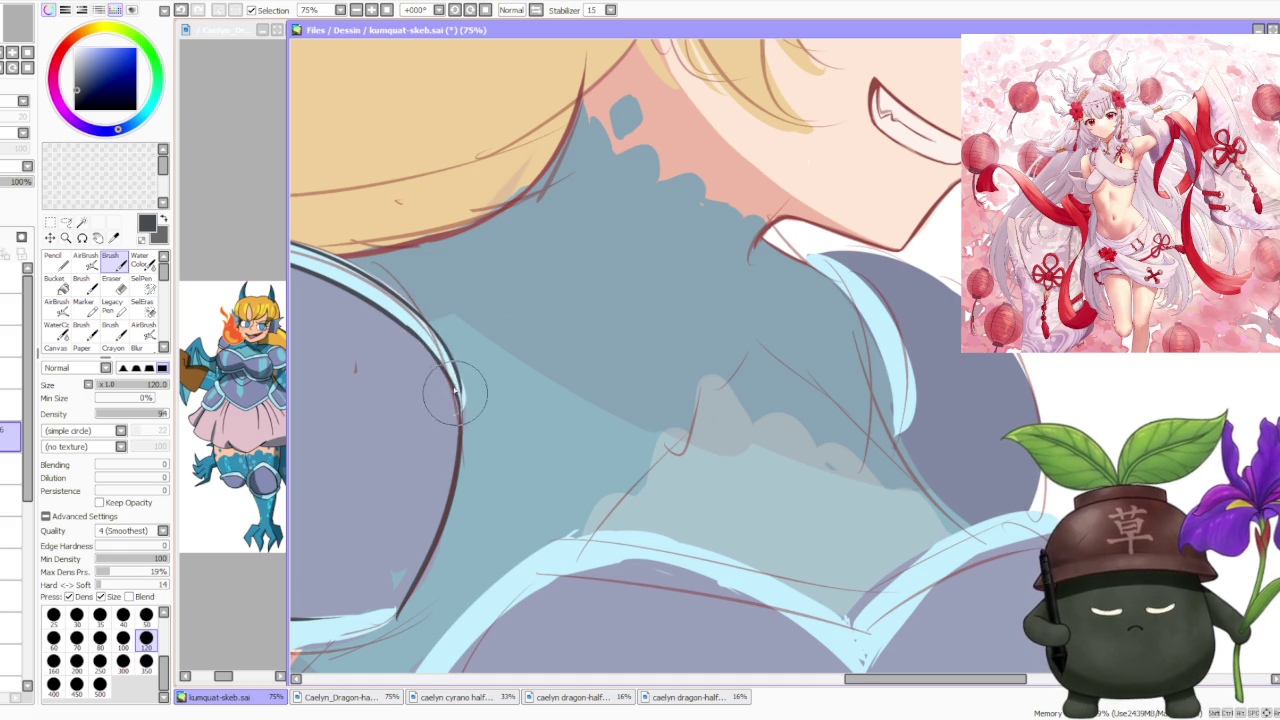
Undo the shoulder stroke and retry the ink line along the shoulder edge.
key("ctrl+z")
left_click_drag(457, 437, 462, 405)
key("ctrl+z")
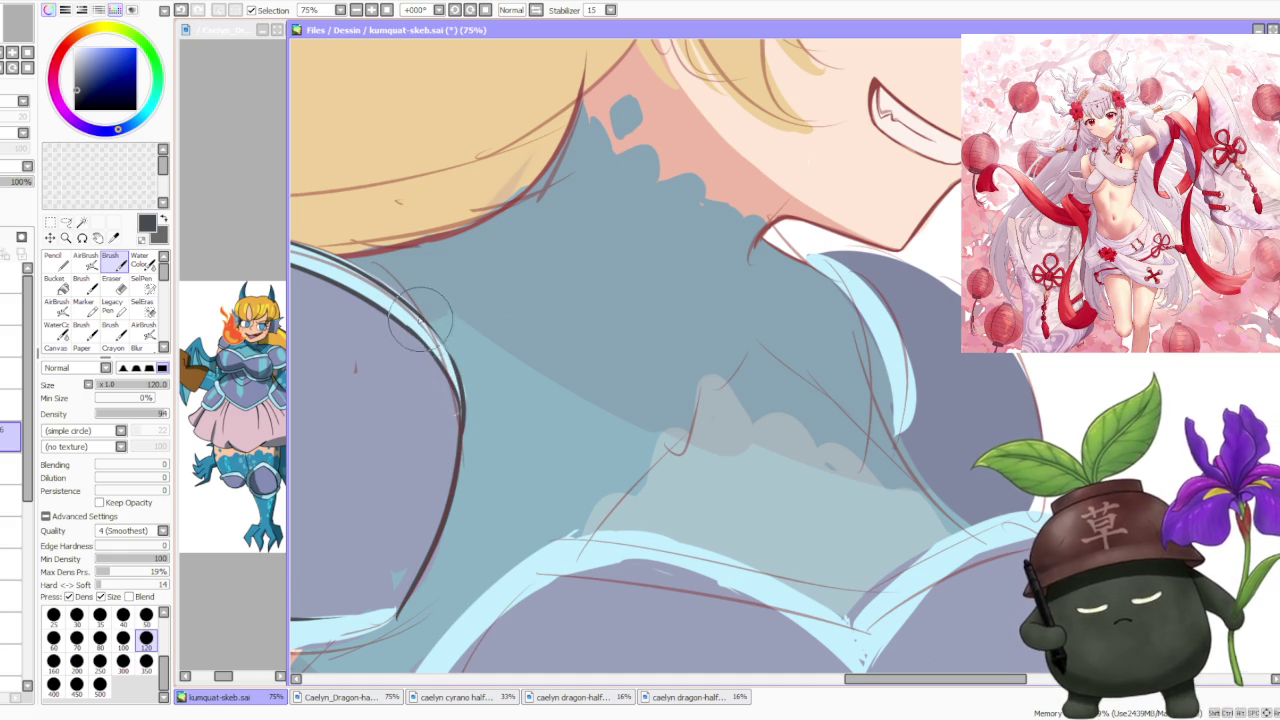
scroll(422, 323, "down", 1)
scroll(420, 325, "down", 1)
scroll(405, 330, "up", 3)
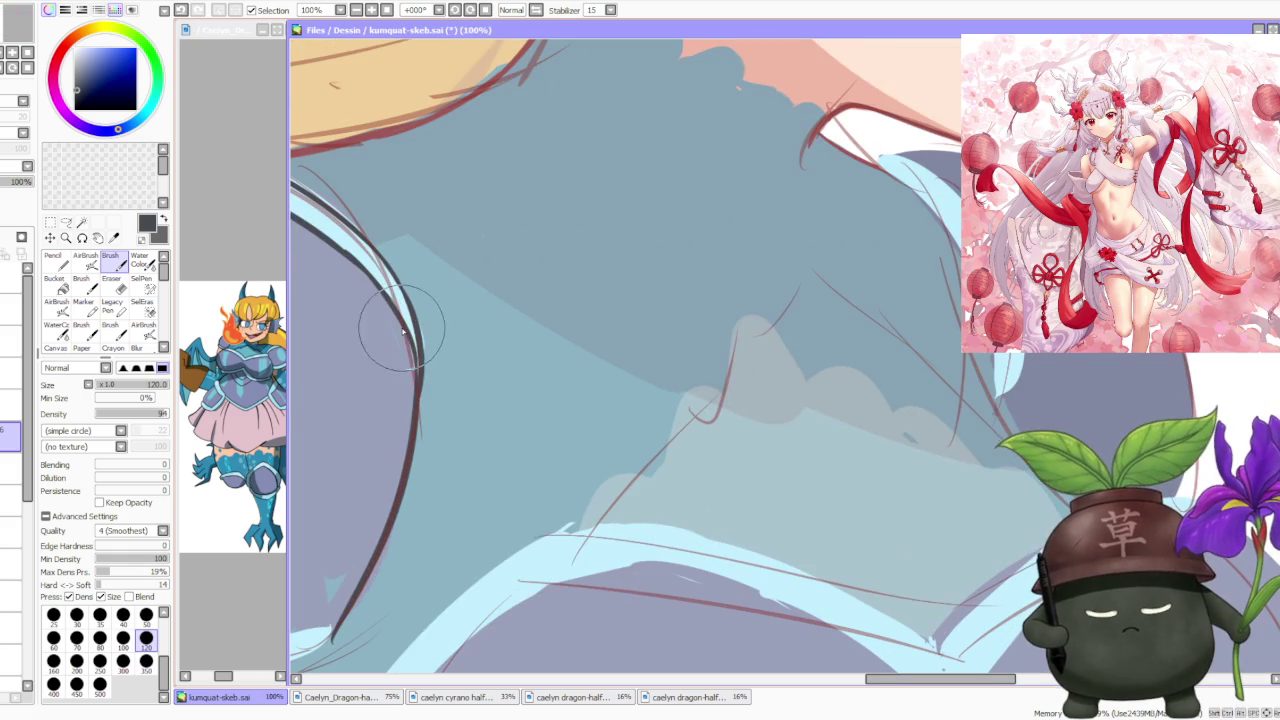
Redraw the line down the shoulder edge, undo it, and re-inspect the area.
key("ctrl+z")
left_click_drag(395, 372, 408, 394)
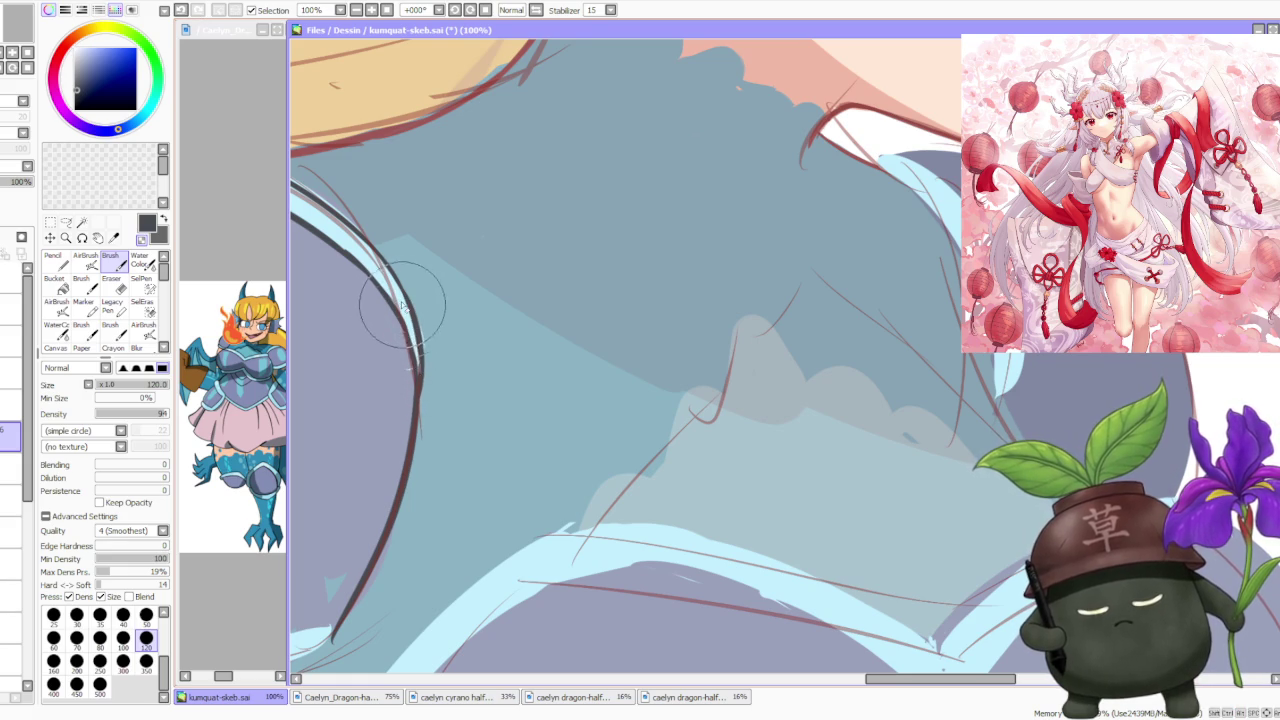
key("ctrl+z")
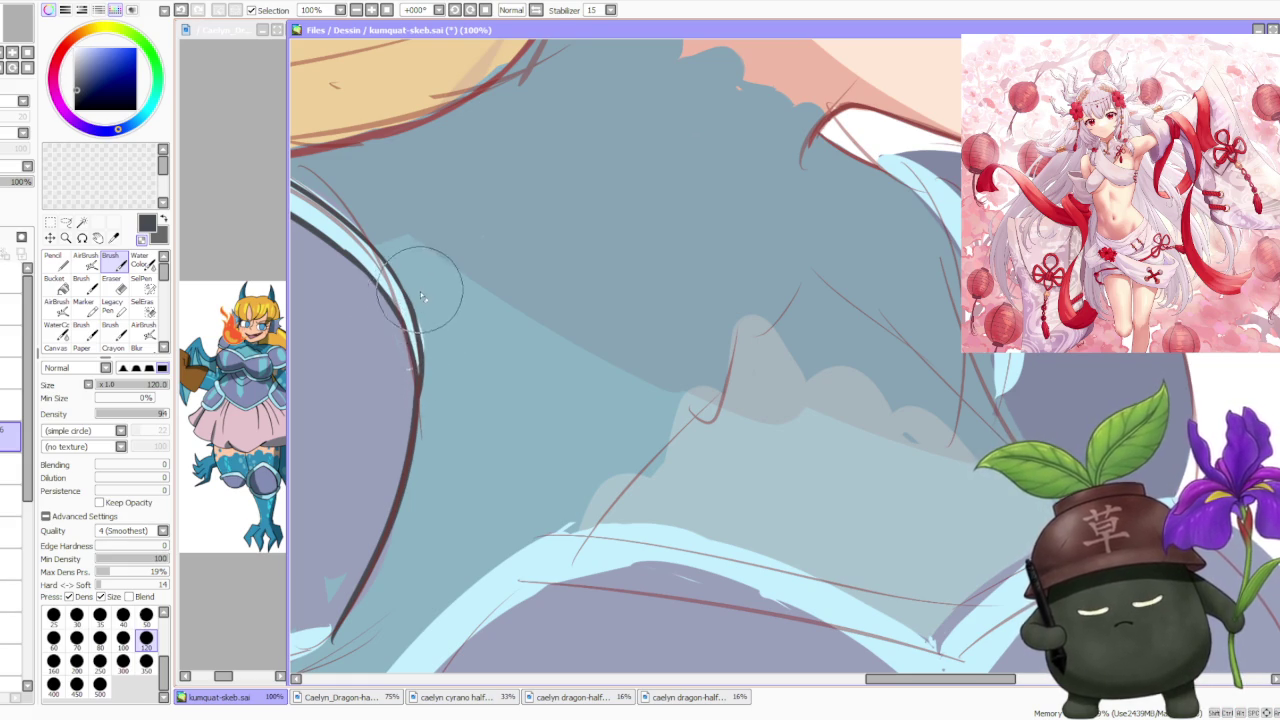
scroll(422, 295, "up", 2)
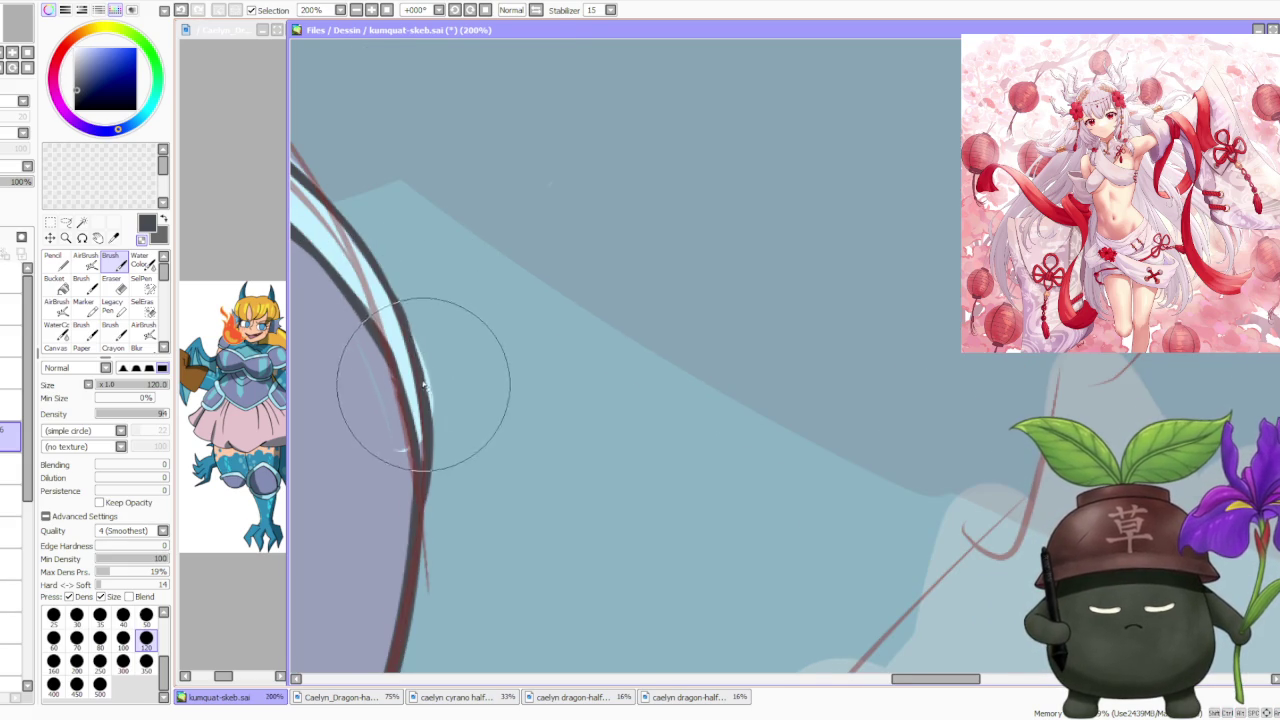
scroll(425, 390, "down", 1)
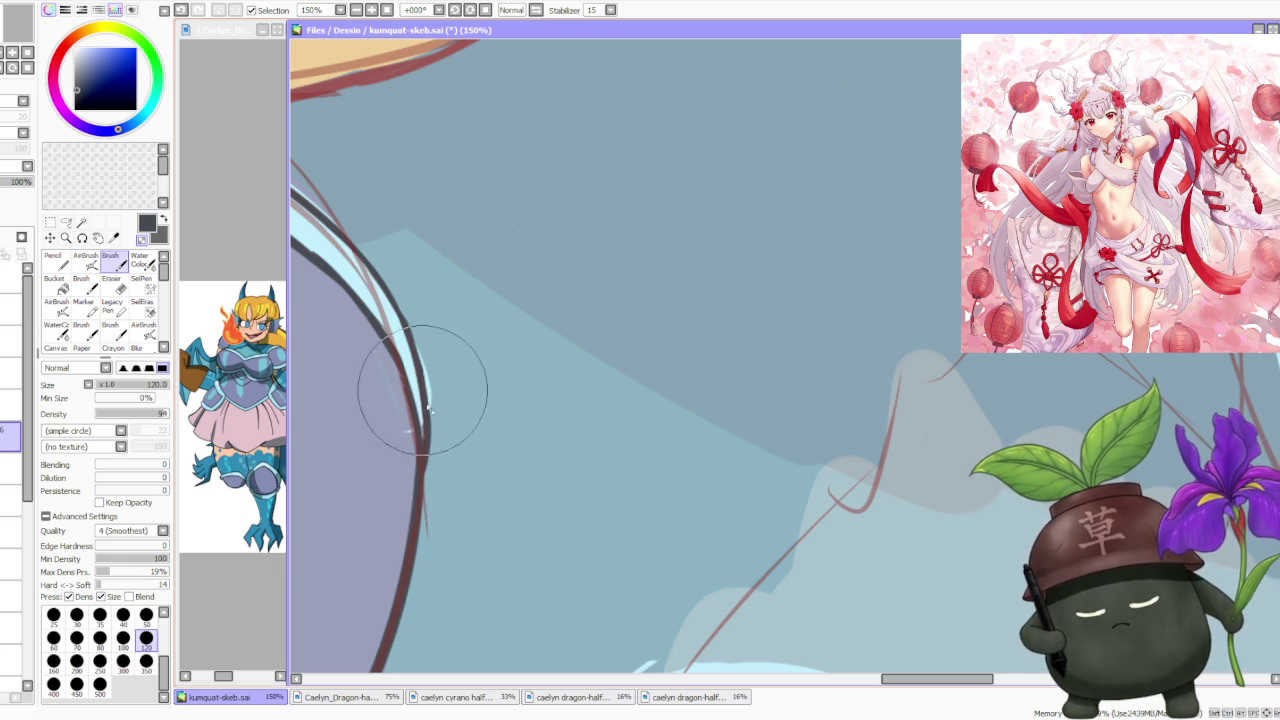
scroll(380, 290, "down", 5)
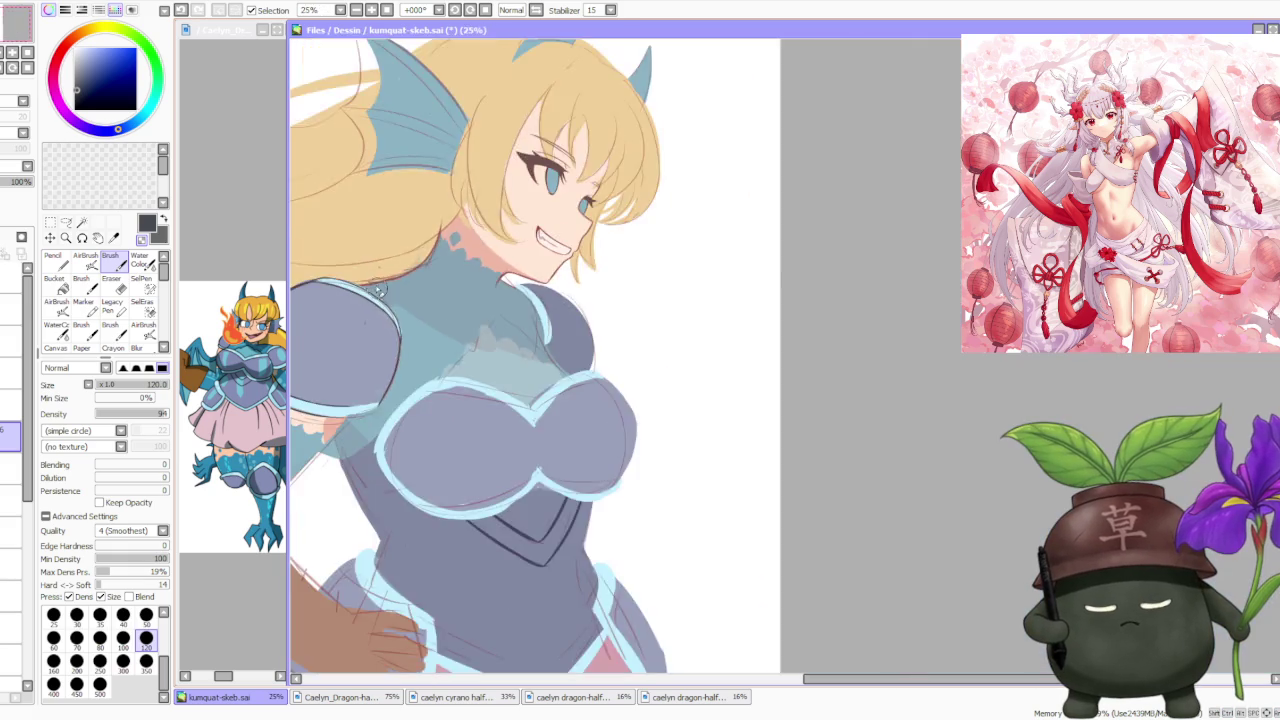
scroll(380, 290, "down", 1)
scroll(395, 290, "up", 3)
scroll(400, 300, "down", 1)
scroll(382, 272, "up", 1)
scroll(382, 272, "up", 1)
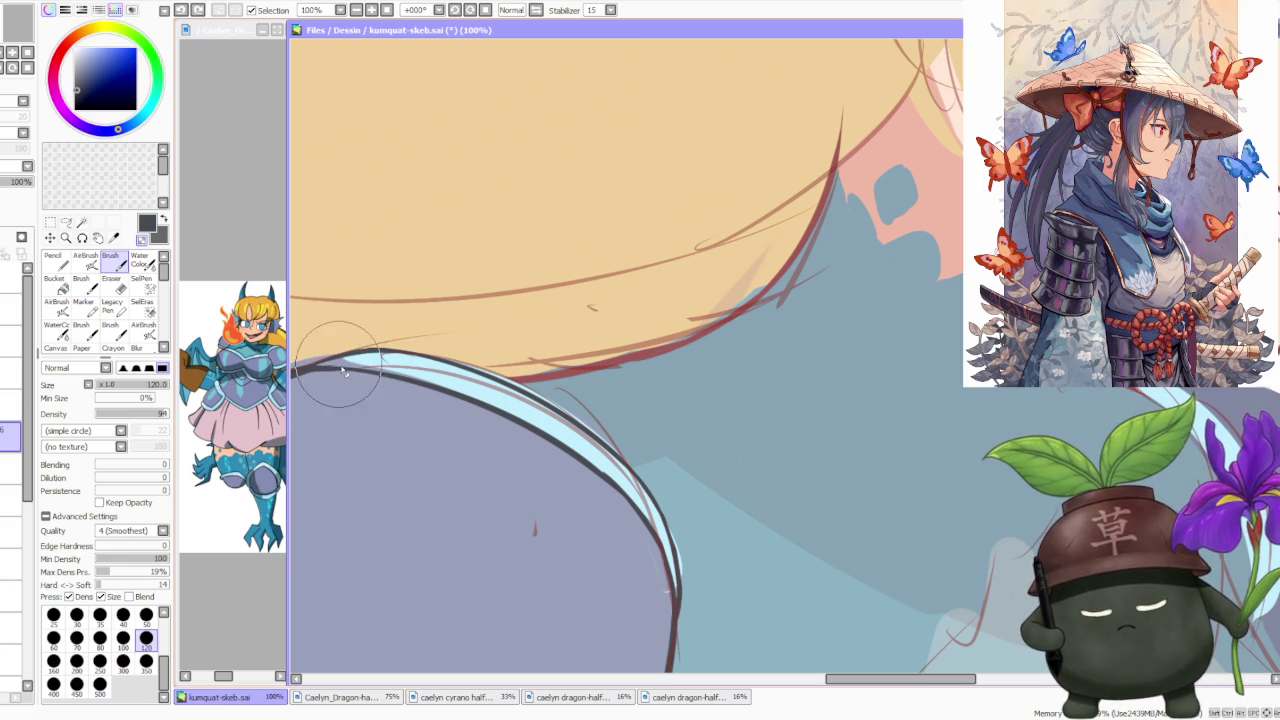
Zoom and pan the view across the drawing toward the far shoulder's sleeve.
scroll(340, 370, "down", 2)
scroll(340, 365, "down", 2)
scroll(340, 365, "down", 3)
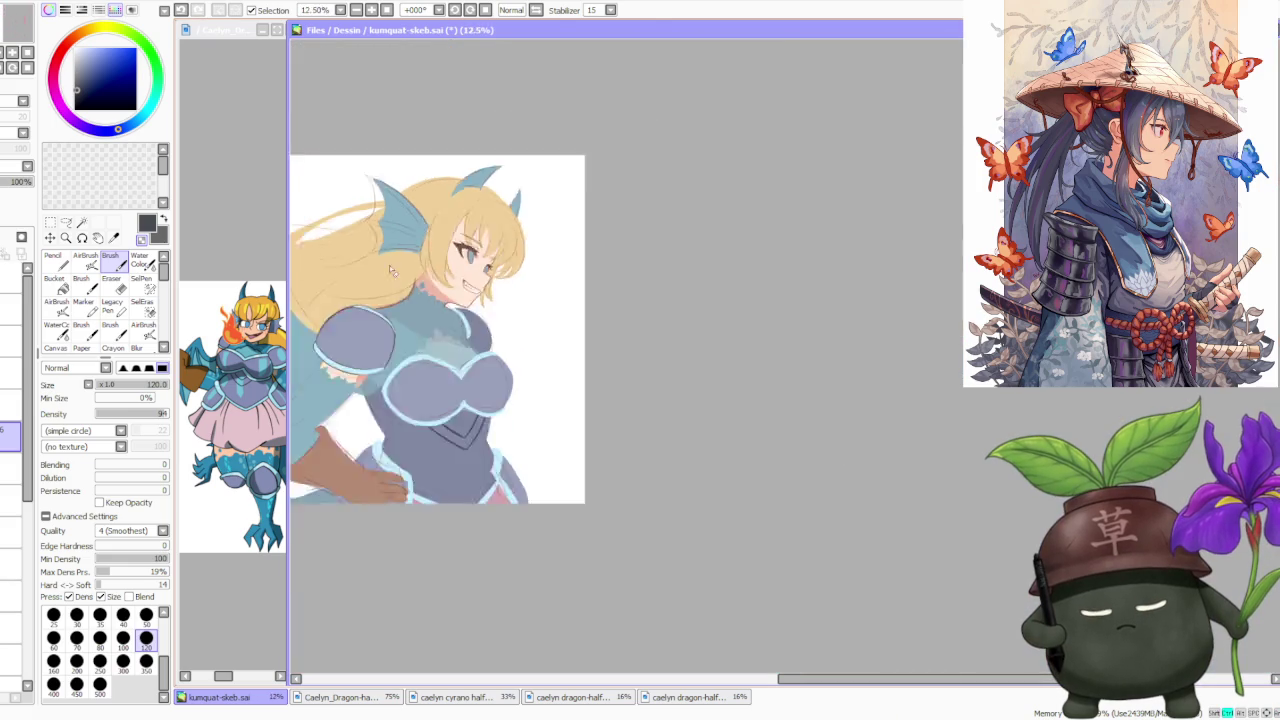
scroll(387, 276, "up", 1)
scroll(371, 344, "up", 2)
scroll(450, 145, "down", 2)
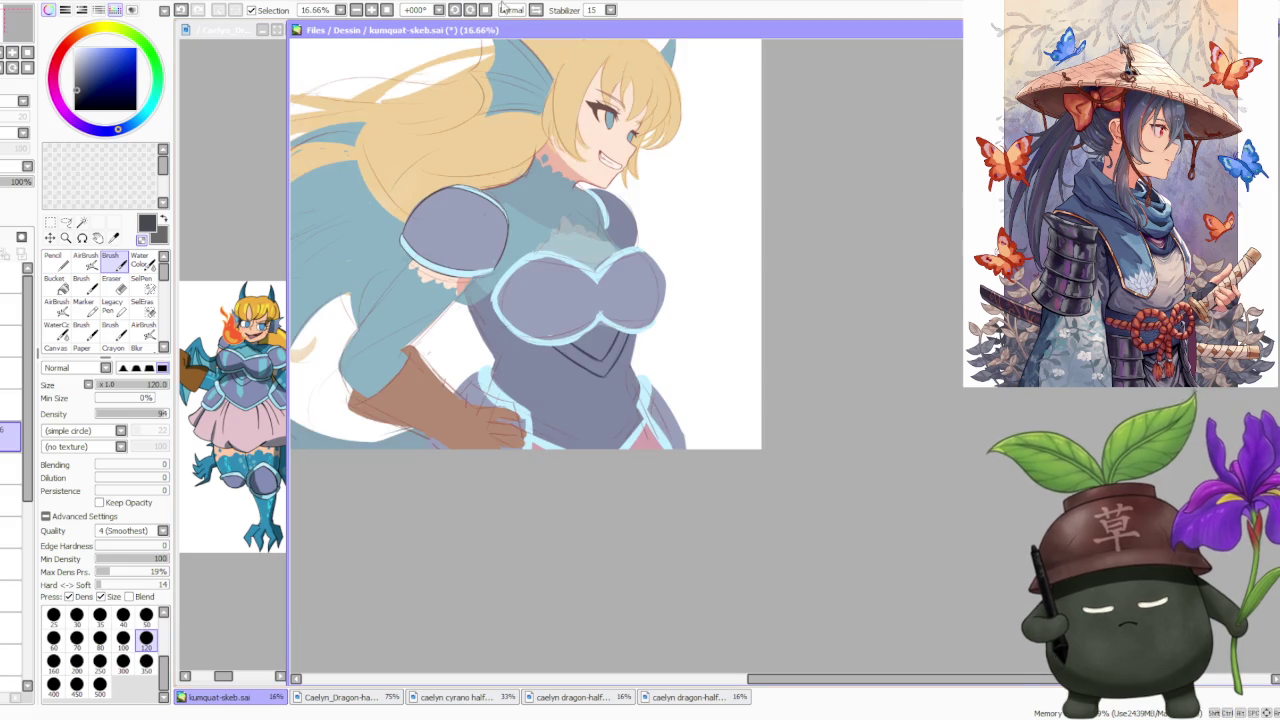
left_click_drag(450, 200, 777, 250)
Mirror the canvas view horizontally and position it on the puffed sleeve.
key("h")
scroll(932, 186, "up", 1)
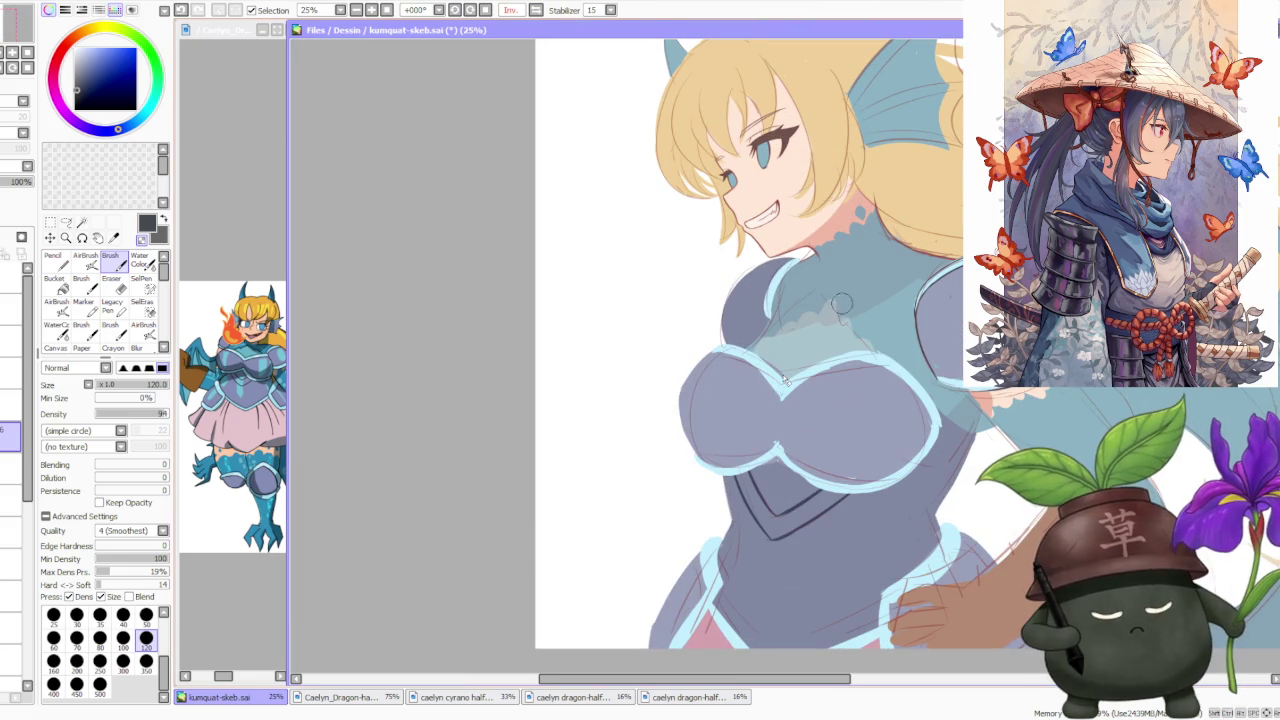
scroll(737, 670, "right", 1)
scroll(737, 668, "right", 4)
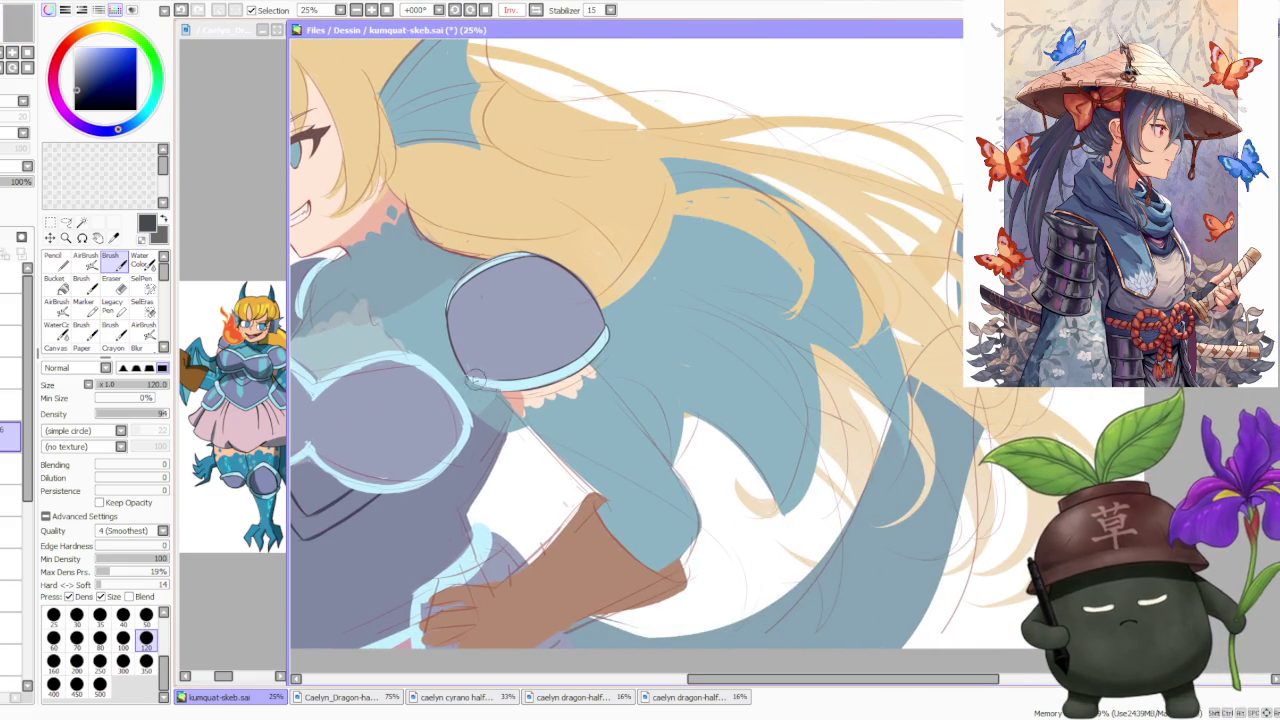
scroll(485, 393, "up", 1)
scroll(470, 388, "up", 1)
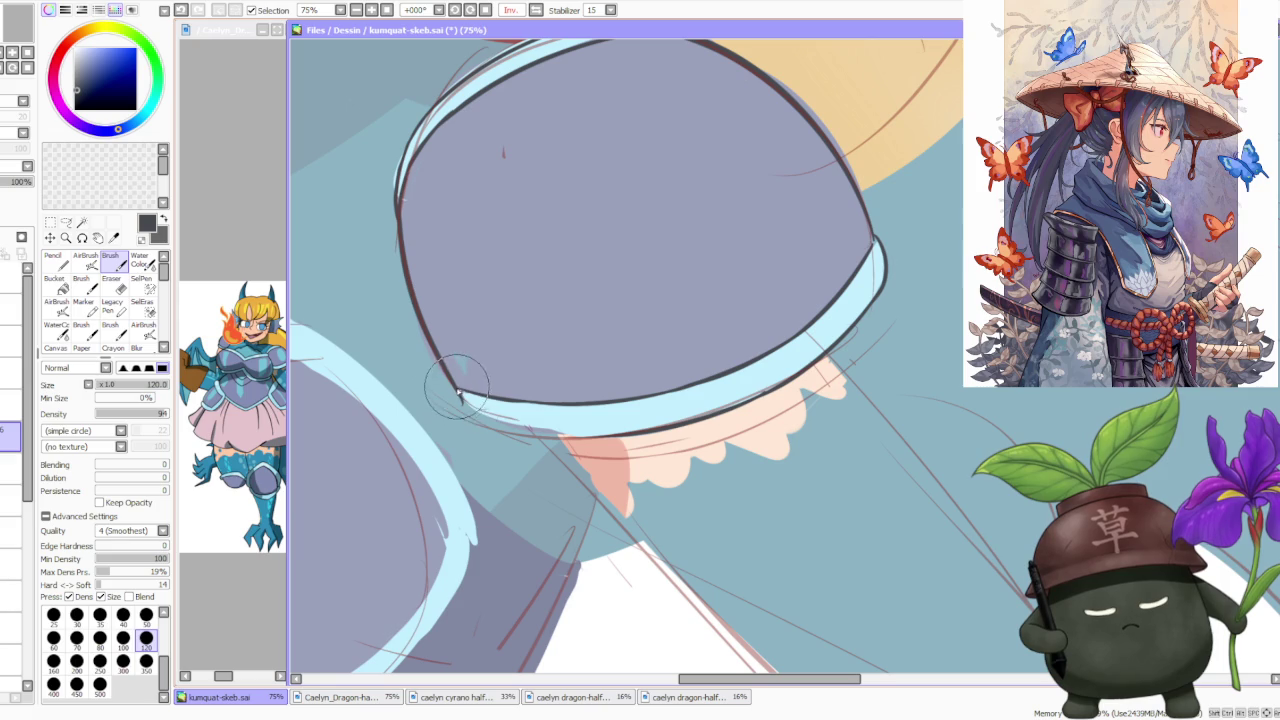
Ink the puffed sleeve's lower-left outline, then unflip the view and review it.
mouse_move(460, 392)
left_mouse_down()
mouse_move(510, 425)
mouse_move(588, 440)
left_mouse_up()
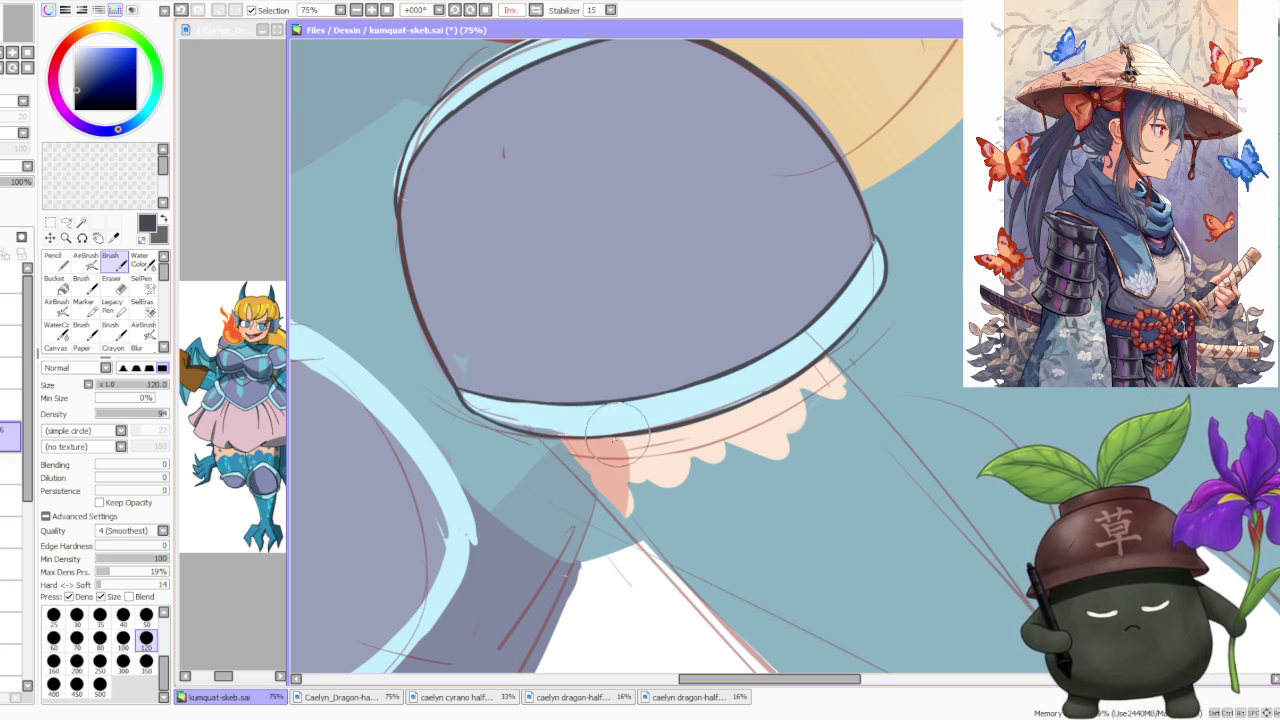
scroll(618, 438, "down", 5)
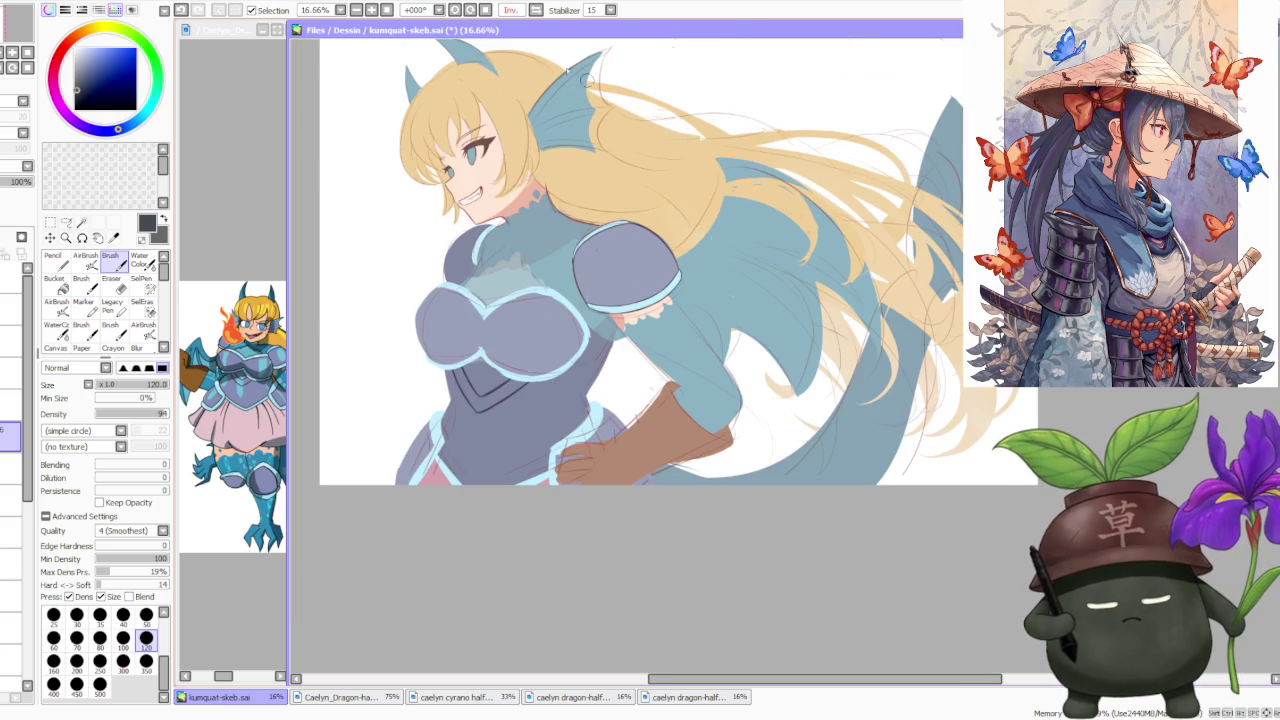
left_click(536, 9)
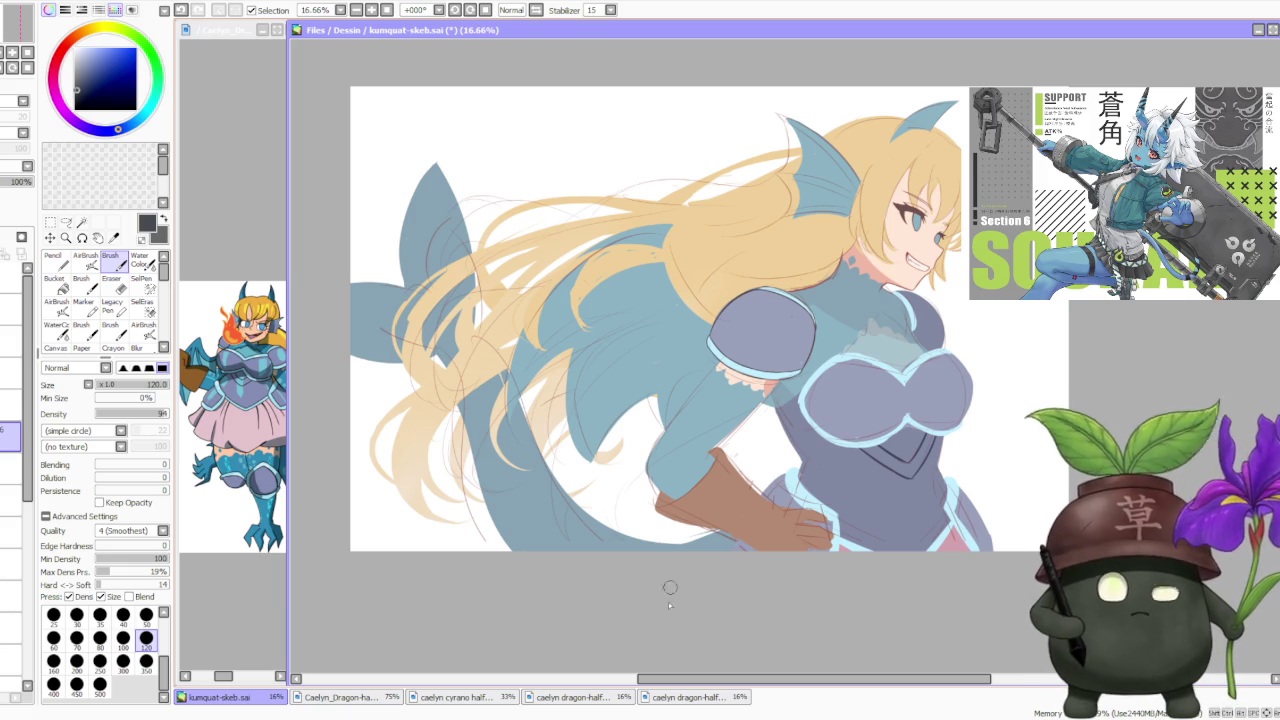
left_click_drag(710, 671, 812, 651)
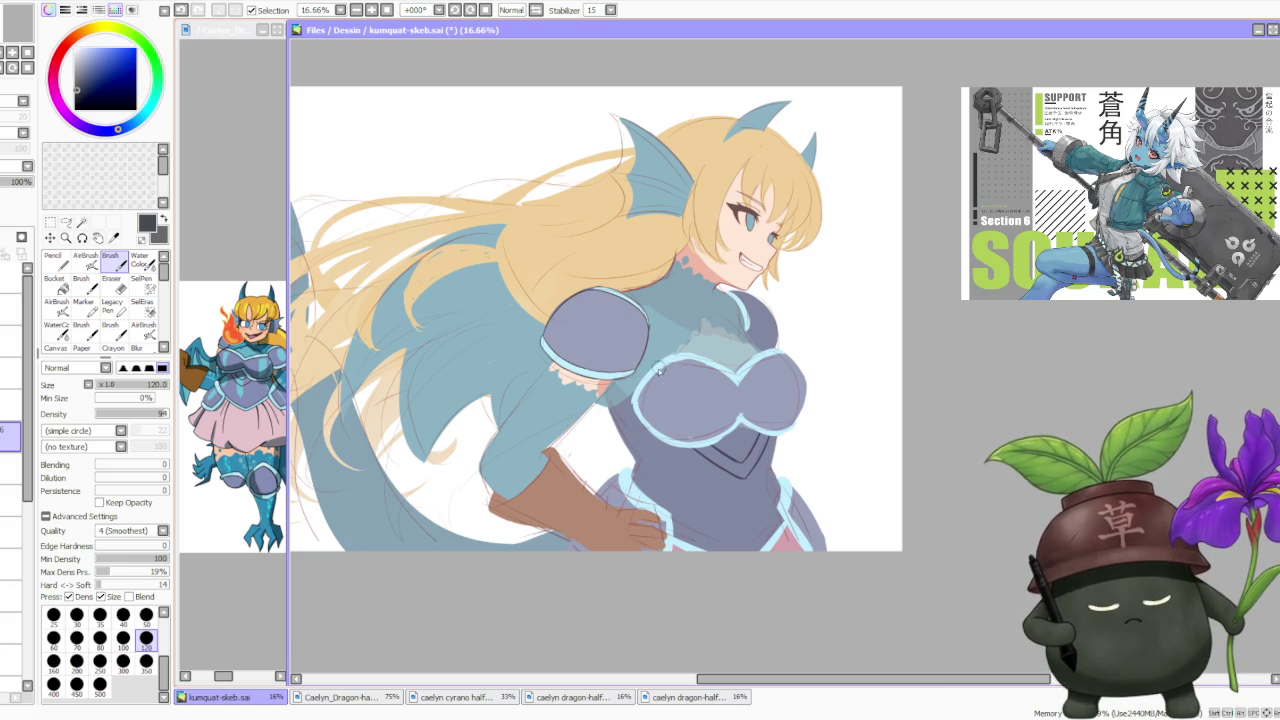
scroll(658, 370, "up", 2)
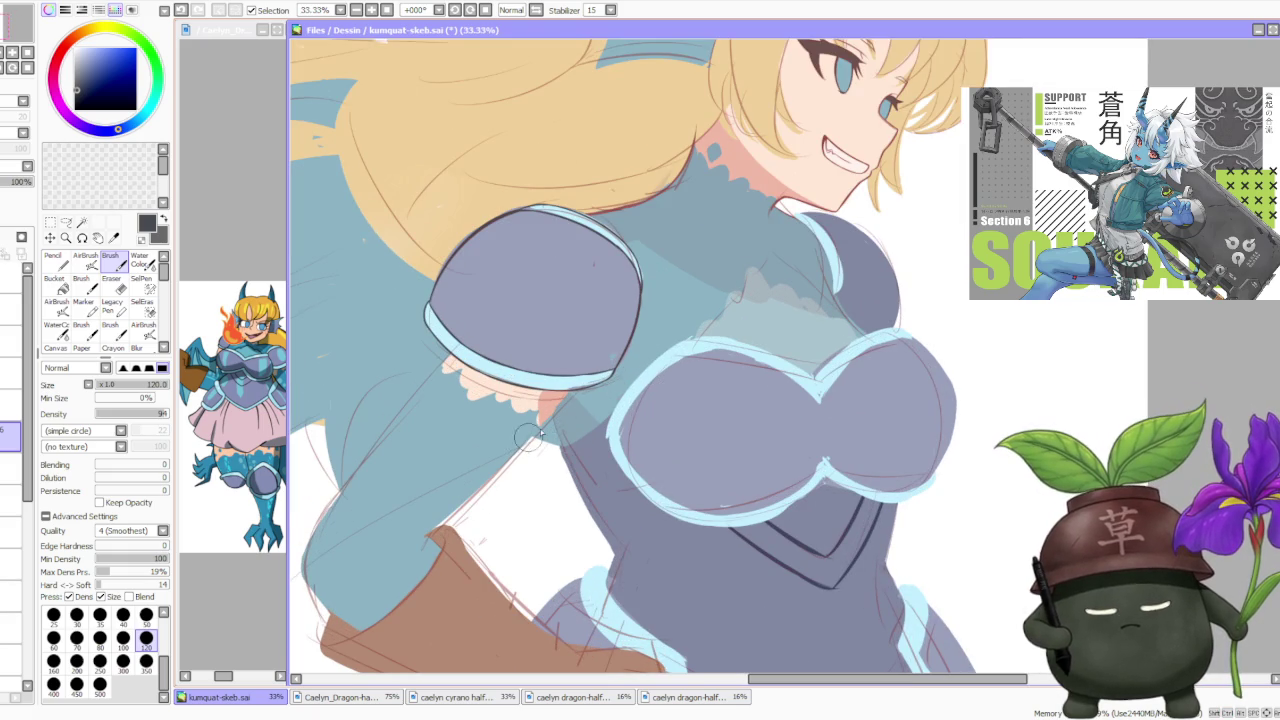
scroll(636, 360, "down", 1)
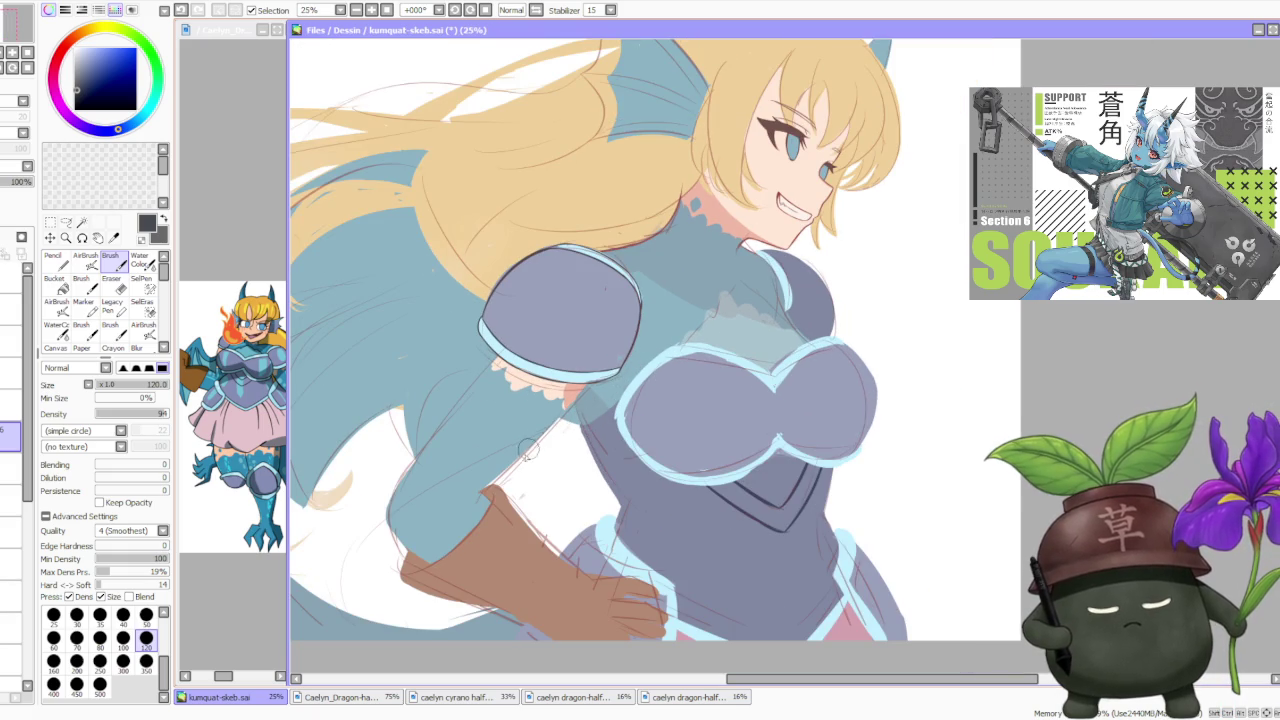
scroll(505, 462, "up", 2)
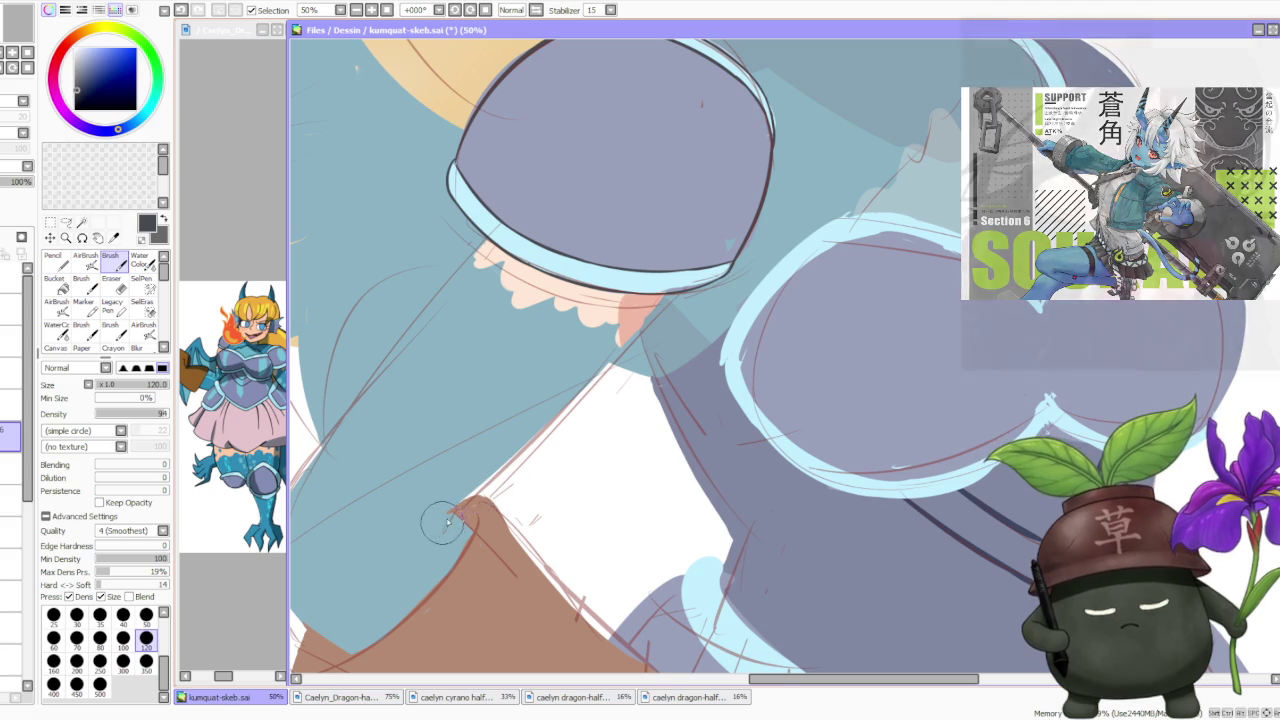
Ink the arm's edge from above the glove up toward the sleeve.
key("ctrl+z")
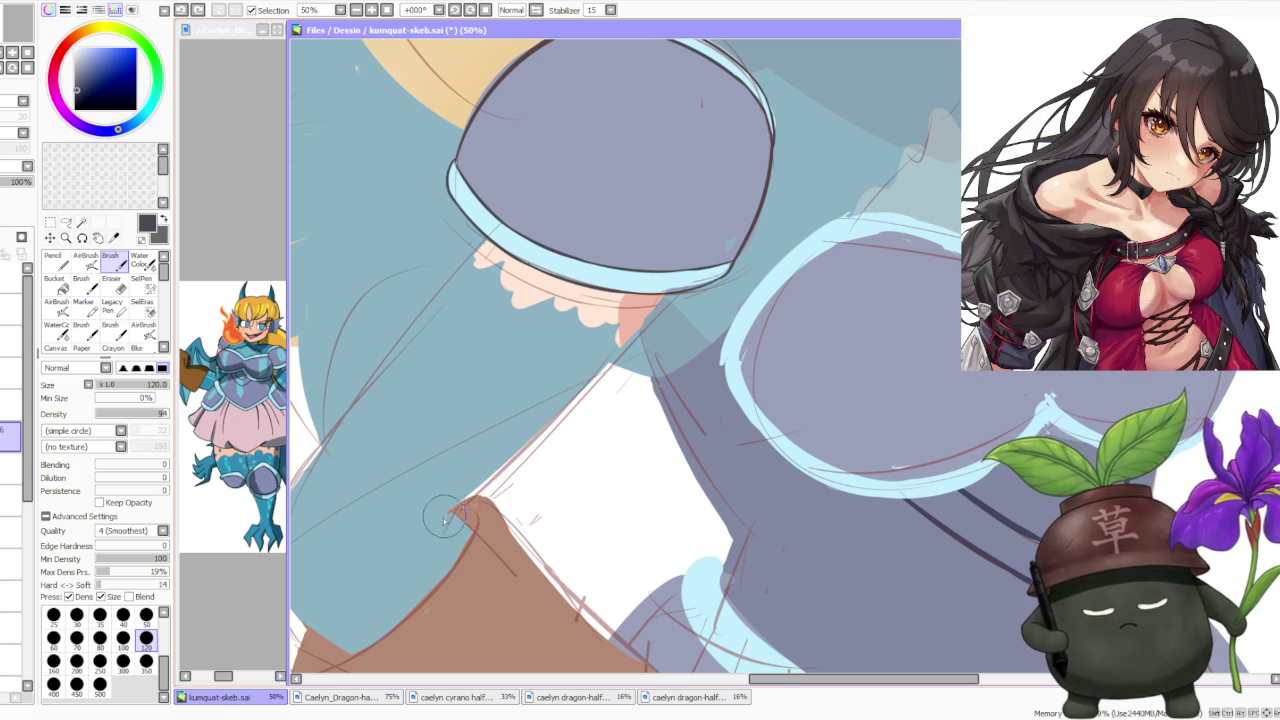
left_click_drag(445, 517, 487, 472)
left_click_drag(445, 519, 564, 405)
key("ctrl+z")
left_click_drag(442, 520, 688, 274)
key("ctrl+z")
left_click_drag(558, 412, 688, 272)
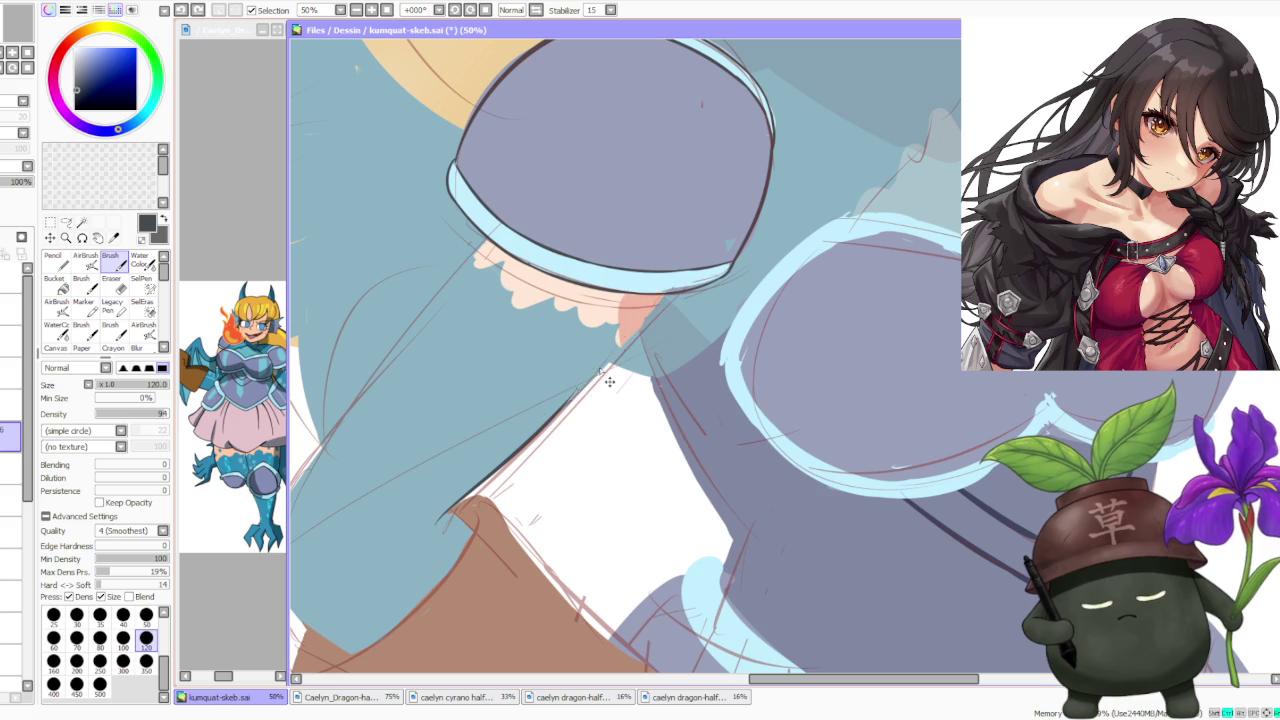
Zoom in and retry the outline along the sleeve edge.
scroll(655, 305, "up", 2)
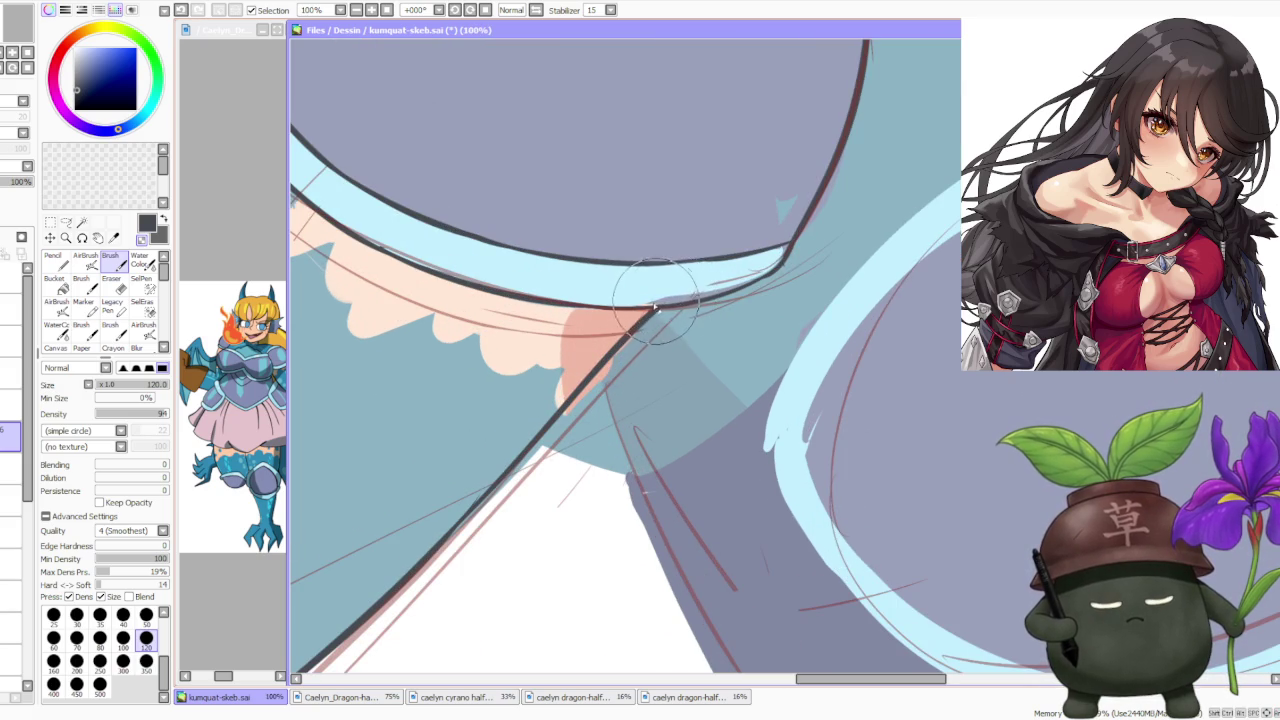
scroll(660, 300, "down", 2)
scroll(705, 245, "down", 2)
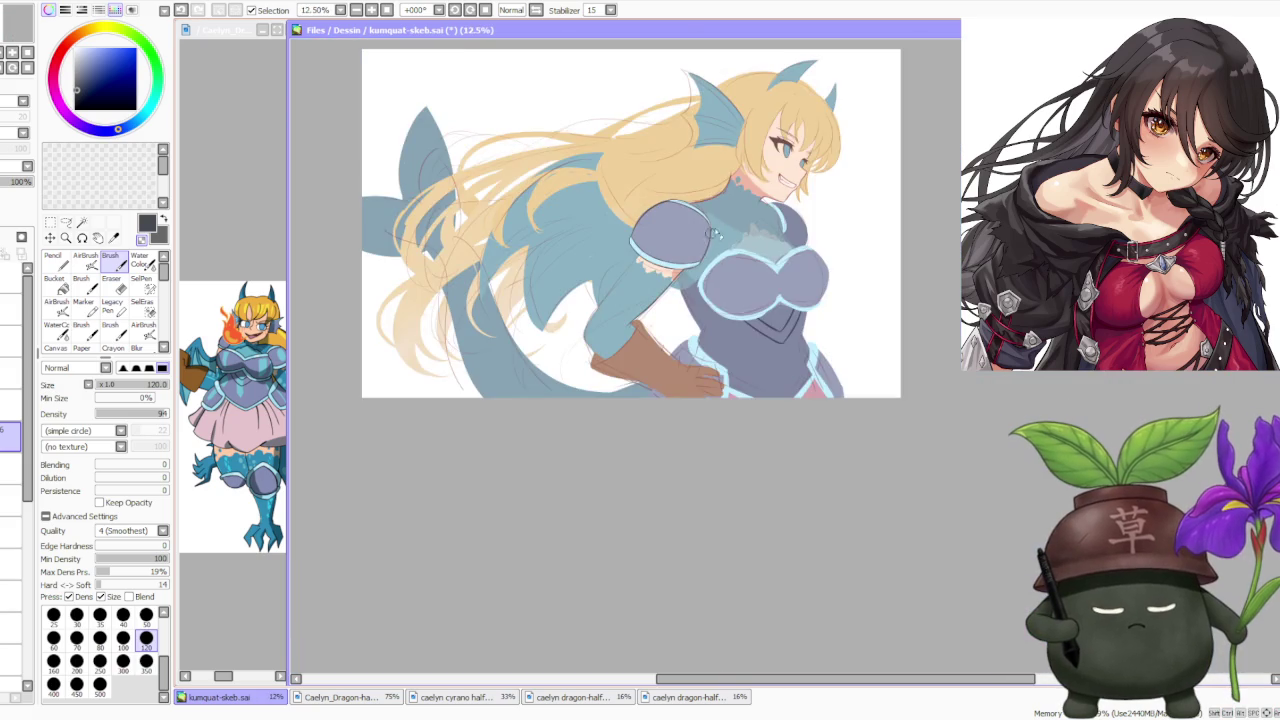
scroll(720, 290, "down", 1)
scroll(630, 290, "up", 3)
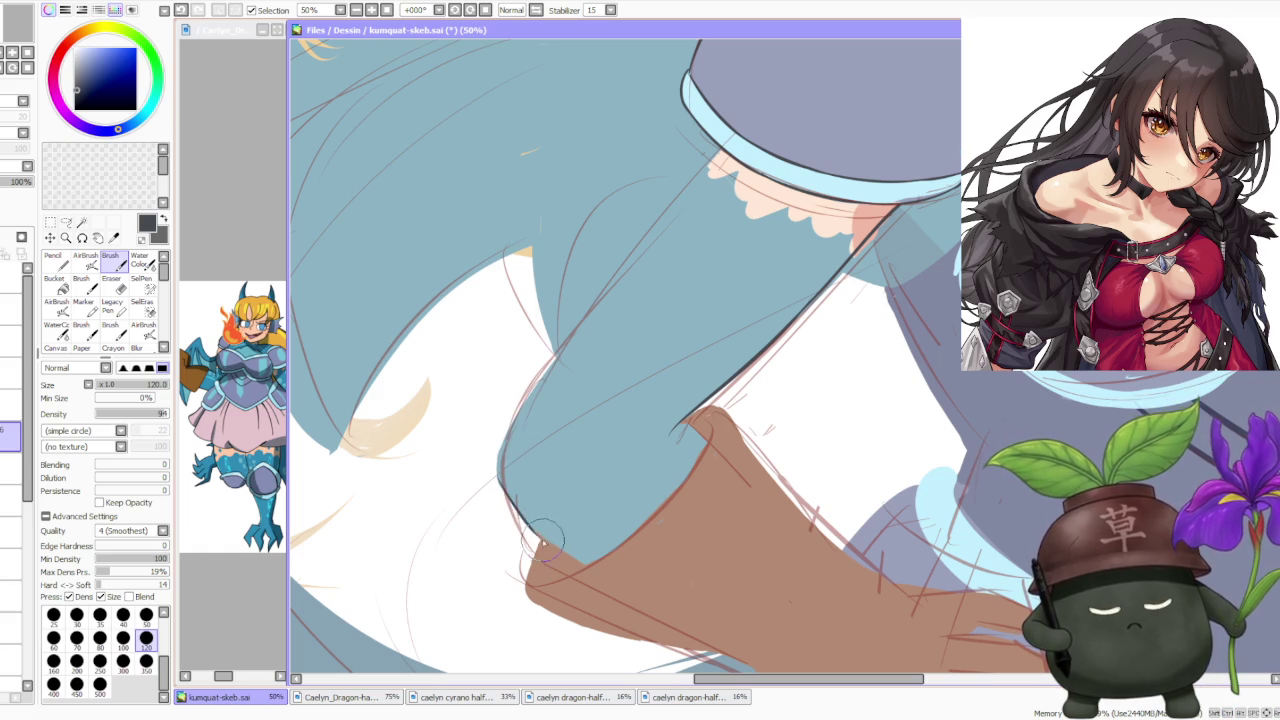
key("ctrl+z")
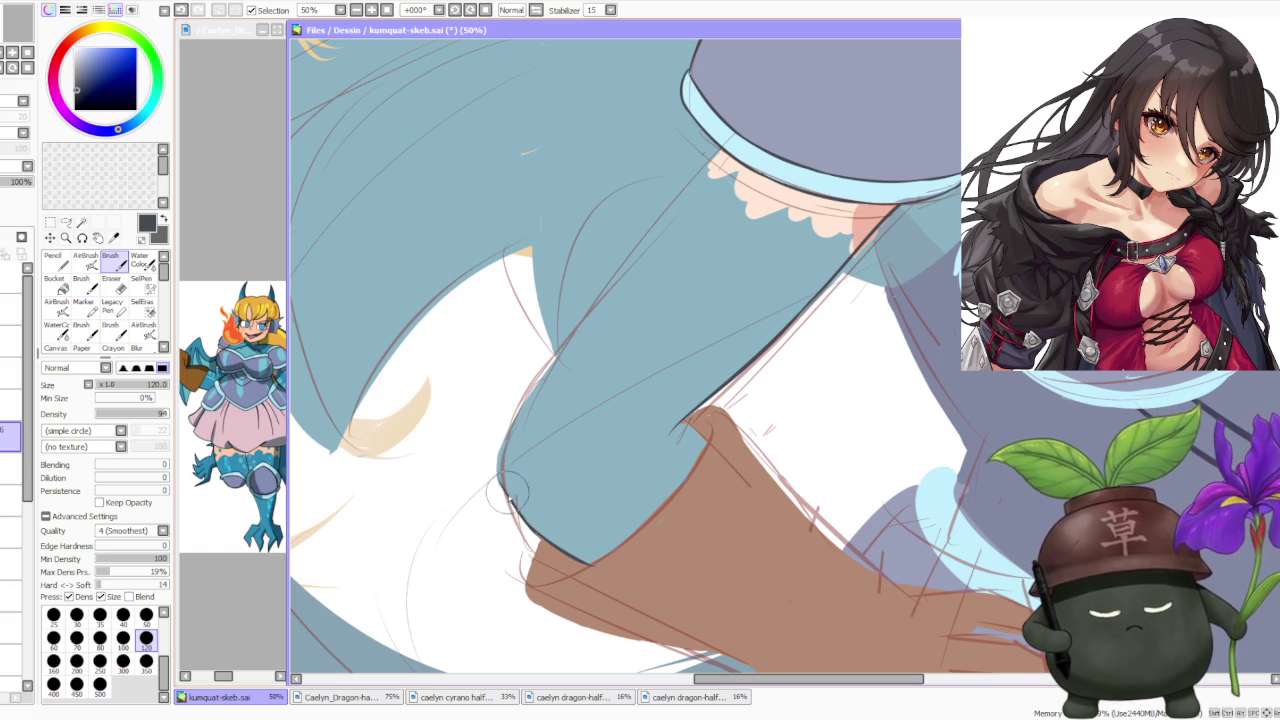
key("ctrl+z")
left_click_drag(540, 374, 505, 440)
key("ctrl+z")
Make repeated attempts at the forearm outline stroke, undoing unsatisfying ones.
key("ctrl+z")
key("ctrl+z")
left_click_drag(540, 372, 503, 445)
key("ctrl+z")
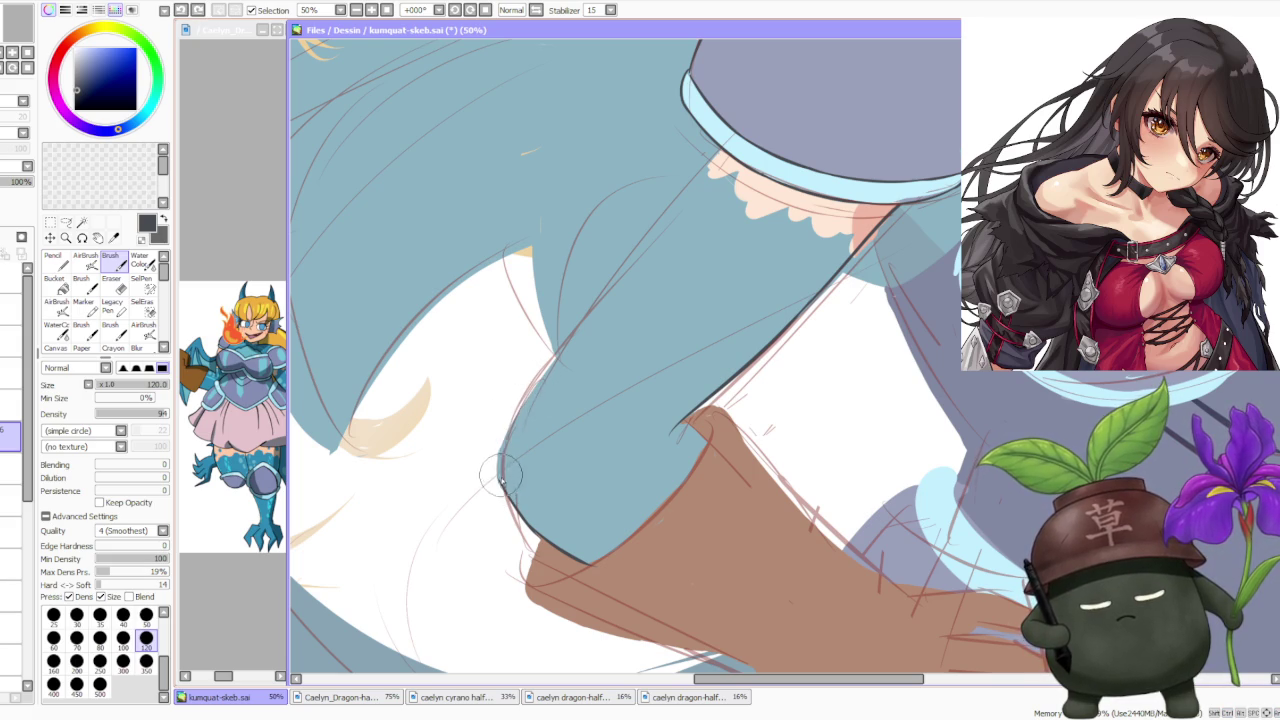
left_click_drag(530, 404, 500, 472)
key("ctrl+z")
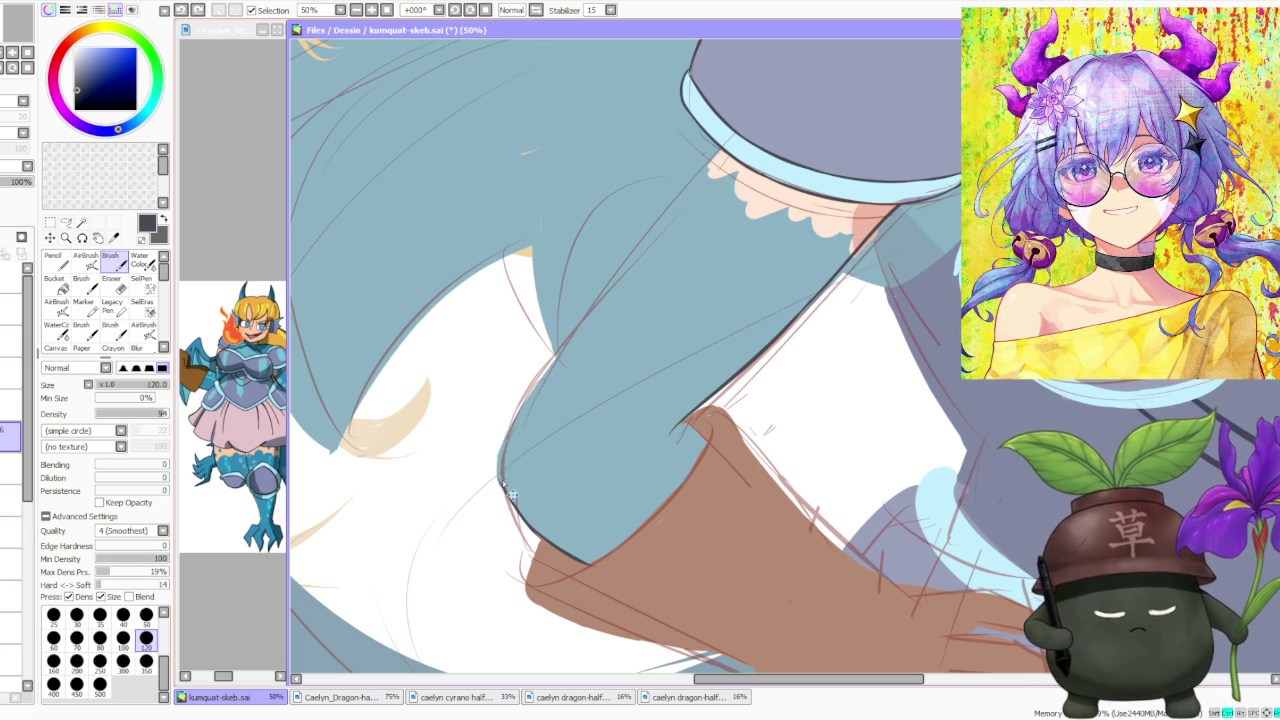
left_click_drag(530, 400, 500, 450)
key("ctrl+z")
left_click_drag(505, 505, 530, 395)
Extend the outline from the forearm up the sleeve to the shoulder cuff.
key("ctrl+z")
mouse_move(500, 500)
left_mouse_down()
mouse_move(517, 410)
mouse_move(646, 244)
left_mouse_up()
key("ctrl+z")
left_click_drag(520, 392, 662, 196)
key("ctrl+z")
left_click_drag(528, 384, 684, 211)
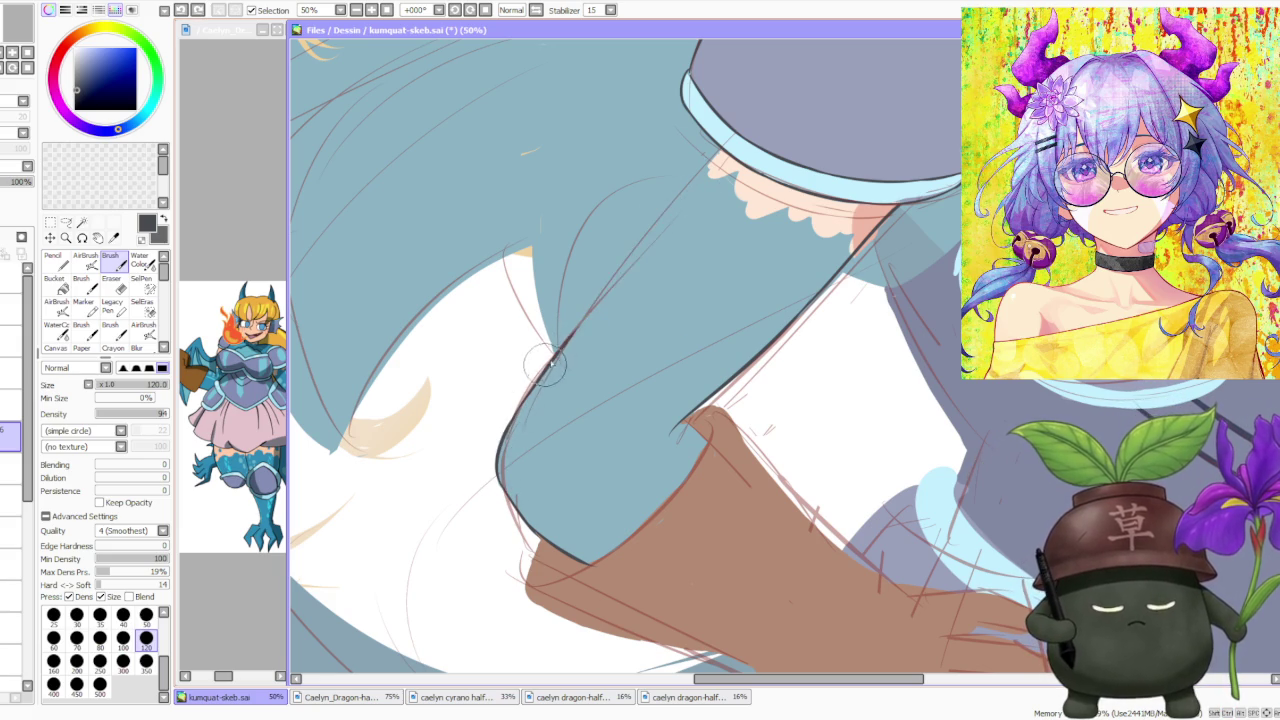
key("ctrl+z")
left_click_drag(530, 378, 718, 162)
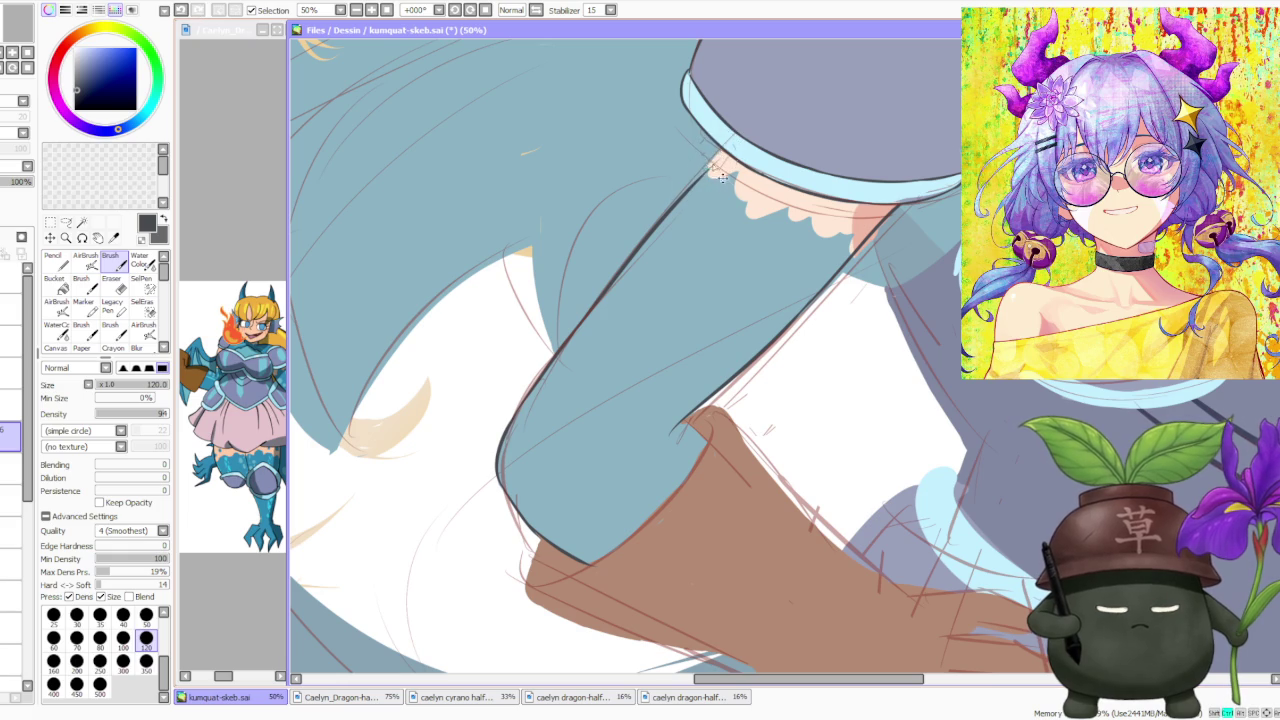
scroll(712, 146, "down", 3)
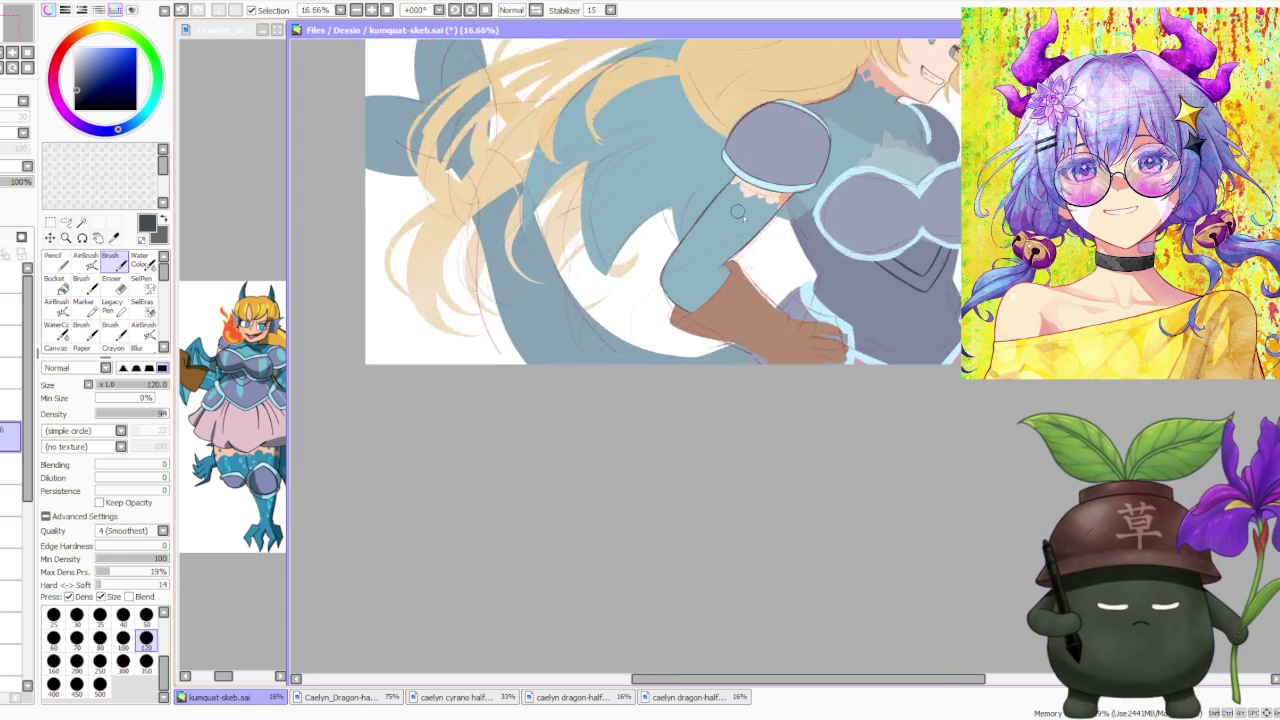
Zoom in and out to frame the forearm and side of the armour.
scroll(700, 190, "up", 1)
scroll(682, 242, "up", 1)
scroll(686, 252, "up", 2)
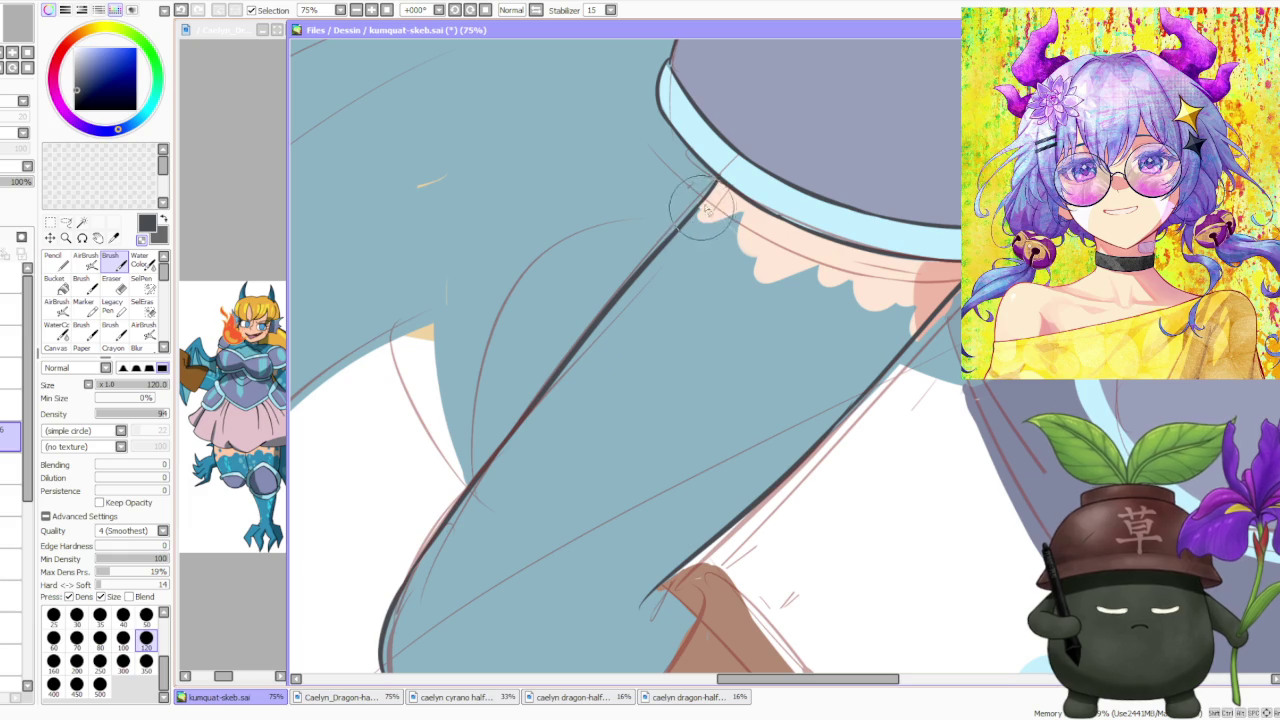
scroll(705, 210, "down", 5)
scroll(826, 140, "down", 2)
scroll(828, 140, "up", 1)
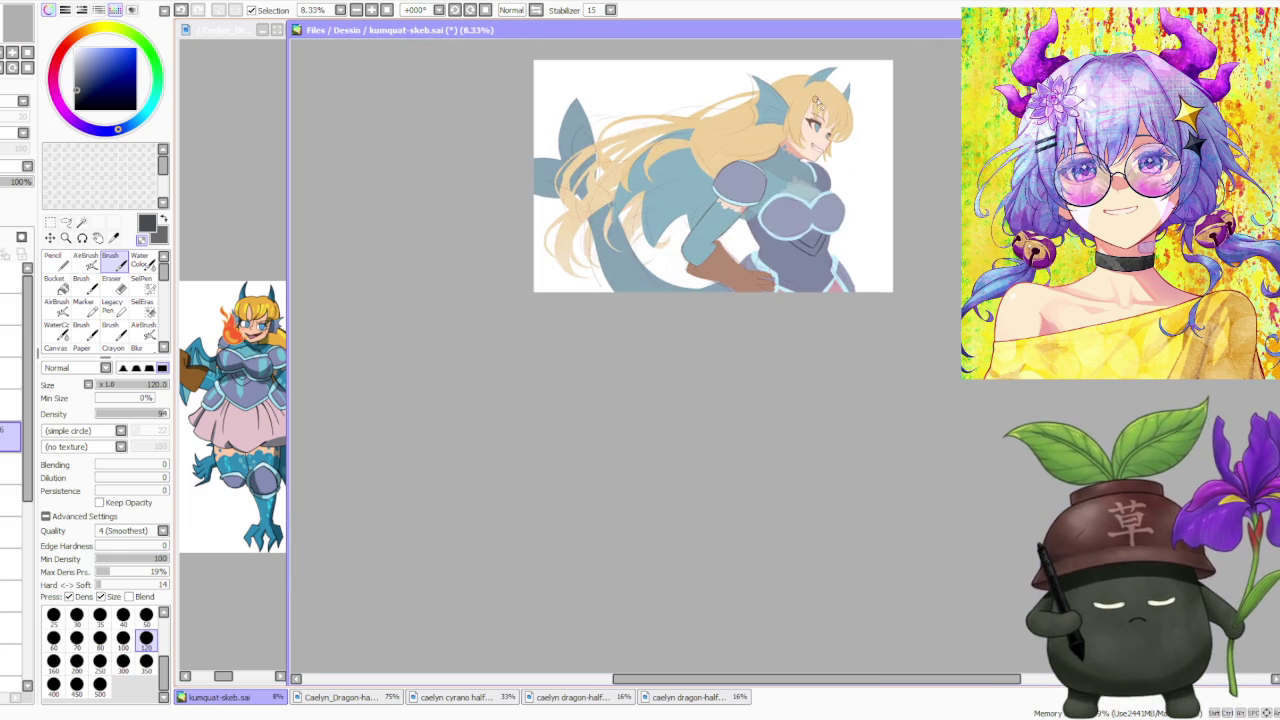
scroll(819, 122, "up", 1)
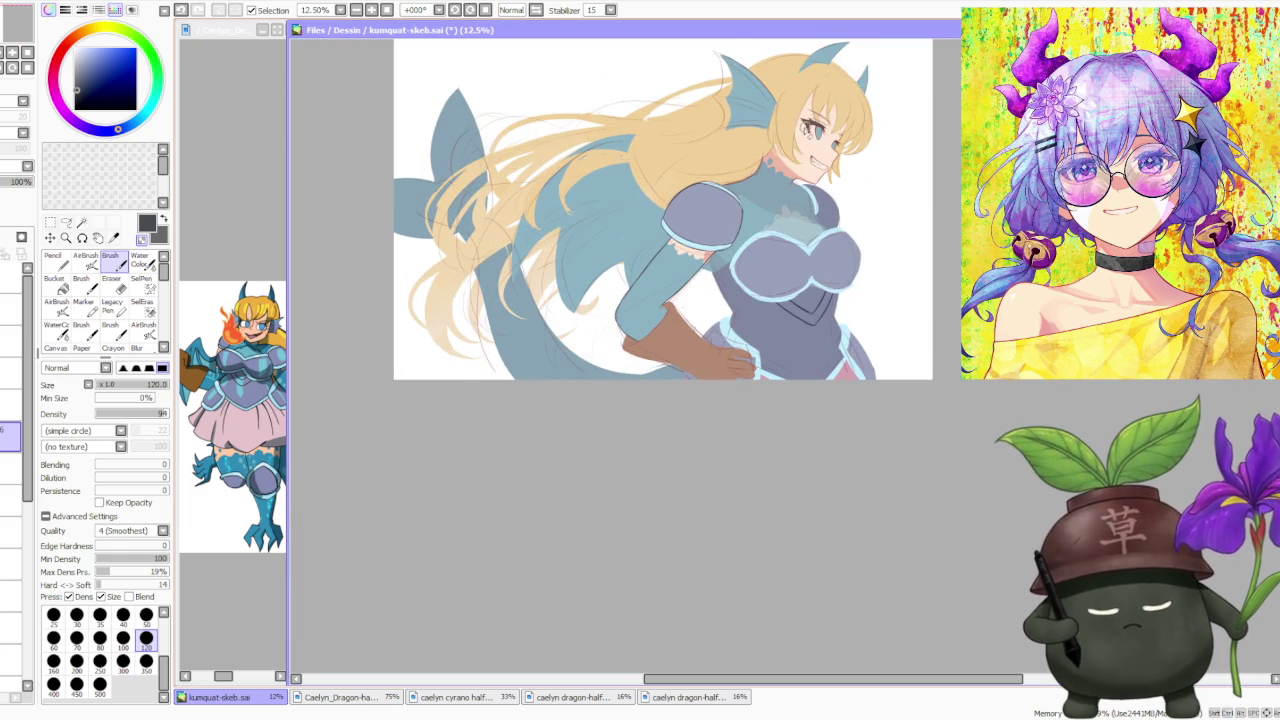
scroll(800, 128, "up", 1)
scroll(595, 250, "up", 3)
scroll(605, 252, "up", 1)
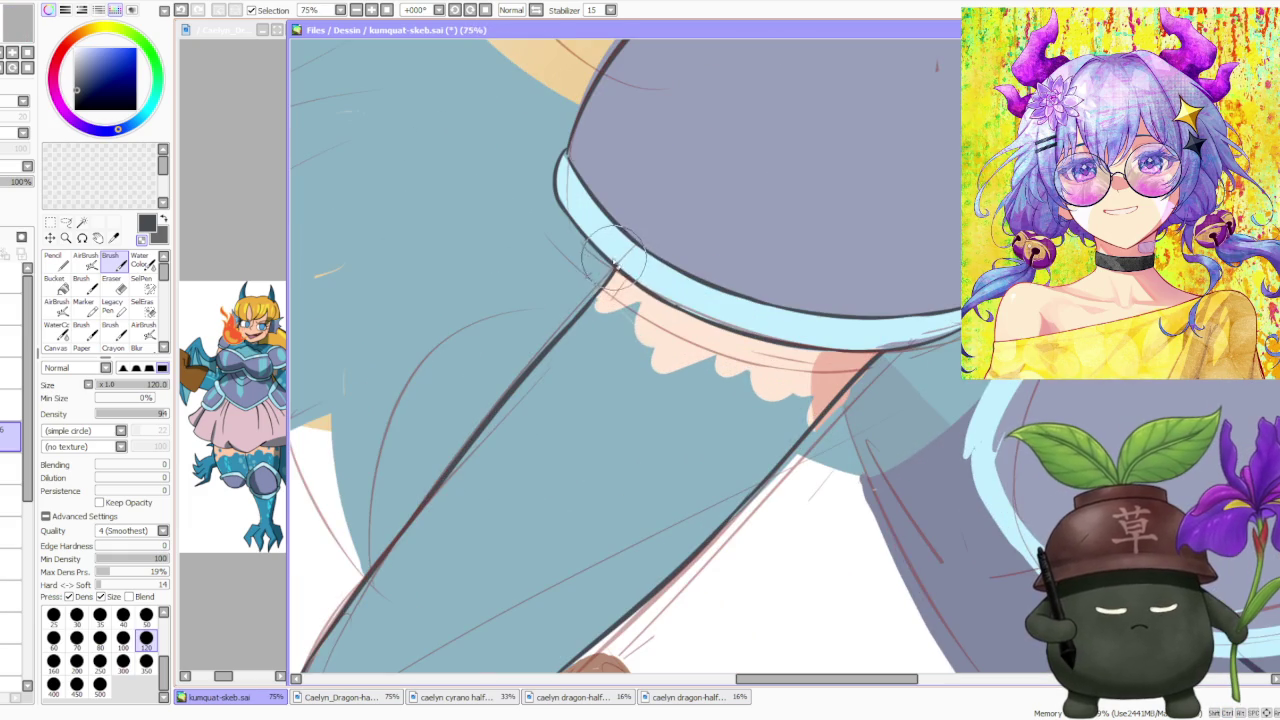
scroll(620, 255, "down", 1)
scroll(619, 254, "down", 4)
scroll(620, 250, "down", 2)
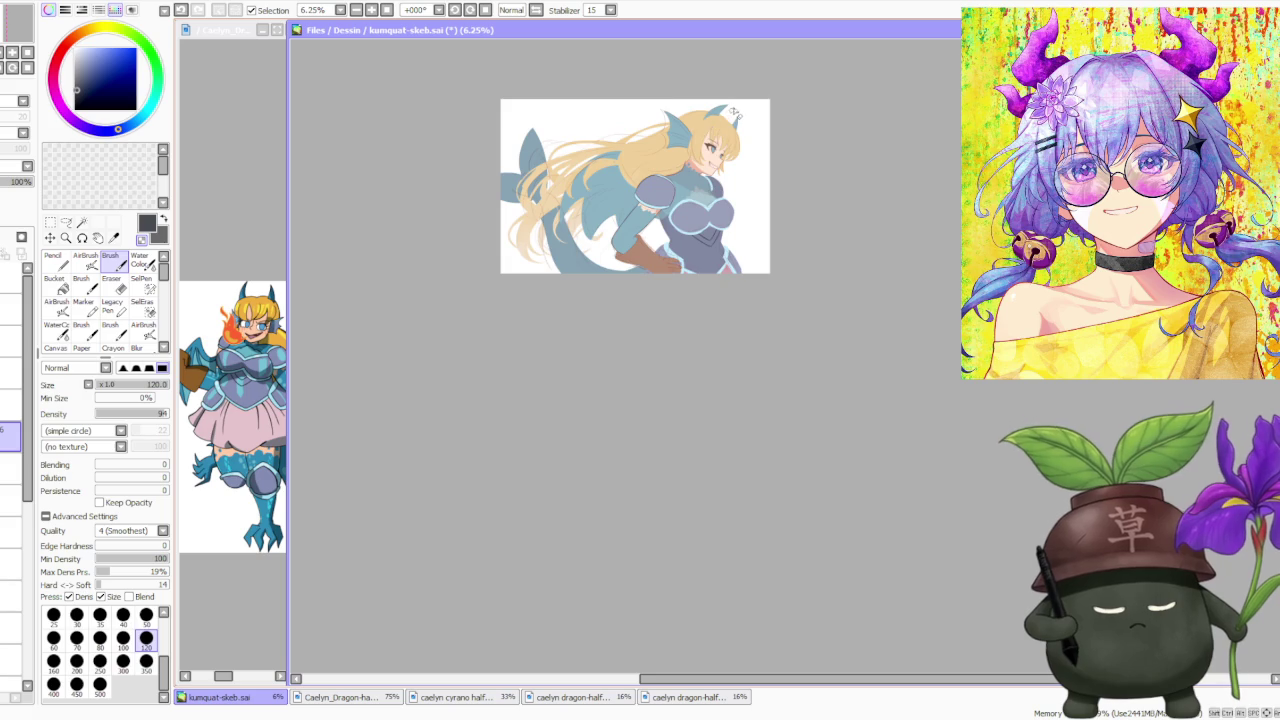
scroll(620, 246, "up", 2)
scroll(621, 242, "up", 2)
scroll(618, 272, "up", 2)
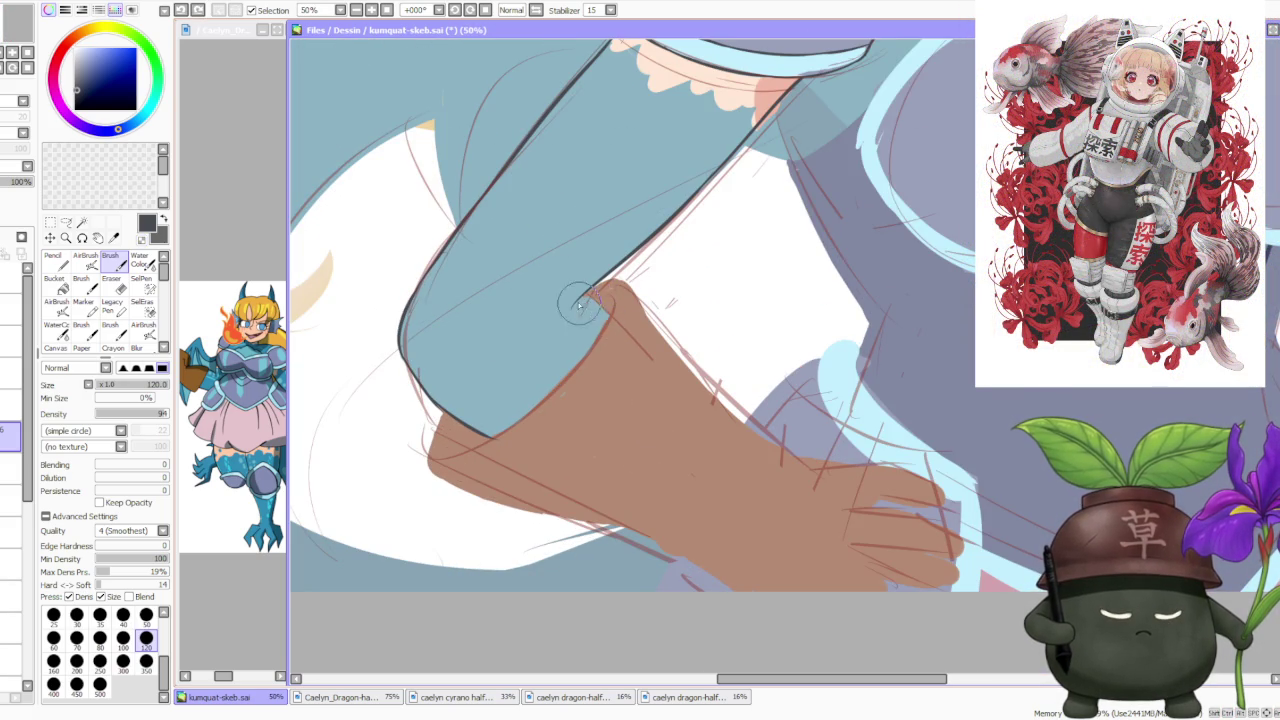
scroll(599, 190, "down", 3)
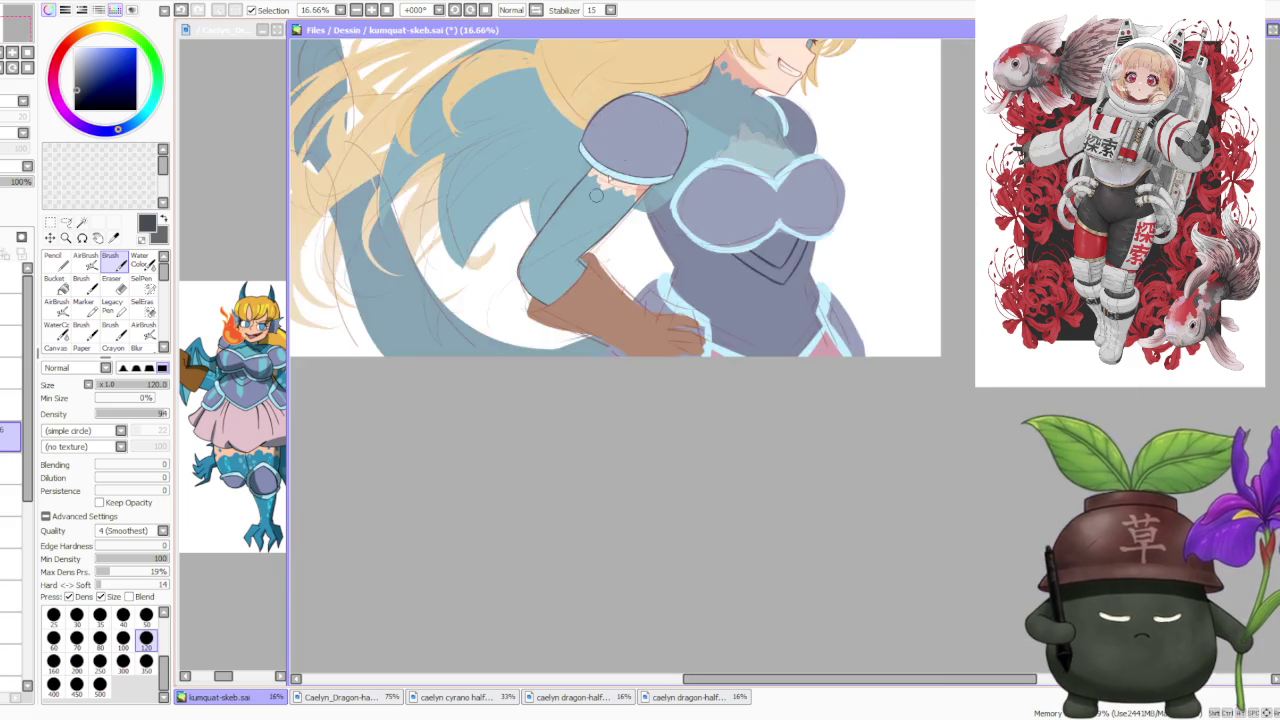
scroll(666, 132, "down", 2)
scroll(685, 157, "up", 5)
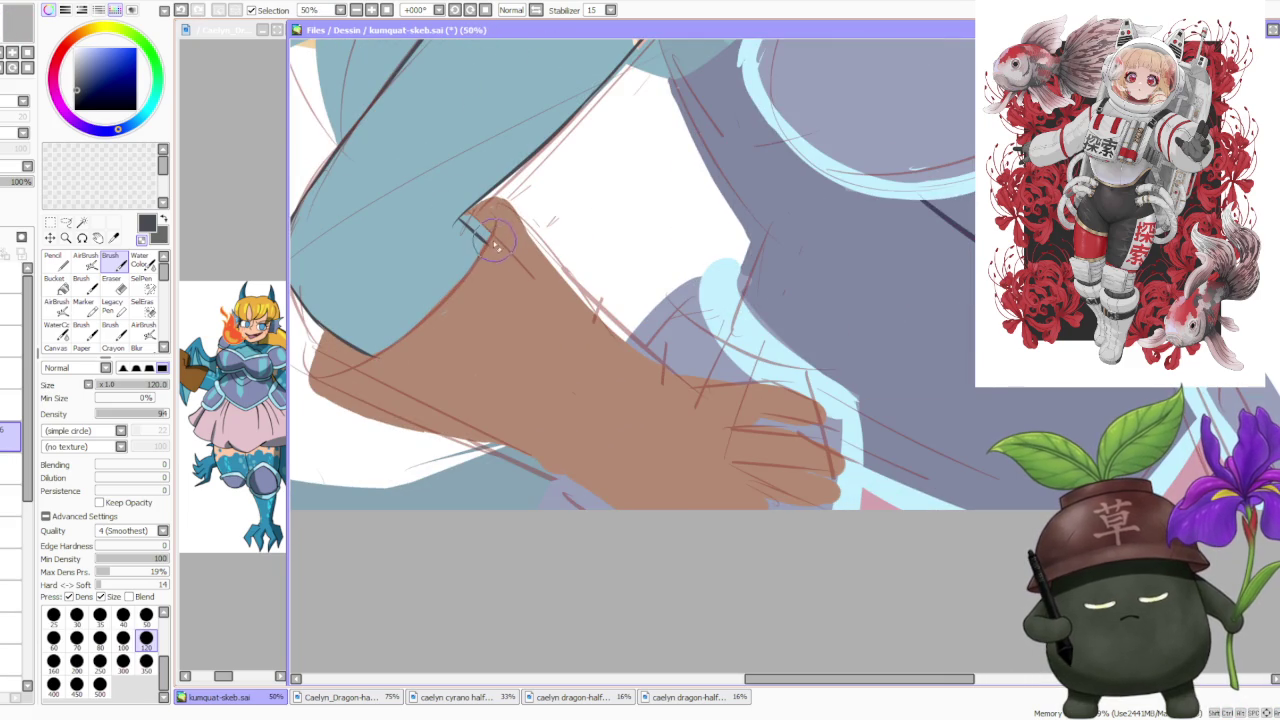
scroll(490, 245, "down", 4)
scroll(583, 142, "down", 1)
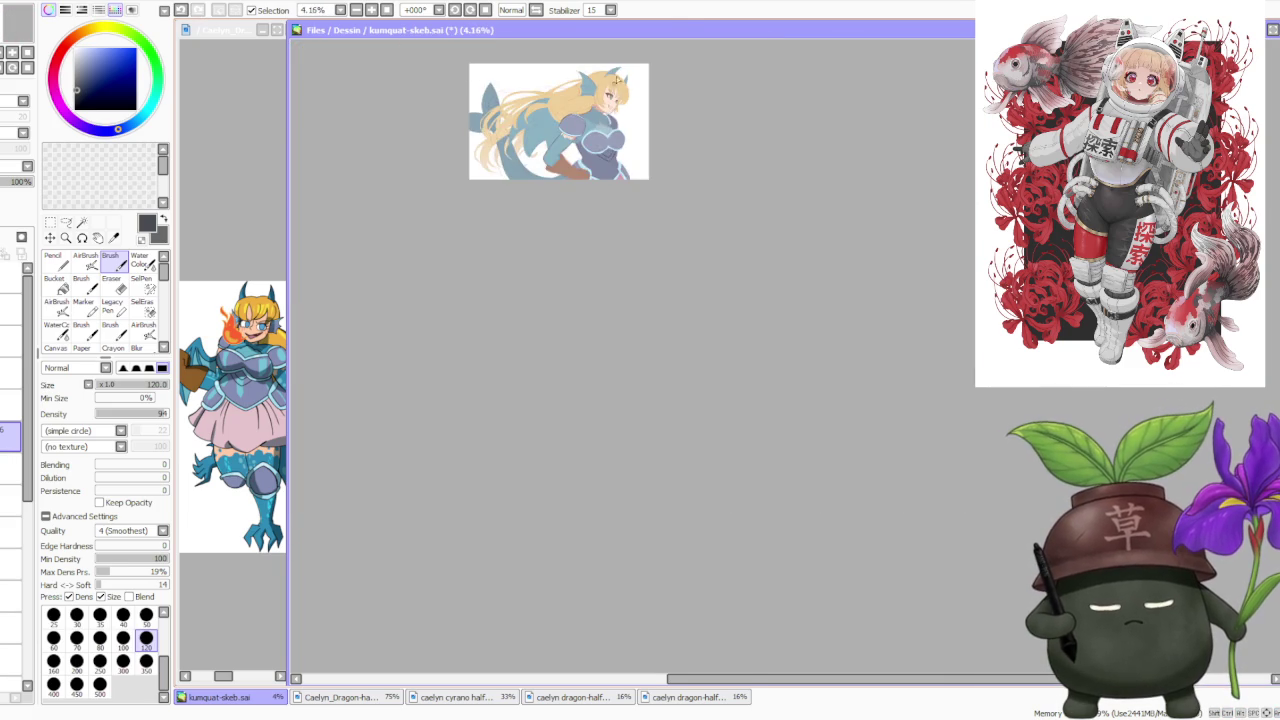
scroll(548, 334, "up", 3)
scroll(548, 334, "up", 2)
scroll(548, 334, "up", 2)
Ink the curved outline along the armour's diagonal edge down toward the waist.
left_click_drag(522, 292, 552, 365)
key("ctrl+z")
key("ctrl+z")
key("ctrl+z")
left_click_drag(514, 284, 541, 345)
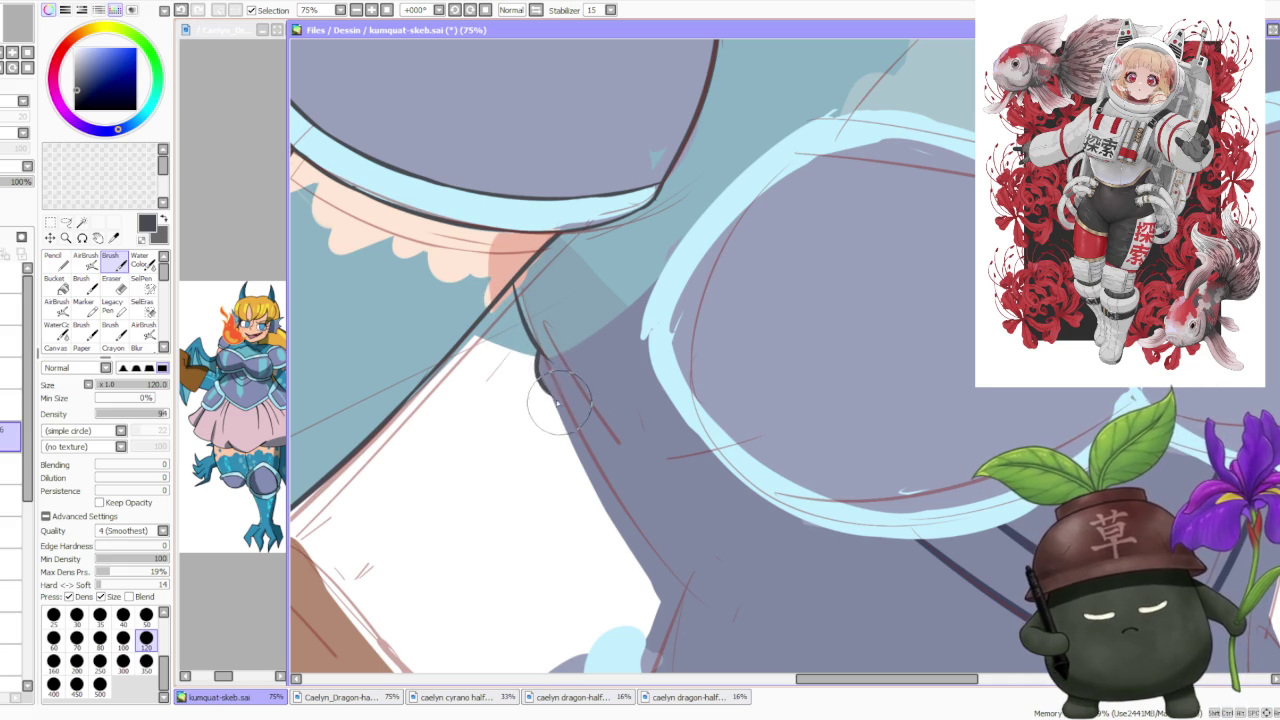
left_click_drag(540, 372, 590, 468)
key("ctrl+z")
key("ctrl+z")
mouse_move(540, 372)
left_mouse_down()
mouse_move(600, 495)
mouse_move(572, 400)
mouse_move(610, 470)
left_mouse_up()
key("ctrl+z")
left_click_drag(568, 388, 643, 527)
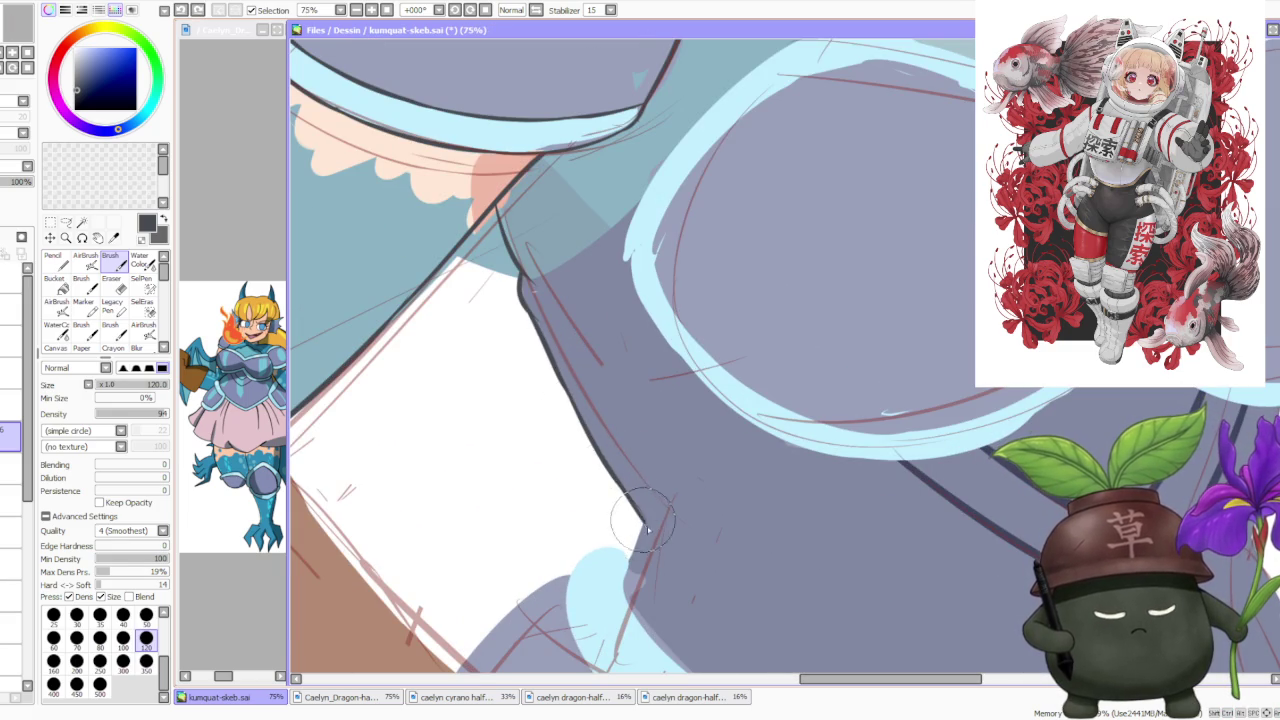
Add a line running up-right from the existing armour-side outline.
scroll(634, 238, "down", 3)
scroll(634, 238, "down", 1)
scroll(634, 238, "down", 1)
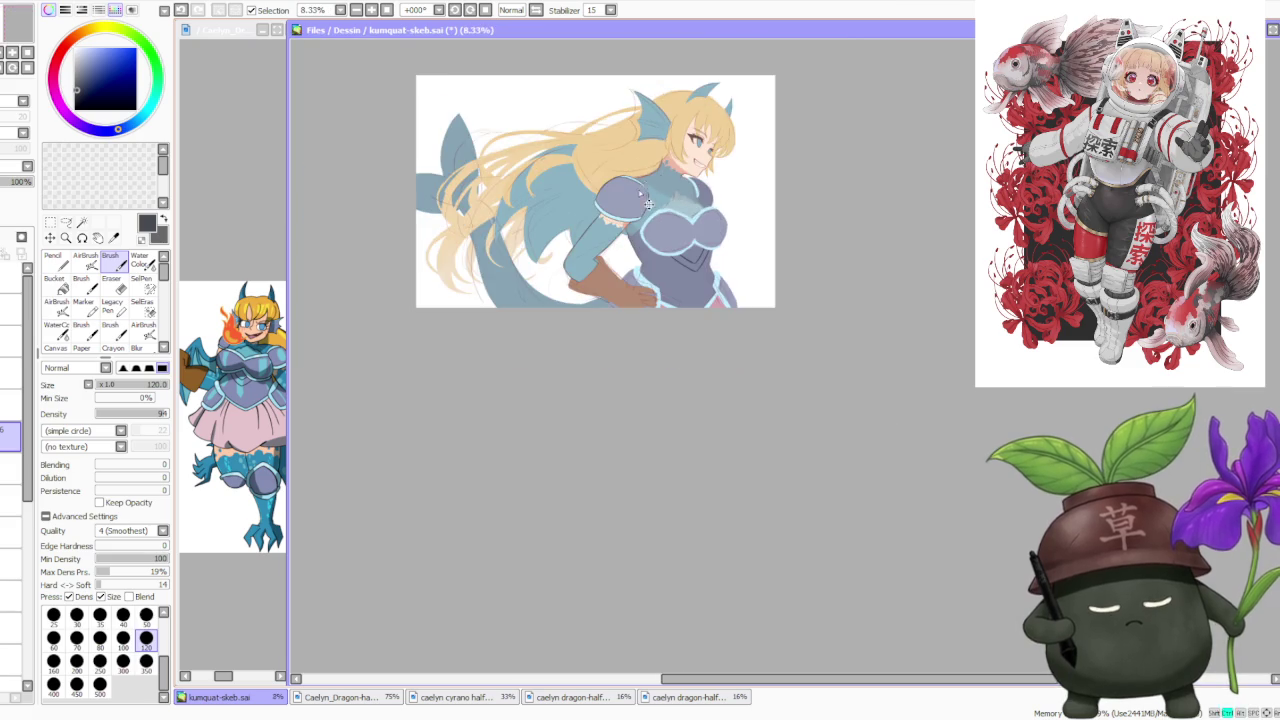
scroll(550, 430, "up", 5)
scroll(555, 430, "up", 1)
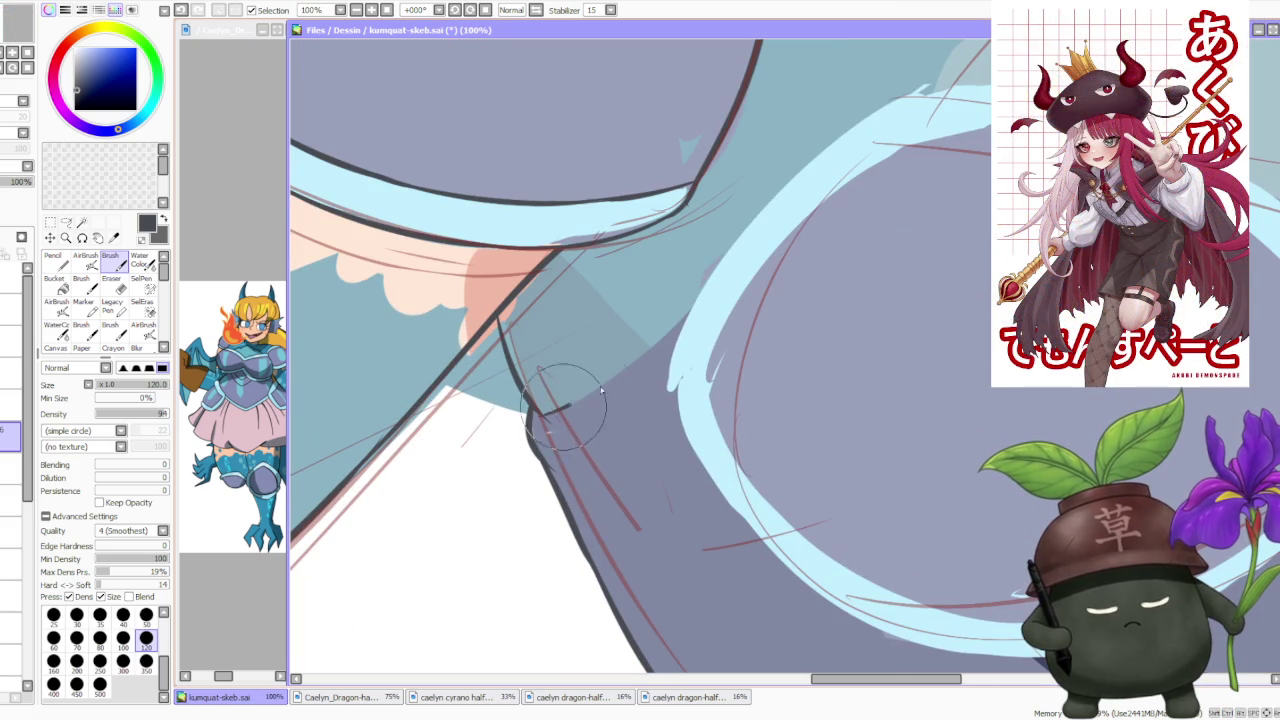
left_click_drag(690, 316, 552, 404)
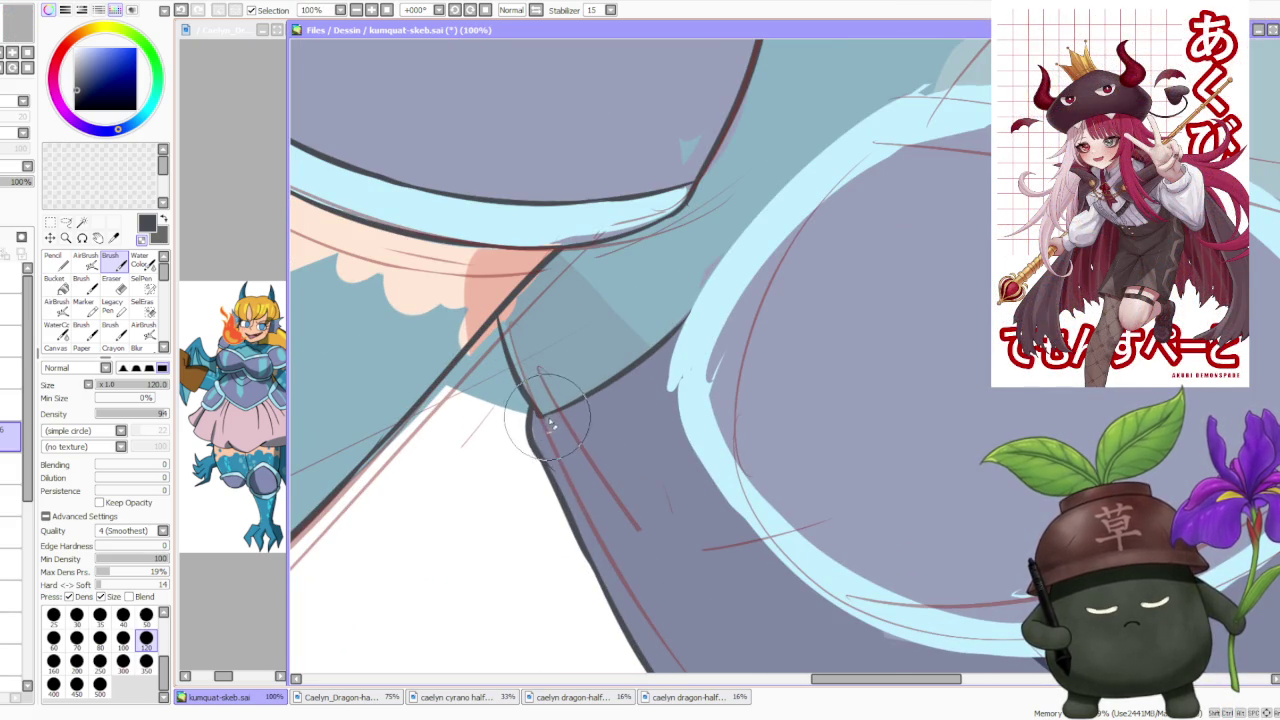
Zoom to 150% and reshape the waist kink in the armour-side outline.
scroll(549, 425, "down", 3)
scroll(646, 343, "down", 2)
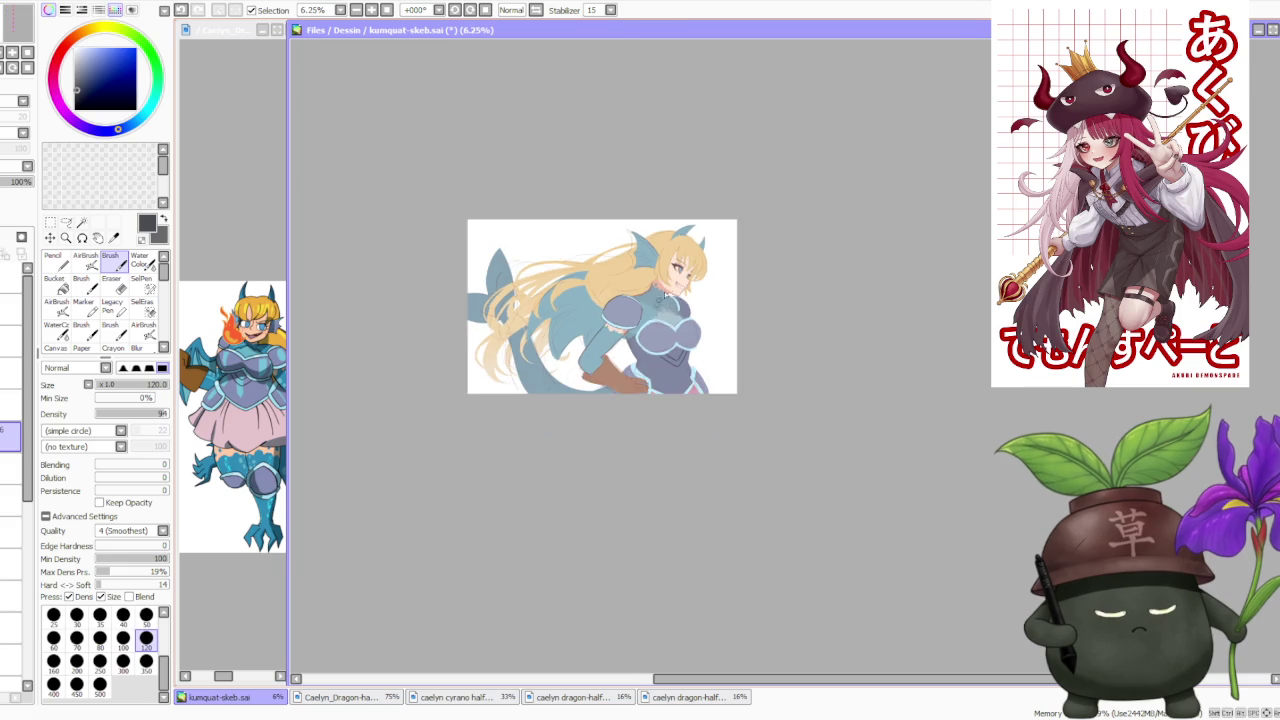
scroll(663, 325, "up", 3)
scroll(593, 396, "up", 1)
scroll(561, 489, "up", 1)
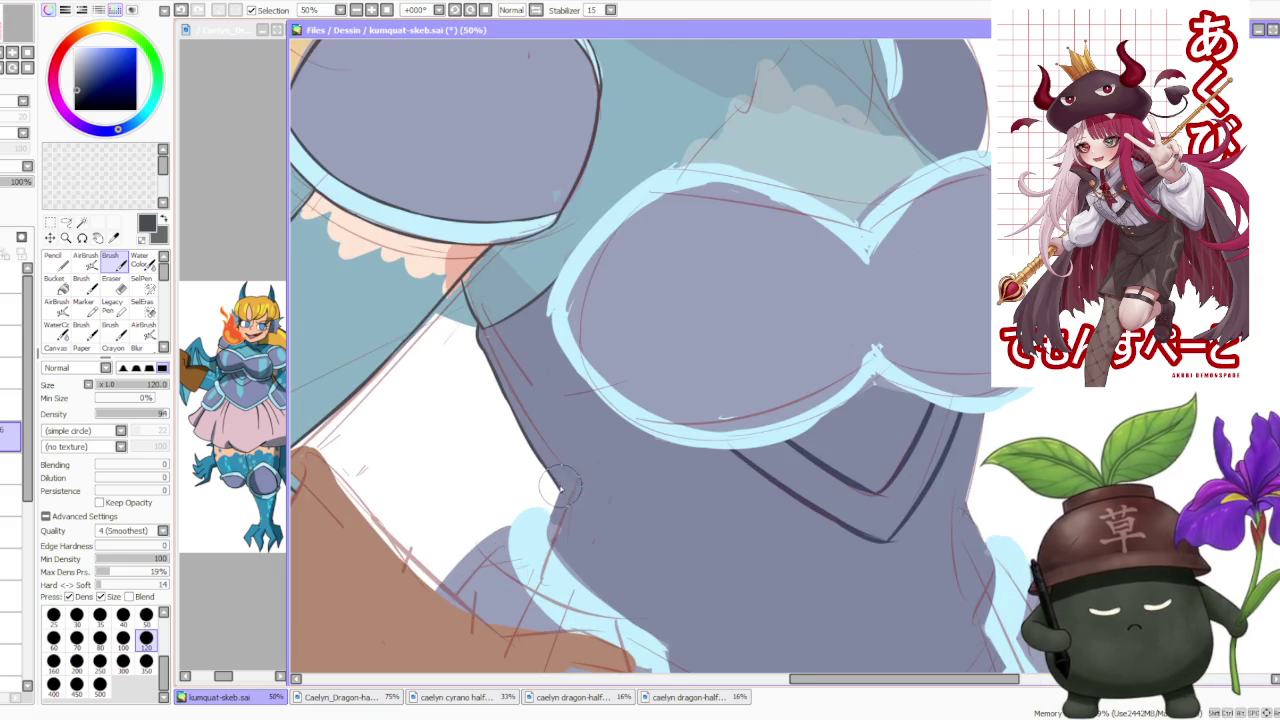
scroll(558, 501, "up", 1)
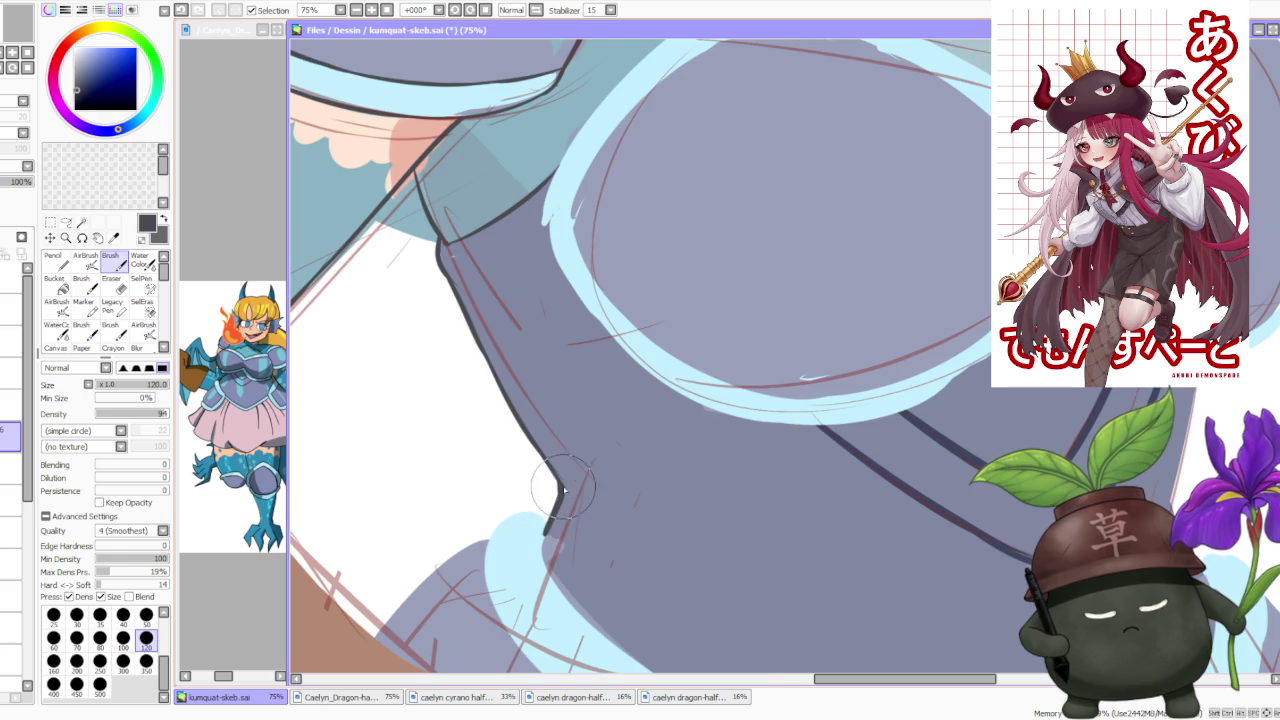
scroll(563, 490, "down", 5)
scroll(687, 322, "down", 1)
scroll(688, 290, "up", 5)
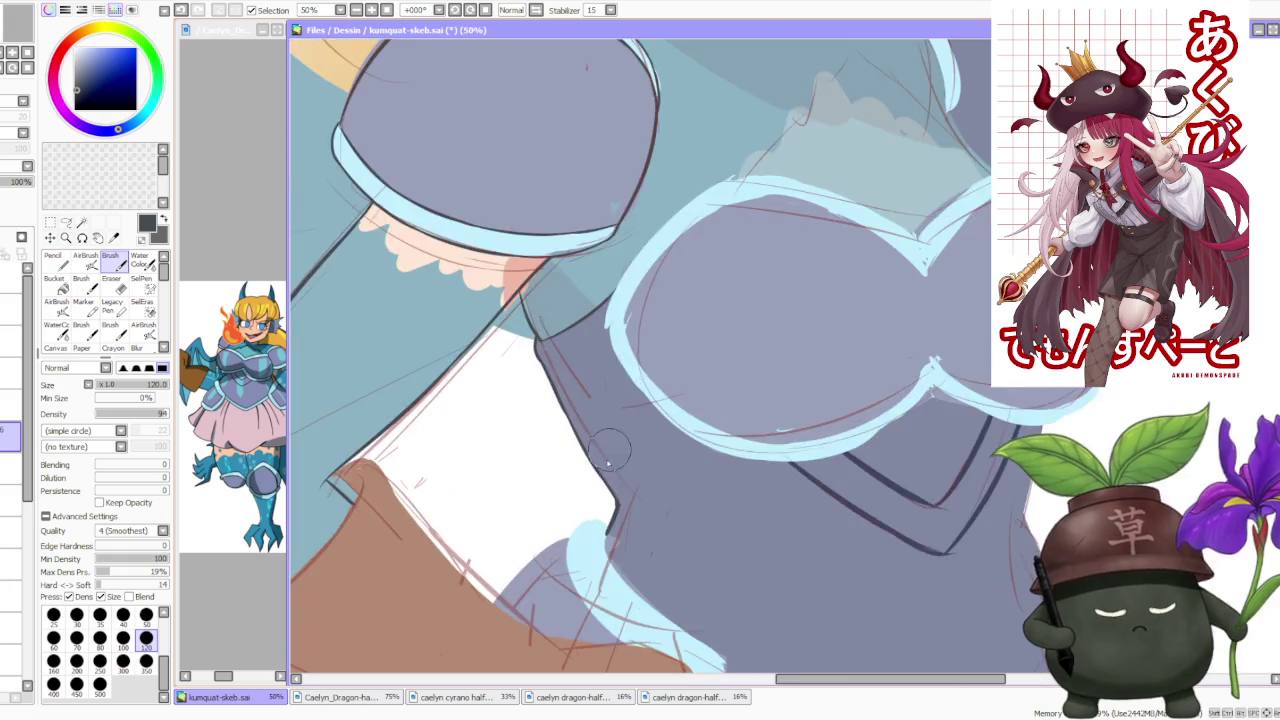
scroll(650, 420, "up", 2)
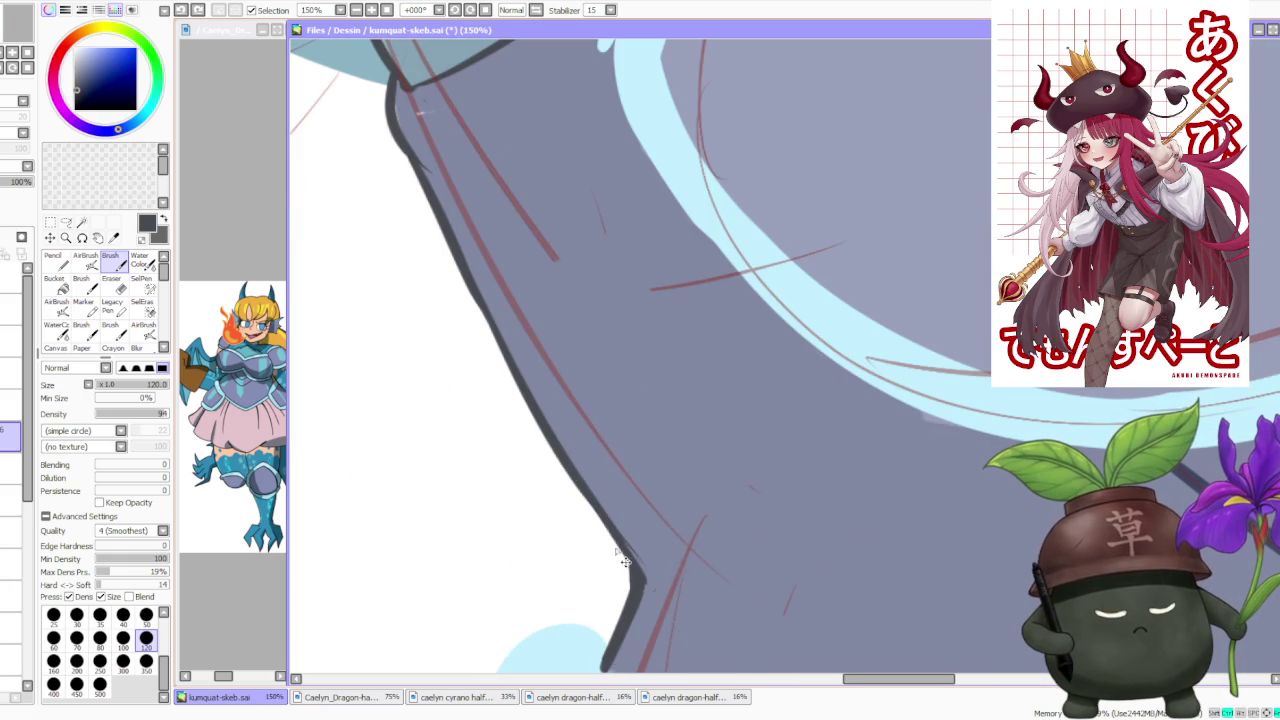
left_click_drag(602, 522, 640, 582)
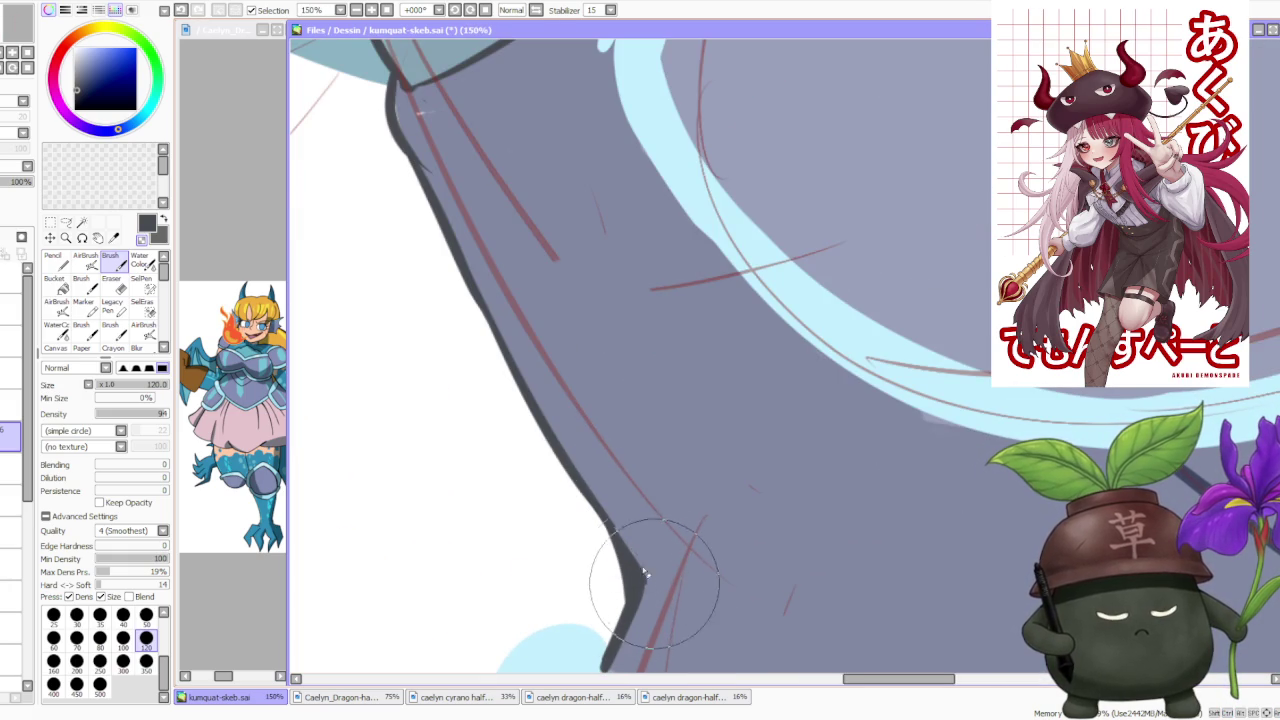
left_click_drag(600, 508, 641, 560)
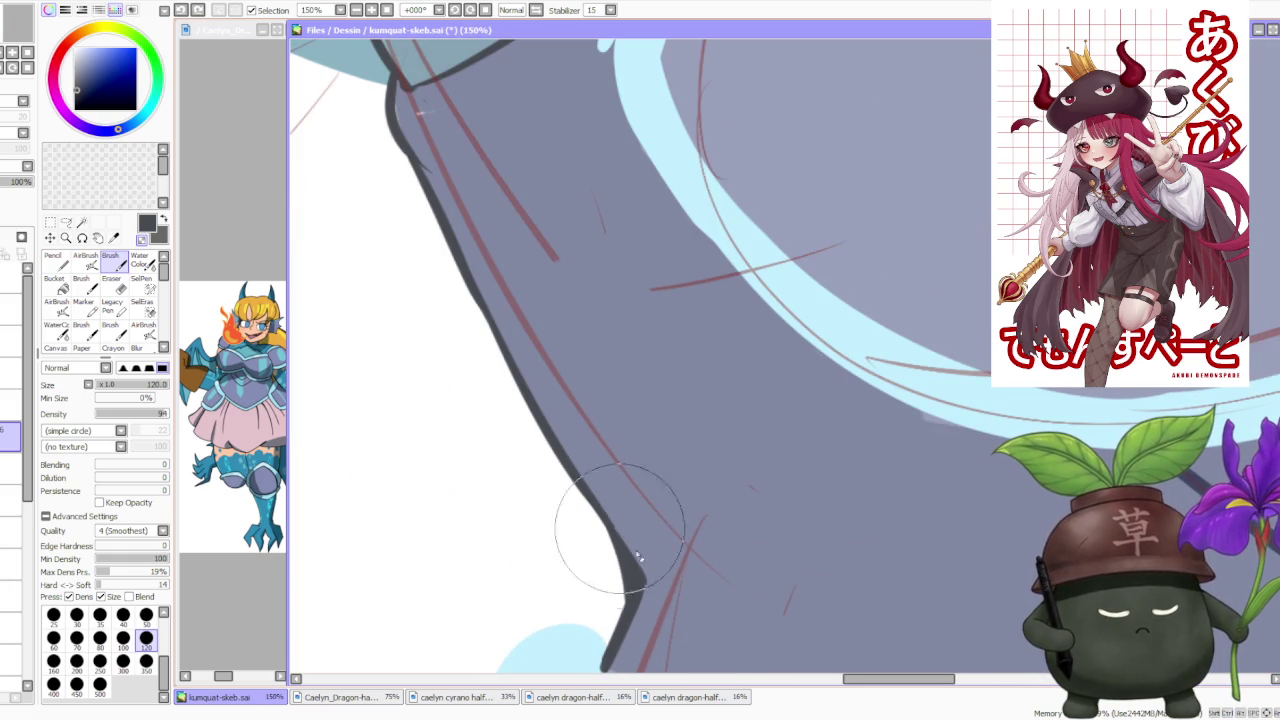
Zoom out and back in to review the finished armour-side outline.
scroll(591, 470, "down", 3)
scroll(607, 423, "up", 1)
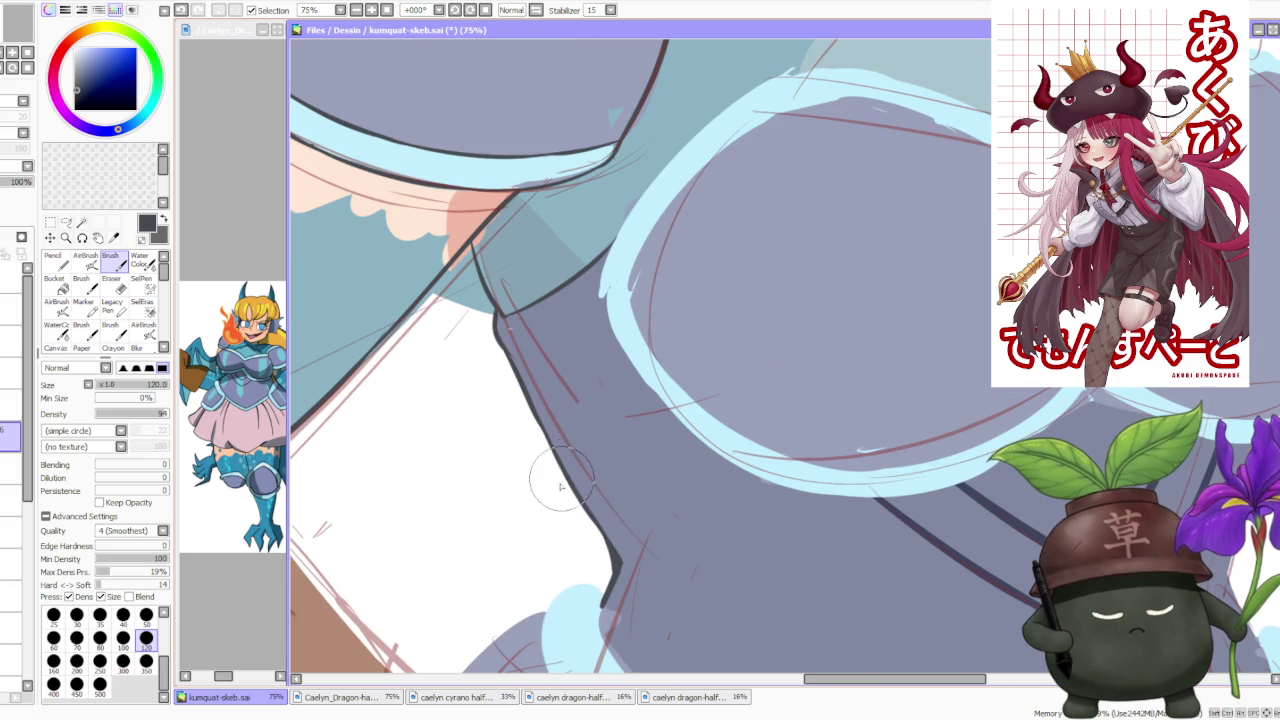
scroll(616, 553, "down", 2)
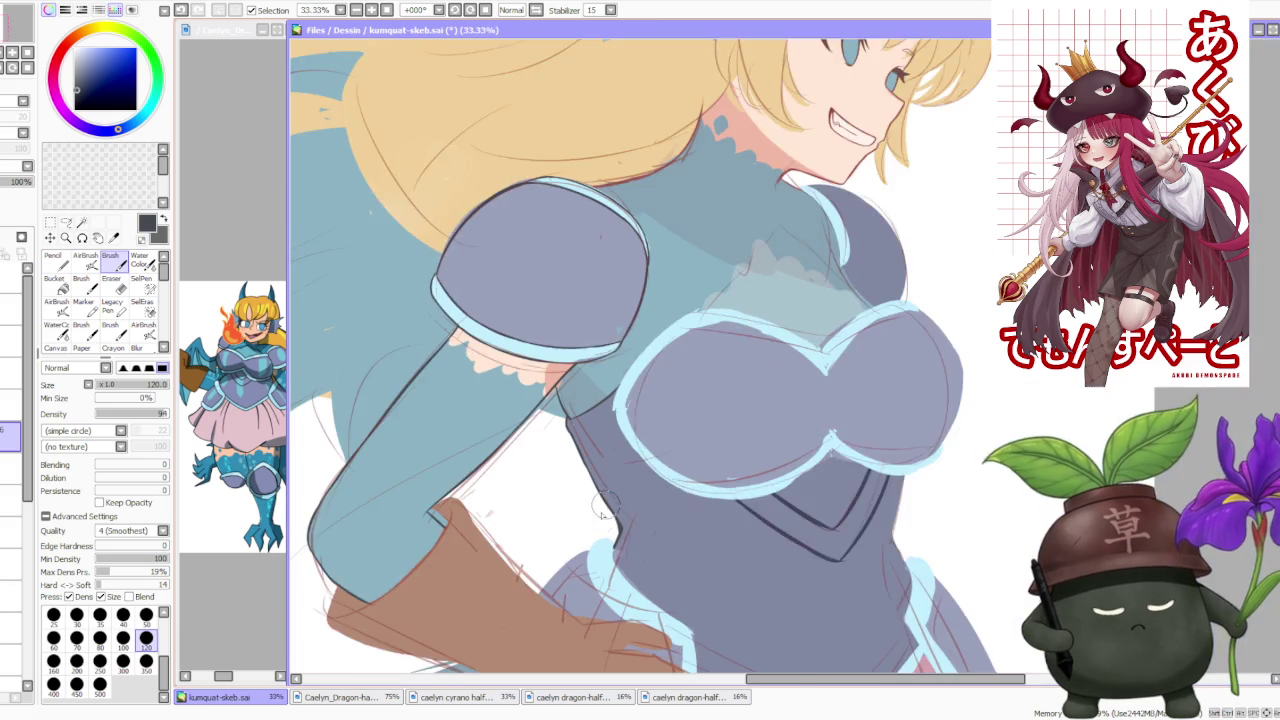
scroll(620, 550, "up", 2)
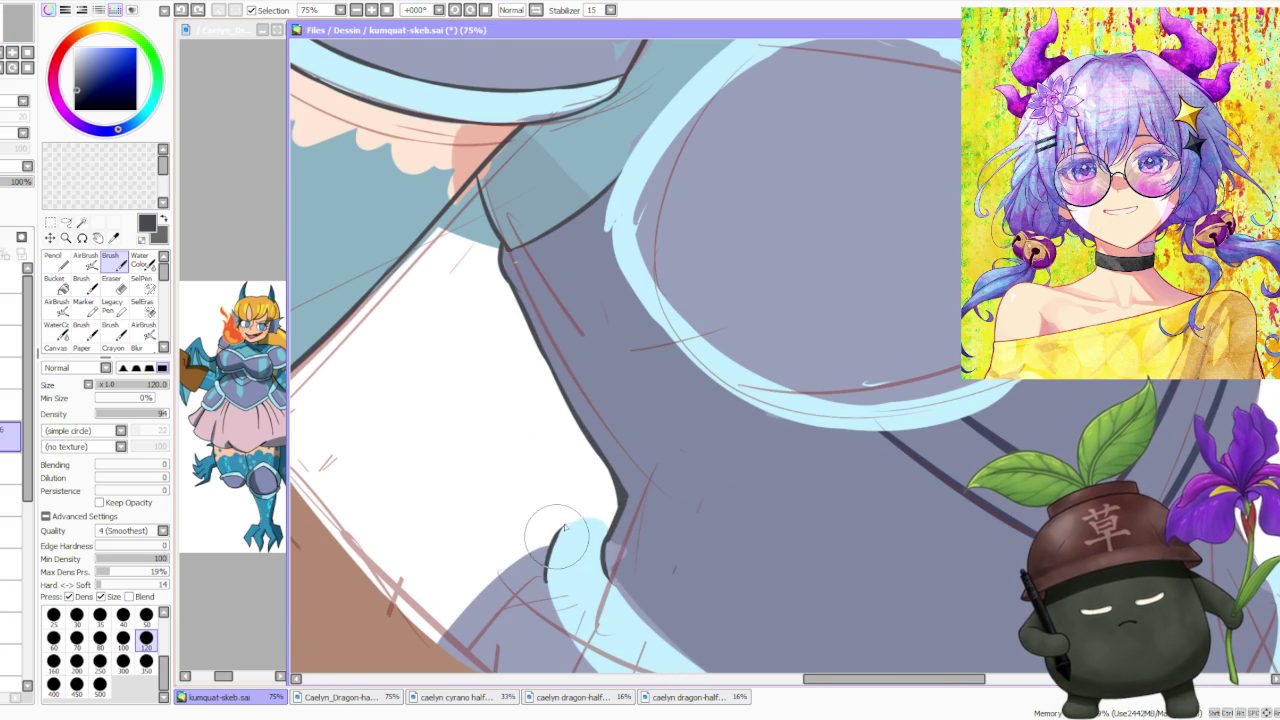
Undo the last stroke and redraw the dark line along the hand's edge.
scroll(617, 523, "down", 5)
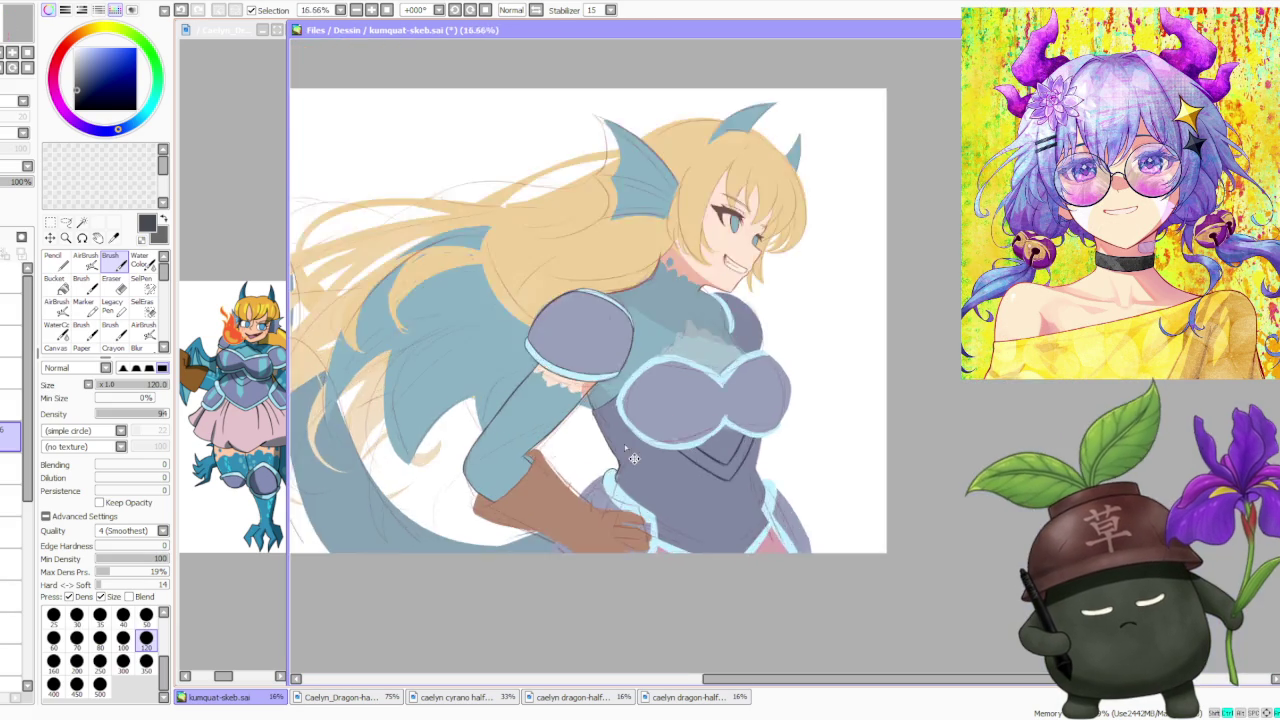
scroll(510, 462, "up", 1)
scroll(510, 462, "up", 1)
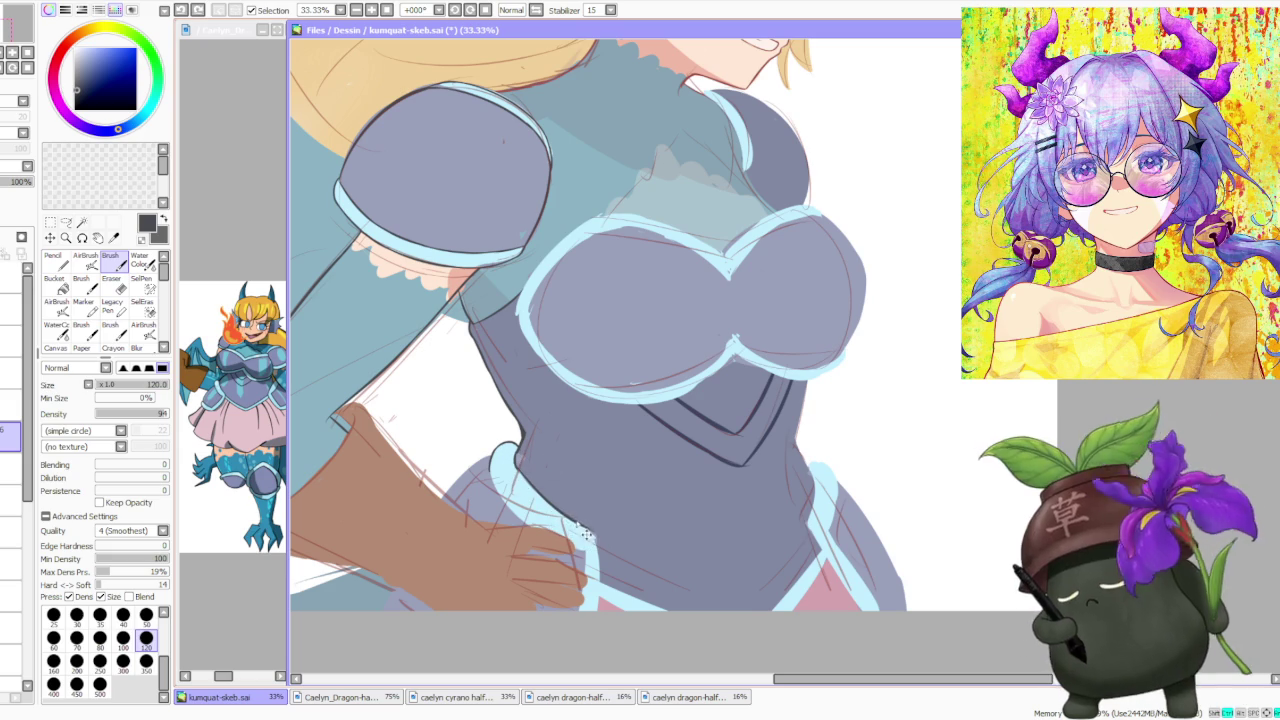
key("ctrl+z")
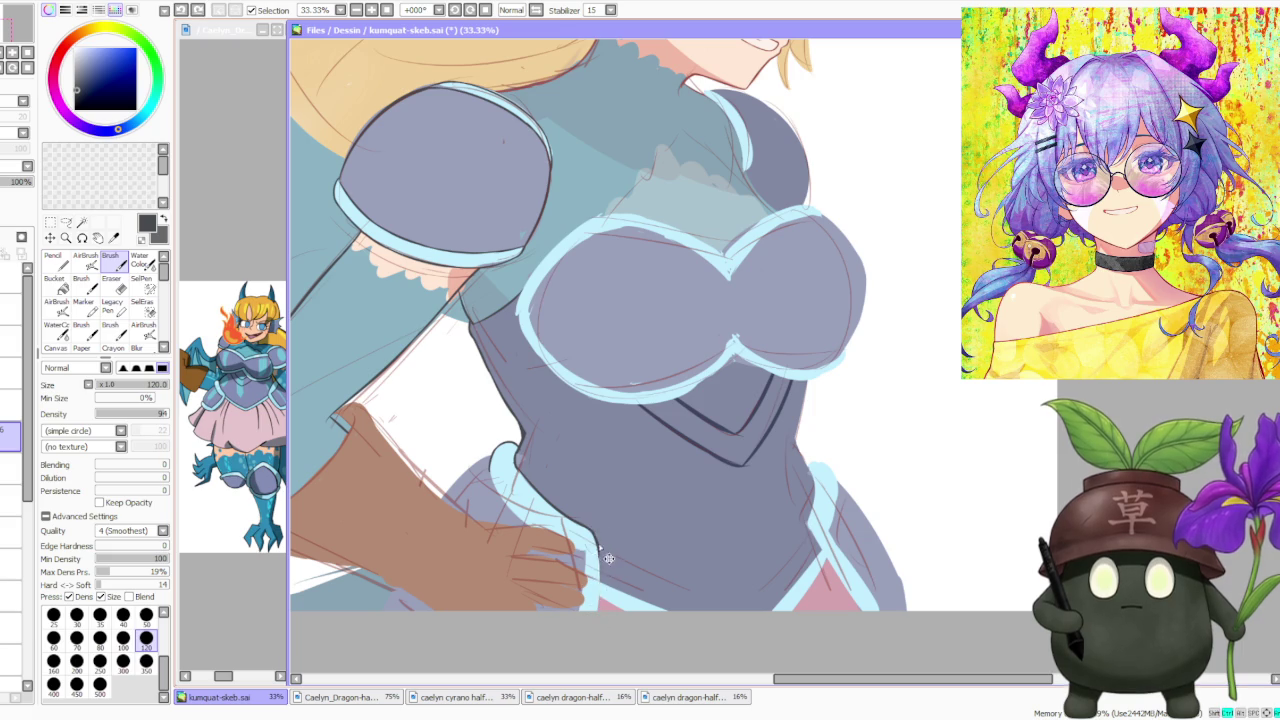
left_click_drag(596, 530, 592, 610)
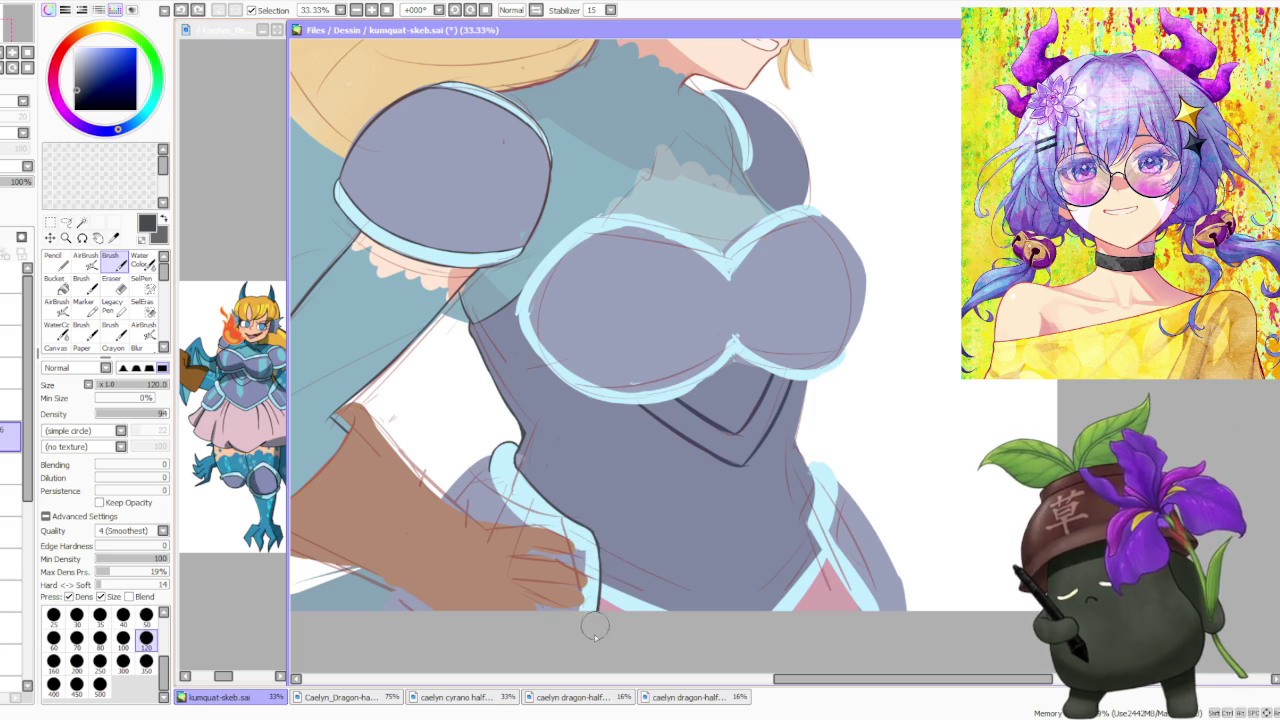
scroll(591, 612, "up", 3)
scroll(496, 453, "down", 2)
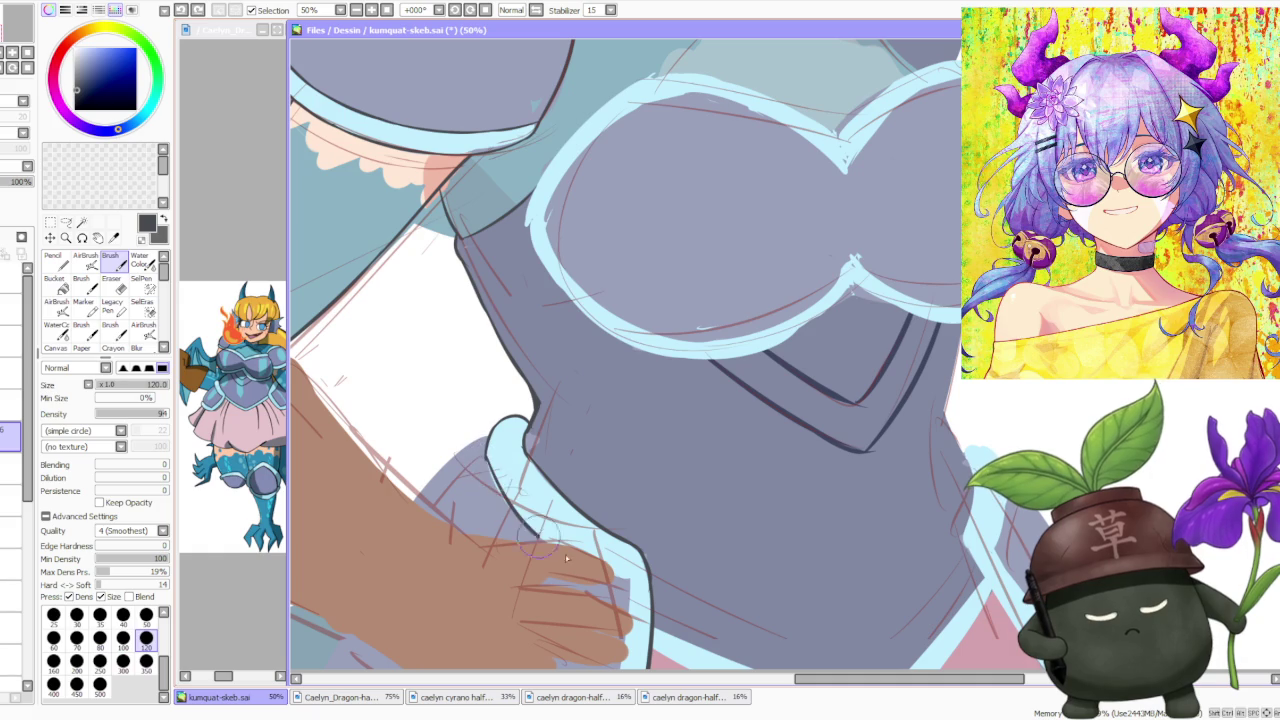
Ink the outline around the light-blue armor trim beside the hand.
left_click_drag(492, 480, 578, 553)
scroll(507, 445, "up", 1)
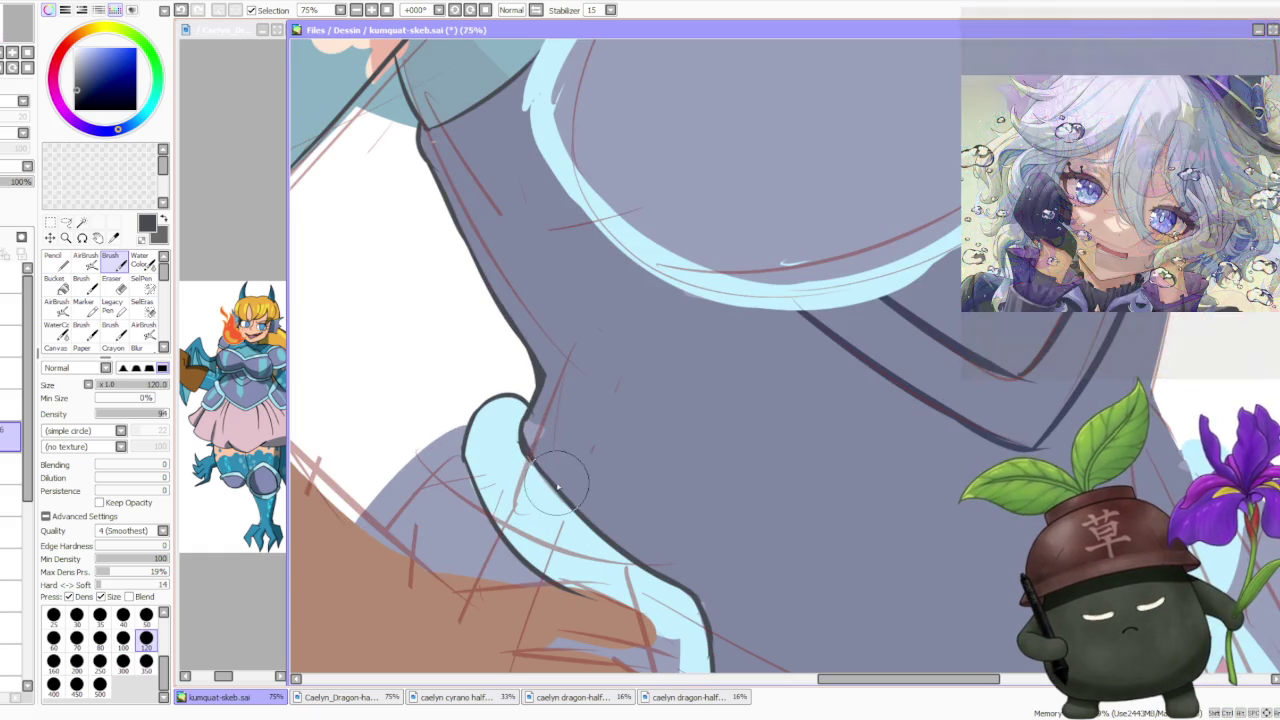
left_click_drag(548, 480, 540, 475)
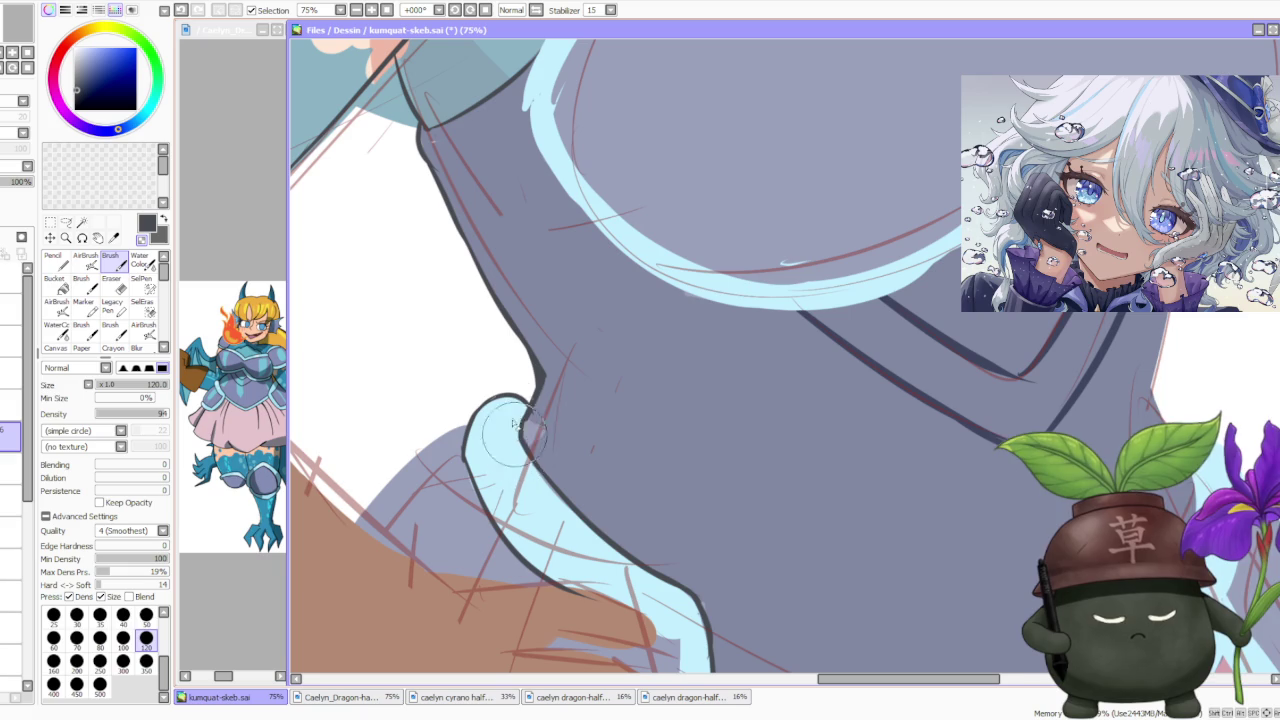
Continue the dark armor-side outline down past the waist trim toward the hip.
left_click_drag(510, 397, 522, 448)
left_click_drag(518, 390, 523, 440)
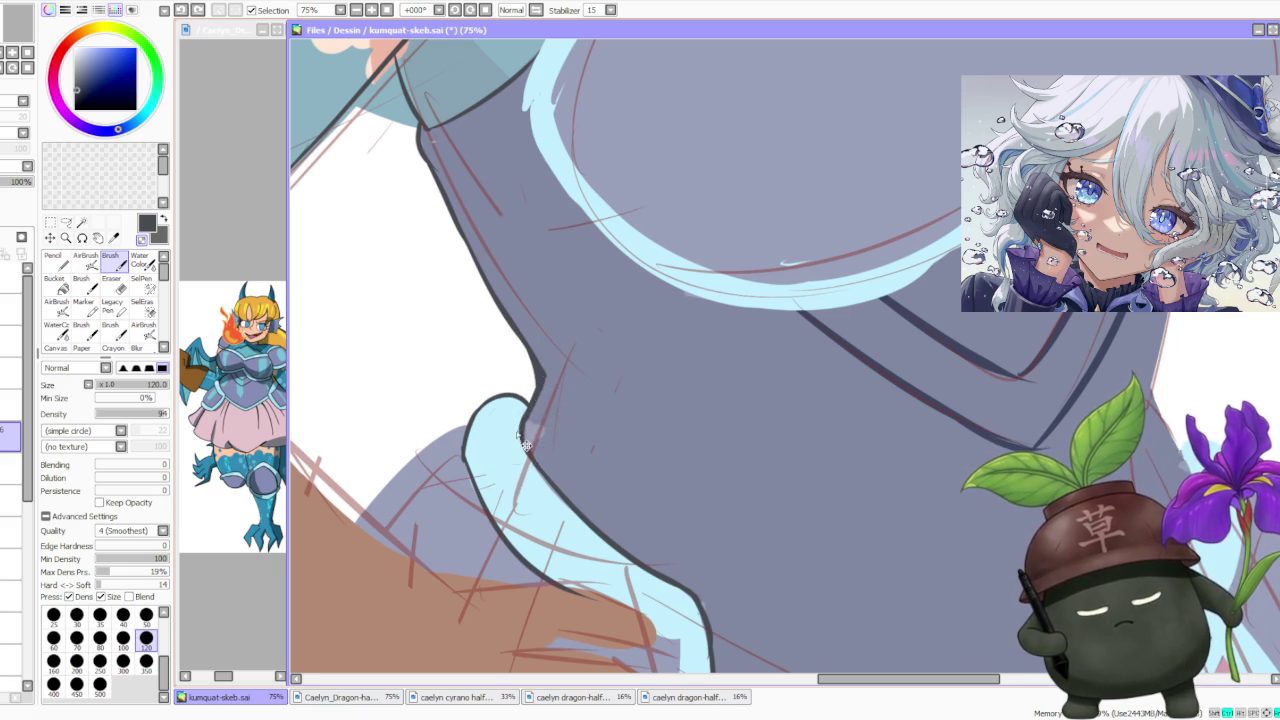
scroll(545, 381, "down", 3)
scroll(580, 400, "up", 2)
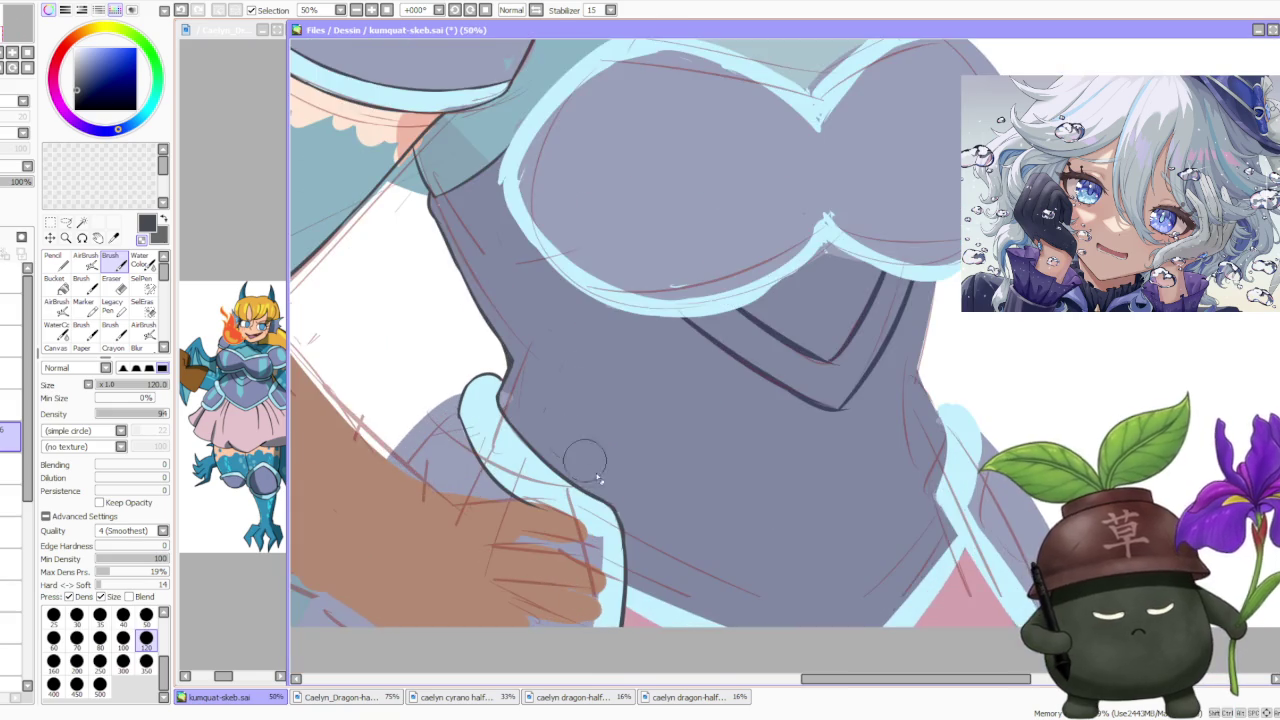
scroll(600, 500, "up", 1)
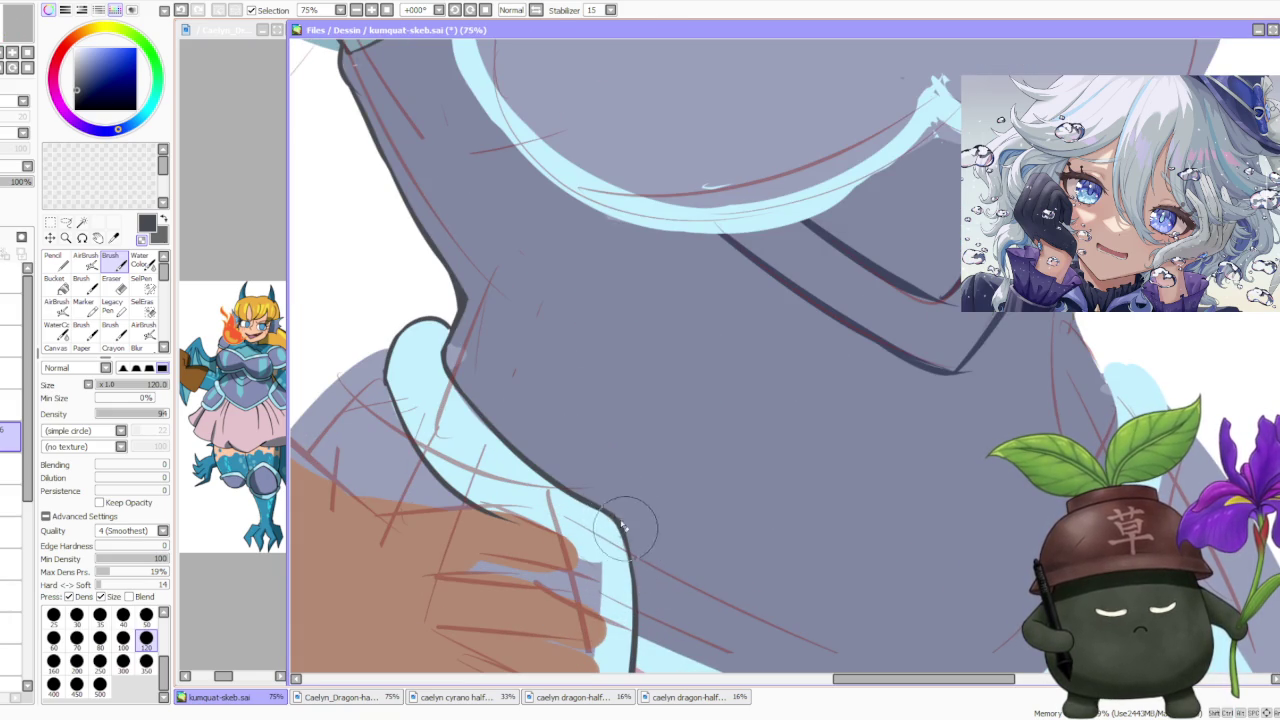
scroll(638, 552, "down", 3)
scroll(638, 552, "down", 1)
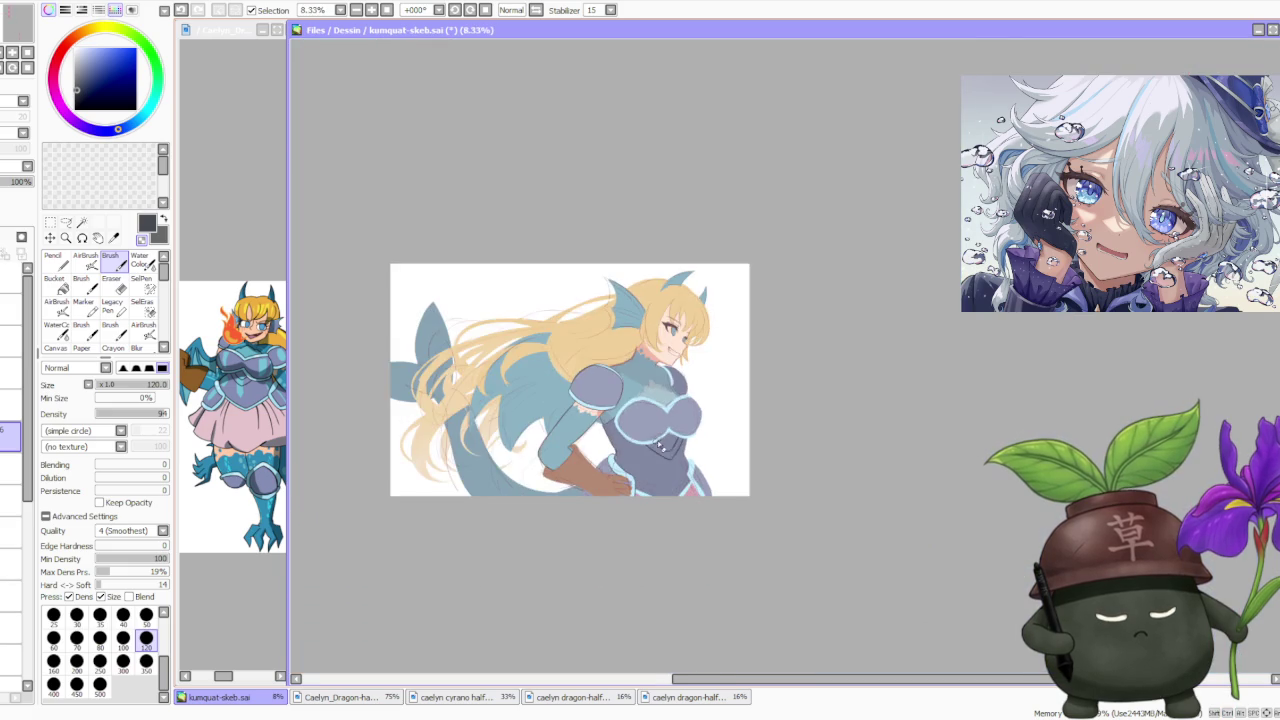
scroll(605, 440, "up", 1)
scroll(605, 440, "up", 2)
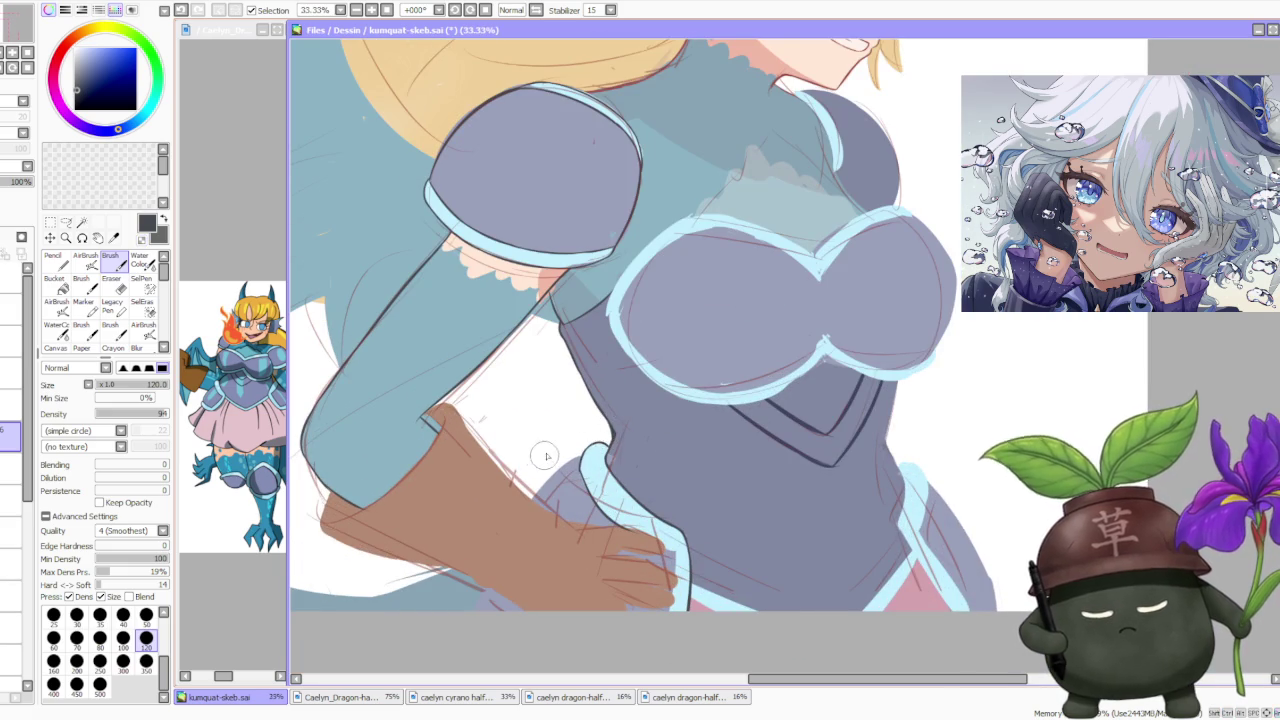
Ink a dark stroke along the forearm, retrying it until it sits right.
scroll(543, 458, "down", 2)
scroll(560, 440, "up", 3)
scroll(580, 420, "down", 3)
scroll(609, 401, "up", 3)
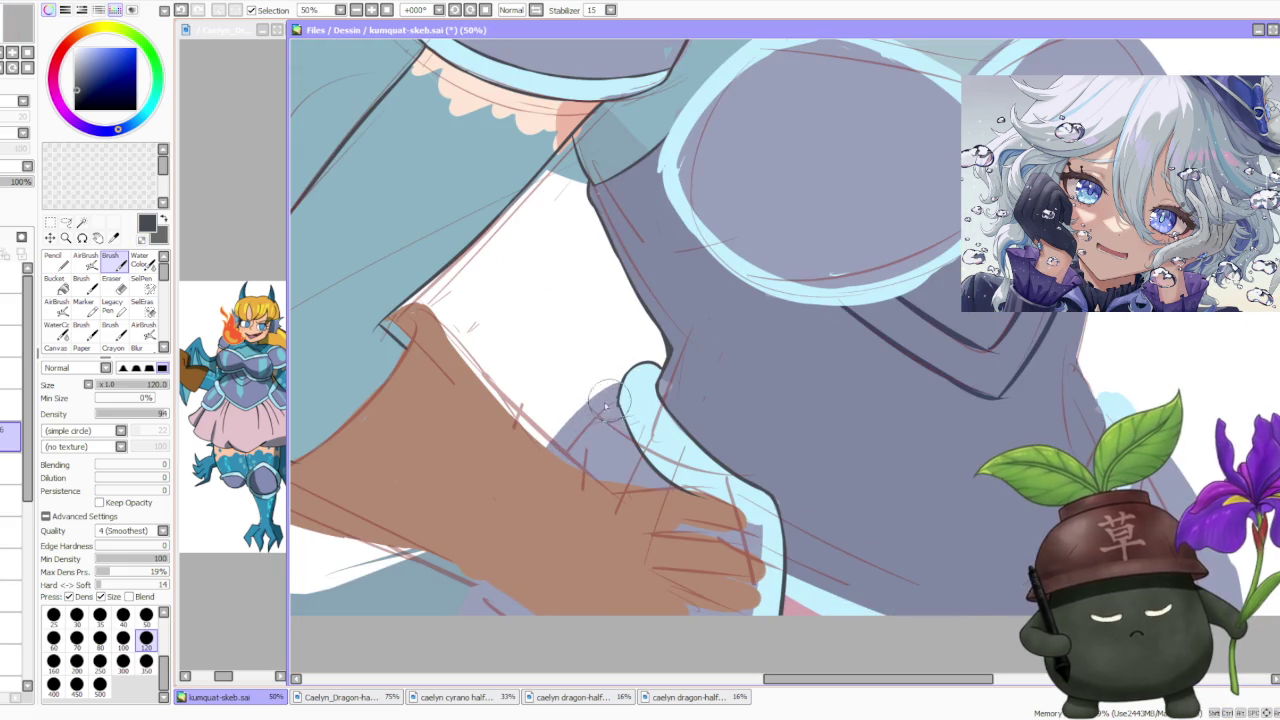
left_click_drag(547, 467, 617, 401)
key("ctrl+z")
key("ctrl+z")
left_click_drag(545, 462, 617, 401)
key("ctrl+z")
left_click_drag(520, 486, 620, 382)
scroll(784, 295, "down", 3)
scroll(786, 295, "down", 1)
scroll(731, 352, "up", 4)
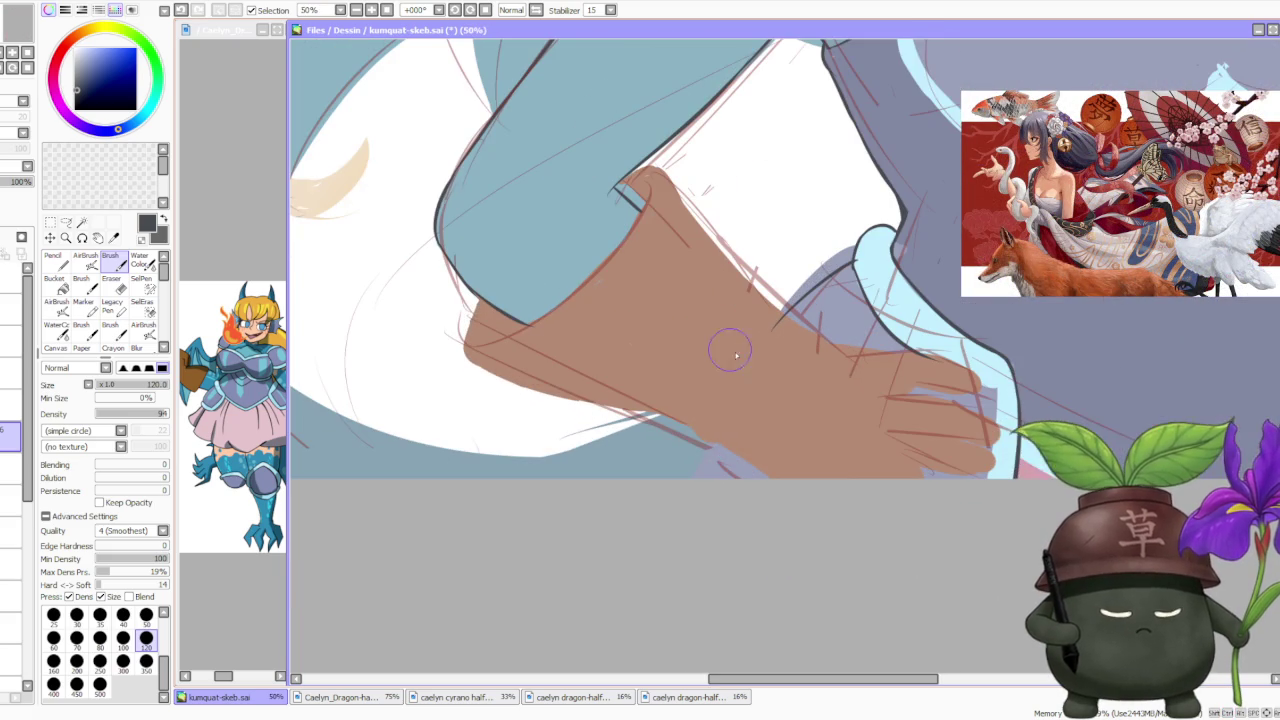
Draw the long dark outline along the arm's edge across the brown glove.
left_click_drag(661, 490, 840, 260)
key("ctrl+z")
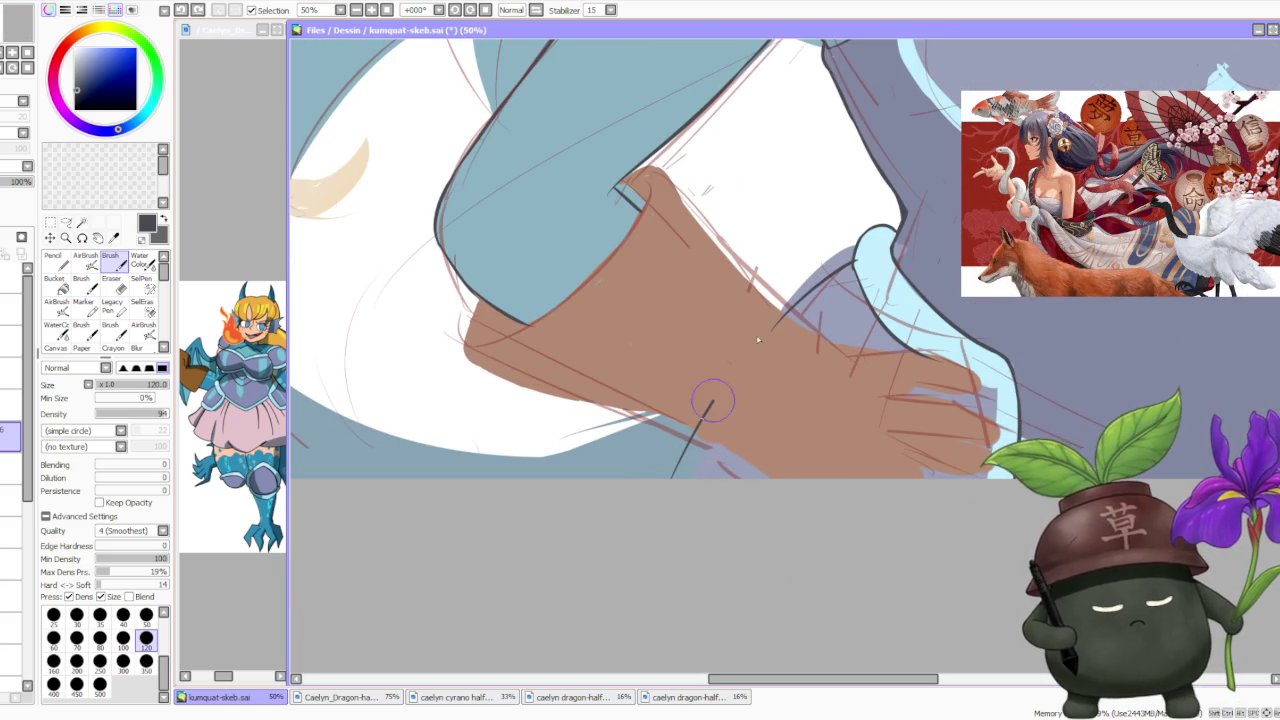
key("ctrl+z")
left_click_drag(668, 490, 830, 277)
key("ctrl+z")
left_click_drag(666, 482, 836, 270)
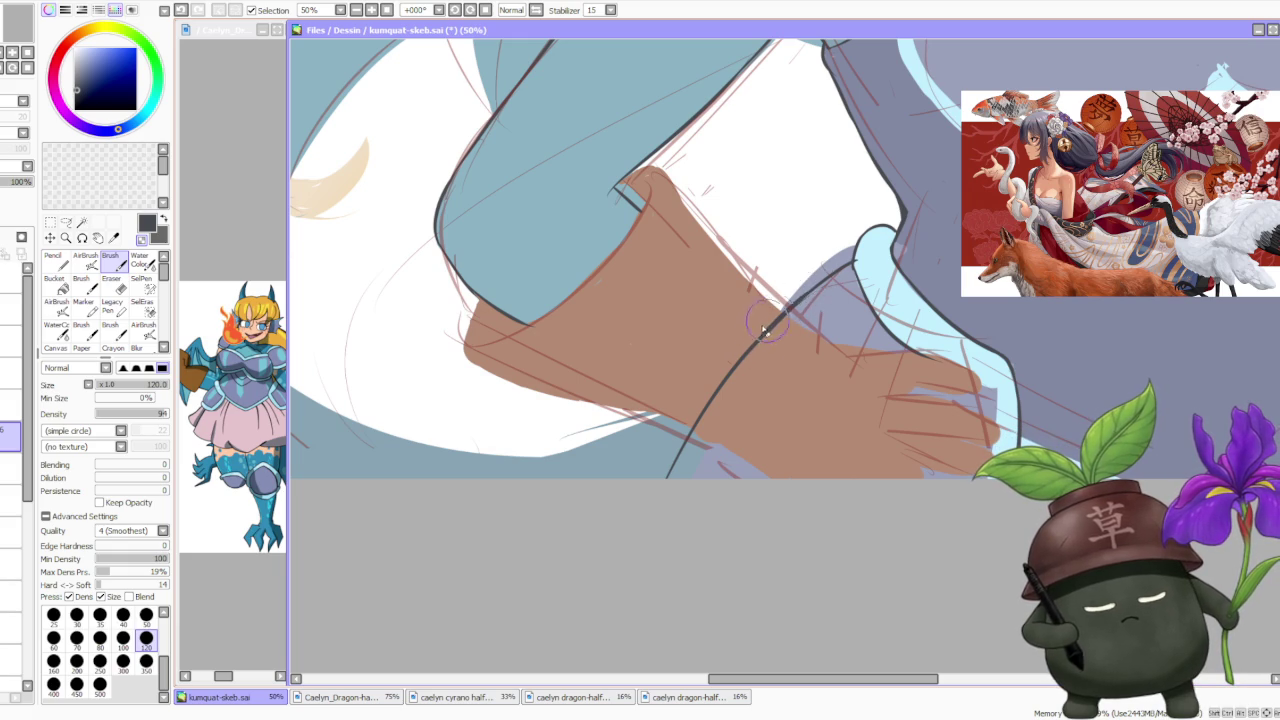
scroll(772, 325, "down", 3)
scroll(938, 242, "down", 3)
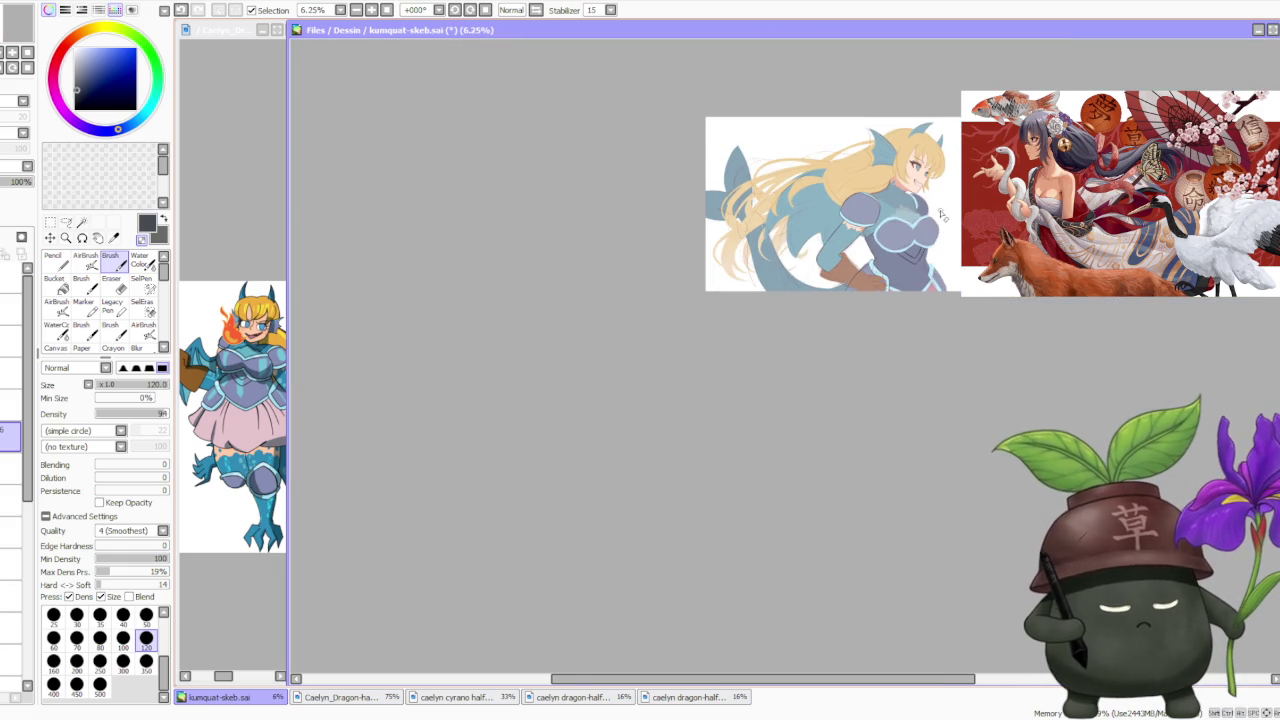
scroll(940, 214, "up", 1)
scroll(934, 222, "up", 3)
scroll(800, 290, "up", 3)
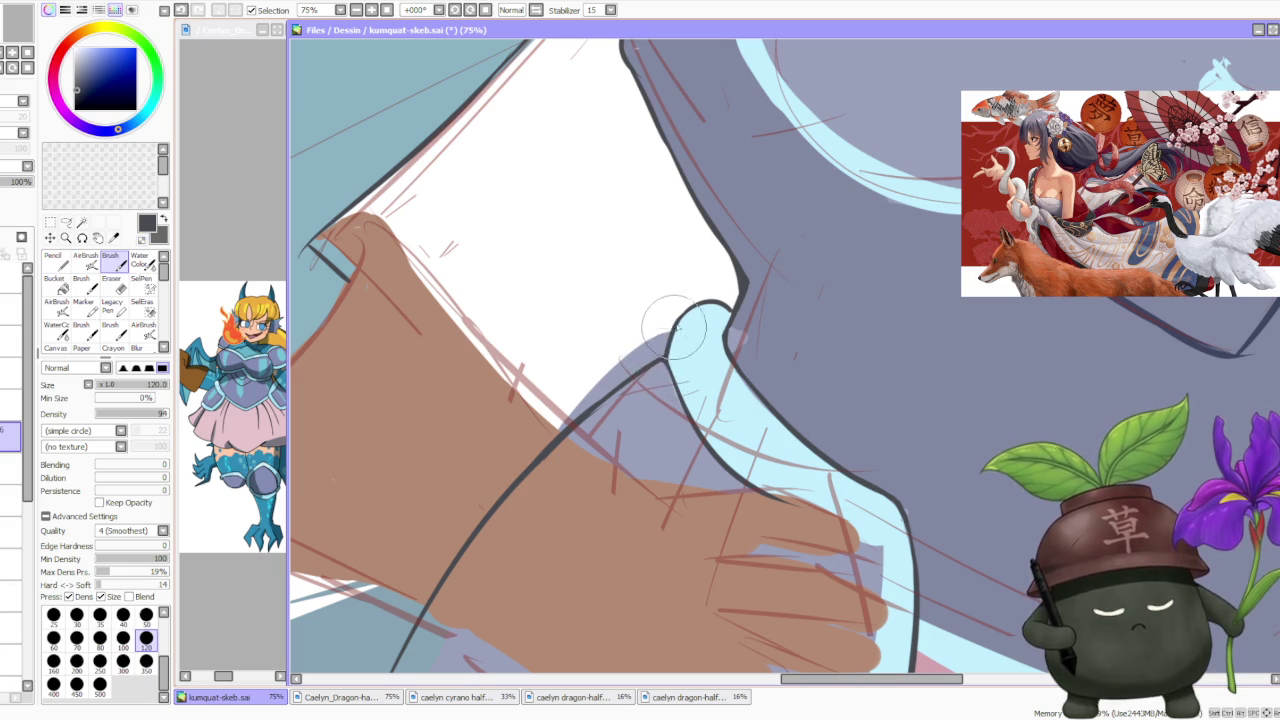
scroll(700, 350, "down", 1)
scroll(700, 350, "down", 2)
scroll(760, 300, "down", 2)
scroll(820, 250, "down", 2)
scroll(838, 240, "up", 2)
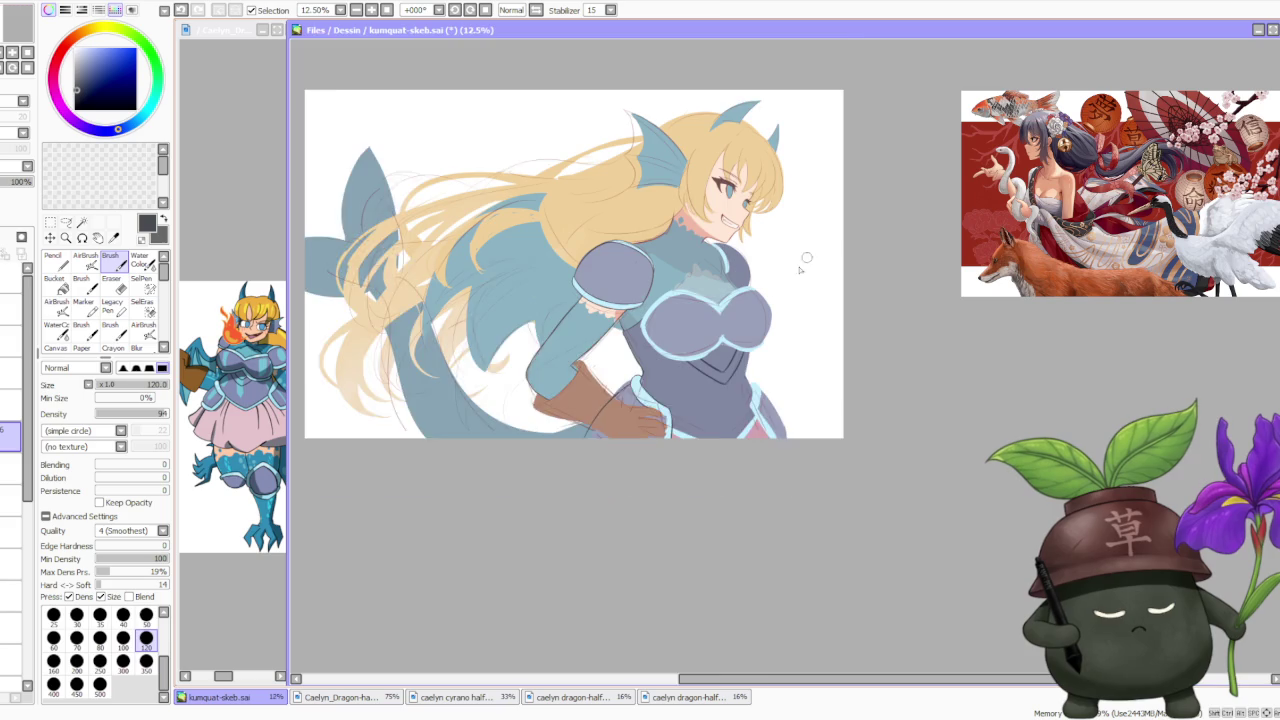
scroll(800, 270, "up", 1)
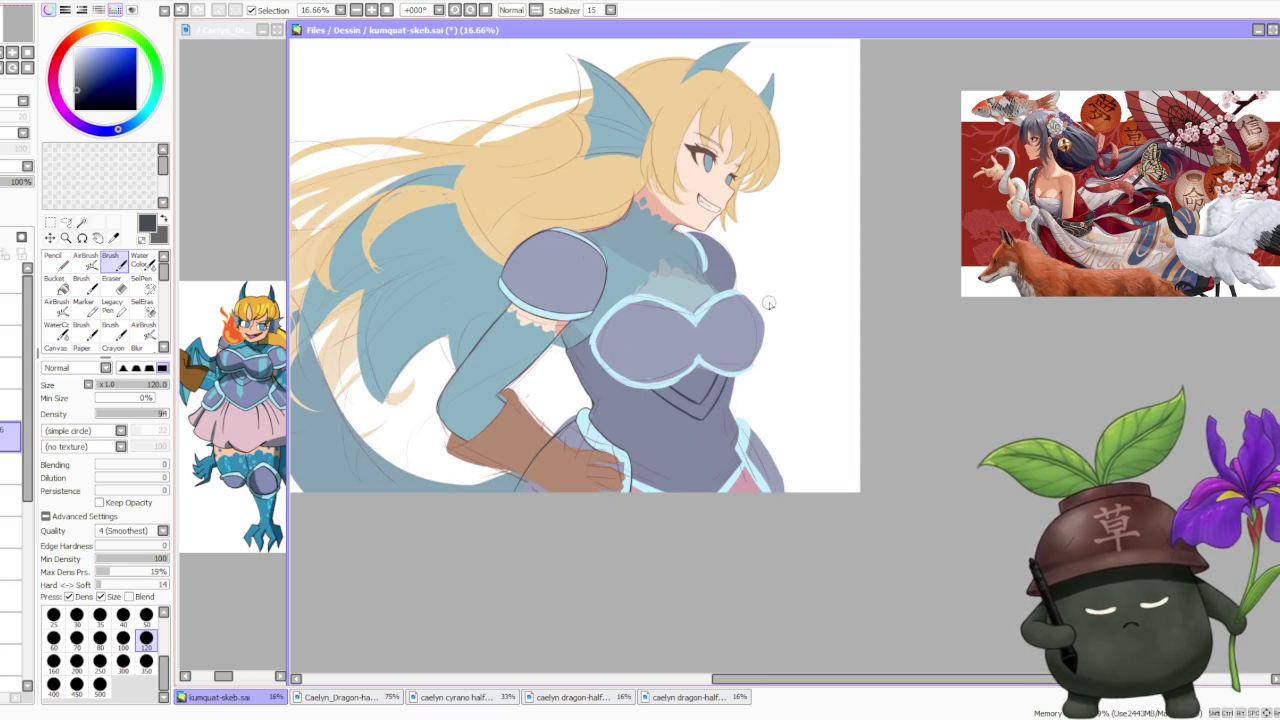
Fill the glove's lower-left corner with brown.
scroll(449, 457, "up", 2)
scroll(461, 456, "up", 1)
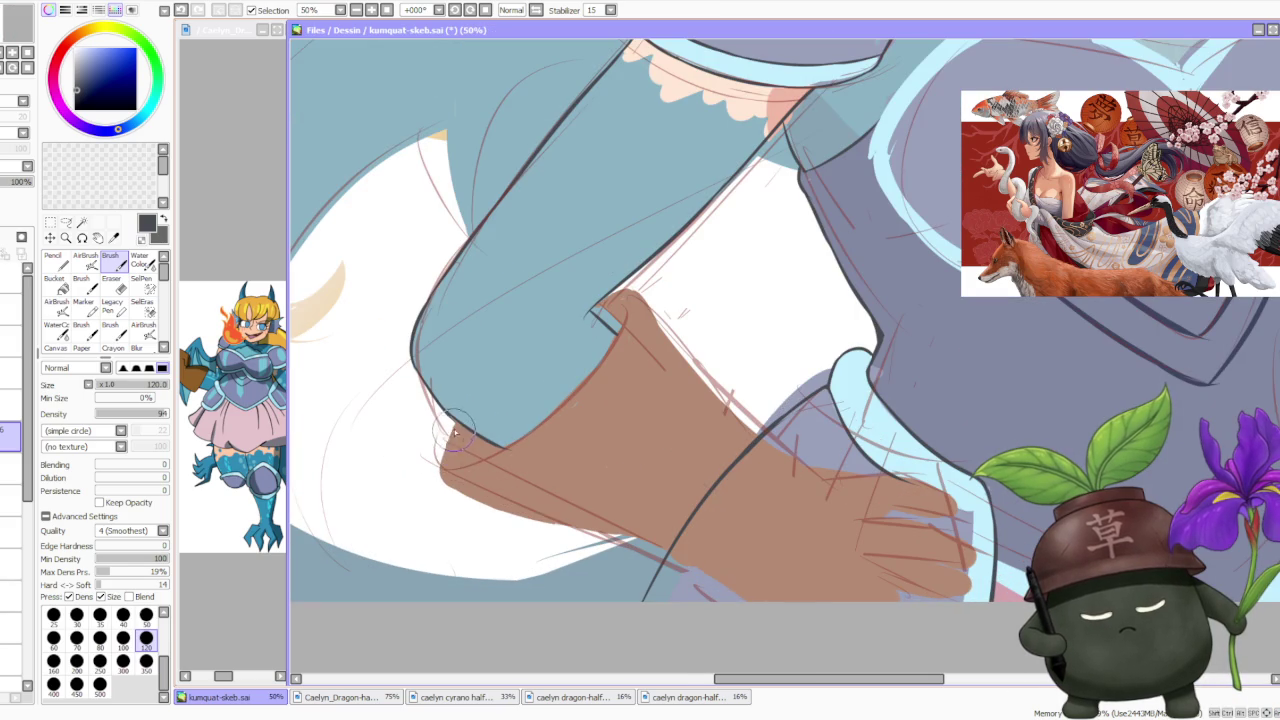
left_click_drag(448, 465, 452, 435)
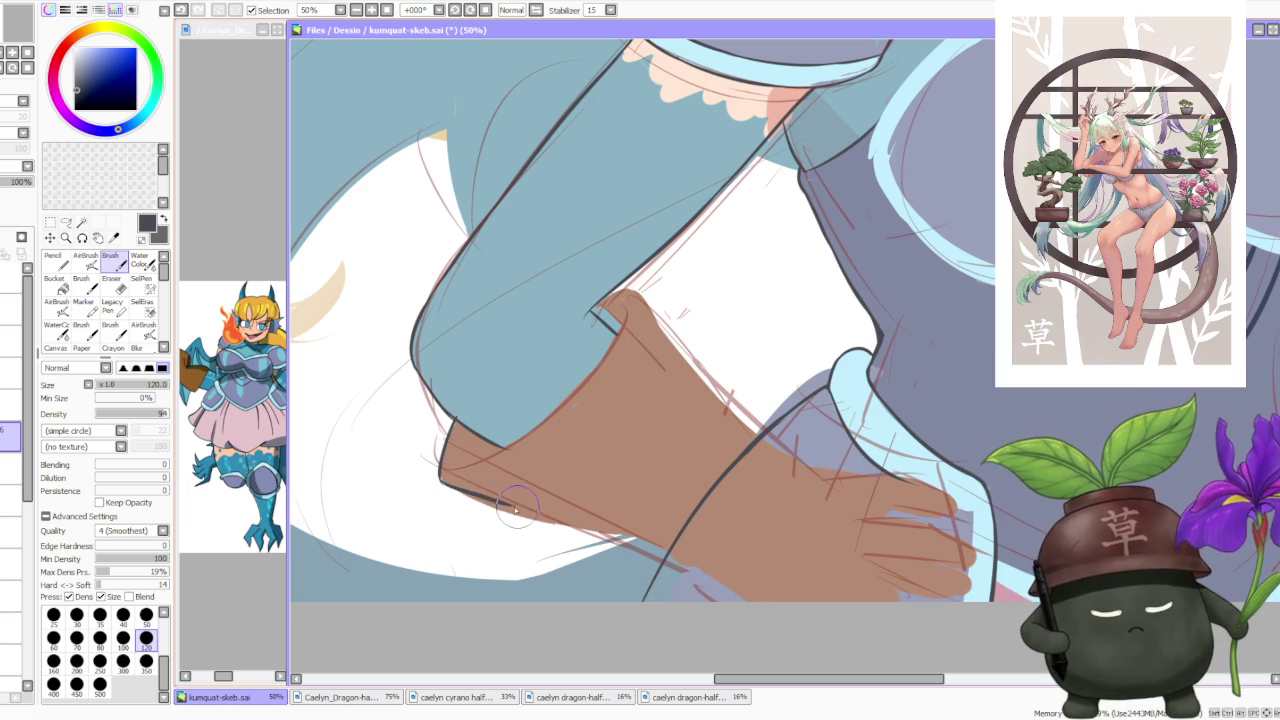
Ink the glove's bottom-edge line, comparing it with and without the stroke before removing it.
left_click_drag(438, 476, 527, 515)
key("ctrl+z")
key("ctrl+y")
key("ctrl+z")
key("ctrl+y")
key("ctrl+z")
key("ctrl+y")
key("ctrl+z")
key("ctrl+y")
key("ctrl+z")
key("ctrl+y")
key("ctrl+z")
key("ctrl+y")
key("ctrl+z")
Redraw the glove's lower-edge line, extend it right, and outline the lower-left corner.
left_click_drag(541, 521, 648, 548)
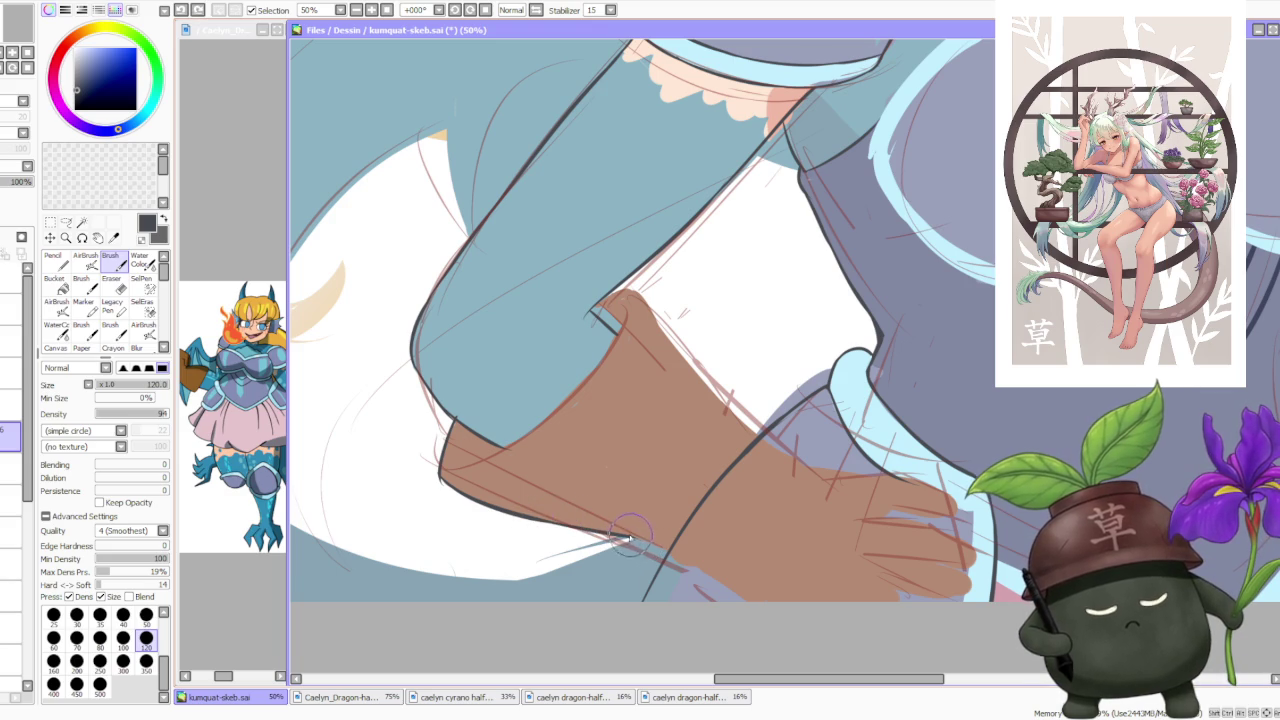
key("ctrl+z")
left_click_drag(630, 540, 683, 556)
key("ctrl+z")
key("ctrl+z")
key("ctrl+z")
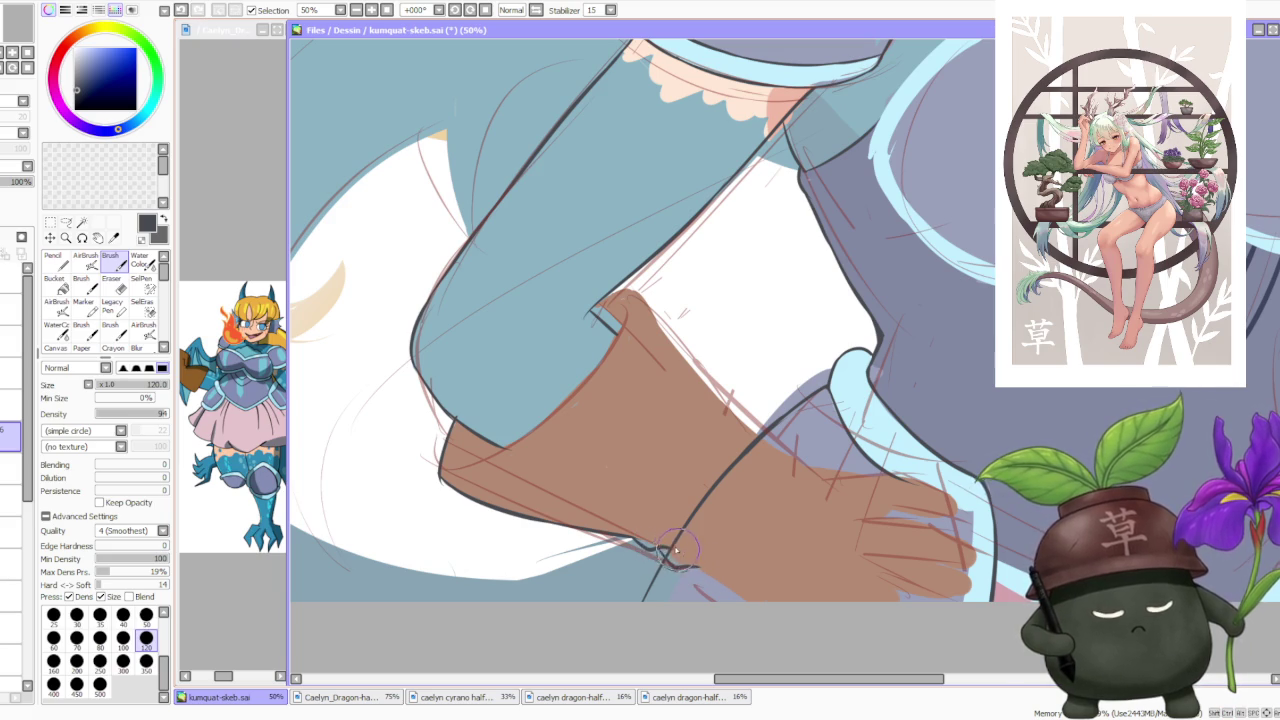
scroll(700, 380, "down", 3)
scroll(745, 396, "up", 3)
mouse_move(580, 598)
left_mouse_down()
mouse_move(545, 615)
mouse_move(588, 627)
left_mouse_up()
key("ctrl+z")
key("ctrl+z")
key("ctrl+z")
Repaint the blue and brown boundary near the elbow.
scroll(537, 376, "down", 1)
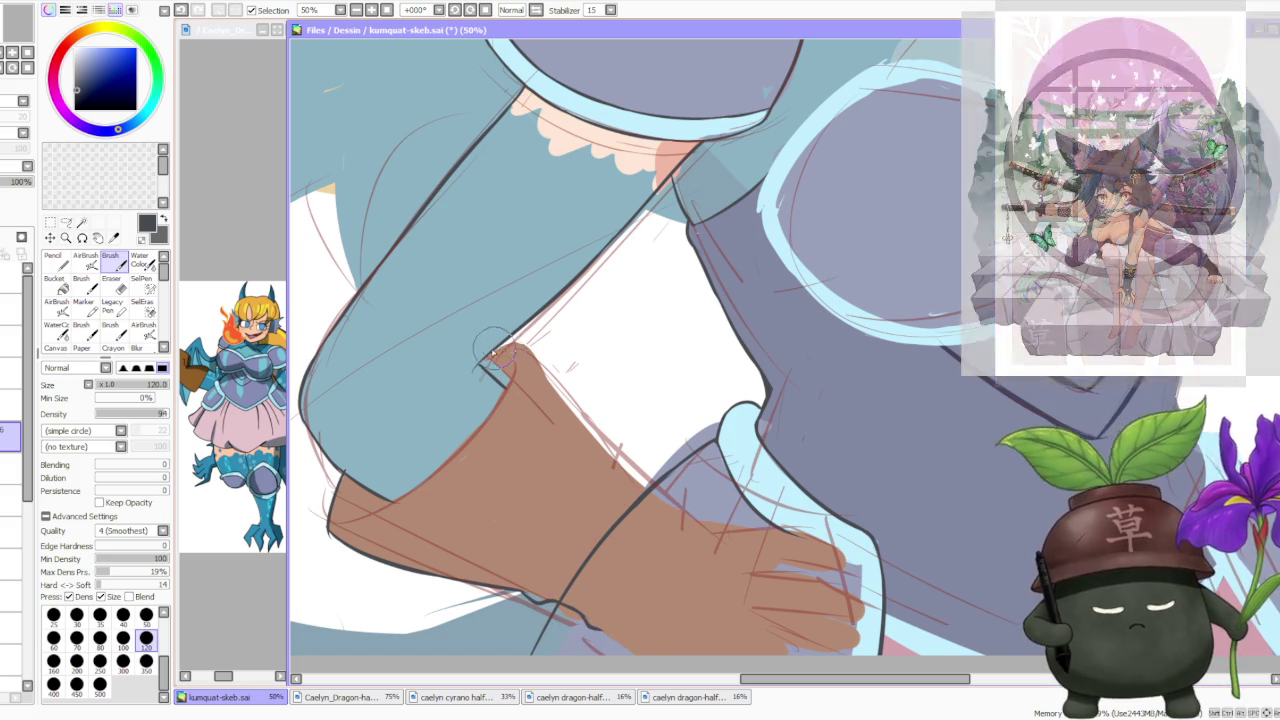
scroll(535, 372, "down", 2)
scroll(530, 365, "up", 1)
scroll(521, 357, "up", 1)
scroll(521, 360, "up", 2)
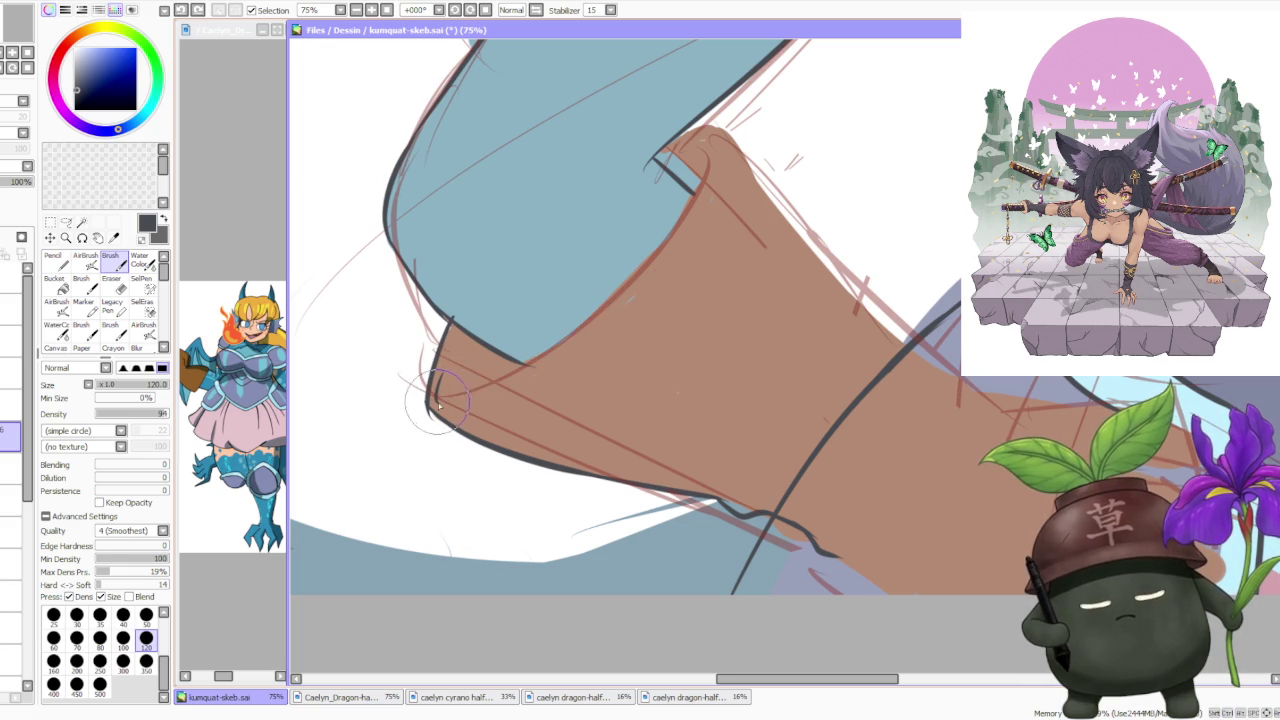
scroll(571, 343, "down", 4)
scroll(744, 176, "down", 1)
scroll(744, 176, "down", 1)
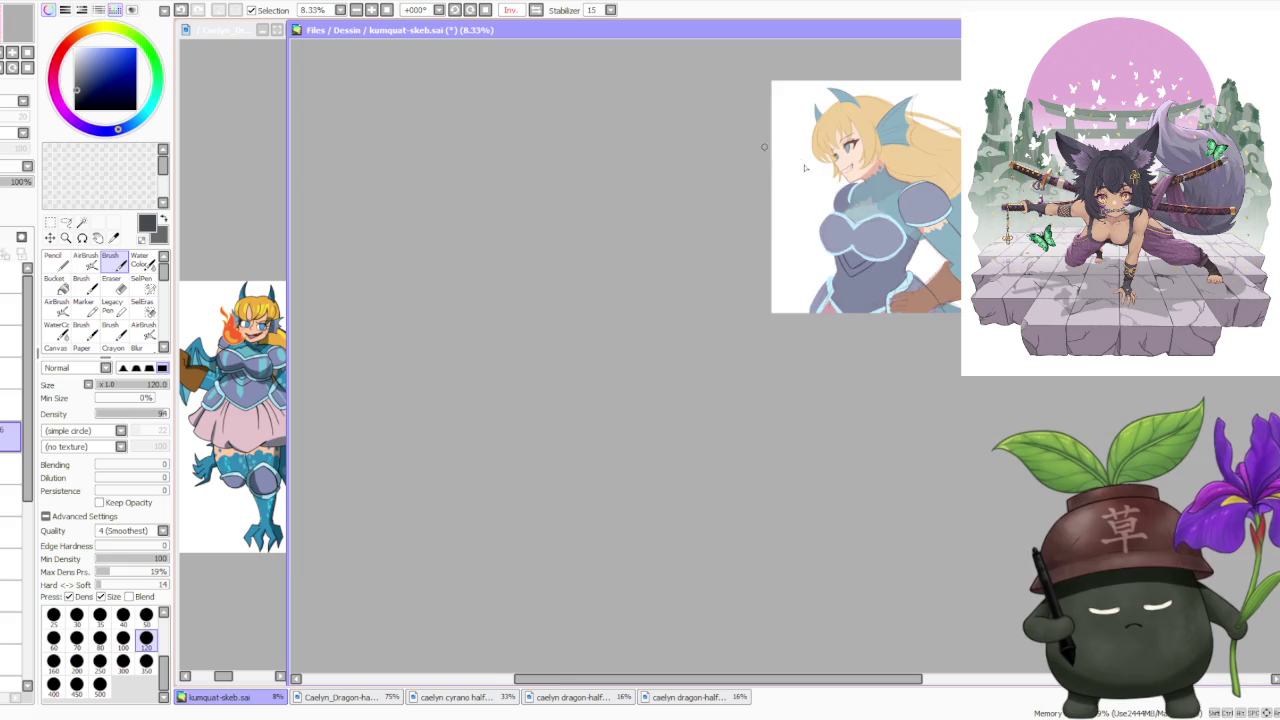
scroll(893, 281, "up", 3)
scroll(893, 281, "up", 1)
scroll(893, 281, "up", 1)
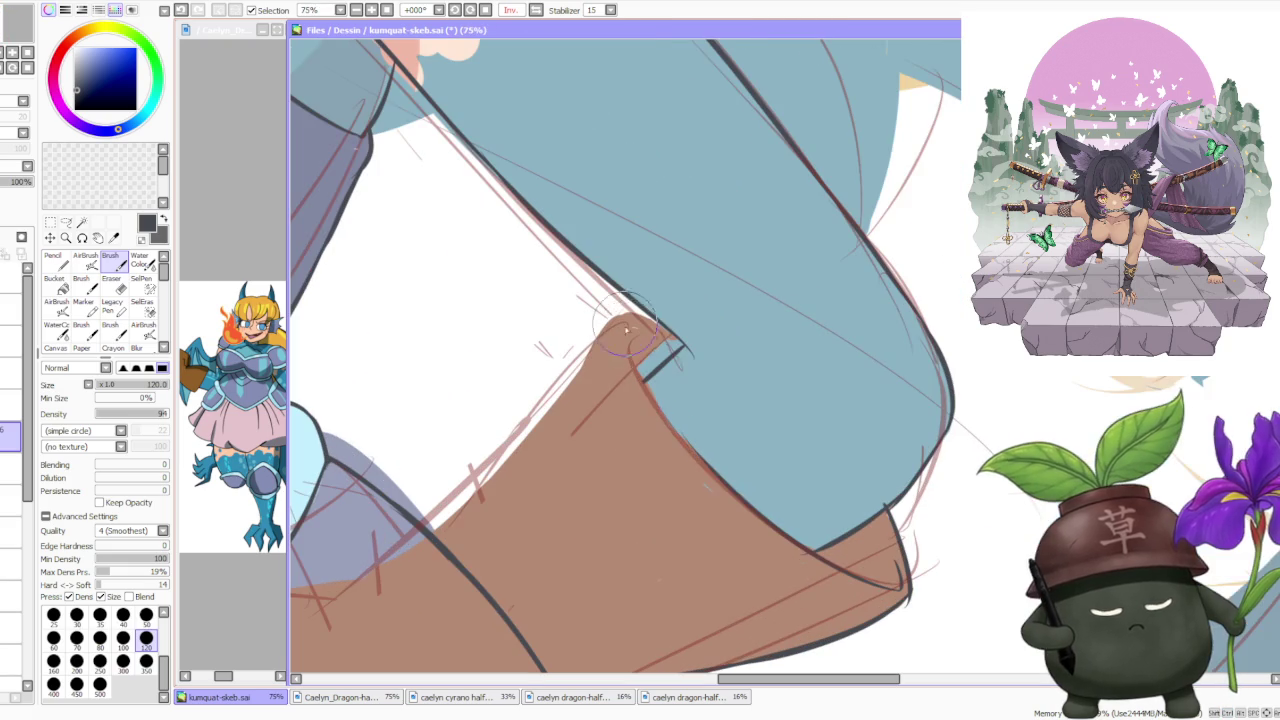
mouse_move(705, 465)
left_mouse_down()
mouse_move(660, 395)
mouse_move(714, 457)
mouse_move(637, 355)
mouse_move(700, 451)
mouse_move(688, 455)
mouse_move(699, 456)
mouse_move(637, 345)
left_mouse_up()
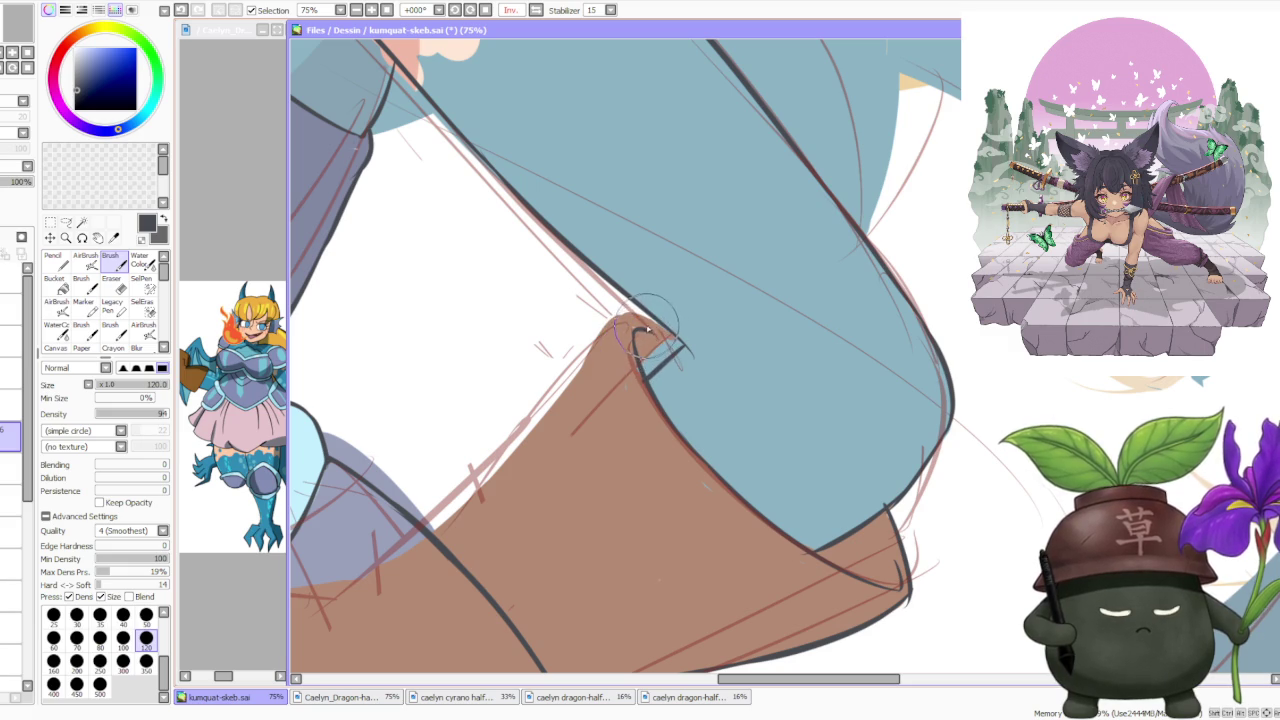
Ink a clean dark line along the glove's top edge against the blue sleeve.
scroll(648, 335, "down", 3)
scroll(664, 286, "down", 2)
scroll(662, 266, "down", 1)
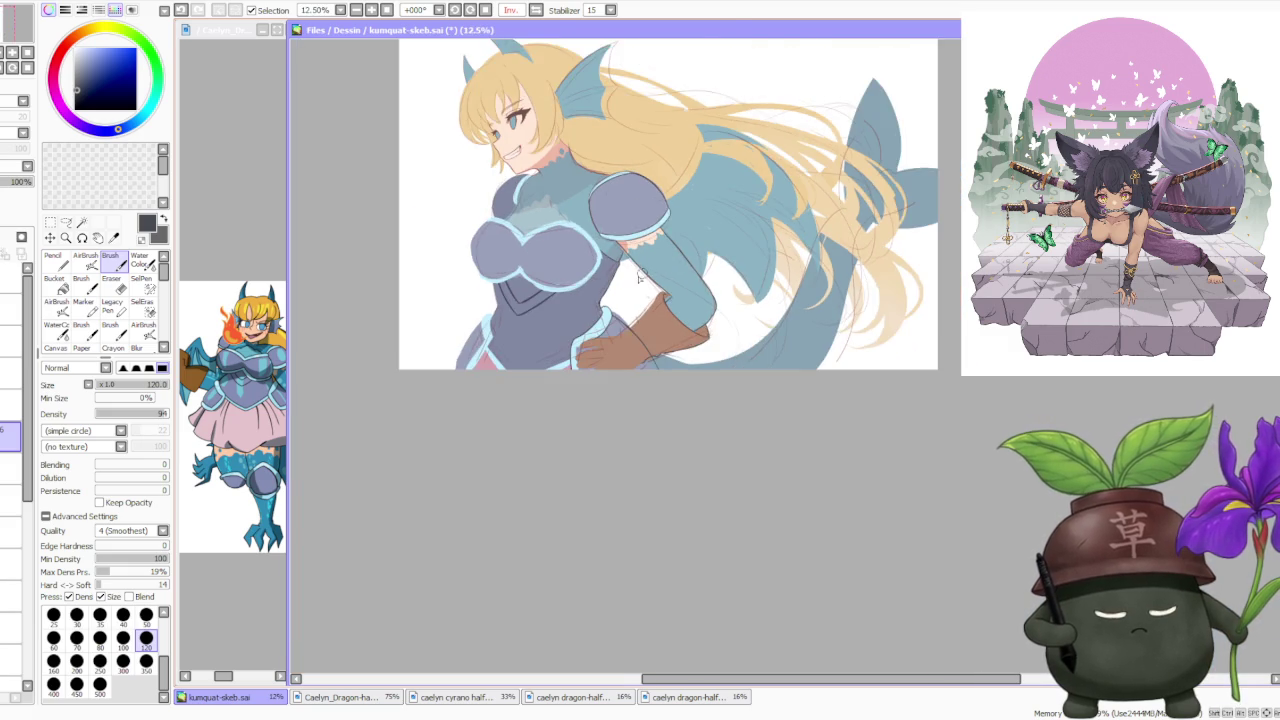
scroll(662, 341, "up", 3)
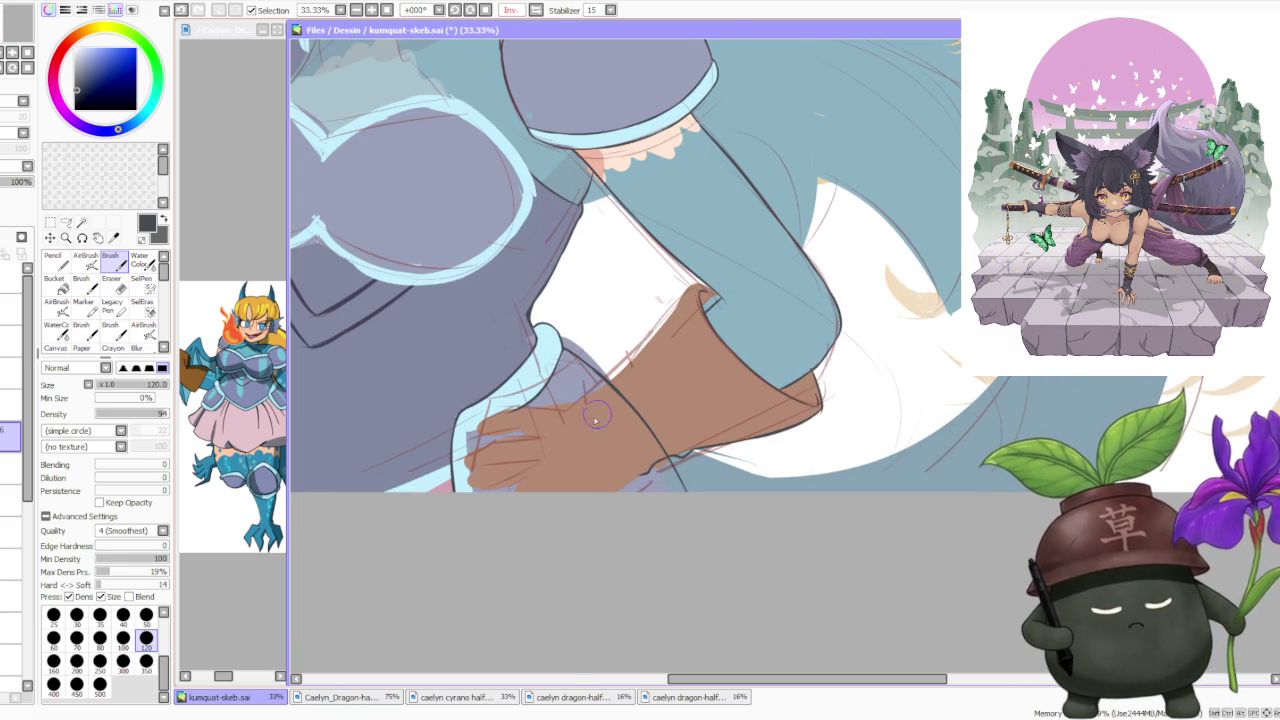
left_click_drag(600, 397, 700, 285)
key("ctrl+z")
key("ctrl+z")
left_click_drag(582, 418, 669, 326)
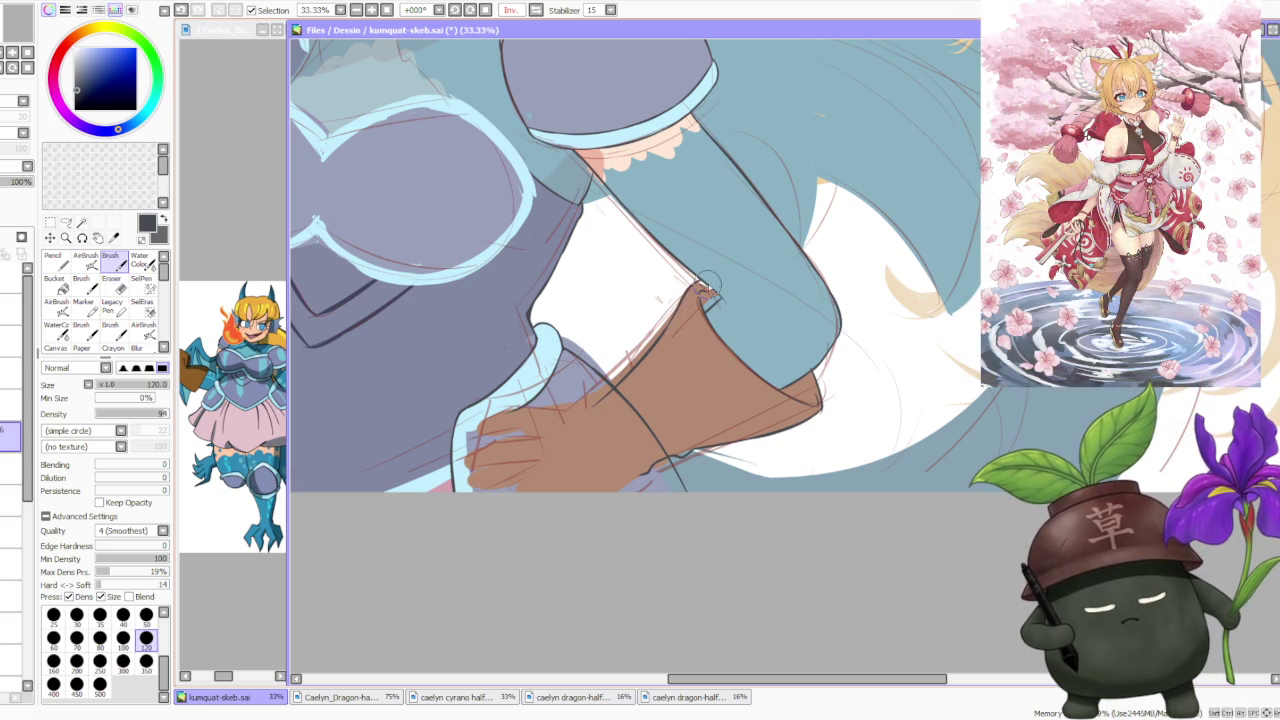
Try short lines at the glove tip, undo them, and mirror the view horizontally to check.
scroll(676, 309, "up", 3)
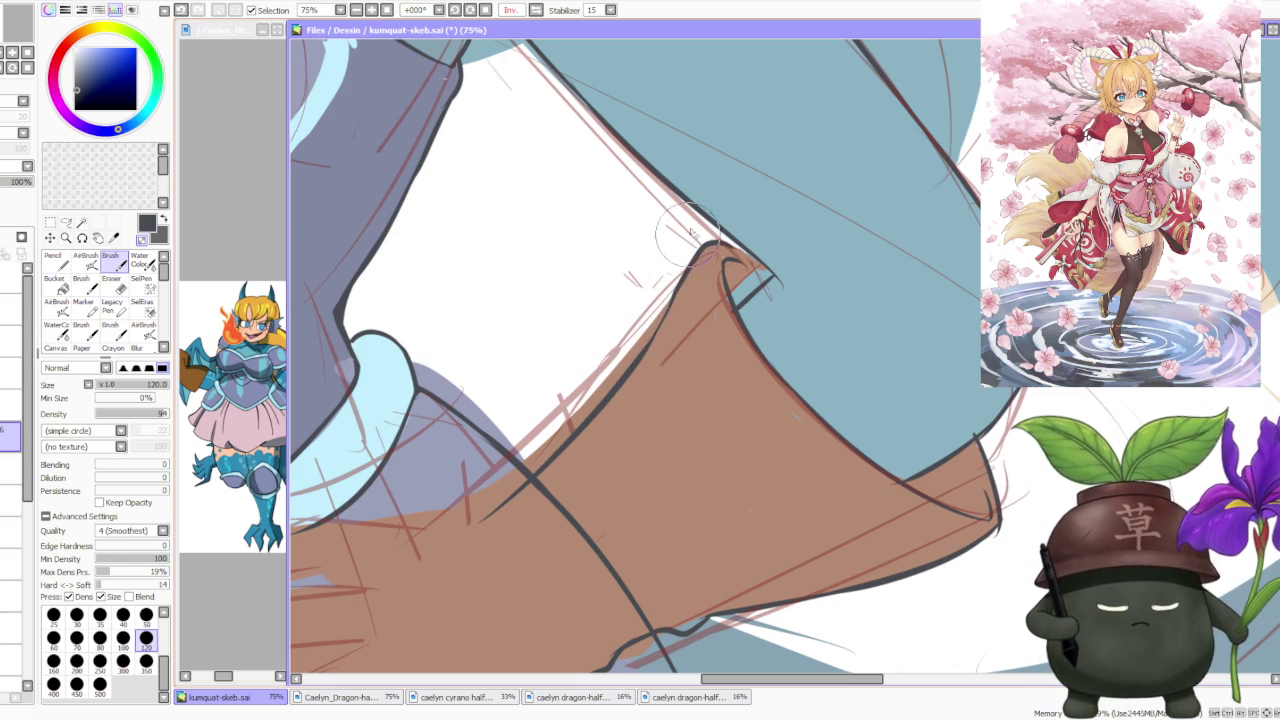
left_click_drag(730, 250, 745, 268)
key("ctrl+z")
key("ctrl+z")
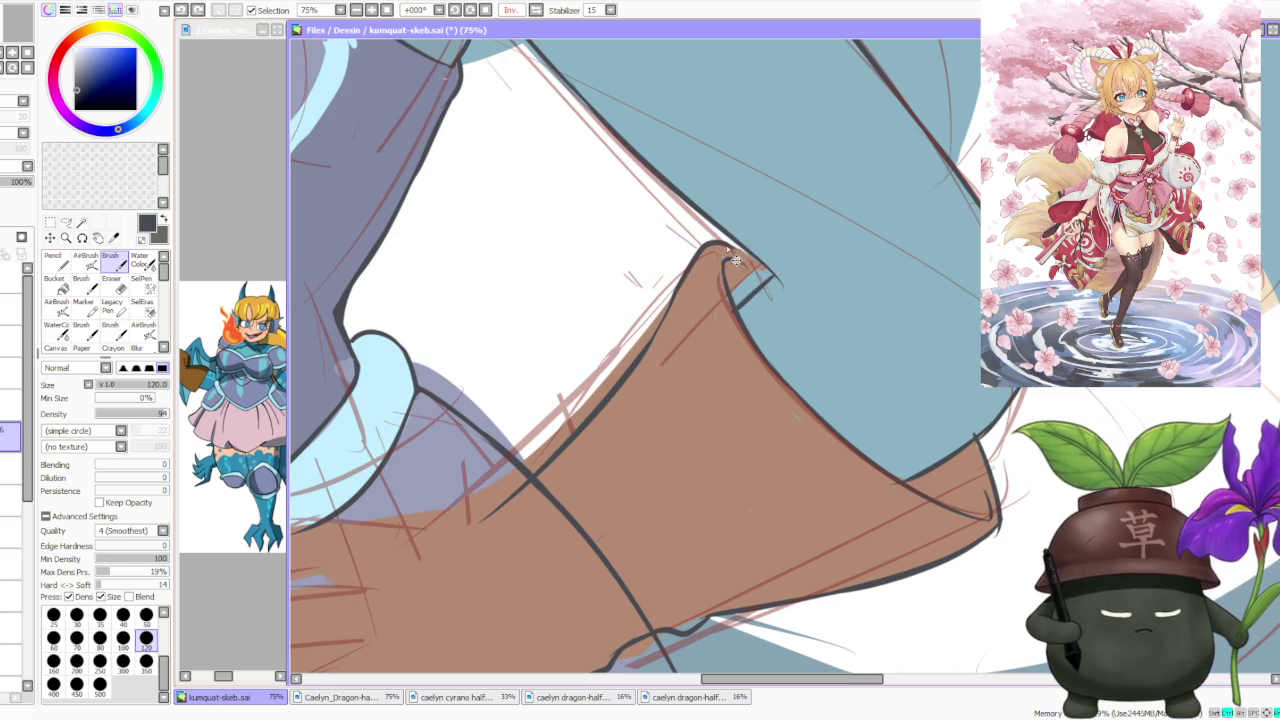
scroll(740, 263, "down", 5)
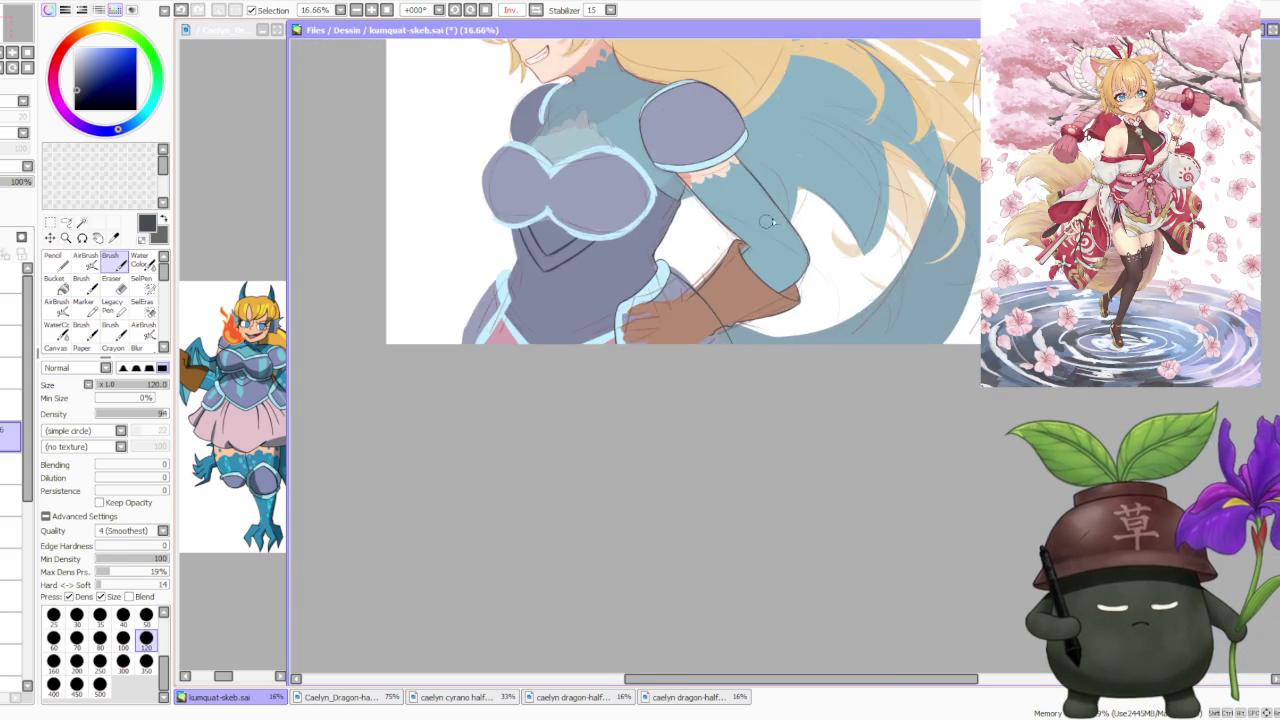
scroll(762, 225, "down", 1)
scroll(811, 207, "up", 1)
scroll(800, 215, "up", 1)
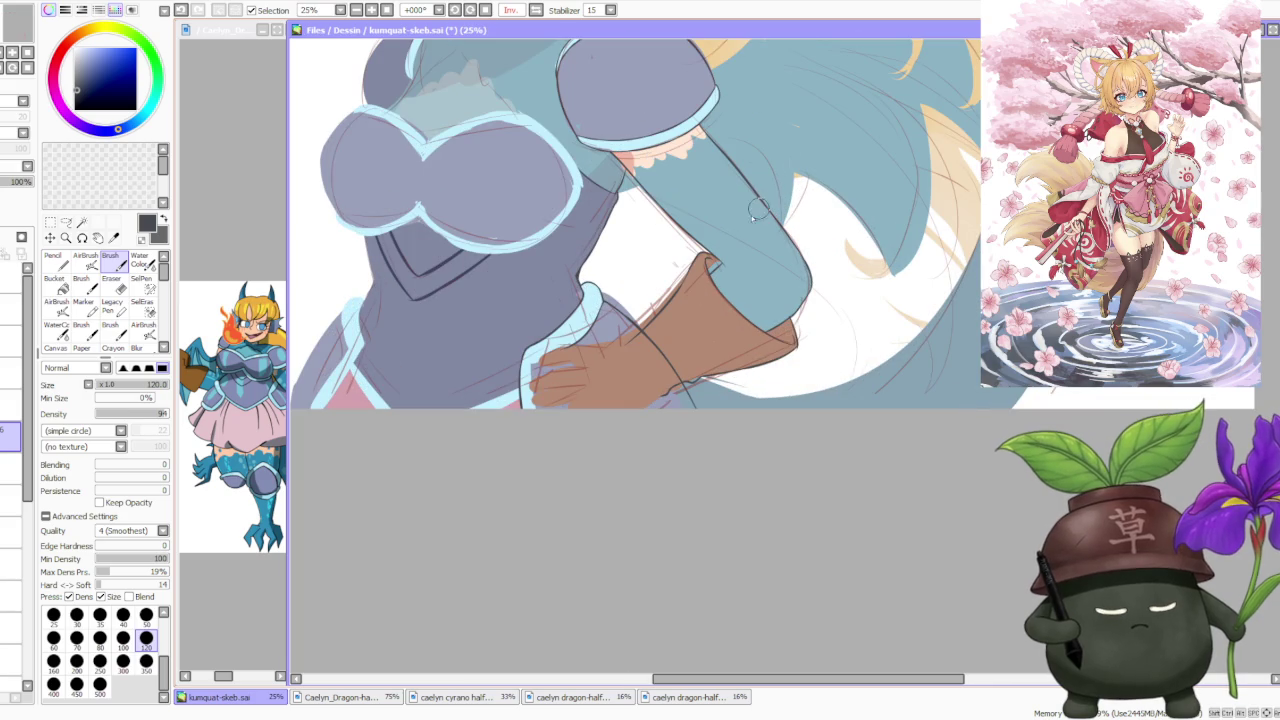
scroll(746, 219, "down", 1)
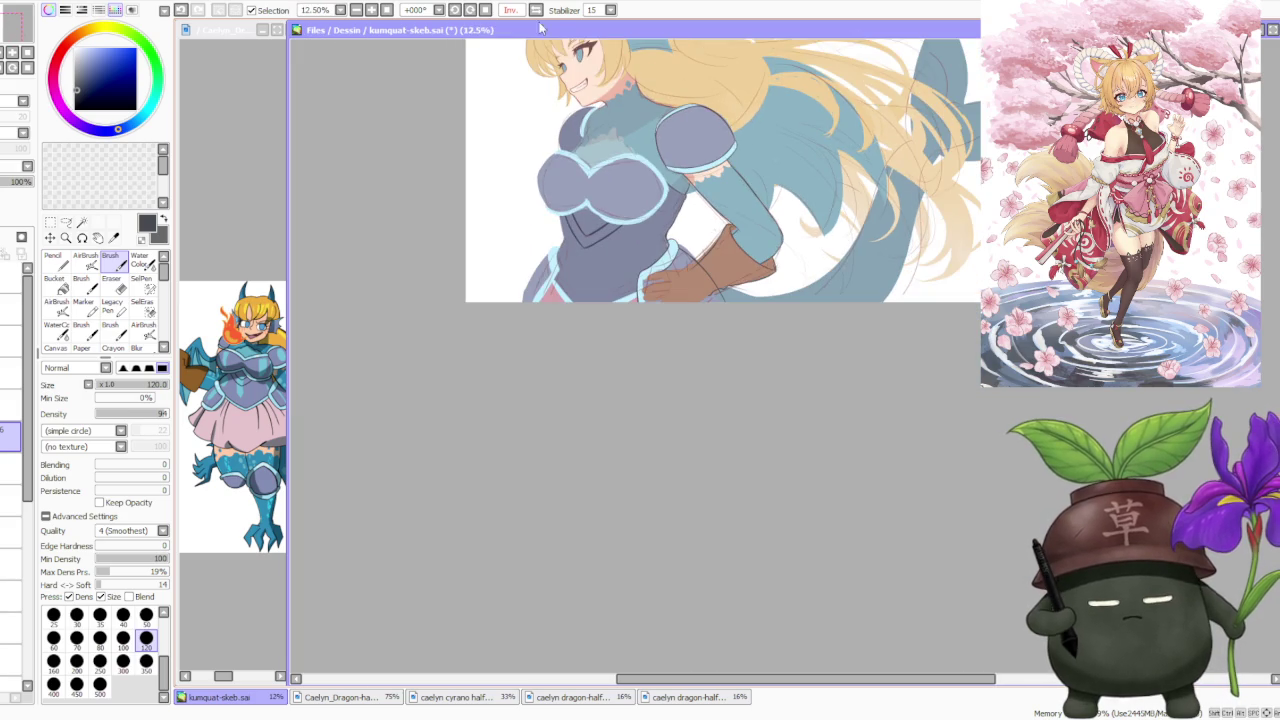
key("h")
scroll(612, 58, "down", 2)
scroll(612, 58, "up", 2)
scroll(612, 58, "up", 1)
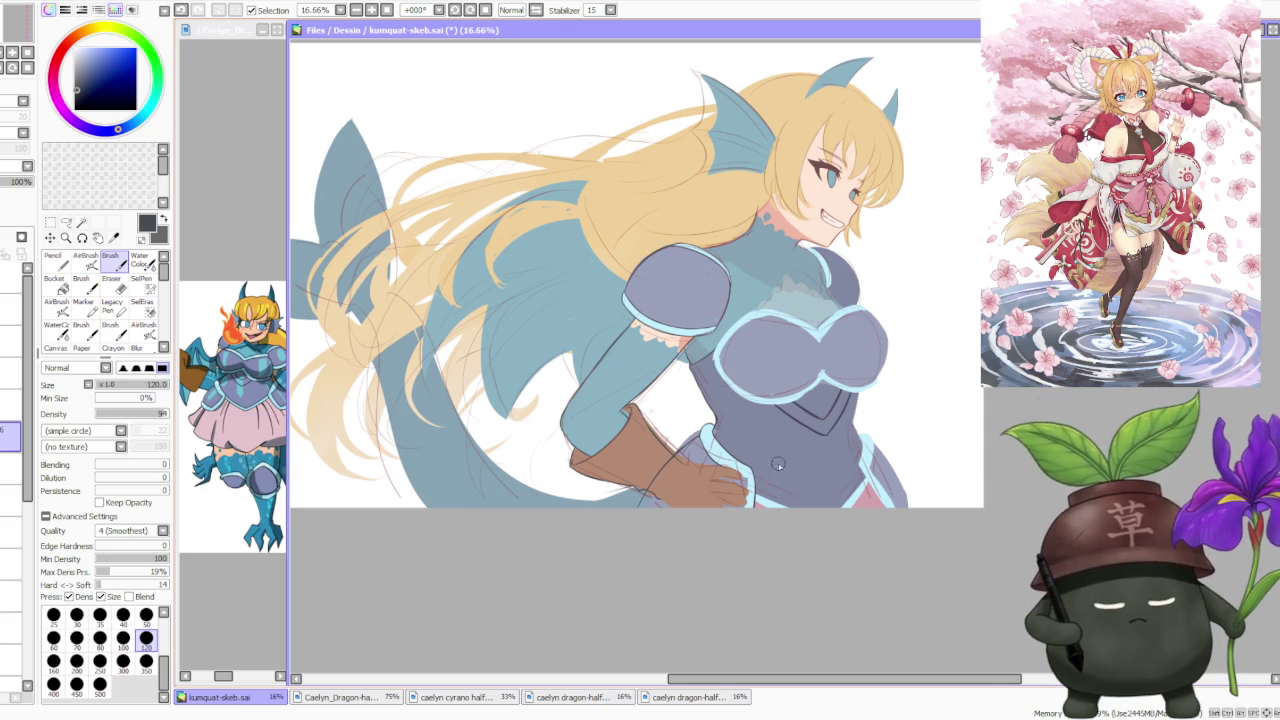
Ink short dark lines along the gloved fingers on the hip.
scroll(806, 468, "up", 1)
scroll(806, 468, "up", 2)
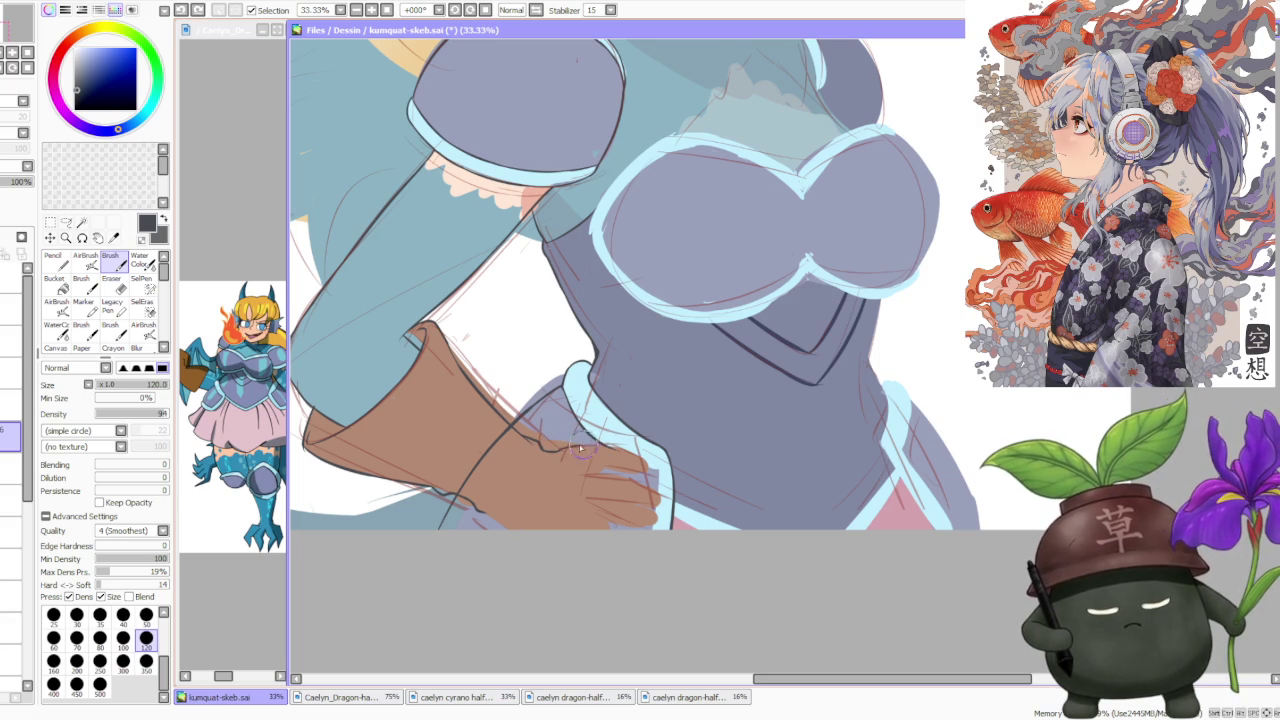
left_click_drag(600, 440, 643, 462)
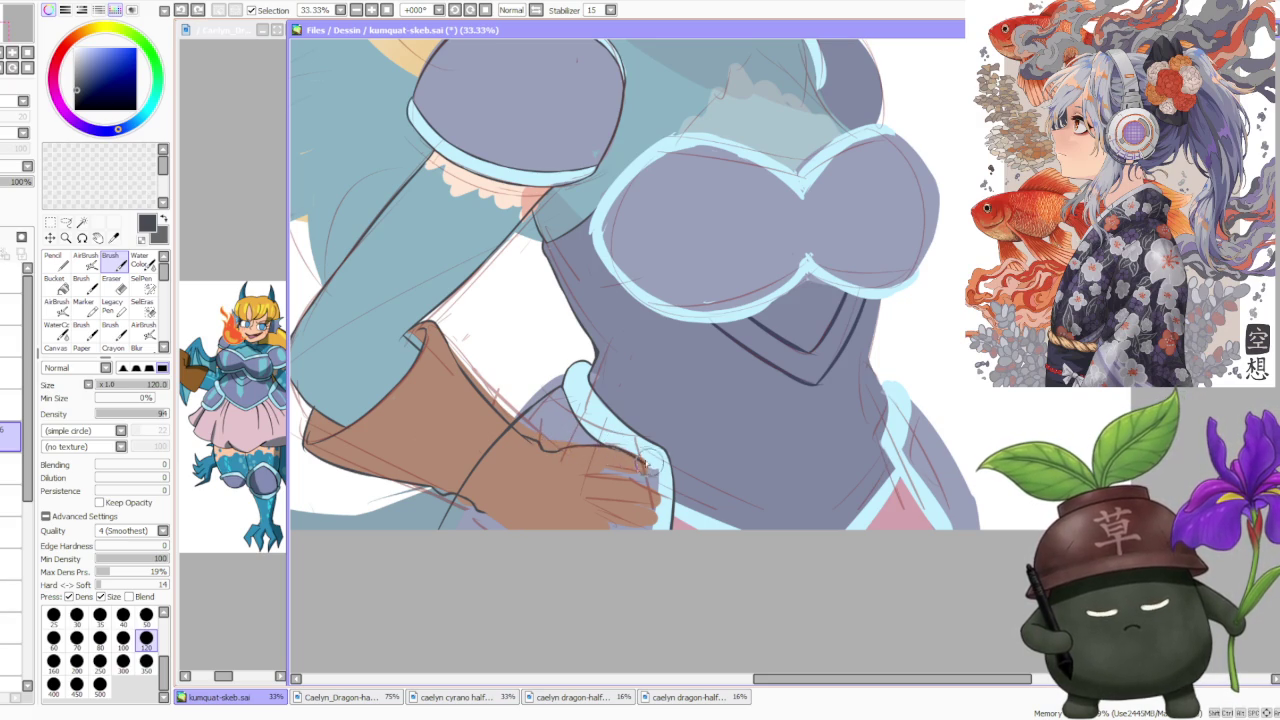
key("ctrl+z")
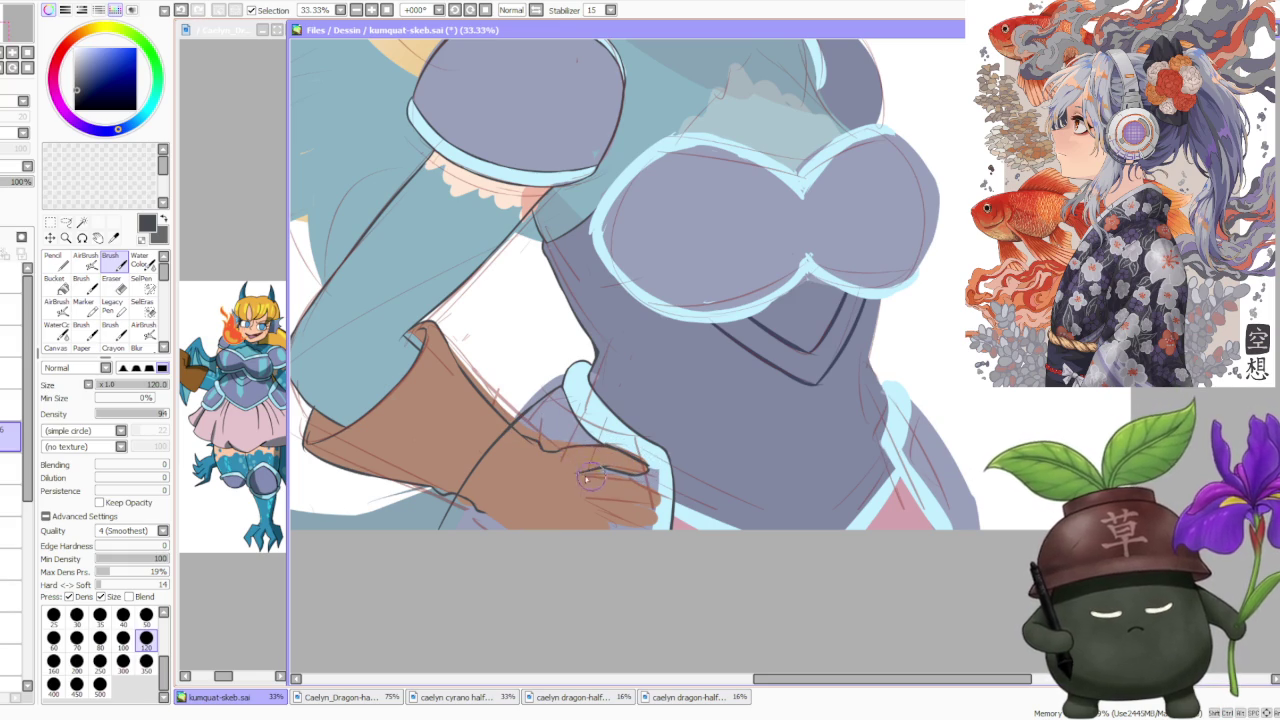
mouse_move(577, 472)
left_mouse_down()
mouse_move(640, 469)
mouse_move(646, 490)
left_mouse_up()
key("ctrl+z")
key("ctrl+z")
key("ctrl+z")
key("ctrl+z")
key("ctrl+z")
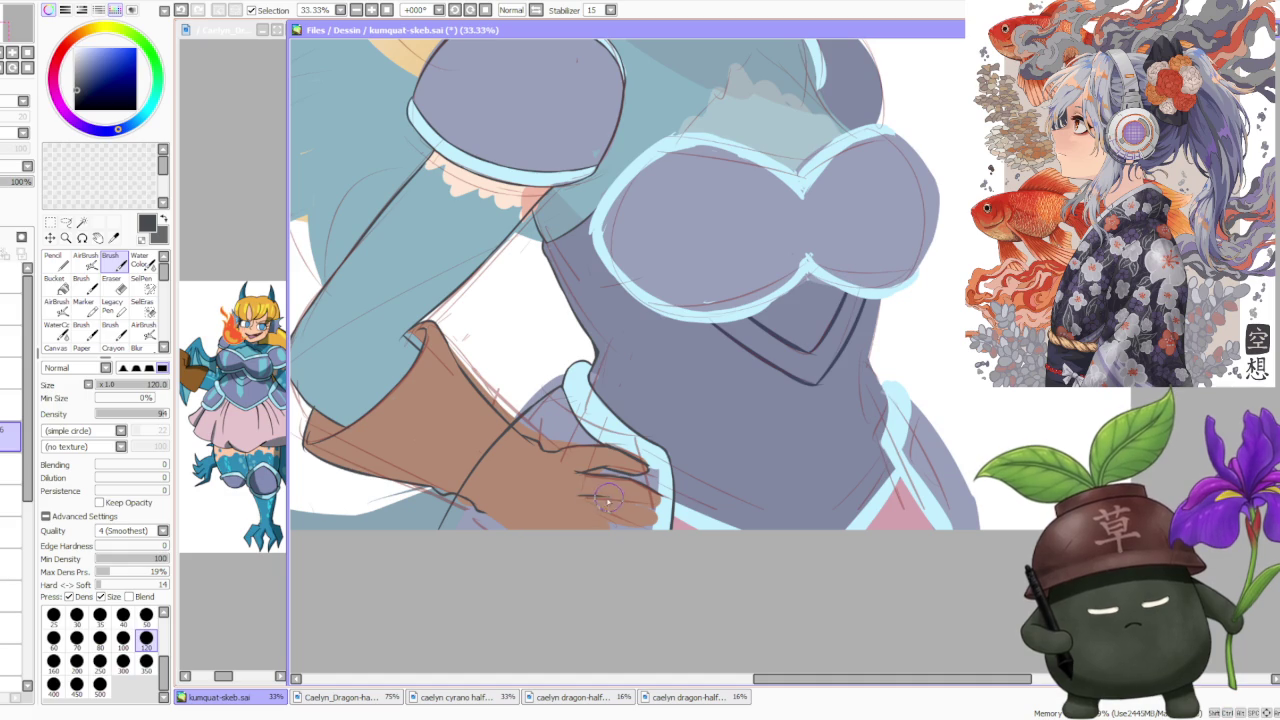
Draw the fingertip outline, redrawing it until it looks right.
key("ctrl+z")
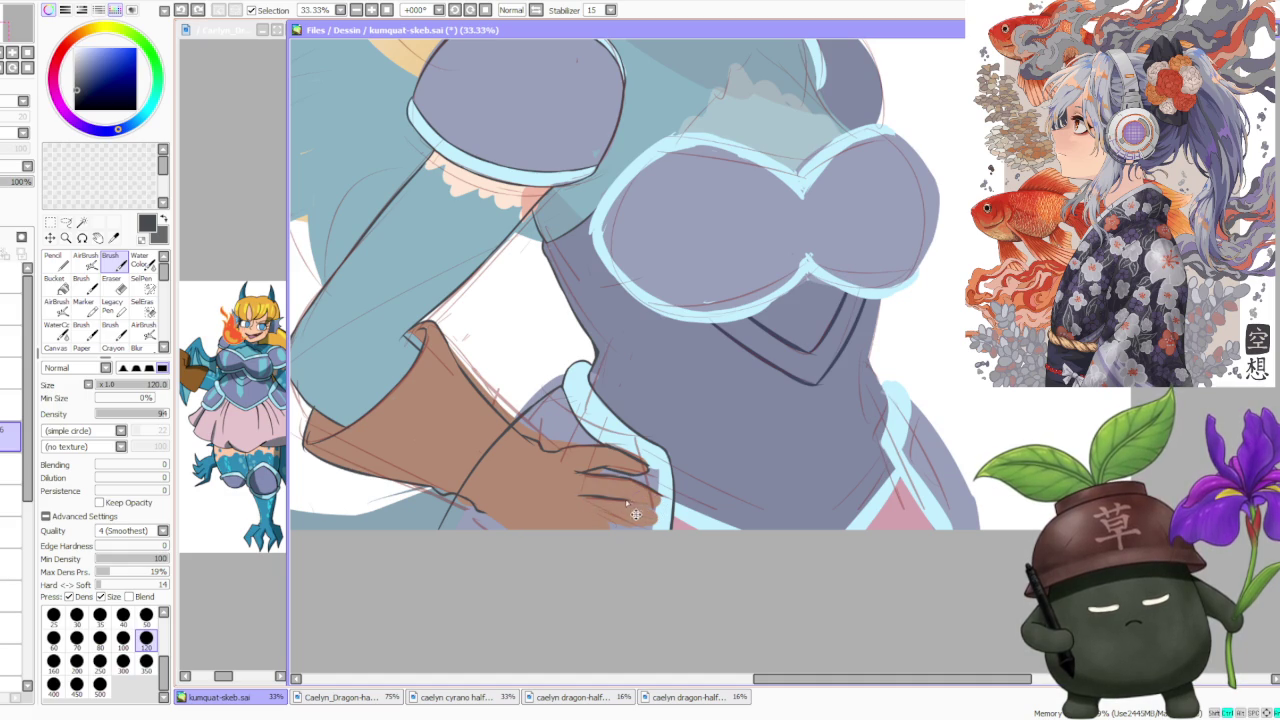
left_click_drag(652, 492, 661, 506)
key("ctrl+z")
key("ctrl+z")
left_click_drag(583, 510, 665, 526)
key("ctrl+z")
key("ctrl+z")
key("ctrl+z")
left_click_drag(592, 512, 662, 522)
key("ctrl+z")
key("ctrl+z")
key("ctrl+z")
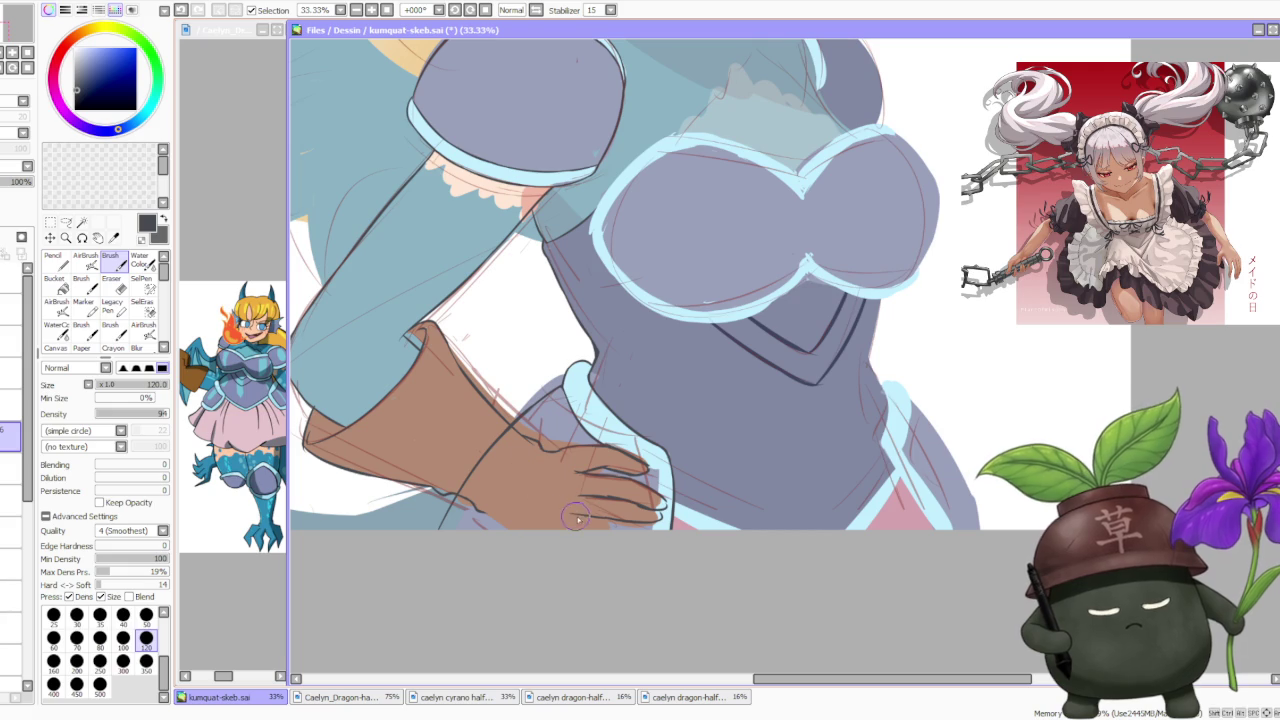
Redraw the lower fingertip outline and the stroke along the hand's lower edge.
key("ctrl+z")
left_click_drag(575, 520, 660, 520)
key("ctrl+z")
left_click_drag(572, 521, 660, 517)
key("ctrl+z")
left_click_drag(498, 520, 519, 527)
key("ctrl+z")
scroll(519, 527, "down", 1)
Undo the stray stroke at the hand edge, switch the brush to transparent colour, and save the drawing.
scroll(550, 440, "down", 2)
scroll(582, 355, "down", 1)
scroll(604, 335, "up", 3)
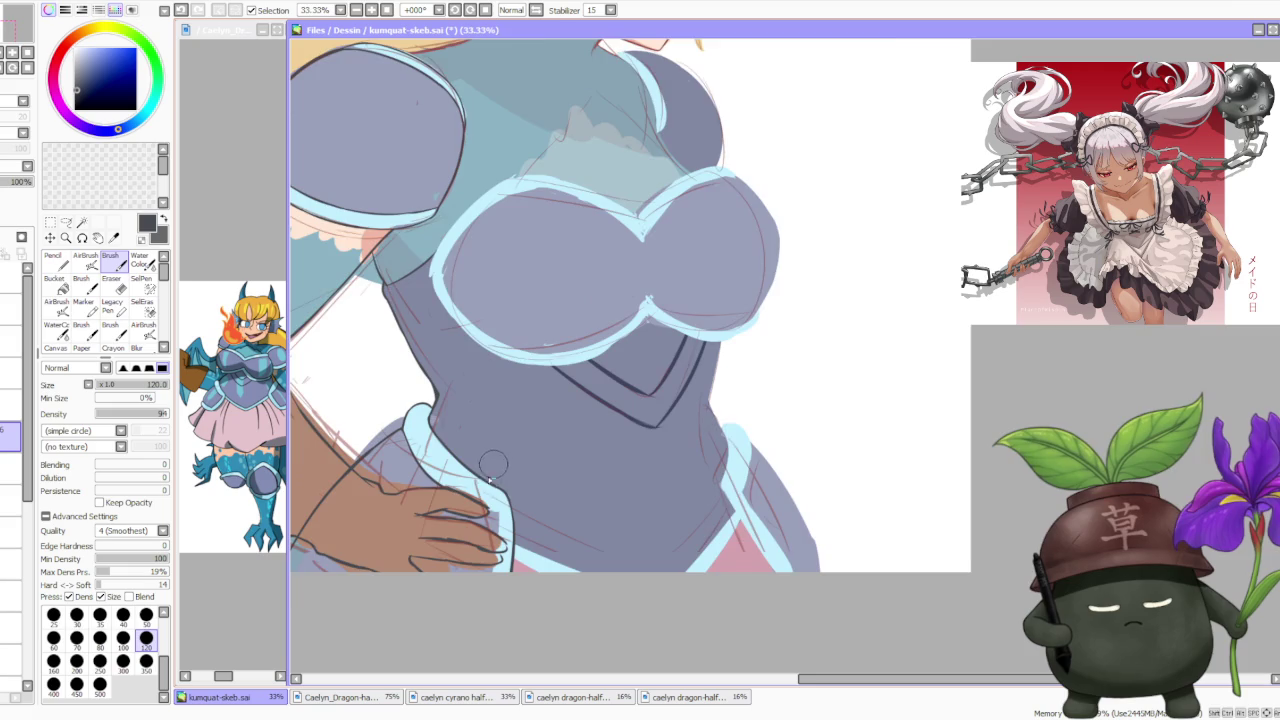
scroll(438, 517, "up", 2)
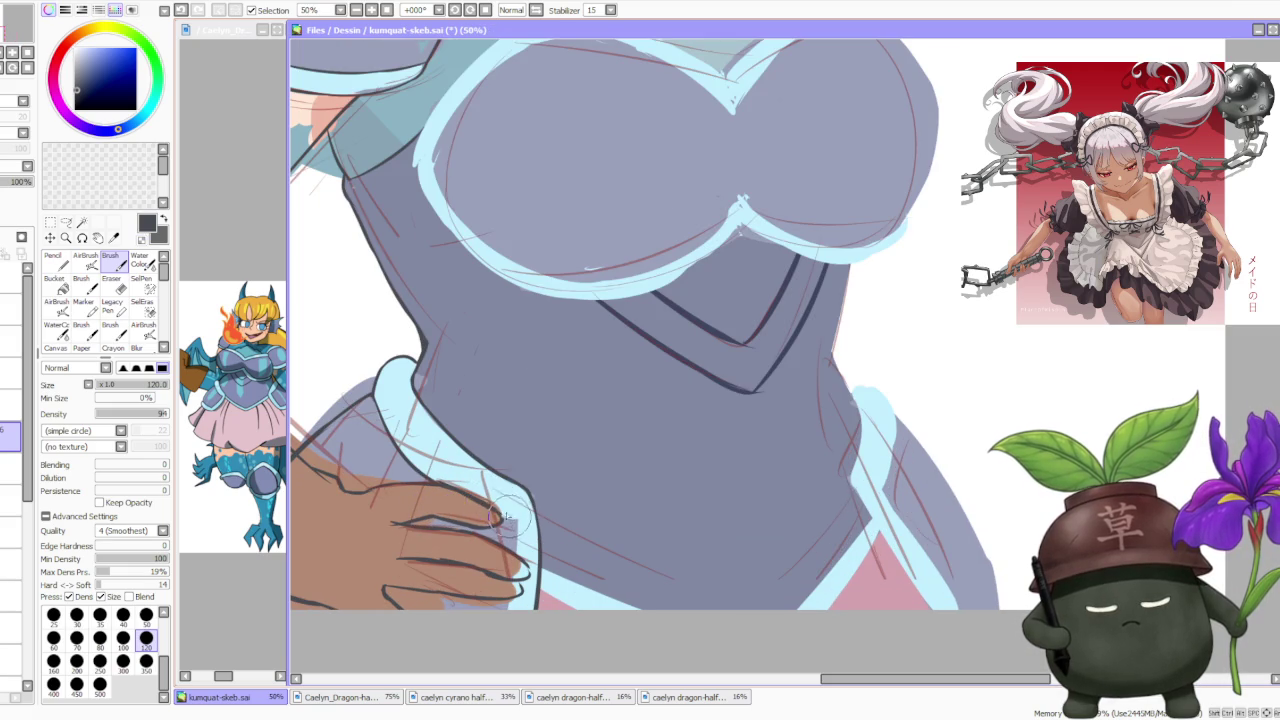
key("ctrl+z")
key("minus")
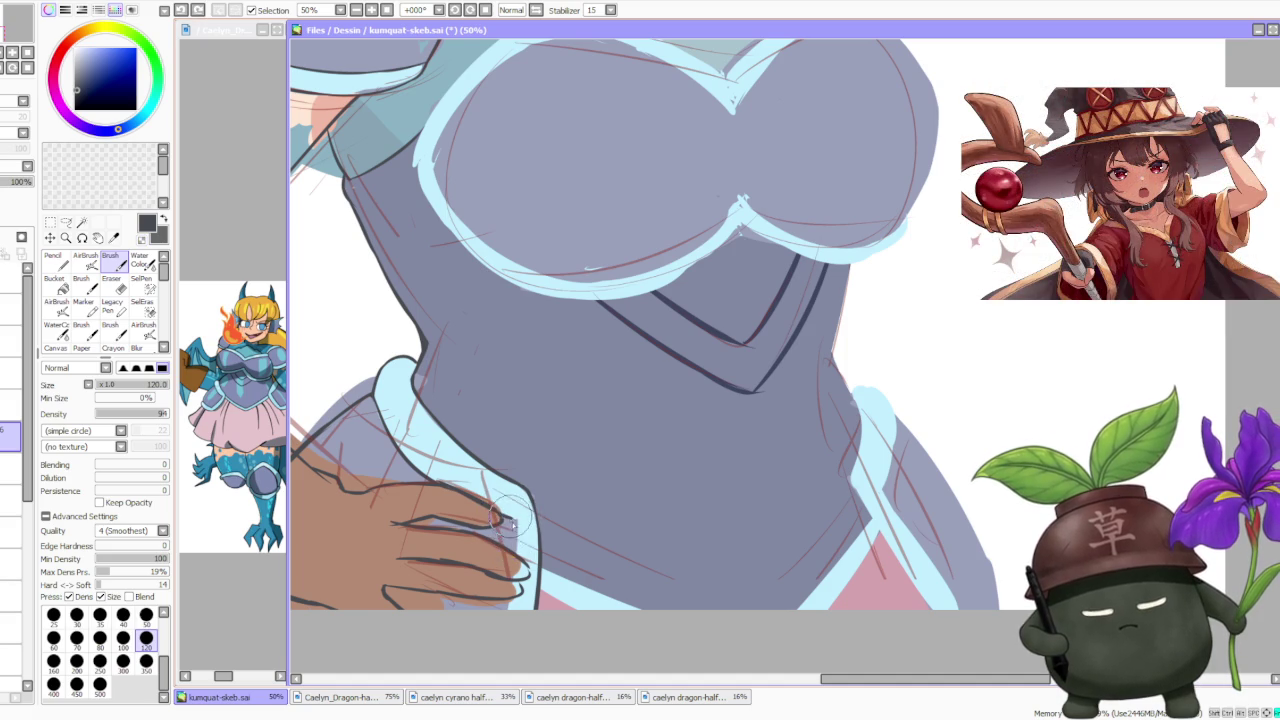
key("ctrl+s")
Ink the dark outline along the thumb edge of the glove on the hip.
left_click_drag(503, 516, 518, 560)
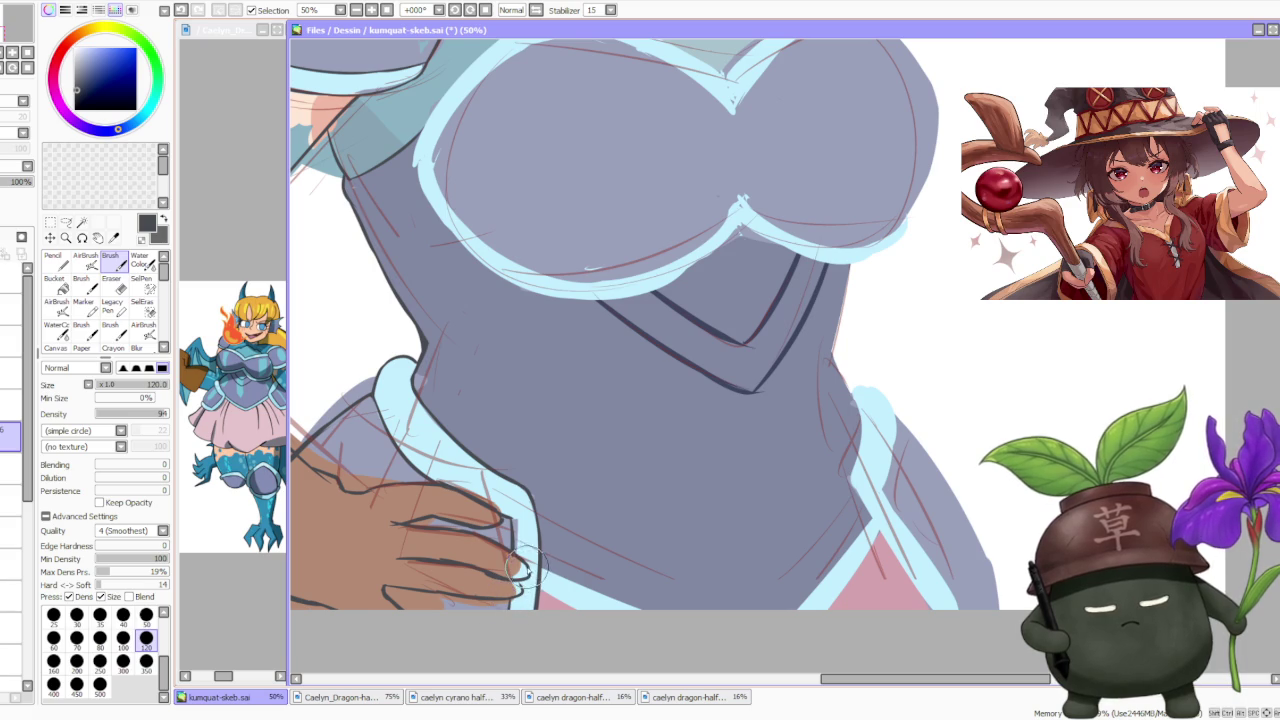
scroll(520, 567, "down", 3)
scroll(538, 443, "down", 1)
scroll(573, 443, "down", 1)
scroll(525, 508, "up", 3)
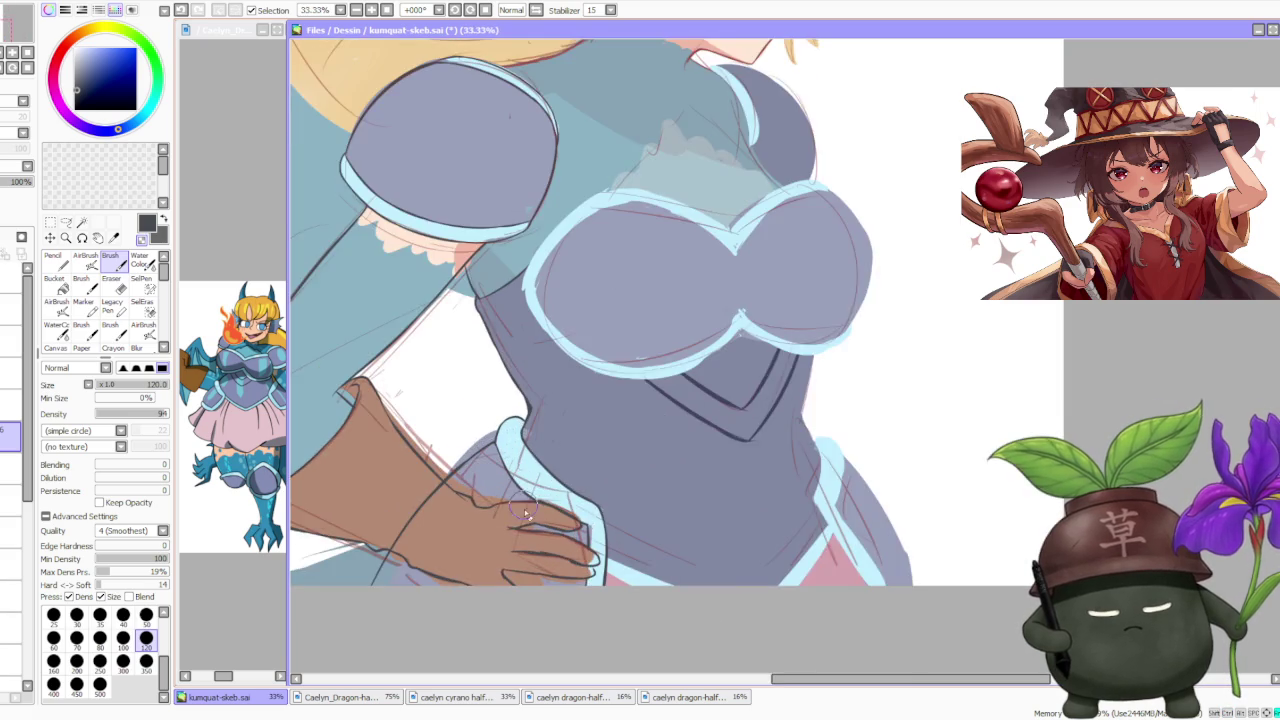
scroll(525, 508, "up", 1)
scroll(509, 537, "down", 1)
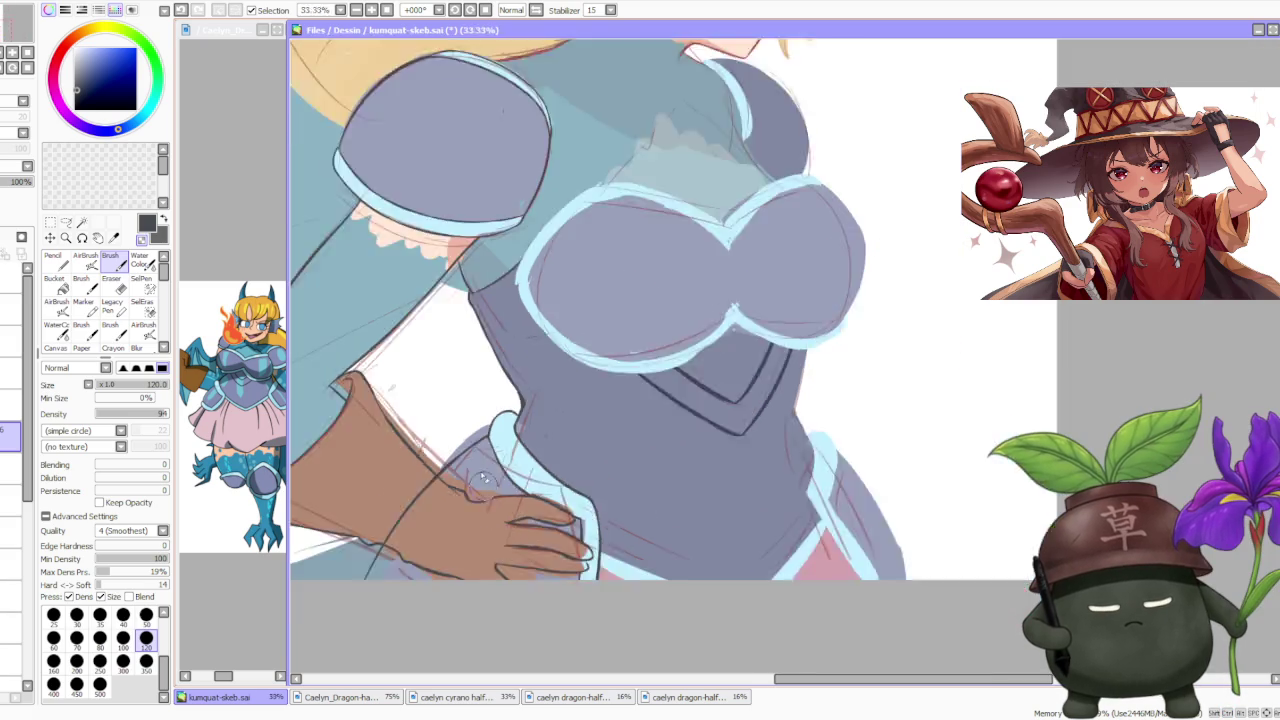
scroll(480, 450, "down", 2)
scroll(453, 478, "up", 2)
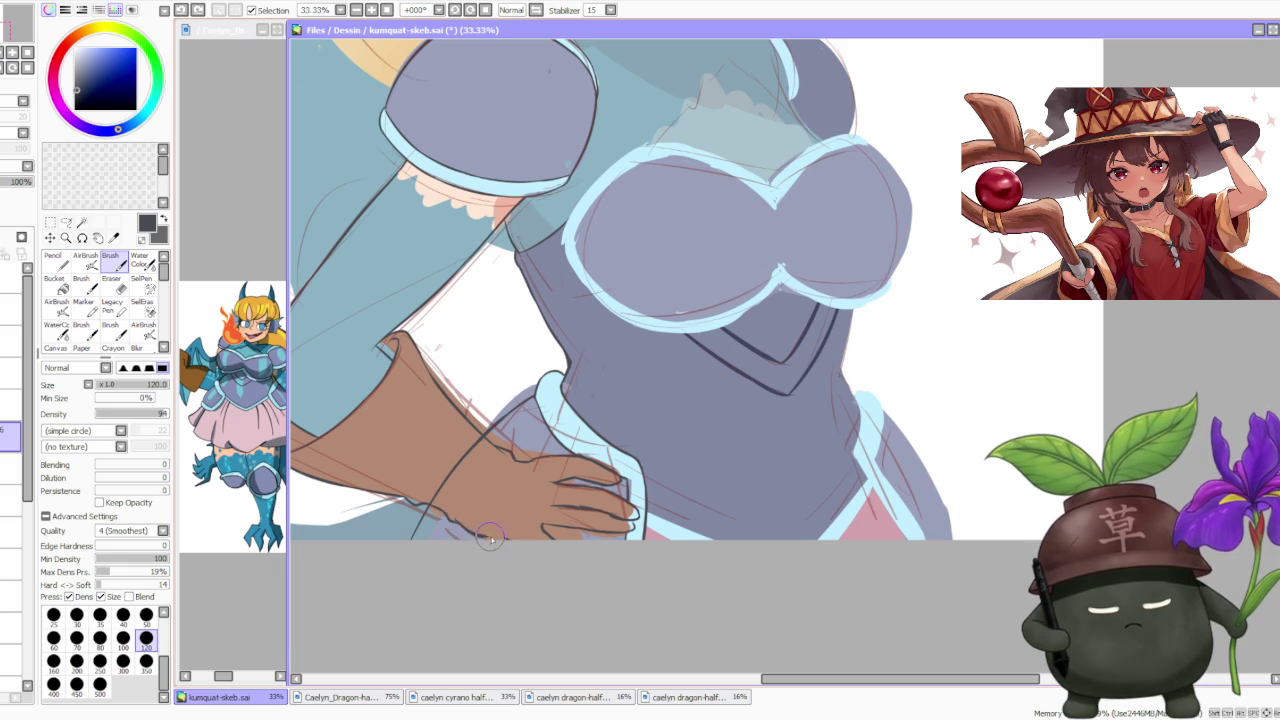
scroll(502, 452, "down", 2)
scroll(496, 371, "down", 1)
scroll(477, 396, "up", 3)
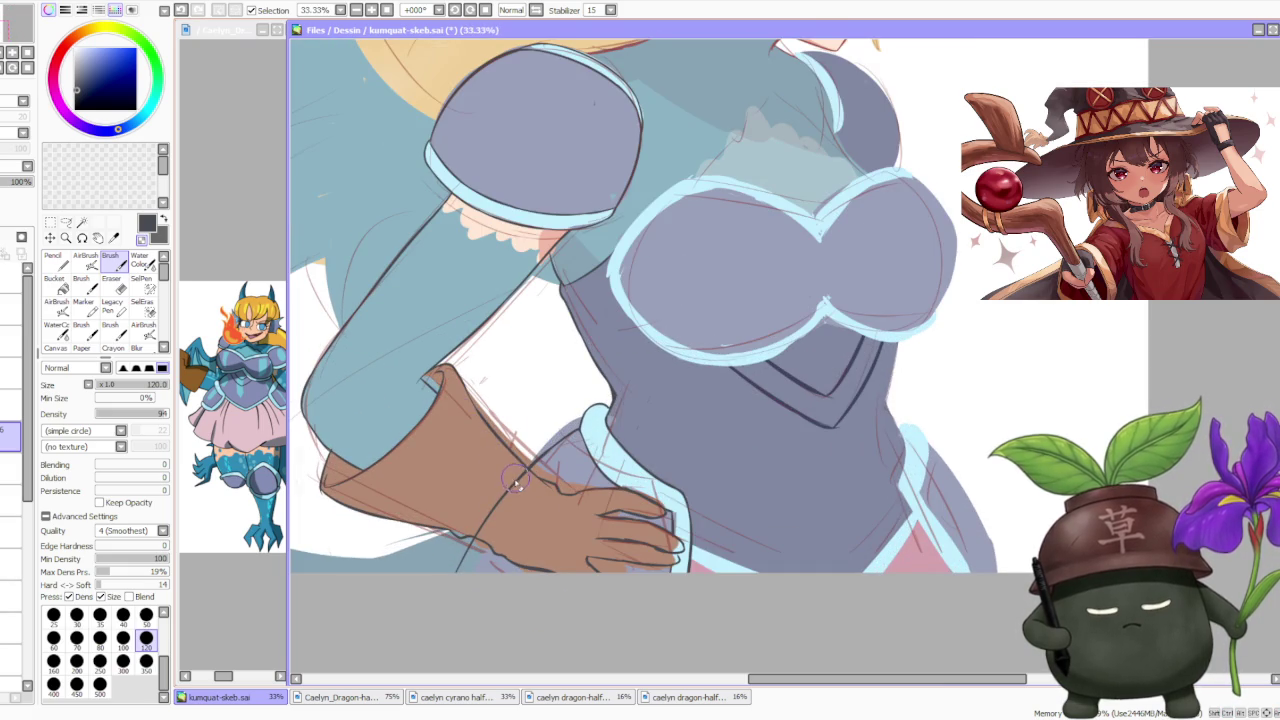
scroll(522, 468, "down", 3)
scroll(556, 362, "down", 1)
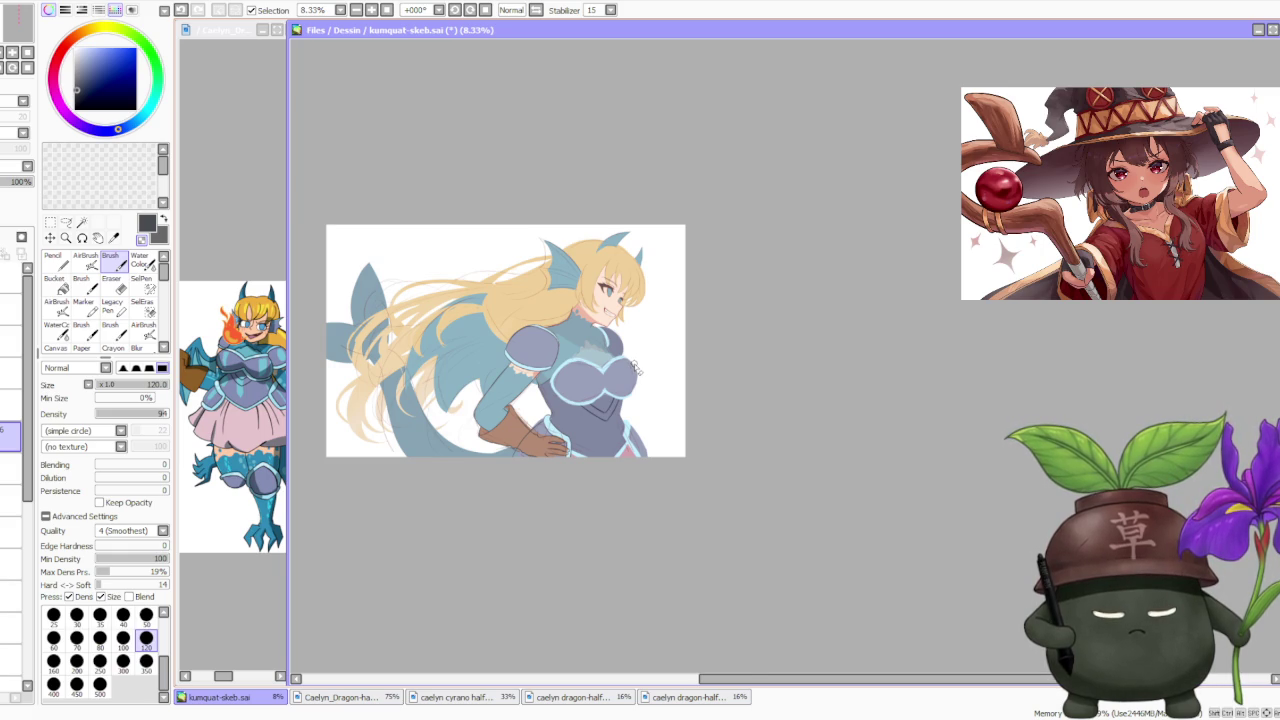
Add a small light-blue stroke where the glove meets the armour, keeping it after undo/redo.
scroll(637, 370, "up", 1)
scroll(613, 383, "up", 1)
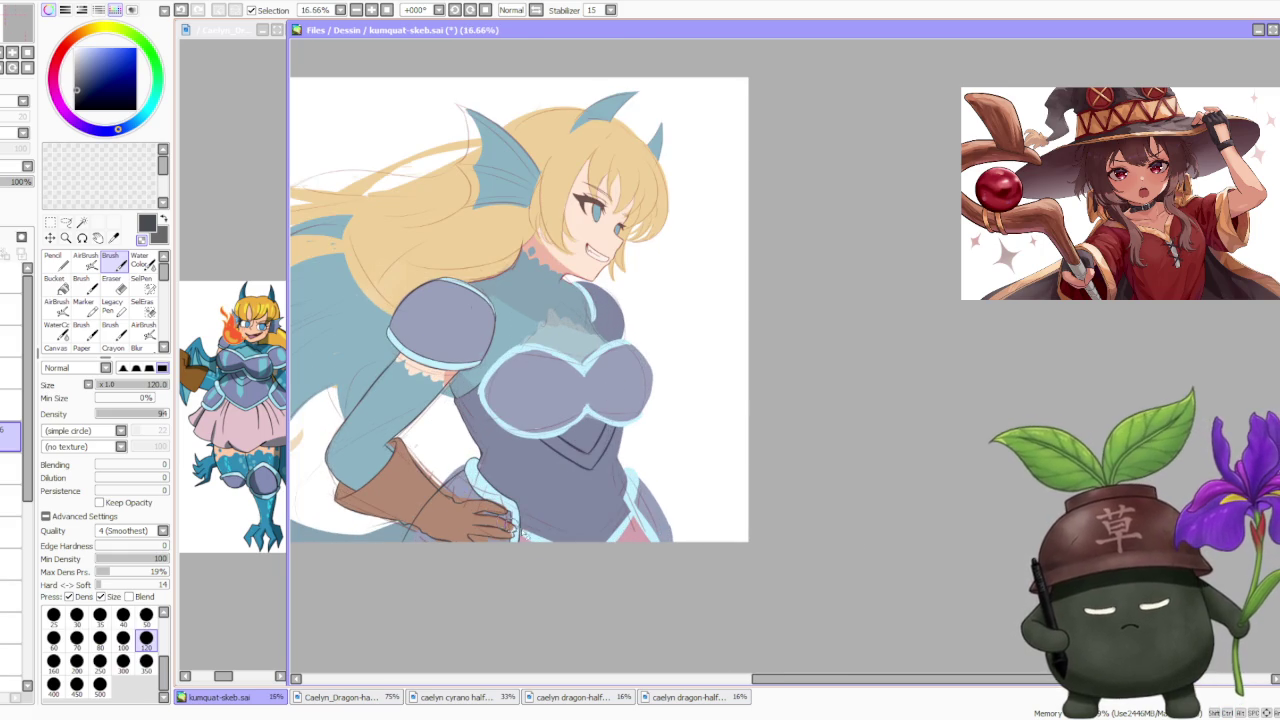
scroll(514, 530, "up", 1)
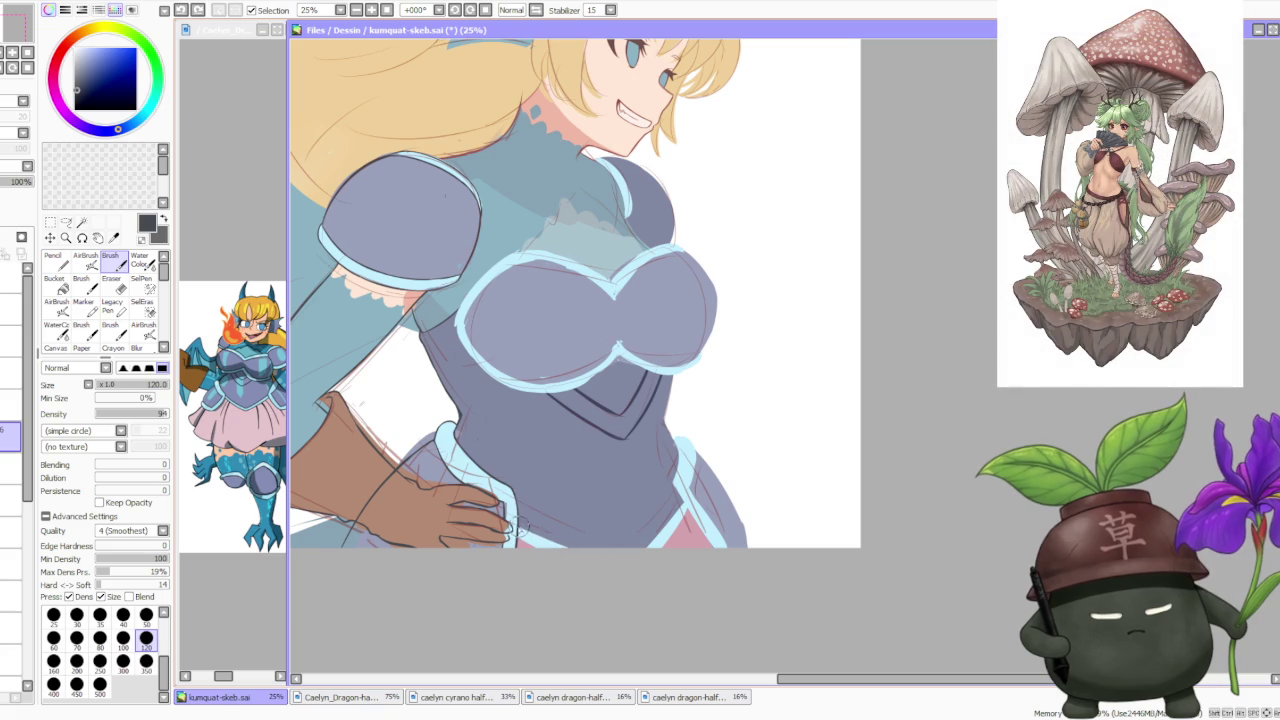
left_click_drag(511, 510, 515, 530)
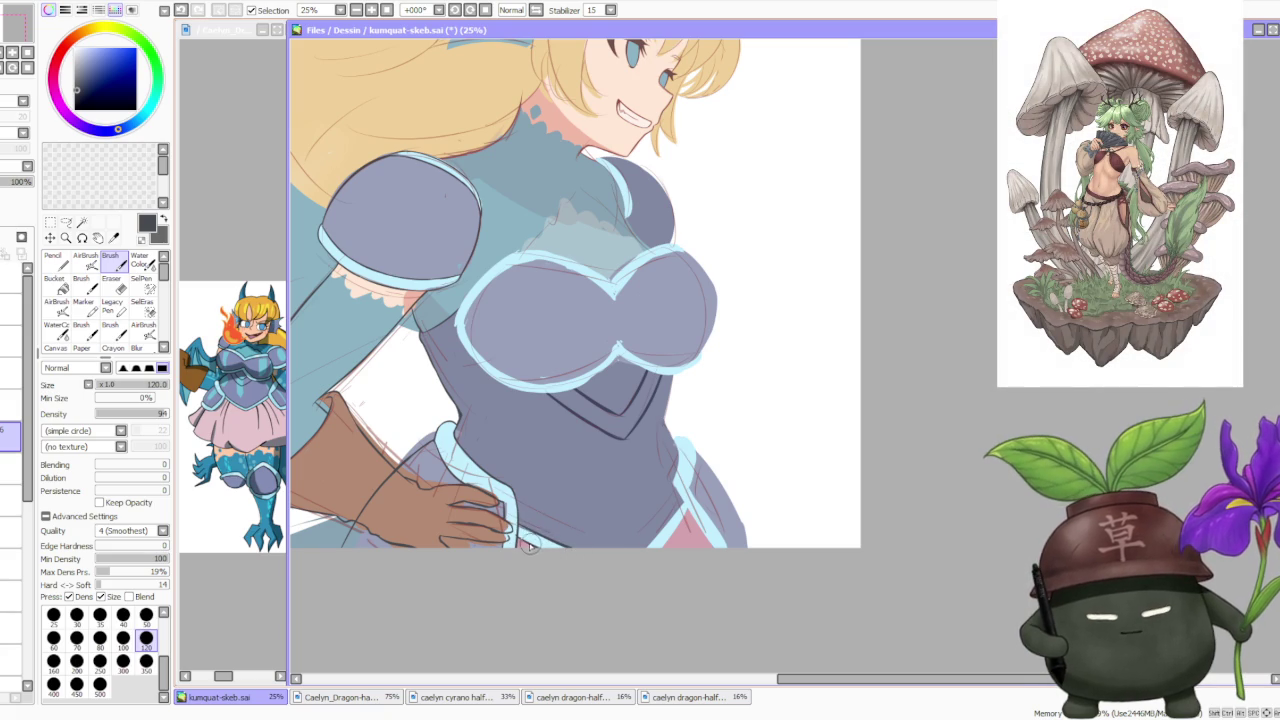
key("ctrl+z")
key("ctrl+y")
key("ctrl+z")
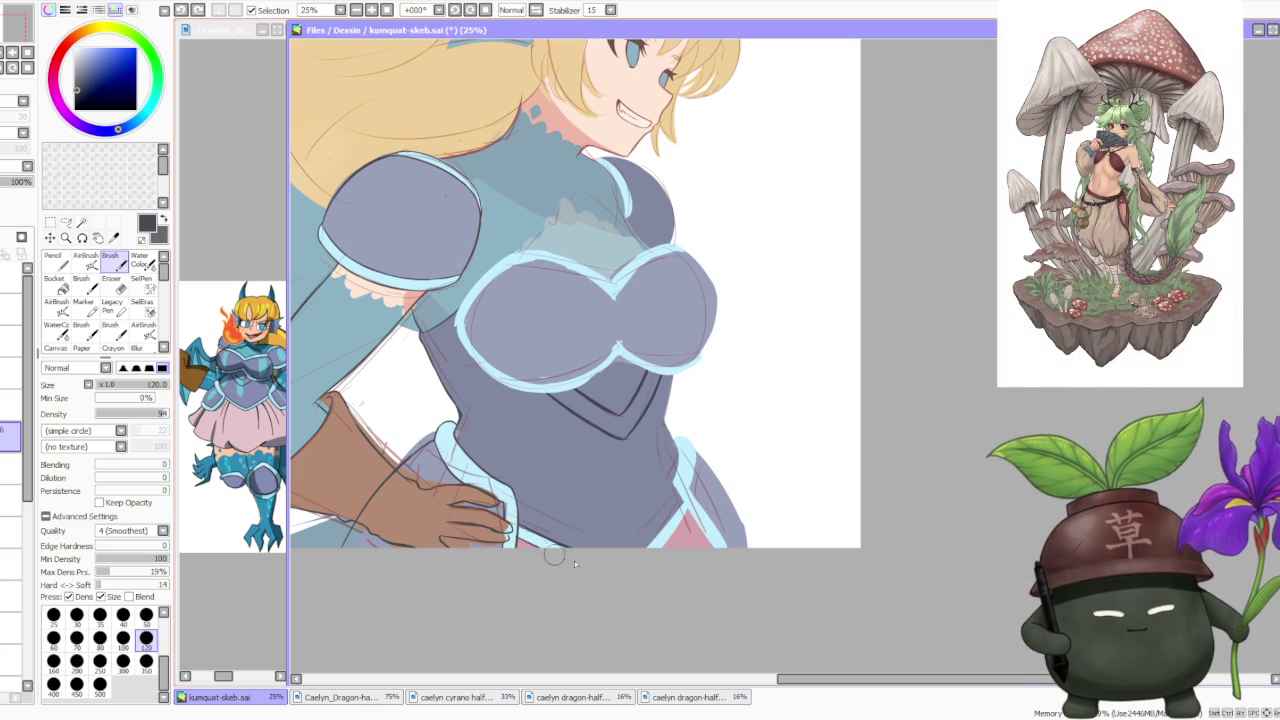
key("ctrl+y")
Ink two dark lines along the armour's lower light-blue waist trim.
scroll(540, 545, "up", 1)
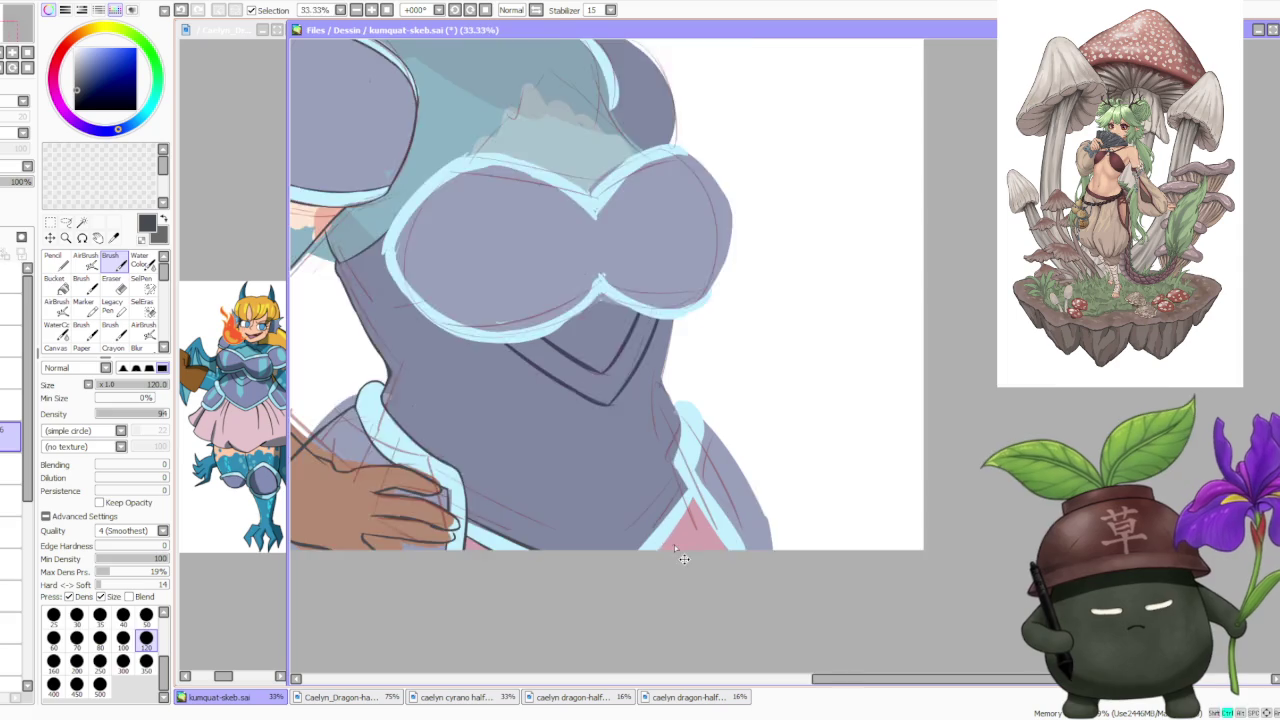
scroll(540, 545, "up", 1)
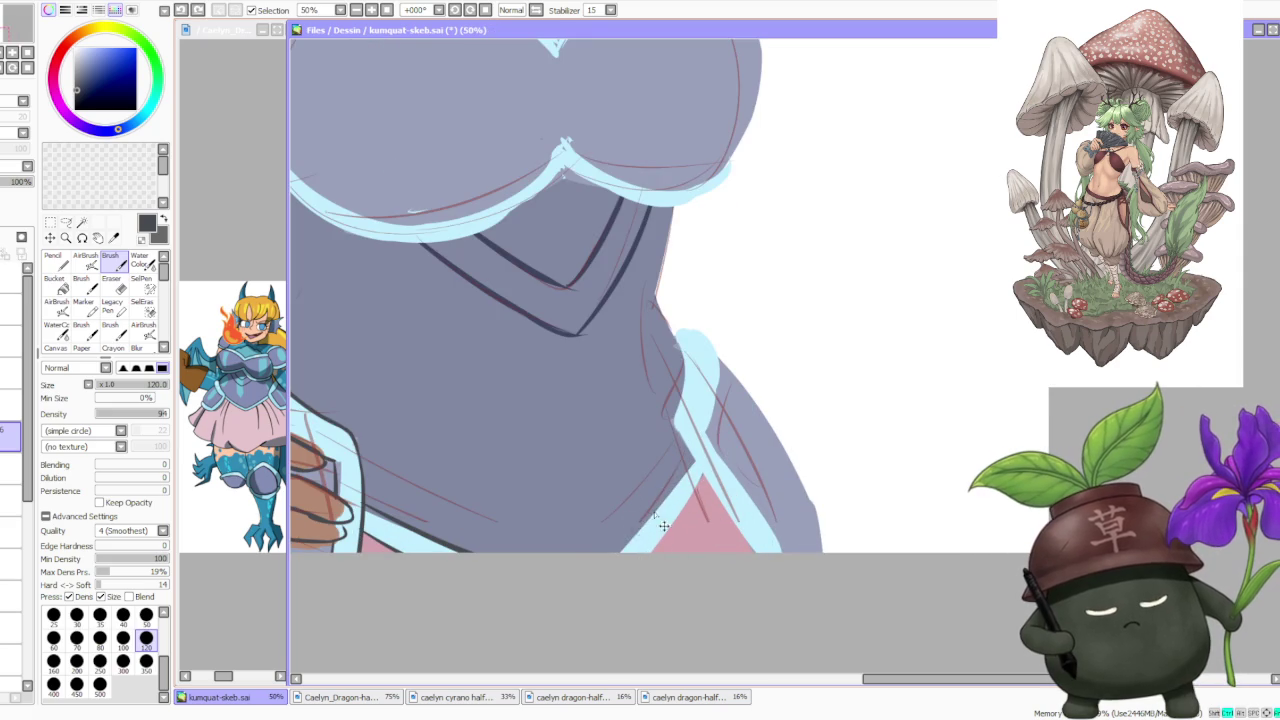
left_click_drag(620, 552, 700, 475)
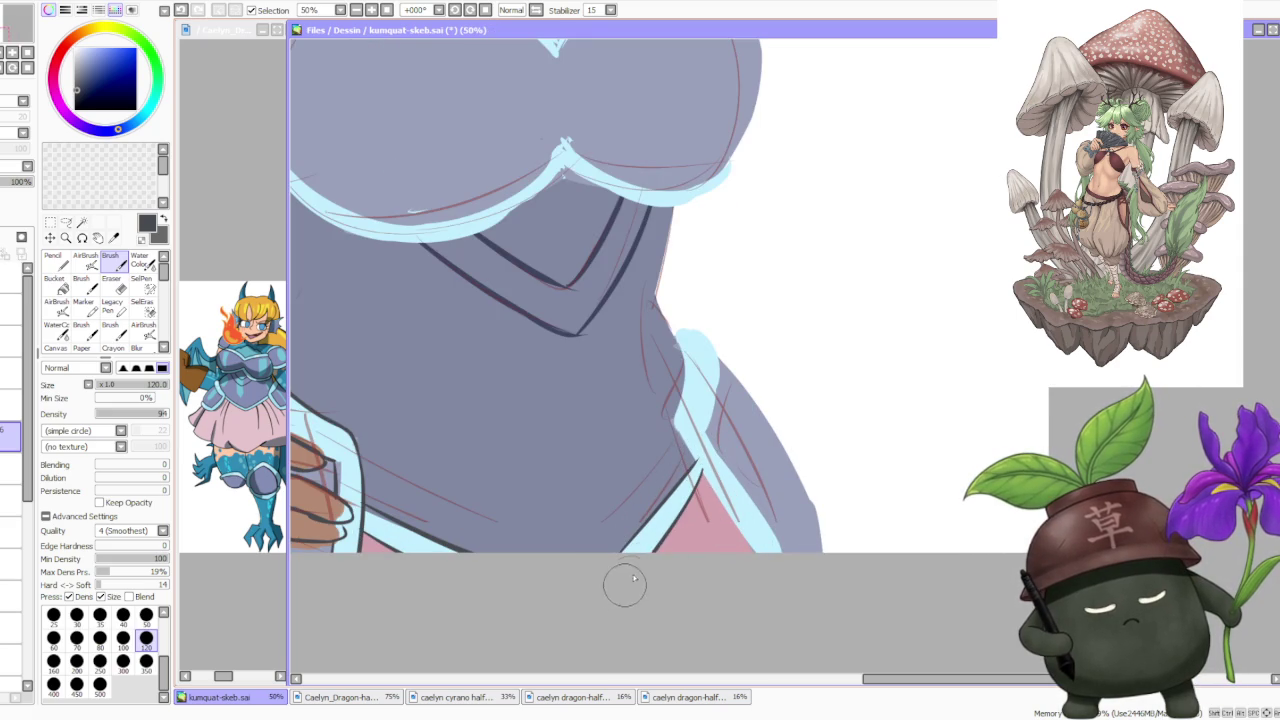
left_click_drag(631, 569, 703, 470)
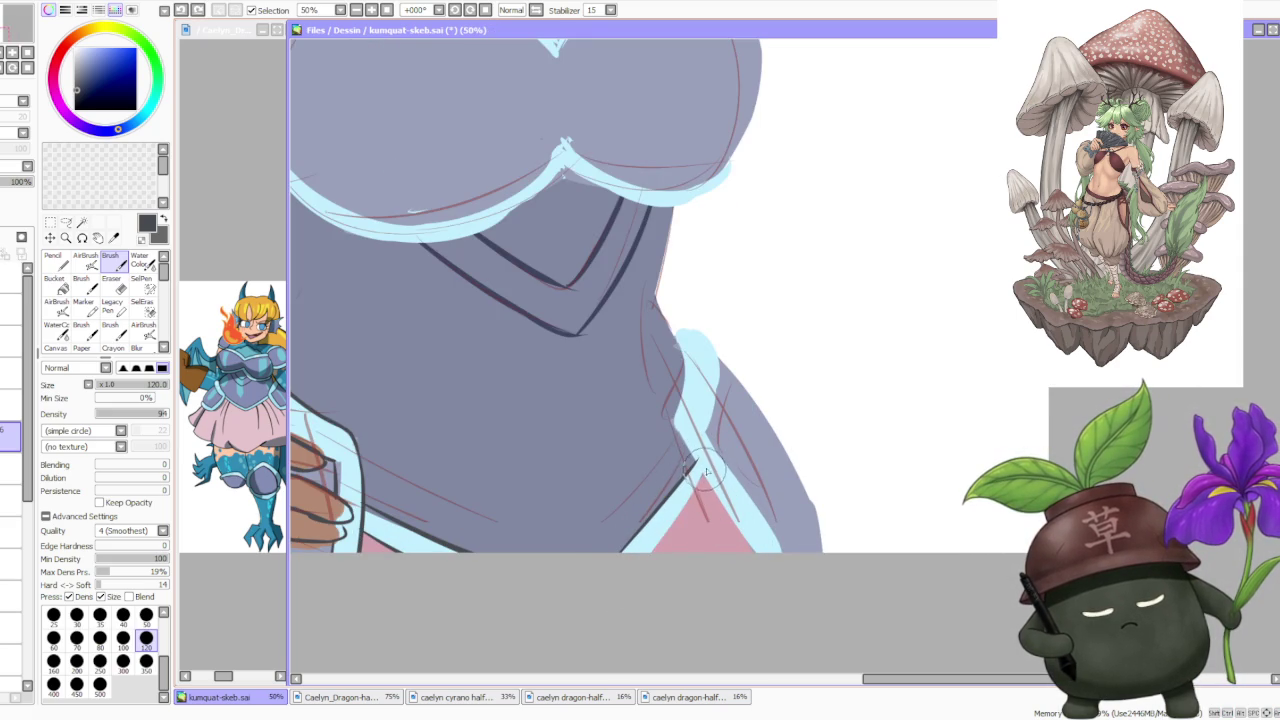
scroll(705, 455, "down", 3)
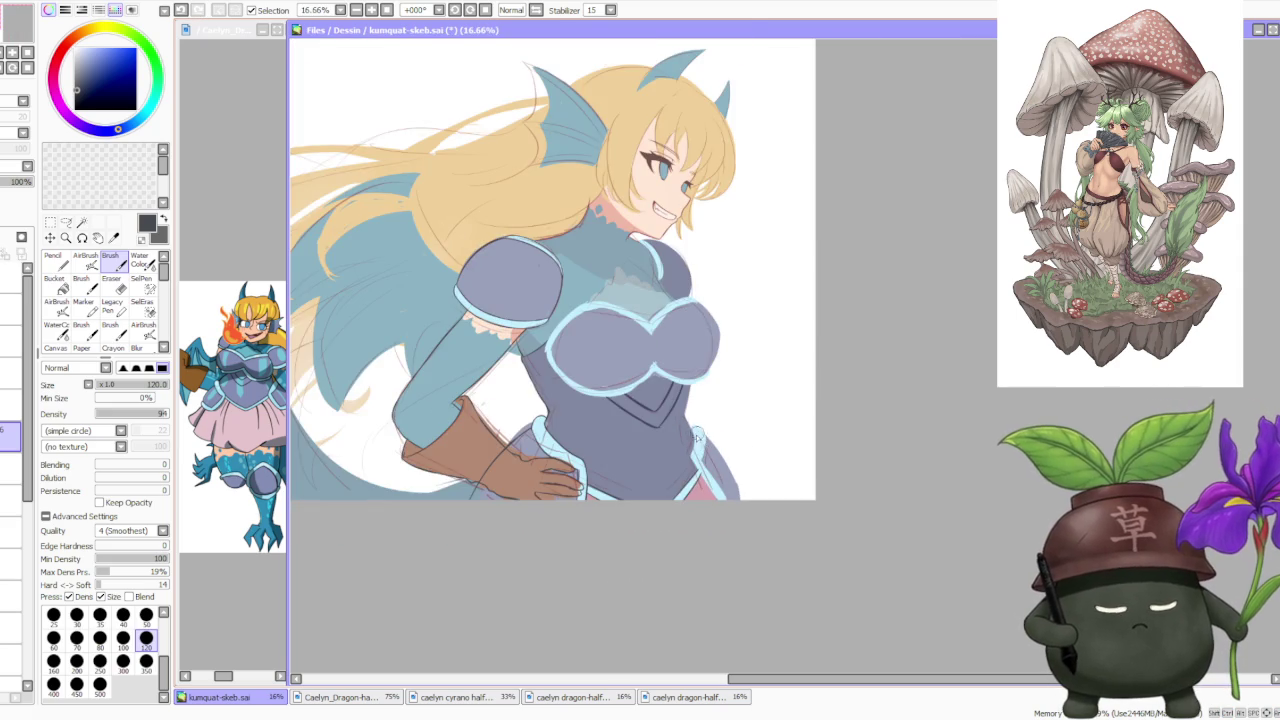
scroll(705, 455, "up", 3)
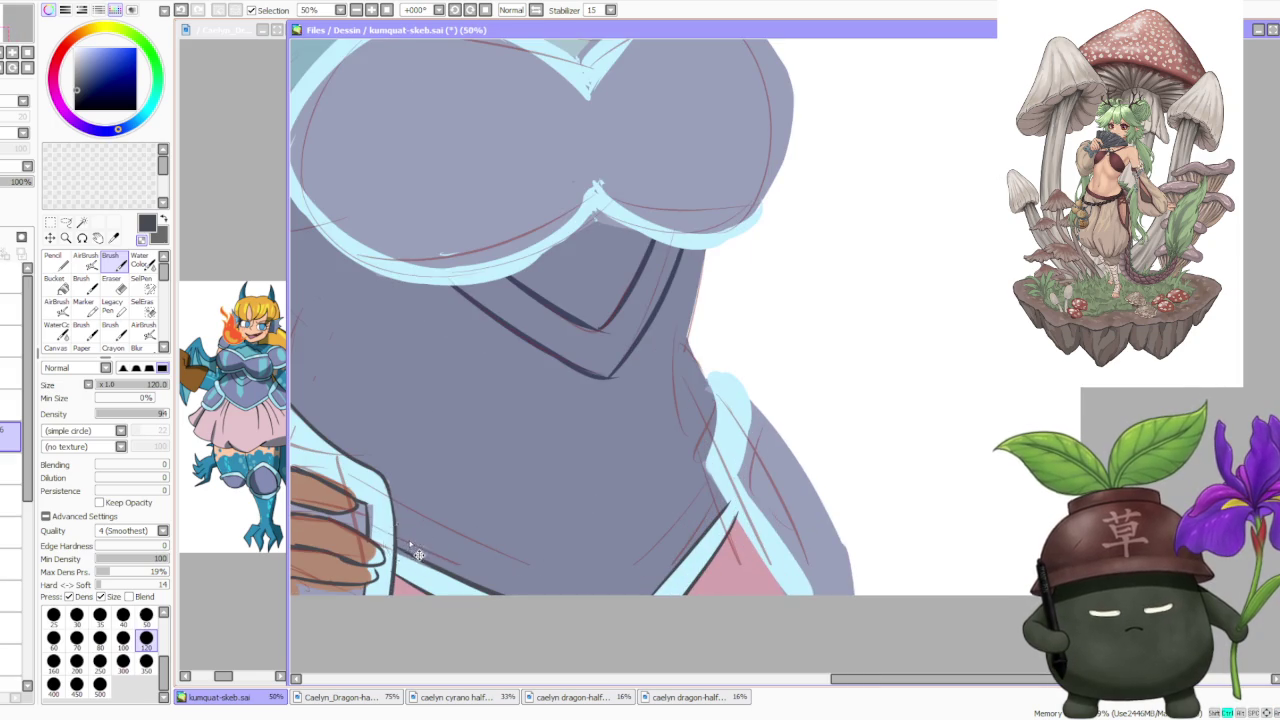
scroll(420, 545, "down", 1)
scroll(527, 512, "up", 1)
scroll(535, 562, "up", 1)
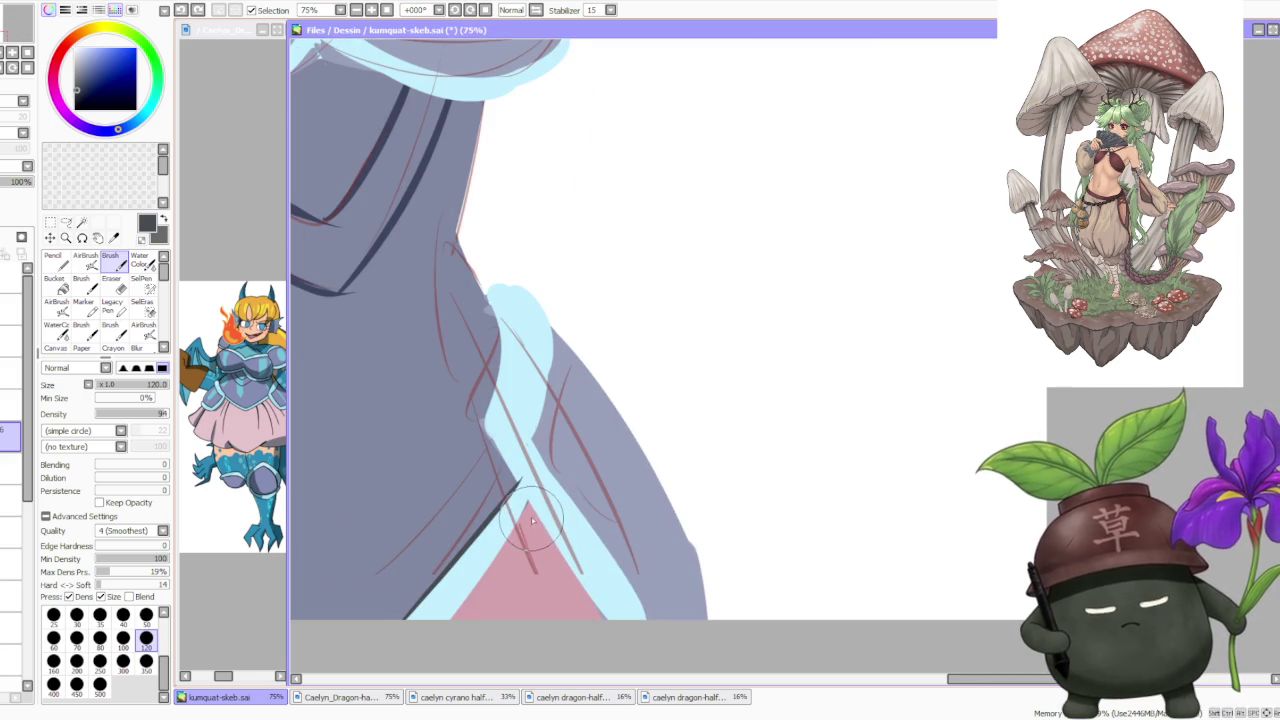
scroll(543, 545, "down", 2)
scroll(550, 538, "up", 1)
scroll(558, 530, "down", 1)
scroll(550, 527, "up", 1)
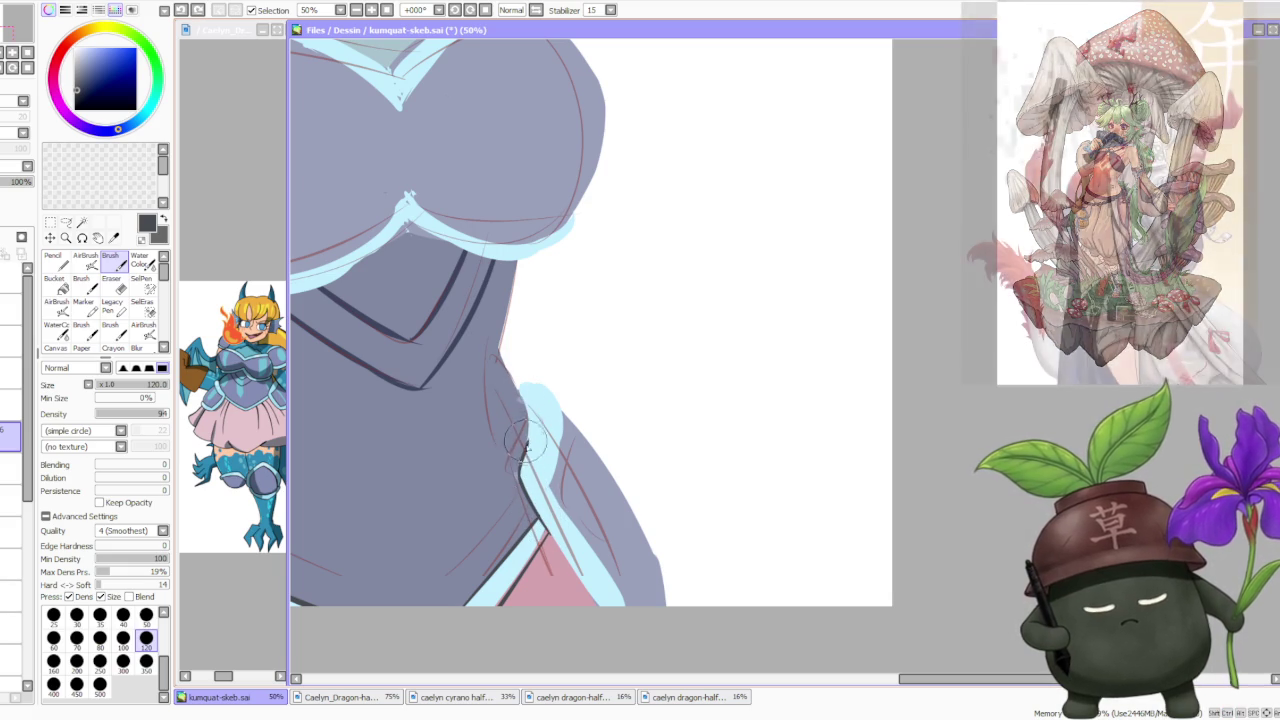
Ink the right edges of the pink skirt area and light-blue band, retrying the upper curve.
left_click_drag(535, 516, 605, 604)
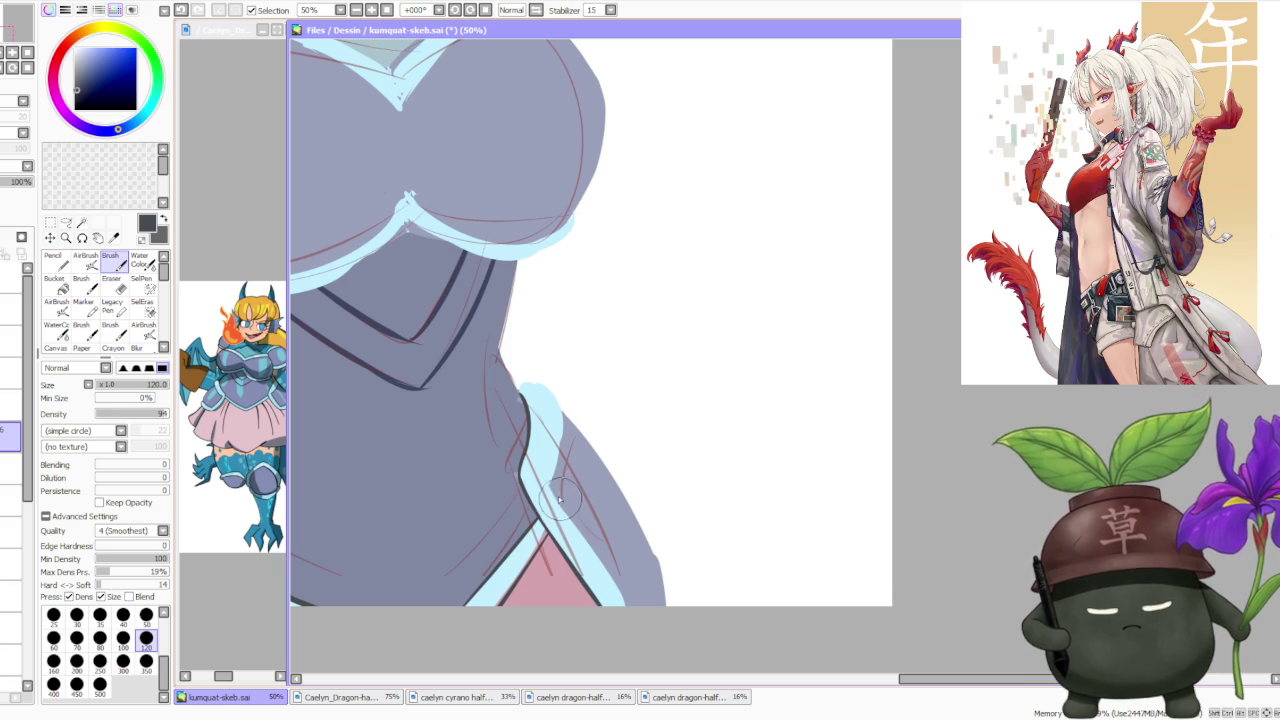
left_click_drag(550, 490, 628, 605)
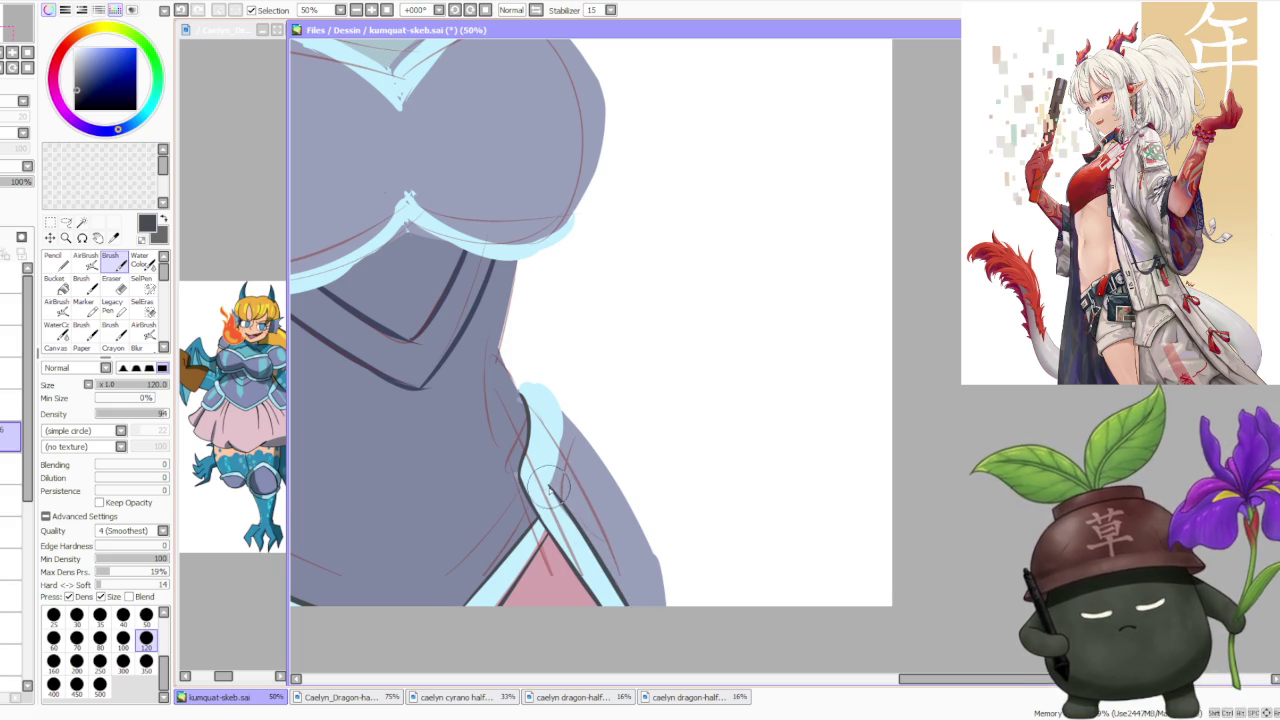
left_click_drag(548, 492, 558, 405)
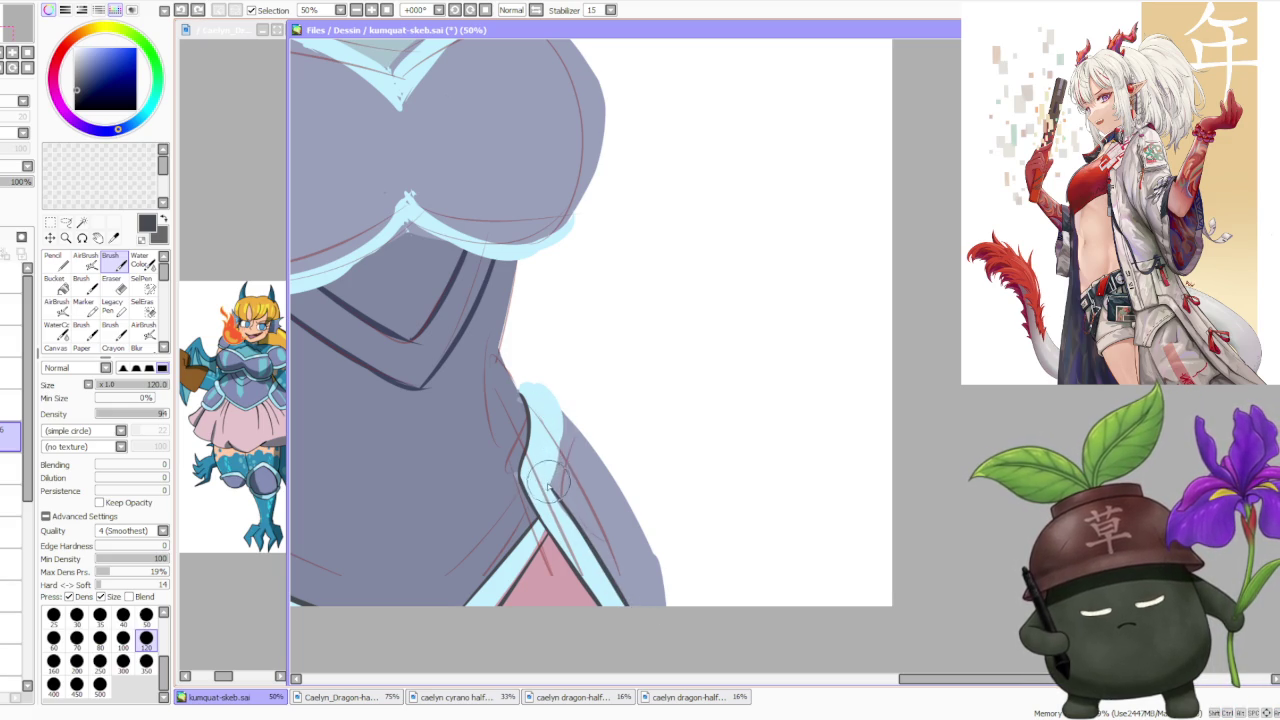
key("ctrl+z")
key("ctrl+y")
key("ctrl+z")
mouse_move(550, 492)
left_mouse_down()
mouse_move(548, 383)
mouse_move(562, 412)
left_mouse_up()
key("ctrl+z")
key("ctrl+z")
key("ctrl+z")
key("ctrl+z")
Try inking the neck's right edge and the armour edge line, undoing both attempts.
scroll(545, 390, "down", 2)
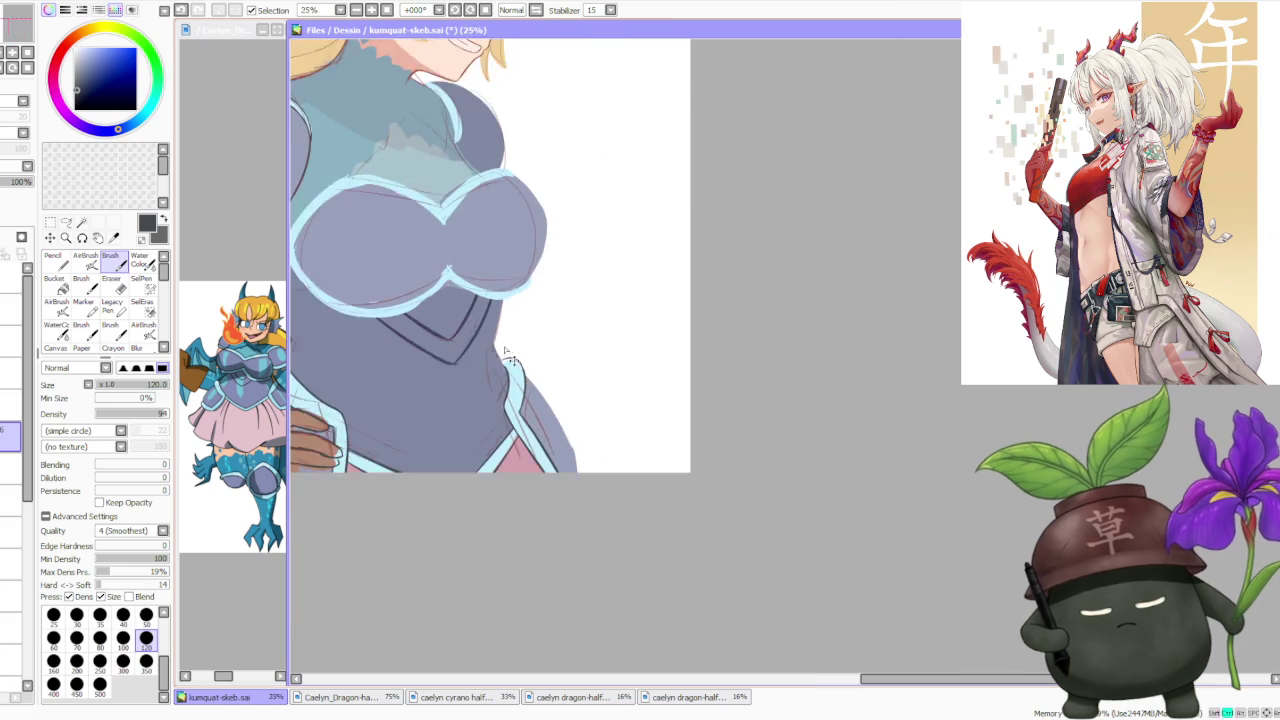
scroll(490, 342, "up", 1)
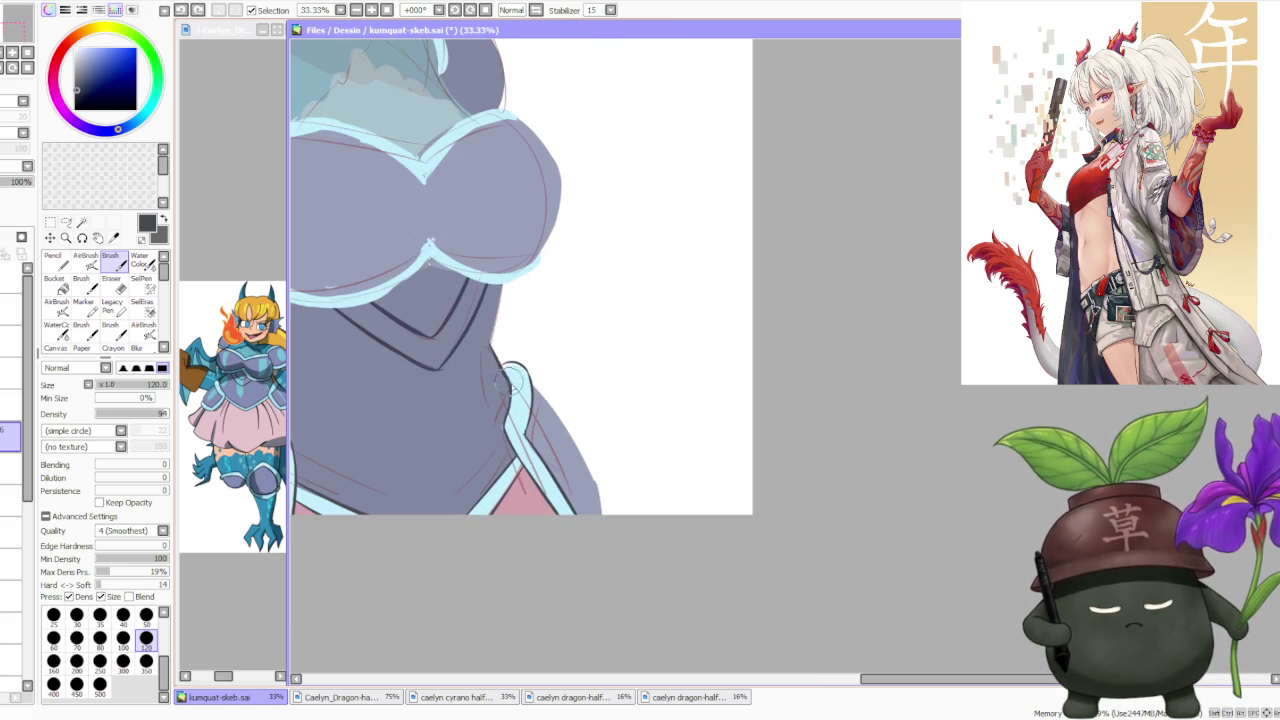
scroll(495, 345, "up", 3)
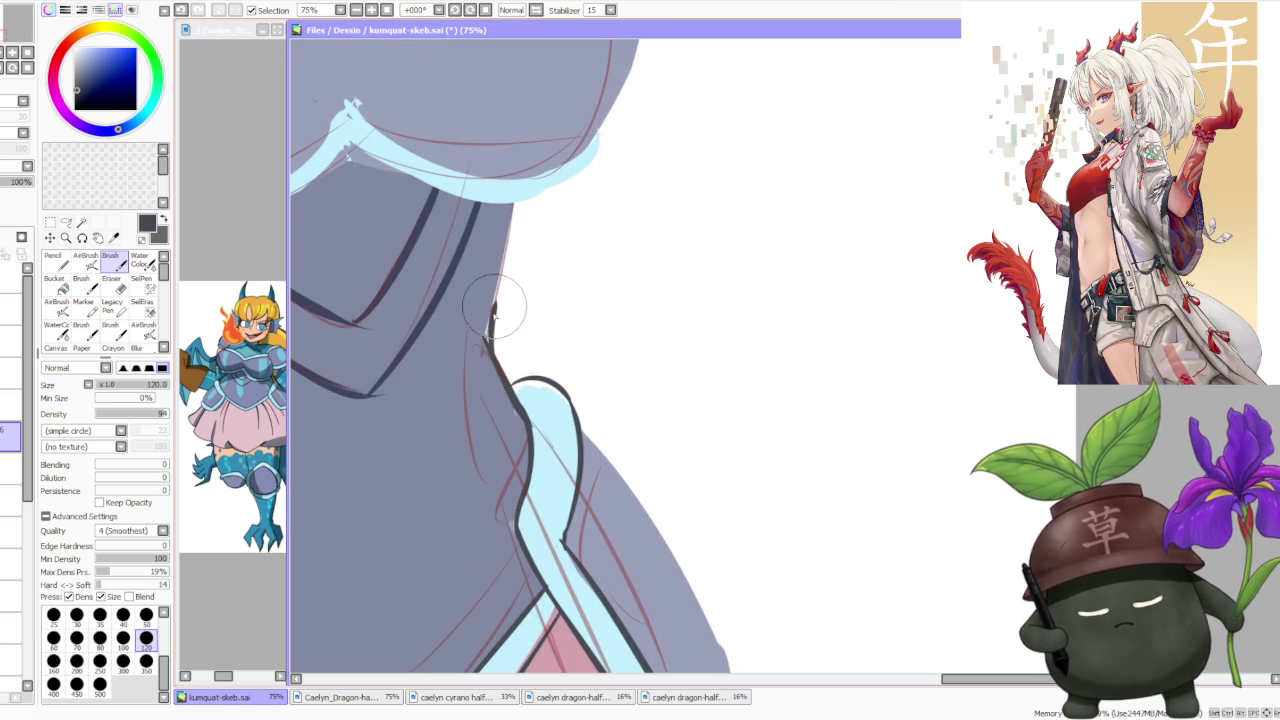
left_click_drag(492, 335, 514, 208)
scroll(505, 260, "down", 4)
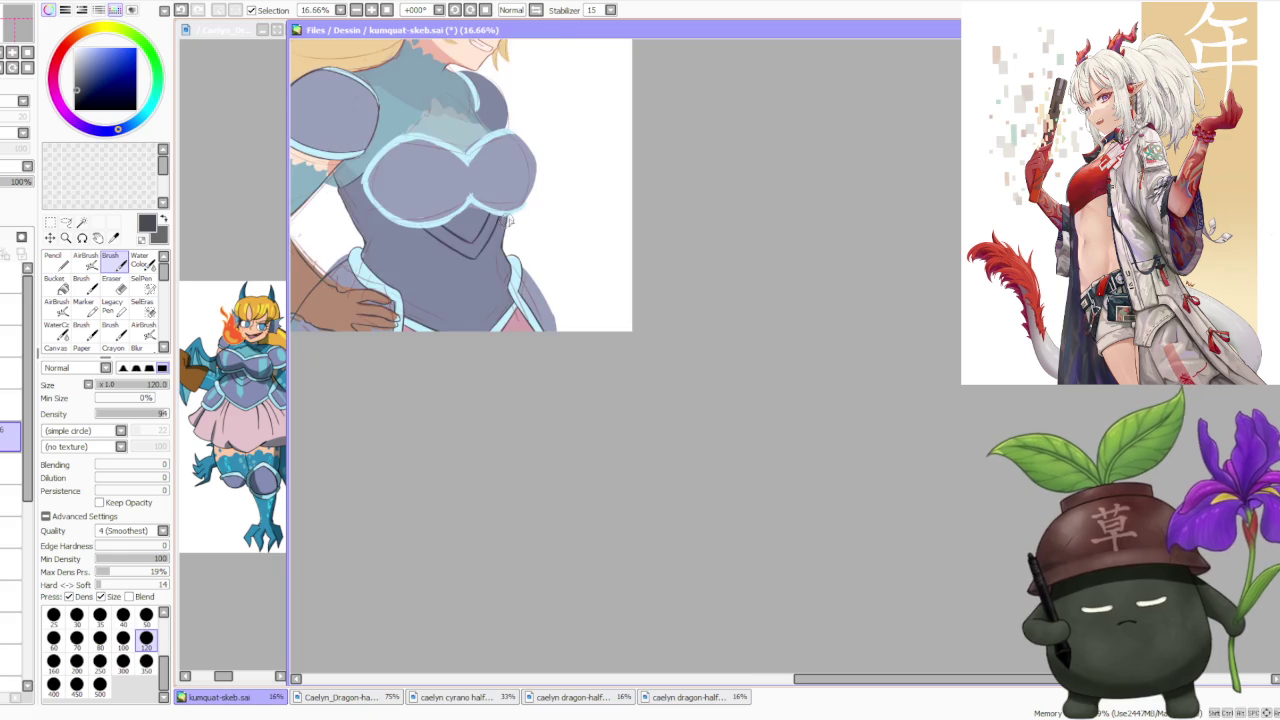
scroll(520, 214, "down", 3)
scroll(520, 214, "up", 3)
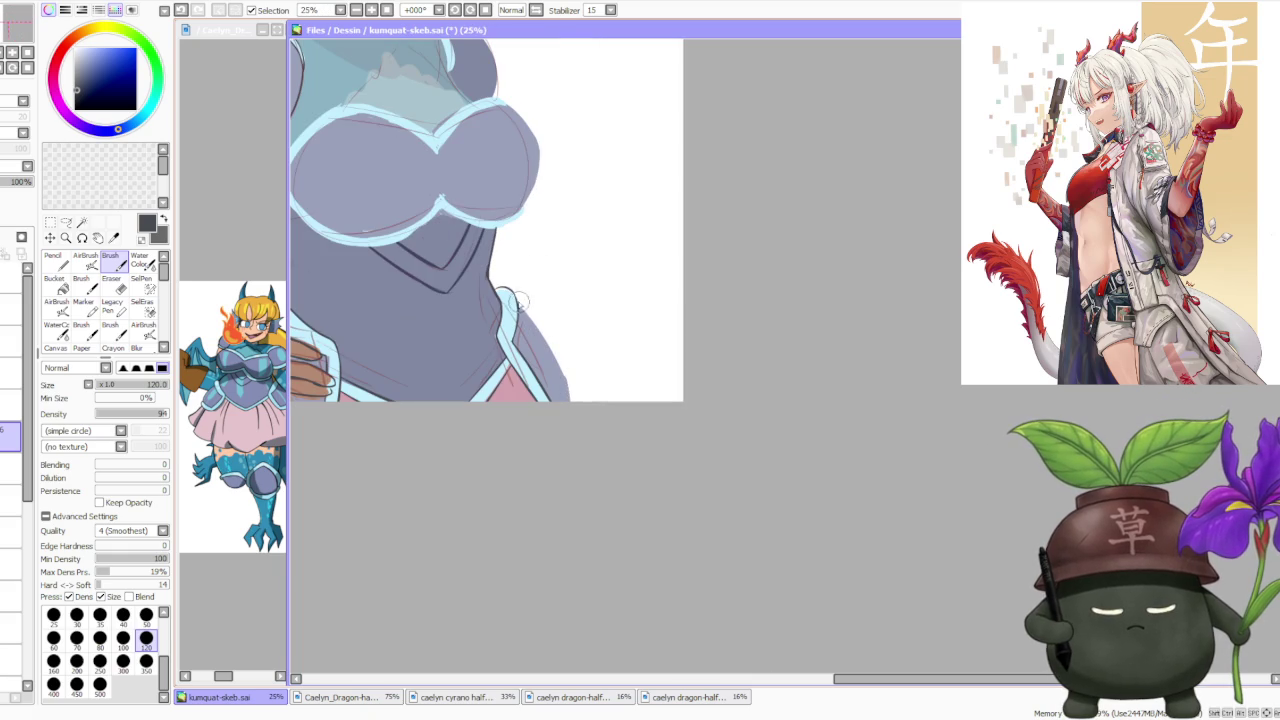
key("ctrl+z")
left_click_drag(505, 290, 574, 400)
key("ctrl+z")
Redraw the armour-edge line, then zoom out to review the whole drawing.
left_click_drag(505, 290, 575, 400)
scroll(535, 320, "down", 2)
scroll(538, 262, "down", 2)
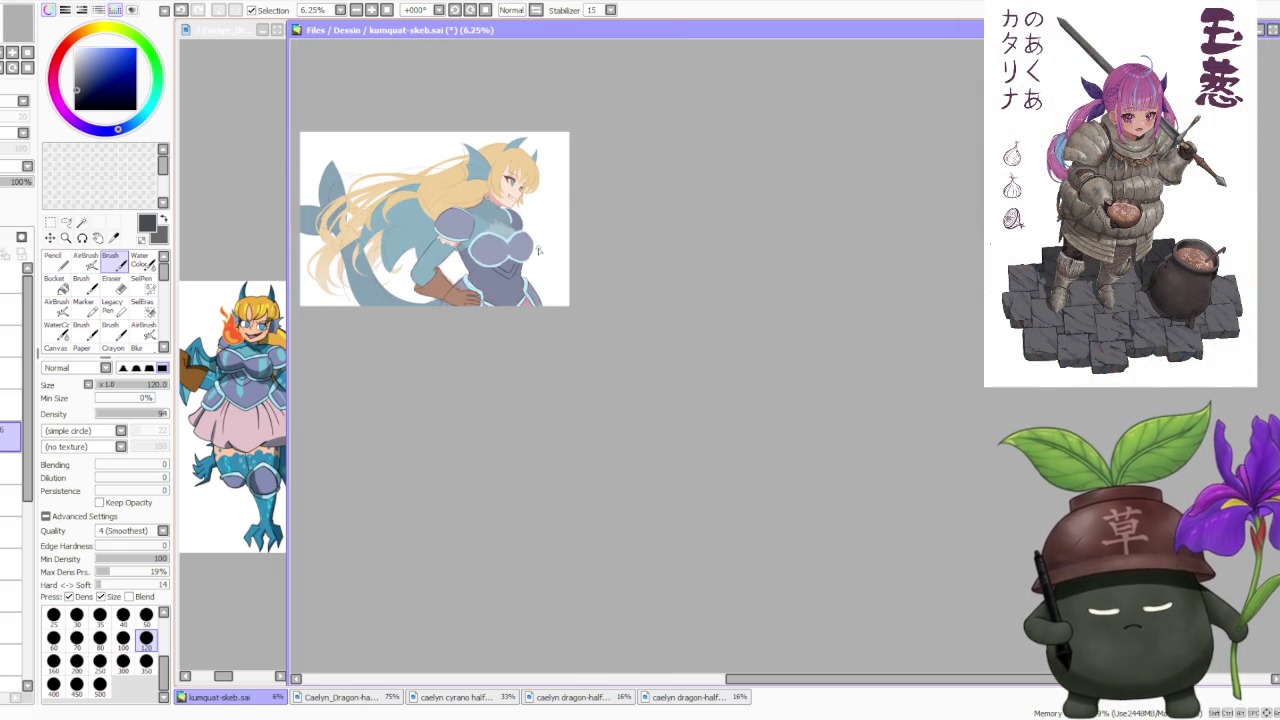
scroll(498, 148, "up", 2)
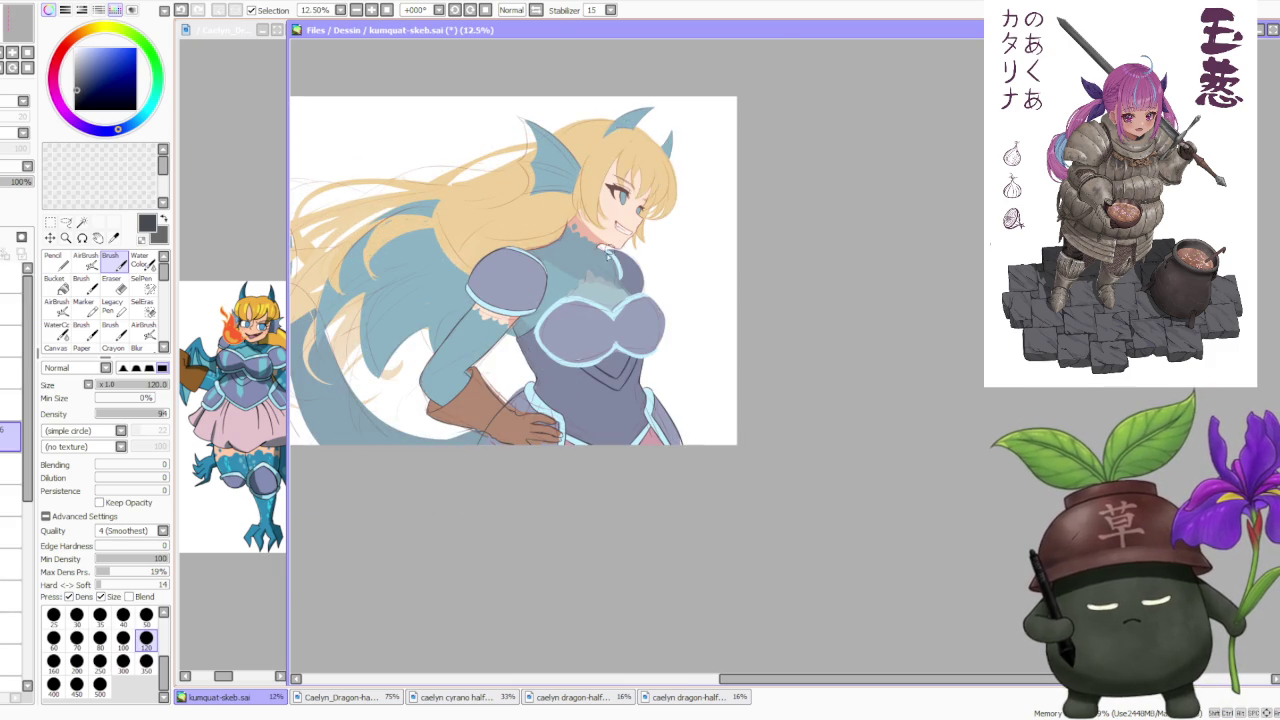
scroll(612, 250, "up", 2)
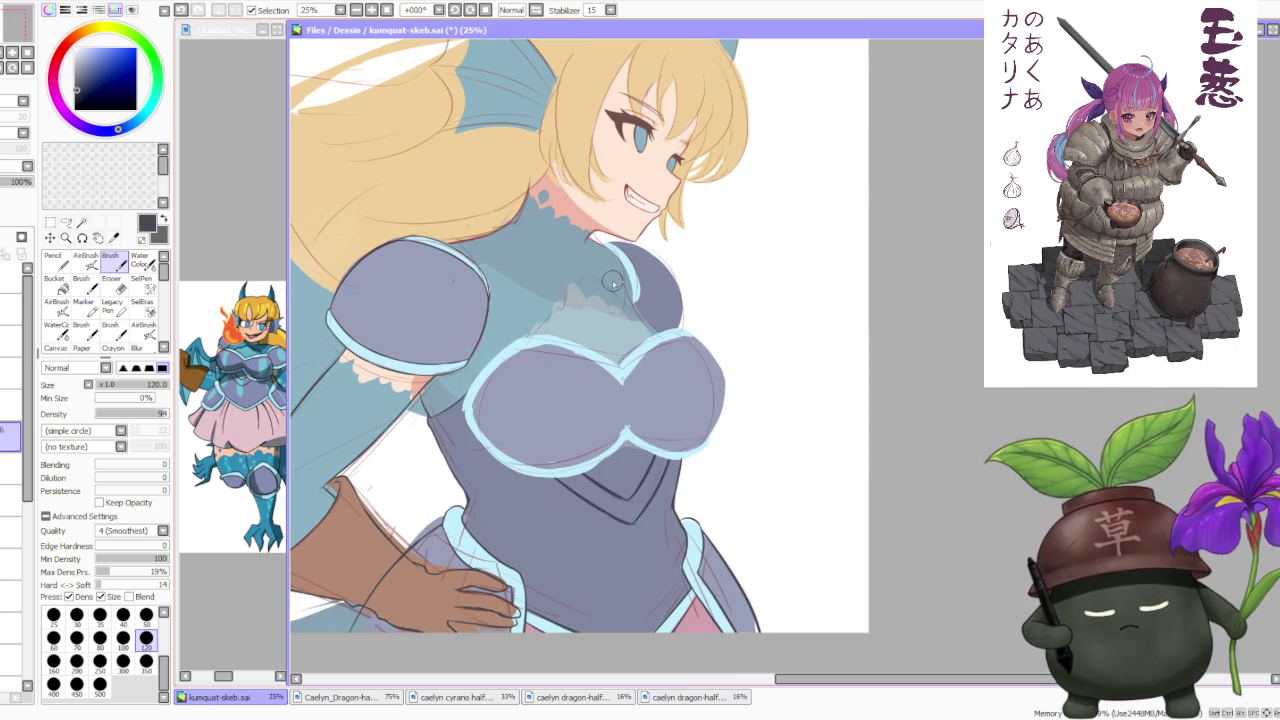
scroll(613, 284, "down", 1)
scroll(613, 284, "down", 1)
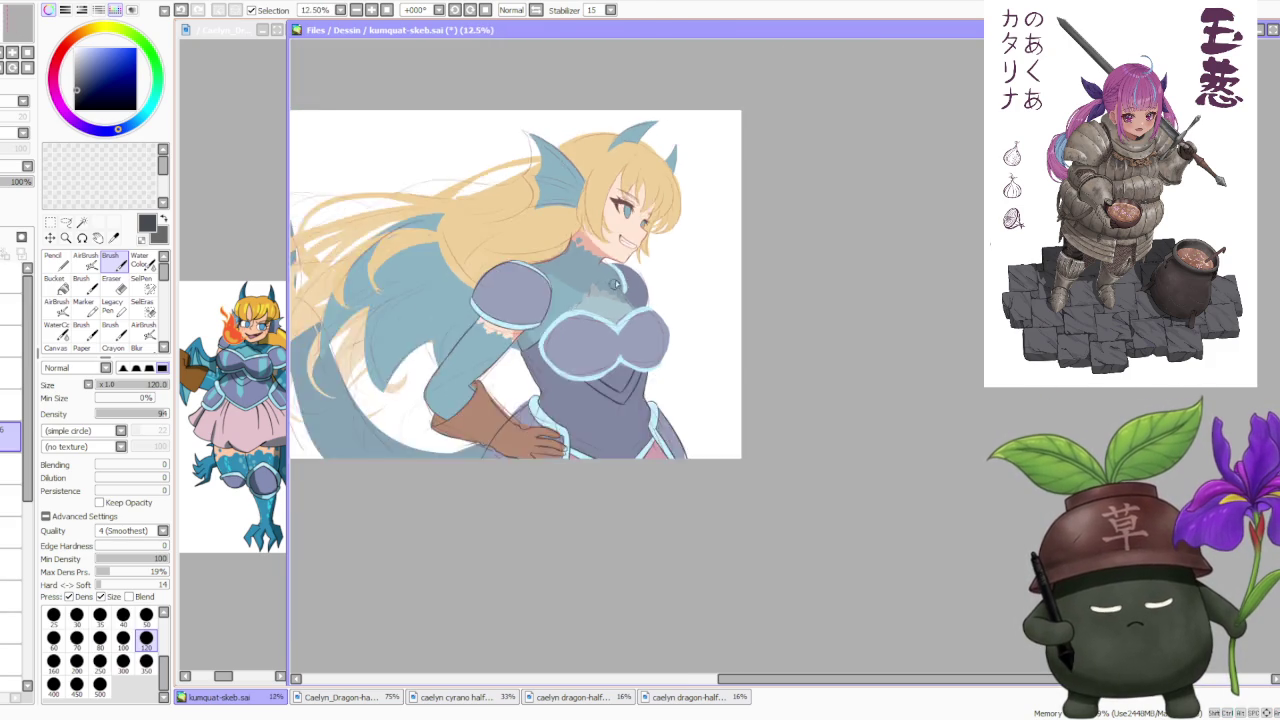
scroll(620, 270, "down", 1)
scroll(634, 254, "up", 2)
scroll(632, 260, "up", 1)
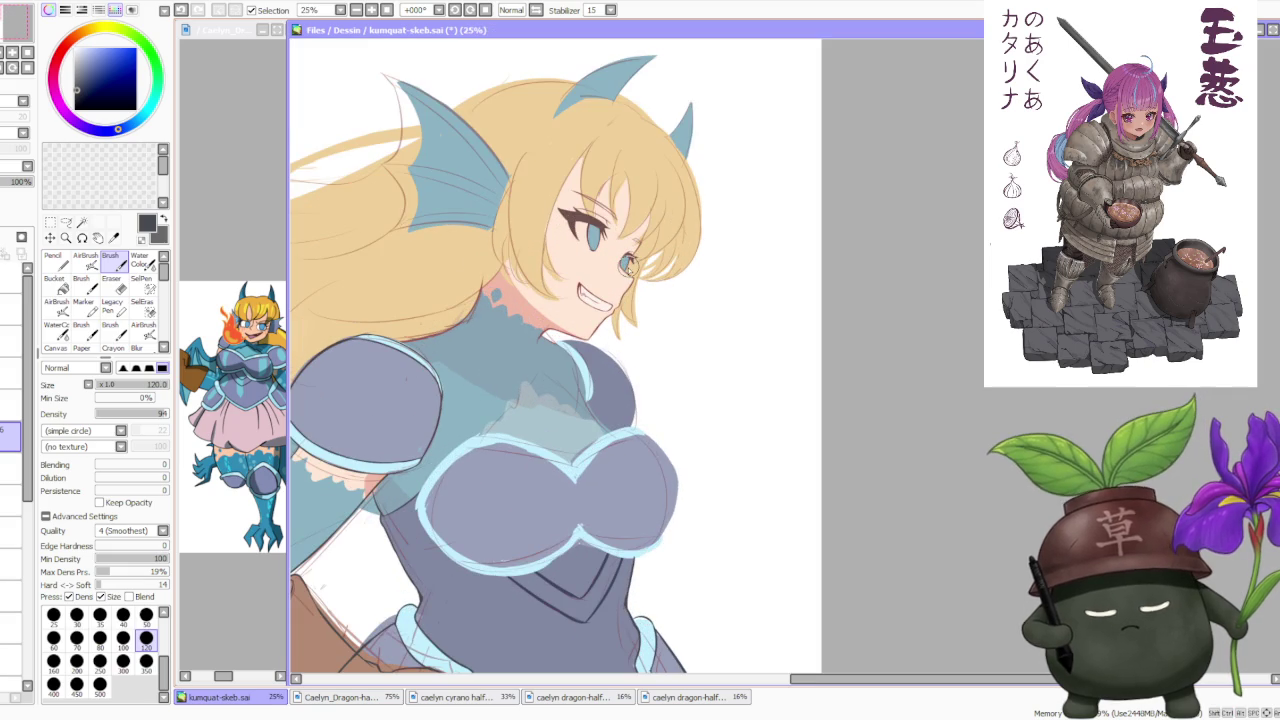
scroll(475, 375, "down", 3)
scroll(475, 375, "up", 1)
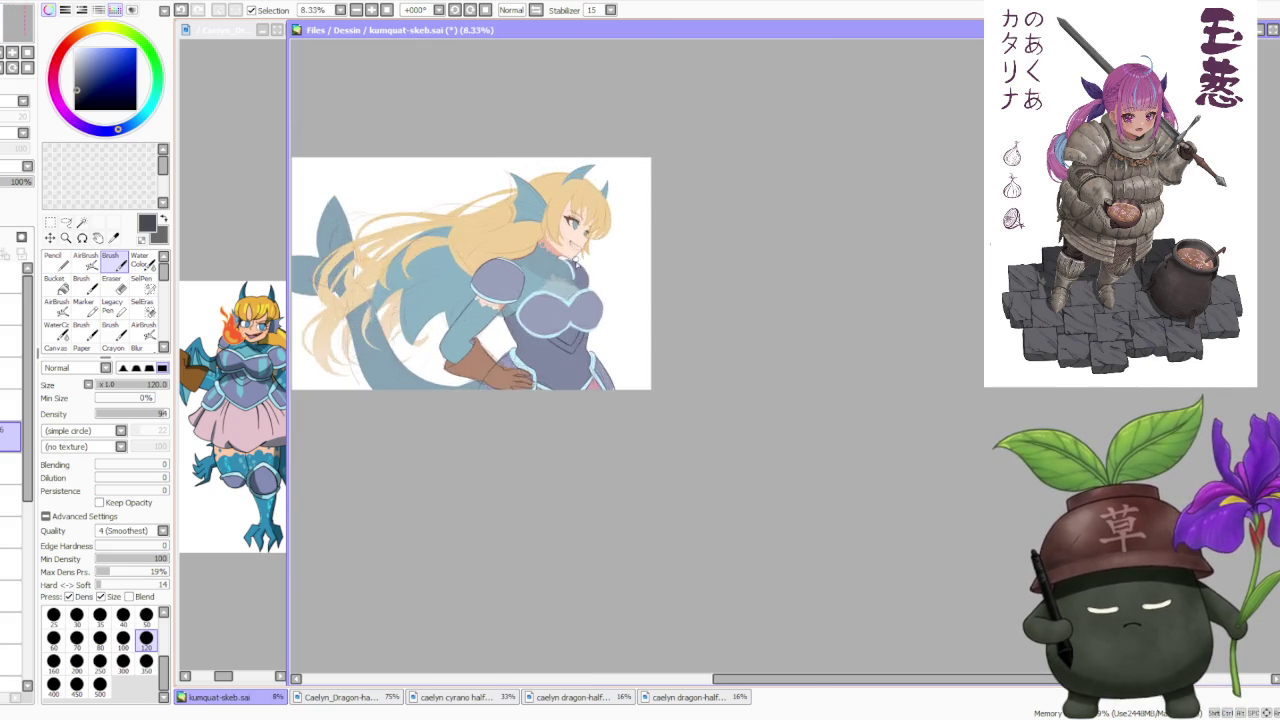
scroll(475, 375, "up", 2)
scroll(475, 375, "up", 1)
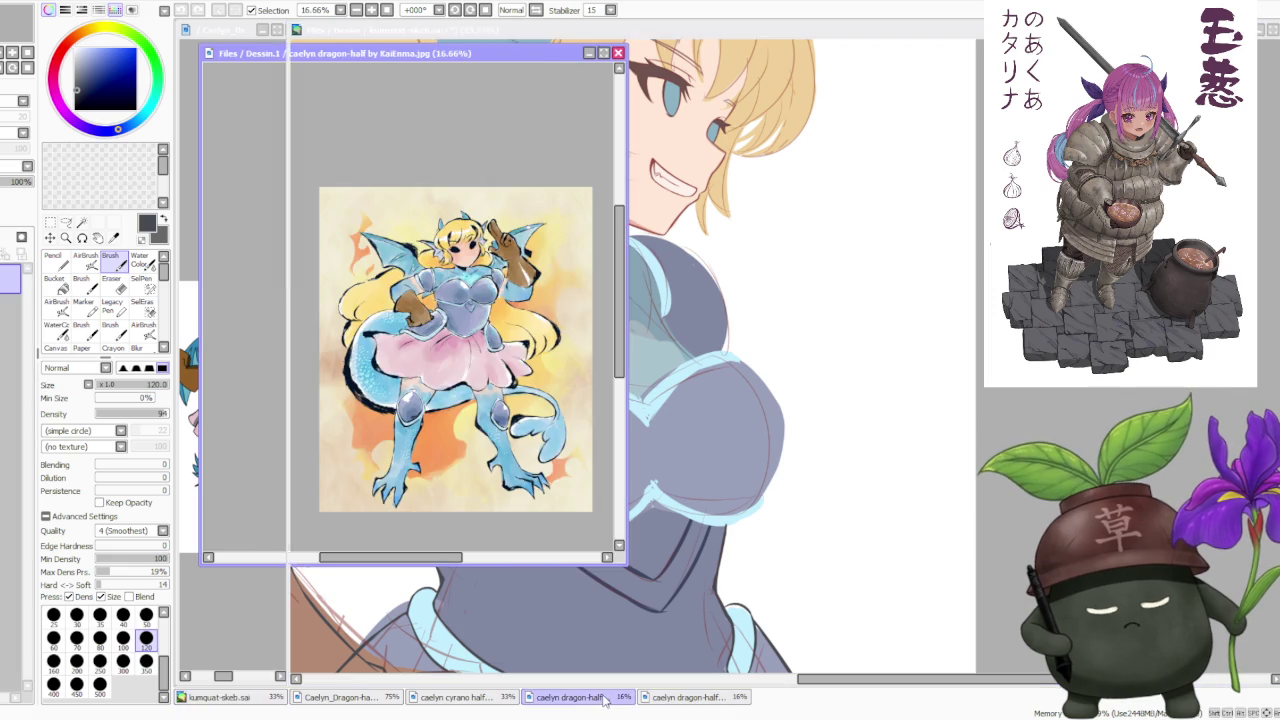
mouse_move(462, 697)
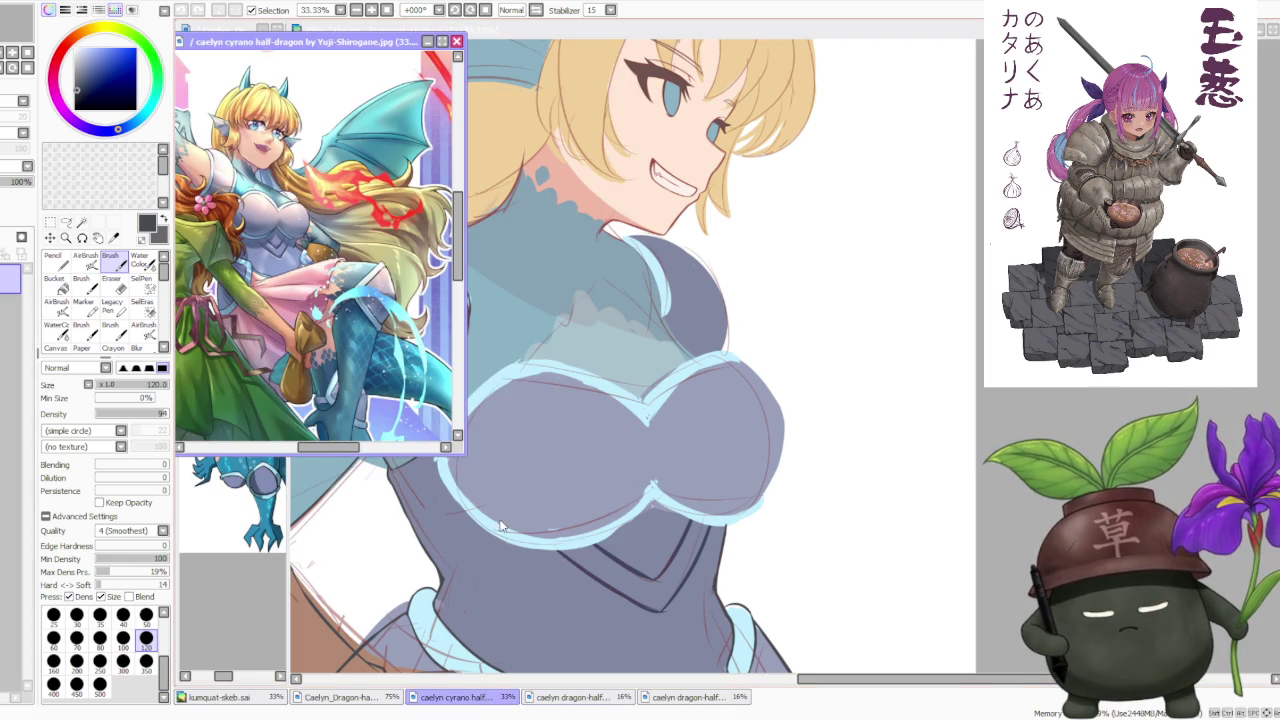
Bring the kumquat-skeb drawing in front of the reference, then undo two attempted chest-armour edge strokes.
left_click(739, 352)
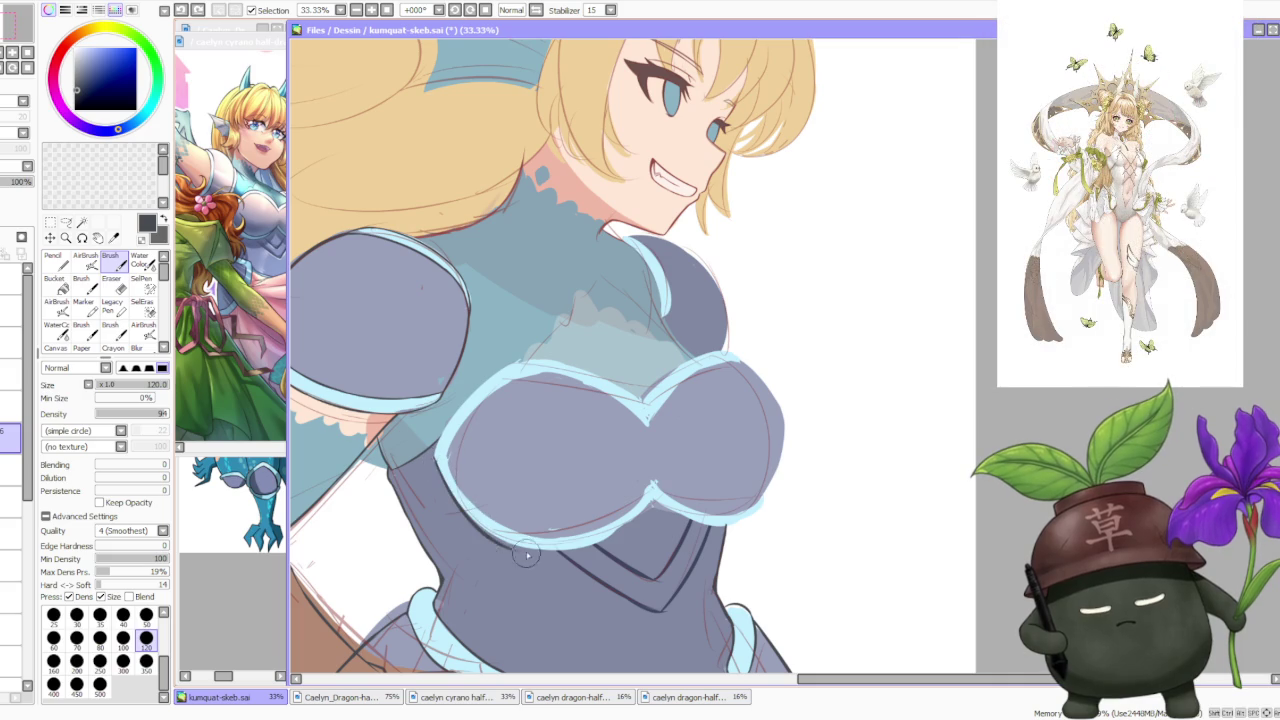
scroll(435, 452, "up", 1)
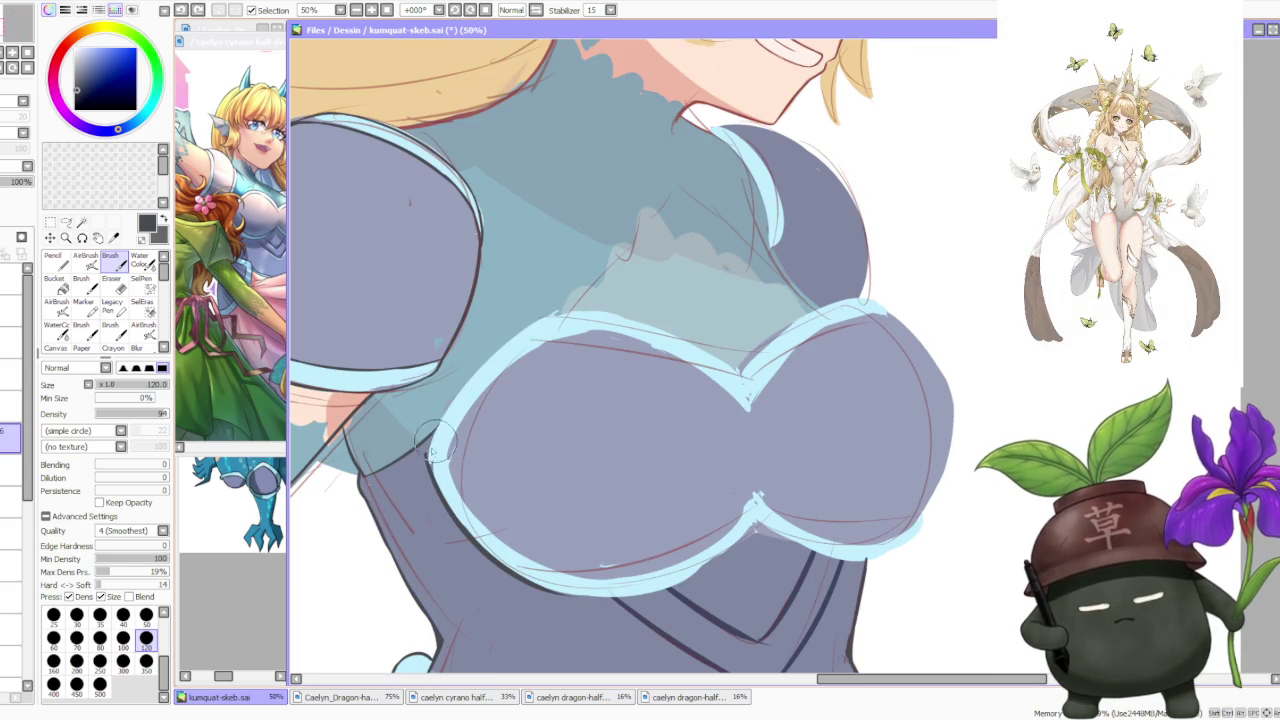
left_click_drag(470, 380, 600, 300)
key("ctrl+z")
left_click_drag(455, 415, 585, 300)
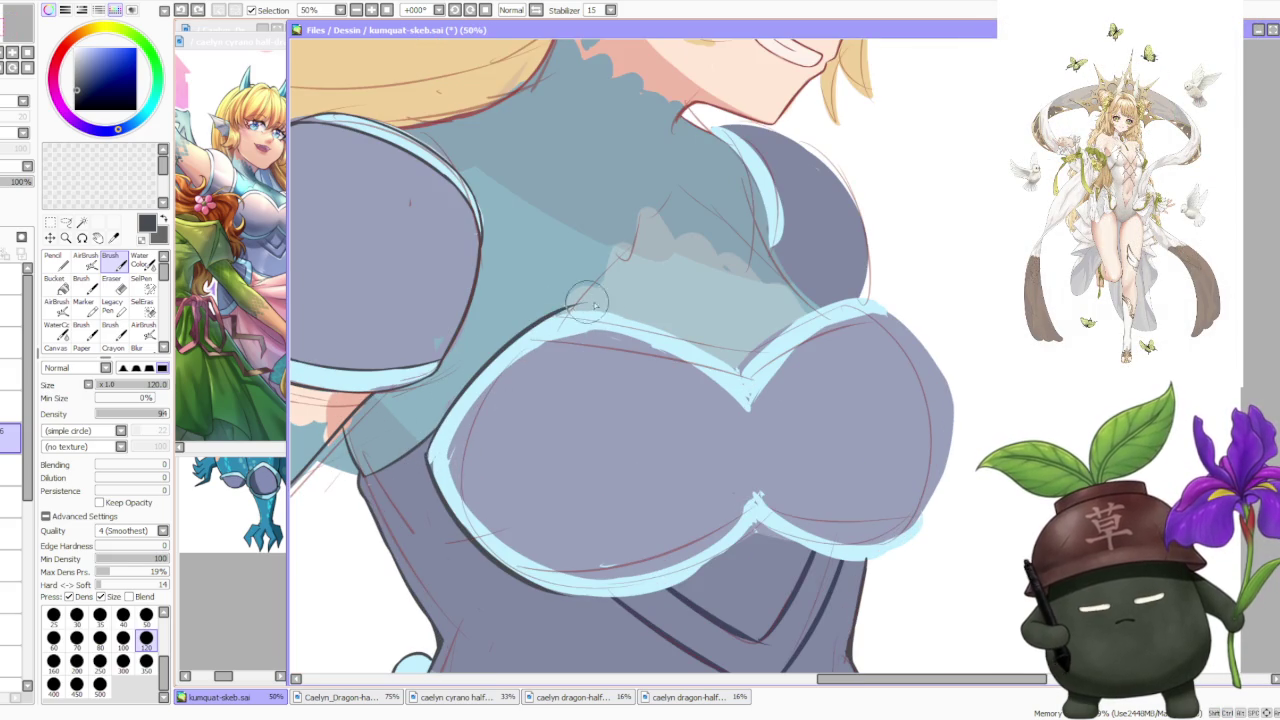
key("ctrl+z")
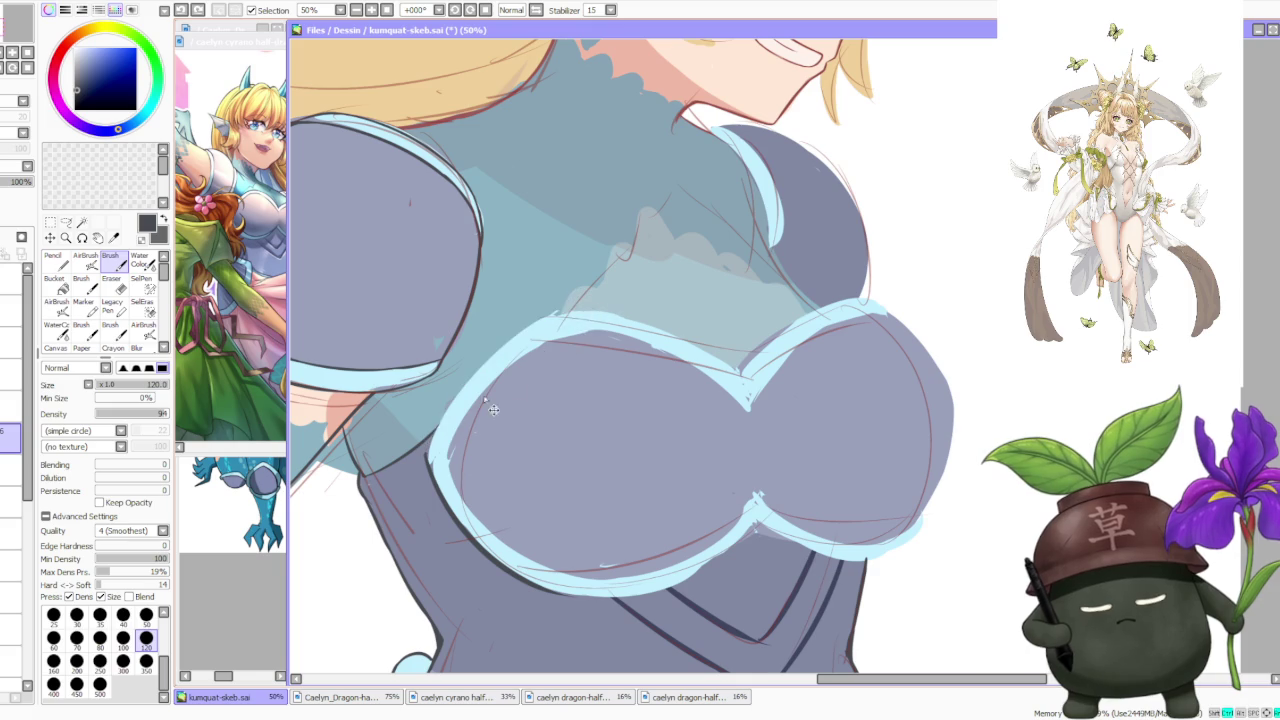
scroll(522, 355, "down", 2)
scroll(679, 243, "down", 2)
scroll(667, 244, "up", 4)
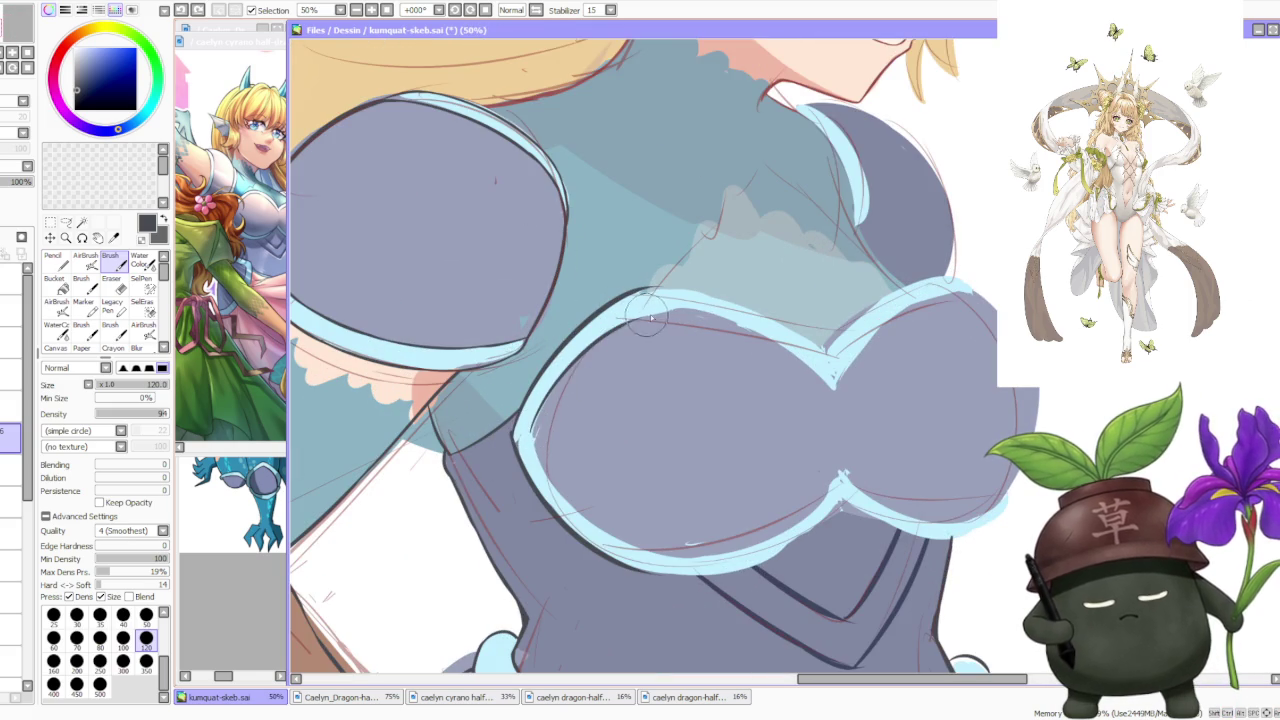
scroll(631, 336, "down", 2)
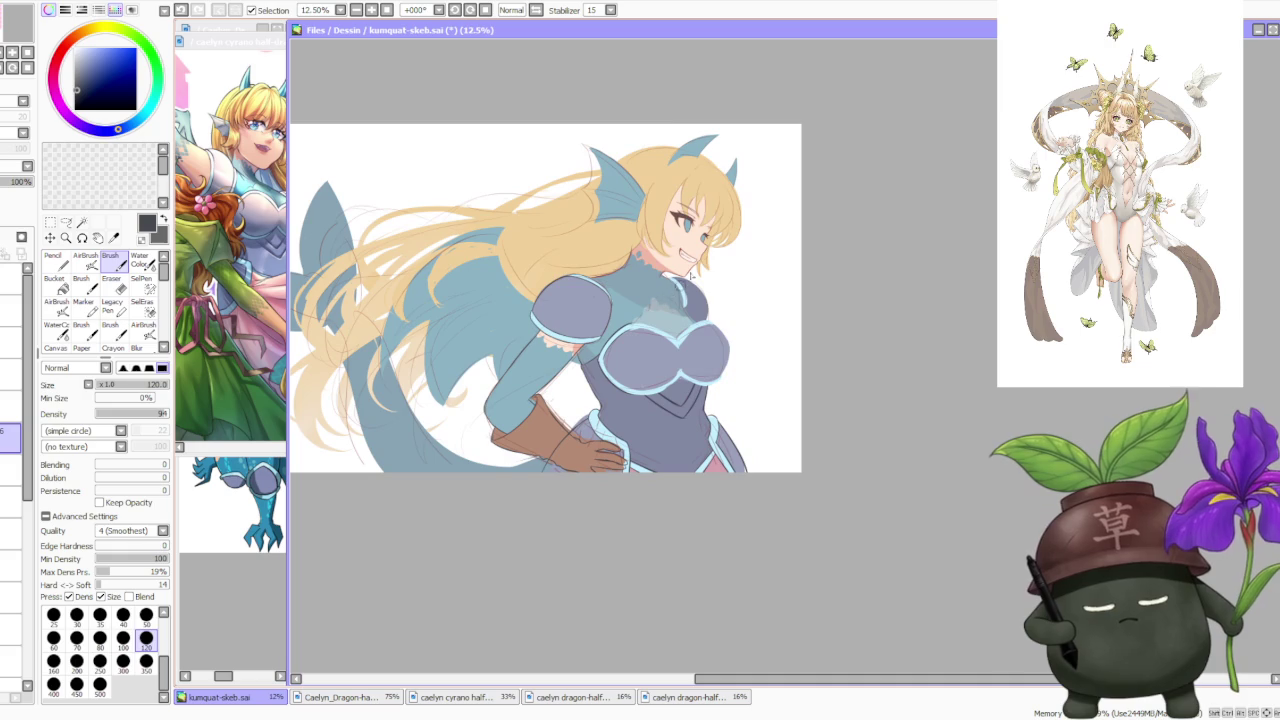
Tilt the canvas and ink a dark line along the chest armour's blue upper-left curve.
left_click_drag(713, 404, 716, 310)
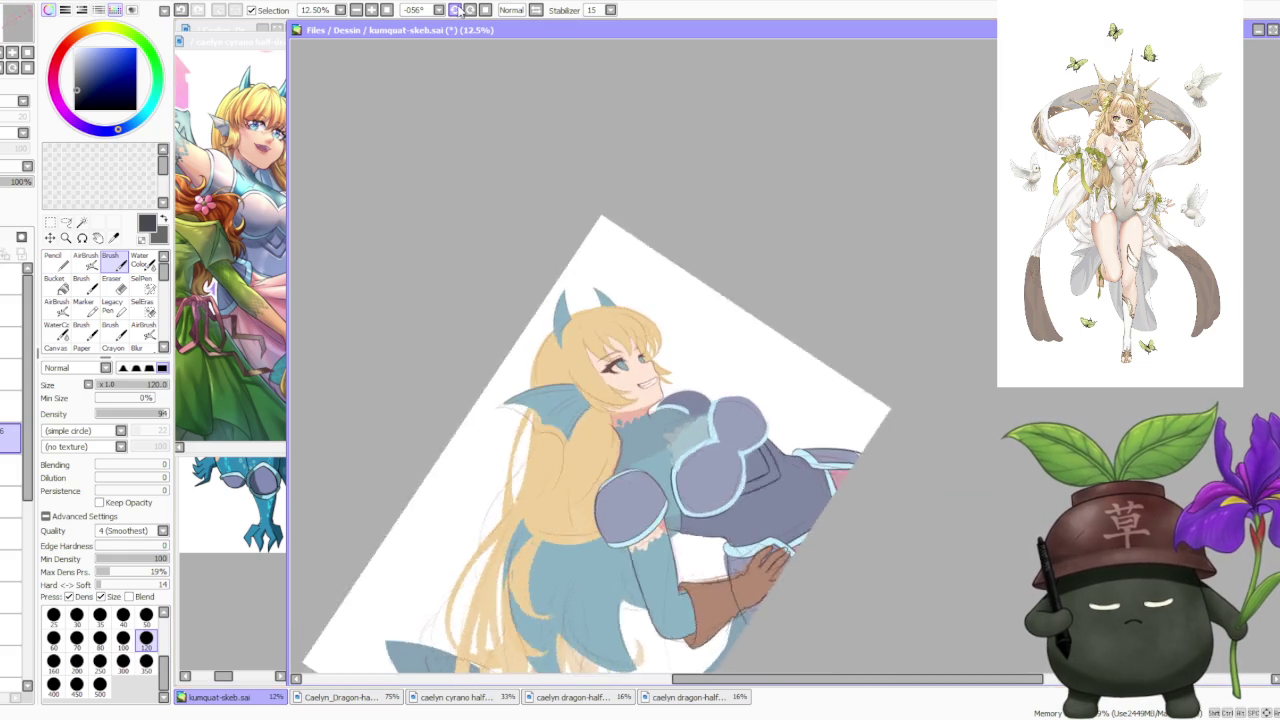
scroll(716, 310, "down", 1)
scroll(716, 310, "up", 5)
scroll(640, 440, "up", 1)
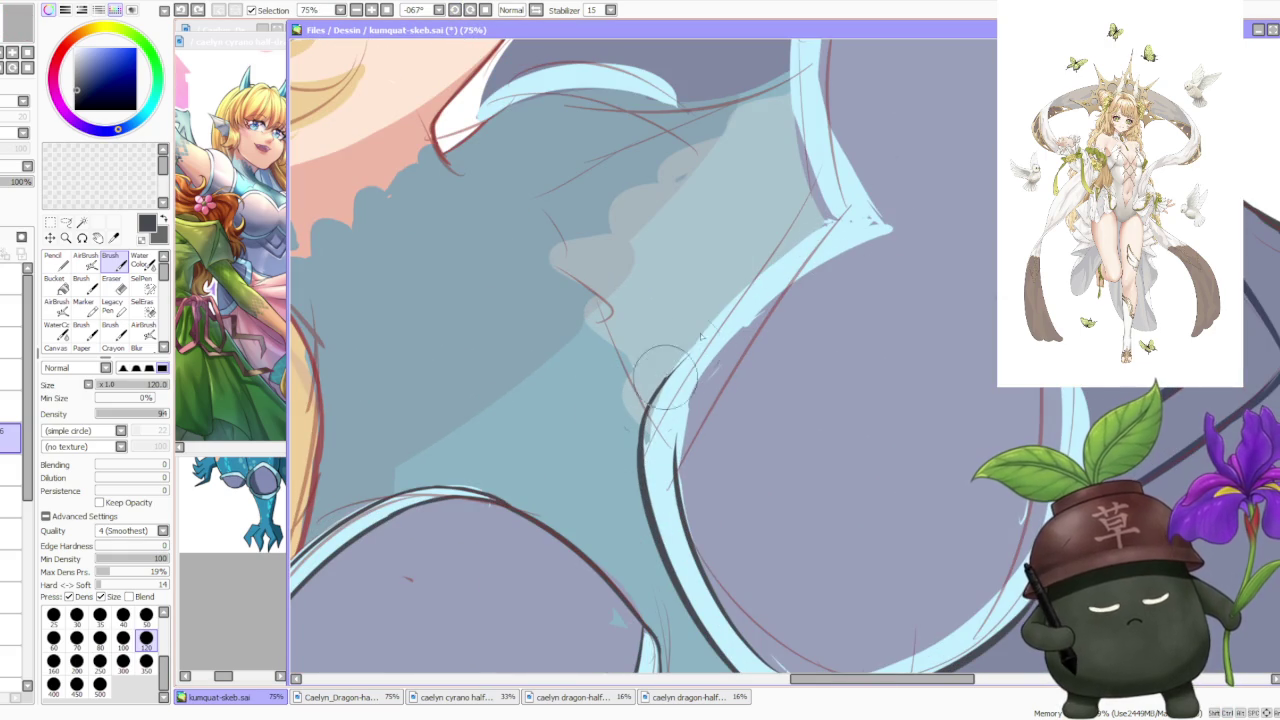
left_click_drag(650, 412, 882, 216)
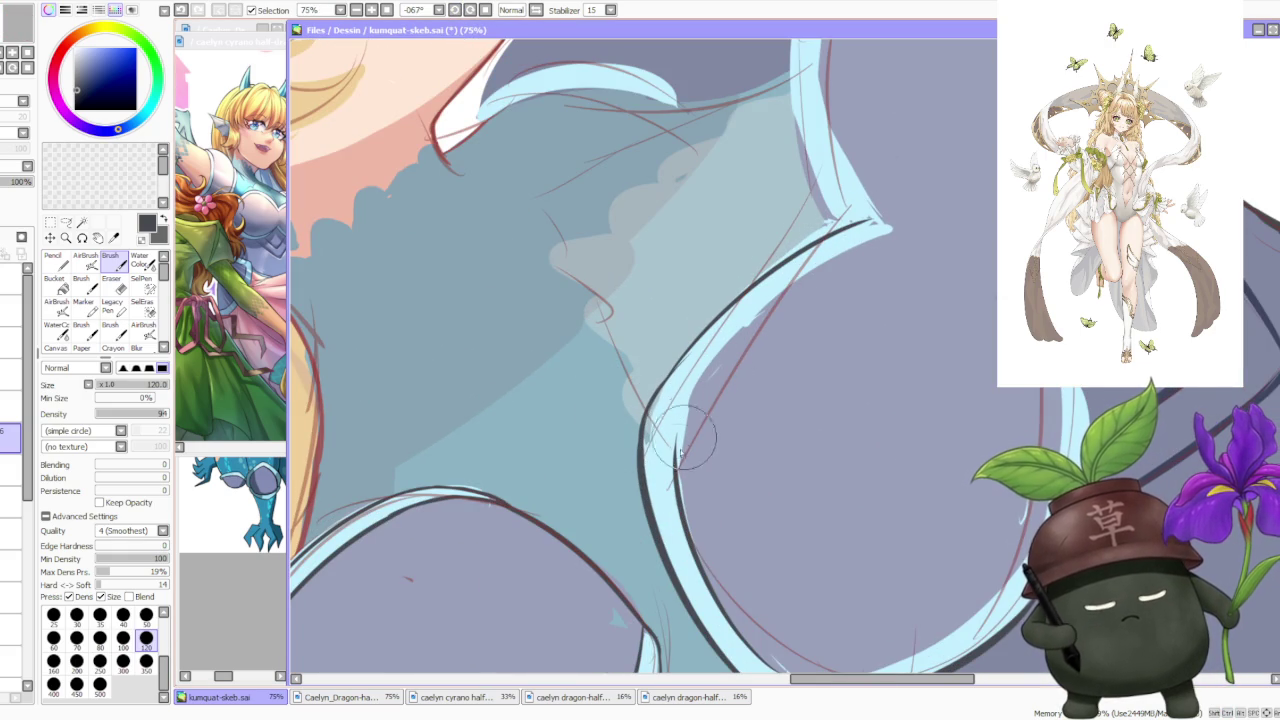
left_click_drag(676, 437, 880, 220)
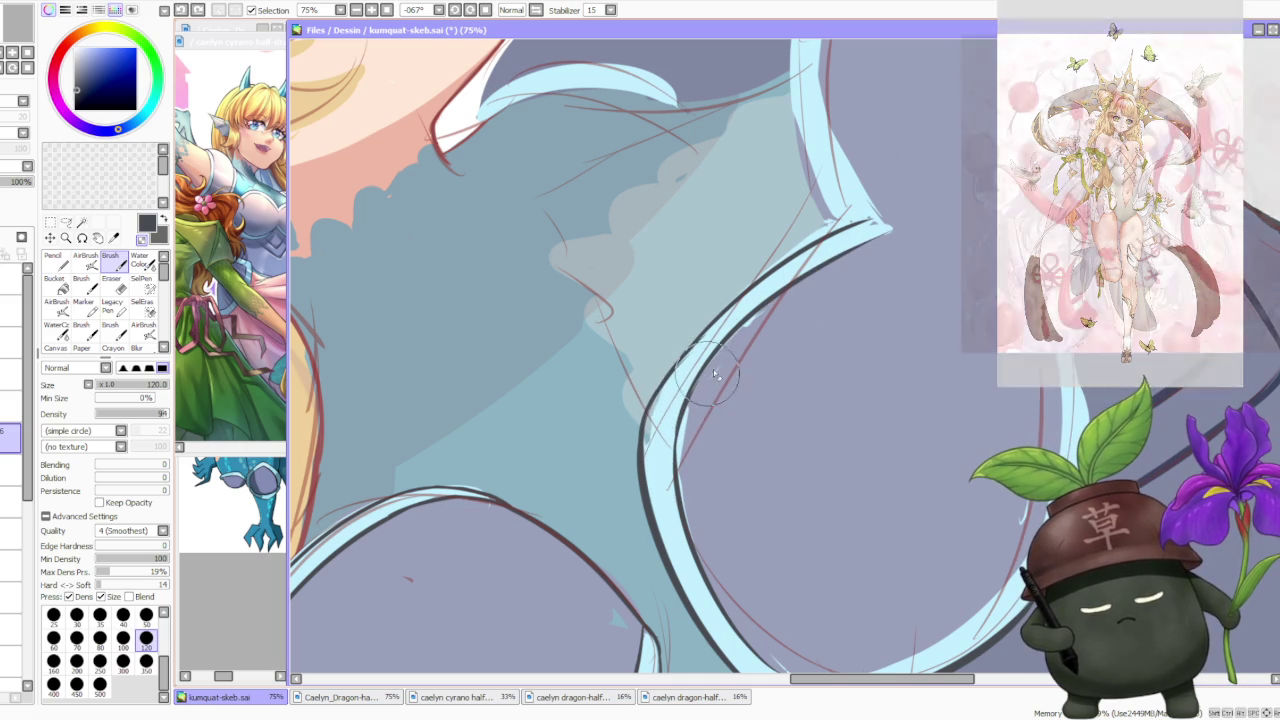
Ink the shoulder plate edge beside its blue outline, extending the line upward.
scroll(703, 393, "down", 3)
scroll(769, 292, "down", 1)
scroll(786, 340, "up", 3)
scroll(561, 577, "up", 1)
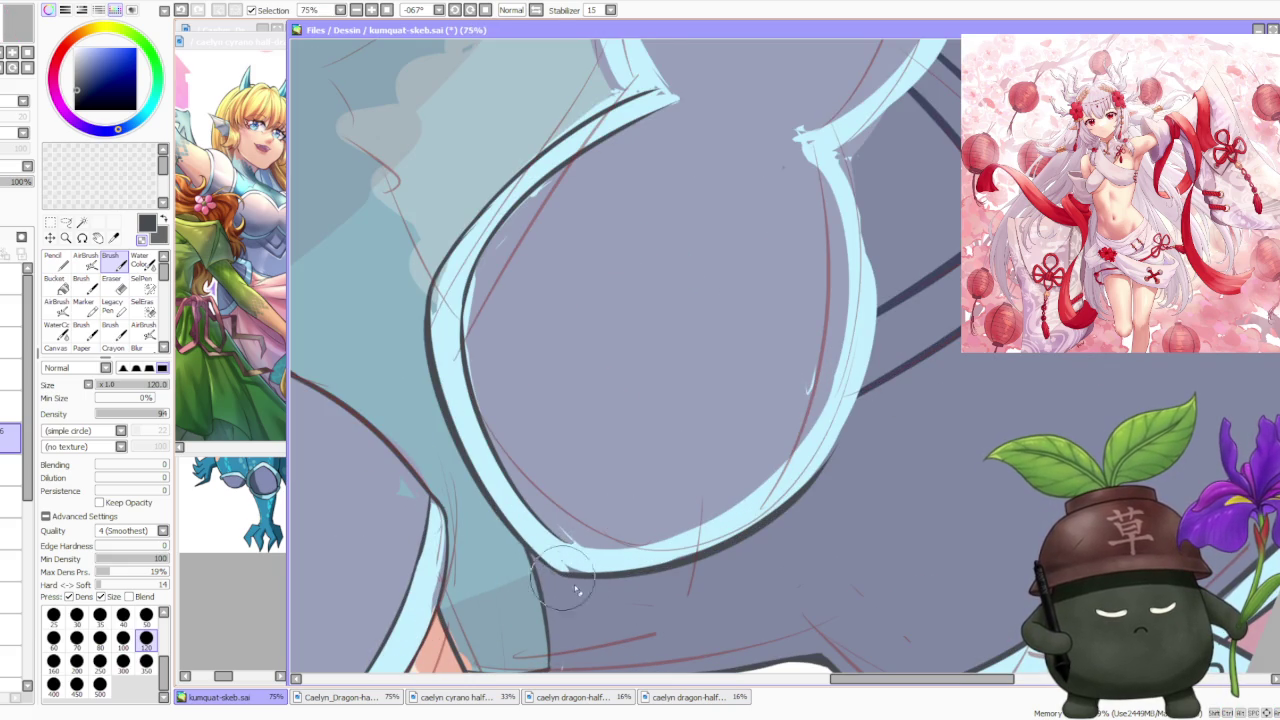
scroll(575, 520, "down", 2)
scroll(590, 400, "down", 2)
scroll(590, 375, "up", 4)
scroll(555, 478, "down", 1)
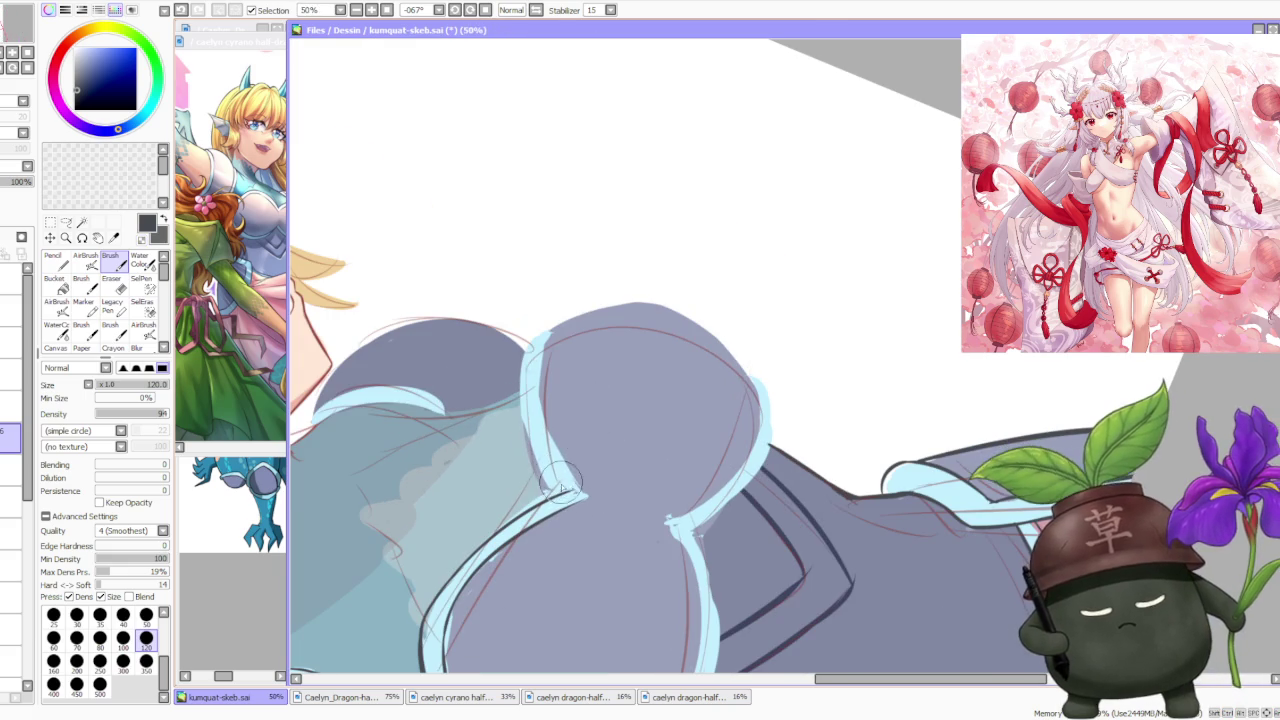
left_click_drag(563, 488, 522, 376)
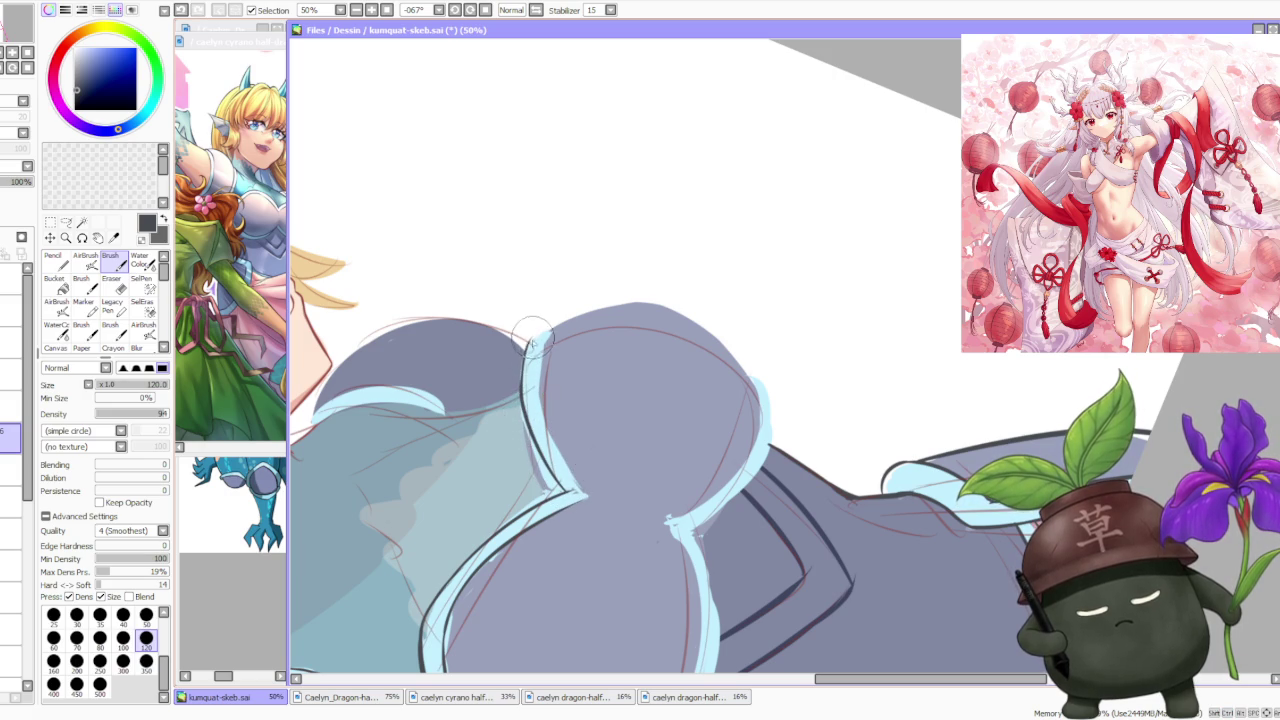
left_click_drag(522, 398, 538, 345)
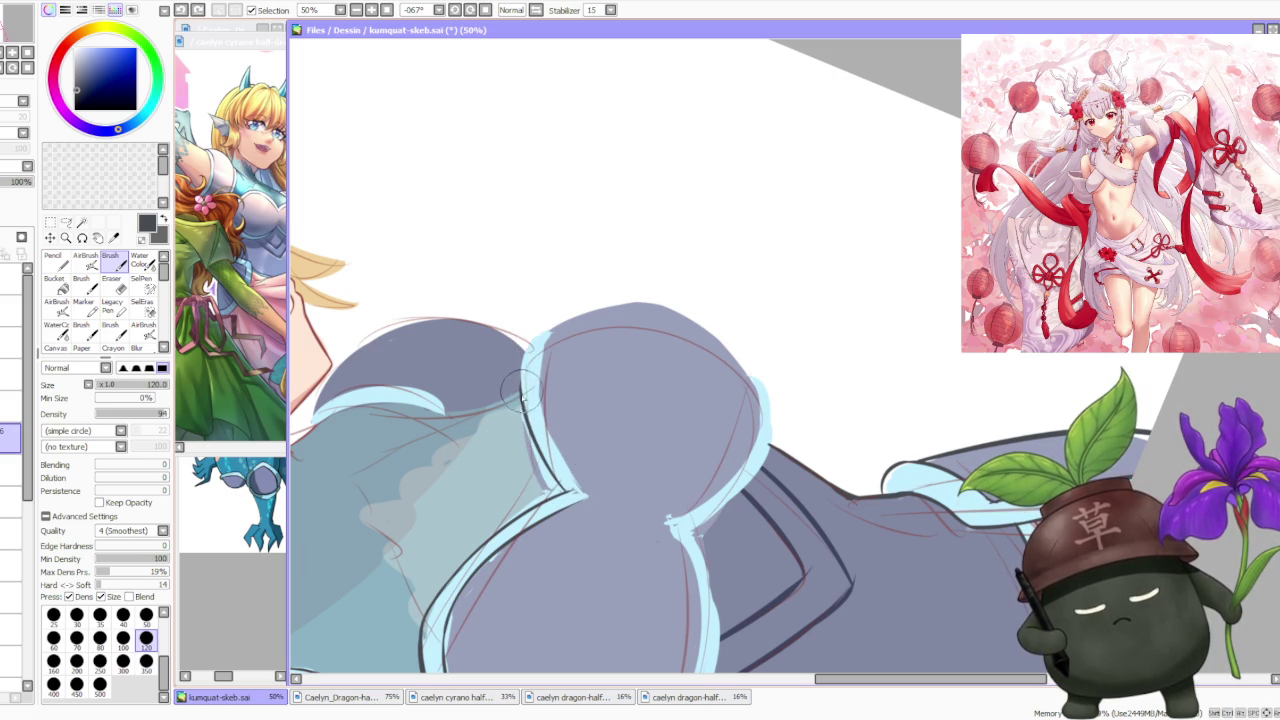
left_click_drag(522, 410, 534, 328)
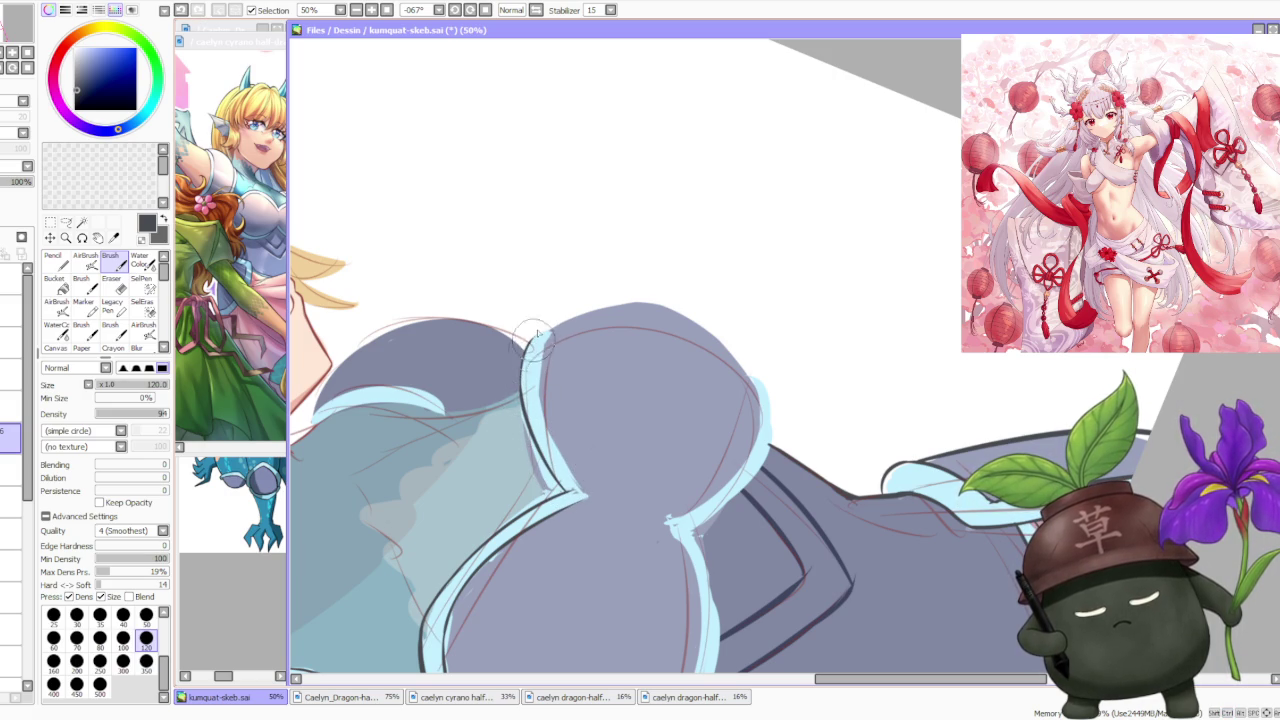
Redraw the shoulder plate line from the V join up to the plate's top, removing stray hooks.
key("ctrl+z")
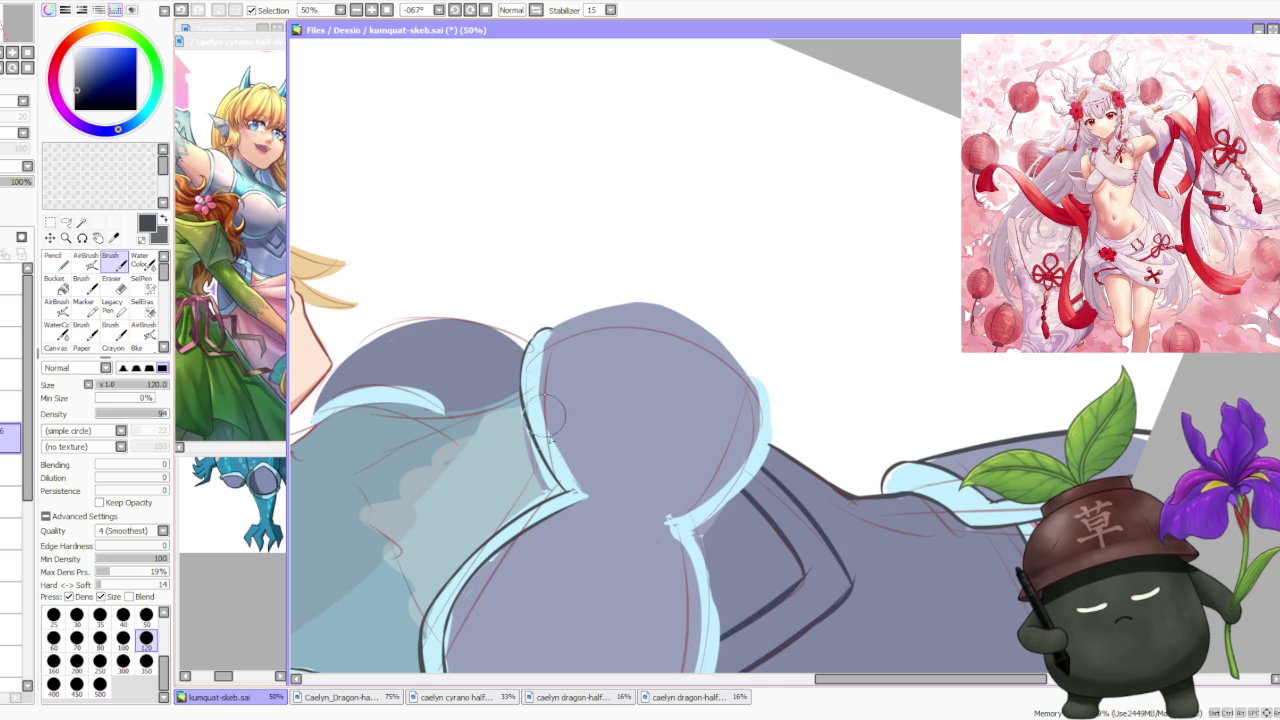
left_click_drag(590, 497, 538, 385)
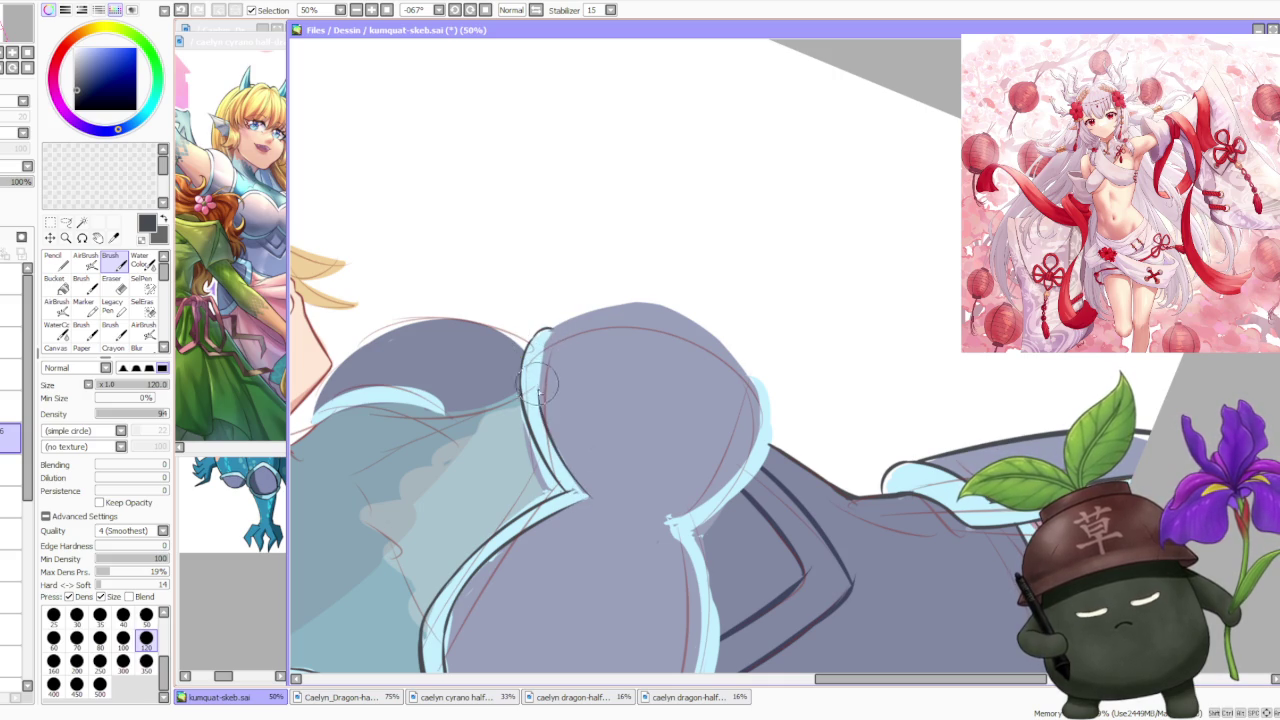
mouse_move(545, 430)
left_mouse_down()
mouse_move(540, 330)
mouse_move(547, 354)
left_mouse_up()
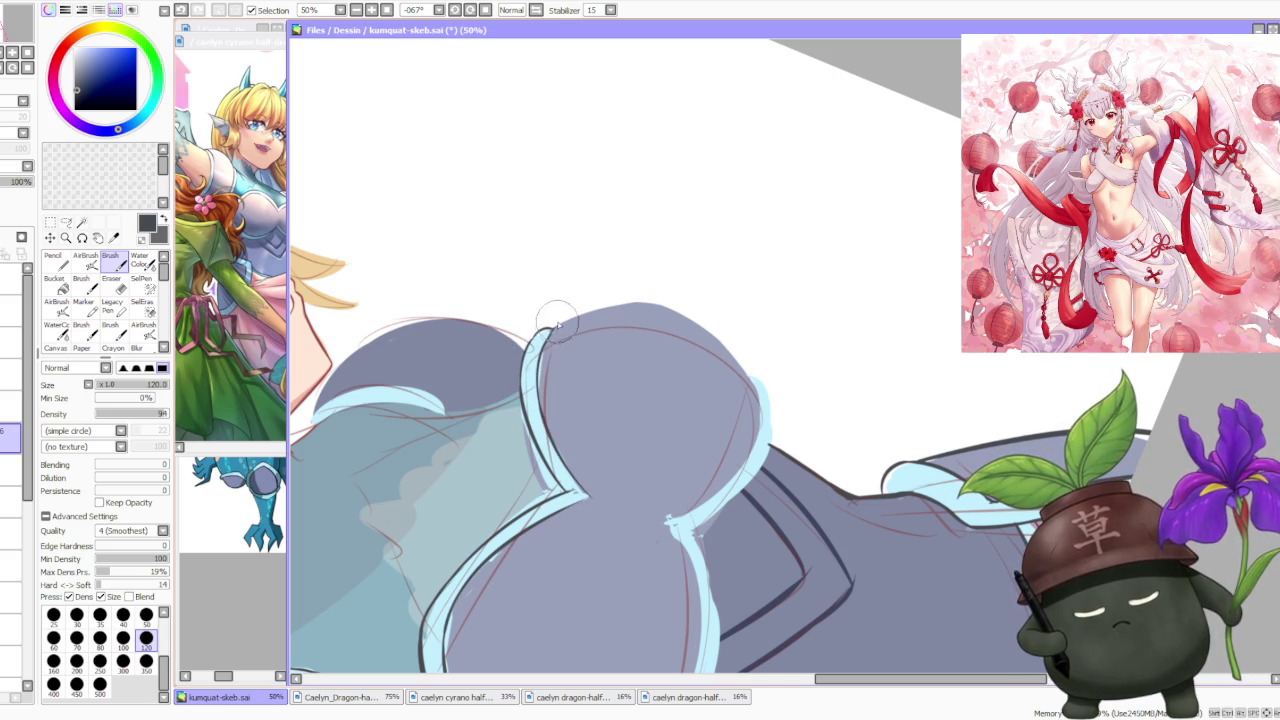
key("ctrl+z")
key("ctrl+z")
left_click_drag(545, 400, 542, 318)
key("ctrl+z")
left_click_drag(545, 422, 548, 345)
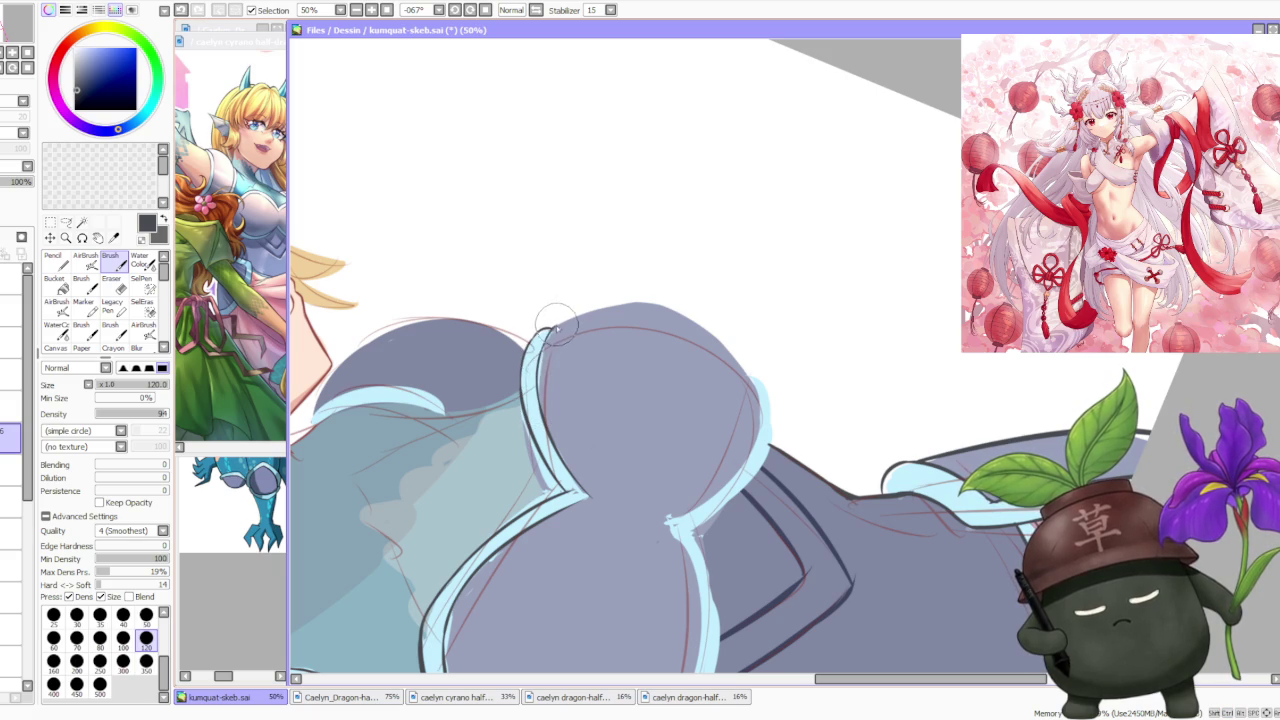
scroll(575, 275, "down", 3)
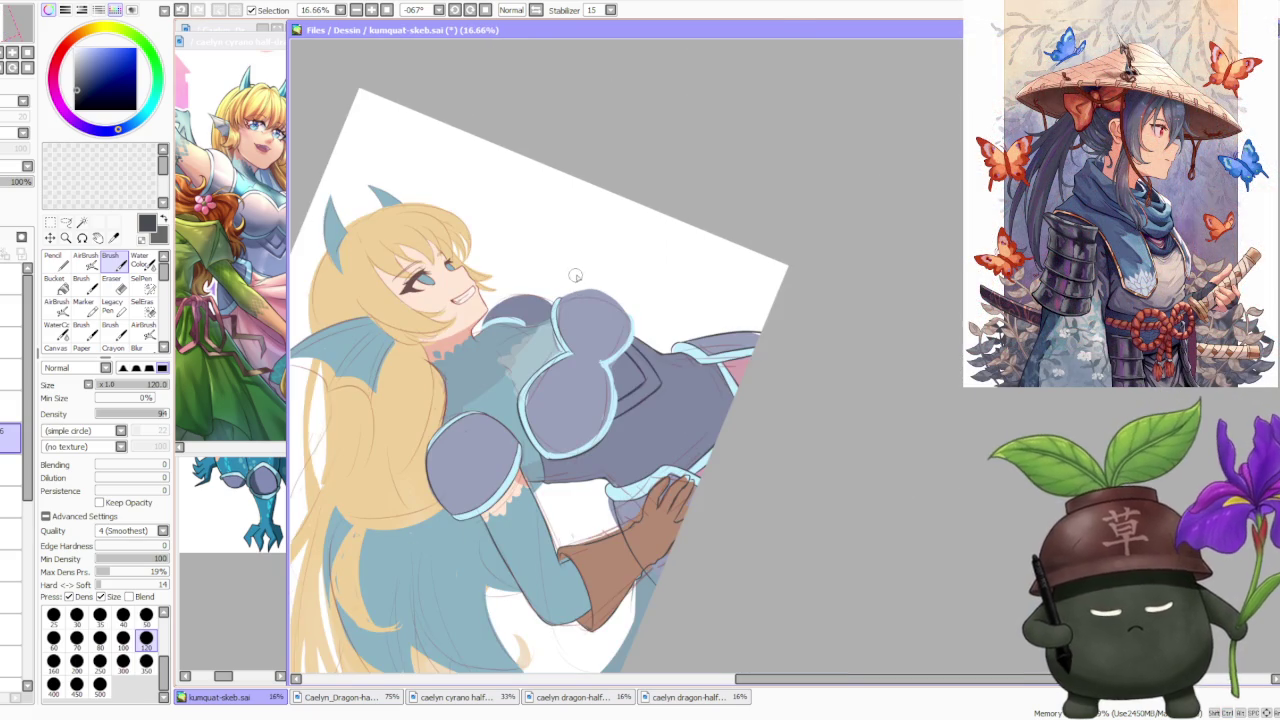
Reset the canvas rotation to upright and zoom in on the chest armour.
key("Delete")
scroll(791, 150, "down", 2)
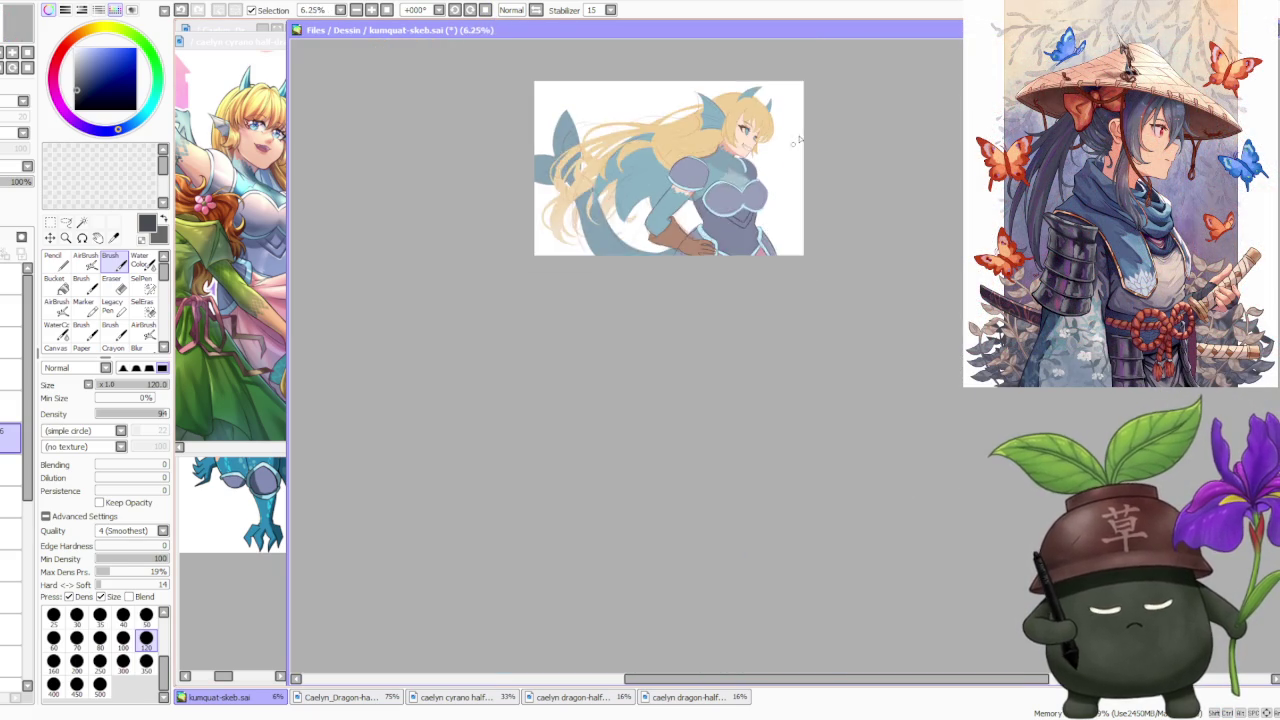
scroll(791, 150, "up", 2)
scroll(766, 180, "up", 1)
scroll(705, 303, "up", 1)
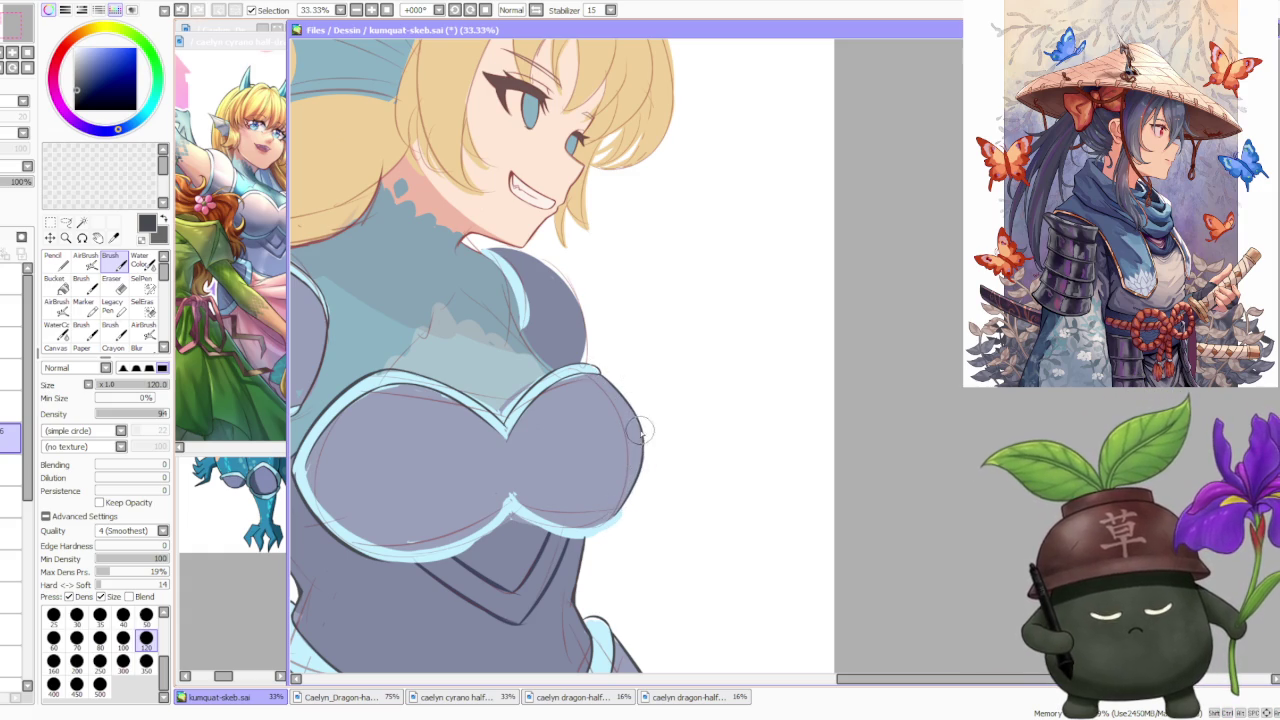
scroll(645, 420, "down", 3)
scroll(660, 362, "down", 1)
scroll(680, 364, "down", 1)
scroll(695, 366, "up", 4)
scroll(538, 292, "down", 2)
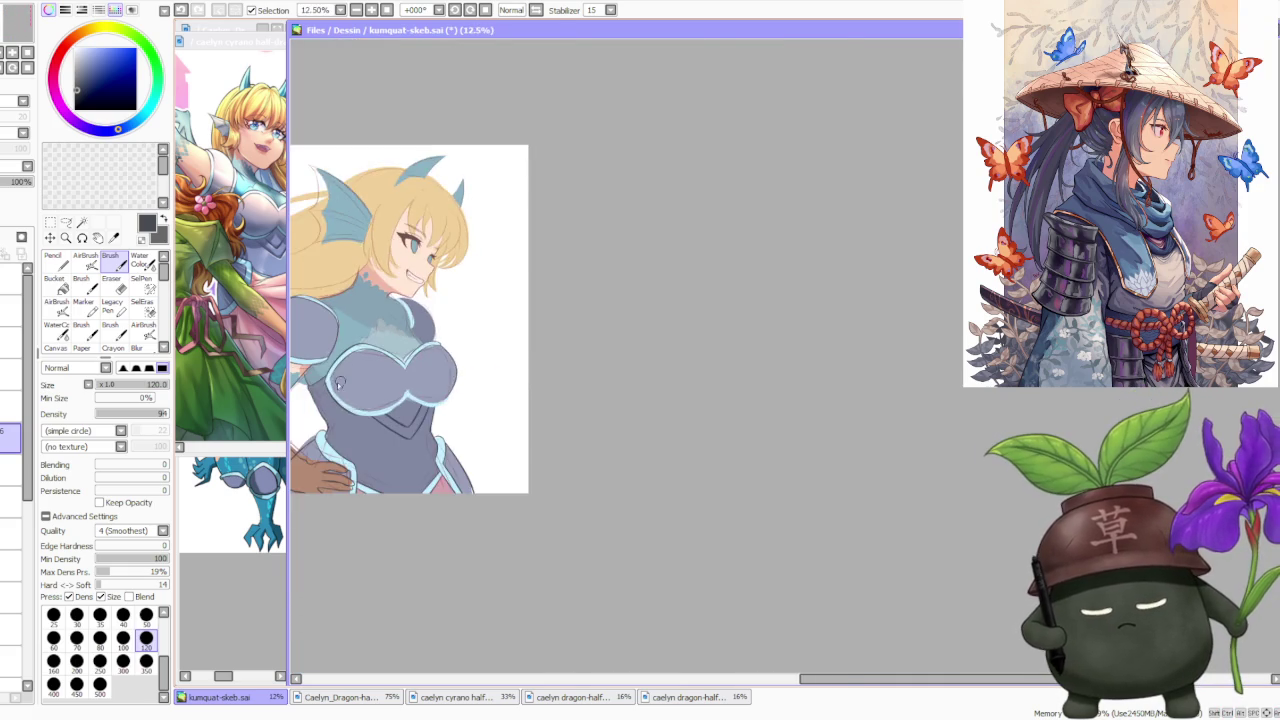
scroll(323, 376, "up", 3)
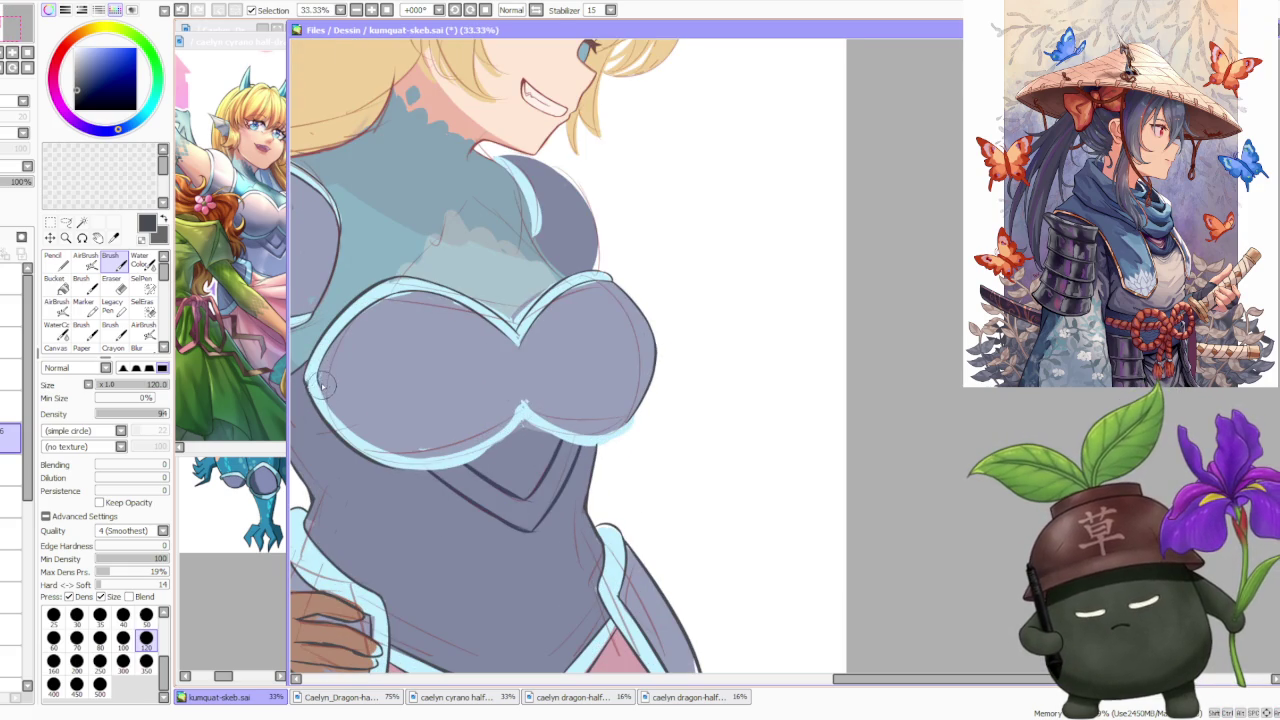
Redraw the light-blue outline along the lower-left bust, retrying until the curve sits right.
left_click_drag(310, 372, 420, 462)
left_click_drag(312, 376, 420, 462)
key("ctrl+z")
left_click_drag(312, 376, 420, 462)
key("ctrl+z")
left_click_drag(312, 376, 416, 462)
key("ctrl+z")
mouse_move(312, 376)
left_mouse_down()
mouse_move(410, 456)
mouse_move(396, 460)
left_mouse_up()
key("ctrl+z")
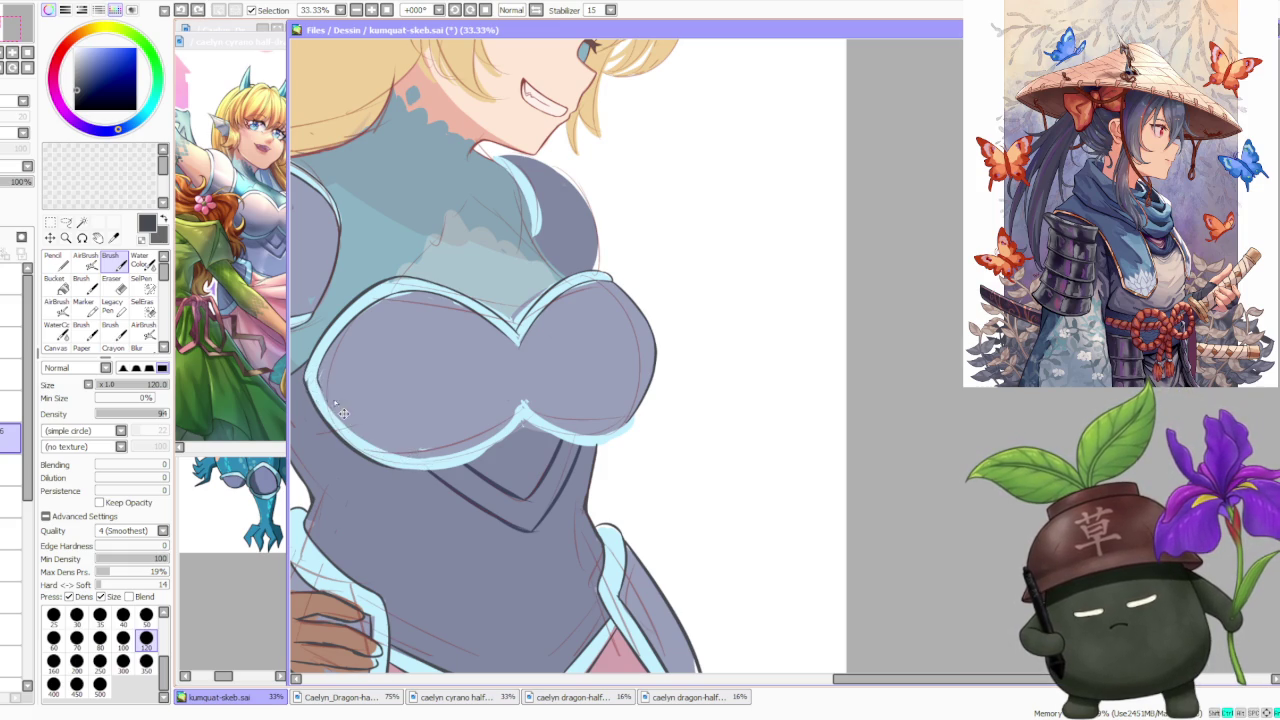
key("ctrl+z")
left_click_drag(312, 376, 465, 452)
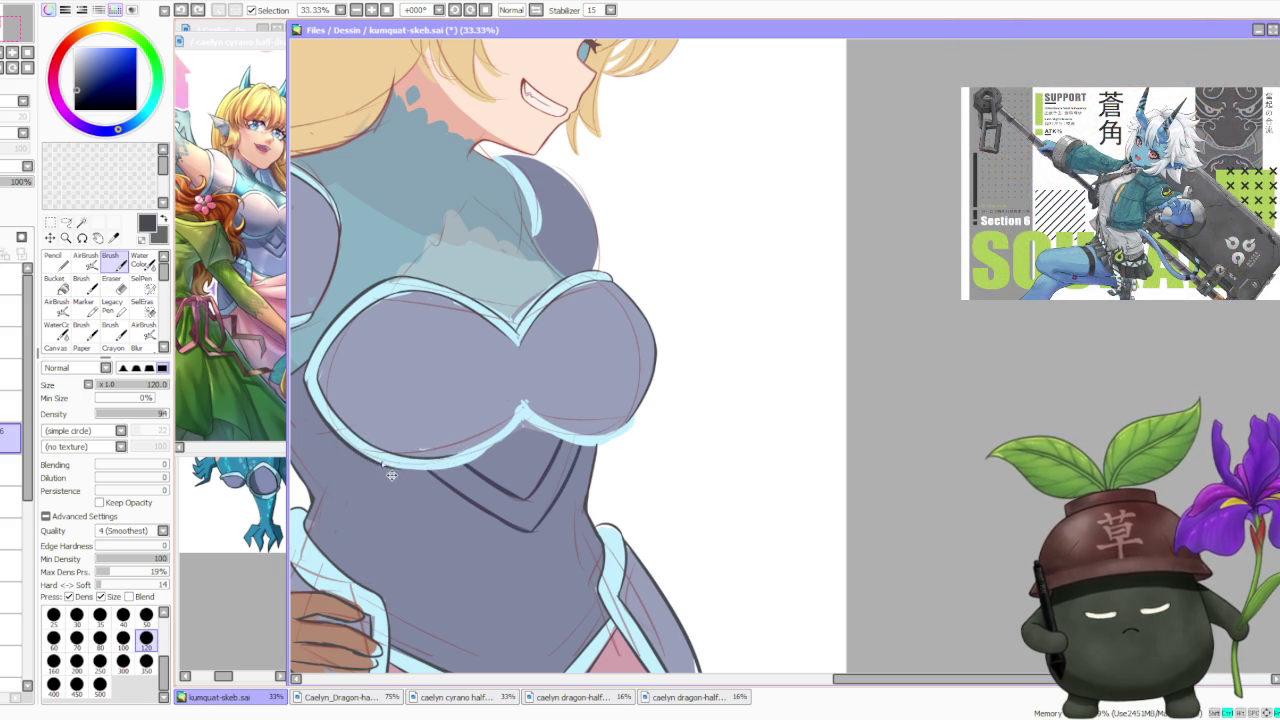
Review the figure at several zoom levels, including with the view mirrored horizontally.
scroll(325, 440, "up", 1)
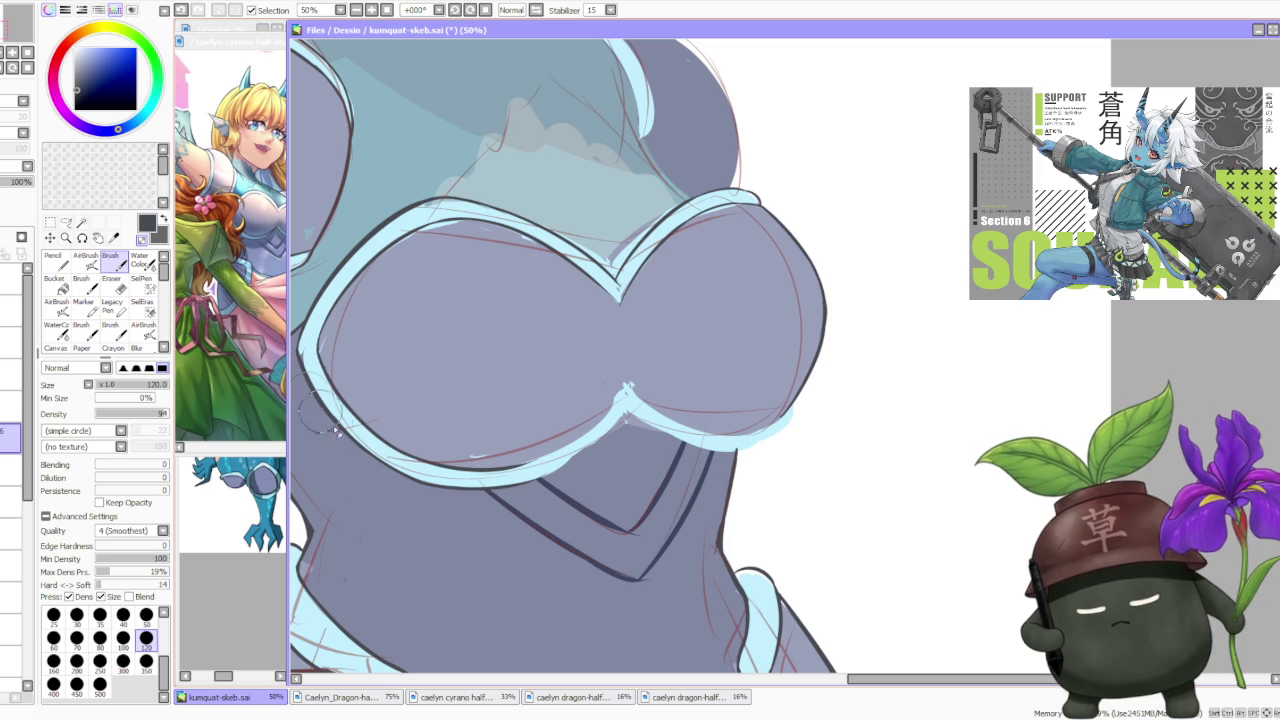
scroll(300, 368, "down", 2)
scroll(300, 368, "down", 1)
scroll(345, 370, "up", 3)
scroll(345, 370, "up", 2)
scroll(378, 357, "down", 5)
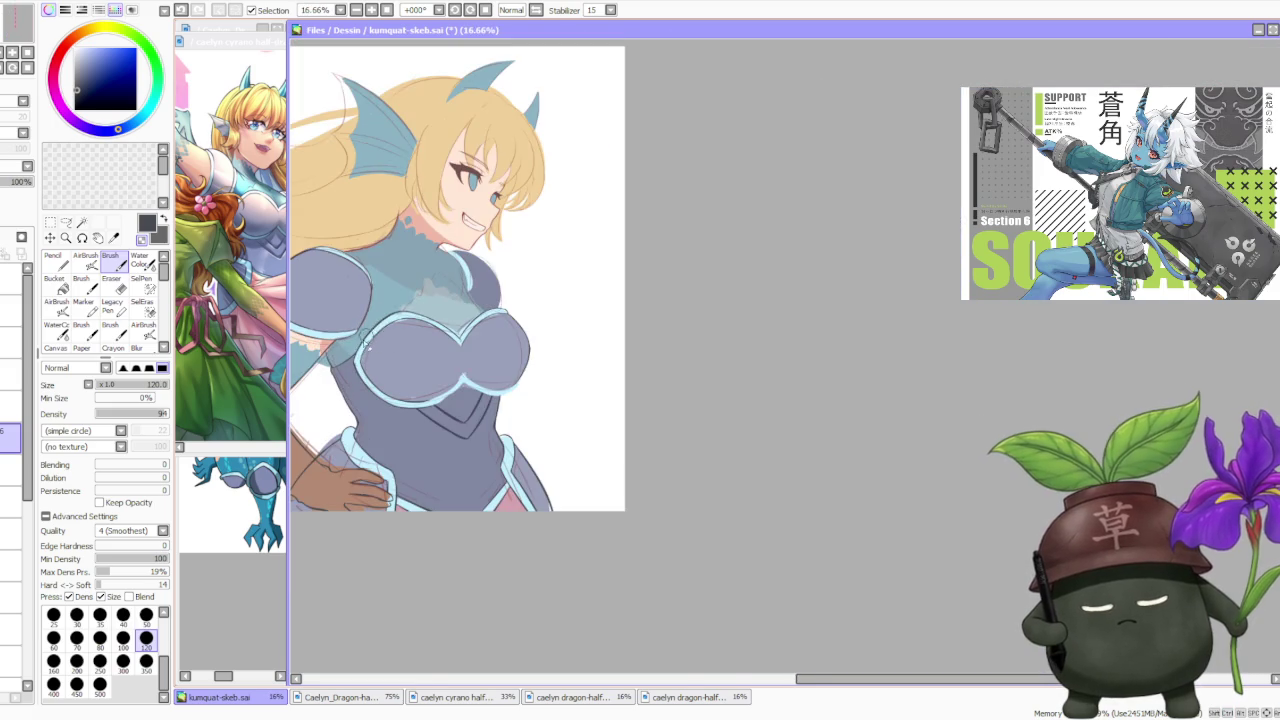
scroll(370, 345, "up", 5)
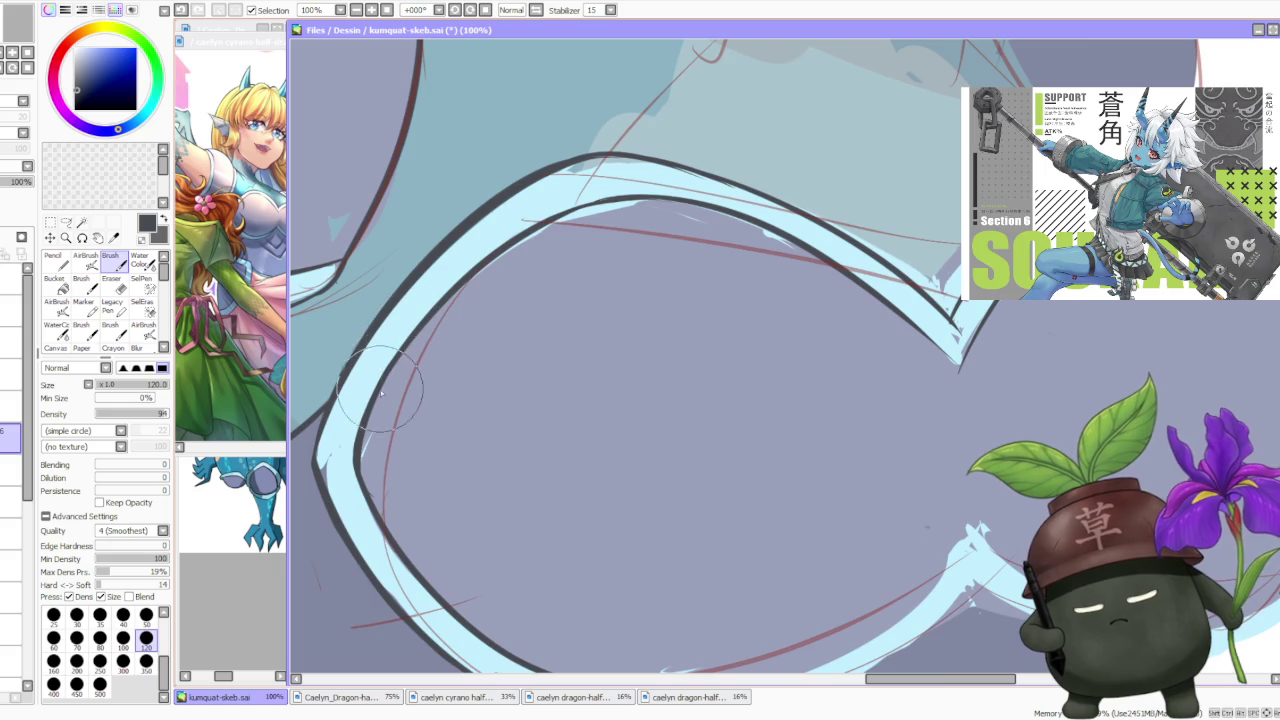
scroll(380, 392, "down", 3)
scroll(530, 228, "down", 2)
scroll(545, 236, "up", 3)
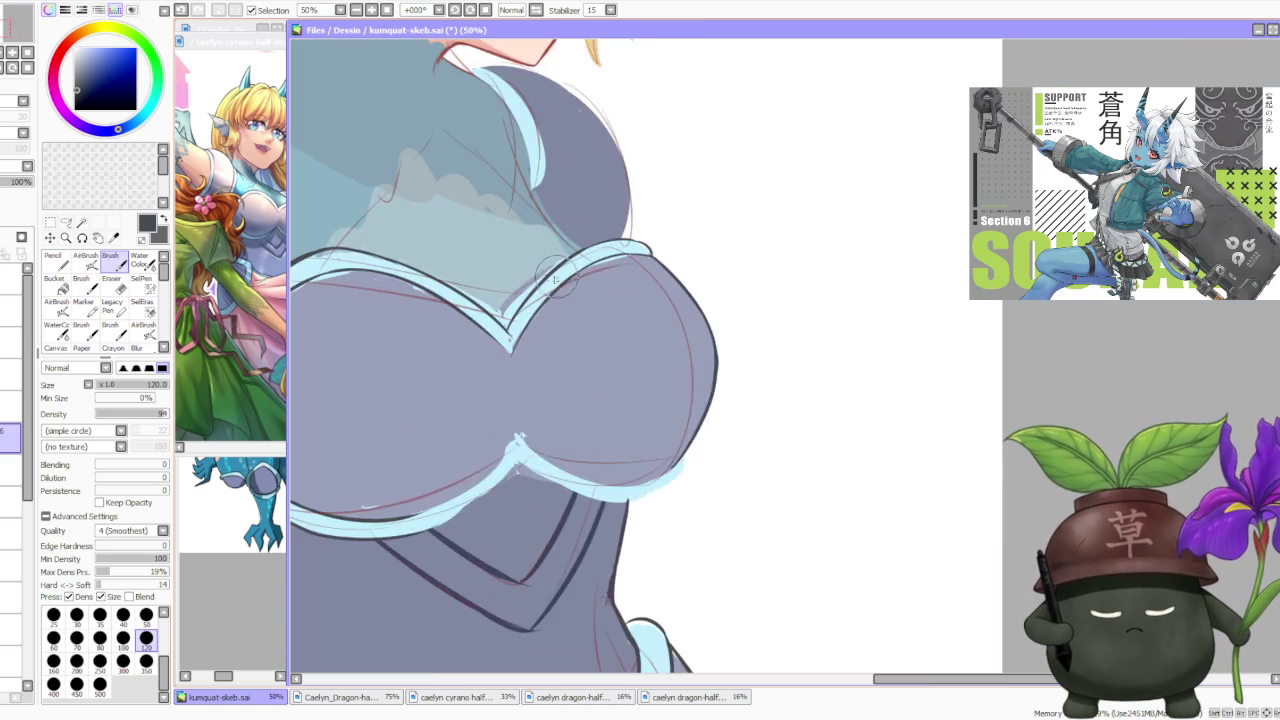
scroll(510, 335, "up", 2)
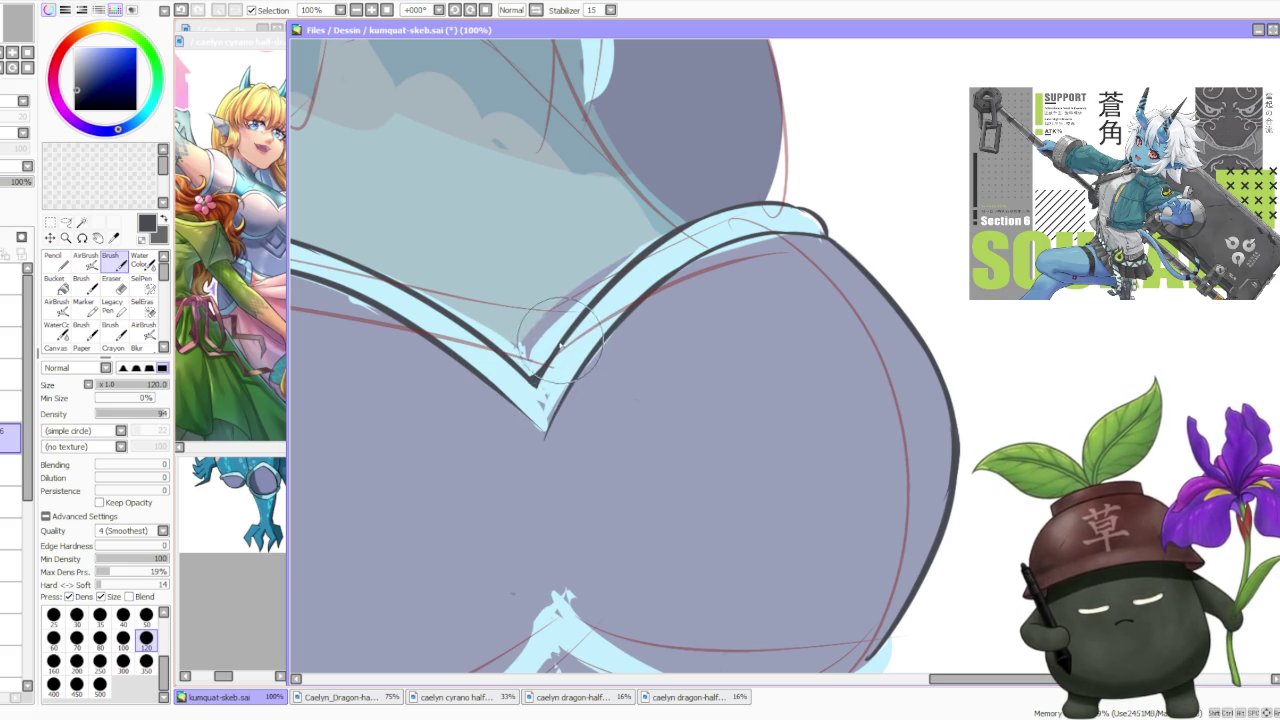
scroll(563, 330, "down", 8)
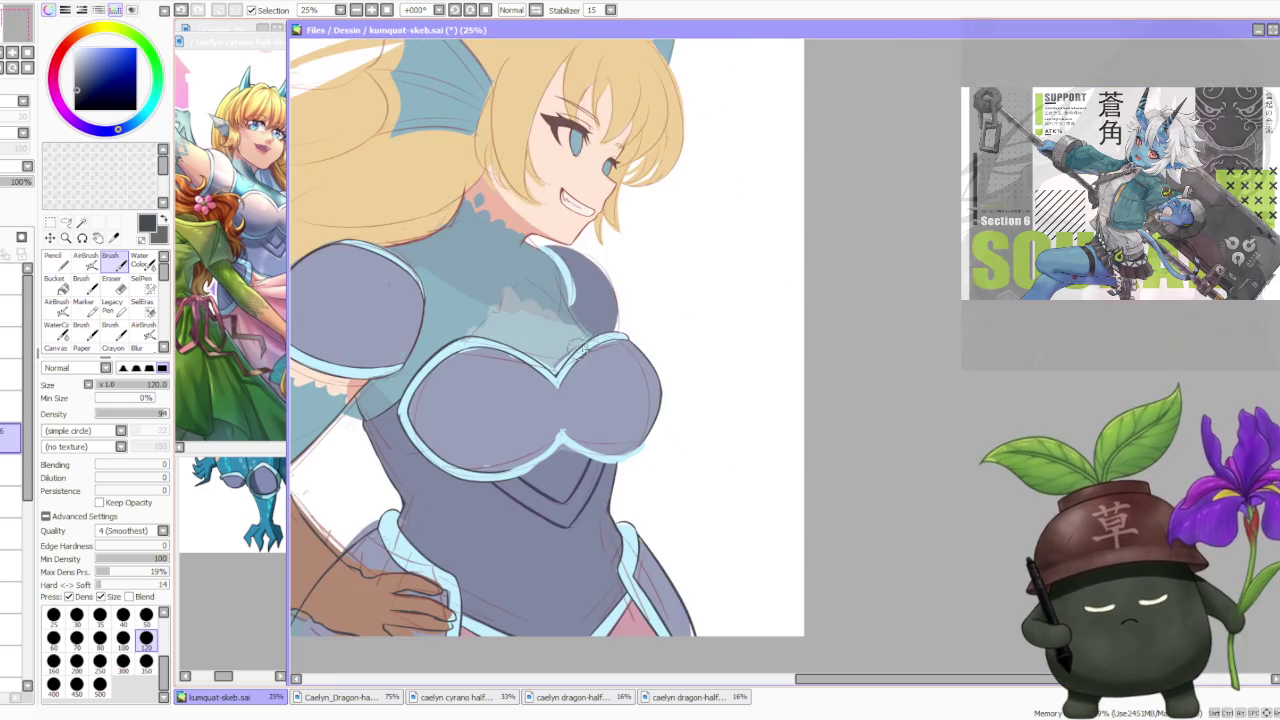
scroll(620, 373, "down", 4)
scroll(593, 373, "up", 10)
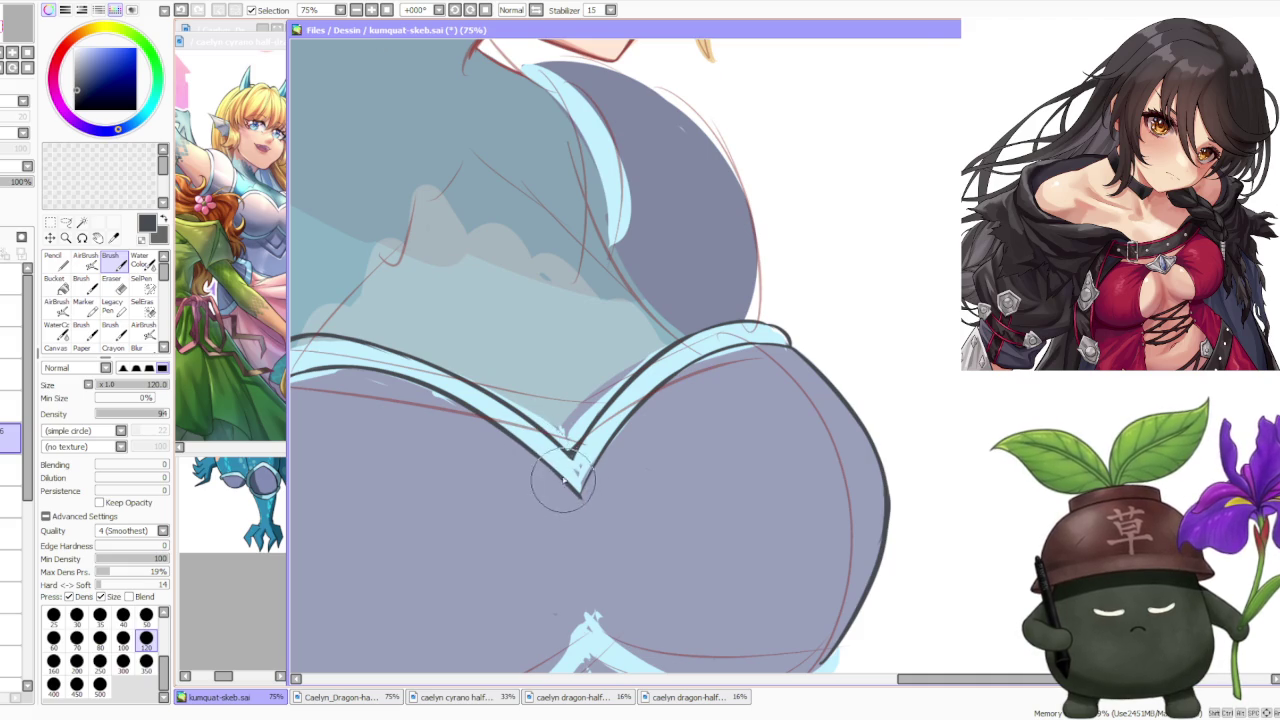
scroll(580, 495, "up", 1)
scroll(570, 505, "up", 1)
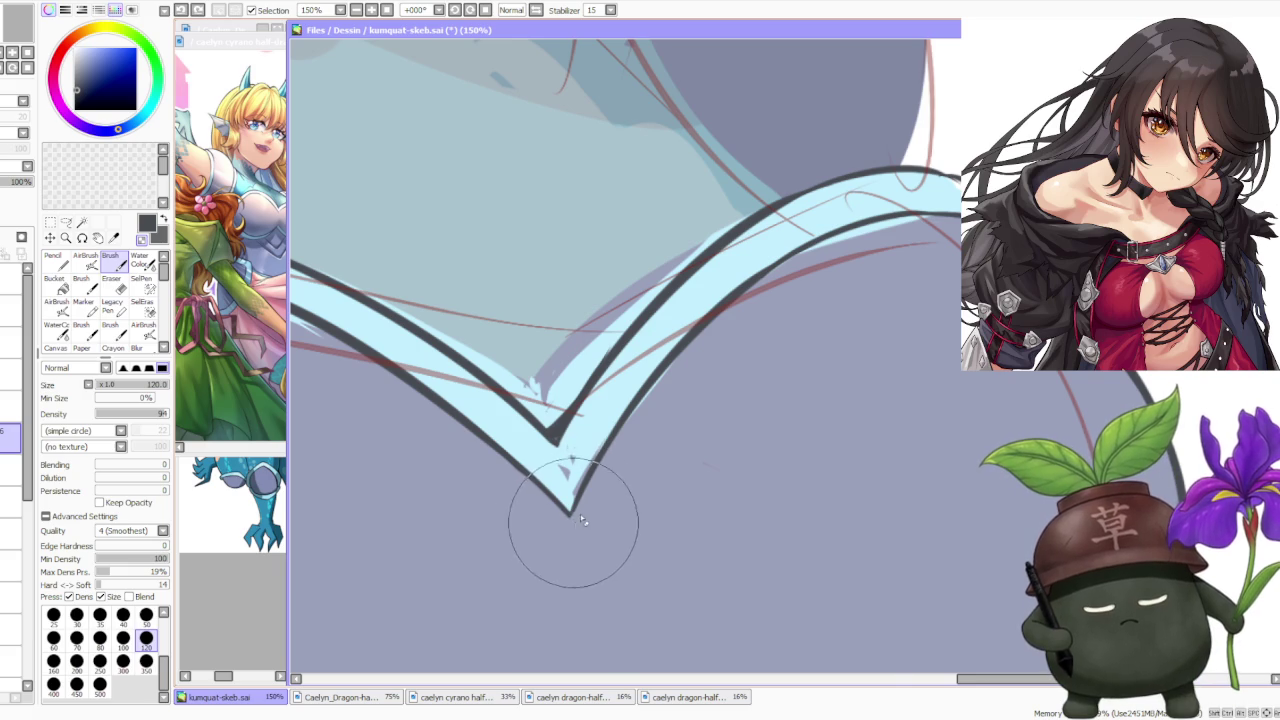
scroll(600, 450, "down", 3)
scroll(650, 360, "down", 2)
scroll(680, 340, "down", 2)
scroll(699, 331, "up", 1)
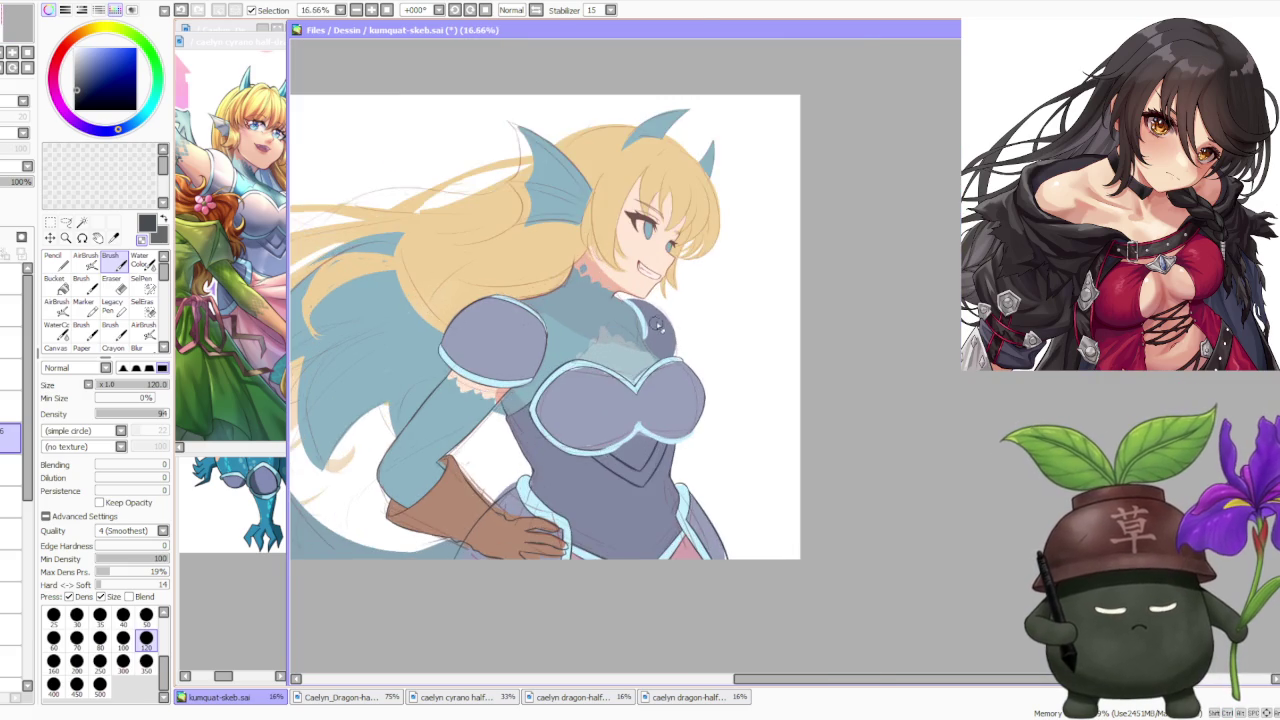
scroll(691, 357, "up", 2)
scroll(672, 340, "down", 2)
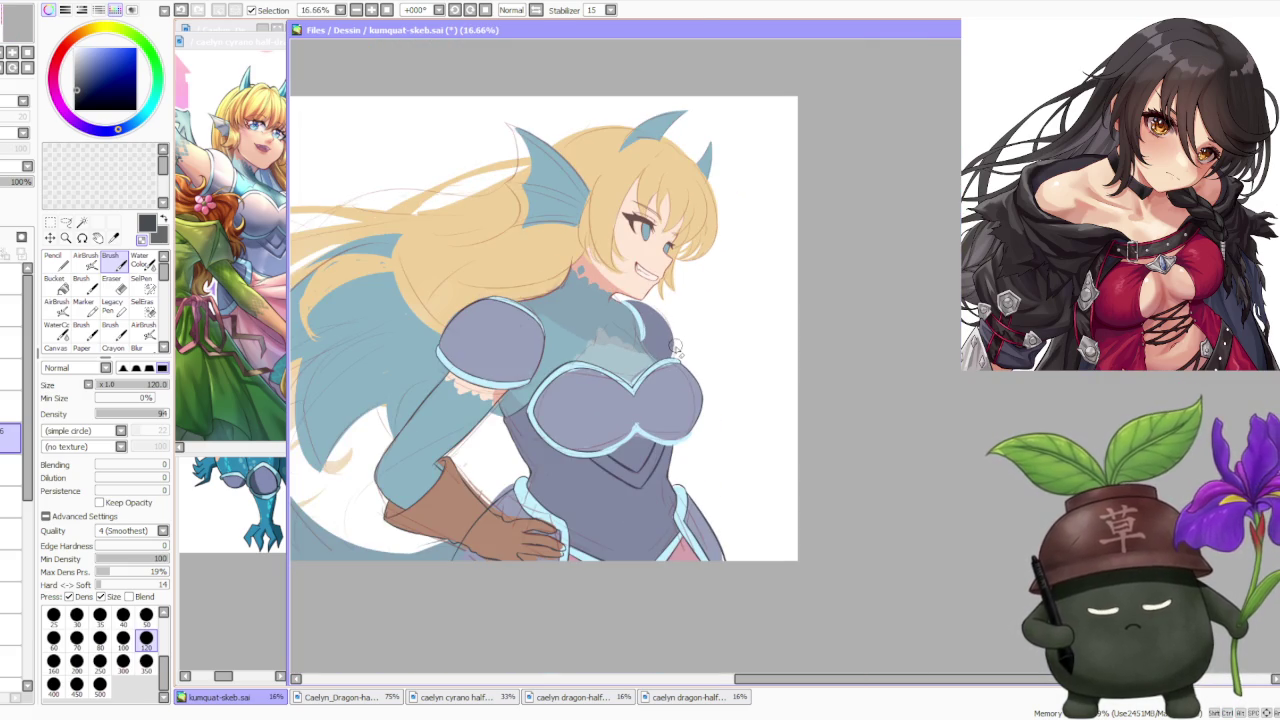
scroll(677, 348, "down", 1)
scroll(670, 349, "down", 1)
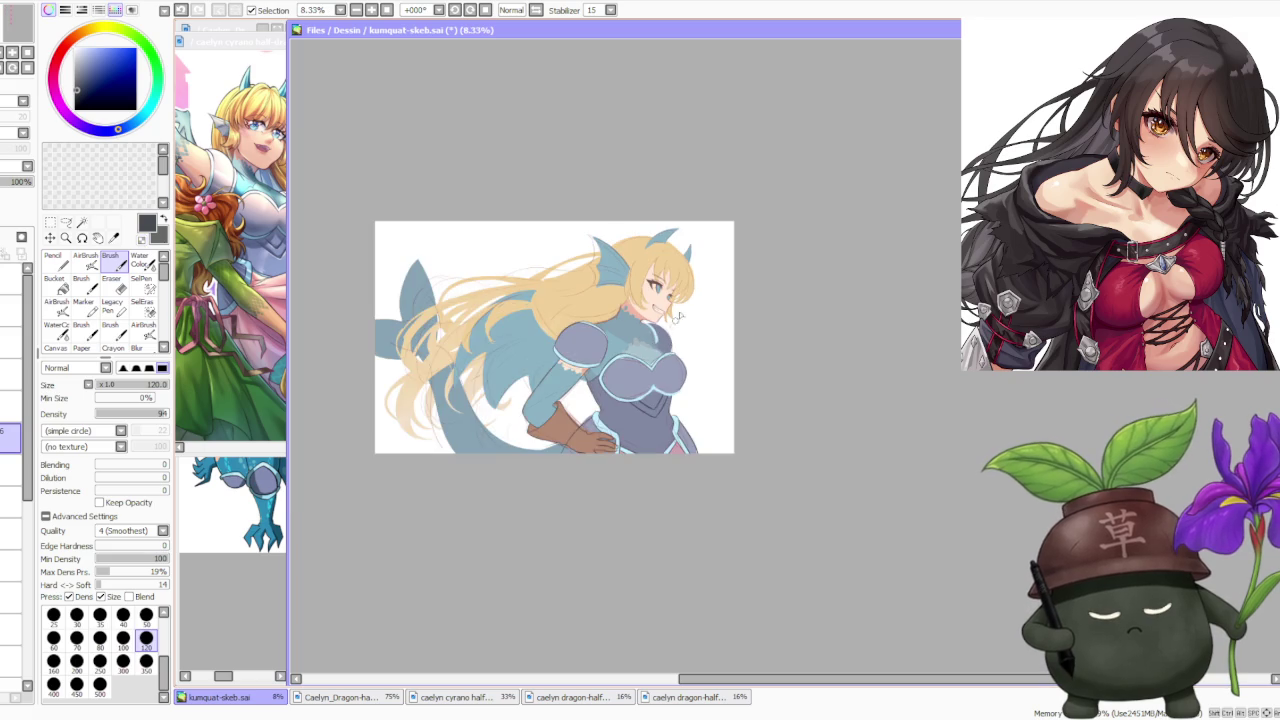
scroll(670, 349, "up", 1)
scroll(670, 349, "down", 1)
key("h")
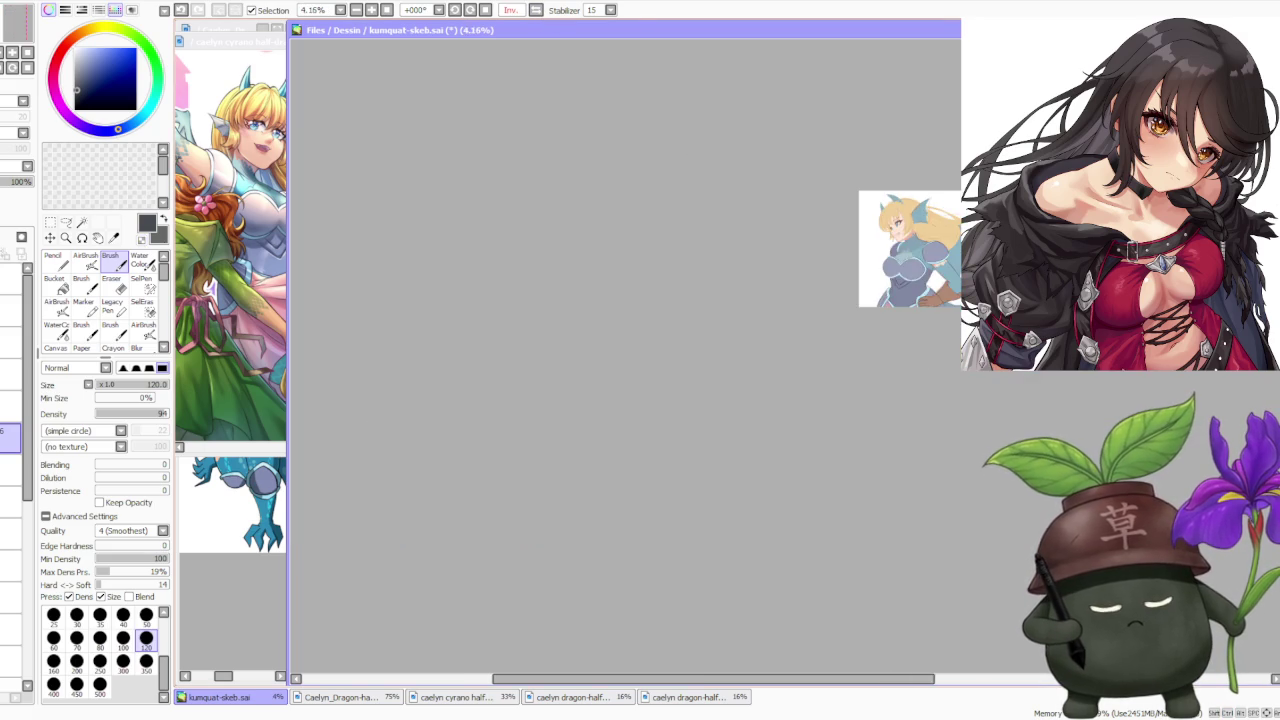
scroll(720, 326, "up", 1)
scroll(720, 326, "up", 2)
scroll(720, 326, "down", 2)
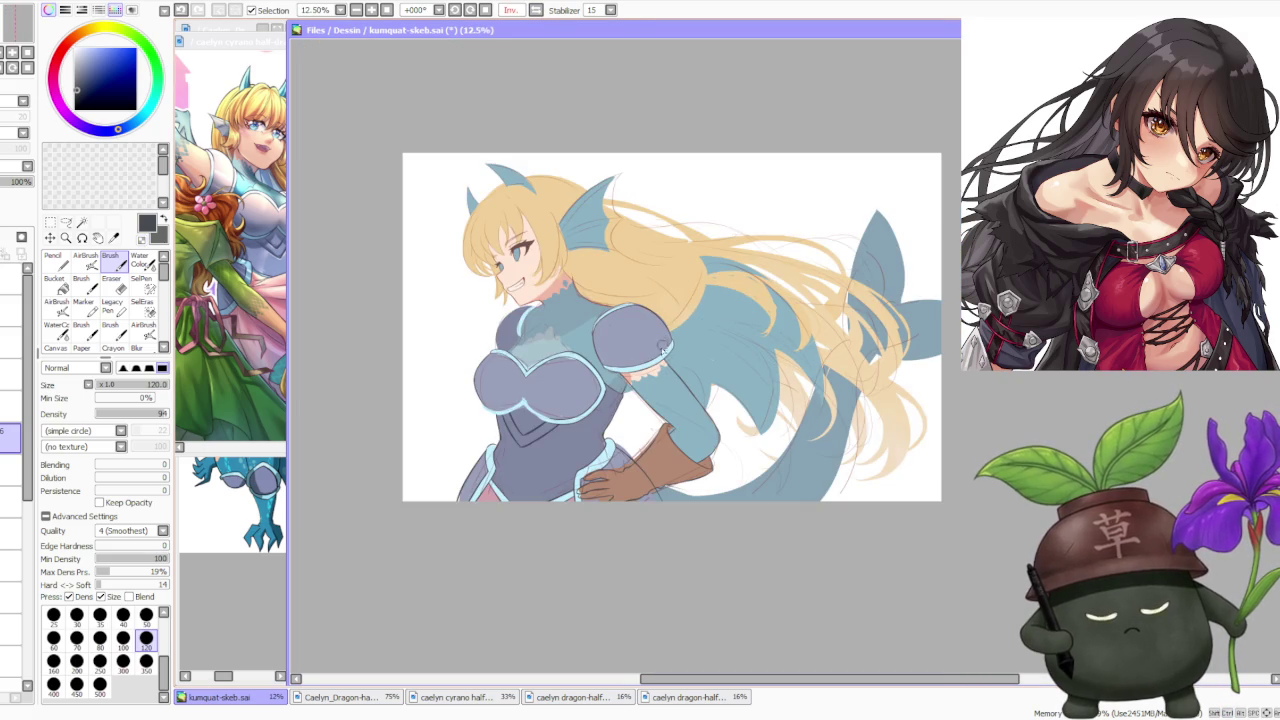
scroll(600, 390, "up", 1)
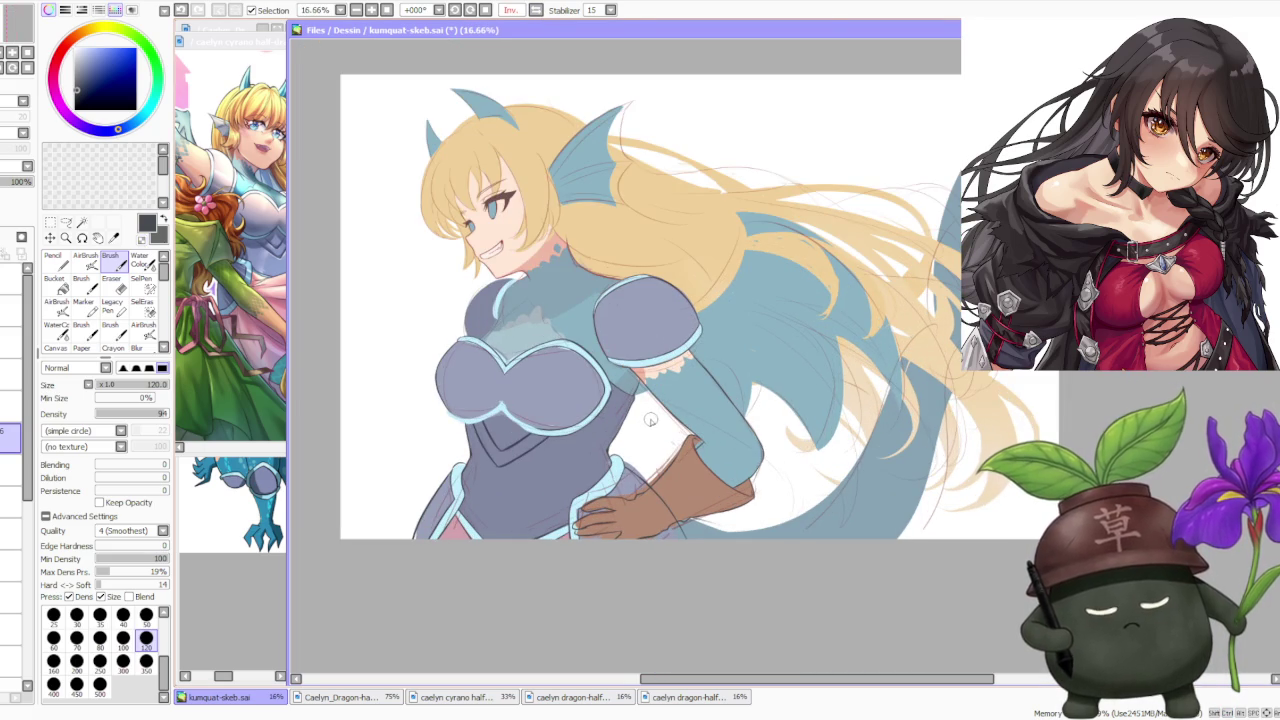
scroll(607, 378, "up", 2)
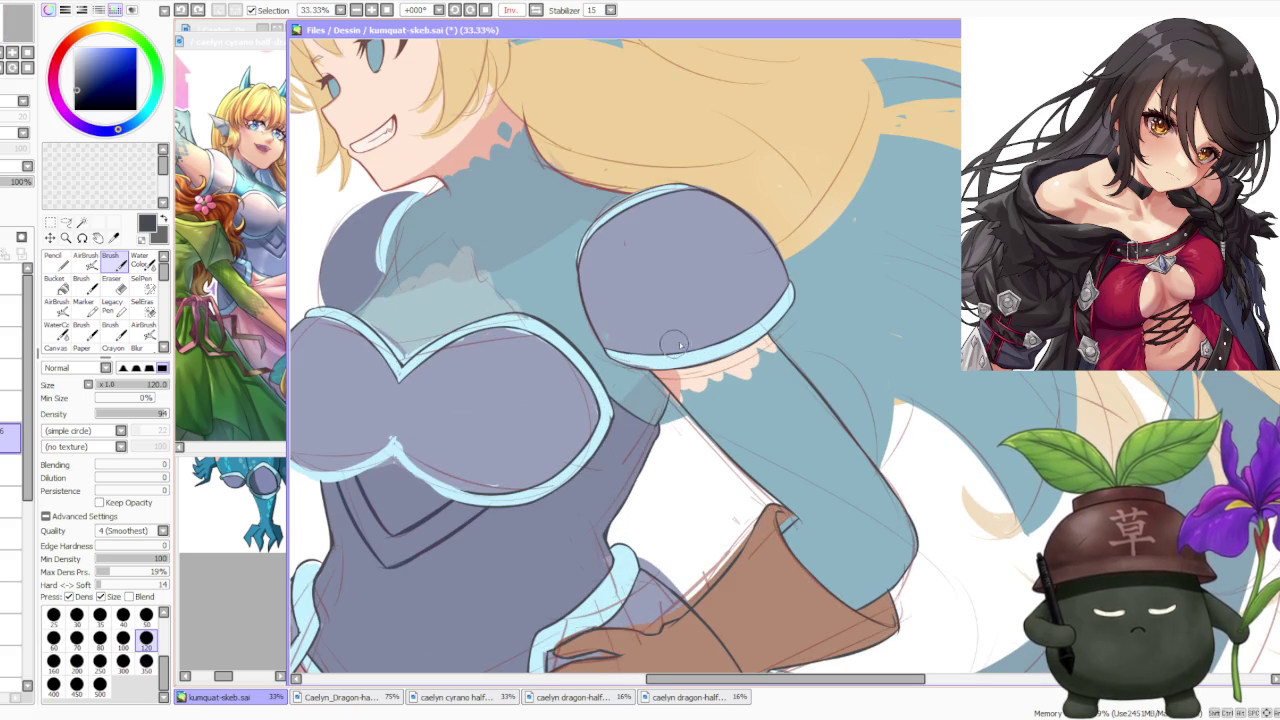
scroll(670, 345, "down", 3)
scroll(787, 313, "up", 2)
scroll(787, 313, "down", 2)
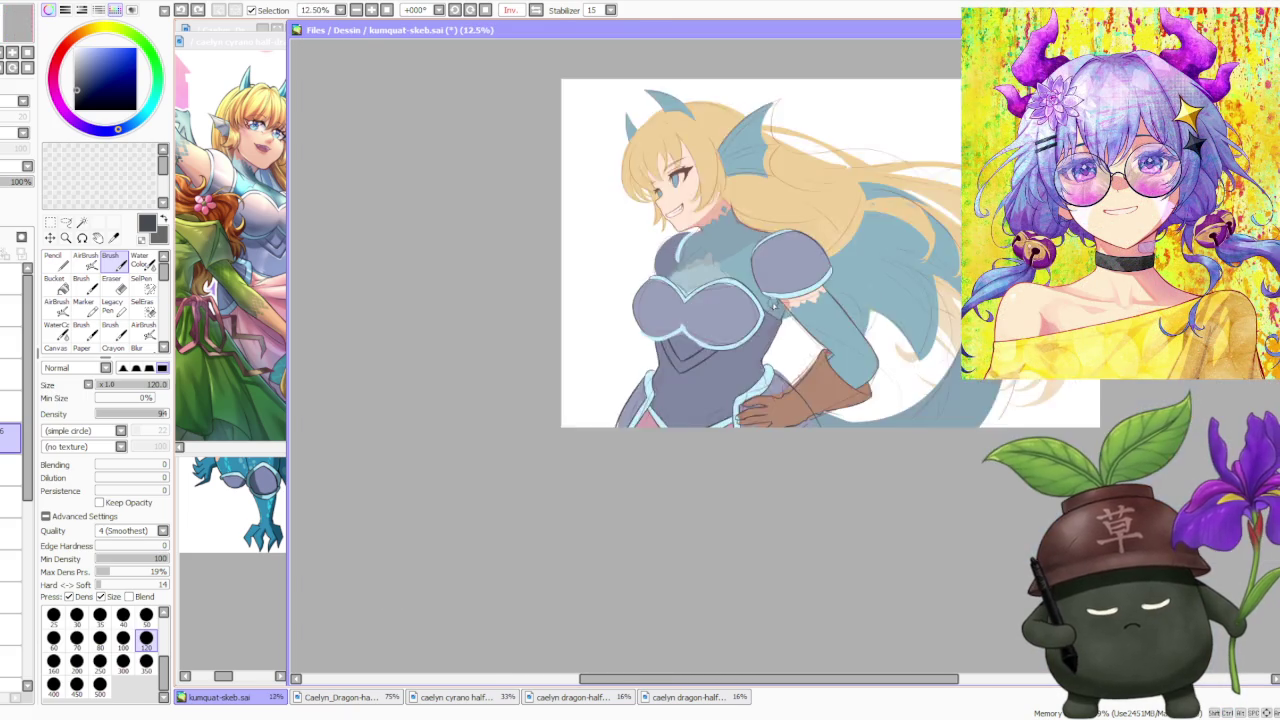
scroll(787, 313, "down", 1)
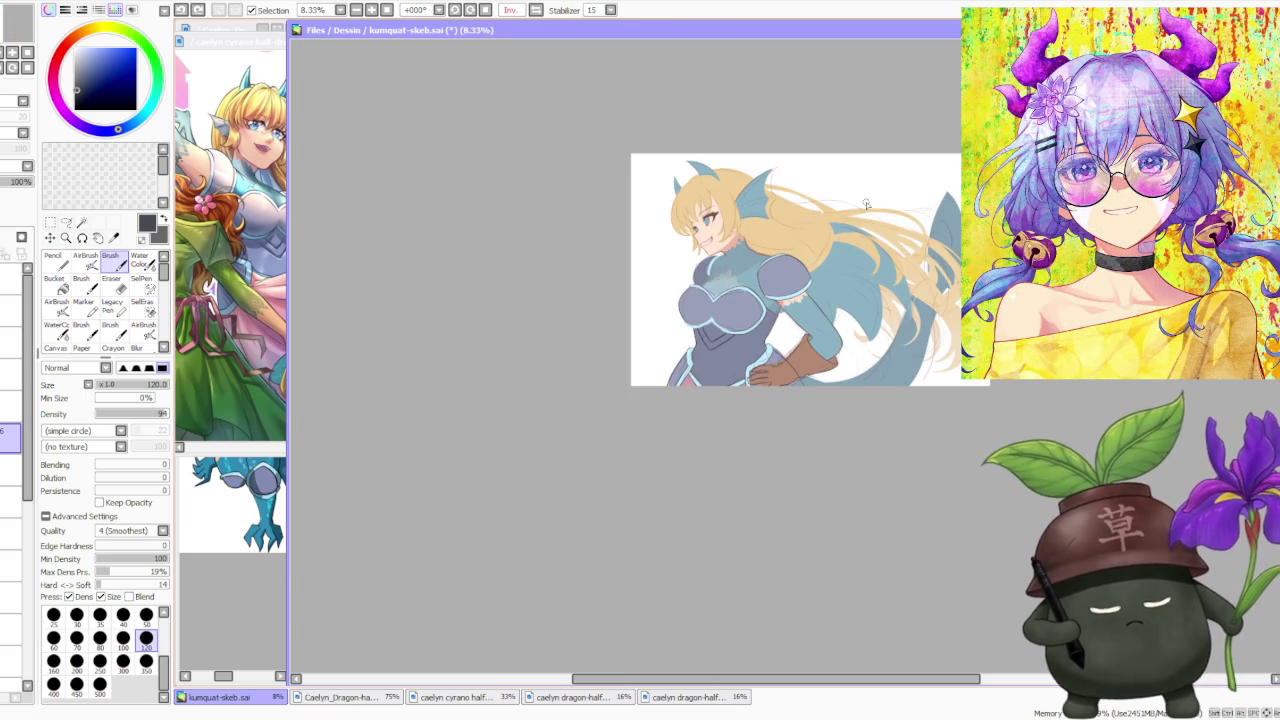
scroll(866, 204, "up", 2)
scroll(866, 204, "up", 1)
scroll(866, 204, "down", 1)
scroll(866, 204, "down", 1)
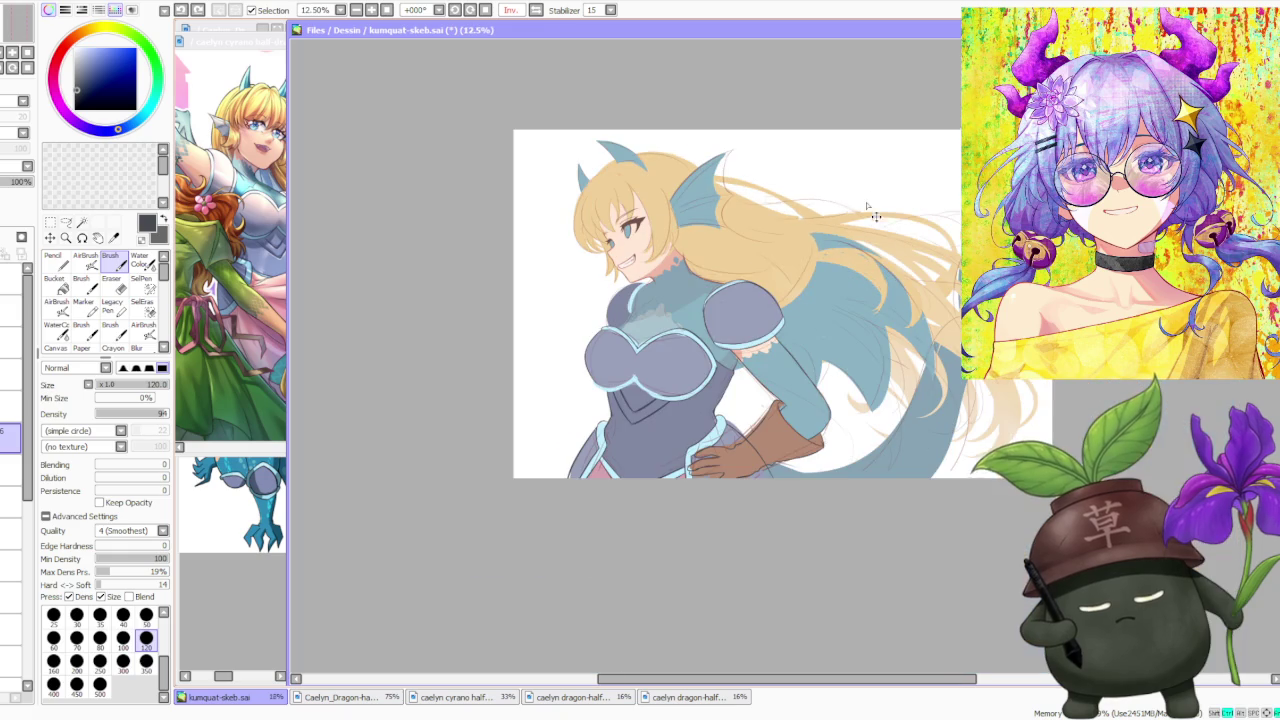
scroll(502, 325, "up", 2)
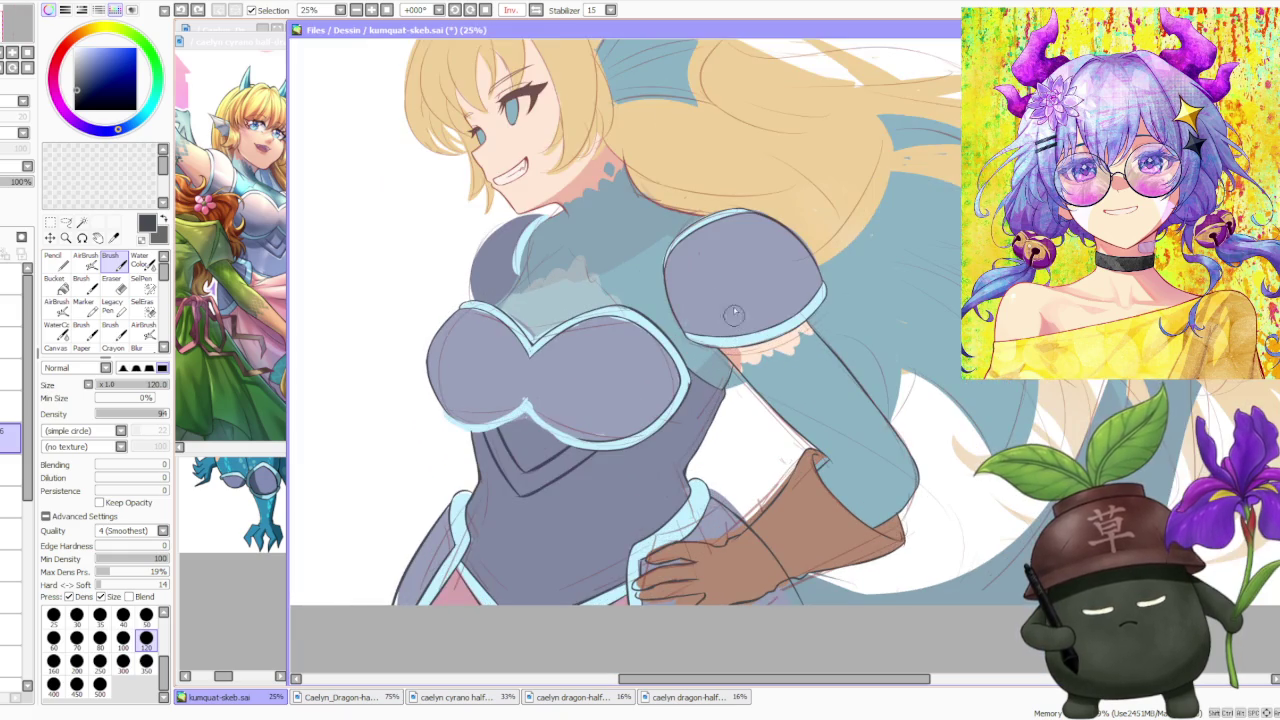
scroll(502, 325, "up", 1)
scroll(502, 325, "up", 1)
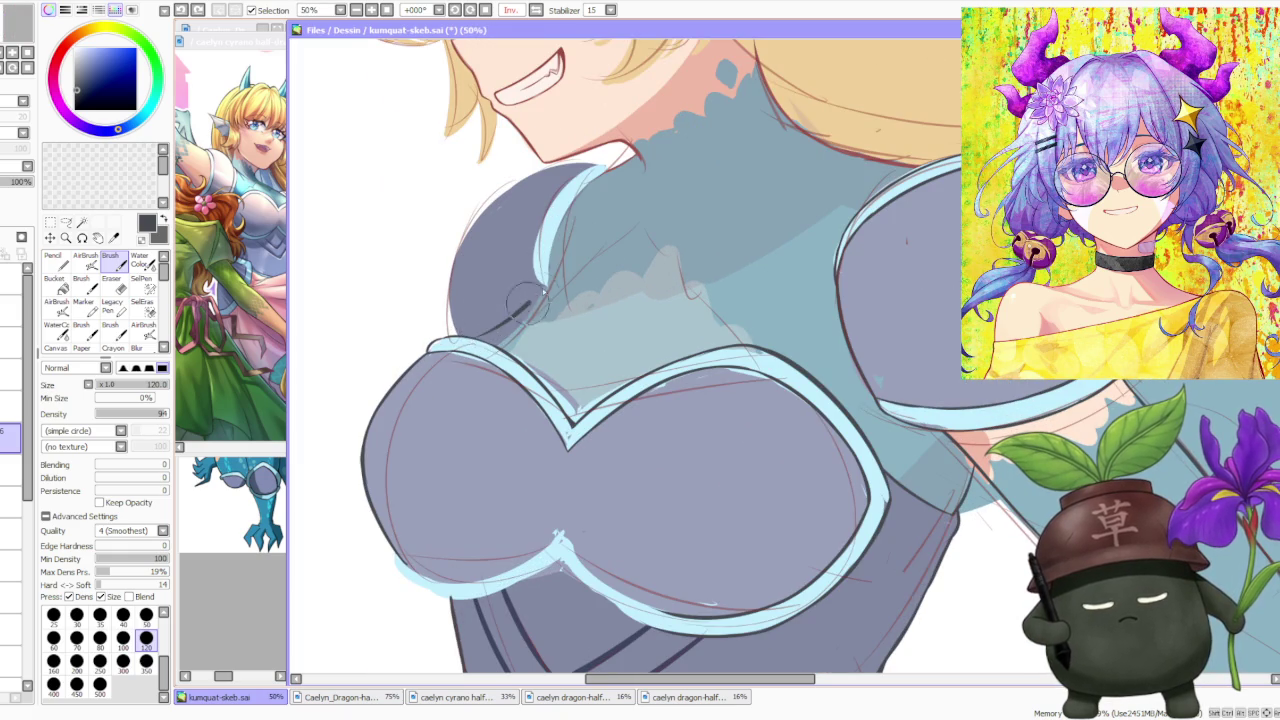
Try a line along the shoulder plate twice, undoing each attempt.
mouse_move(458, 336)
left_mouse_down()
mouse_move(548, 272)
mouse_move(460, 348)
left_mouse_up()
key("ctrl+z")
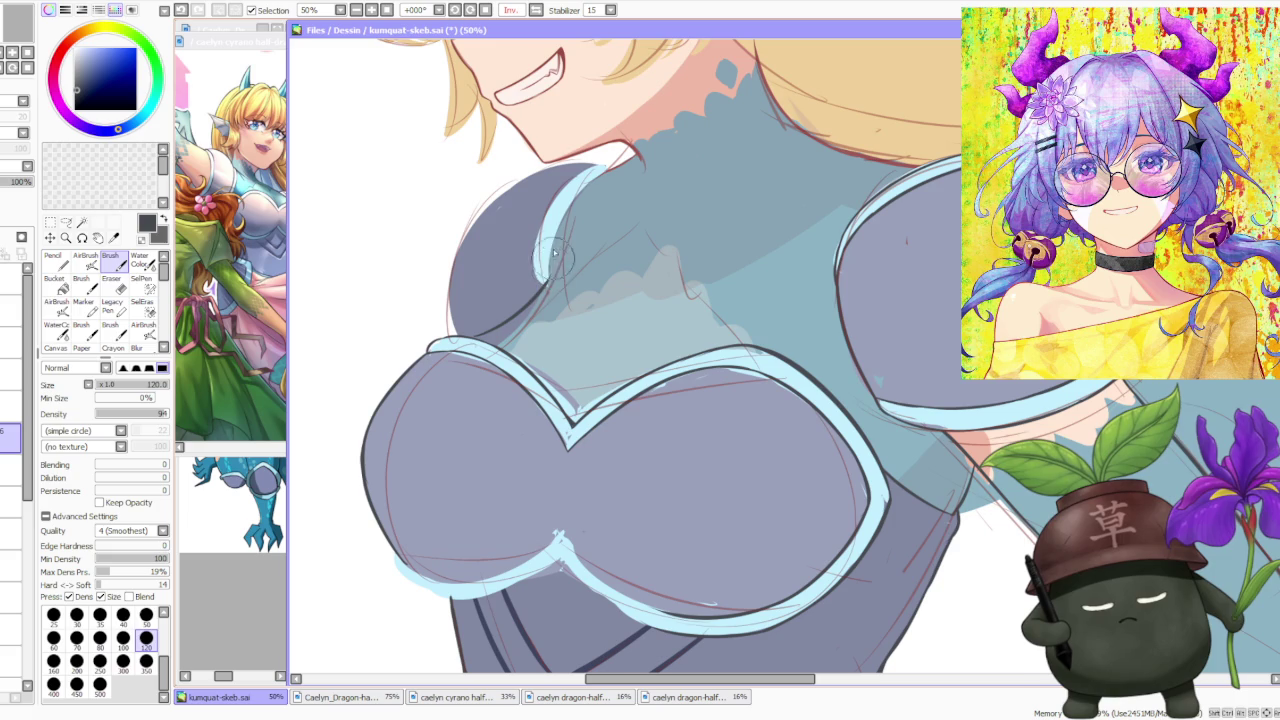
key("ctrl+z")
left_click_drag(548, 268, 540, 295)
key("ctrl+z")
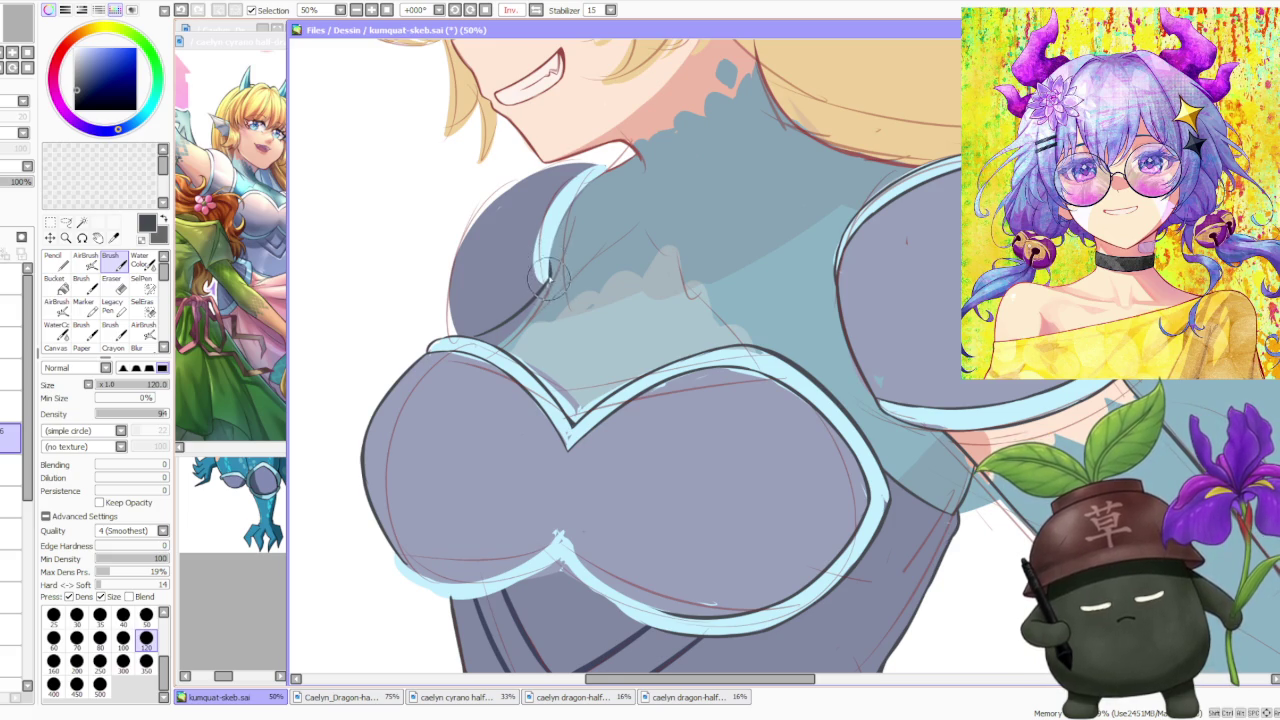
Zoom out and switch to the freehand lasso selection tool.
scroll(548, 280, "down", 1)
scroll(600, 245, "down", 1)
scroll(650, 210, "down", 1)
scroll(702, 177, "down", 1)
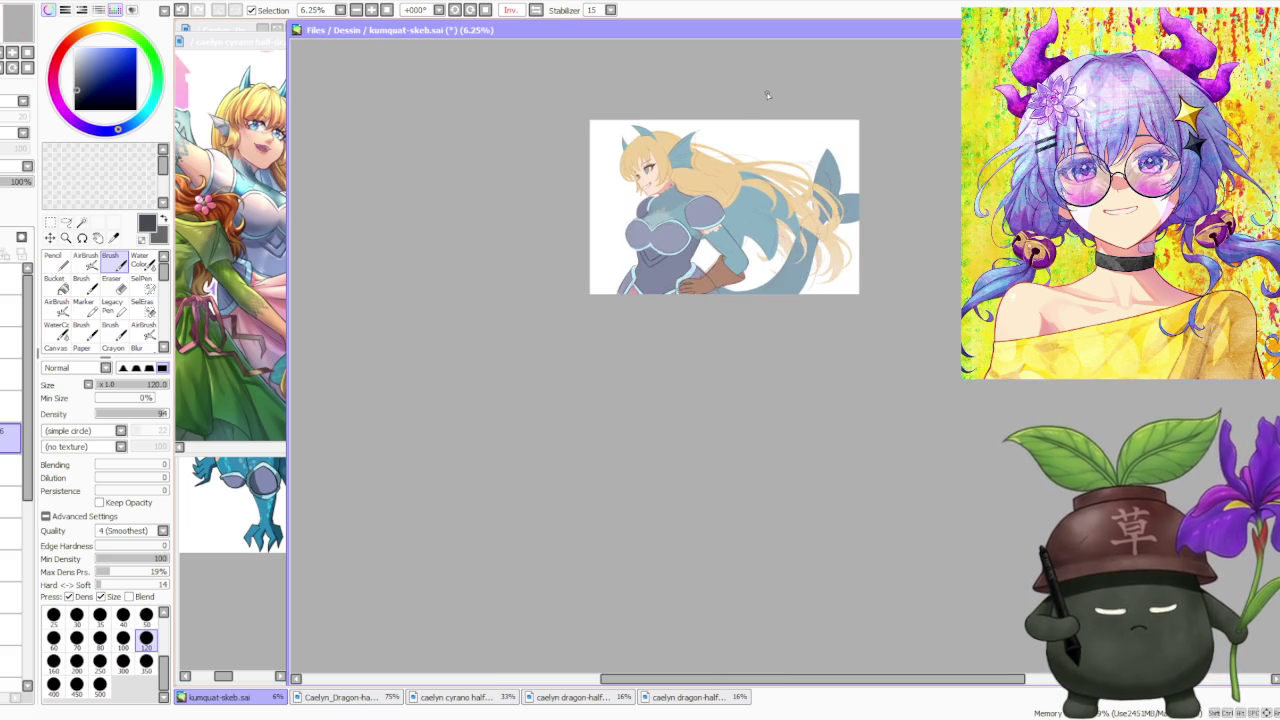
scroll(767, 94, "up", 2)
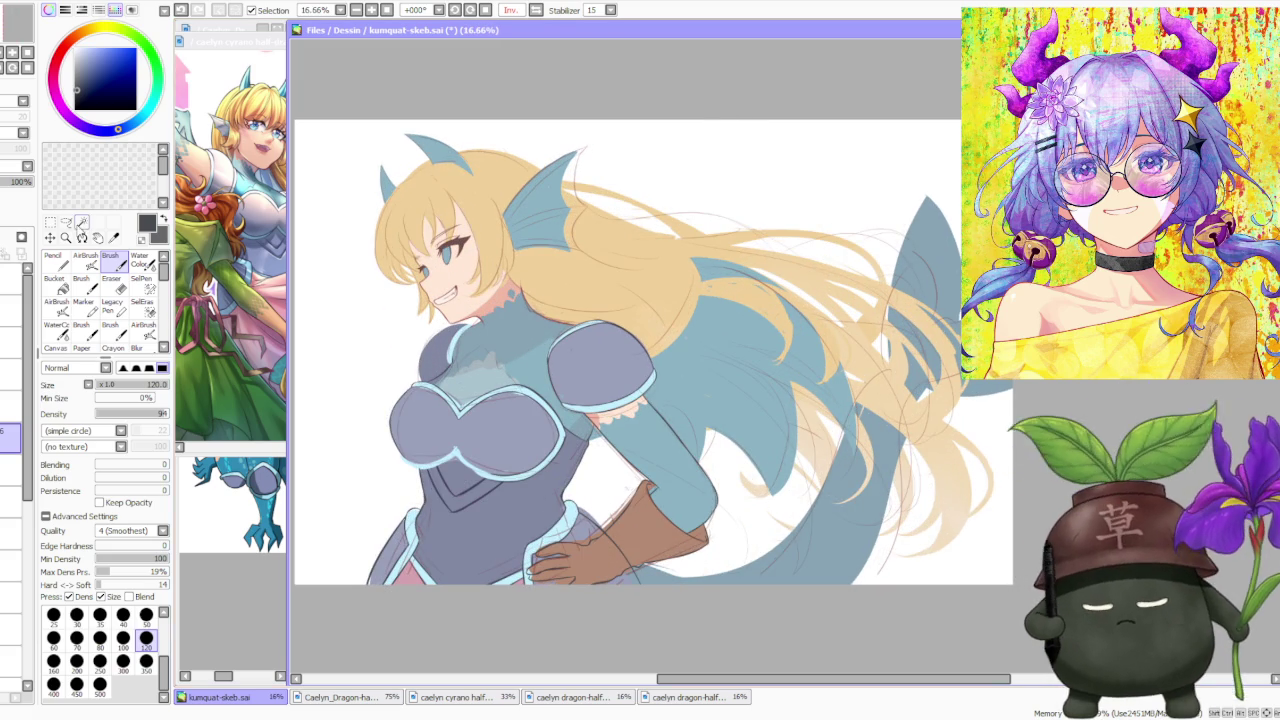
left_click(66, 221)
scroll(415, 392, "up", 3)
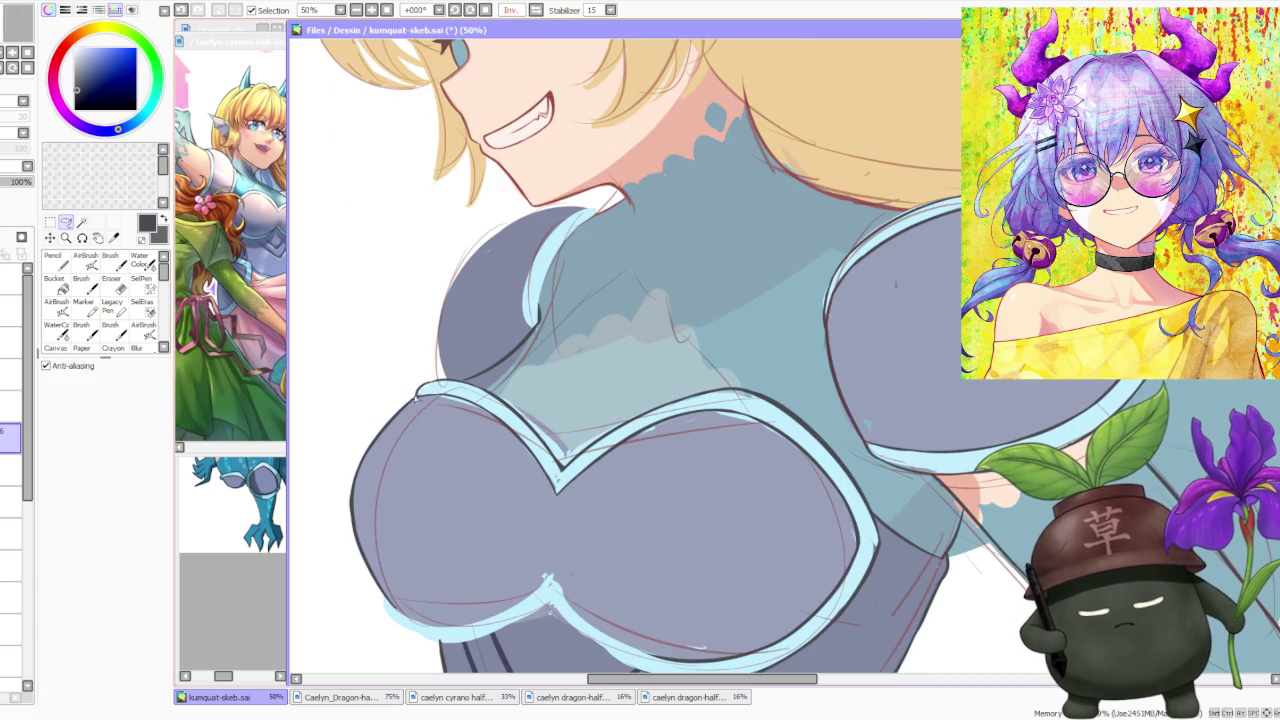
Lasso the chest armour's outer edge and skew its bottom leftward with Free Deform.
left_click_drag(350, 614, 440, 628)
left_click(49, 238)
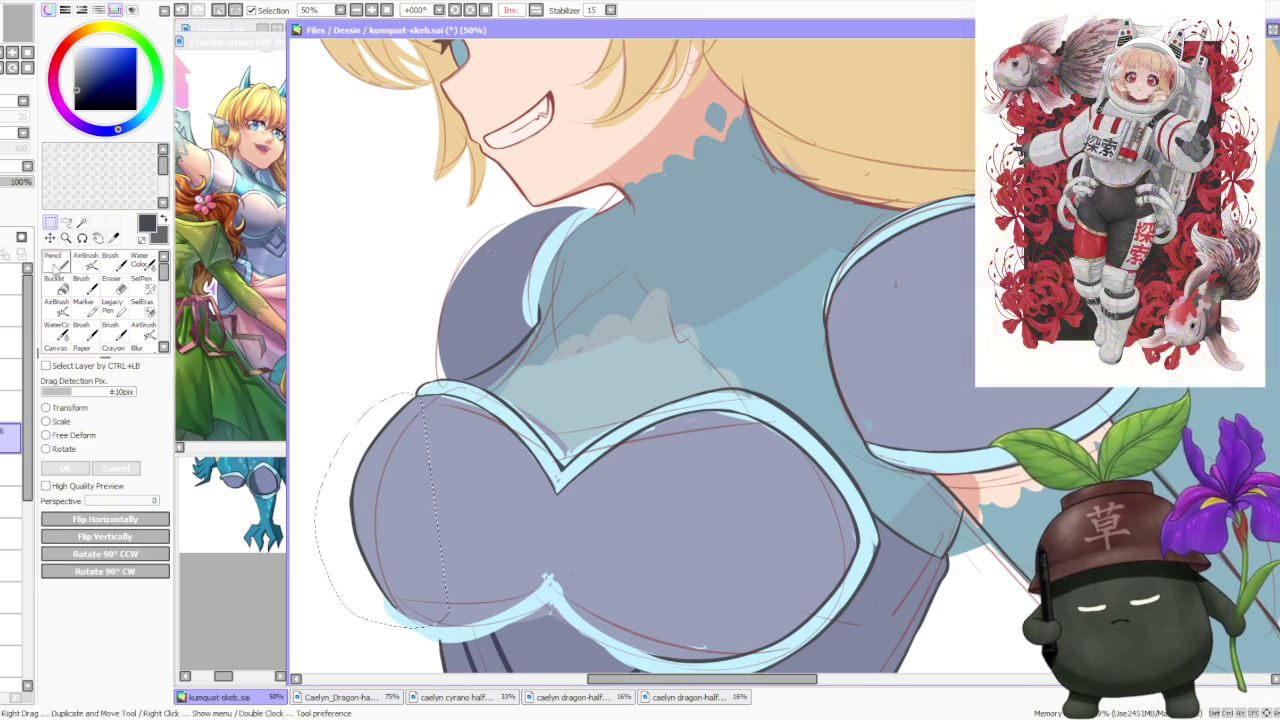
left_click(88, 435)
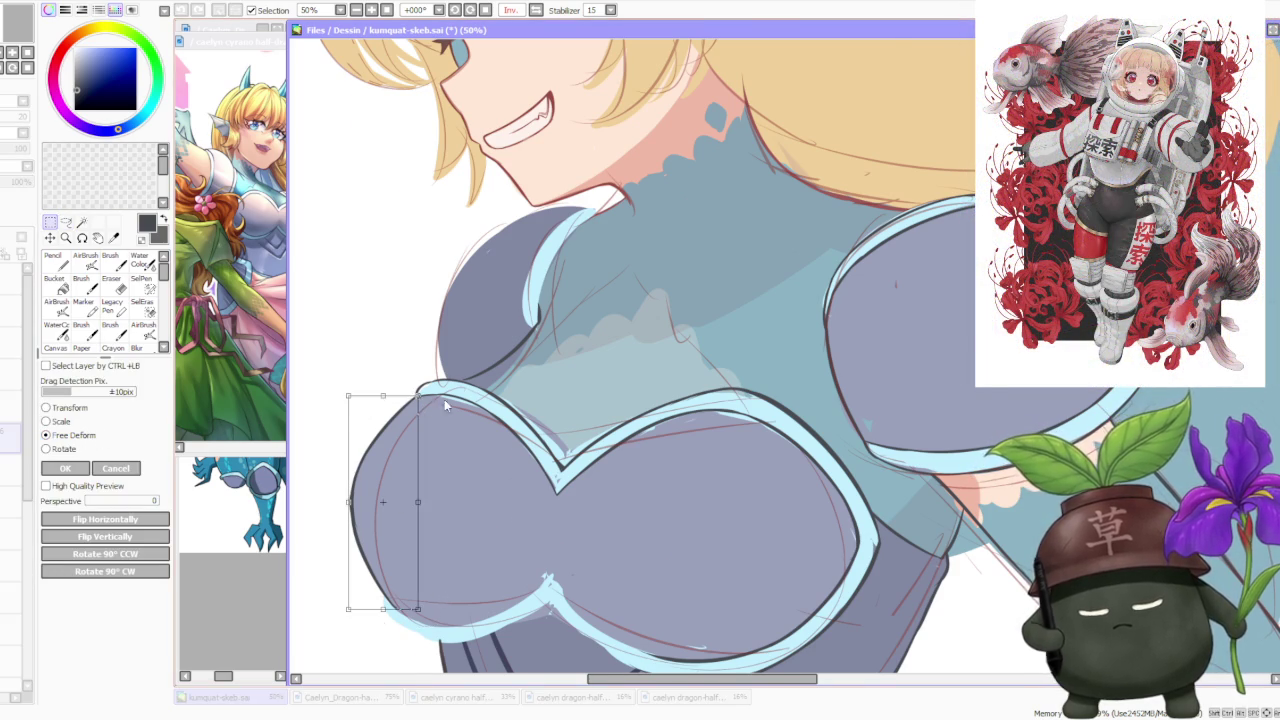
scroll(425, 558, "down", 1)
left_click_drag(410, 541, 401, 540)
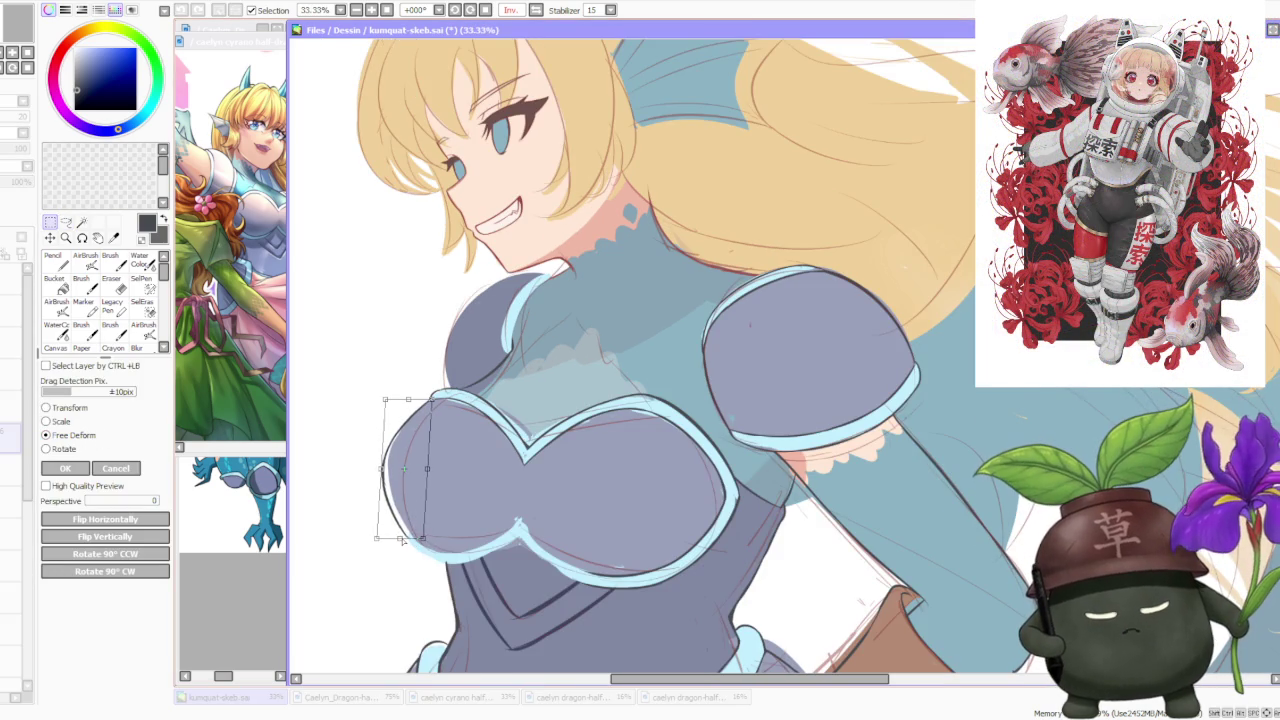
scroll(610, 338, "down", 3)
scroll(611, 381, "up", 1)
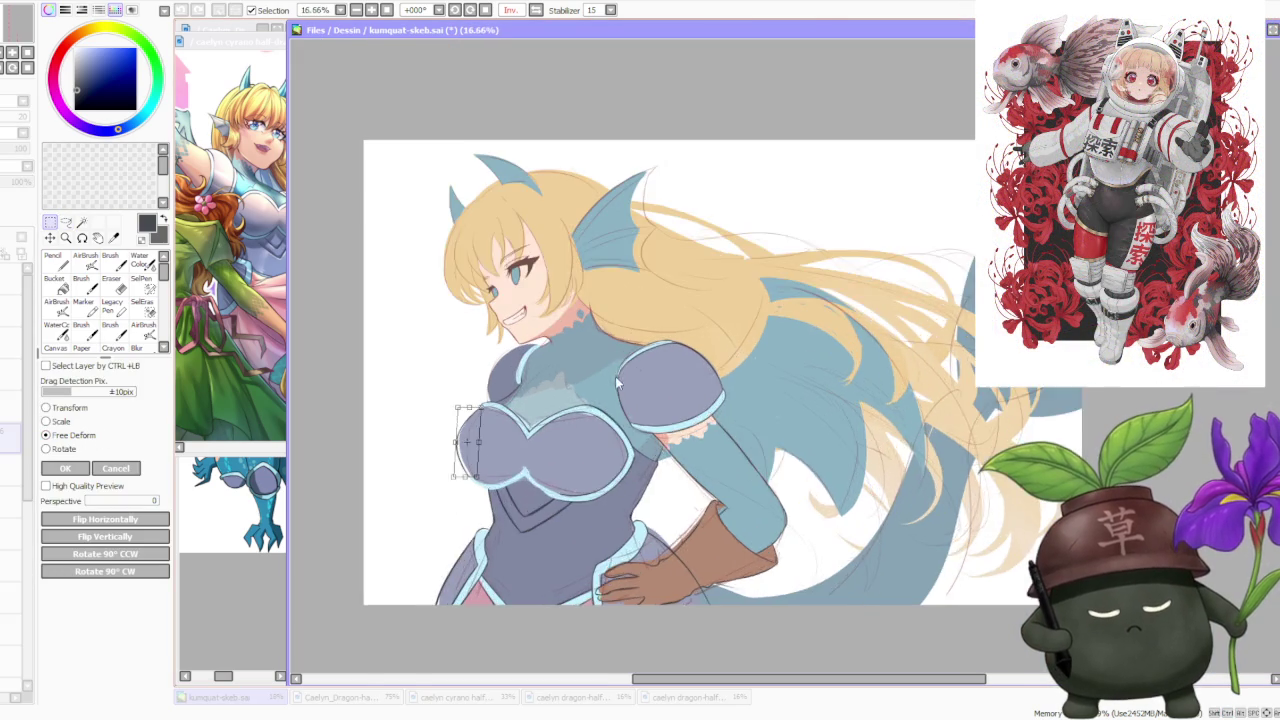
scroll(599, 378, "up", 1)
scroll(414, 516, "up", 1)
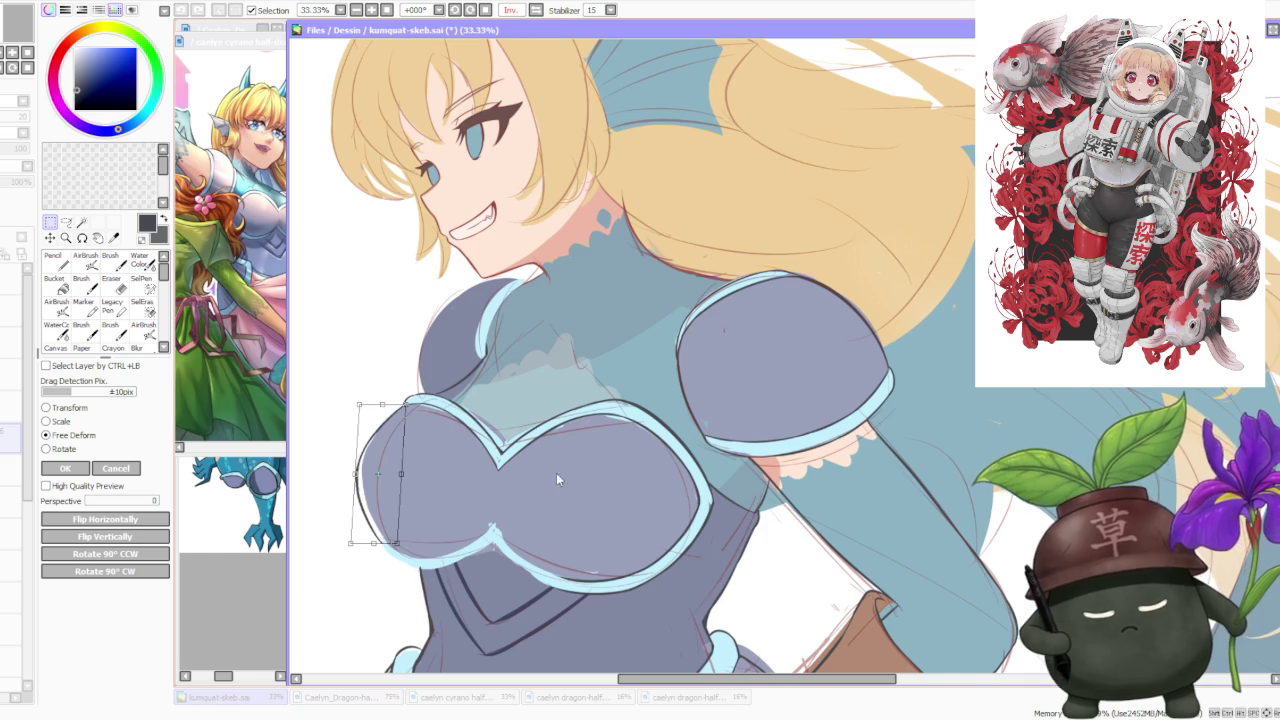
scroll(381, 548, "up", 1)
Warp the lower chest outline, nudge the top-left corner outward, and apply the deformation.
left_click_drag(366, 537, 385, 537)
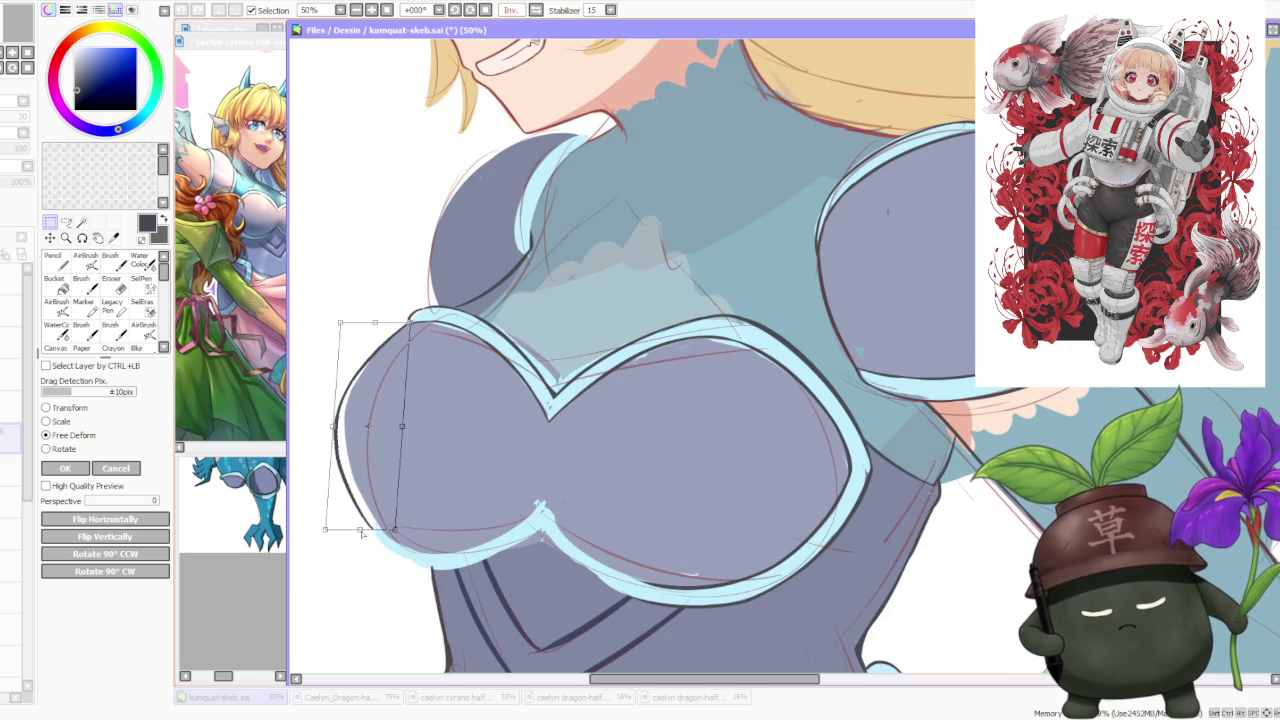
left_click_drag(340, 324, 337, 322)
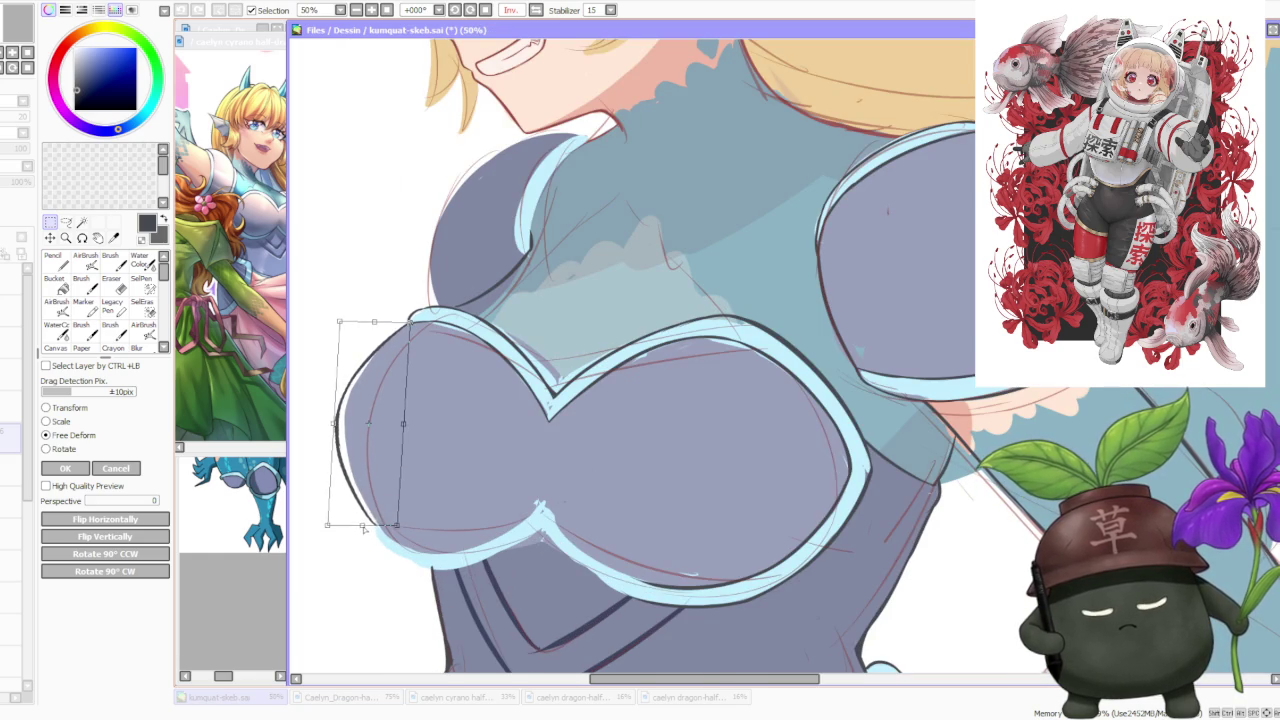
scroll(380, 520, "down", 2)
scroll(662, 314, "down", 2)
scroll(666, 299, "up", 1)
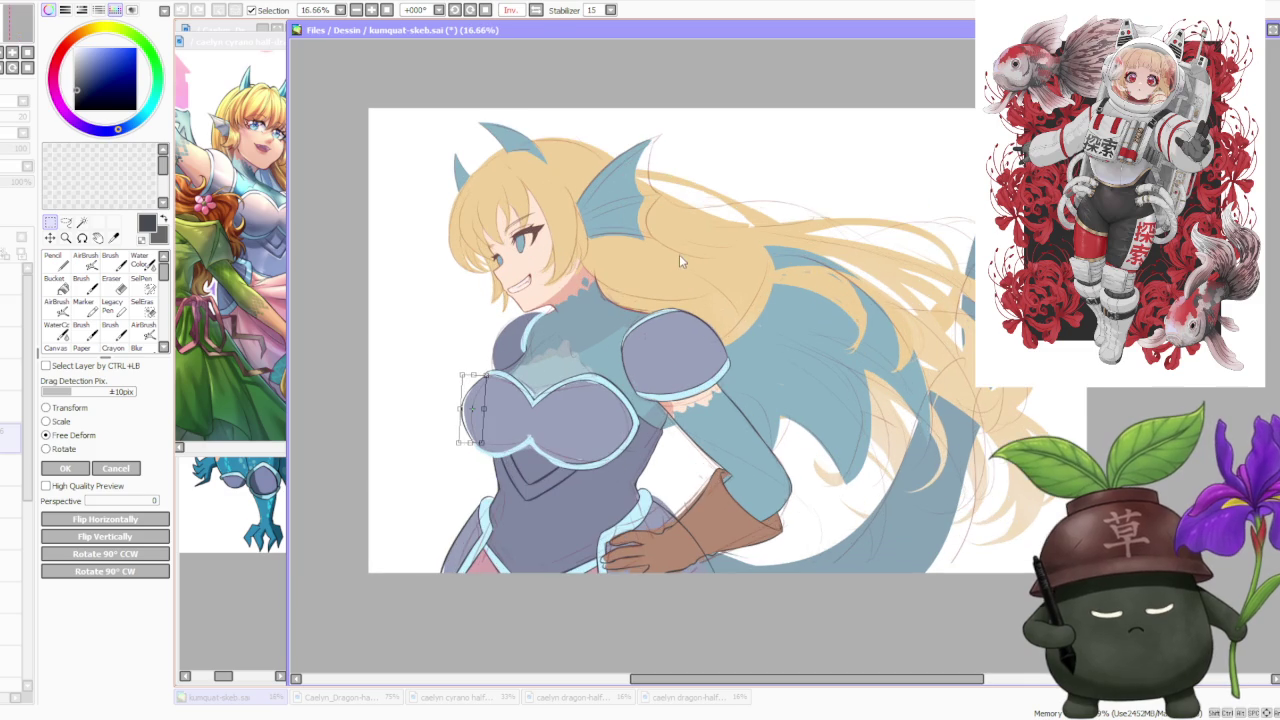
left_click(65, 468)
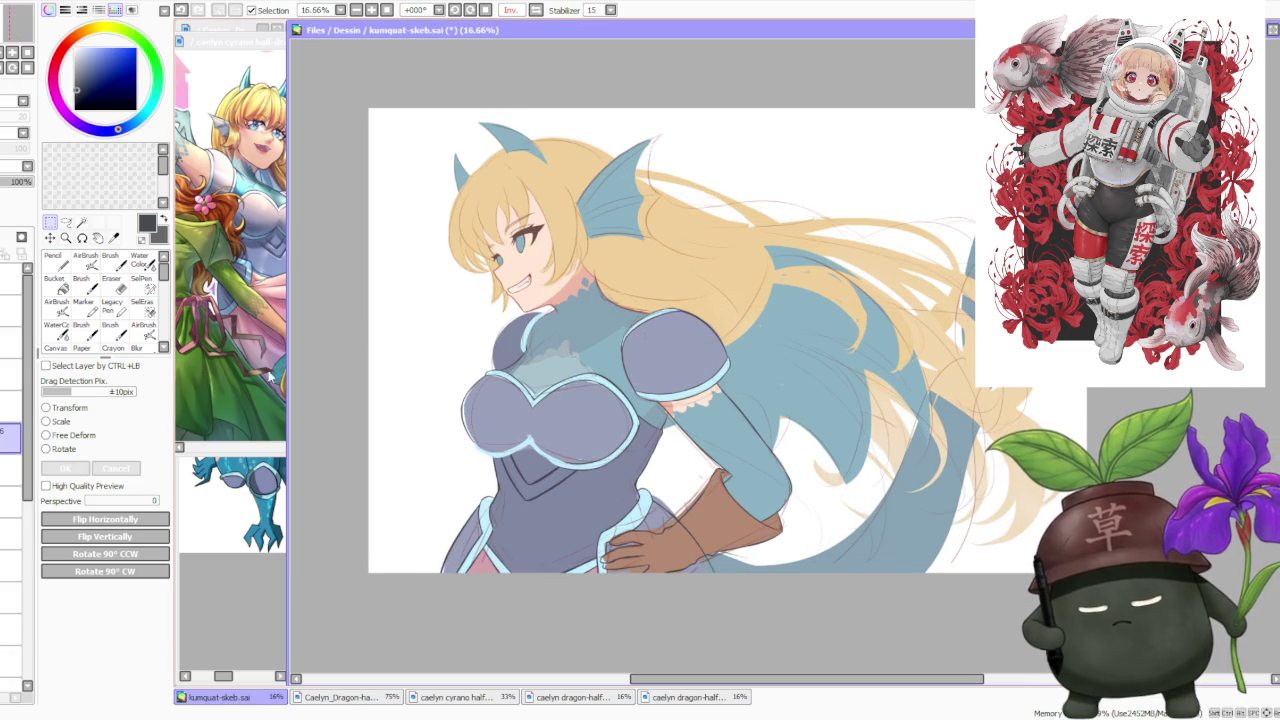
left_click(110, 262)
scroll(490, 449, "up", 1)
scroll(490, 449, "up", 2)
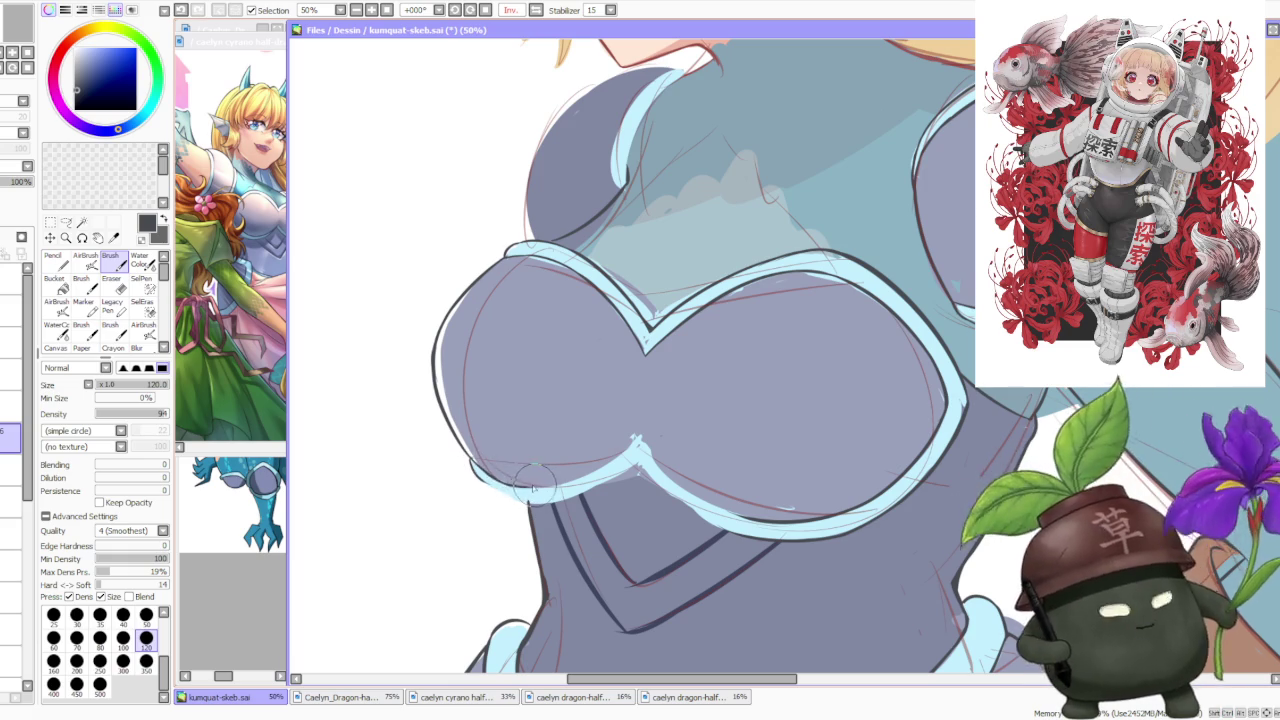
Unmirror the whole-drawing view and test strokes along the lower chest trim, undoing them.
key("minus")
key("minus")
key("minus")
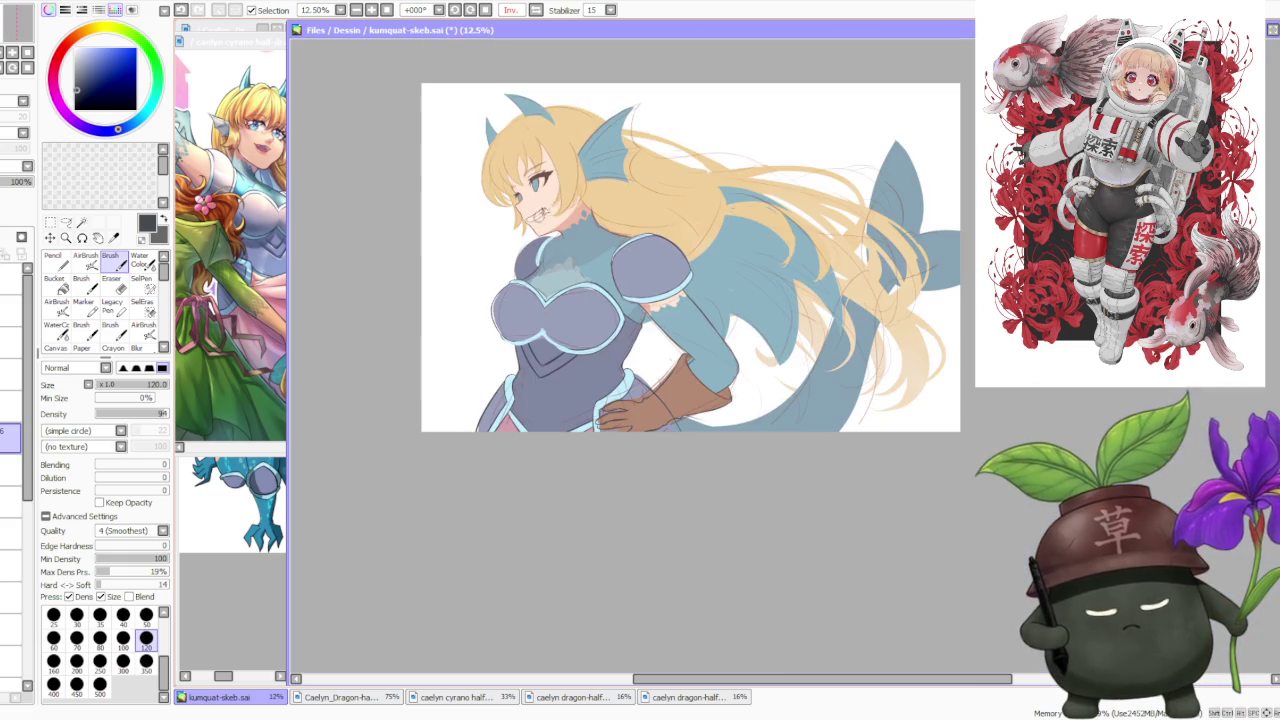
key("h")
scroll(837, 316, "up", 3)
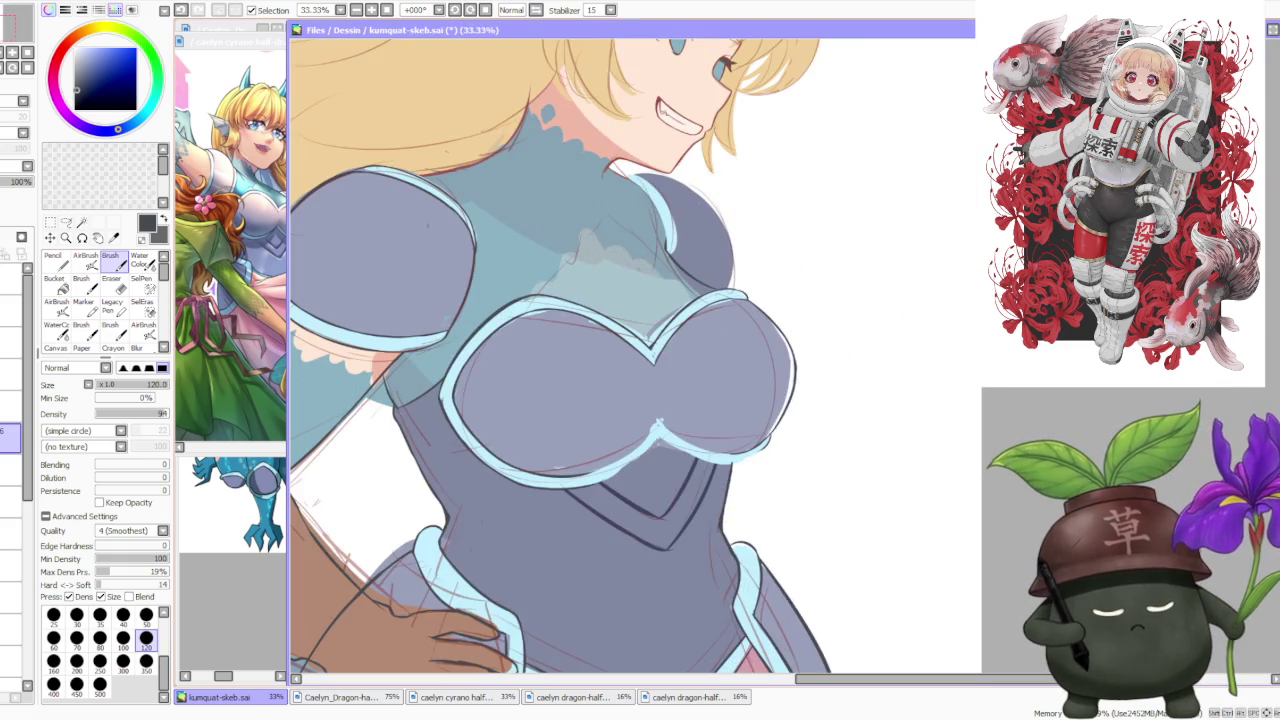
scroll(837, 316, "up", 1)
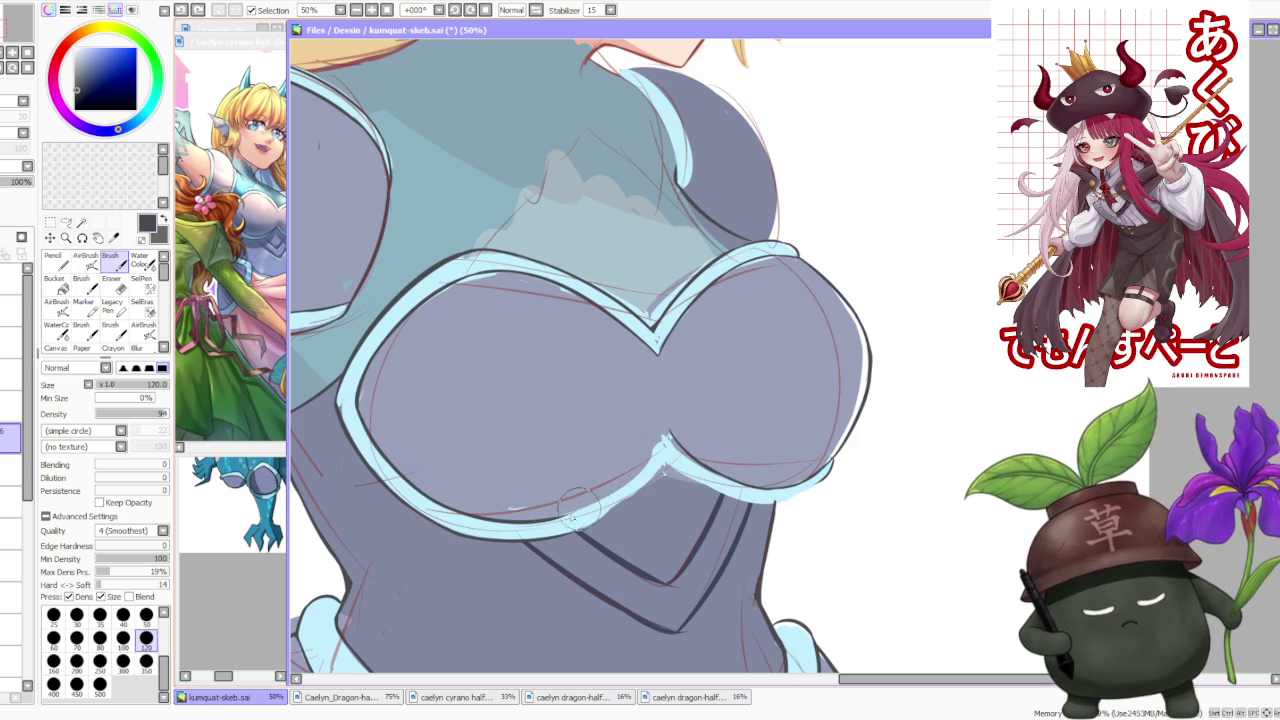
key("ctrl+z")
left_click_drag(610, 470, 570, 512)
key("ctrl+z")
left_click_drag(634, 447, 565, 510)
key("ctrl+z")
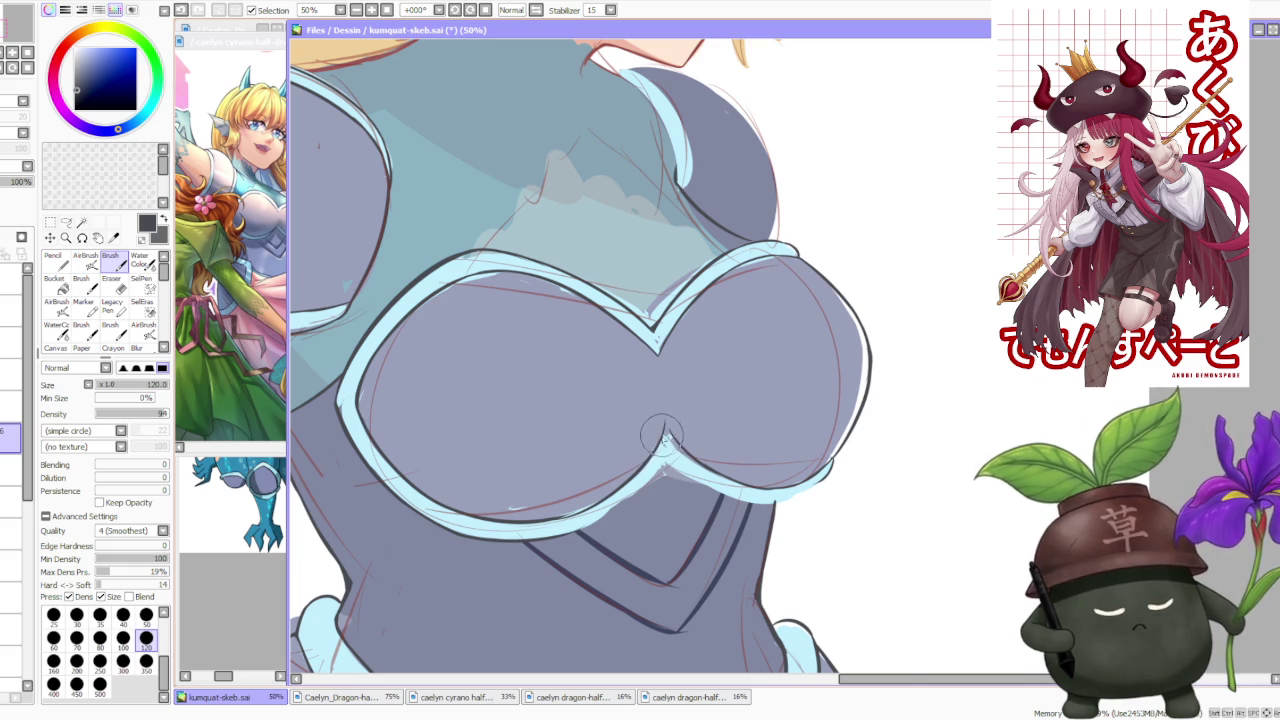
scroll(662, 432, "up", 2)
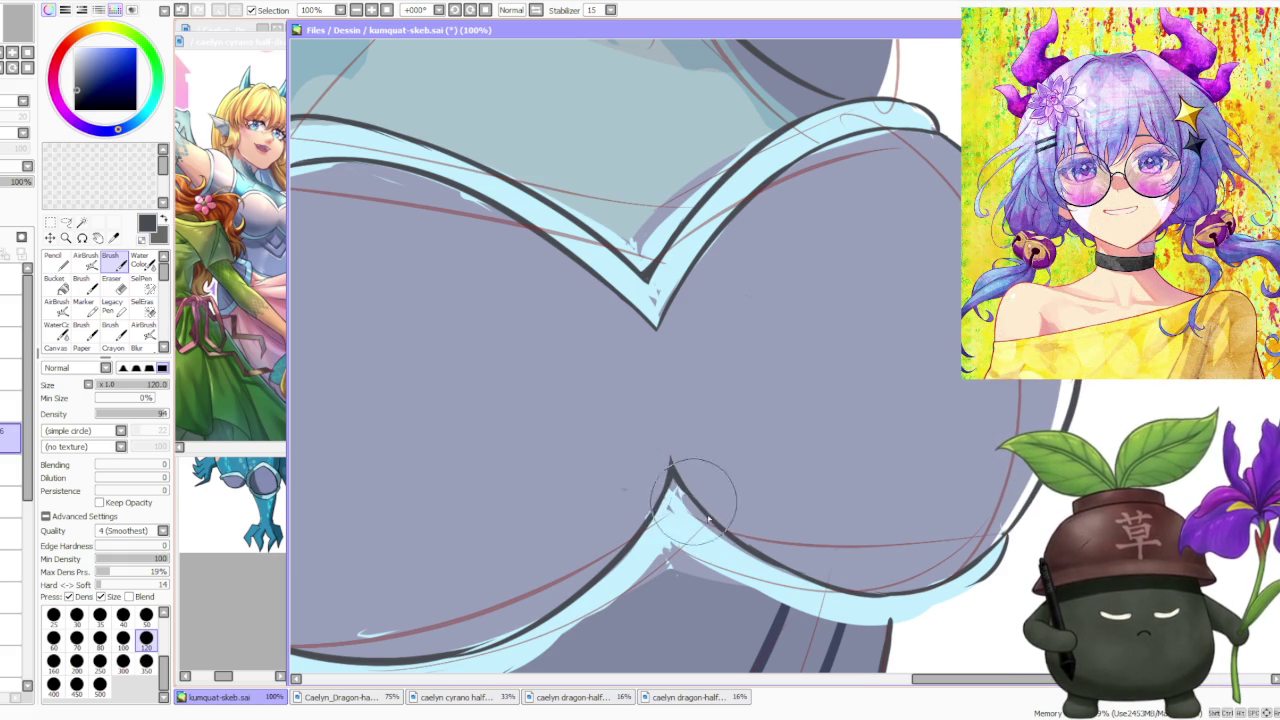
scroll(683, 484, "down", 1)
scroll(684, 457, "down", 1)
scroll(720, 390, "down", 1)
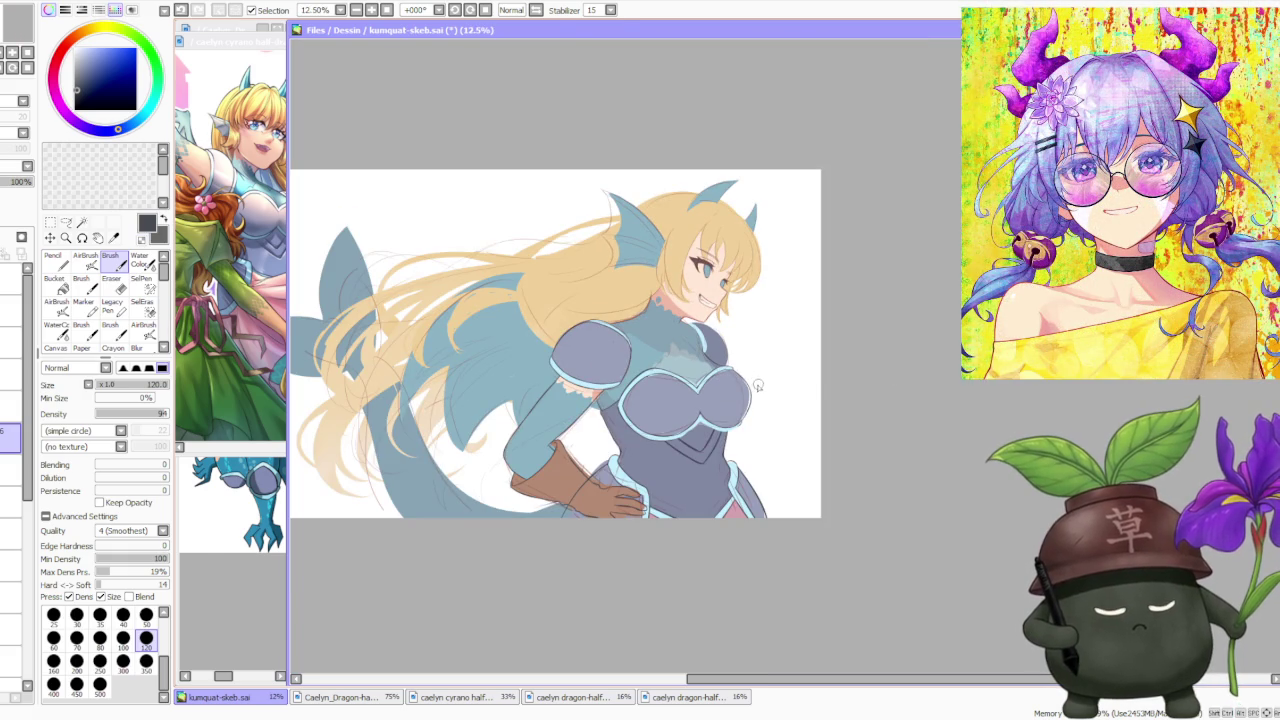
scroll(752, 386, "down", 1)
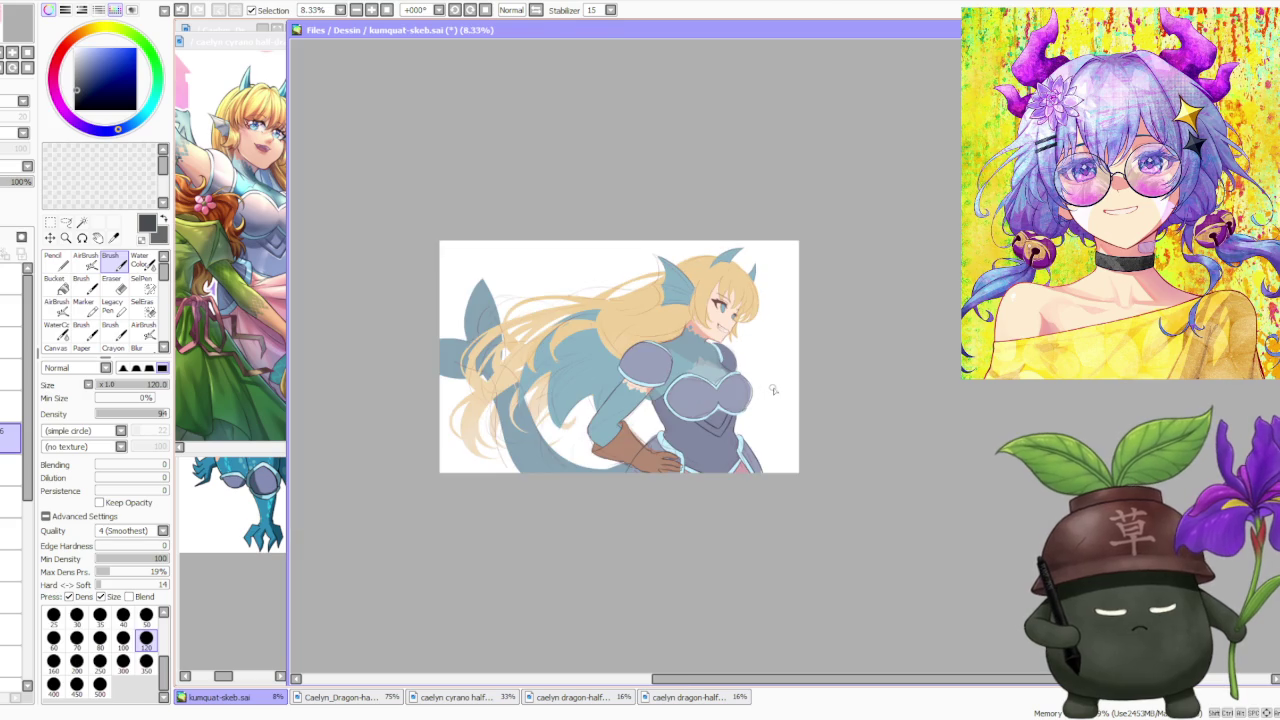
scroll(770, 395, "up", 2)
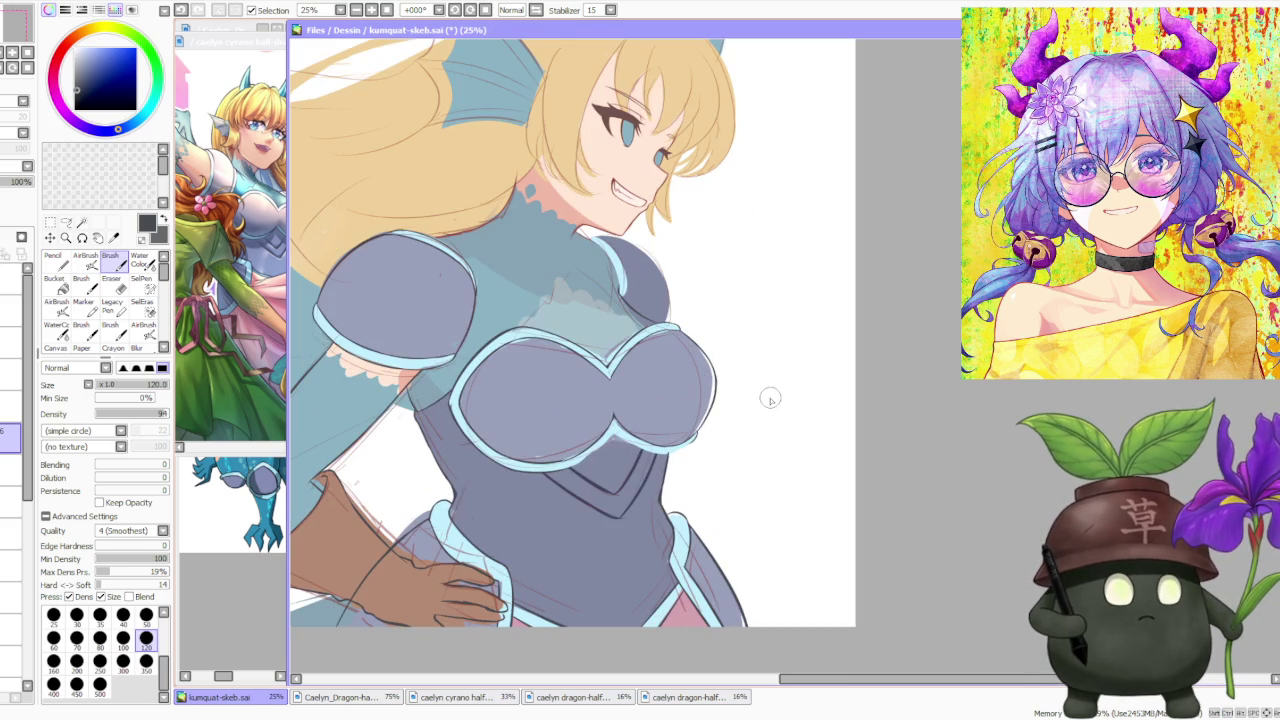
scroll(762, 389, "up", 2)
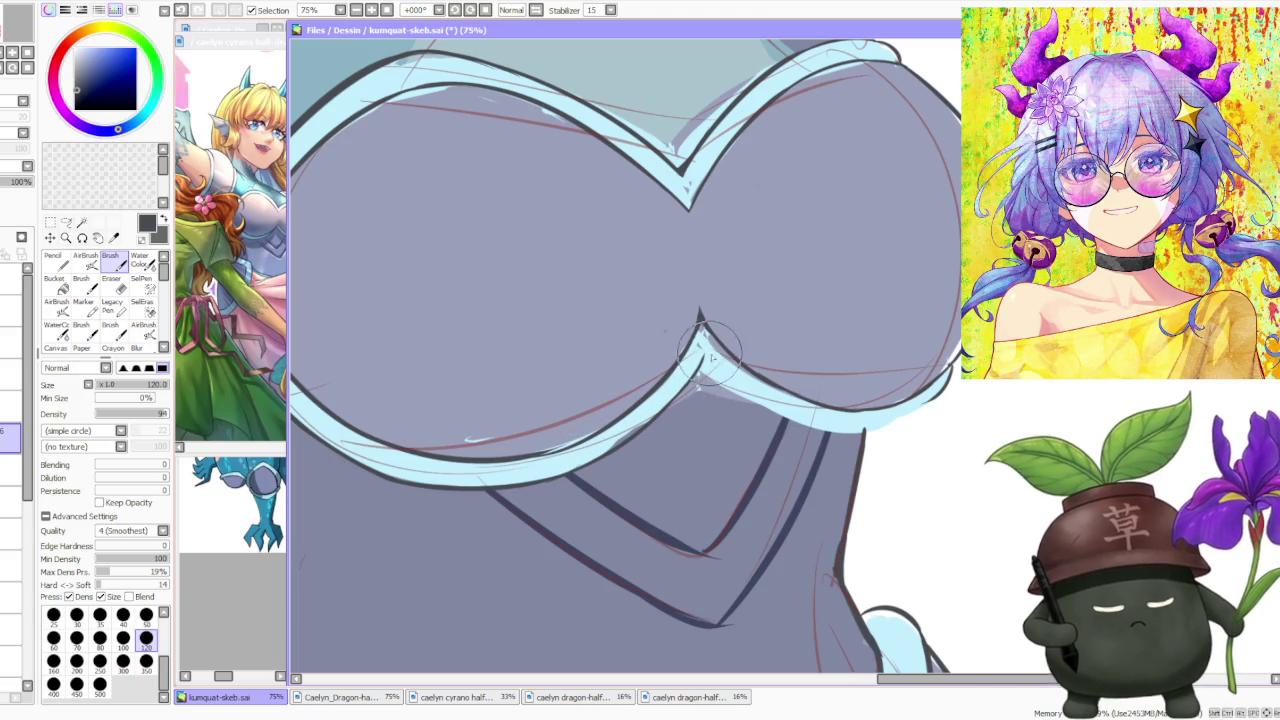
scroll(705, 360, "up", 1)
scroll(697, 383, "up", 1)
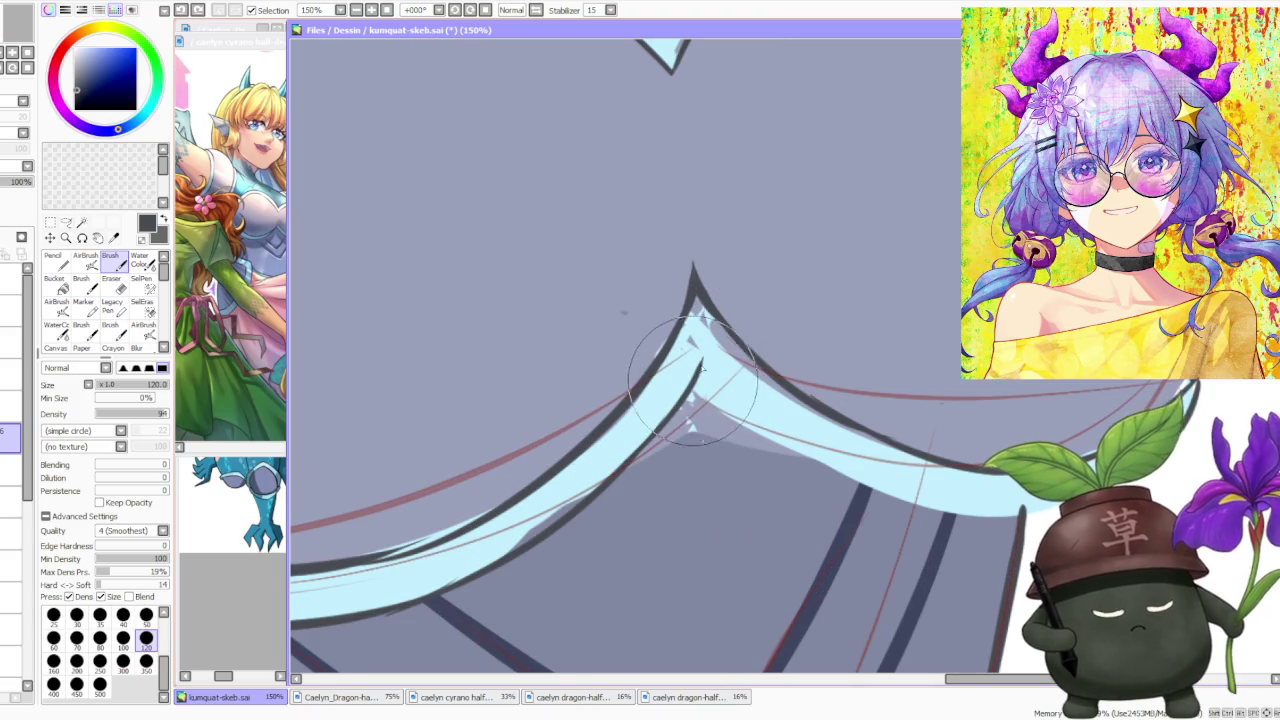
scroll(697, 380, "down", 2)
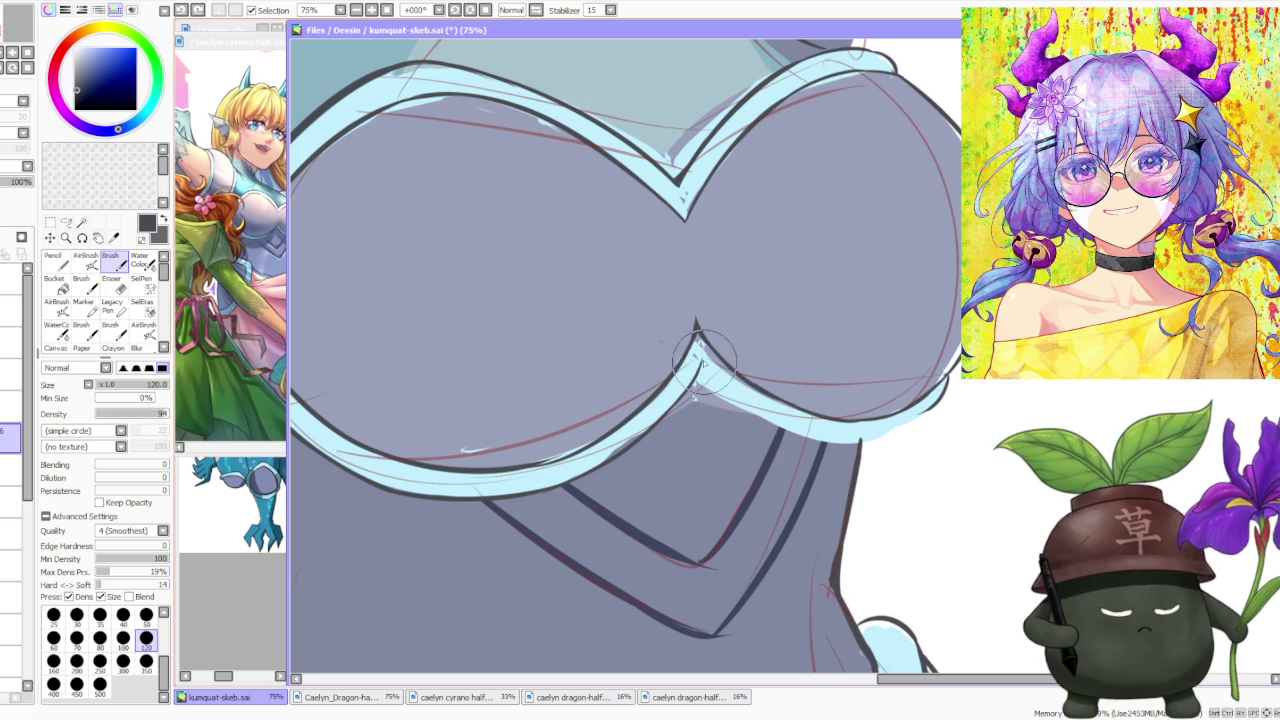
scroll(790, 345, "down", 8)
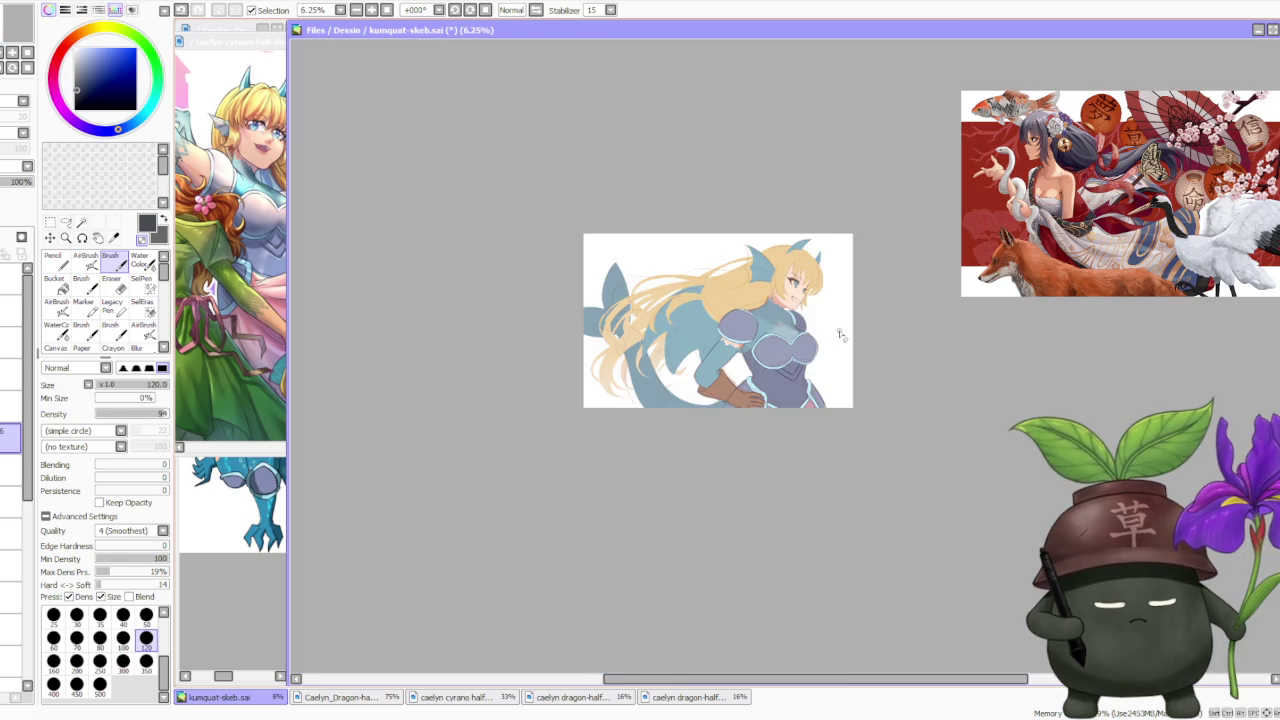
scroll(841, 335, "up", 1)
scroll(648, 447, "up", 1)
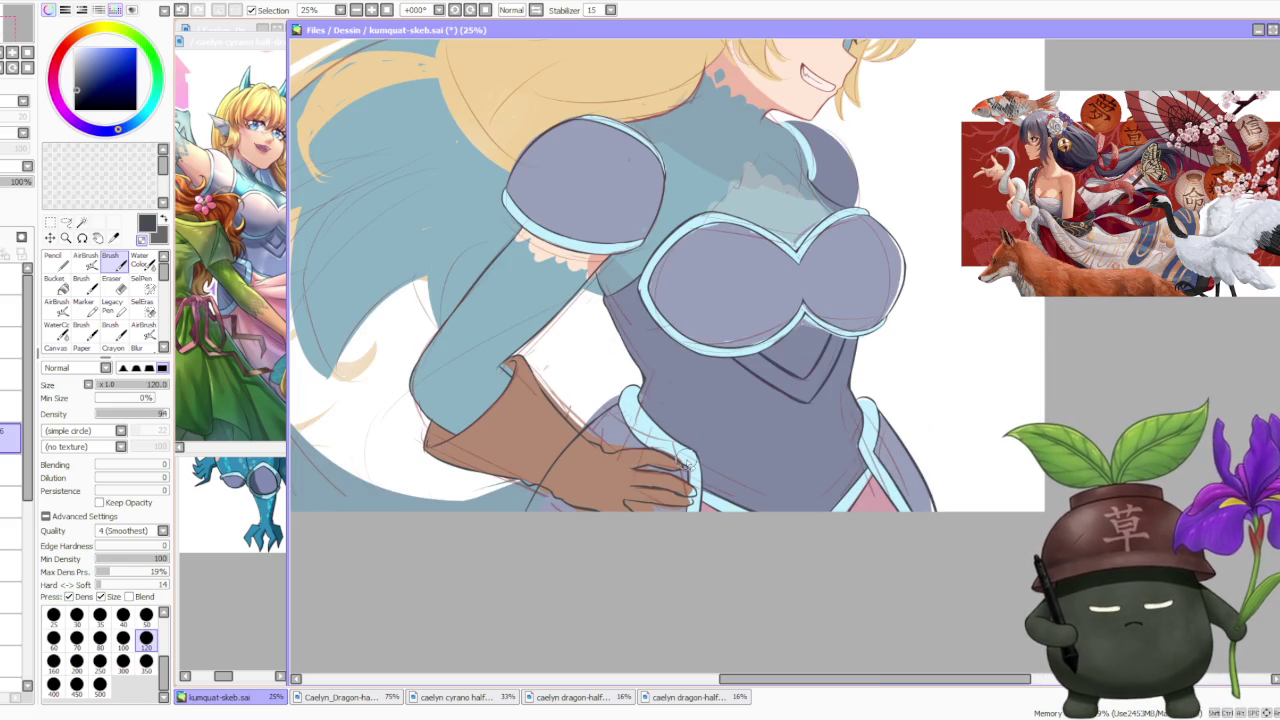
scroll(588, 449, "up", 2)
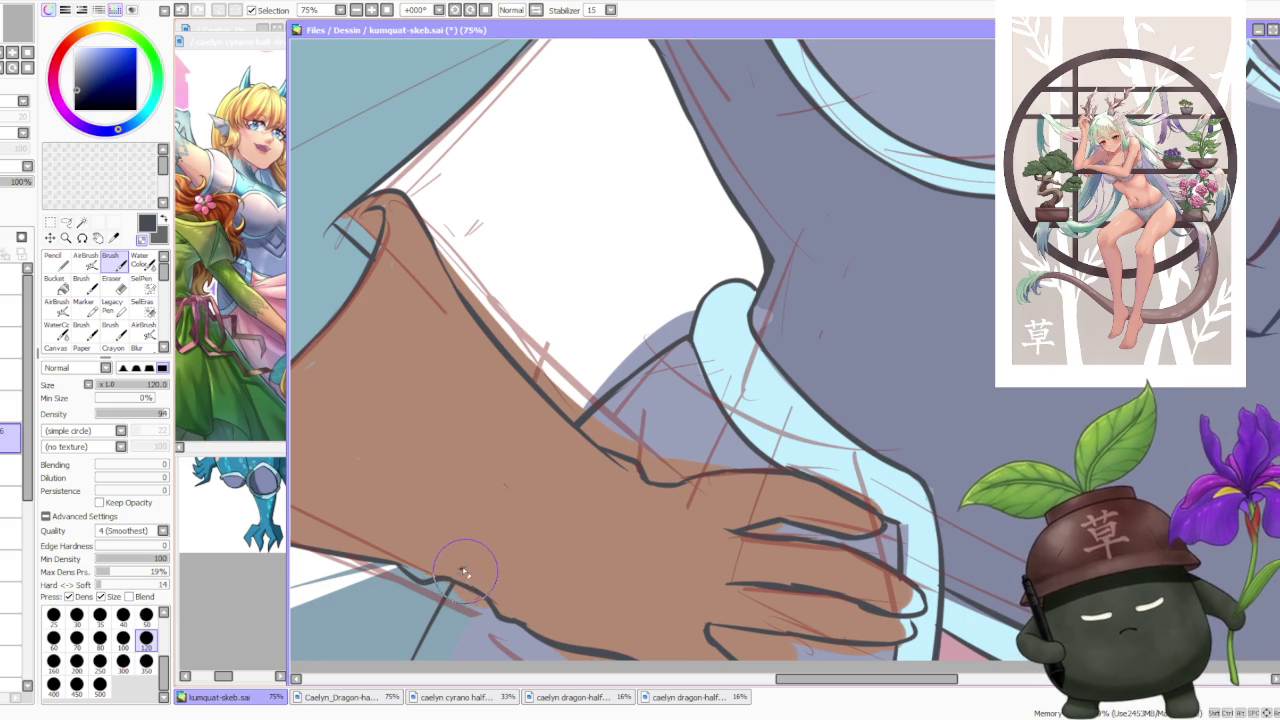
Zoom out across the character to survey the inked chest trim, arm and gloved hand.
scroll(604, 493, "down", 1)
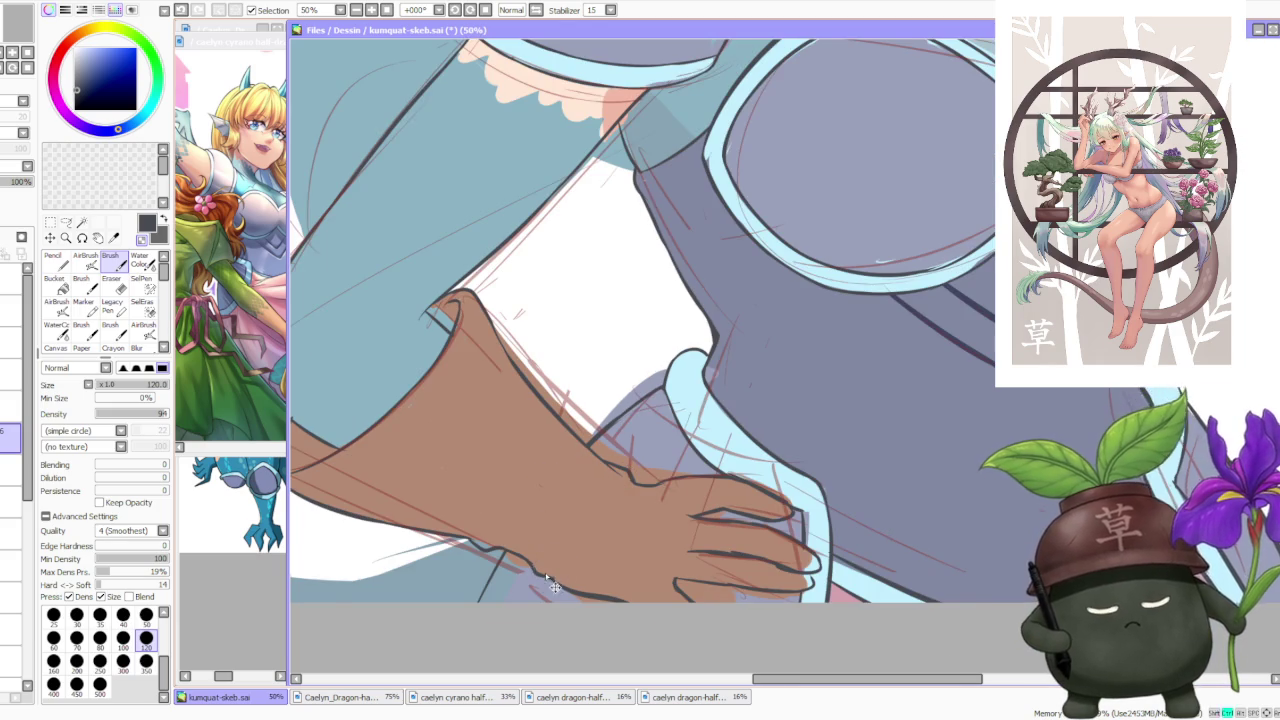
scroll(548, 575, "down", 1)
scroll(548, 575, "down", 1)
scroll(700, 514, "down", 1)
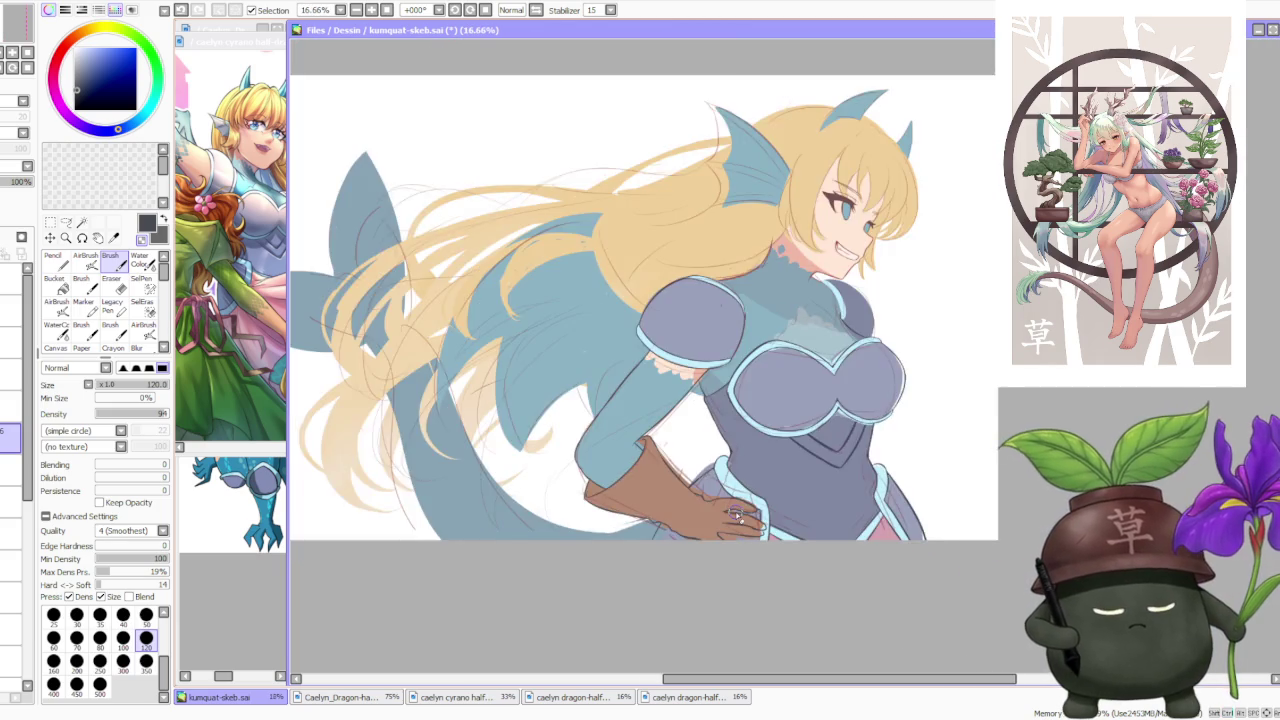
scroll(736, 512, "down", 1)
scroll(835, 520, "up", 3)
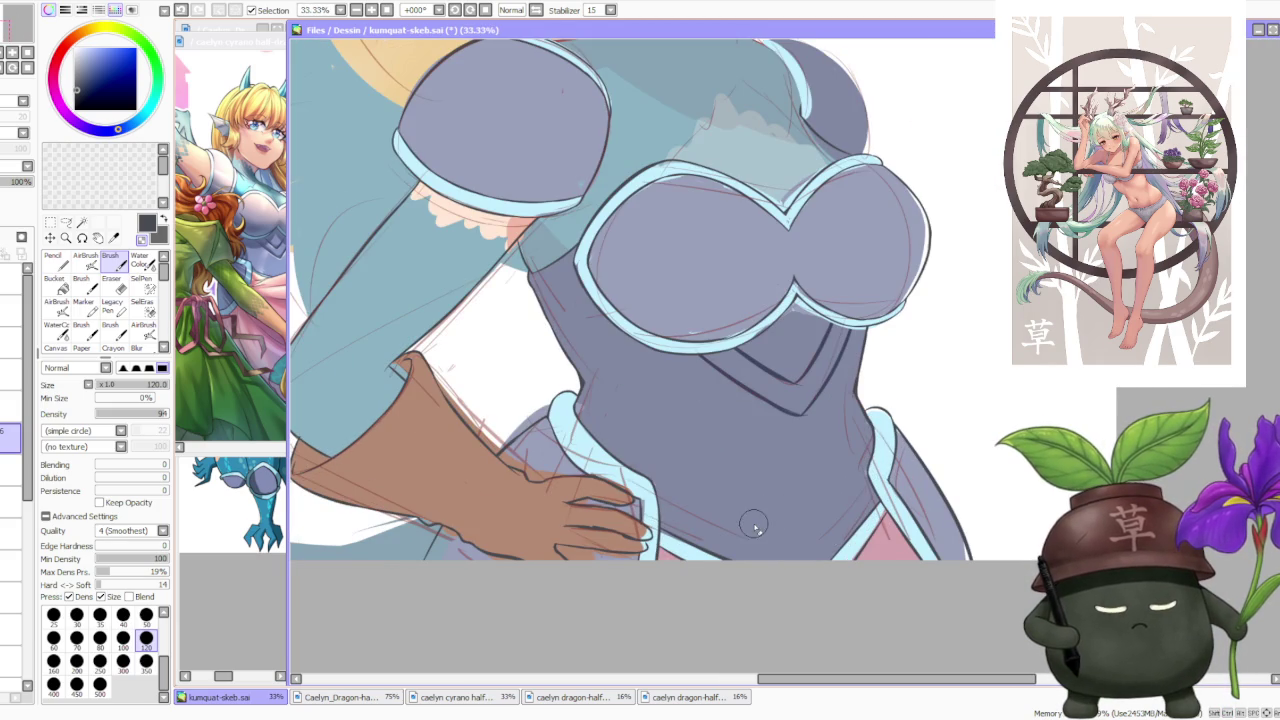
scroll(753, 526, "down", 2)
scroll(813, 377, "down", 2)
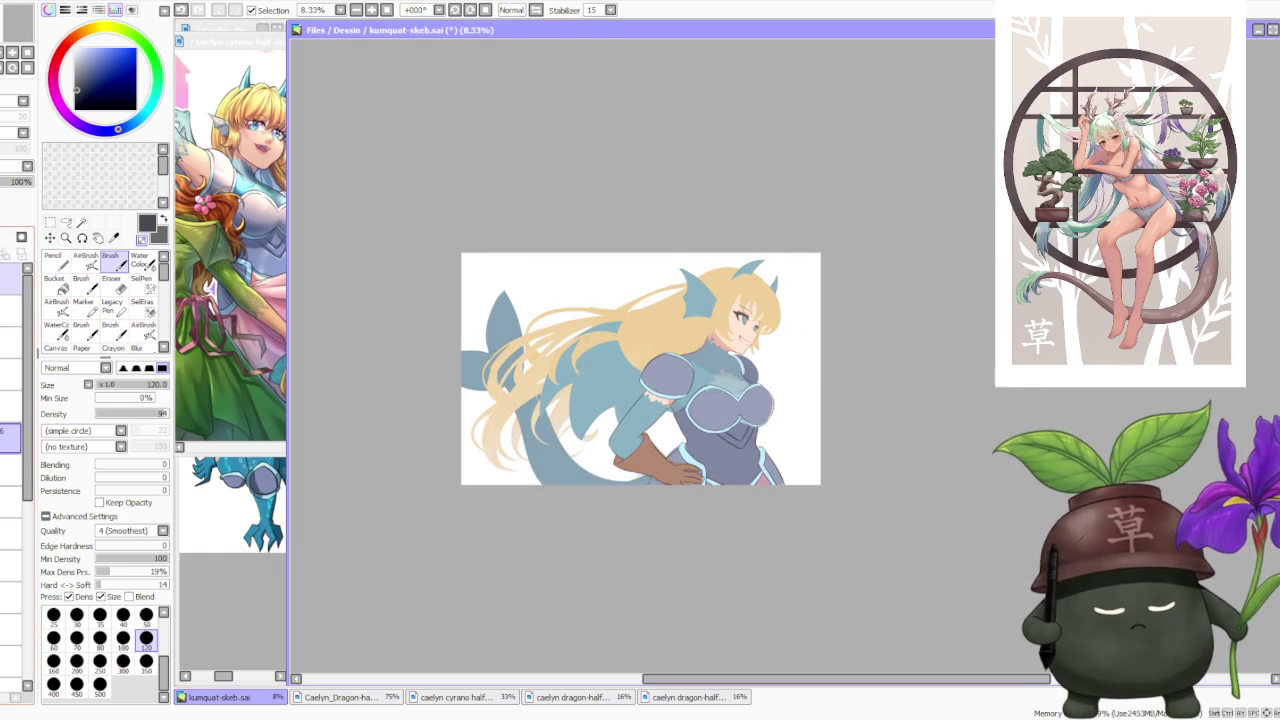
scroll(759, 417, "up", 3)
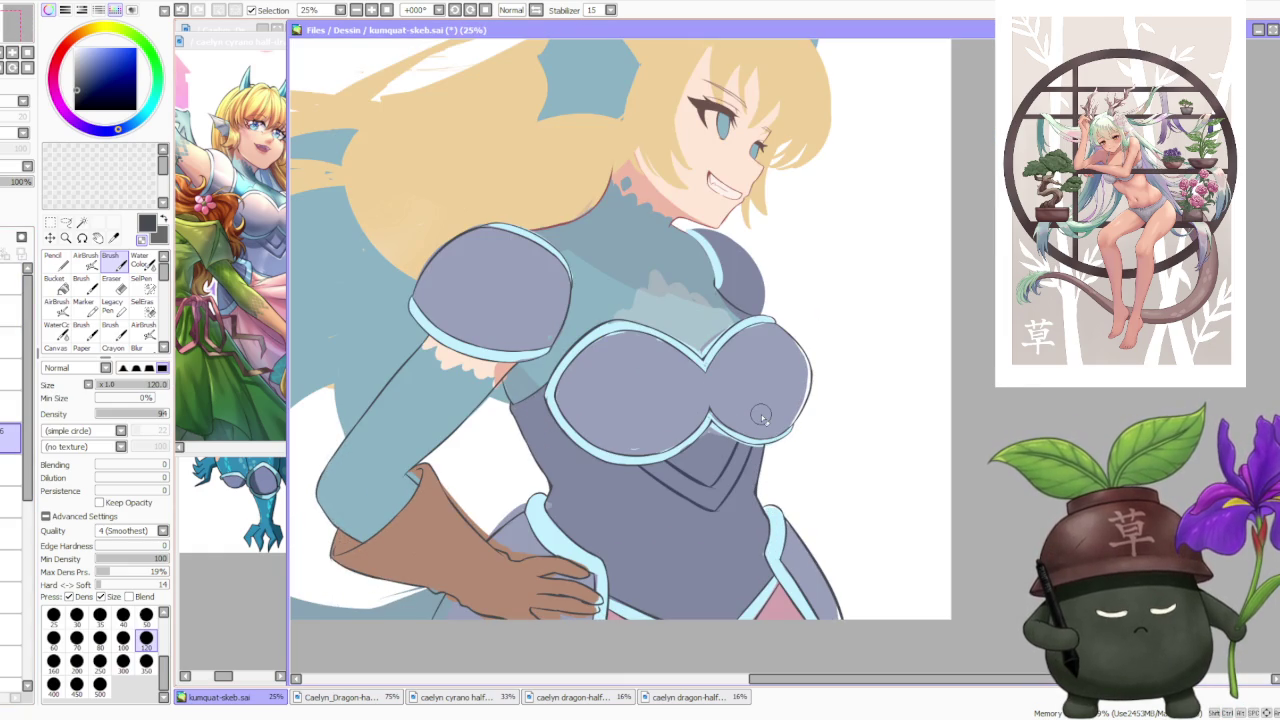
scroll(761, 417, "down", 1)
scroll(839, 388, "down", 2)
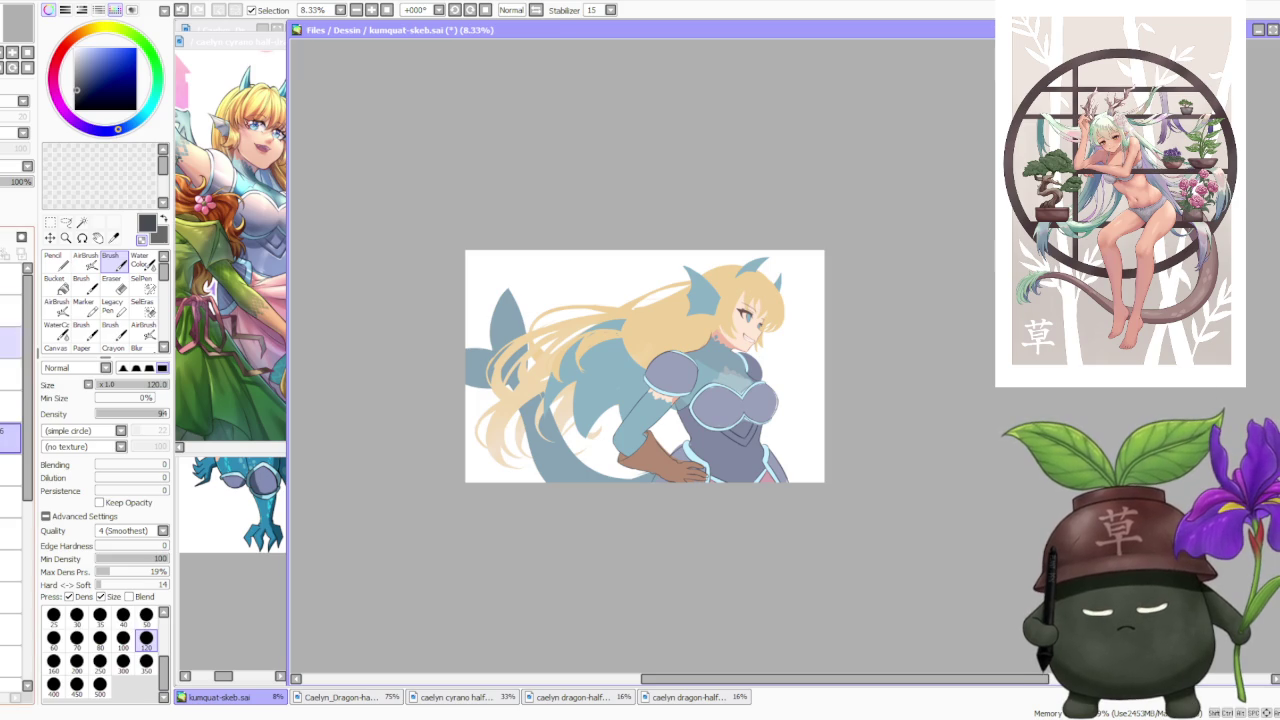
Show the Caelyn_Dragon reference, then return to the kumquat-skeb canvas and zoom around.
left_click(218, 628)
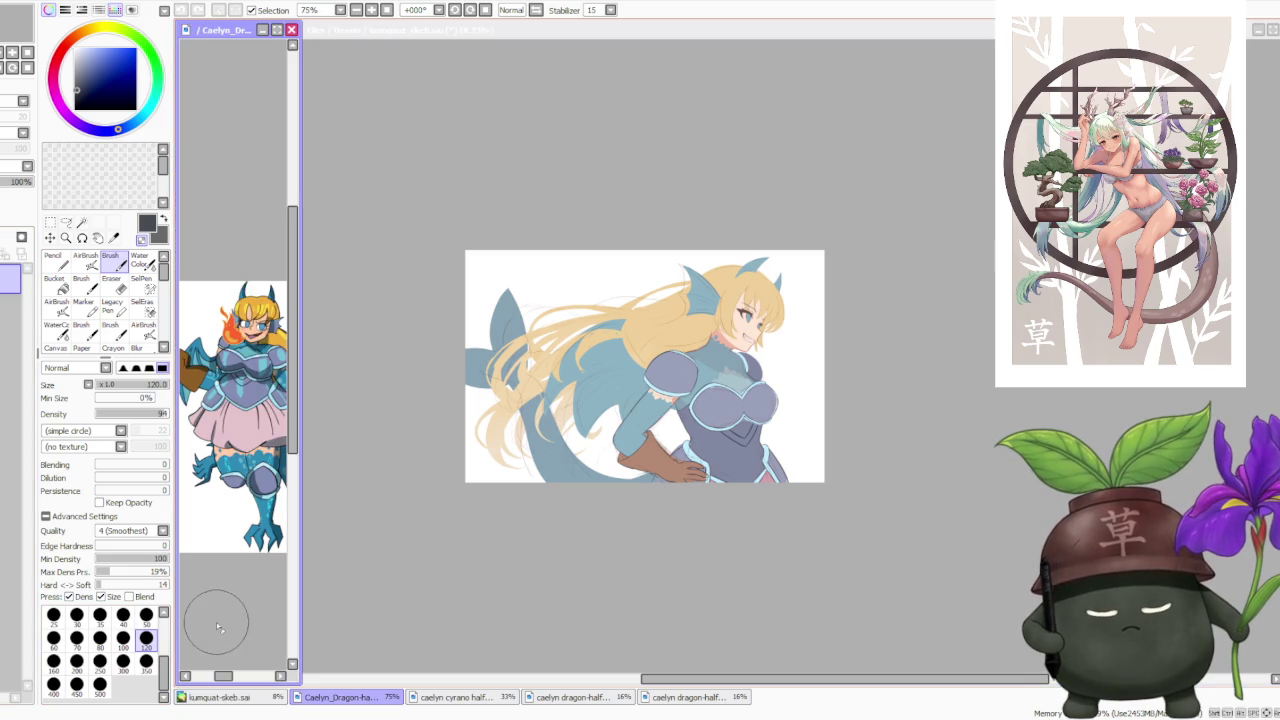
left_click(504, 595)
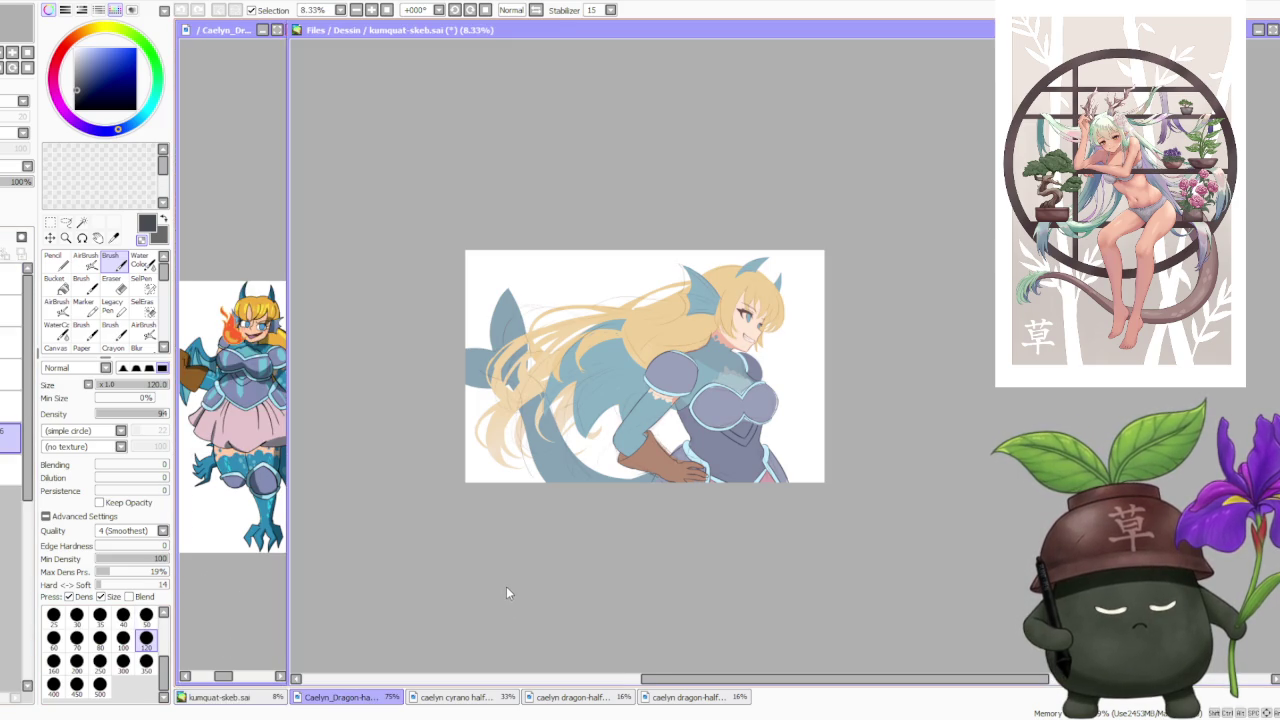
scroll(521, 549, "down", 1)
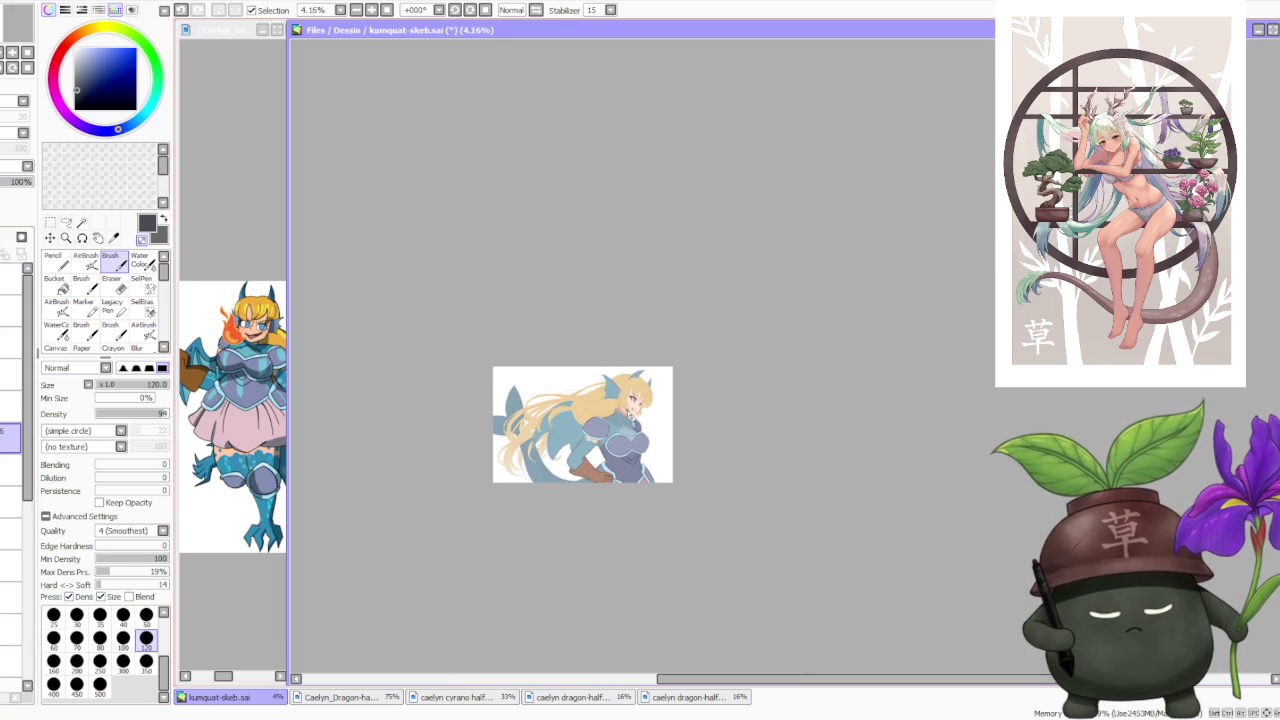
scroll(628, 413, "up", 1)
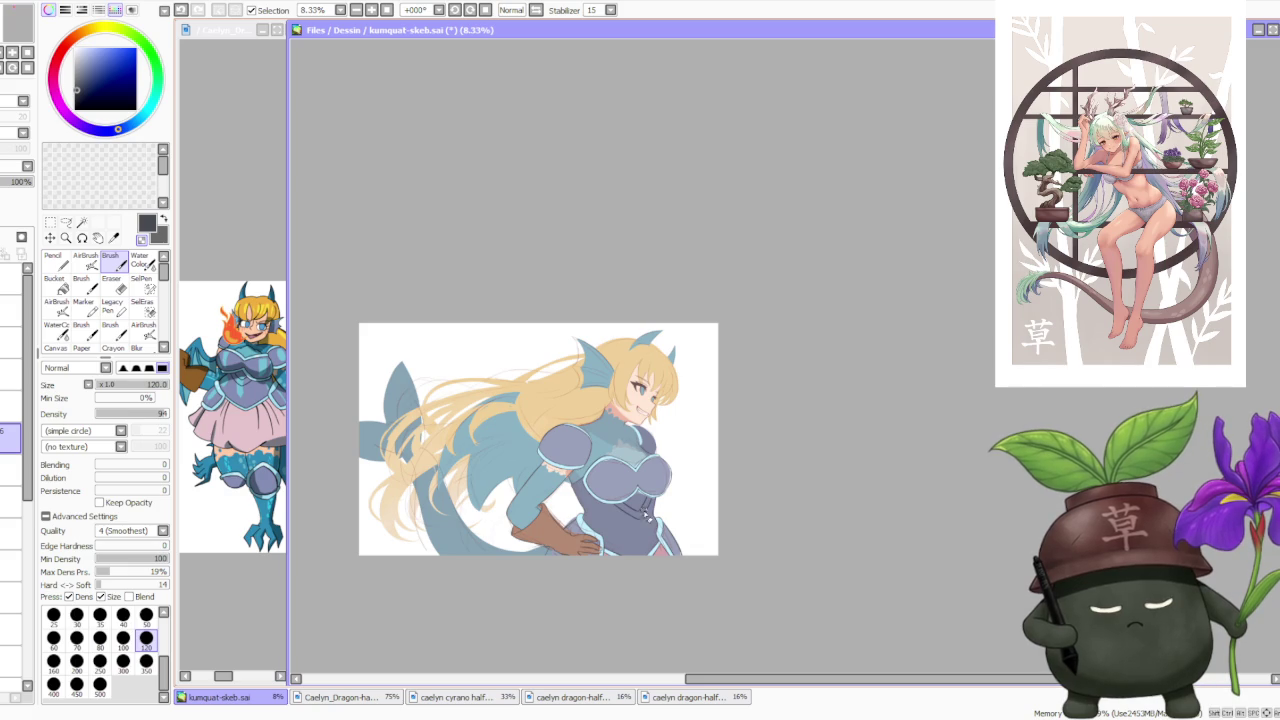
scroll(630, 527, "up", 2)
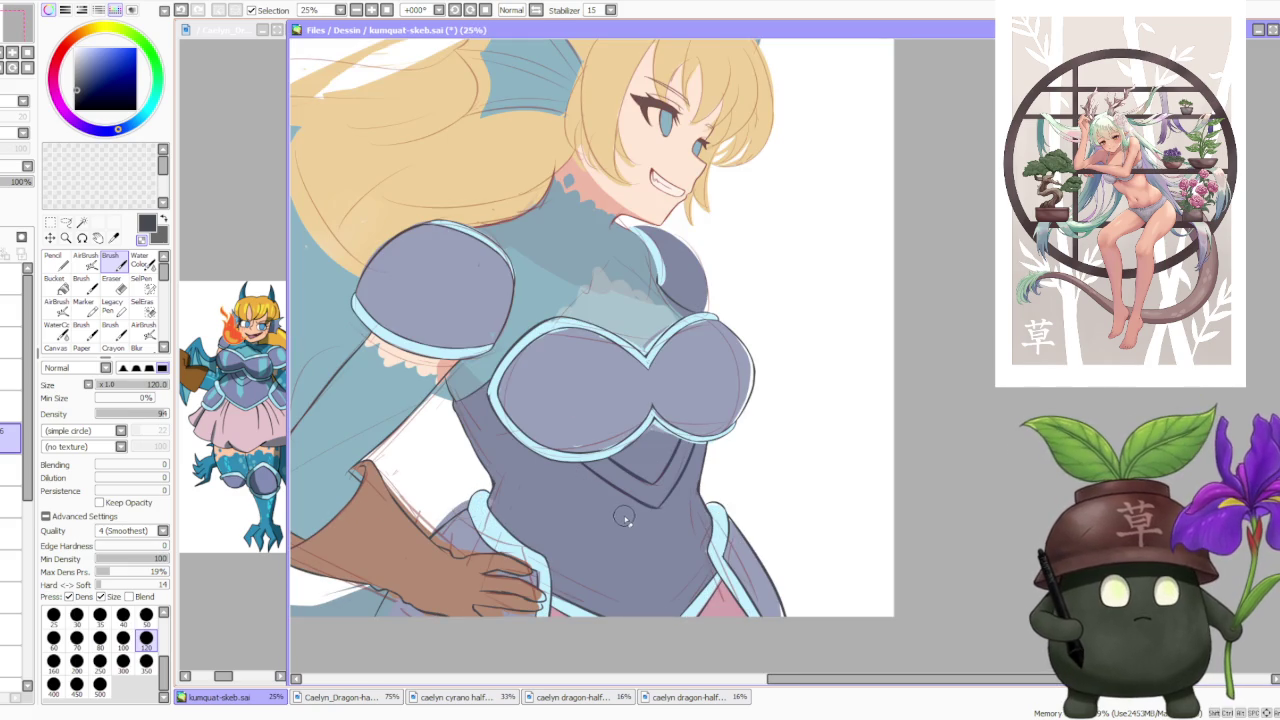
scroll(620, 516, "down", 2)
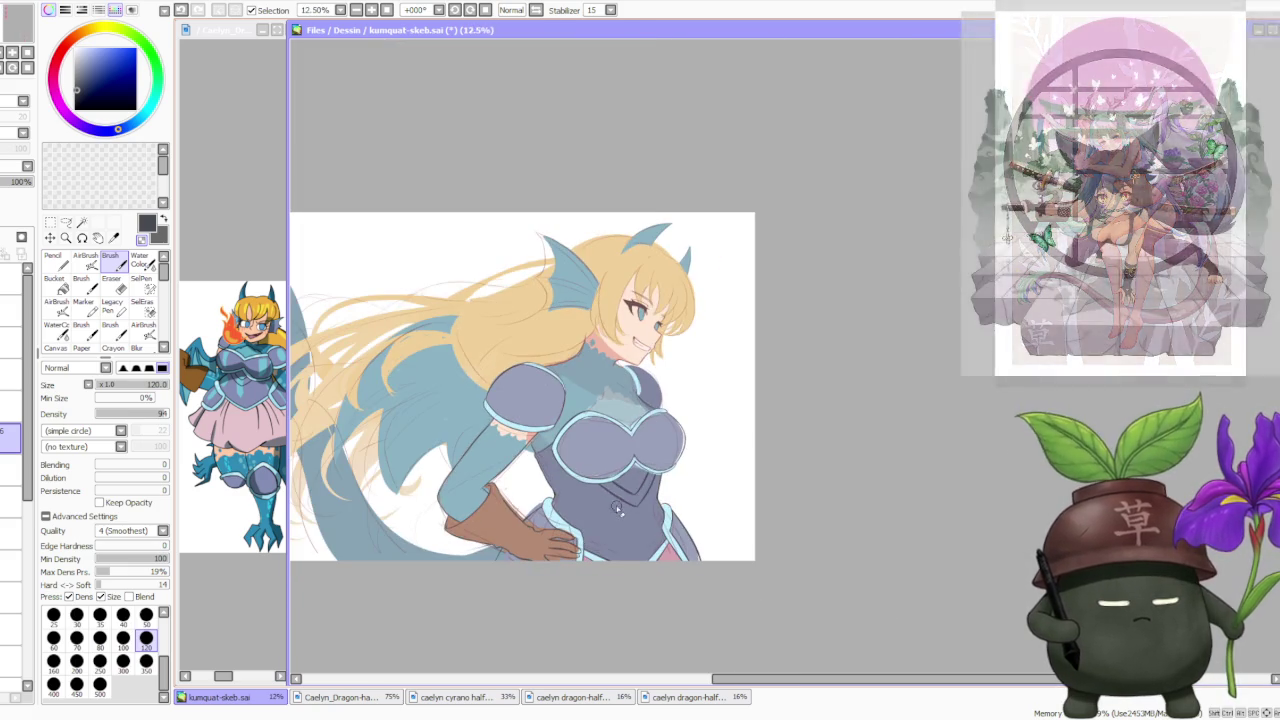
scroll(678, 318, "up", 1)
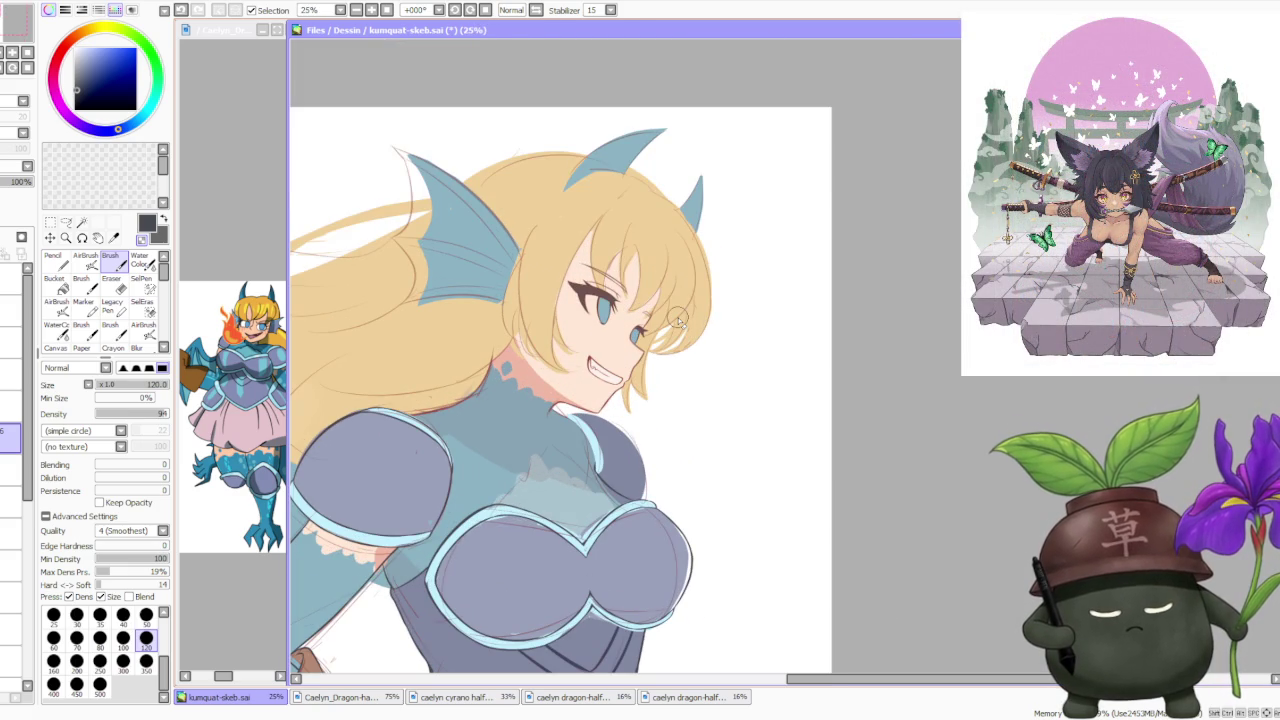
scroll(545, 355, "up", 2)
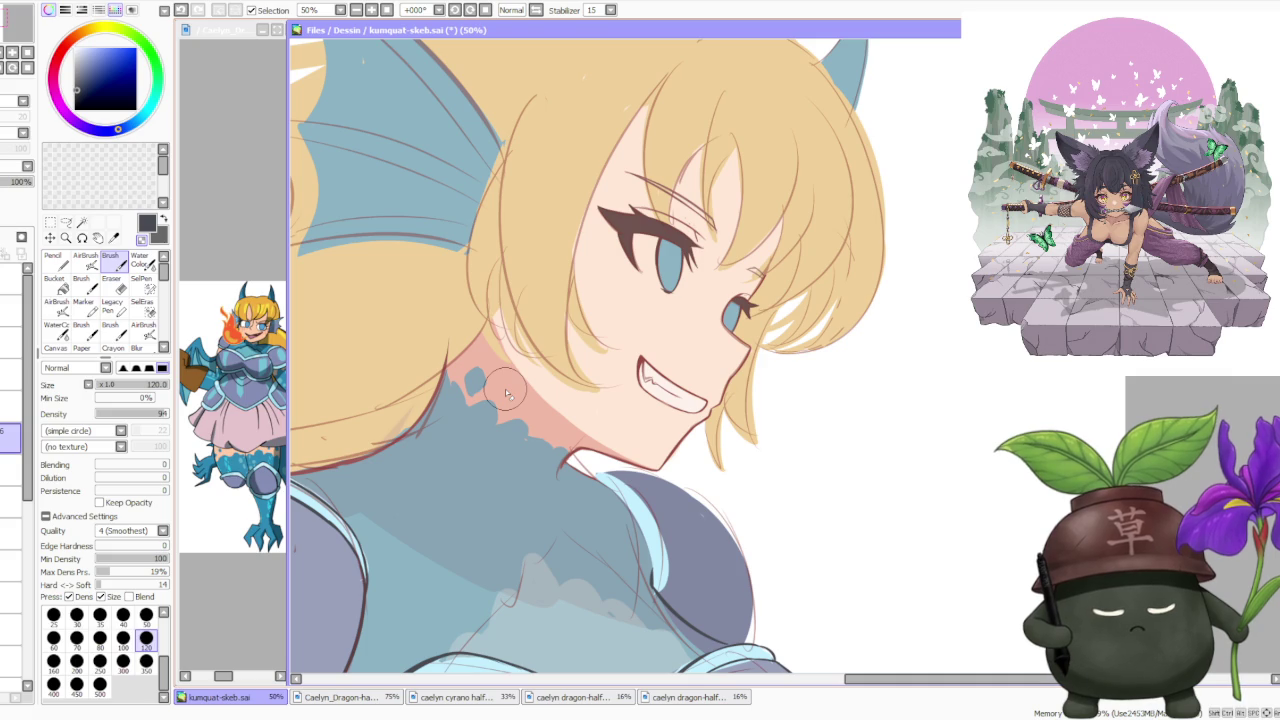
scroll(505, 389, "down", 3)
scroll(545, 385, "down", 2)
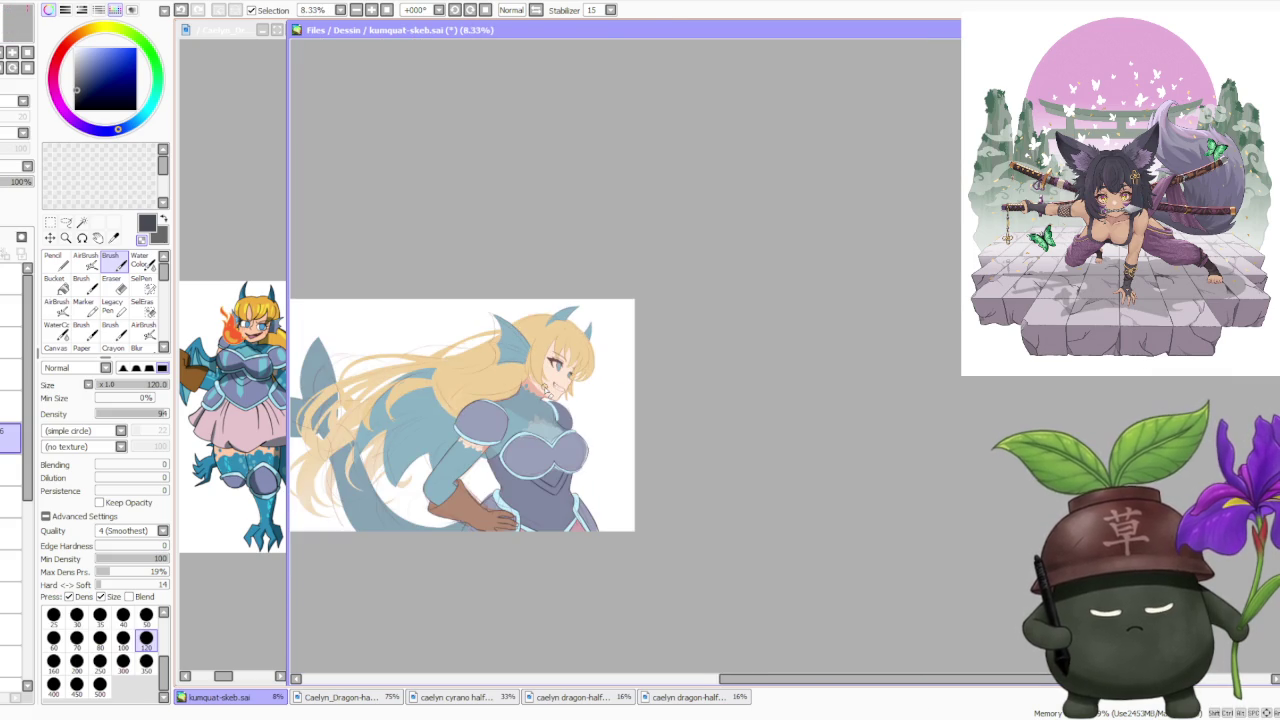
scroll(481, 458, "up", 3)
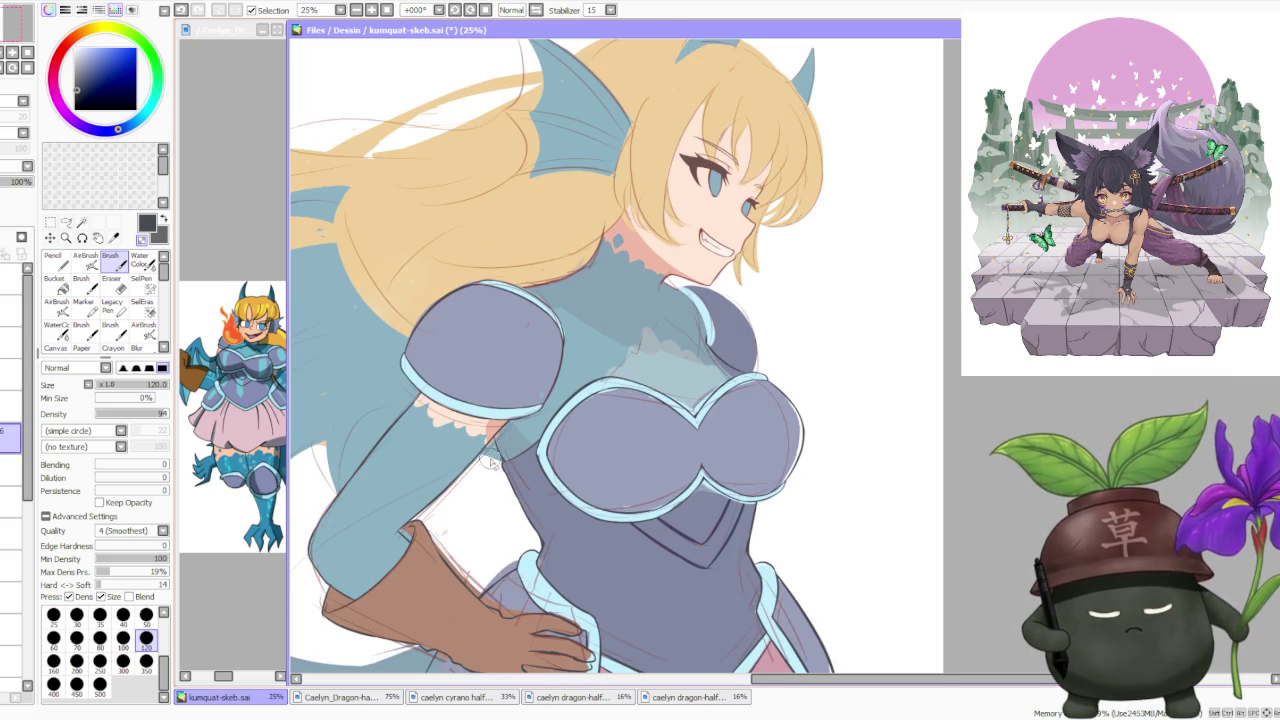
Replace the stray corner stroke with a dark outline tracing the pointed dip between trim curves.
scroll(490, 460, "up", 3)
left_click_drag(502, 466, 476, 404)
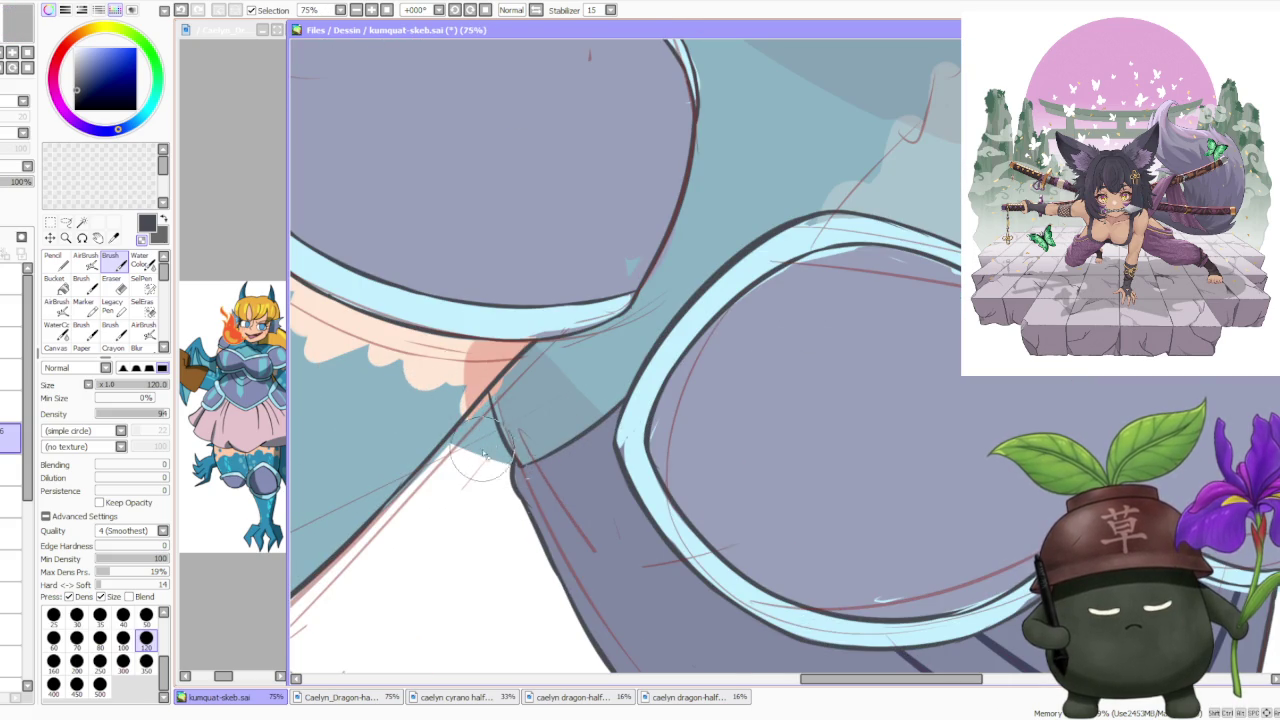
scroll(462, 400, "down", 3)
scroll(555, 410, "down", 2)
scroll(556, 410, "up", 3)
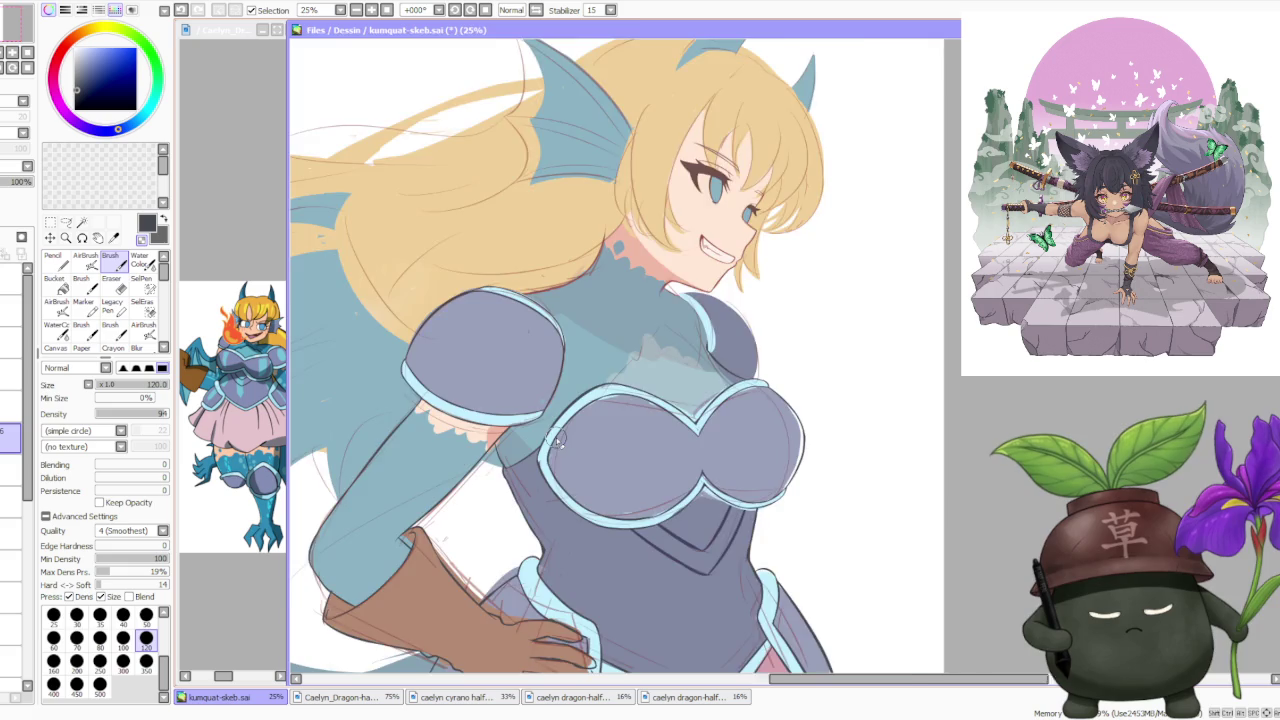
scroll(556, 437, "up", 2)
scroll(440, 463, "up", 2)
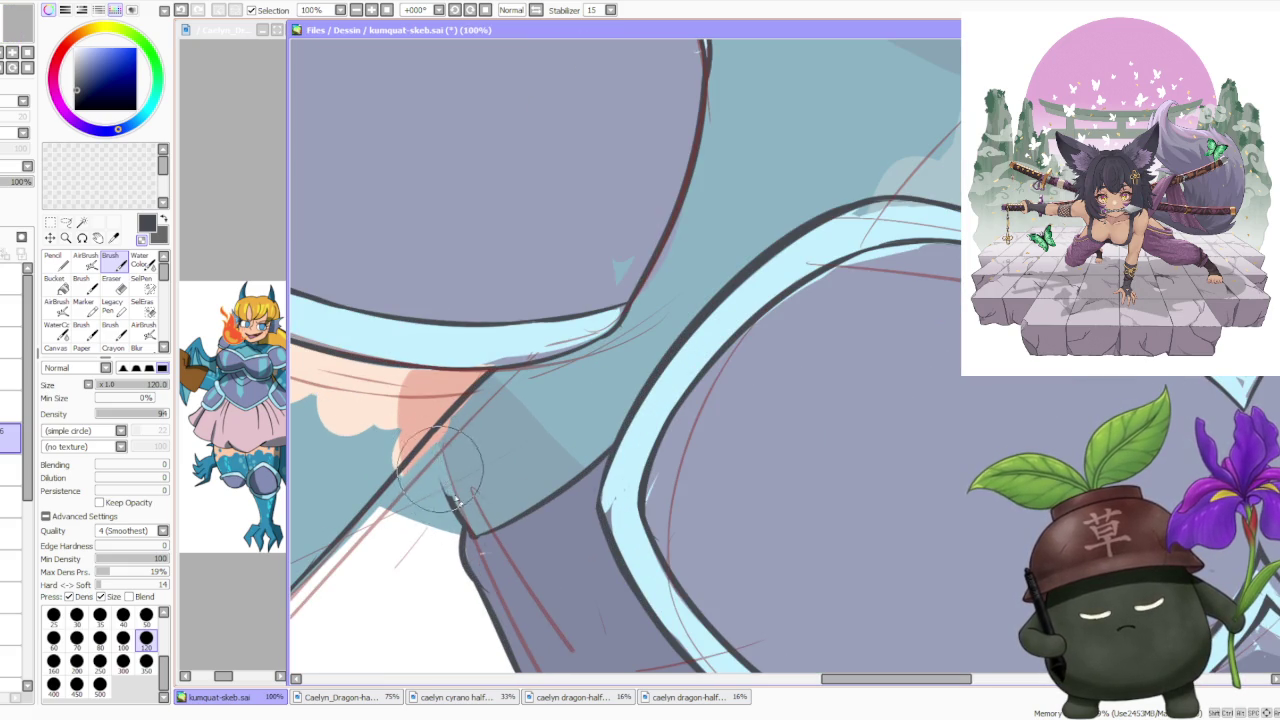
key("ctrl+z")
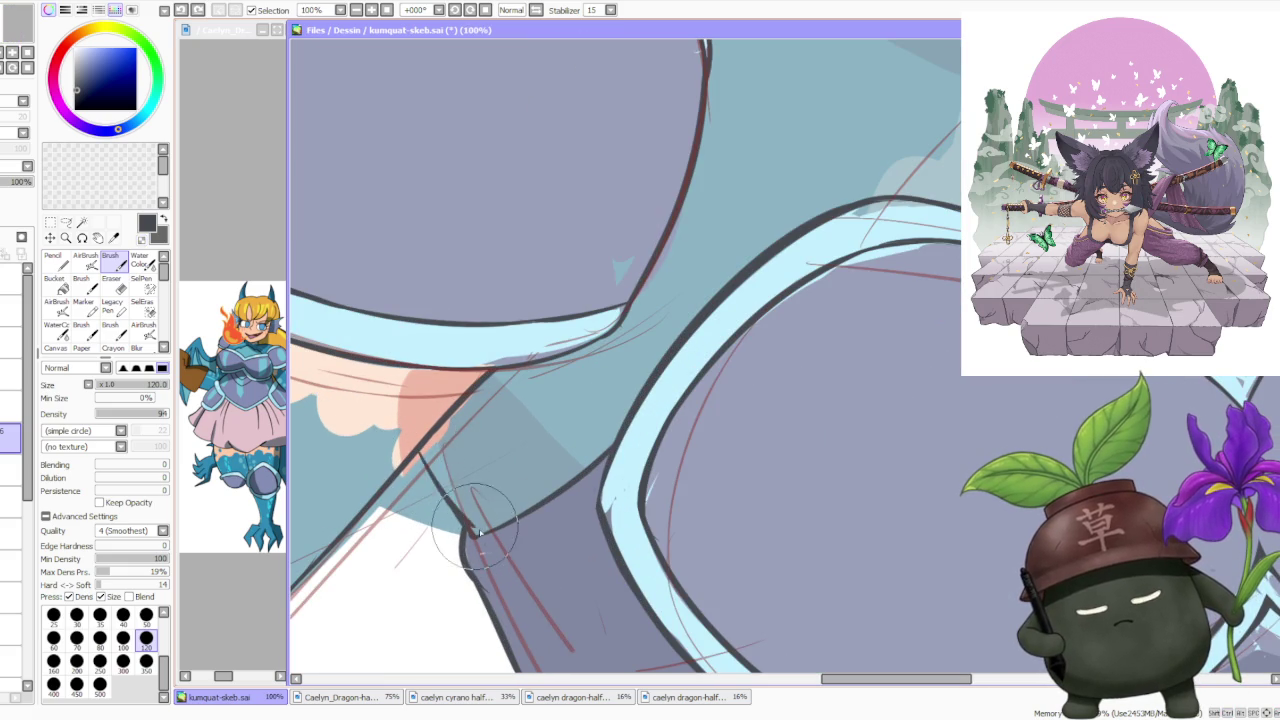
left_click_drag(419, 453, 467, 528)
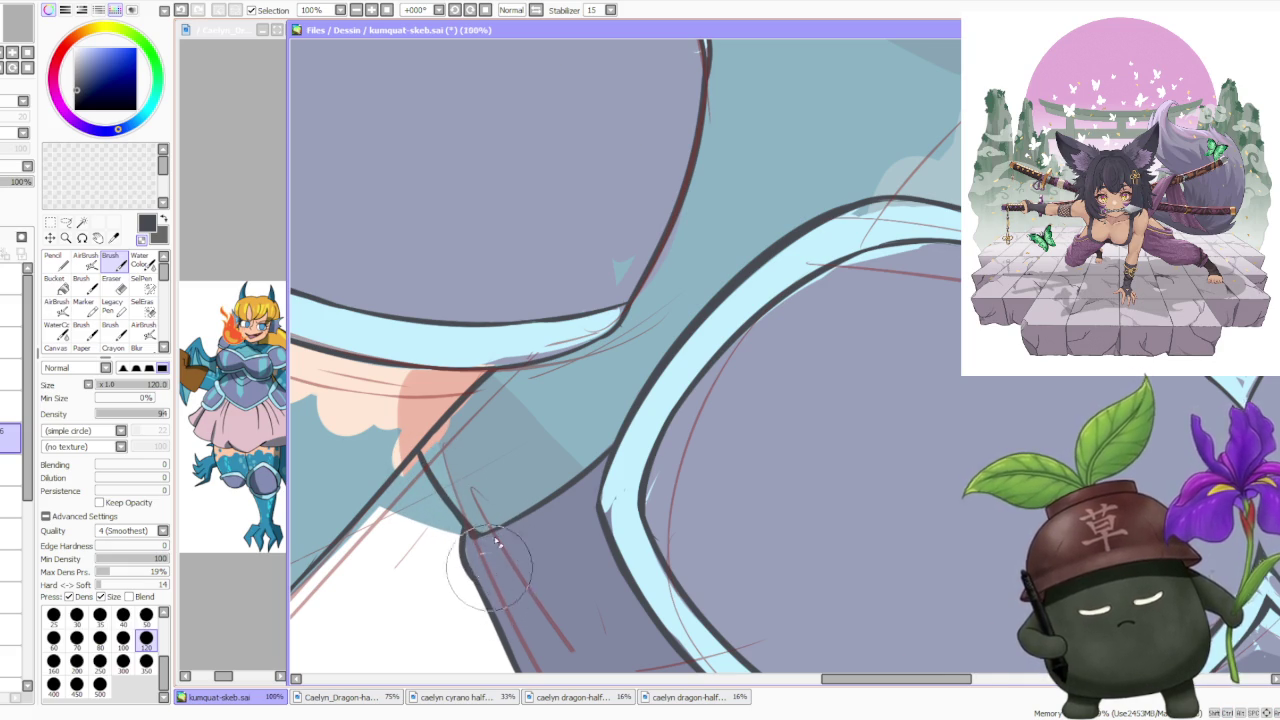
scroll(570, 430, "down", 4)
scroll(588, 456, "down", 3)
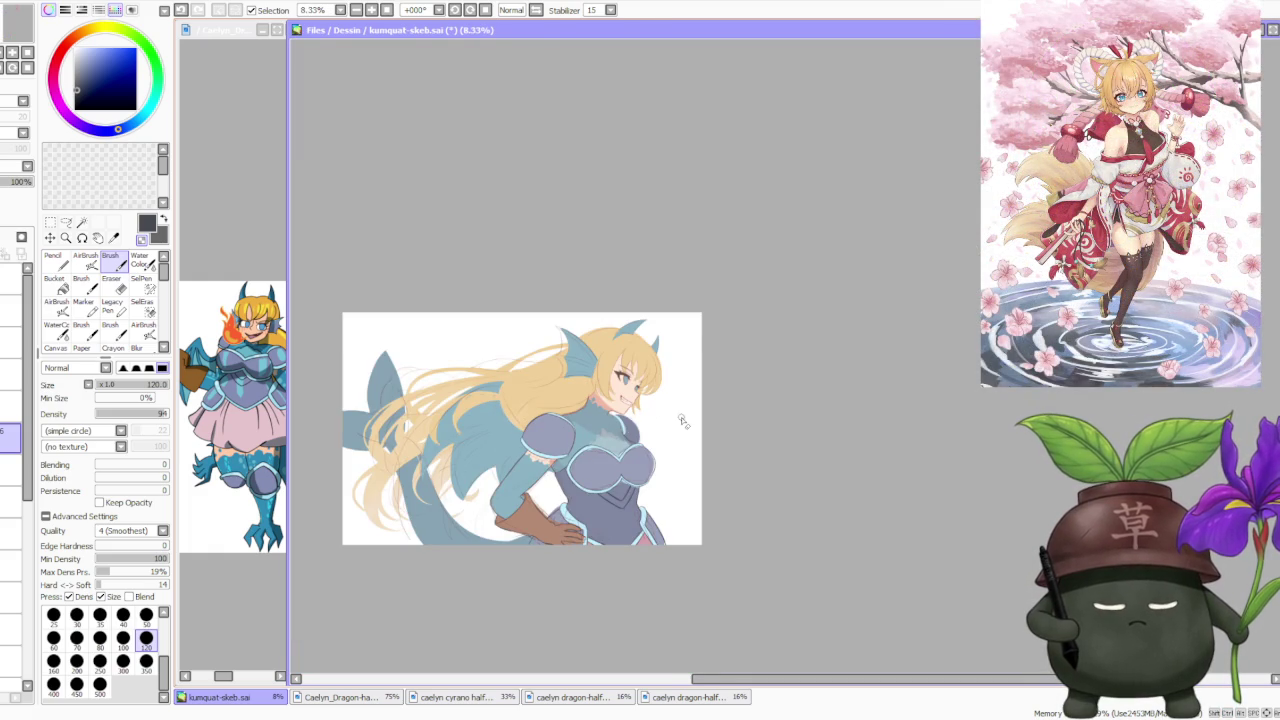
Mirror the canvas view horizontally so the girl faces the other way for checking.
scroll(682, 421, "down", 1)
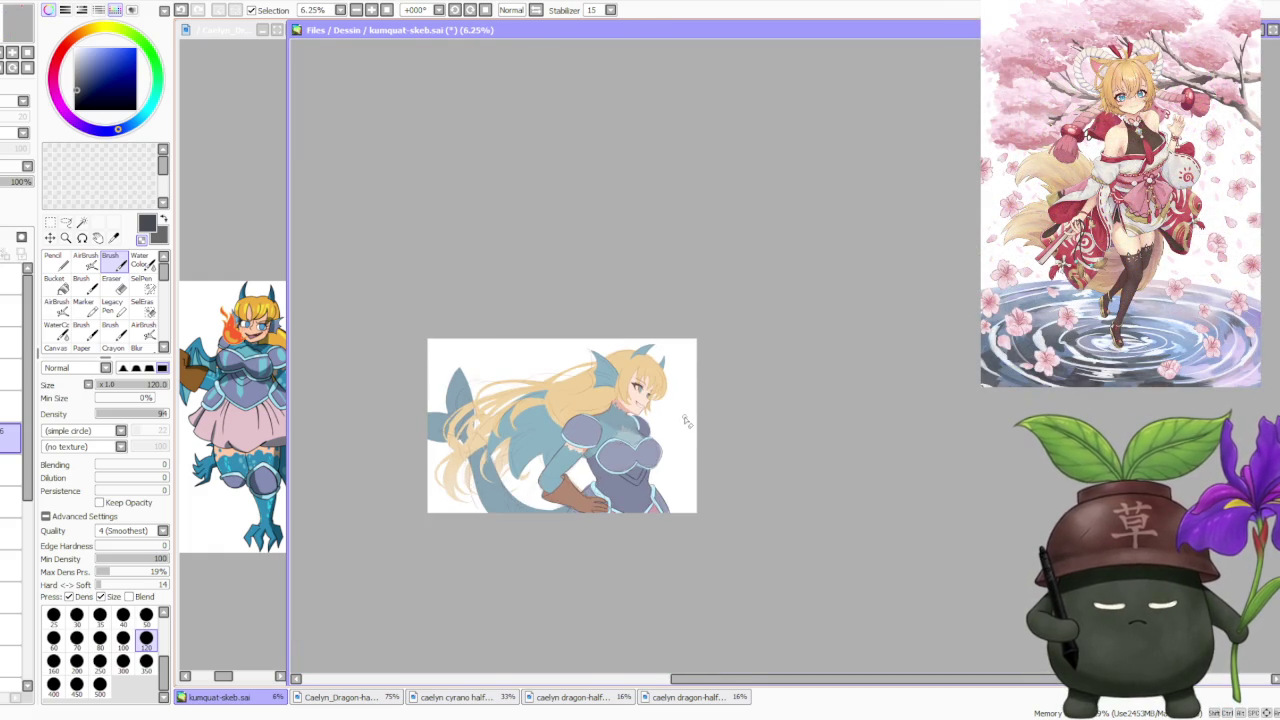
scroll(677, 420, "up", 3)
scroll(666, 420, "up", 3)
scroll(648, 487, "down", 5)
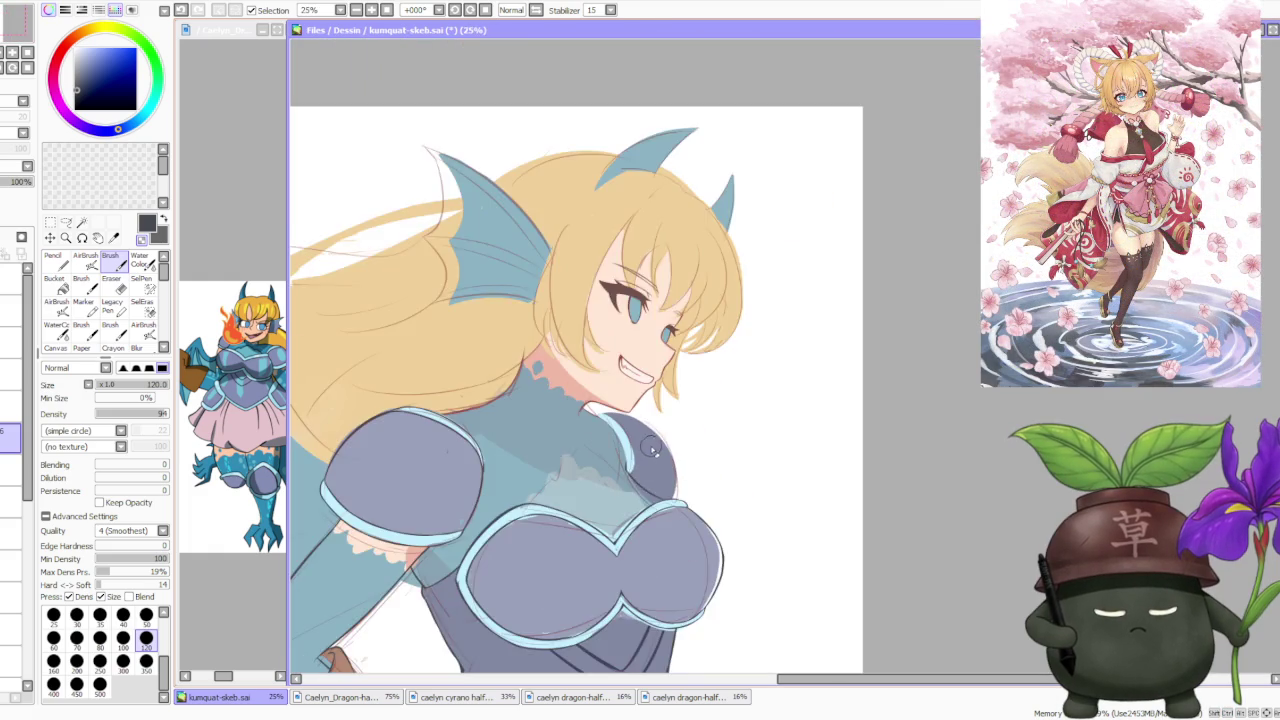
scroll(660, 450, "down", 1)
scroll(668, 423, "down", 1)
scroll(667, 464, "up", 1)
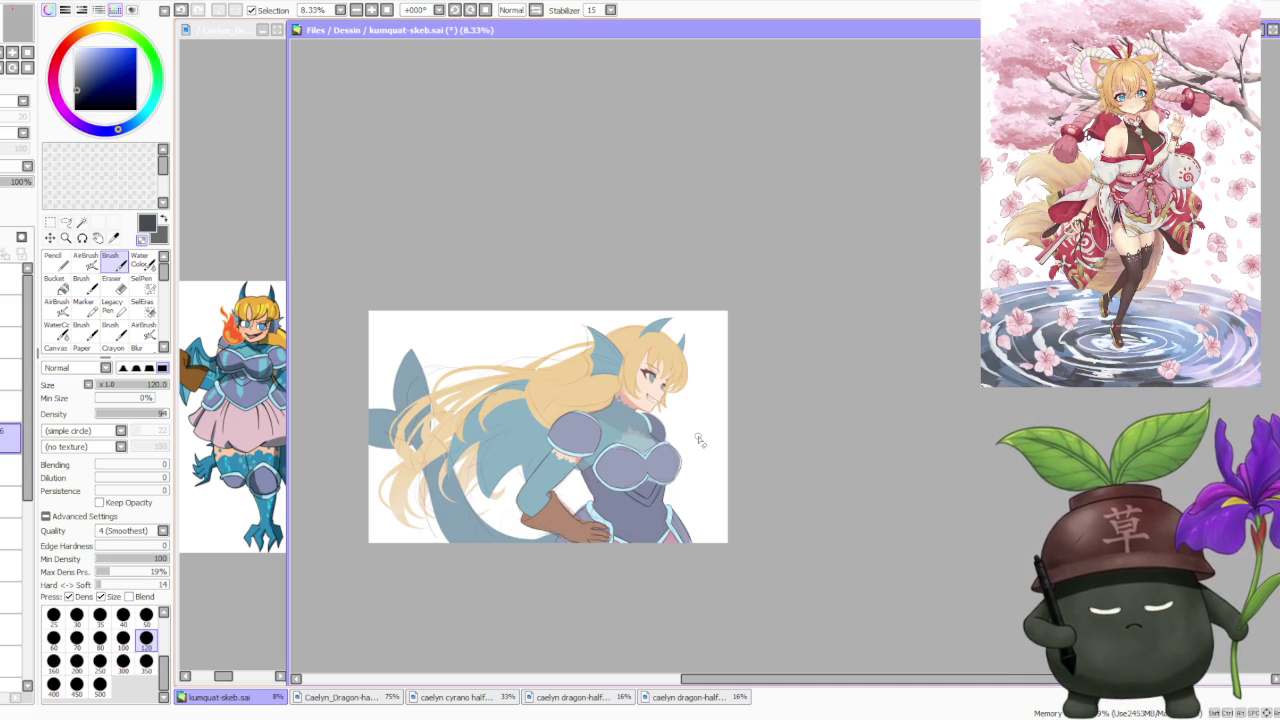
scroll(600, 420, "up", 3)
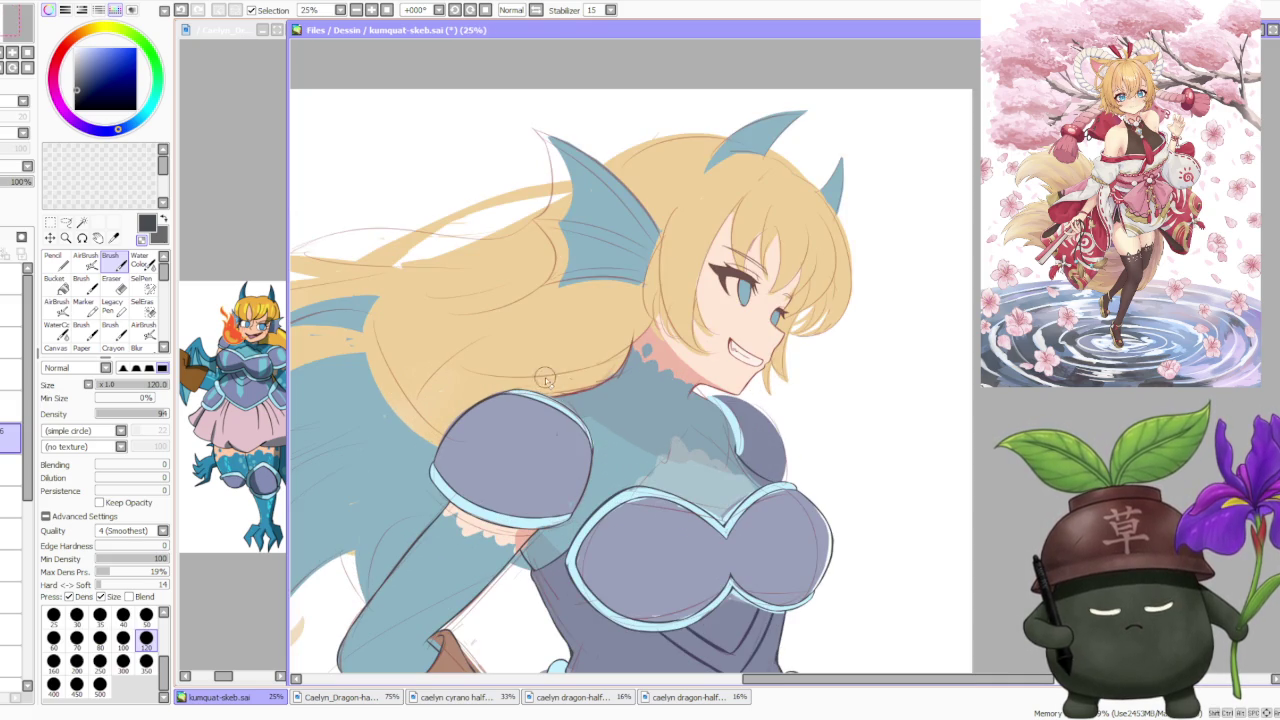
scroll(583, 447, "up", 3)
scroll(583, 392, "down", 3)
scroll(582, 396, "down", 2)
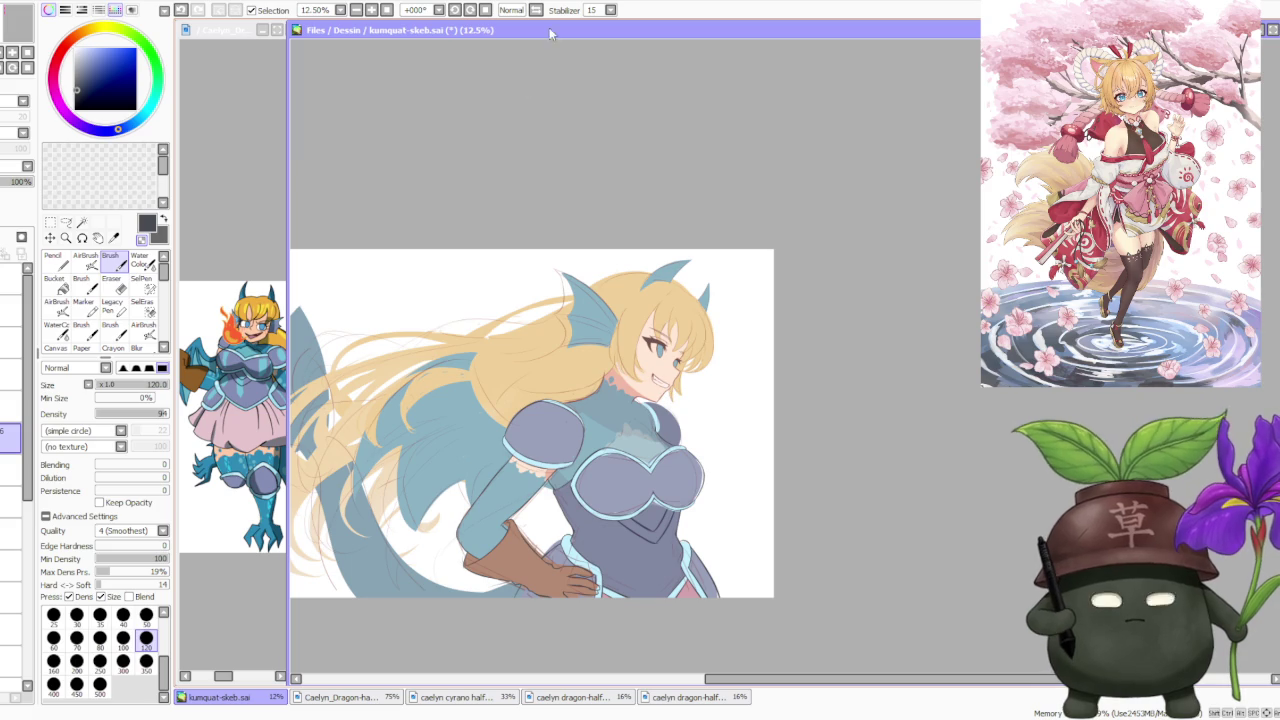
left_click(537, 17)
scroll(690, 310, "down", 1)
scroll(902, 355, "up", 3)
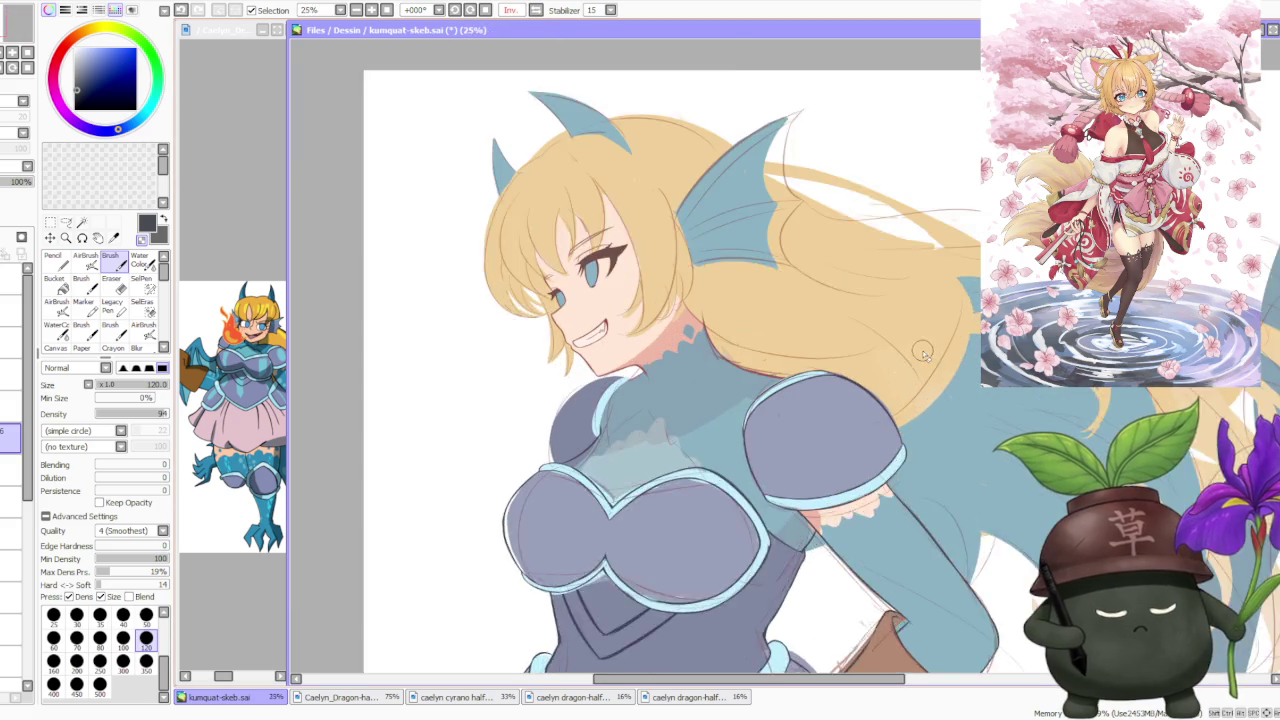
Paint light-blue strokes along the collar edge at 75% zoom.
scroll(902, 355, "up", 1)
scroll(495, 440, "up", 3)
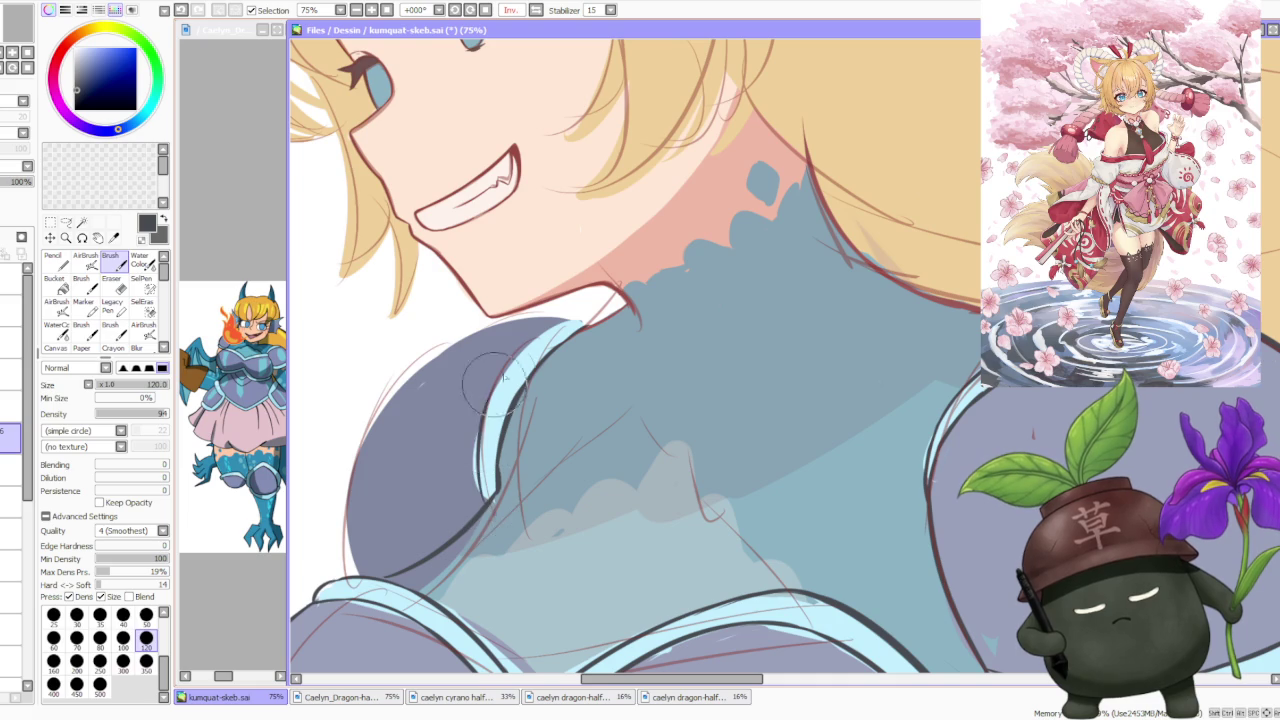
left_click_drag(485, 440, 600, 315)
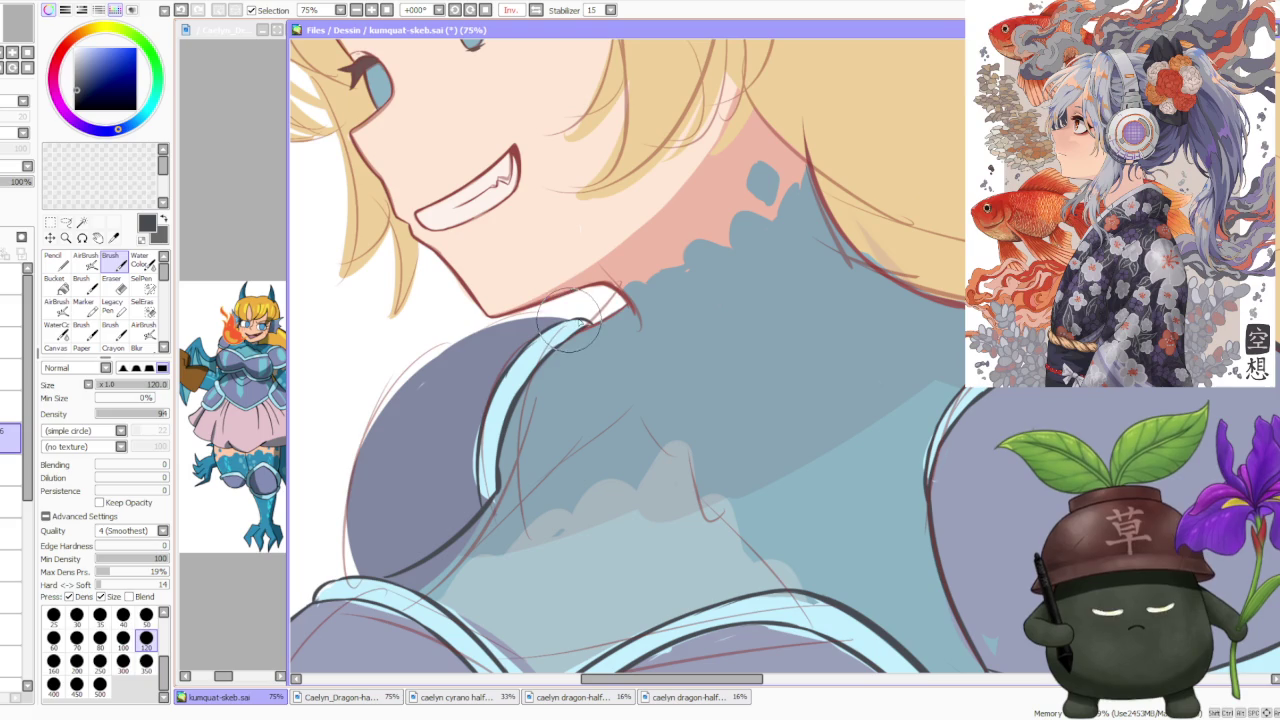
left_click_drag(574, 336, 587, 322)
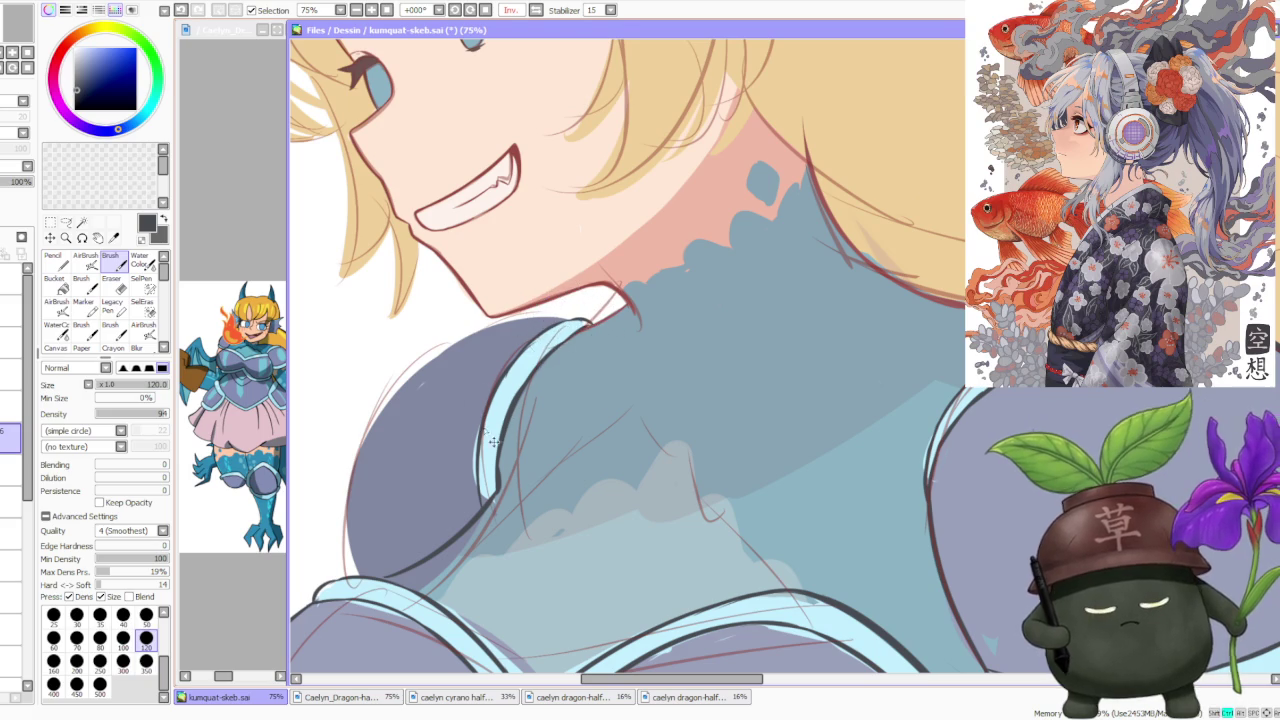
Ink the dark outline of the shoulder's upper edge up toward the collar.
scroll(480, 432, "down", 4)
left_click_drag(700, 390, 753, 260)
scroll(554, 342, "up", 4)
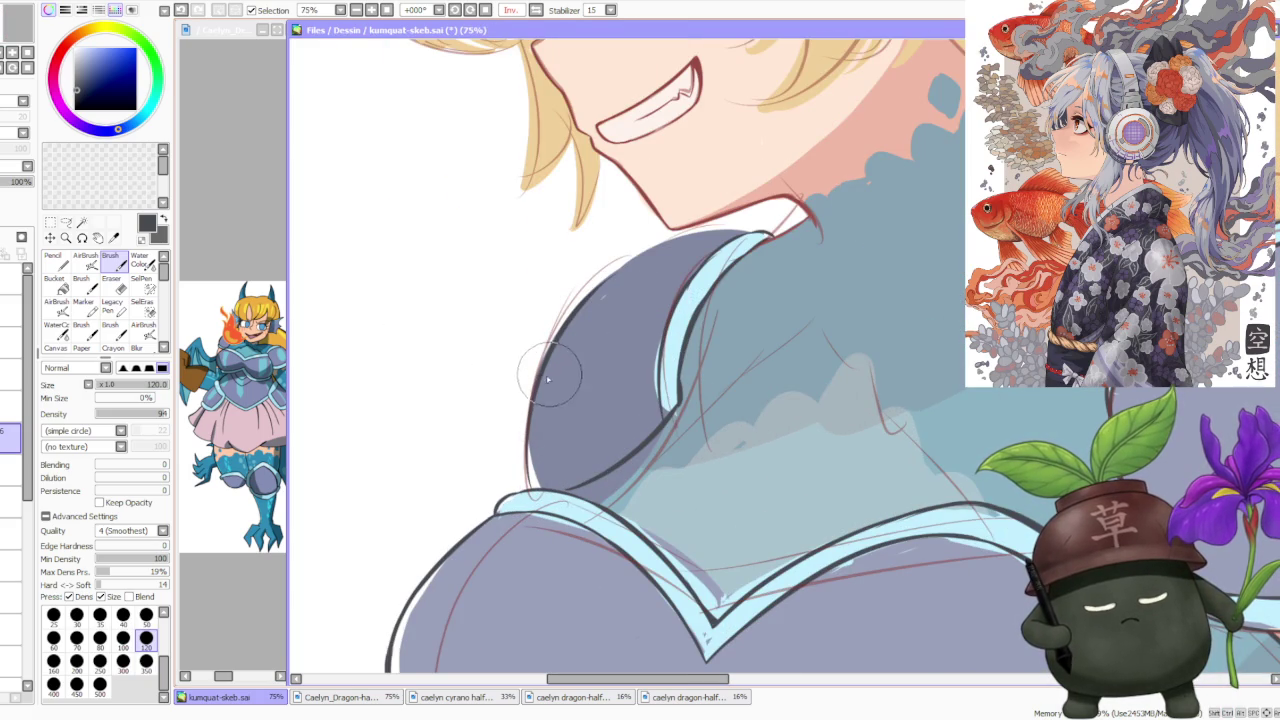
left_click_drag(571, 308, 732, 232)
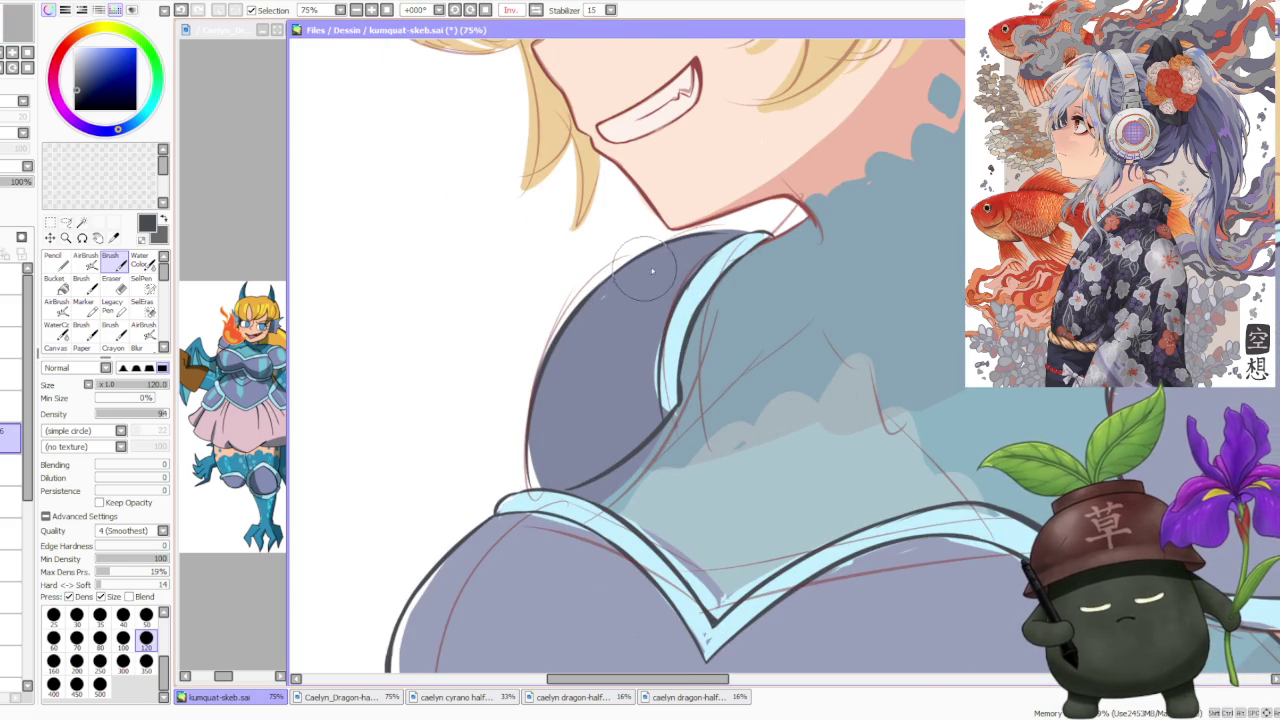
scroll(645, 268, "down", 3)
left_click(457, 10)
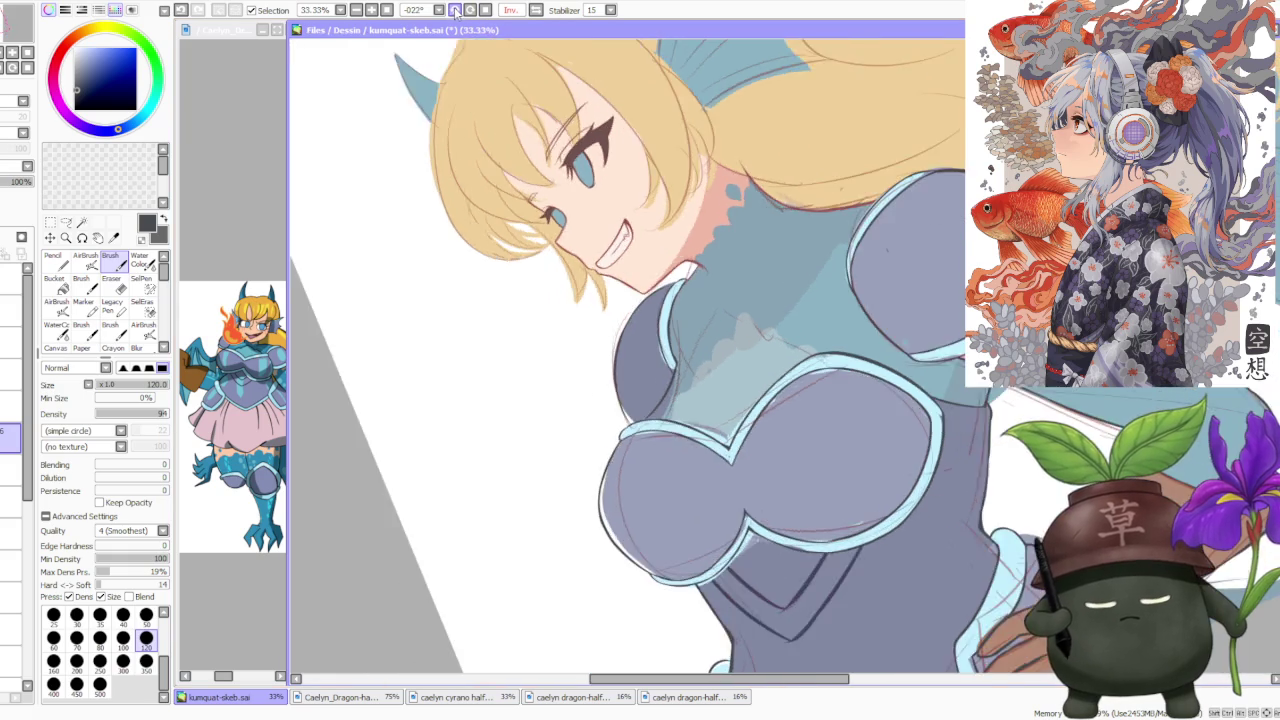
scroll(682, 322, "up", 4)
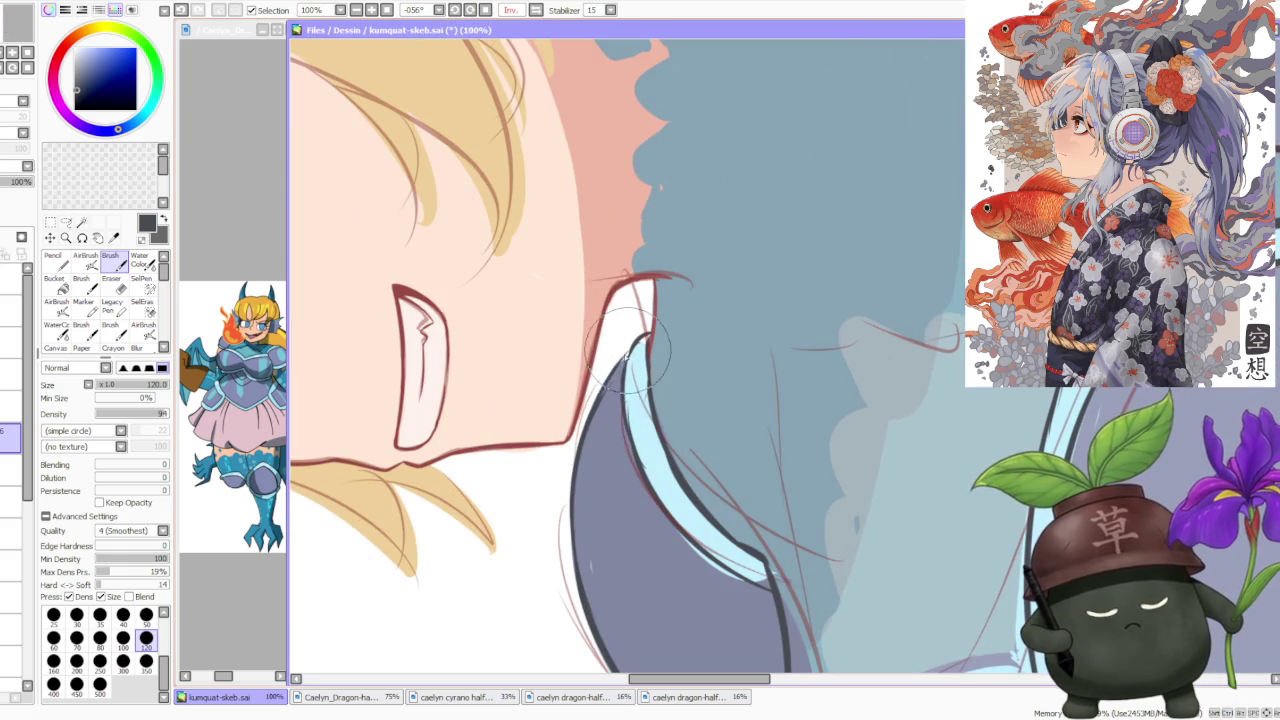
scroll(630, 345, "up", 1)
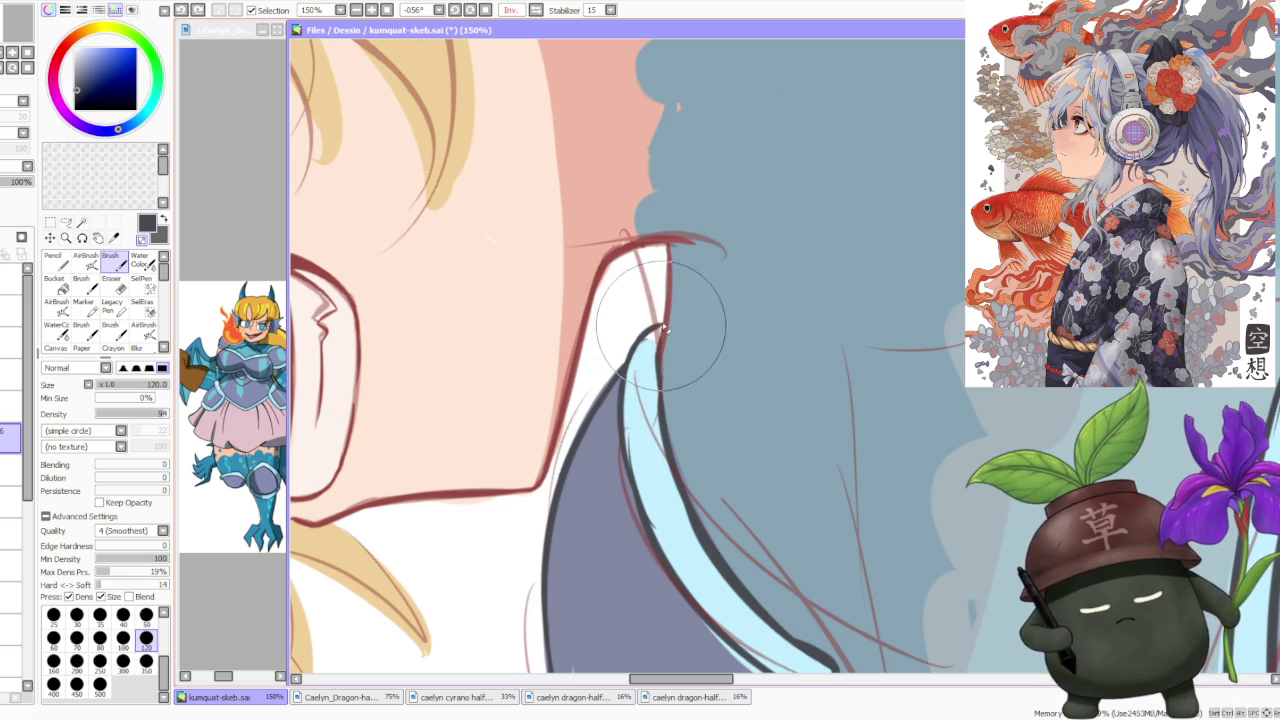
scroll(660, 330, "down", 5)
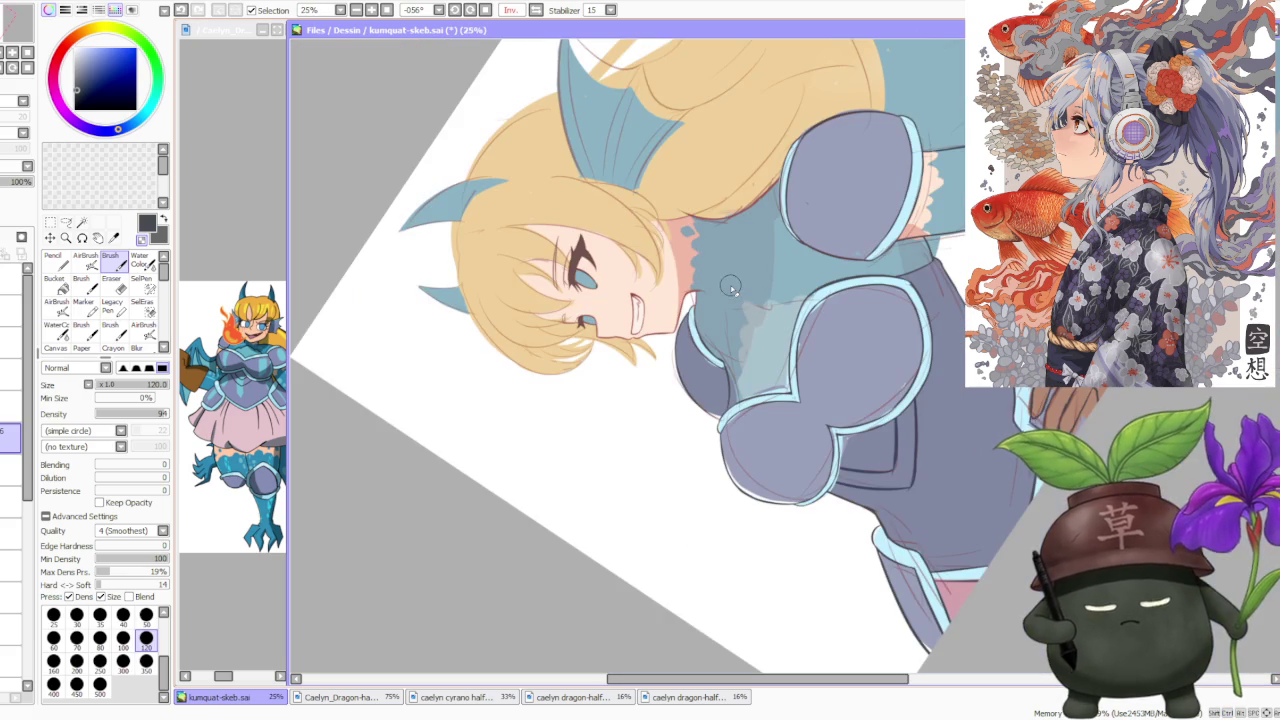
left_click(485, 10)
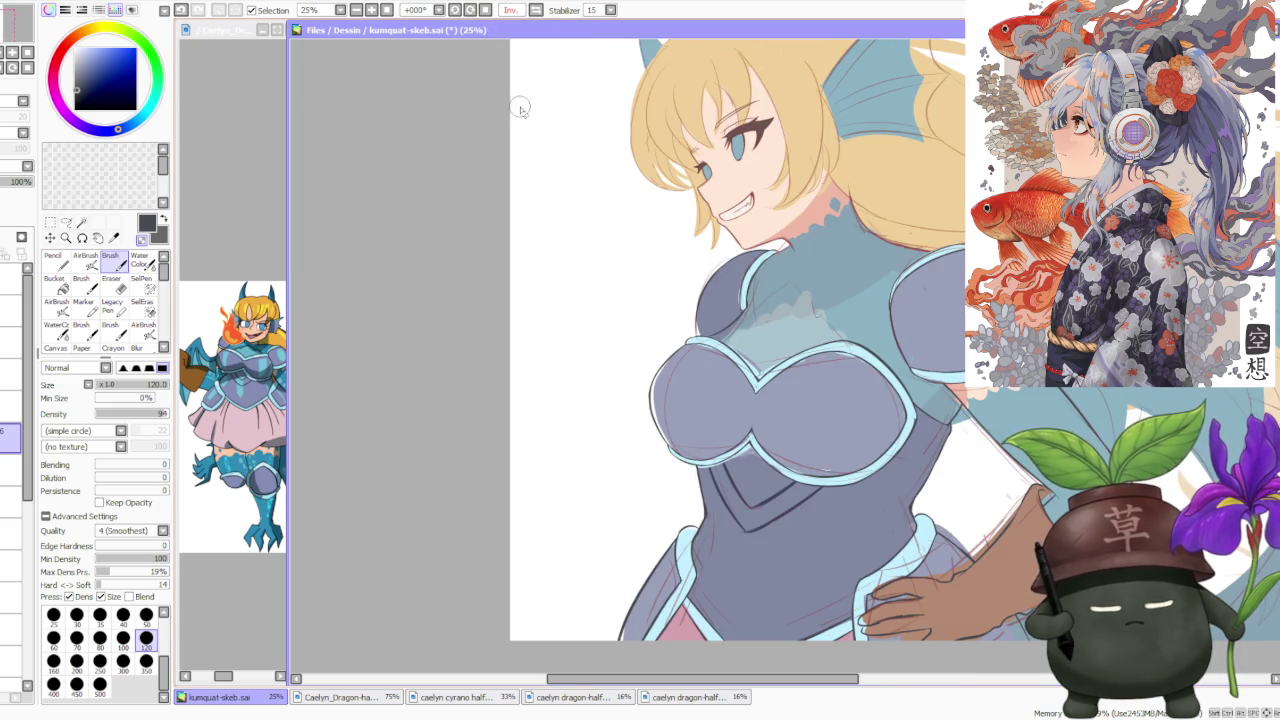
scroll(629, 288, "down", 2)
left_click(536, 10)
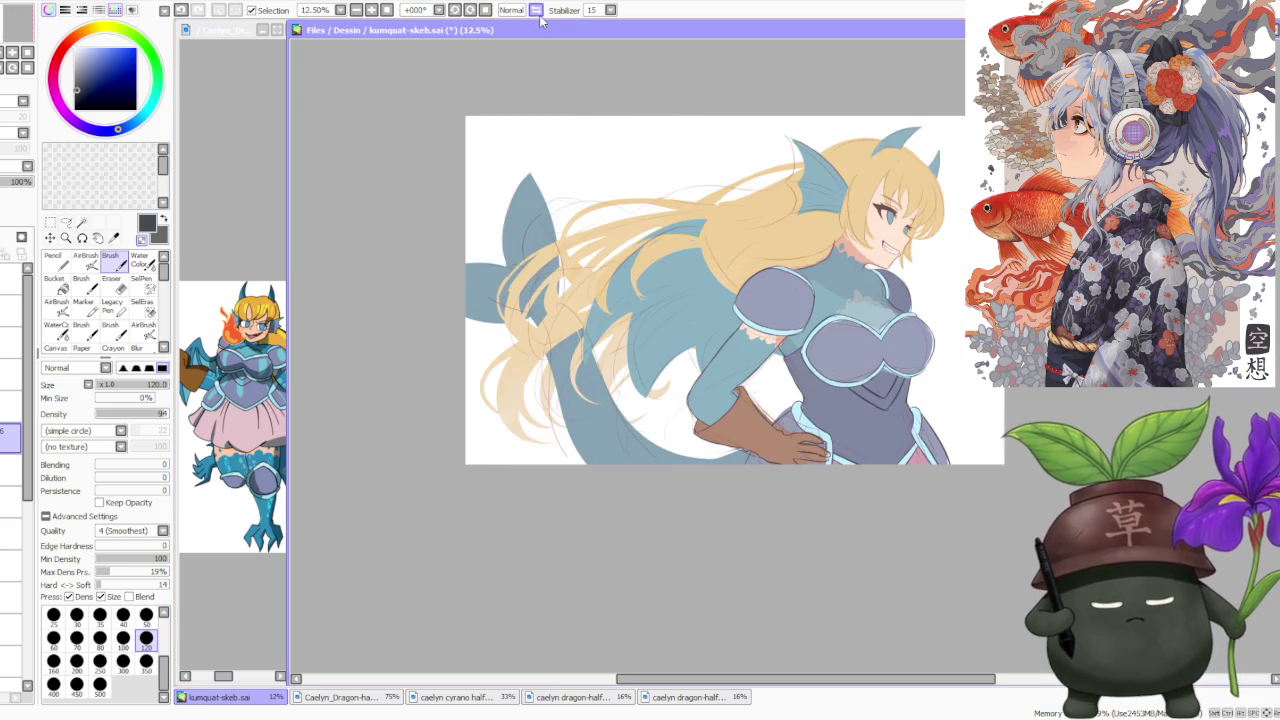
Zoom in and out across the full illustration to review the inked armour, collar and glove.
scroll(725, 245, "down", 1)
scroll(867, 262, "up", 1)
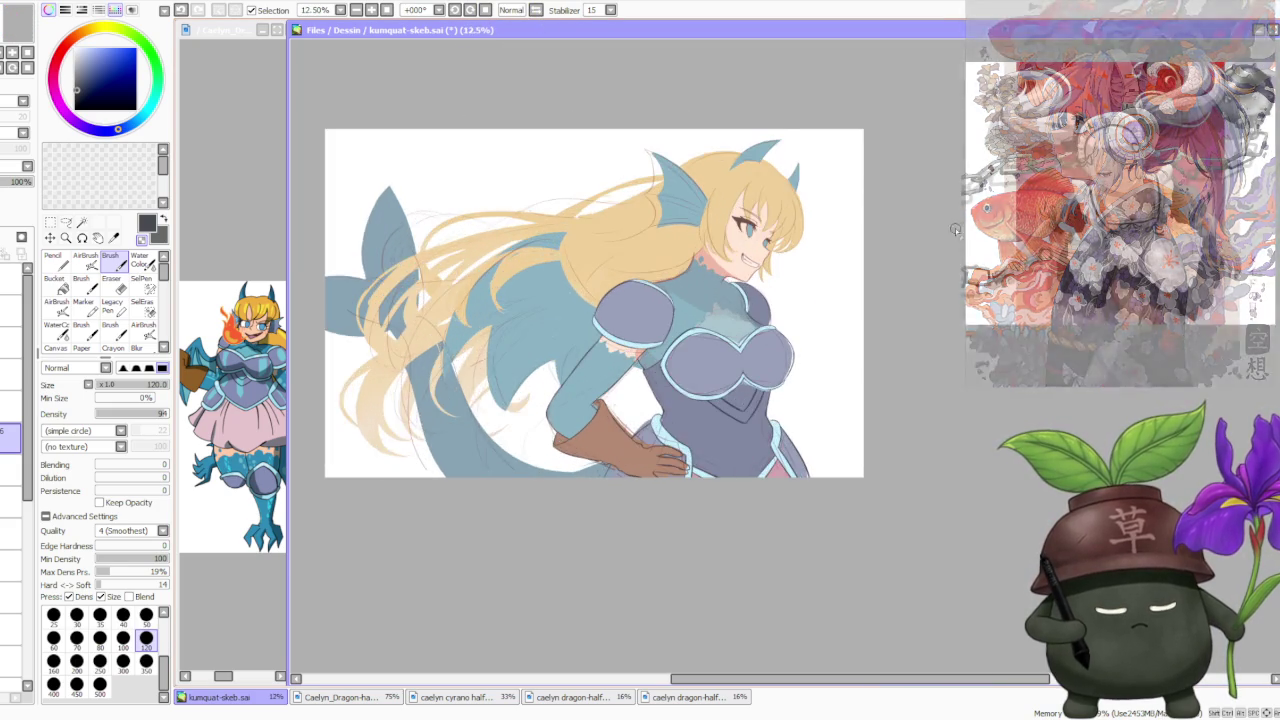
scroll(867, 262, "up", 1)
scroll(686, 390, "up", 2)
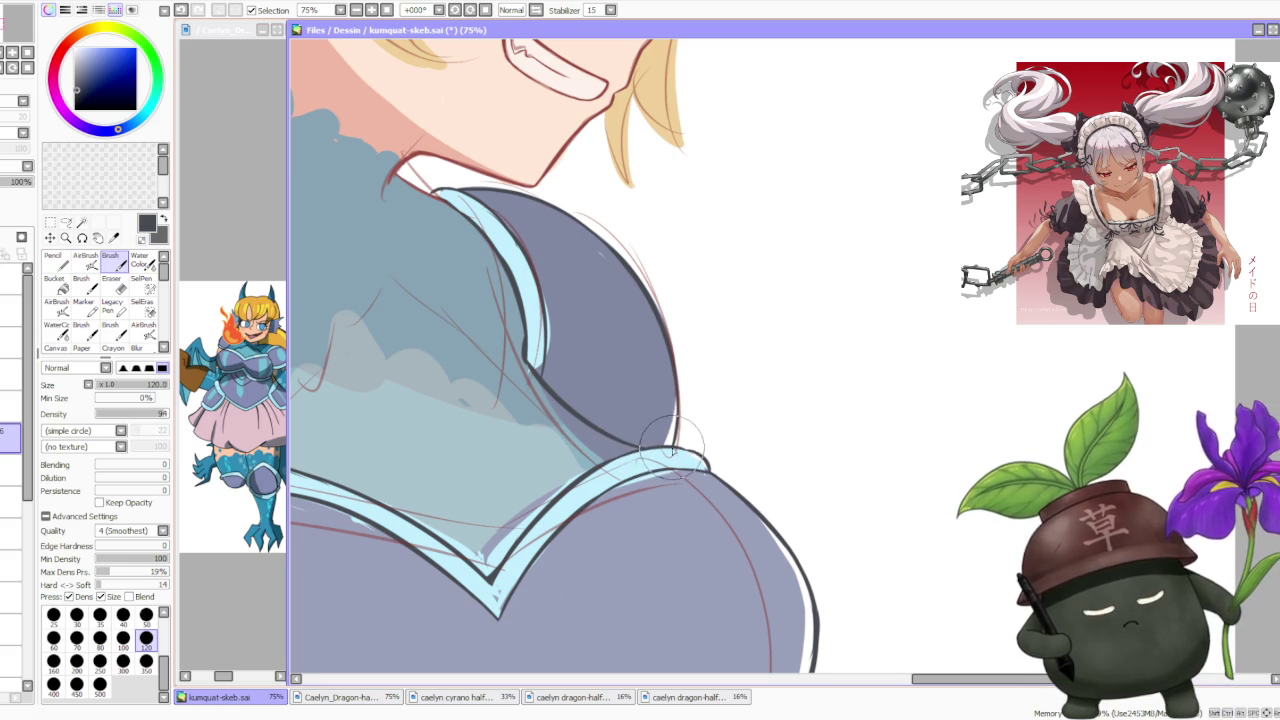
scroll(677, 400, "down", 4)
scroll(678, 350, "down", 1)
scroll(678, 352, "down", 2)
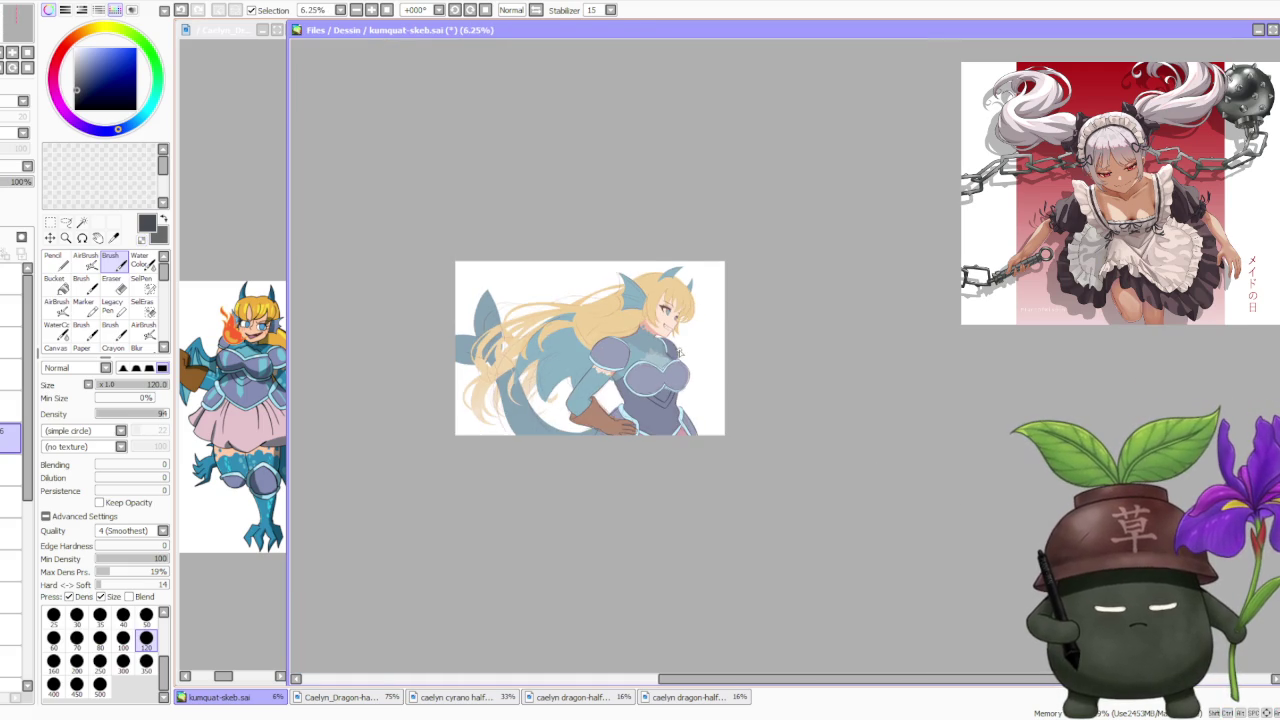
scroll(718, 313, "up", 1)
scroll(670, 369, "up", 1)
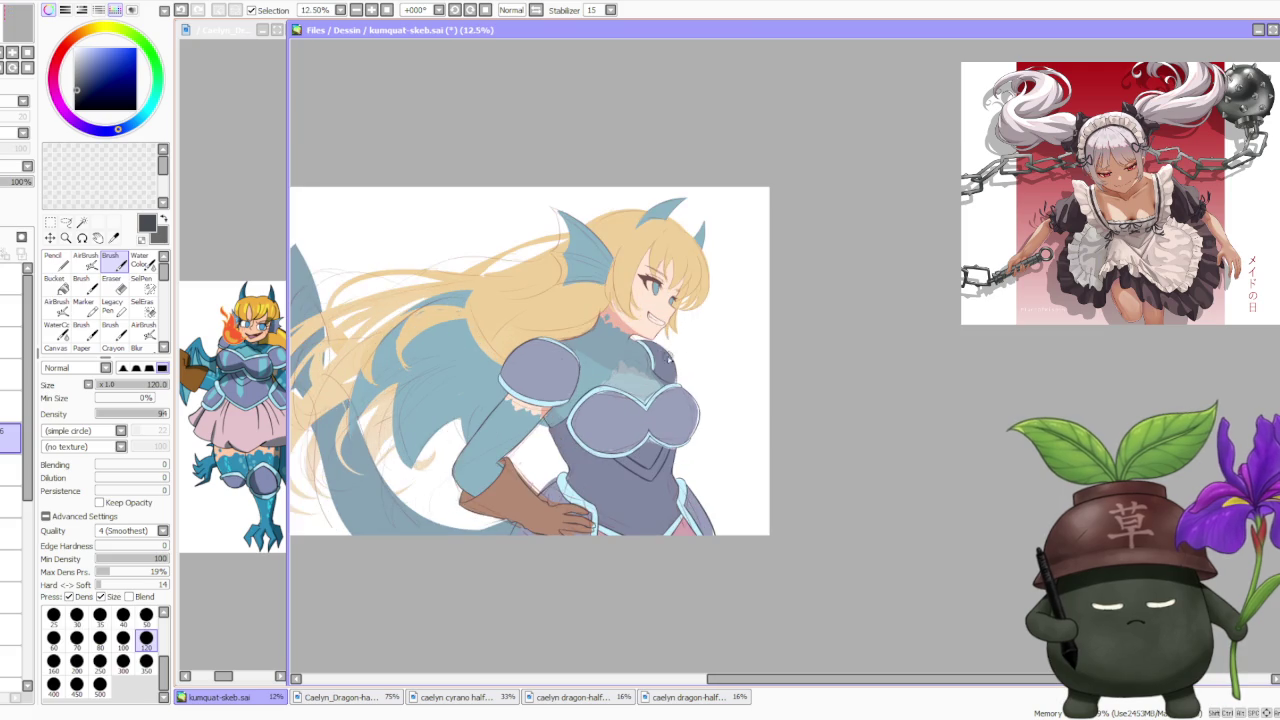
scroll(583, 340, "up", 1)
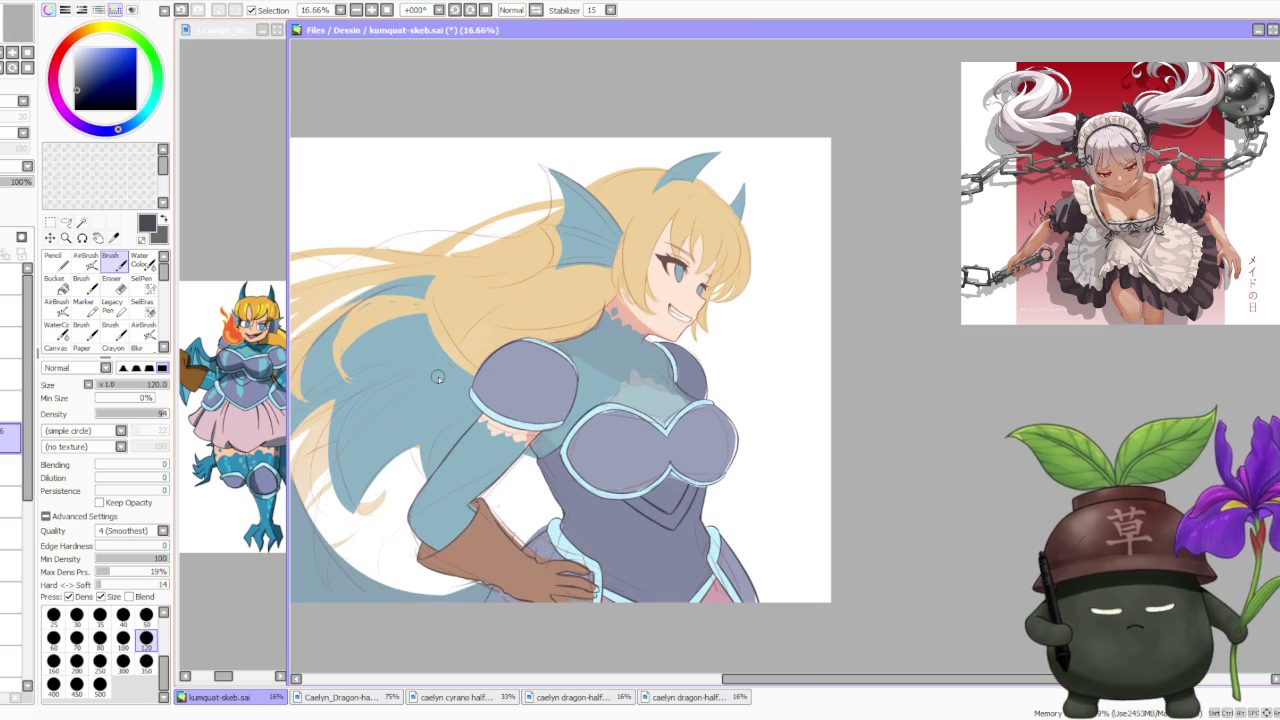
scroll(574, 308, "up", 3)
scroll(601, 321, "down", 2)
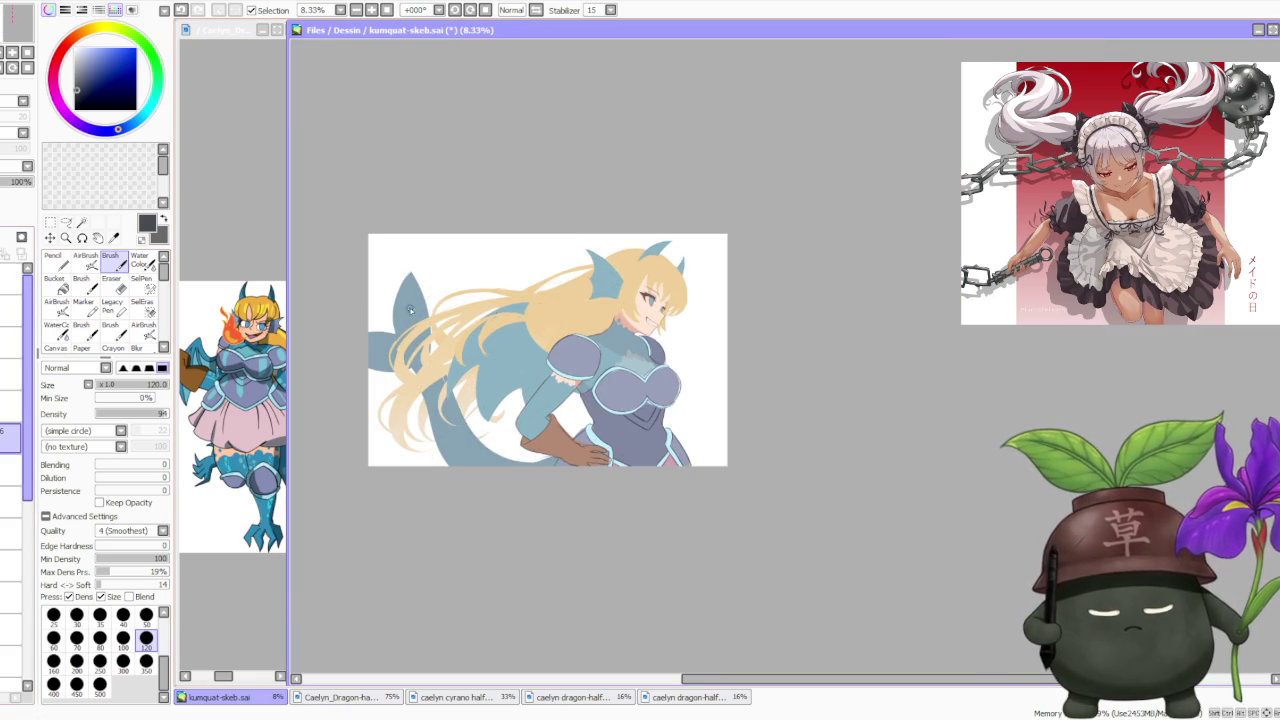
scroll(698, 324, "up", 1)
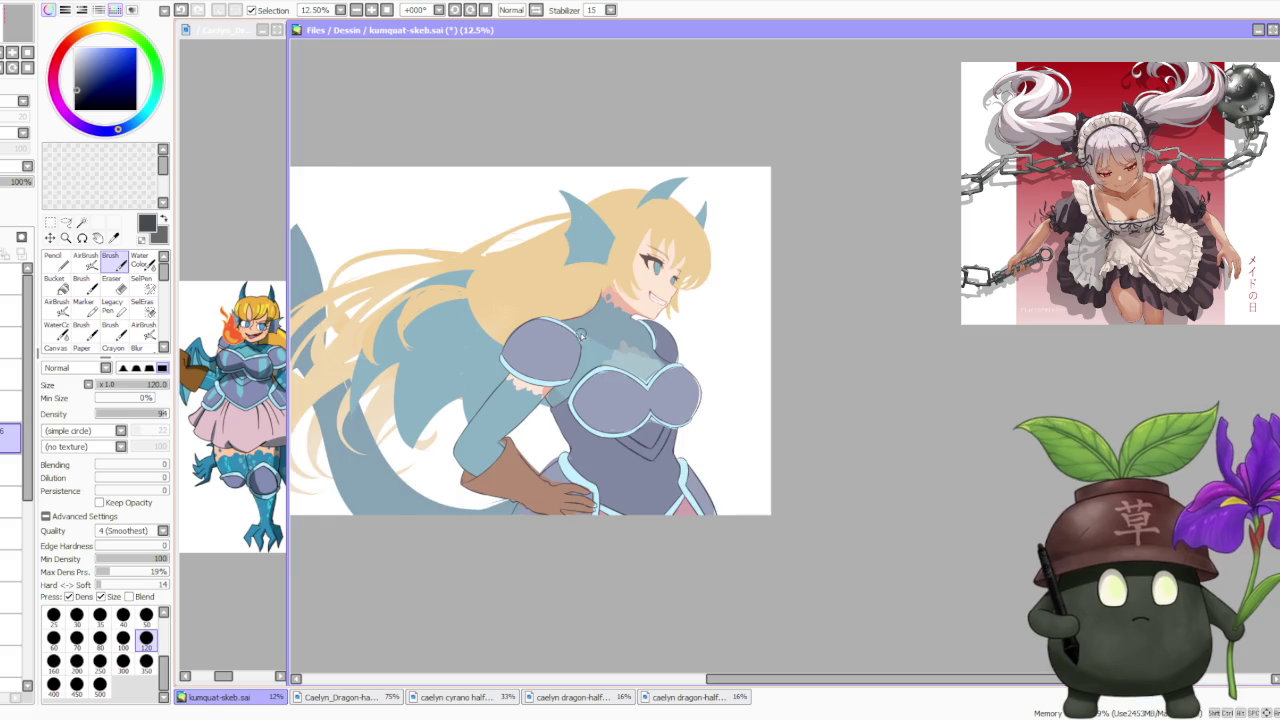
scroll(600, 341, "up", 1)
scroll(600, 341, "down", 1)
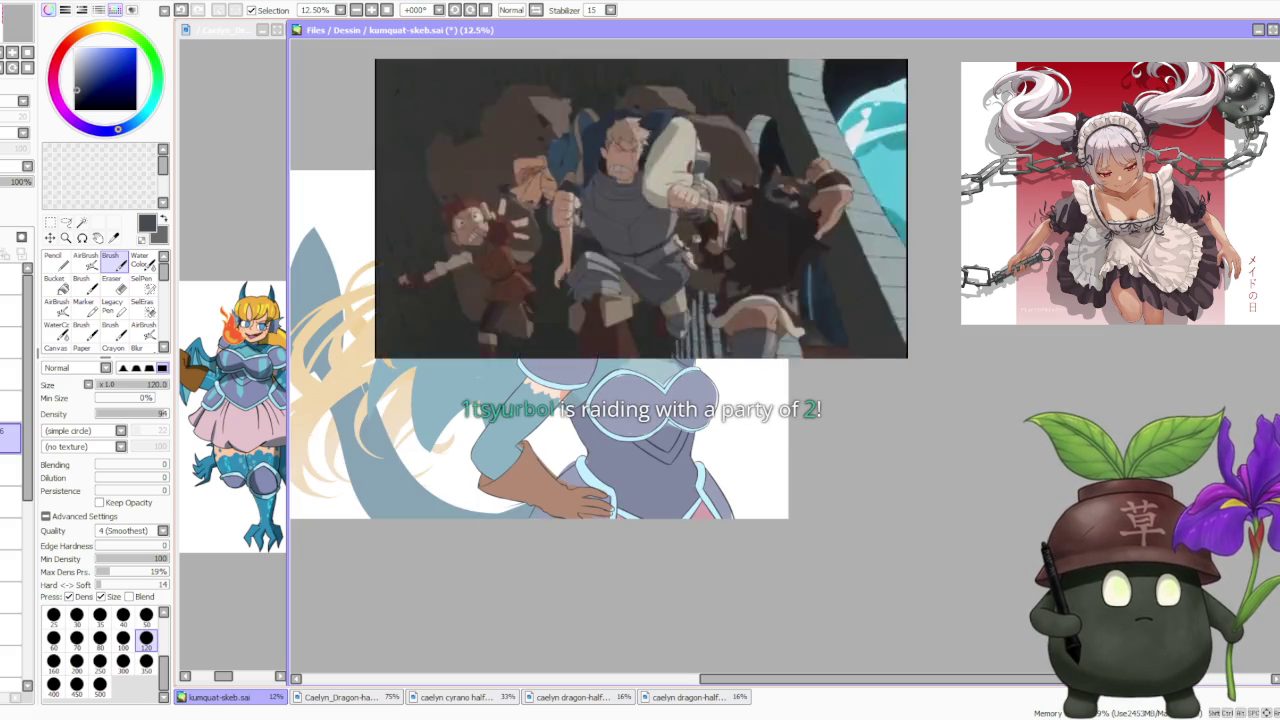
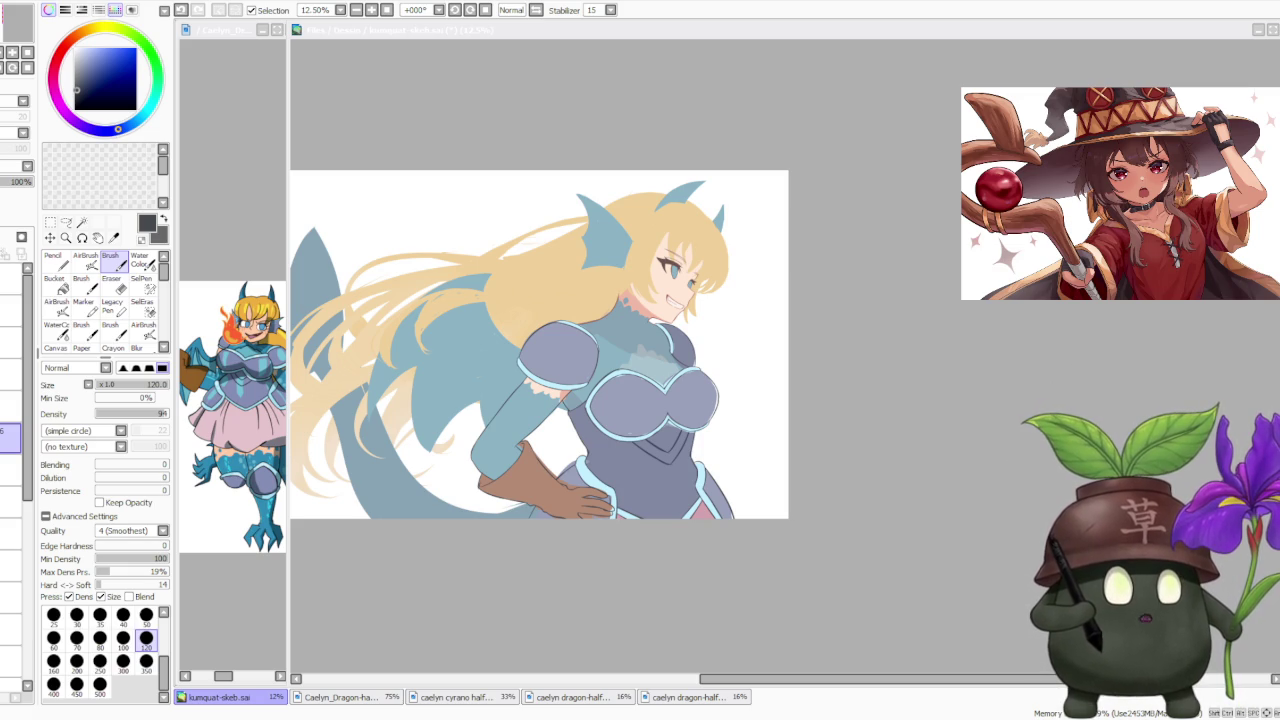
Zoom in and out around the dragon girl to inspect her armour.
scroll(690, 300, "down", 1)
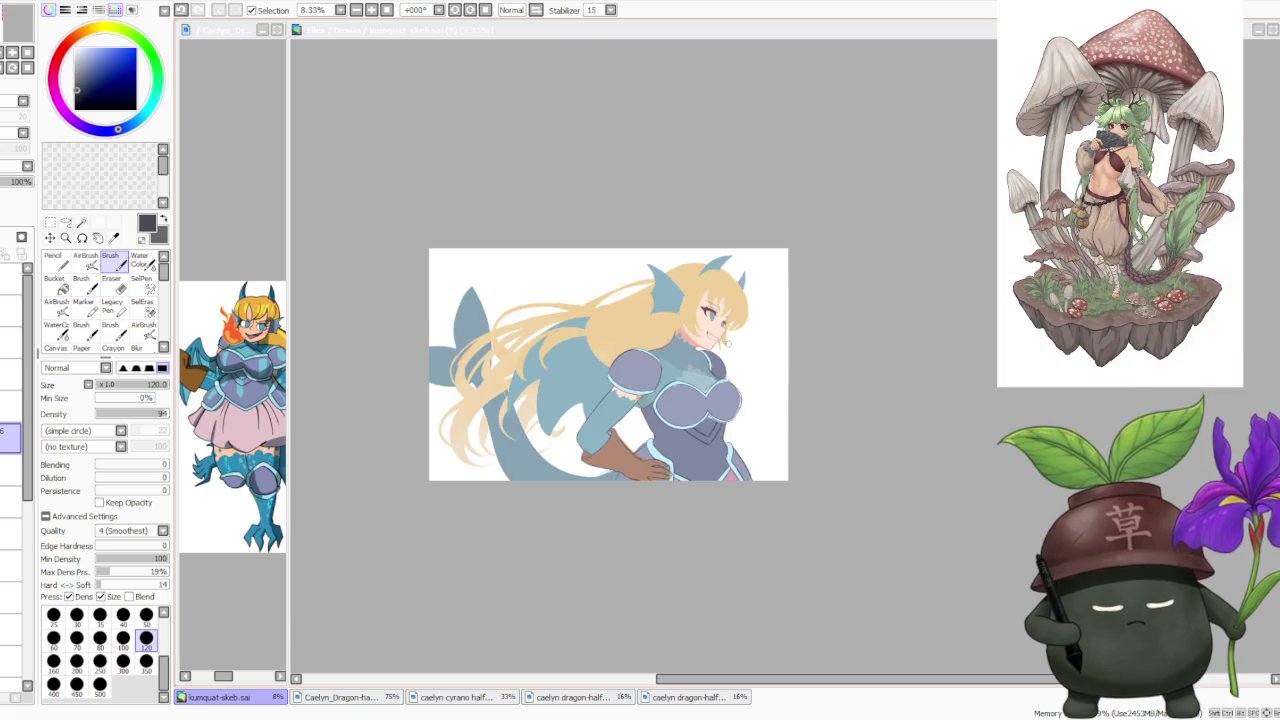
scroll(668, 349, "up", 2)
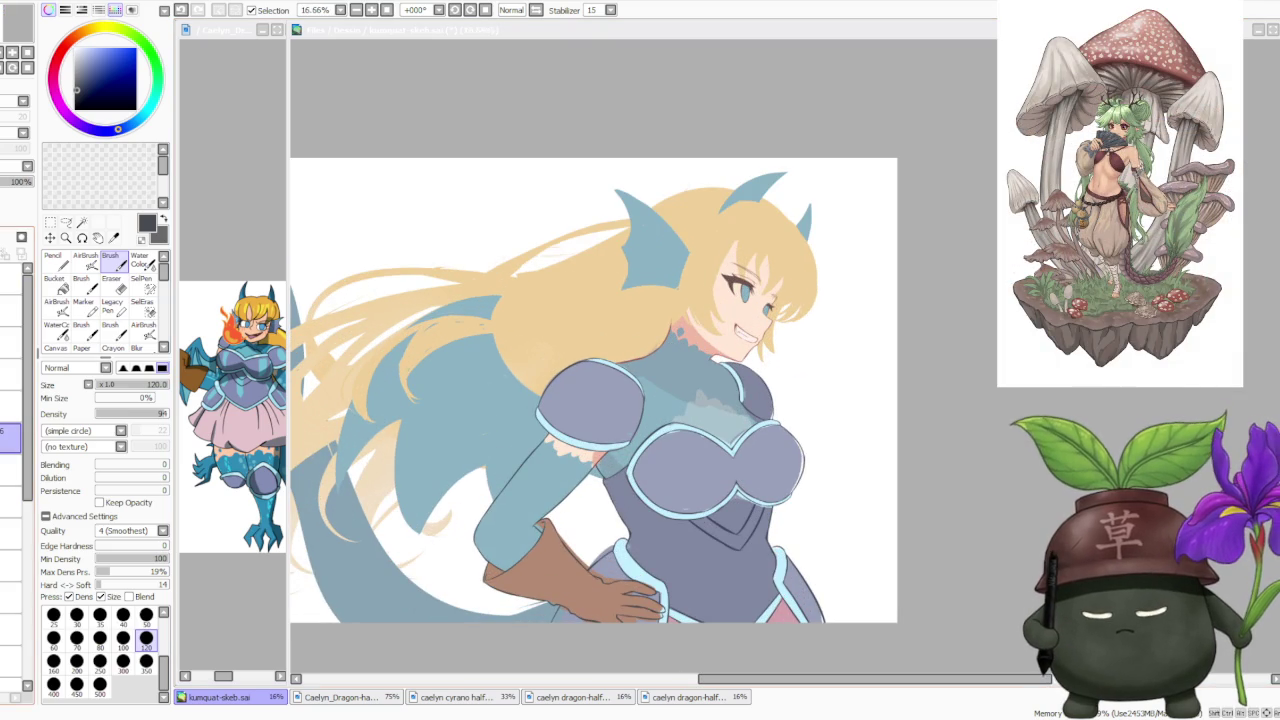
key("alt+Tab")
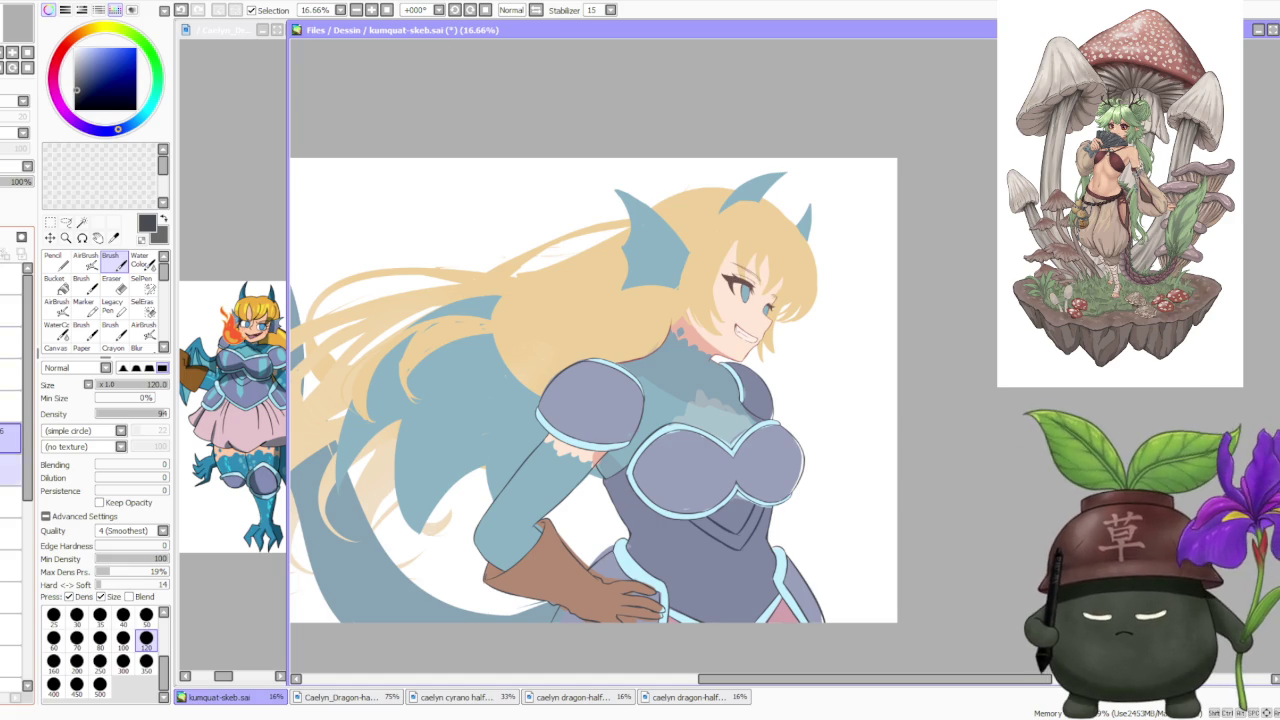
scroll(15, 540, "up", 2)
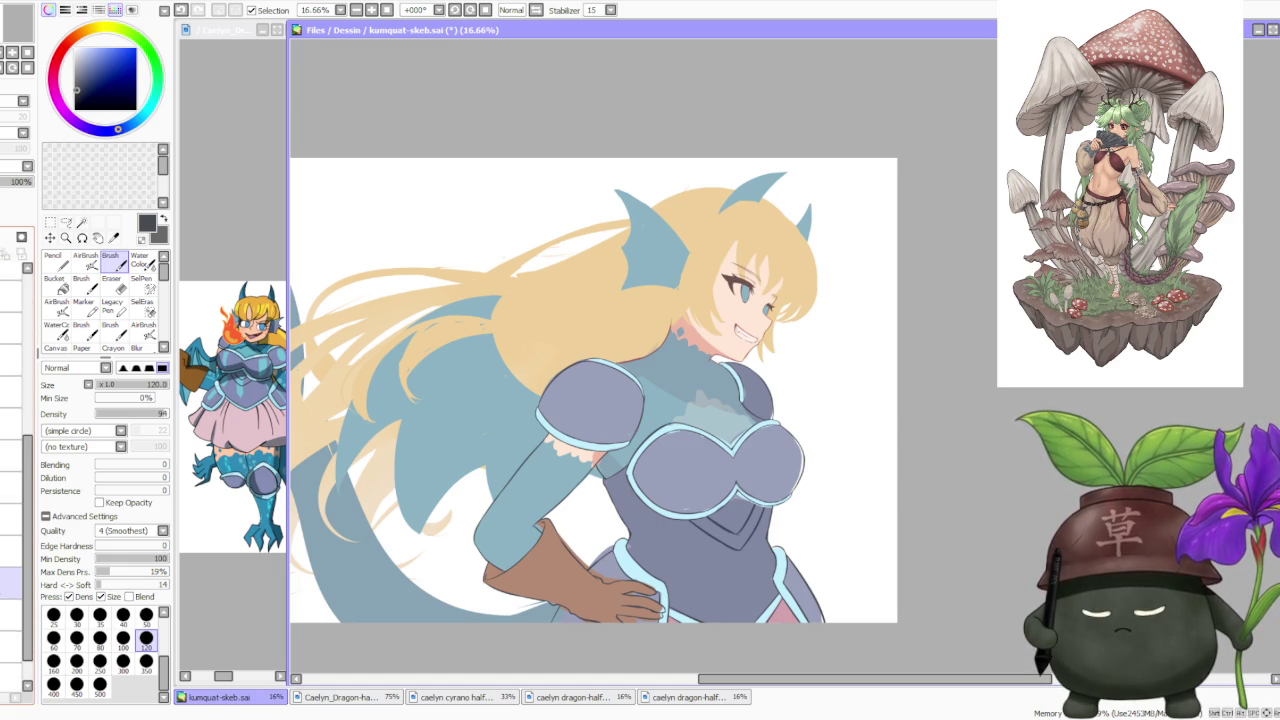
scroll(15, 540, "up", 2)
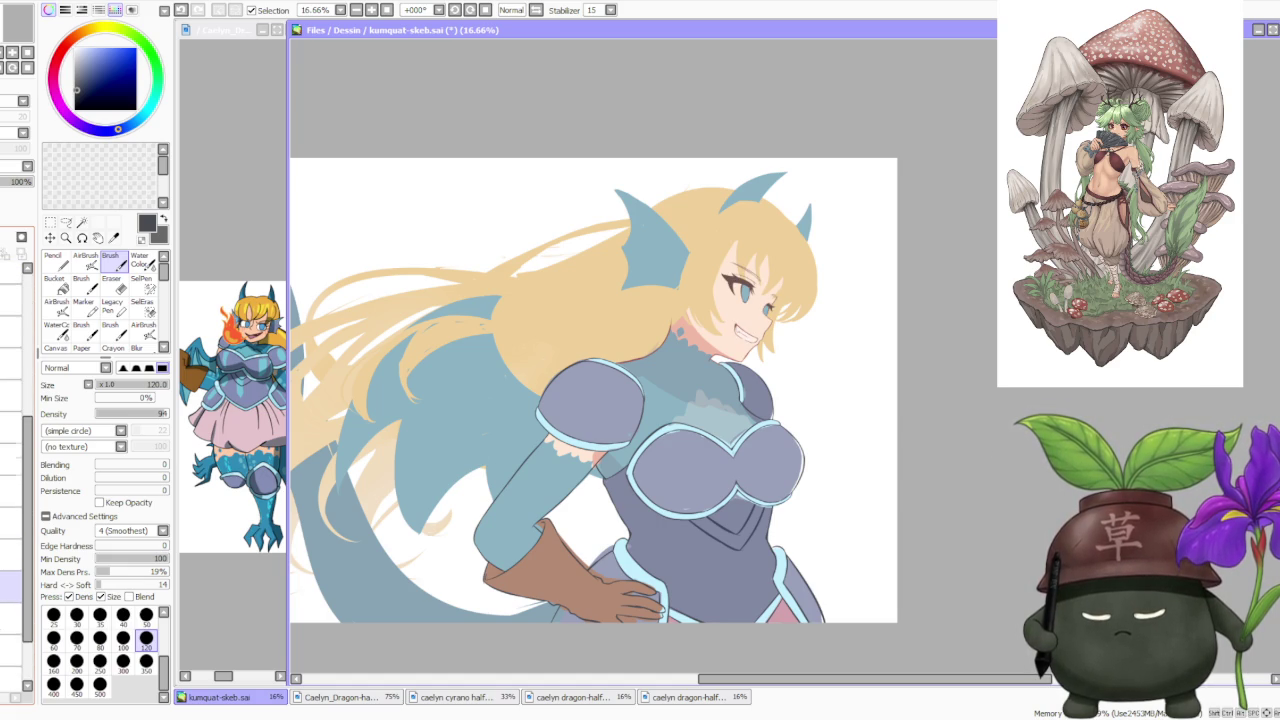
scroll(15, 500, "down", 2)
scroll(15, 500, "down", 1)
scroll(15, 500, "down", 1)
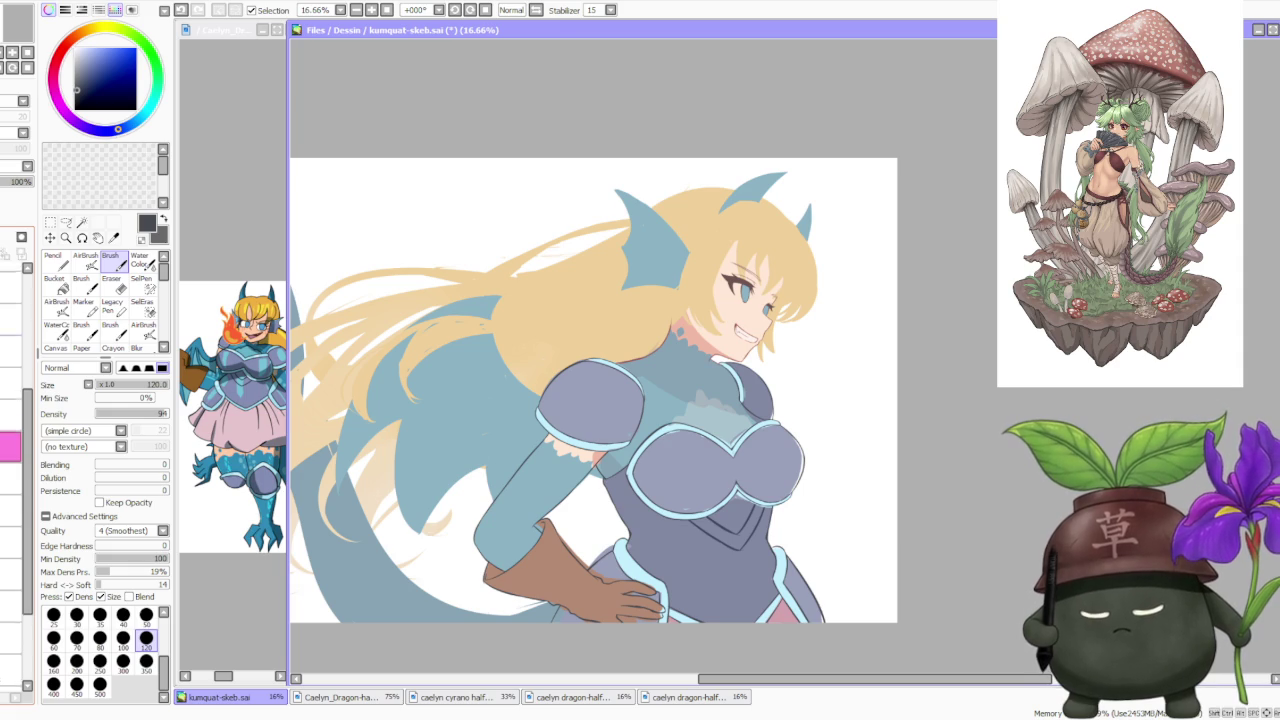
scroll(12, 450, "up", 2)
scroll(12, 450, "up", 2)
scroll(12, 450, "up", 1)
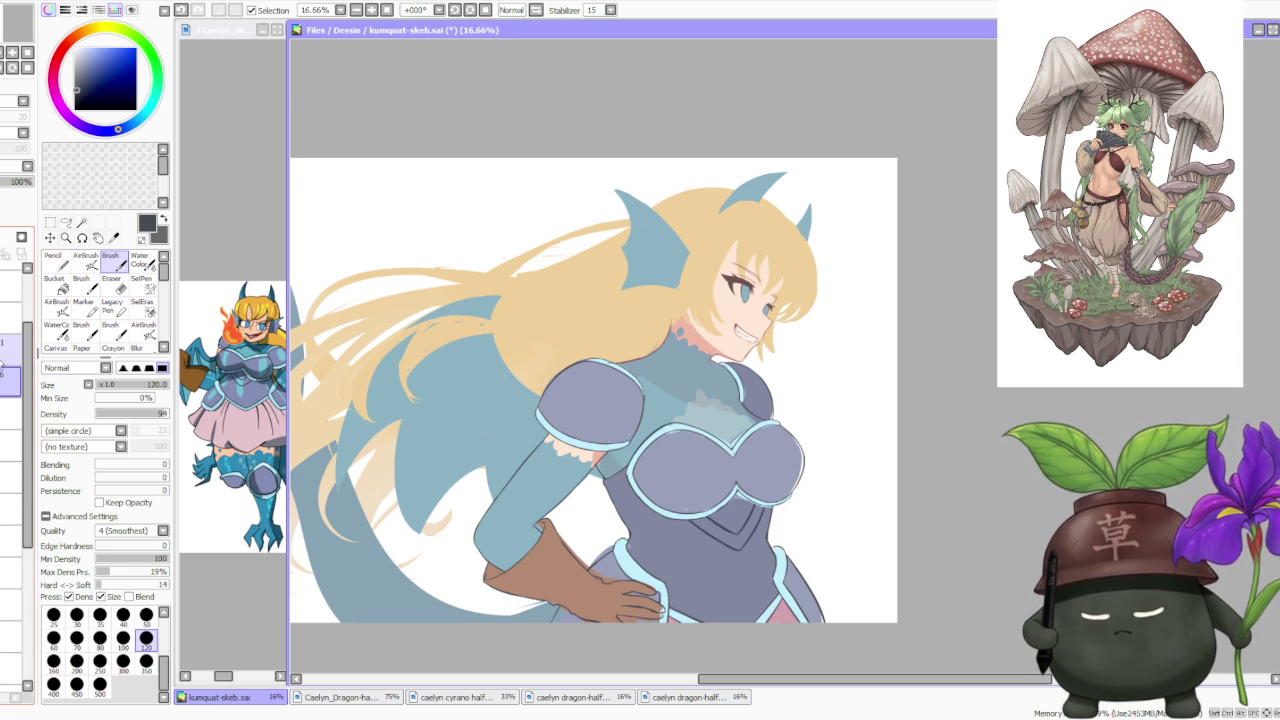
scroll(3, 360, "up", 1)
scroll(3, 350, "up", 1)
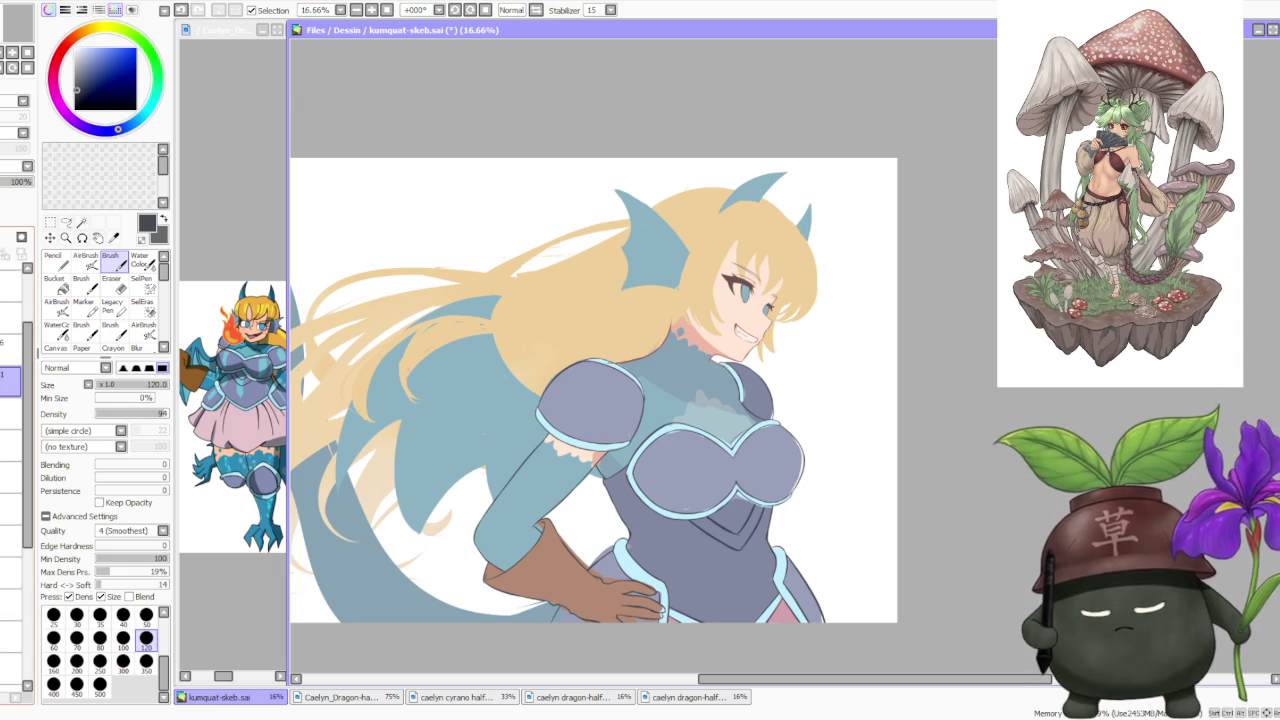
scroll(654, 386, "up", 1)
scroll(670, 380, "up", 1)
scroll(700, 372, "up", 1)
scroll(722, 366, "down", 1)
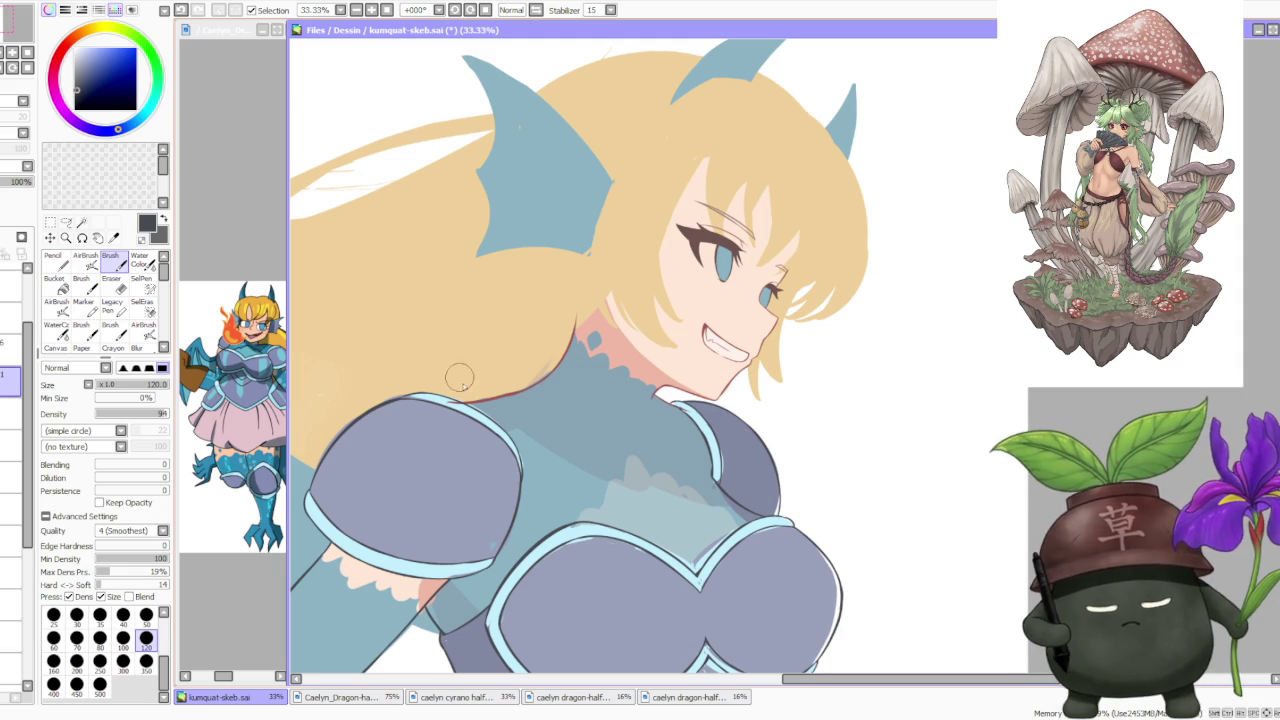
scroll(455, 400, "up", 3)
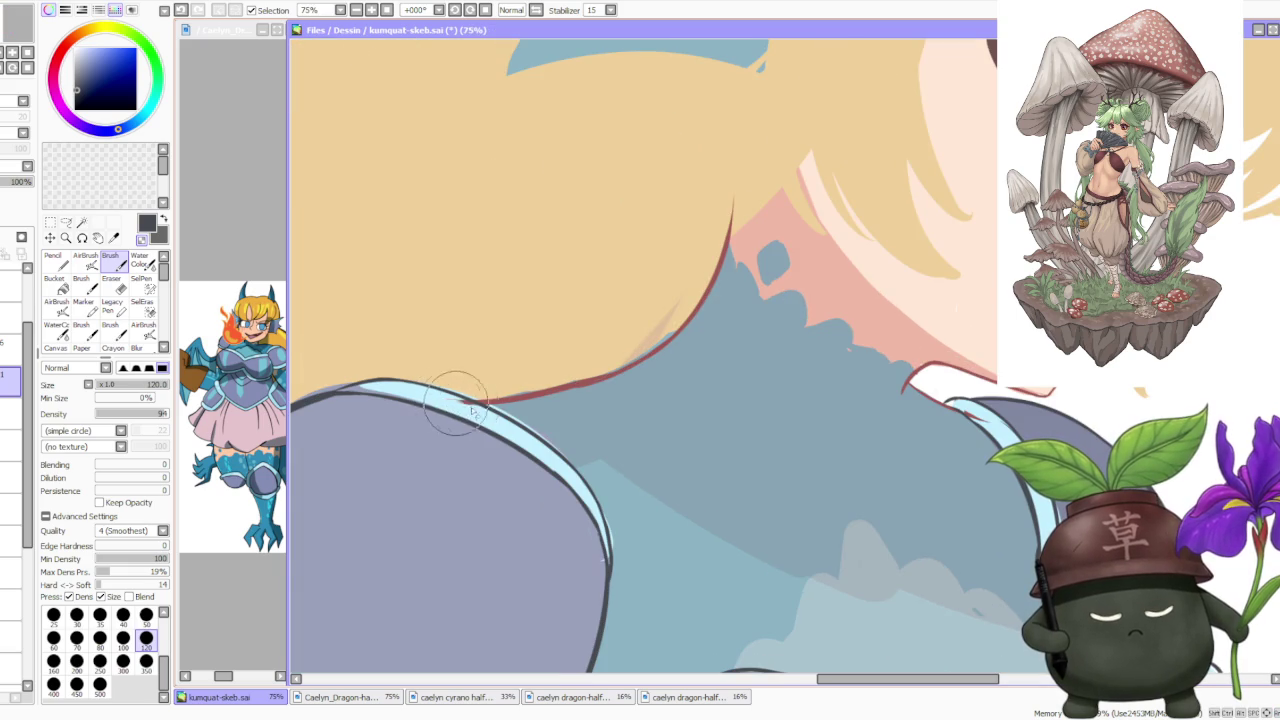
scroll(458, 397, "down", 1)
scroll(620, 385, "down", 1)
scroll(780, 370, "up", 2)
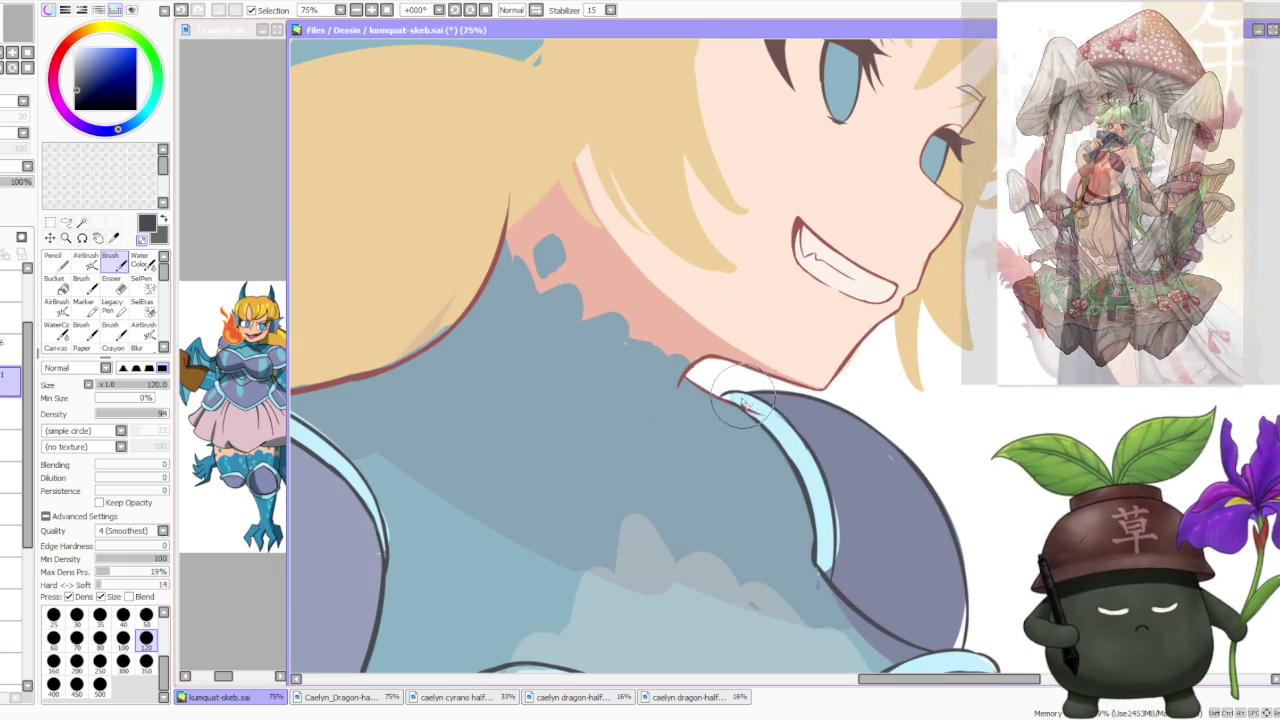
scroll(765, 420, "down", 1)
scroll(714, 371, "up", 3)
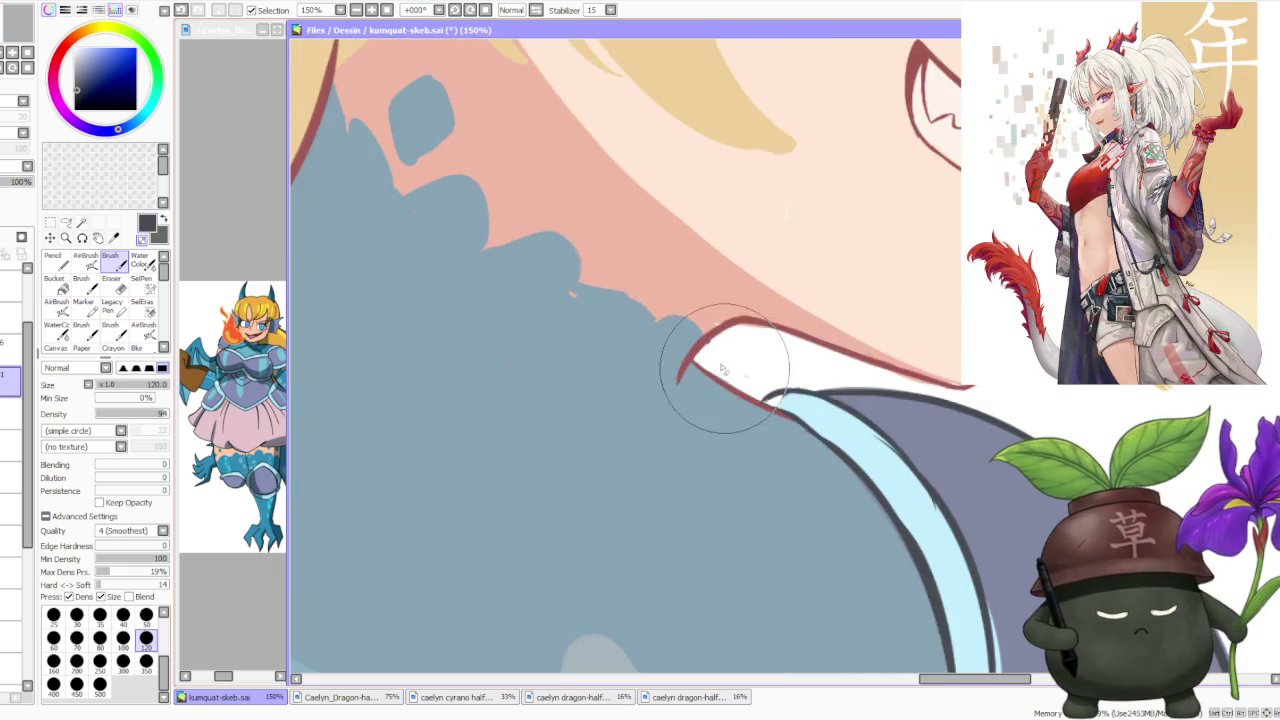
scroll(700, 345, "up", 1)
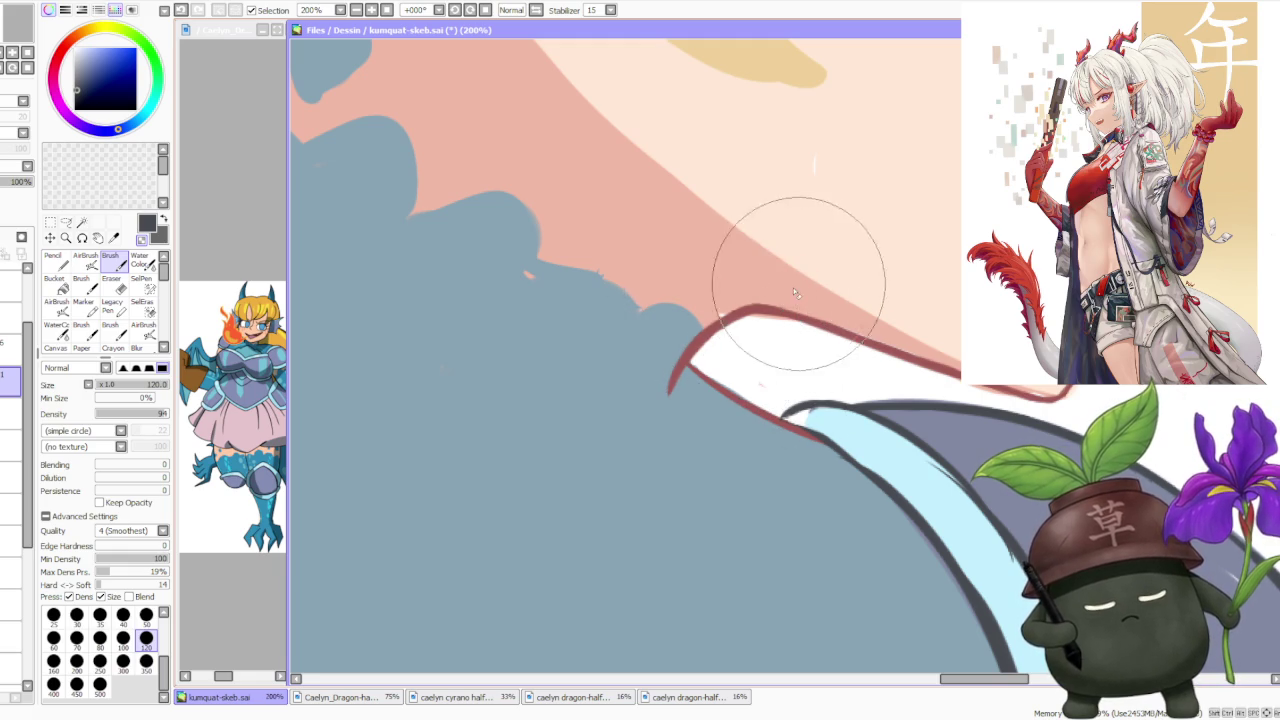
scroll(790, 280, "down", 2)
scroll(870, 270, "down", 2)
scroll(952, 261, "up", 2)
scroll(880, 320, "up", 2)
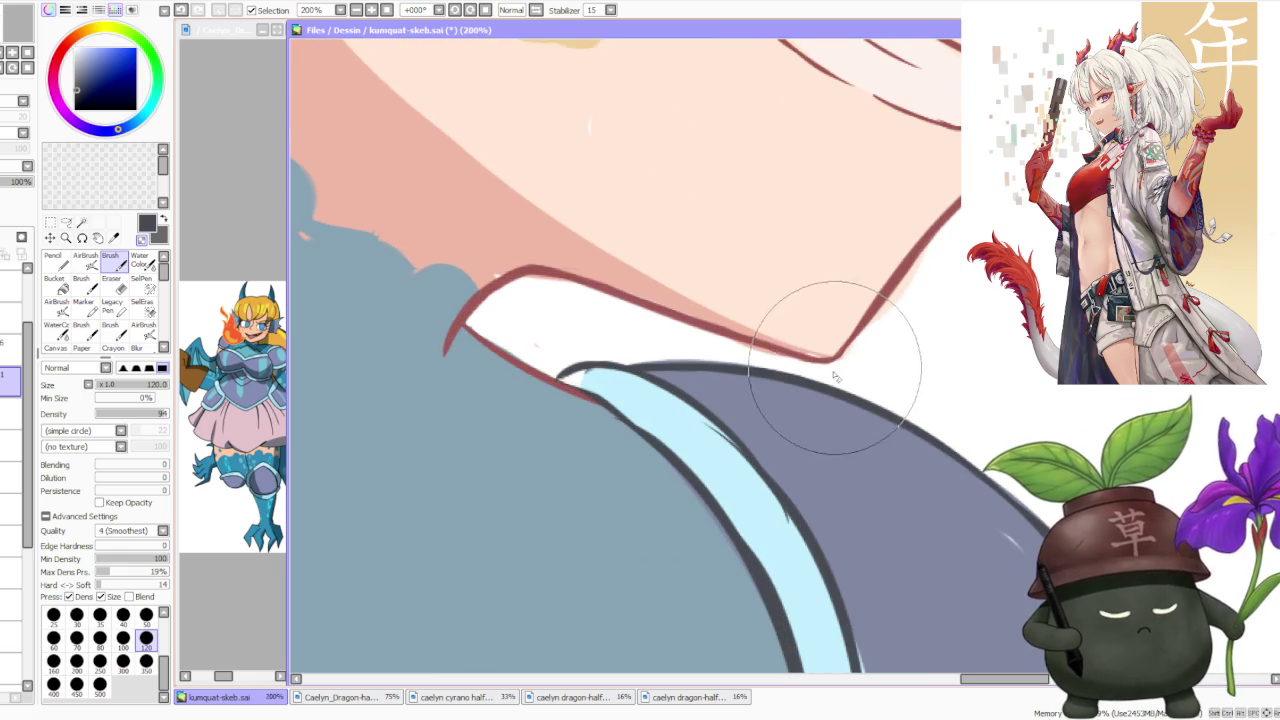
scroll(852, 362, "down", 3)
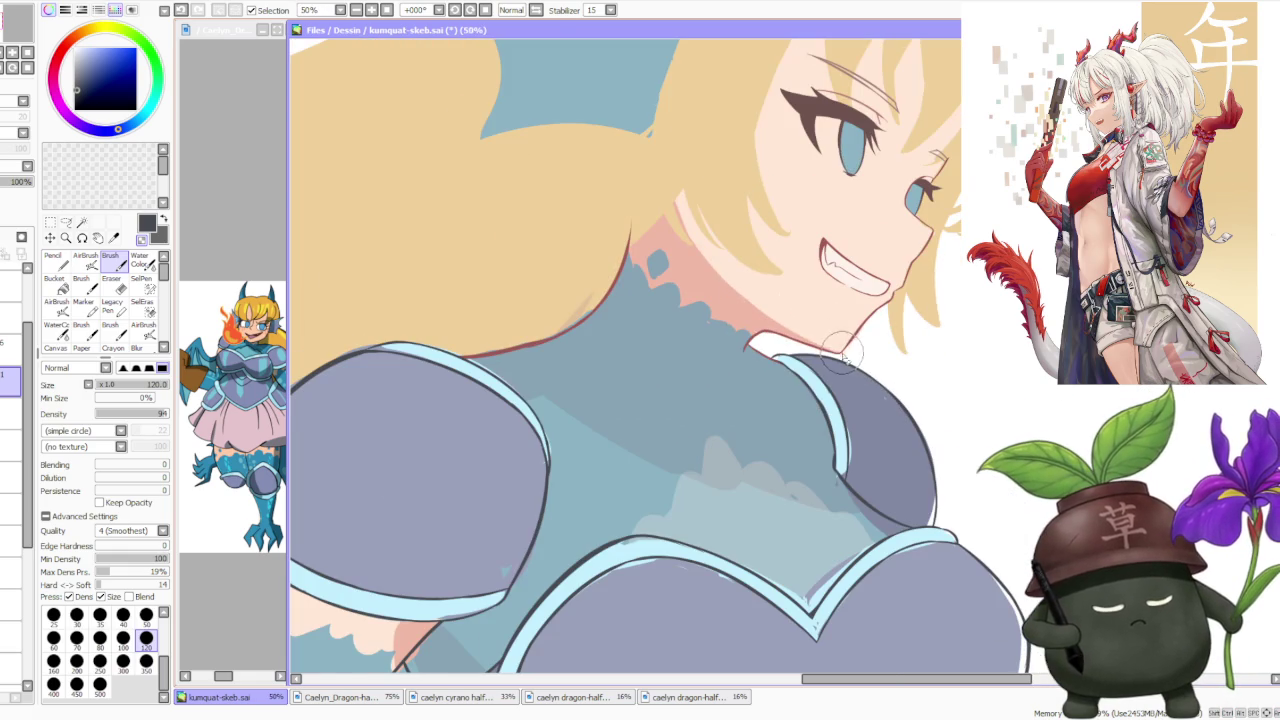
scroll(843, 365, "down", 2)
scroll(738, 358, "up", 3)
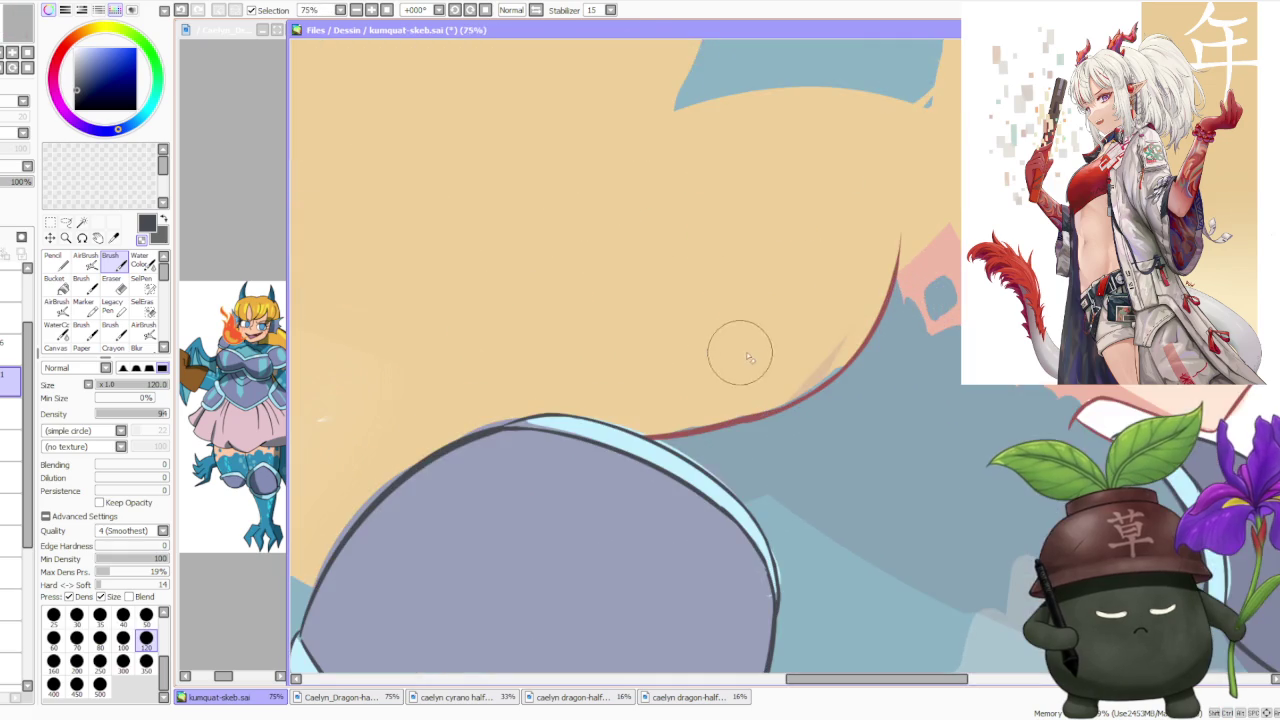
scroll(779, 364, "down", 1)
scroll(800, 350, "down", 2)
scroll(860, 320, "up", 2)
scroll(881, 307, "up", 1)
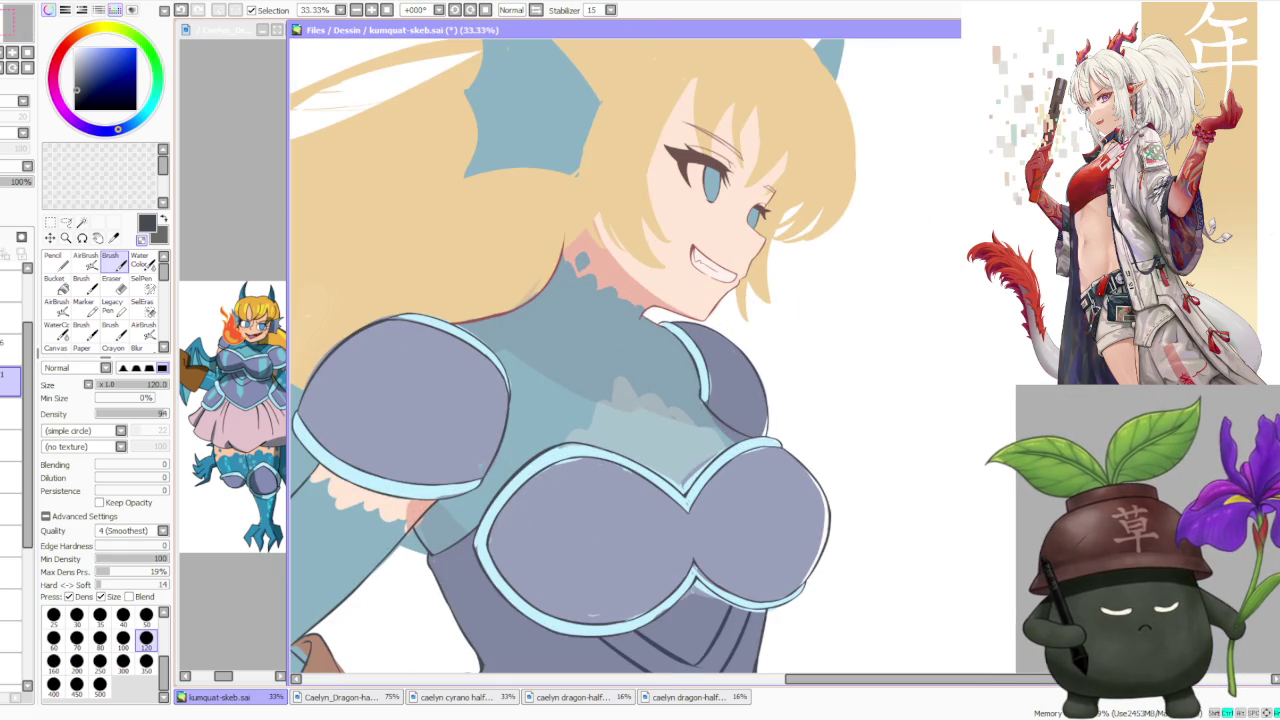
scroll(800, 302, "down", 2)
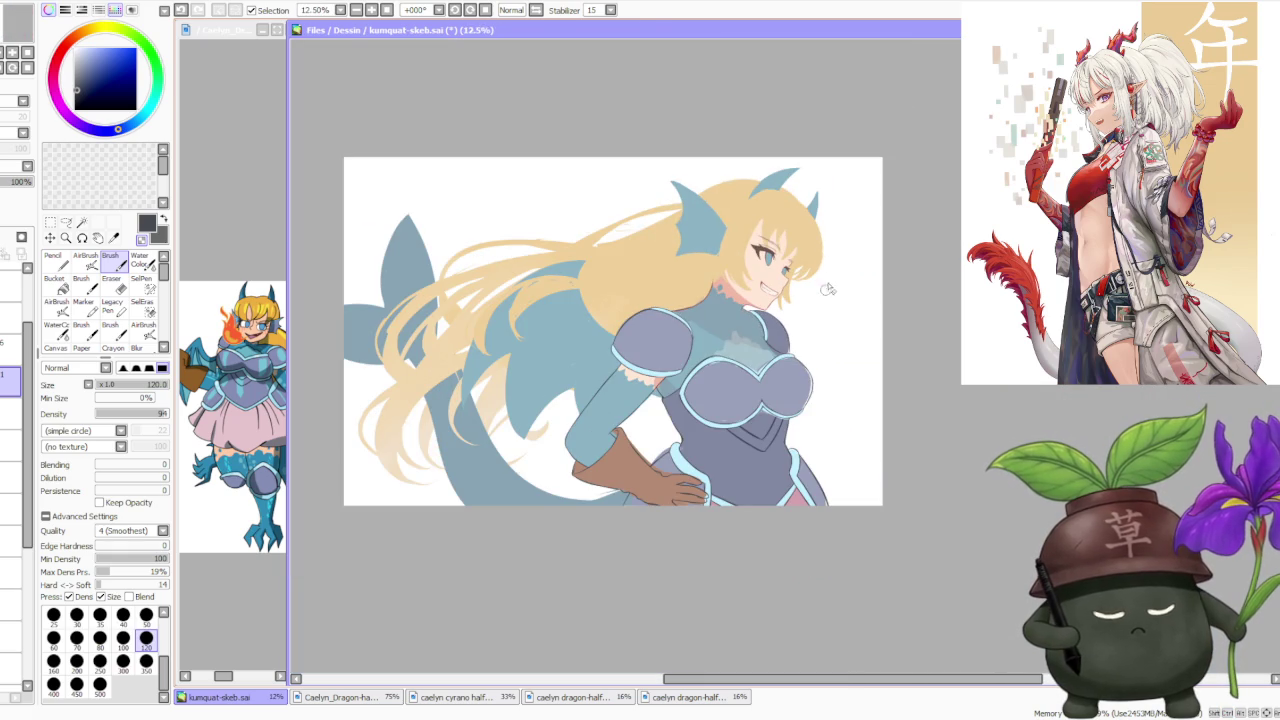
scroll(840, 249, "down", 1)
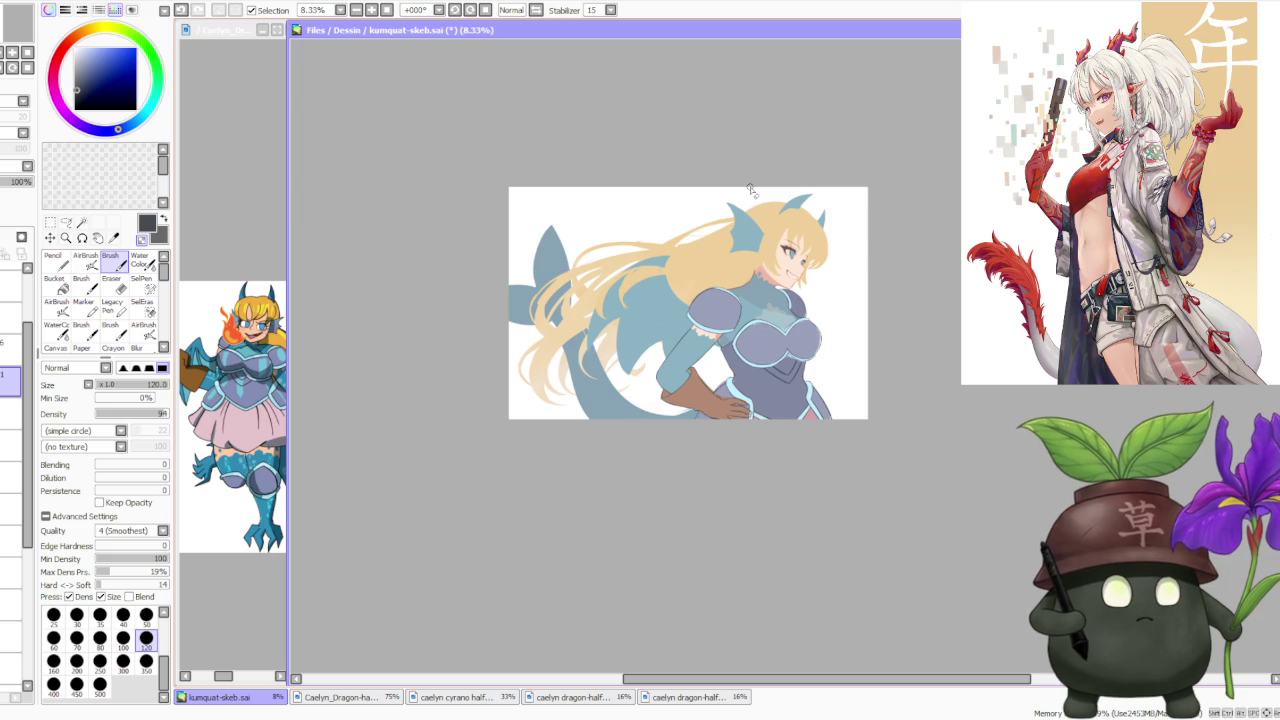
scroll(751, 190, "up", 2)
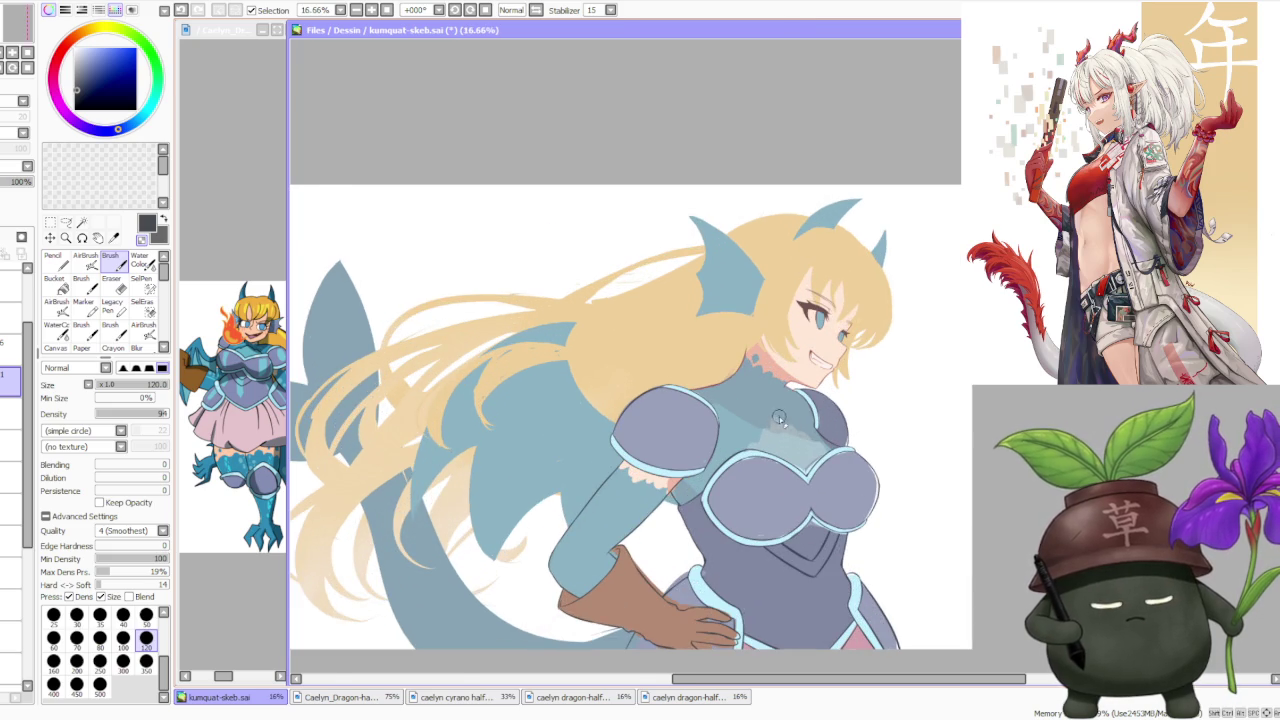
scroll(780, 418, "up", 1)
scroll(684, 455, "up", 1)
scroll(623, 421, "down", 1)
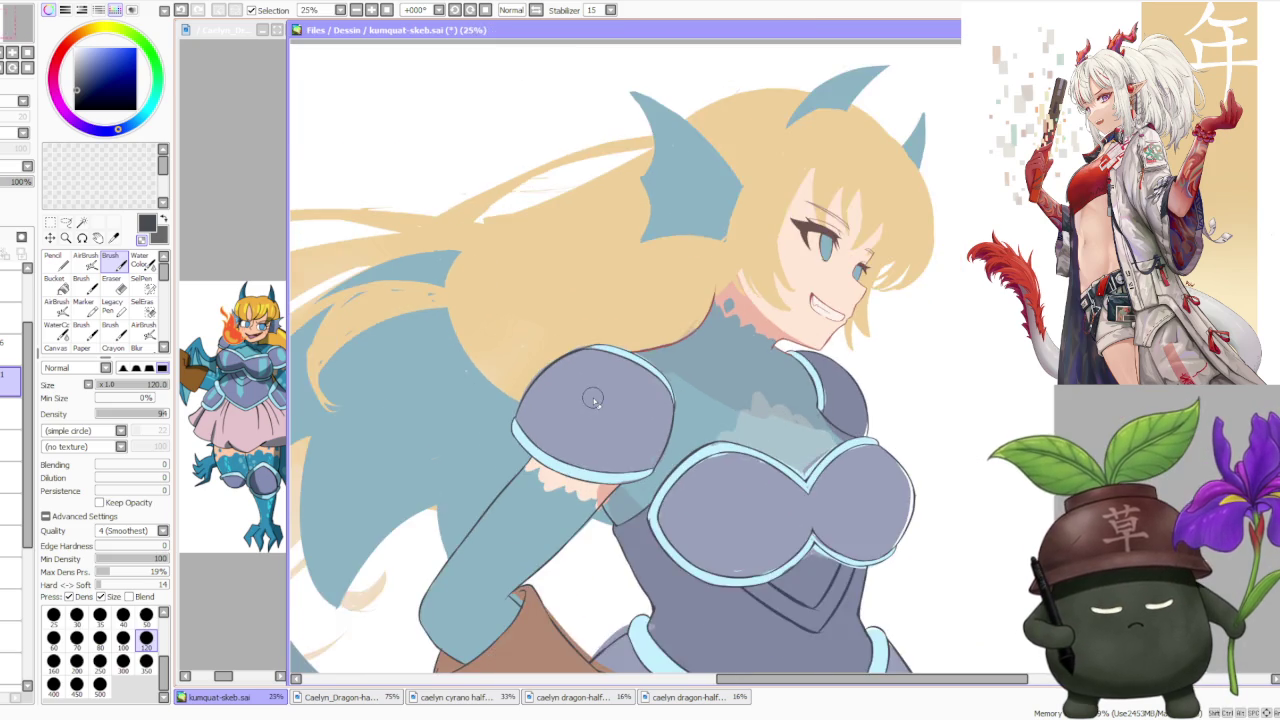
scroll(593, 400, "down", 1)
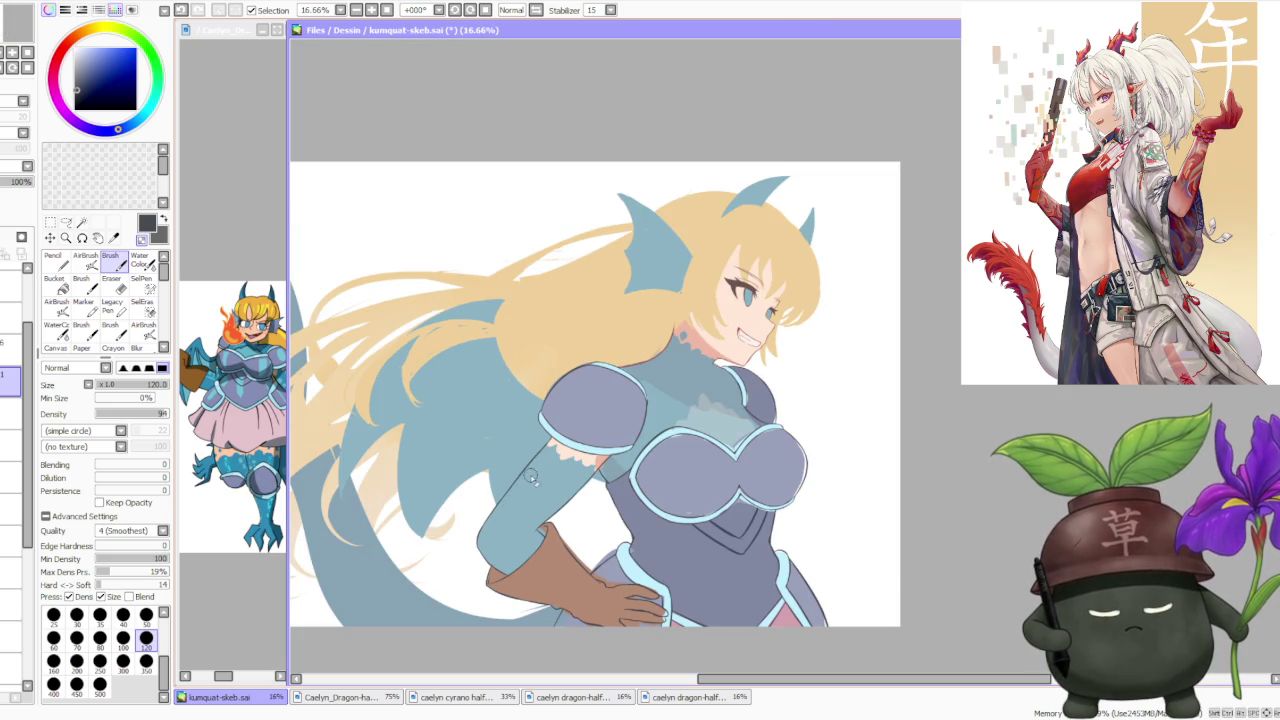
scroll(580, 545, "up", 1)
scroll(530, 514, "down", 1)
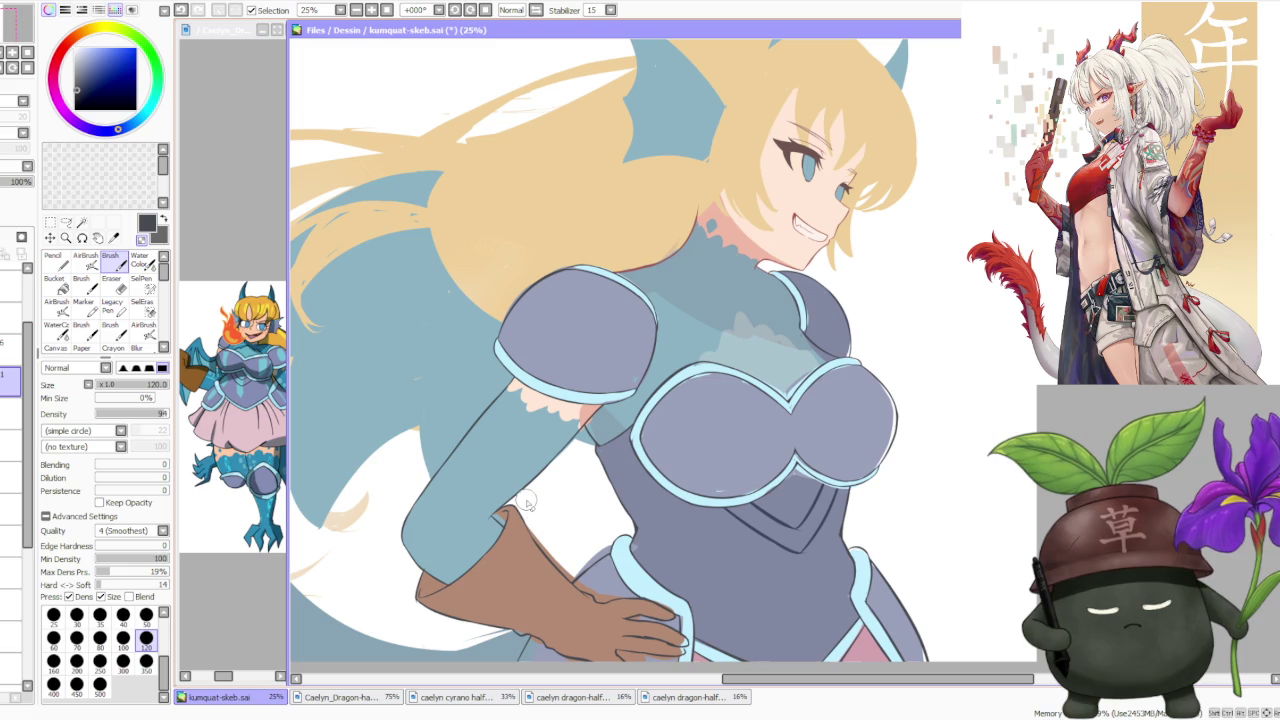
scroll(430, 565, "up", 3)
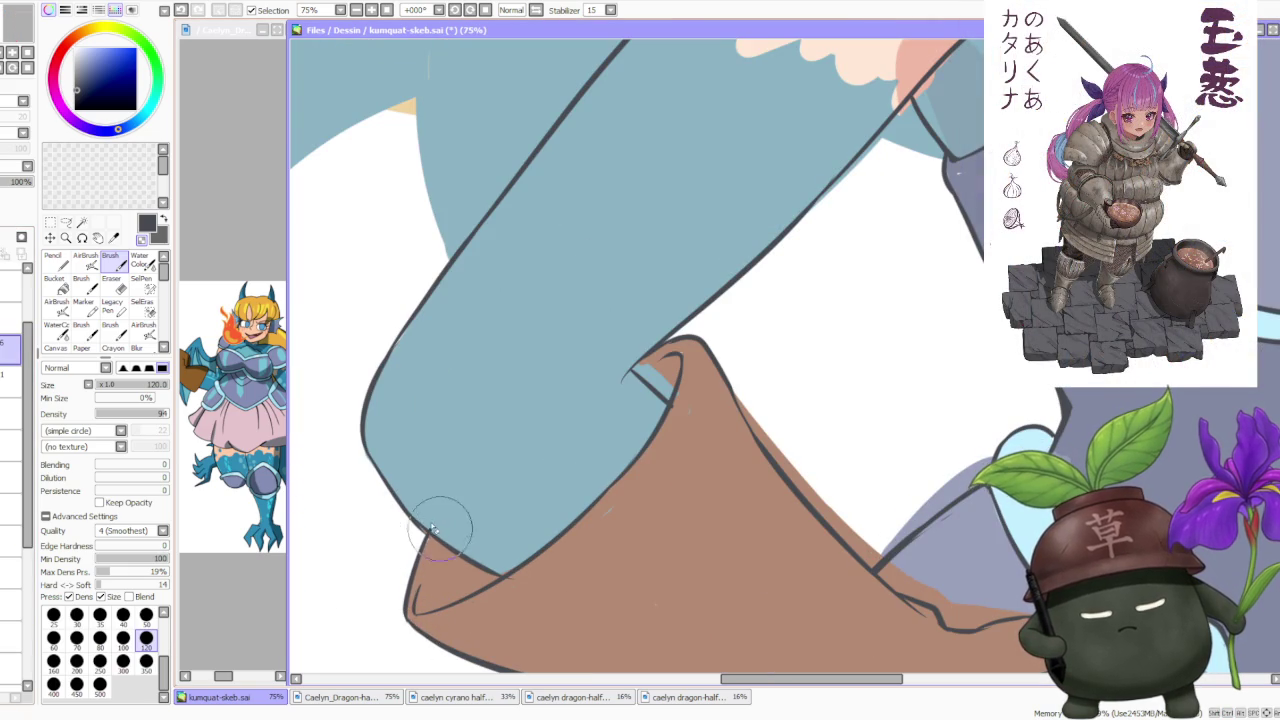
scroll(441, 549, "up", 3)
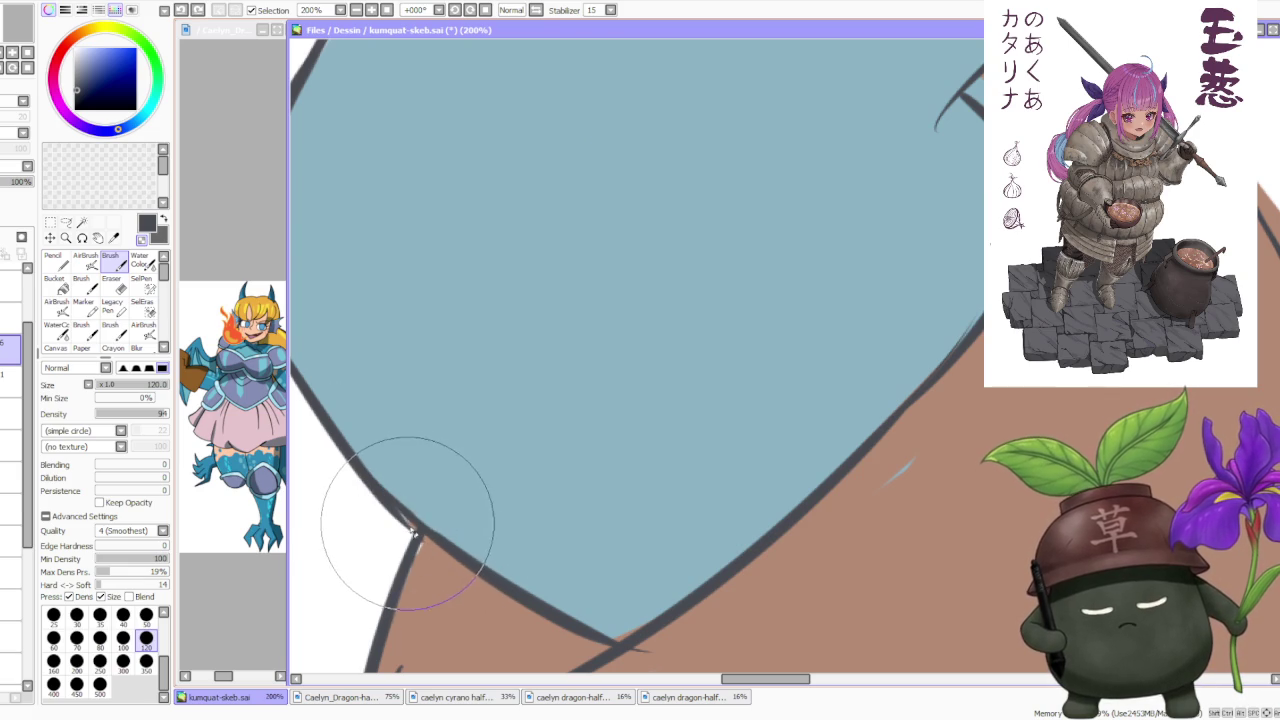
scroll(378, 494, "down", 1)
scroll(378, 494, "down", 1)
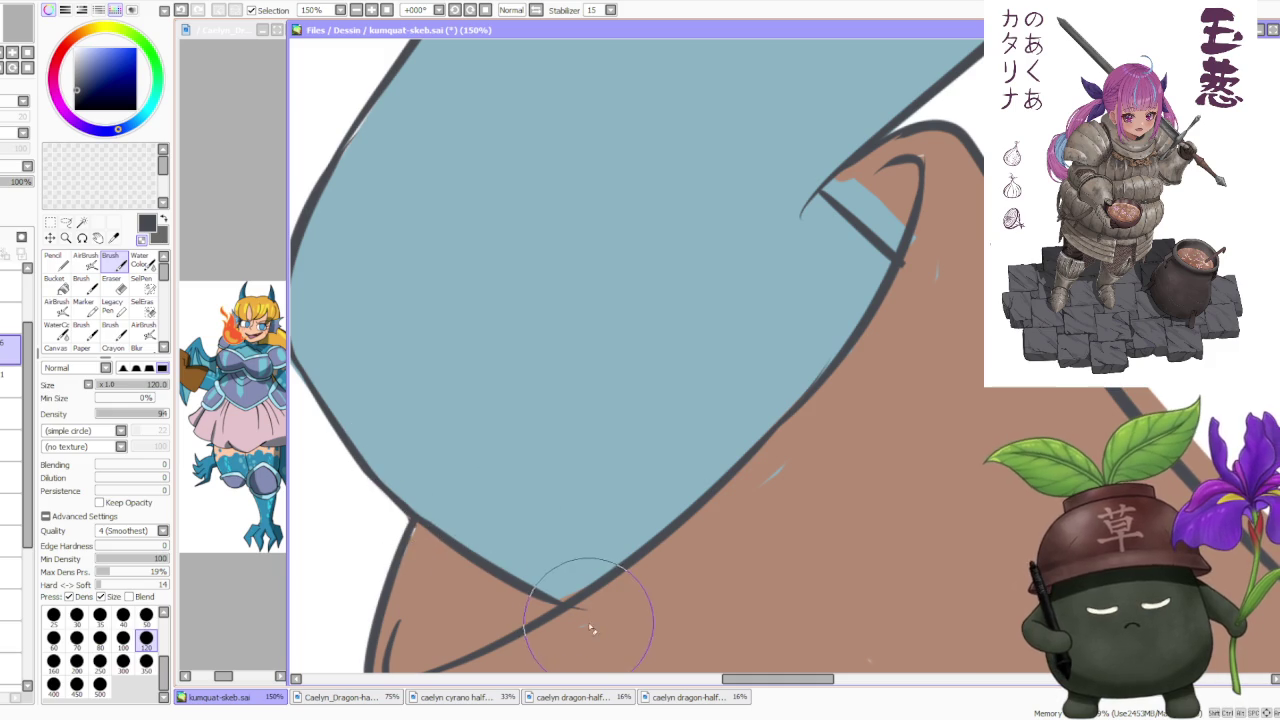
scroll(617, 600, "down", 2)
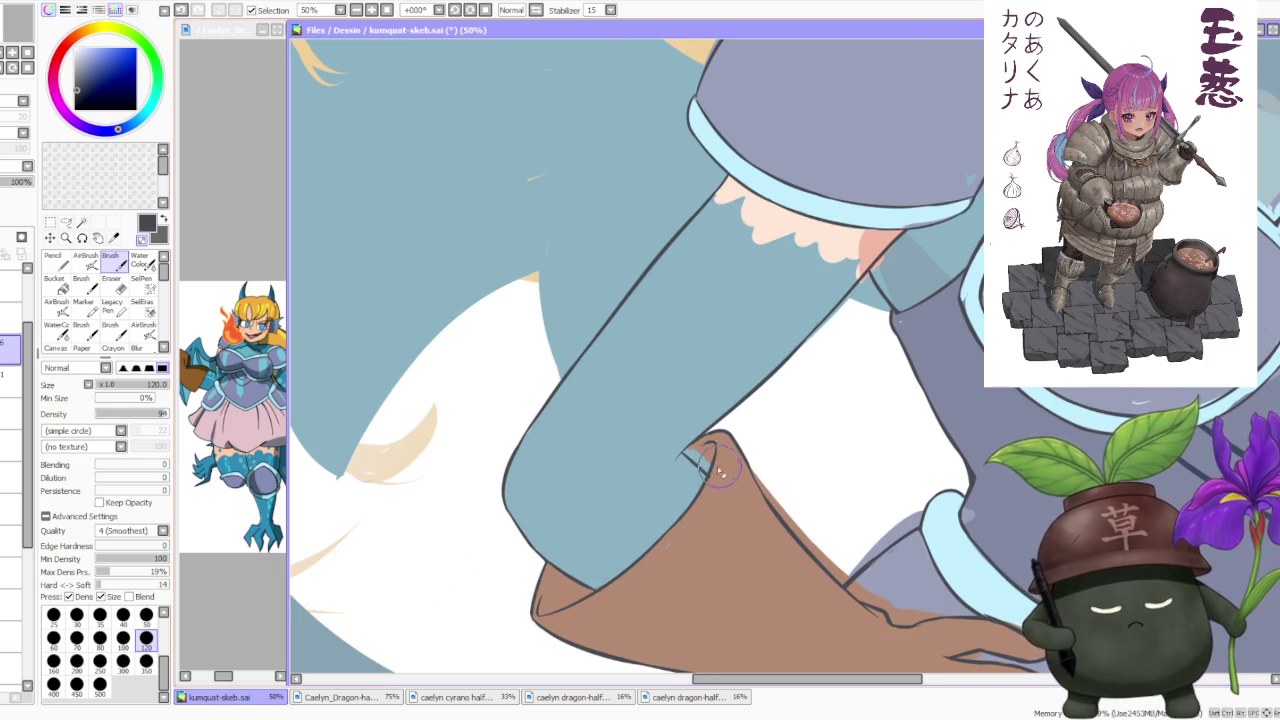
scroll(722, 470, "up", 2)
scroll(713, 483, "down", 5)
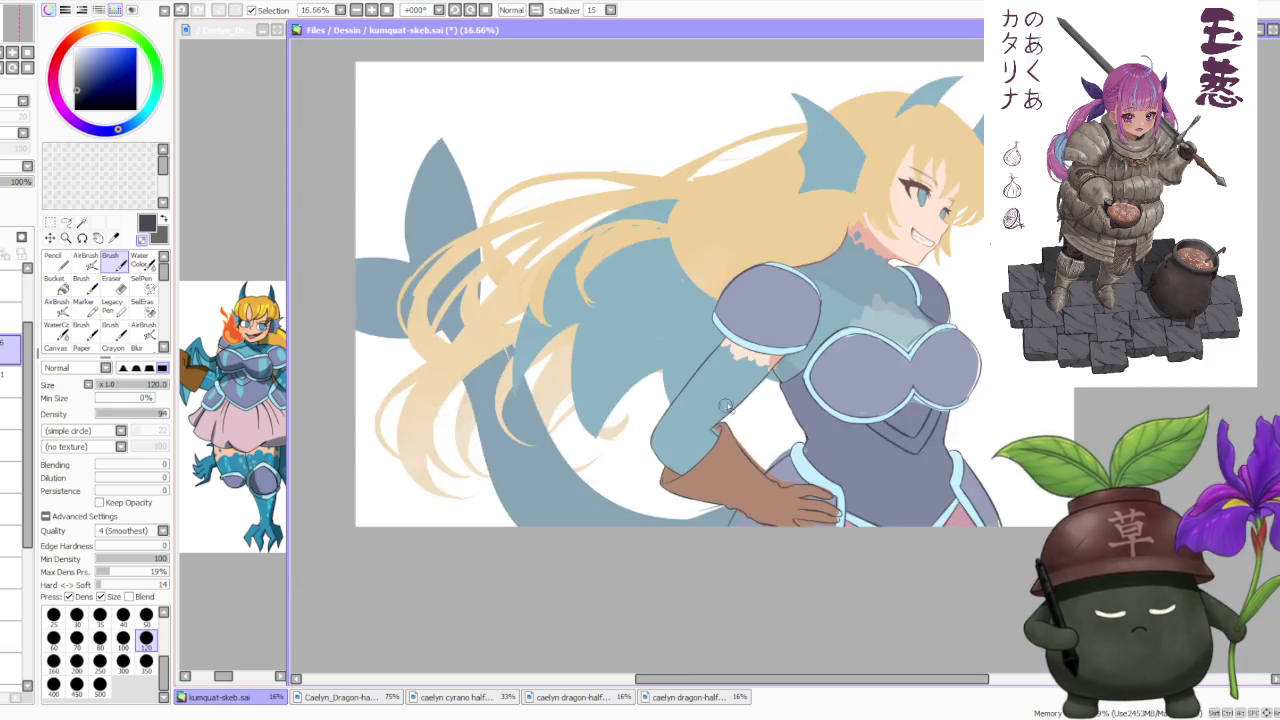
scroll(714, 443, "up", 5)
scroll(714, 443, "down", 5)
scroll(779, 388, "down", 2)
scroll(840, 390, "up", 2)
scroll(730, 371, "up", 2)
scroll(584, 379, "down", 1)
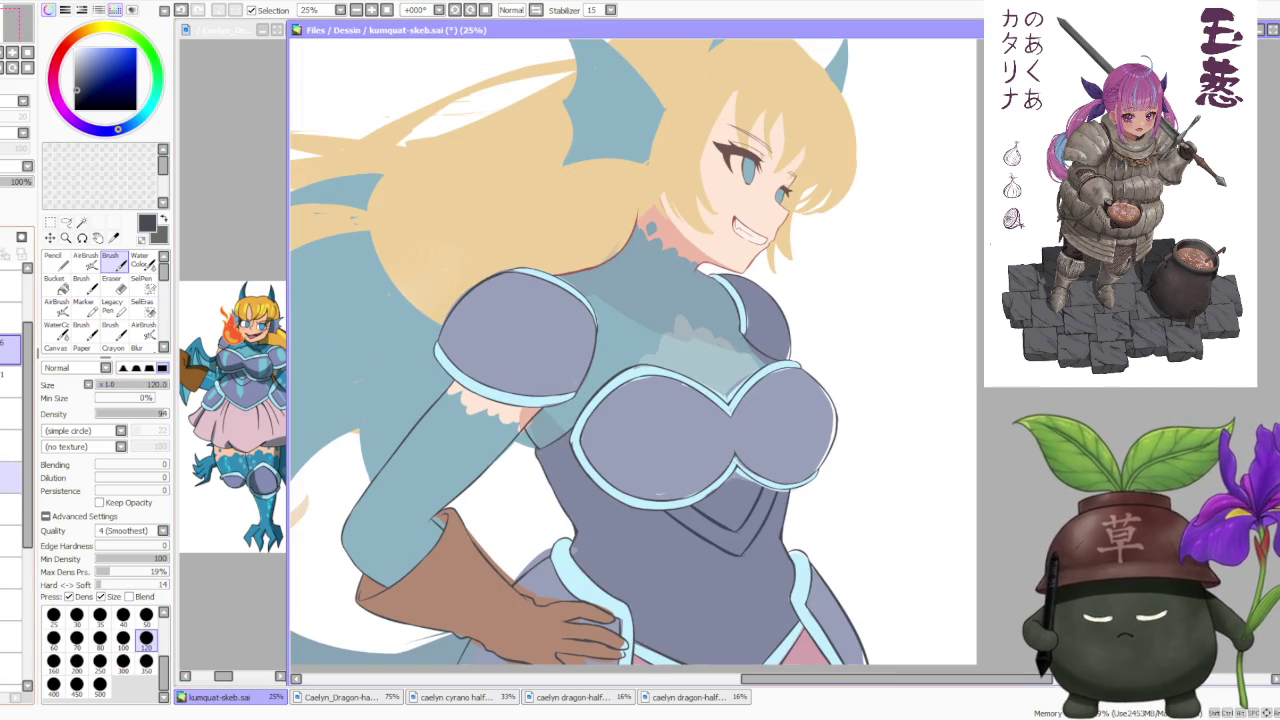
Try several armour layers, settling on the armour highlight layer.
left_click(11, 478)
left_click(11, 313)
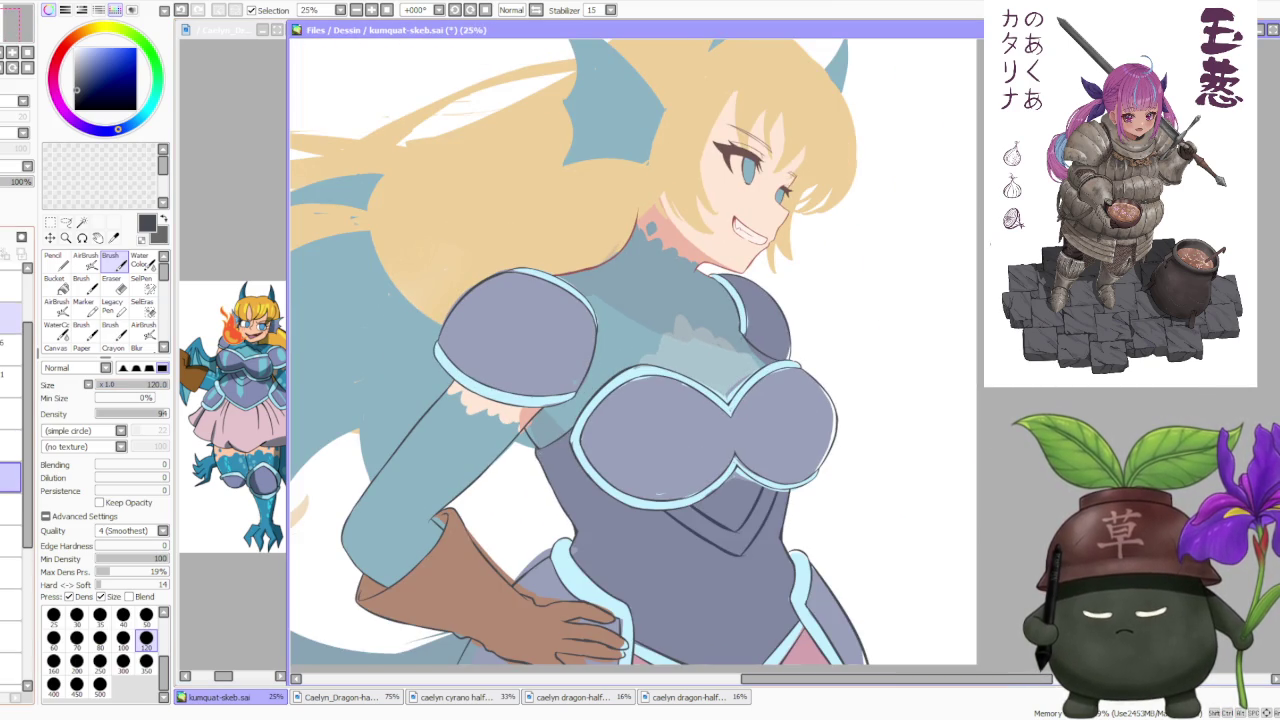
left_click(11, 318)
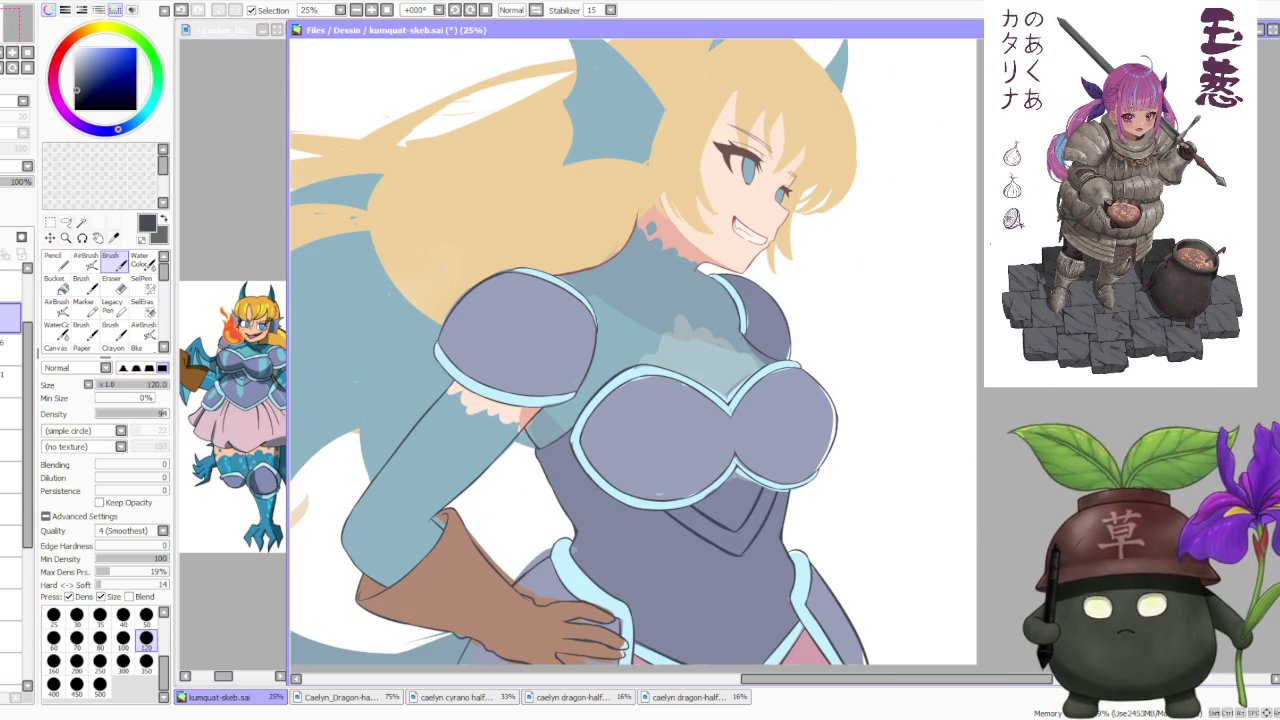
left_click(11, 478)
left_click(11, 446)
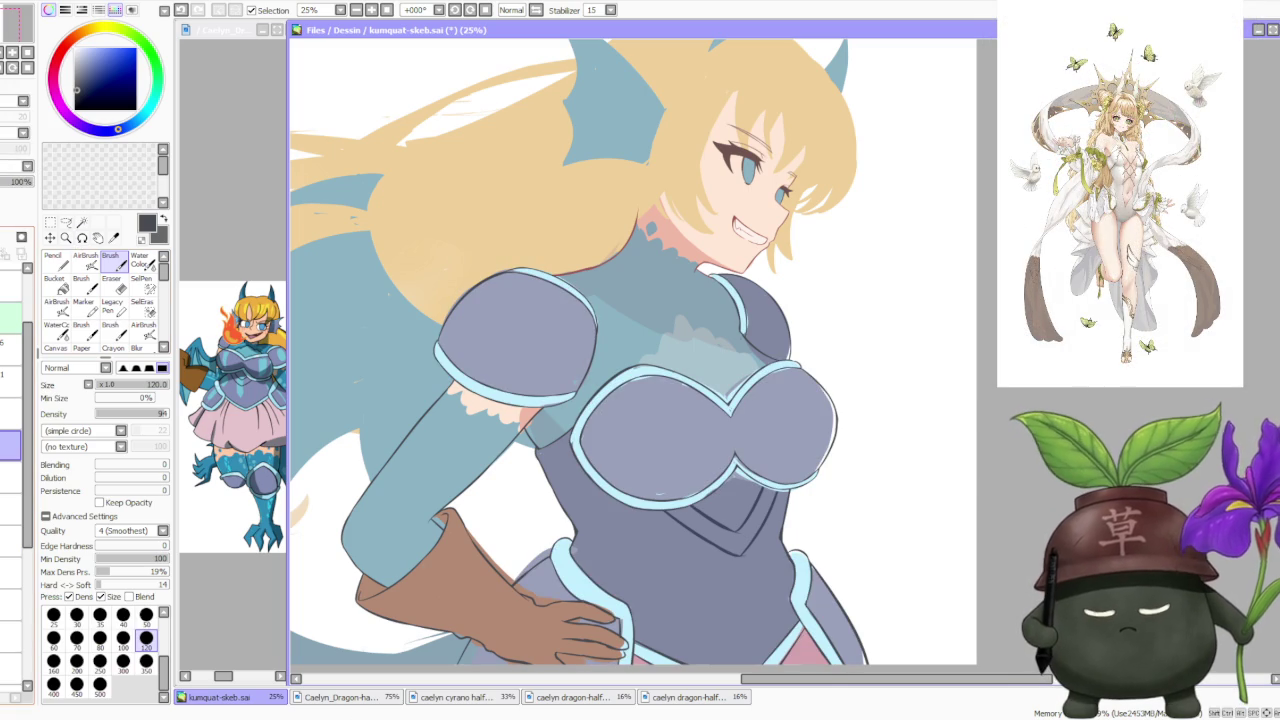
Erase the cyan rim strokes on the skirt edge, chest plate and collar with a size-500 eraser.
left_click(113, 290)
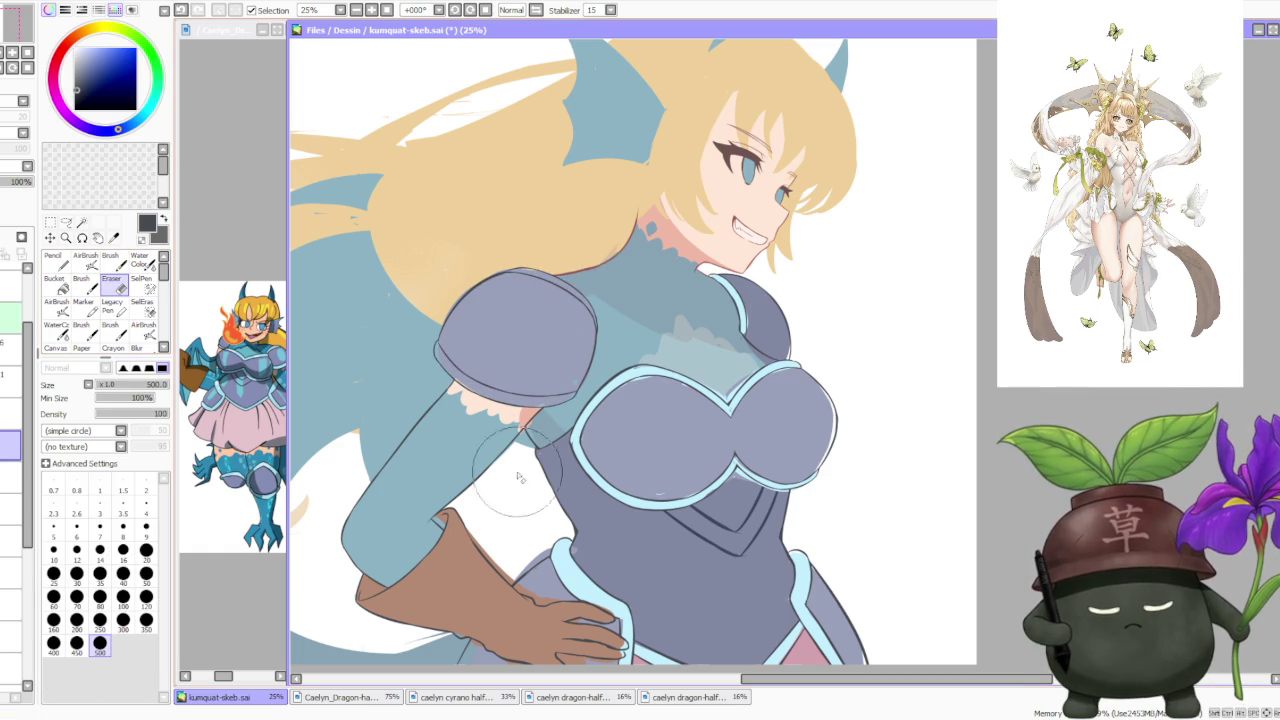
left_click(590, 571, "alt")
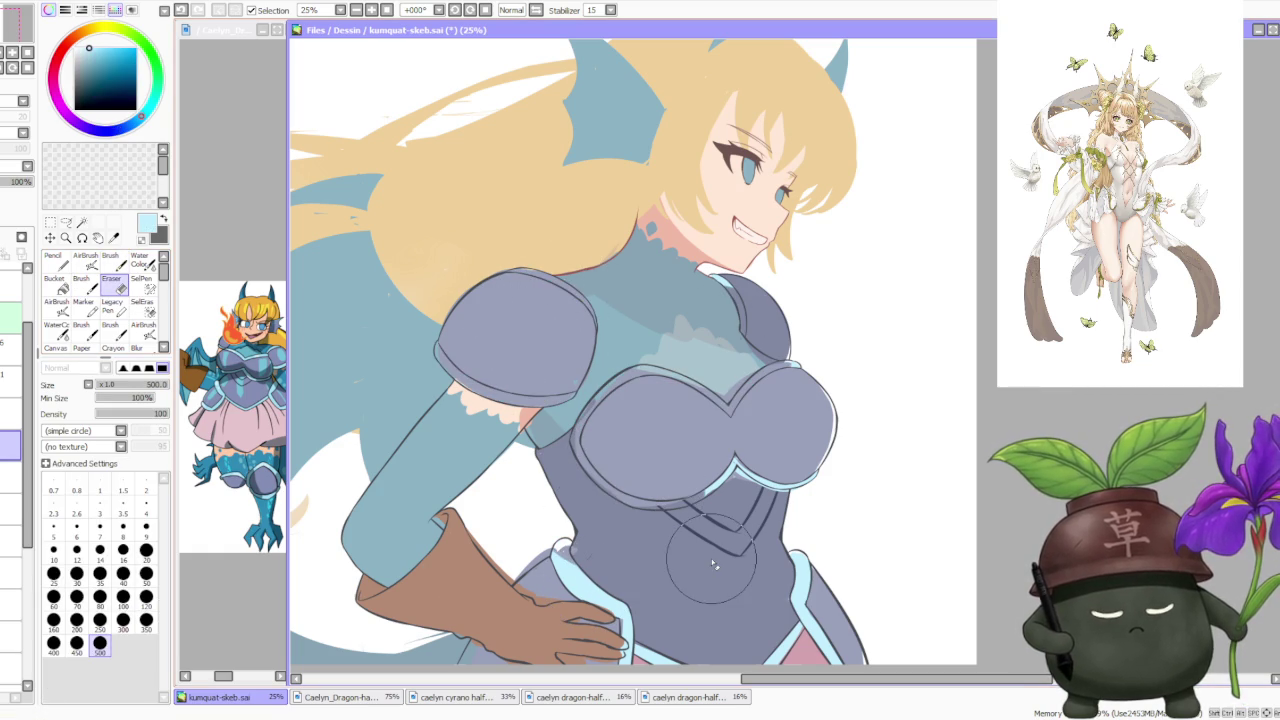
left_click_drag(565, 535, 635, 640)
left_click_drag(725, 480, 790, 475)
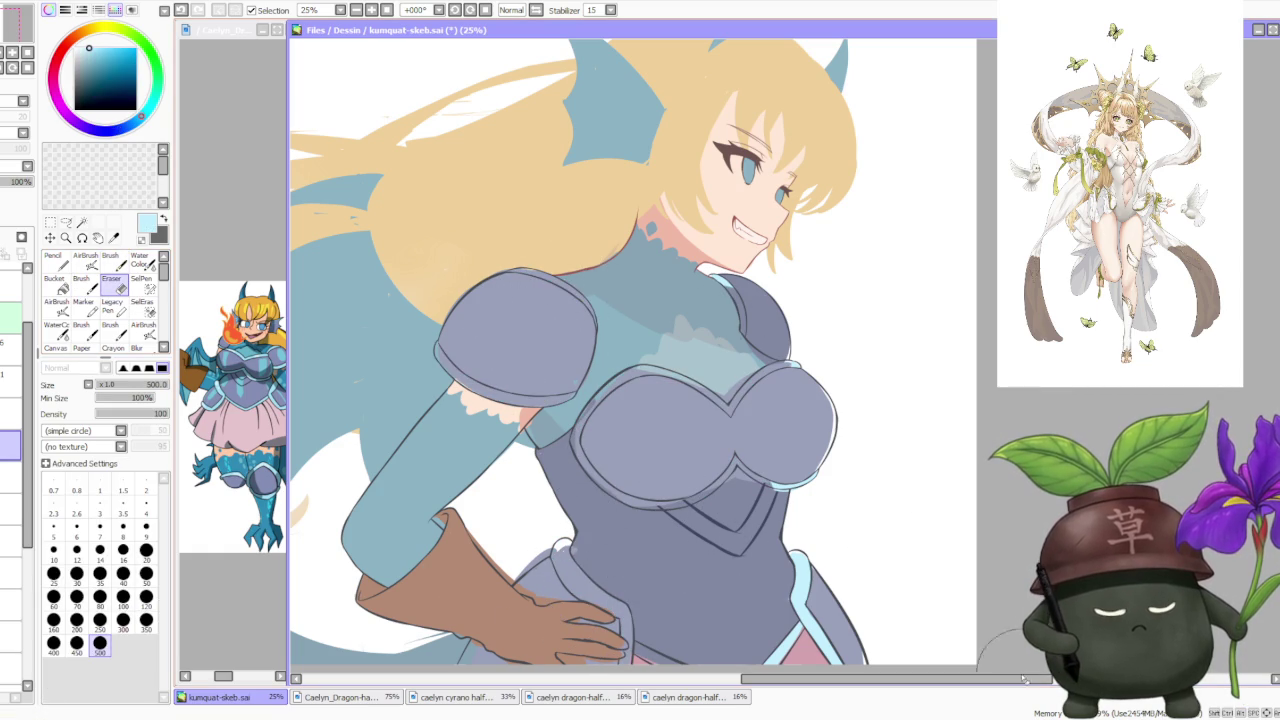
left_click_drag(800, 630, 790, 482)
left_click_drag(665, 334, 700, 255)
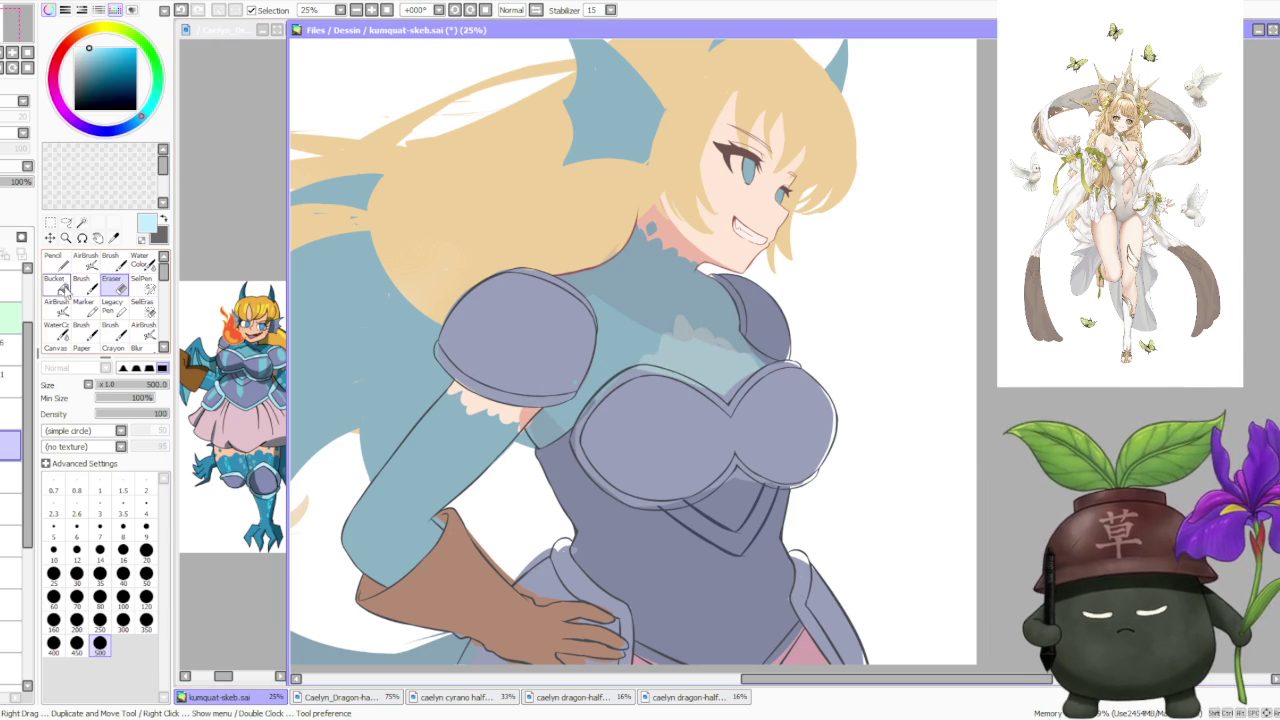
Try a light-cyan bucket fill on the left shoulder pad, then undo it.
left_click(60, 286)
left_click(443, 368)
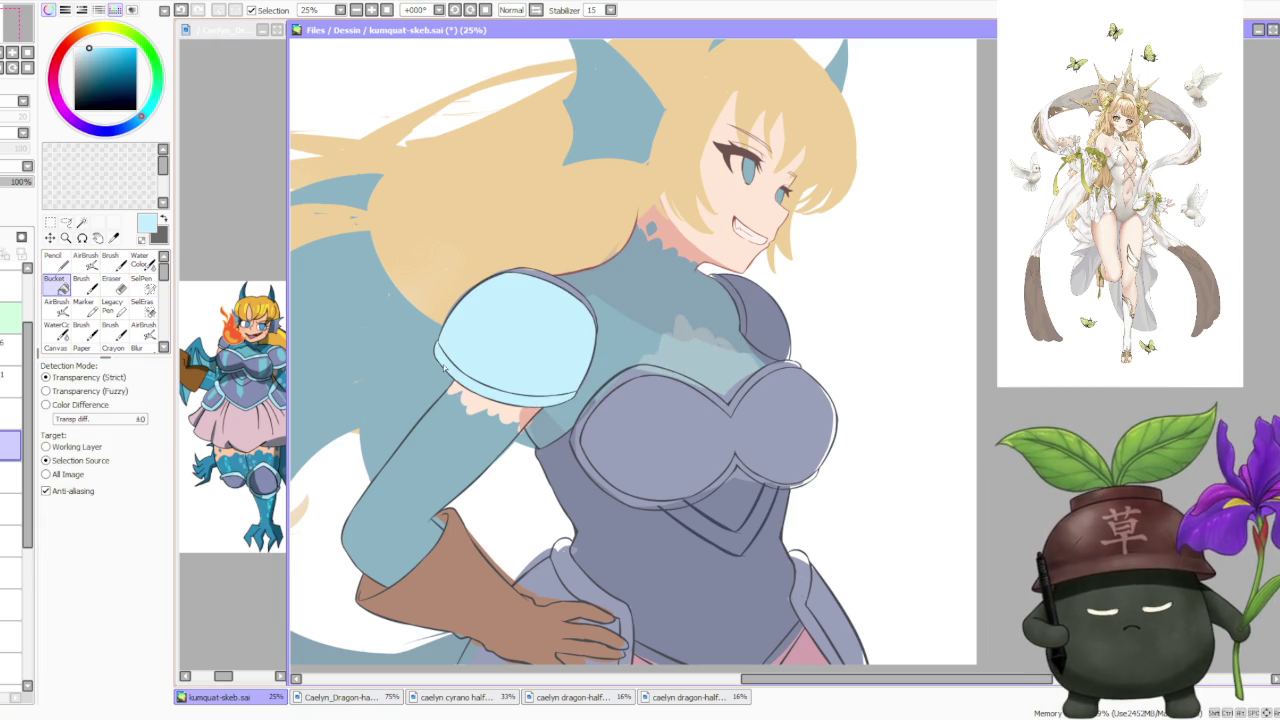
key("ctrl+z")
scroll(538, 357, "up", 3)
scroll(538, 357, "up", 2)
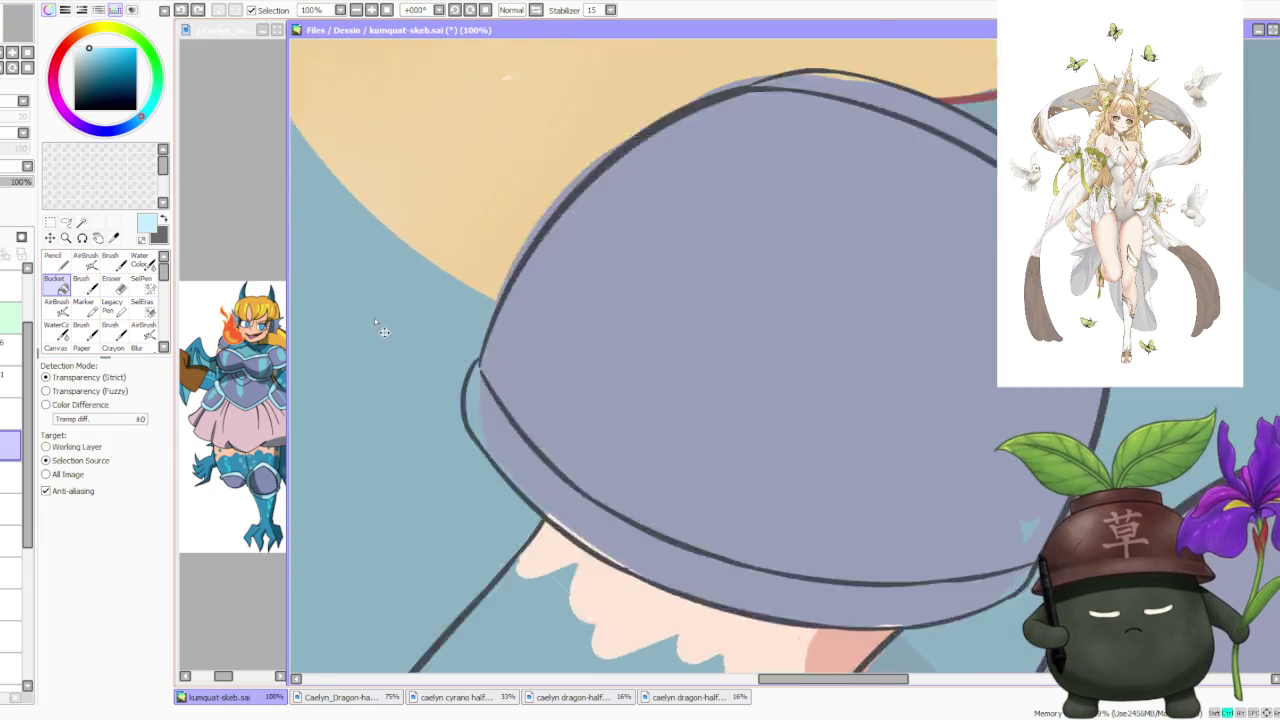
scroll(509, 375, "down", 2)
Make dark grey the active colour, return to the Brush, and select the rim-fill layer.
key("x")
scroll(515, 376, "up", 2)
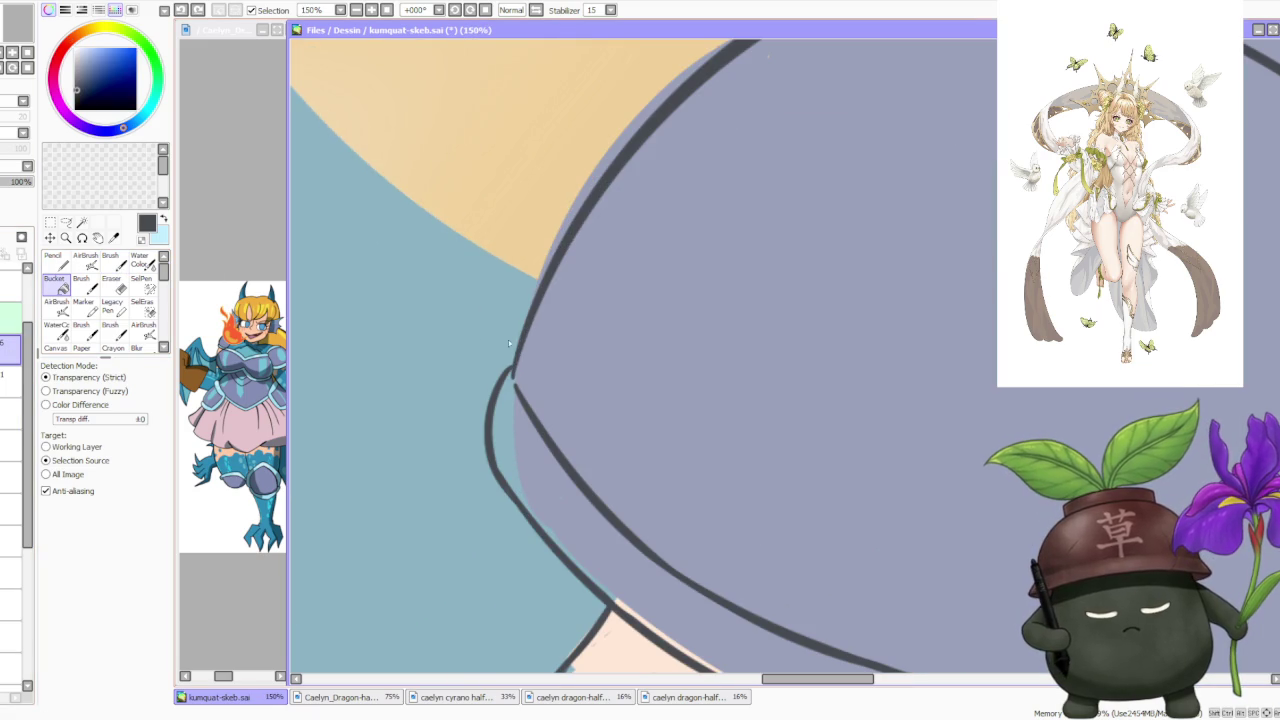
key("b")
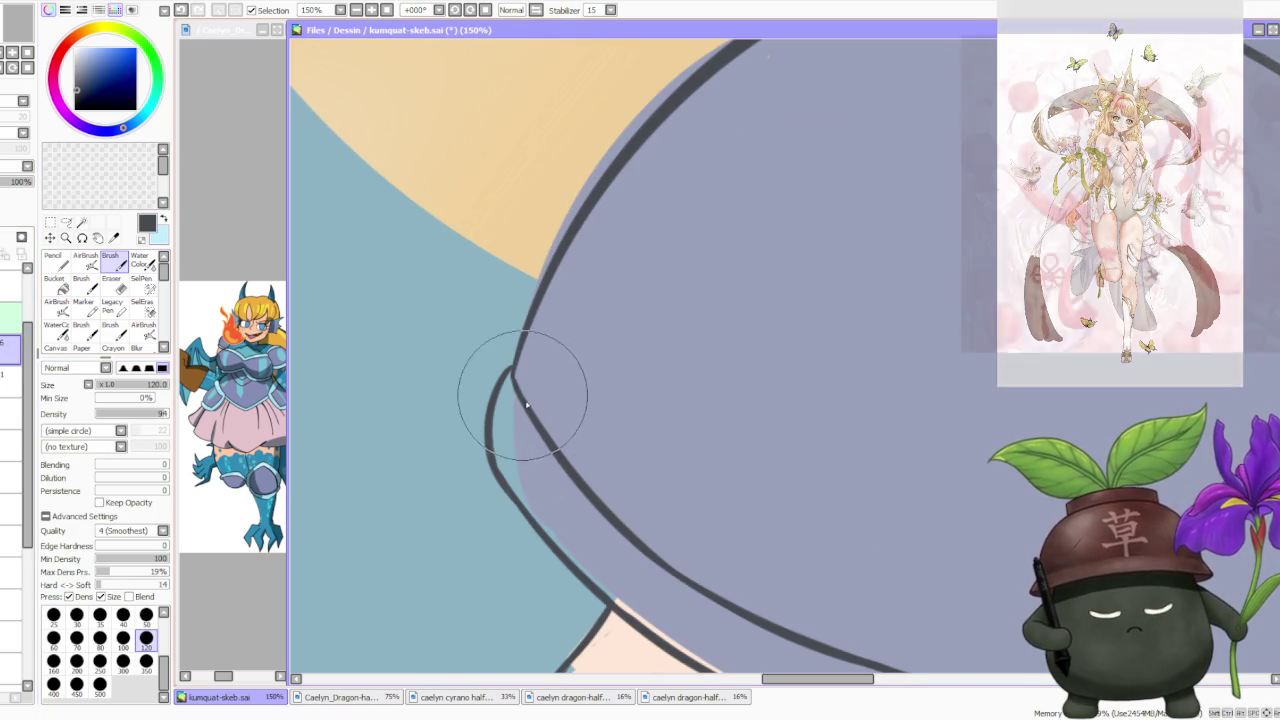
scroll(517, 385, "down", 3)
scroll(517, 385, "down", 2)
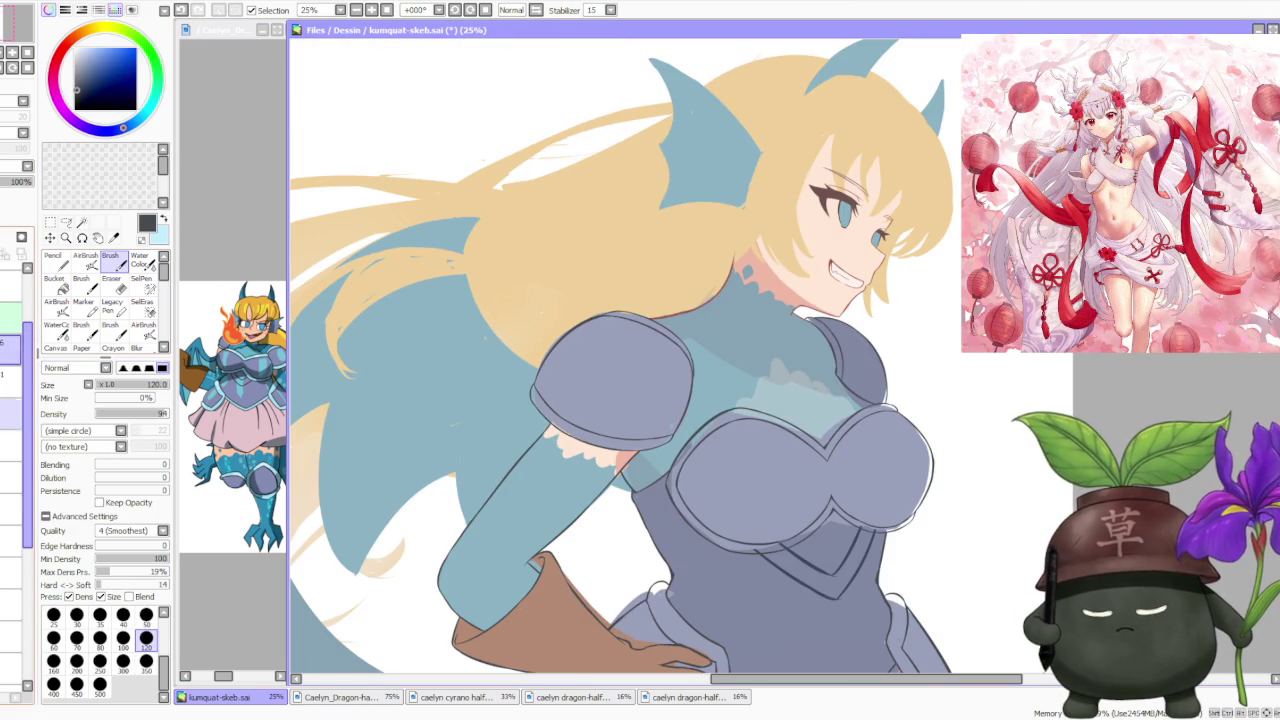
left_click(10, 445)
Bucket-fill the shoulder pad's lower rim and the breastplate band with light blue.
key("x")
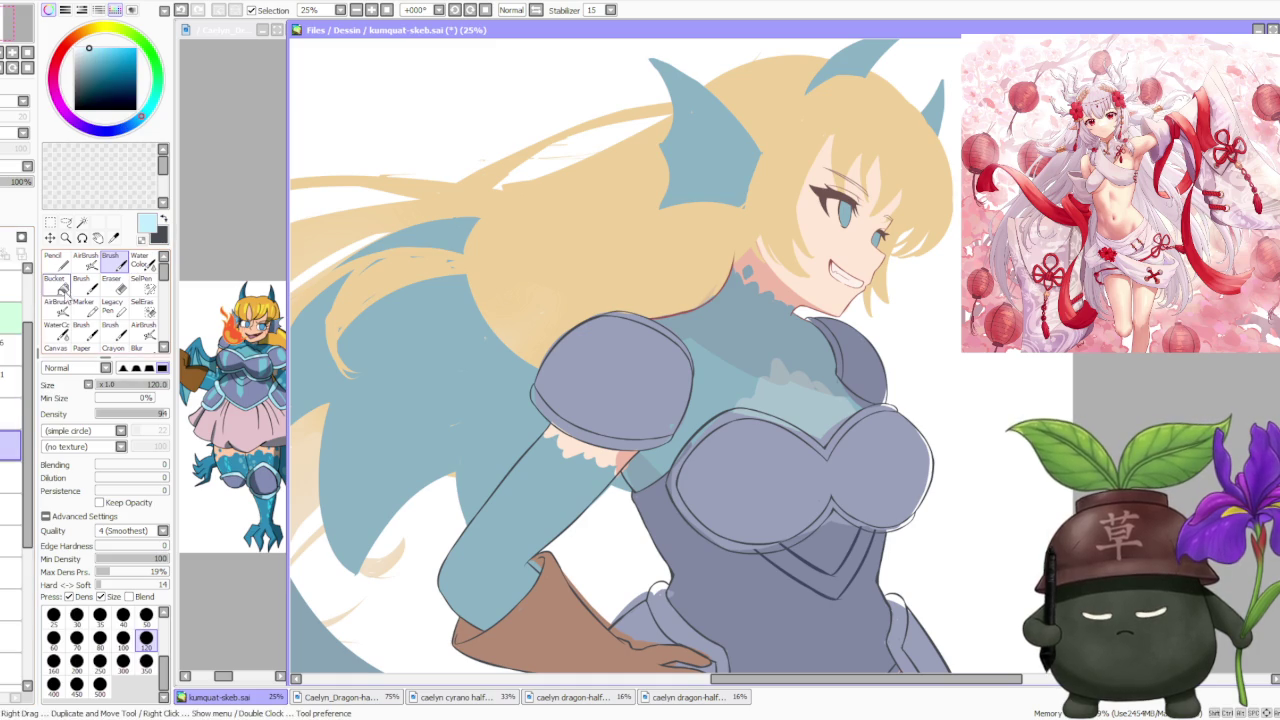
left_click(58, 282)
scroll(622, 345, "up", 1)
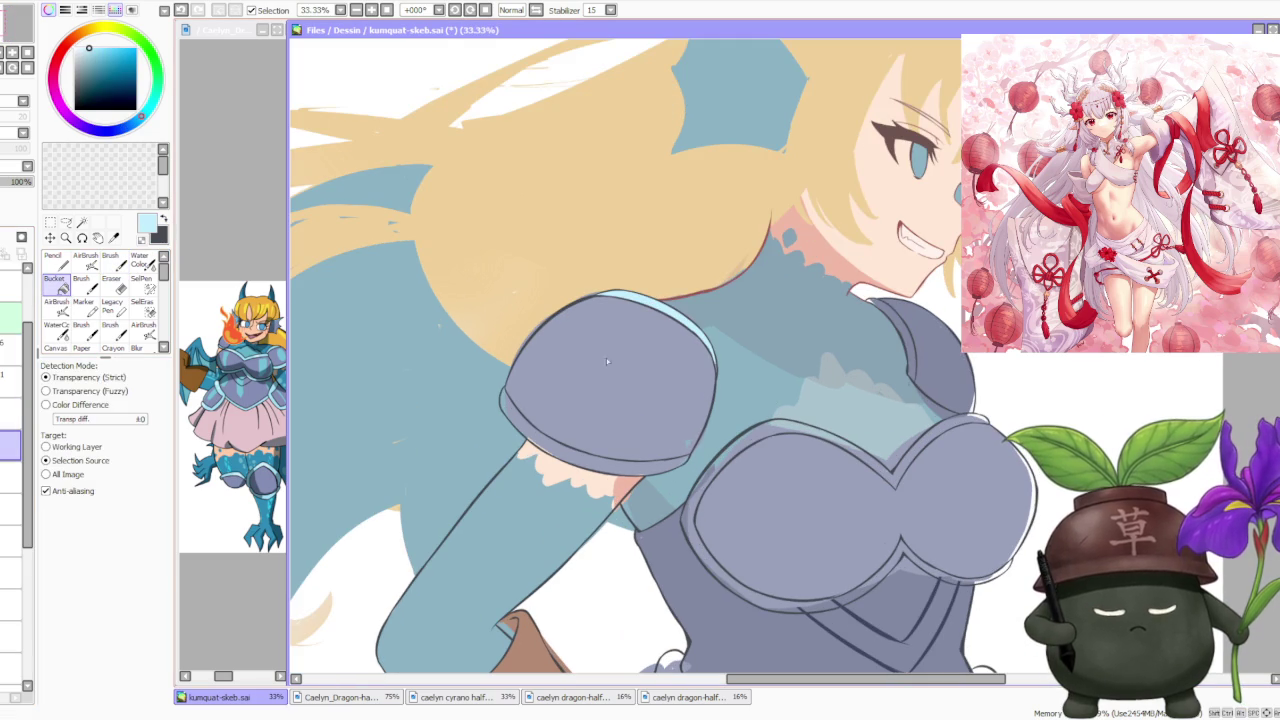
left_click(625, 462)
left_click(922, 428)
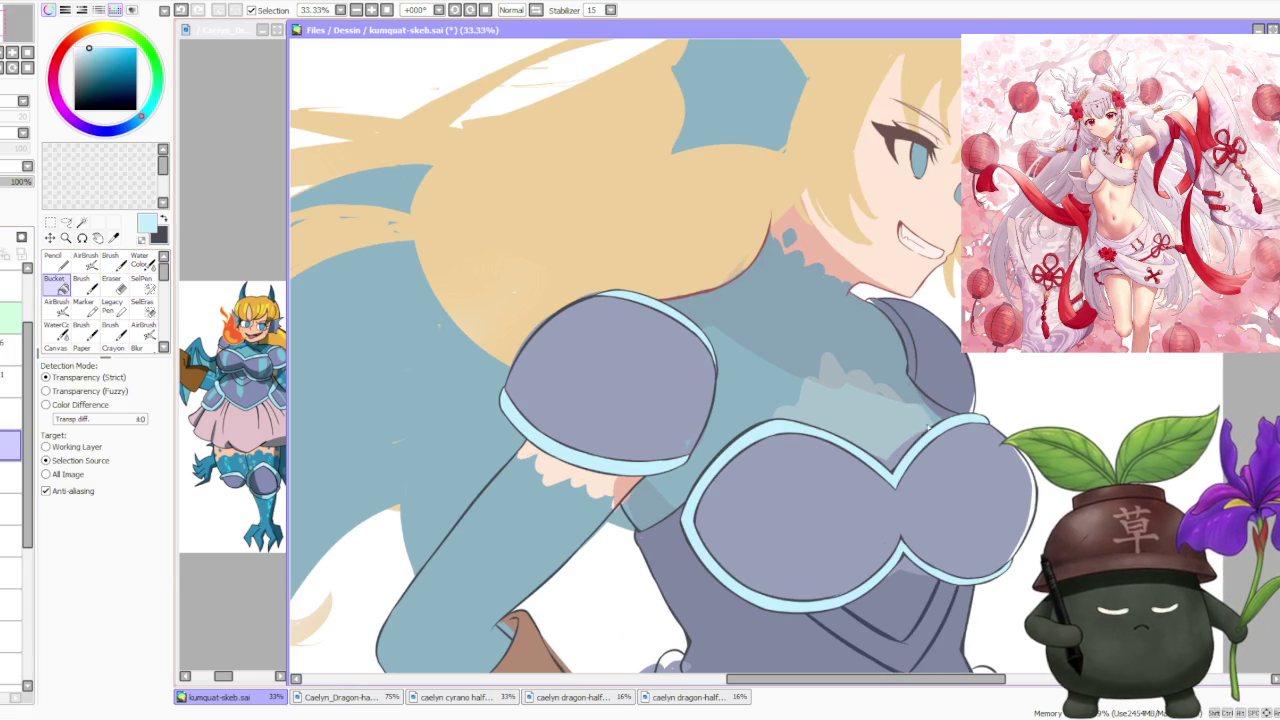
scroll(908, 340, "down", 3)
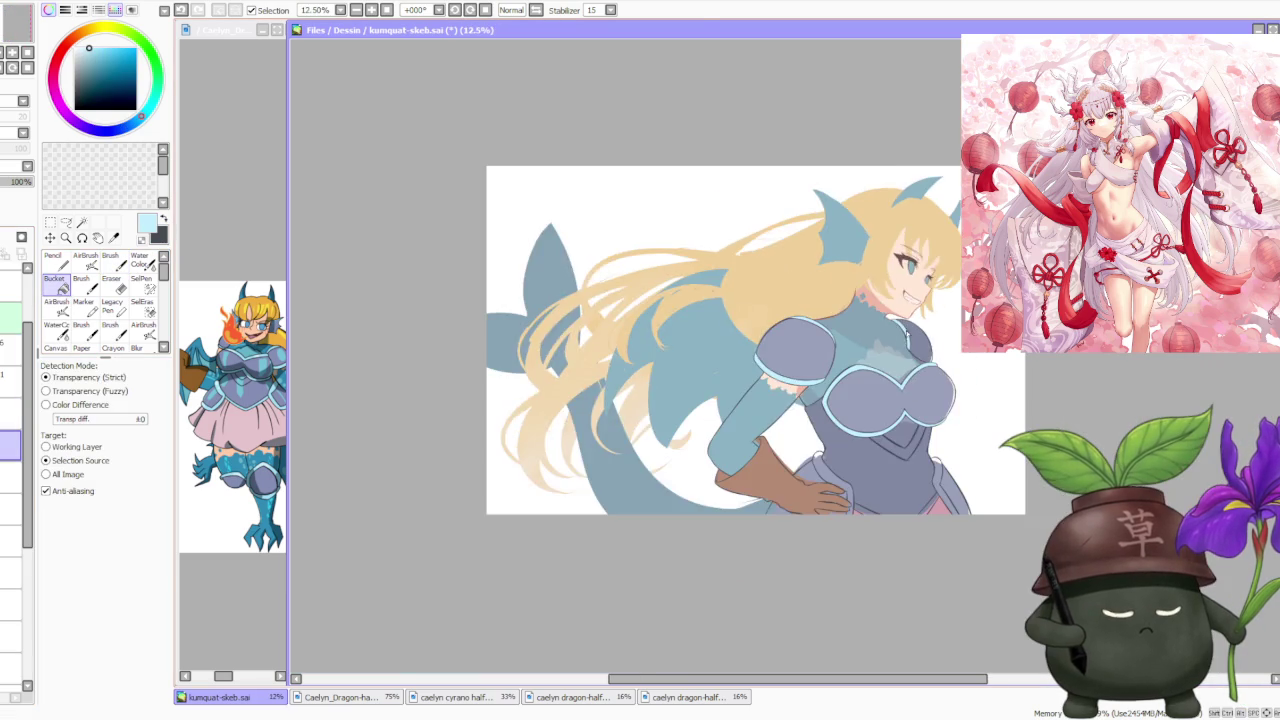
scroll(924, 473, "up", 2)
scroll(924, 473, "up", 1)
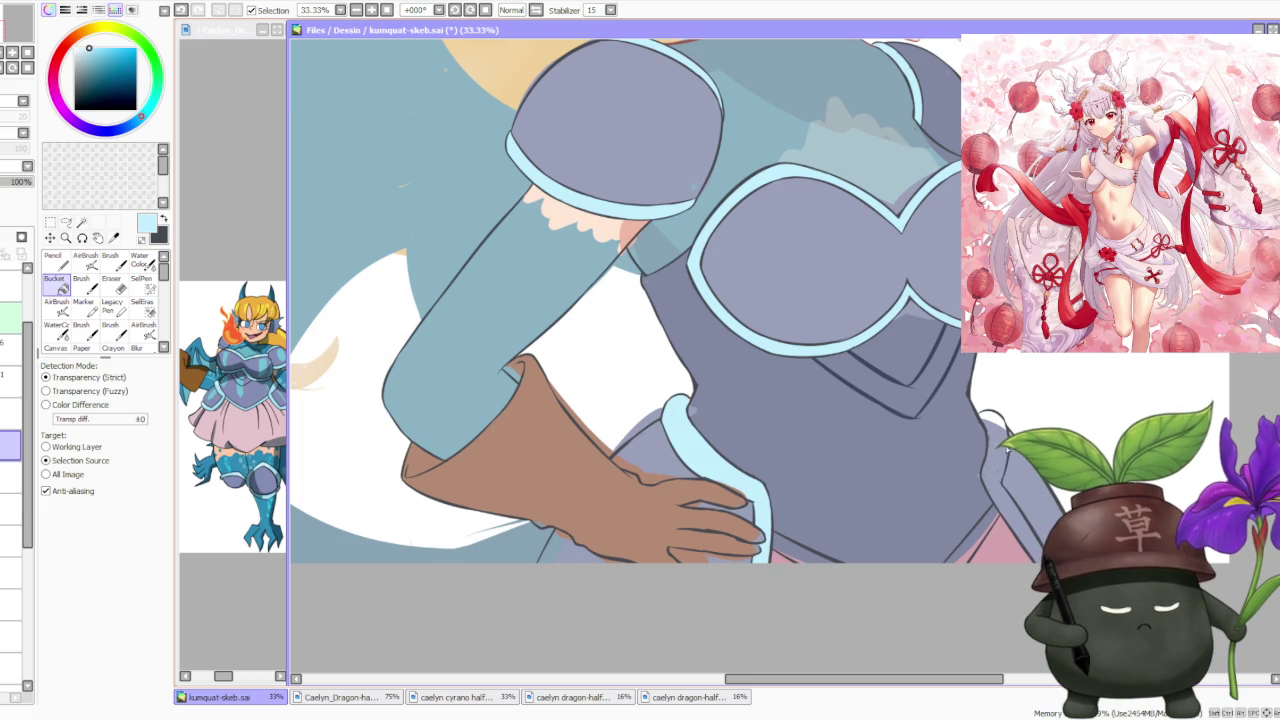
scroll(975, 447, "down", 3)
scroll(975, 447, "down", 2)
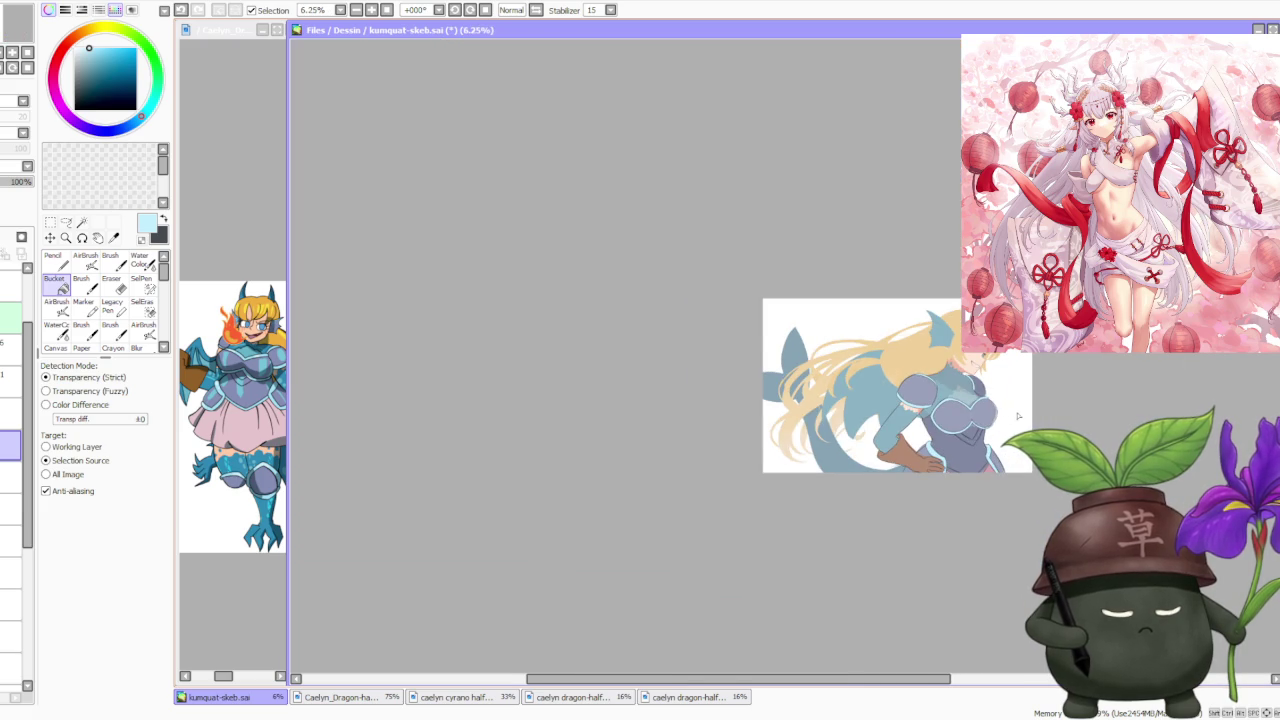
scroll(1073, 389, "up", 1)
scroll(1073, 389, "up", 2)
scroll(1072, 389, "up", 1)
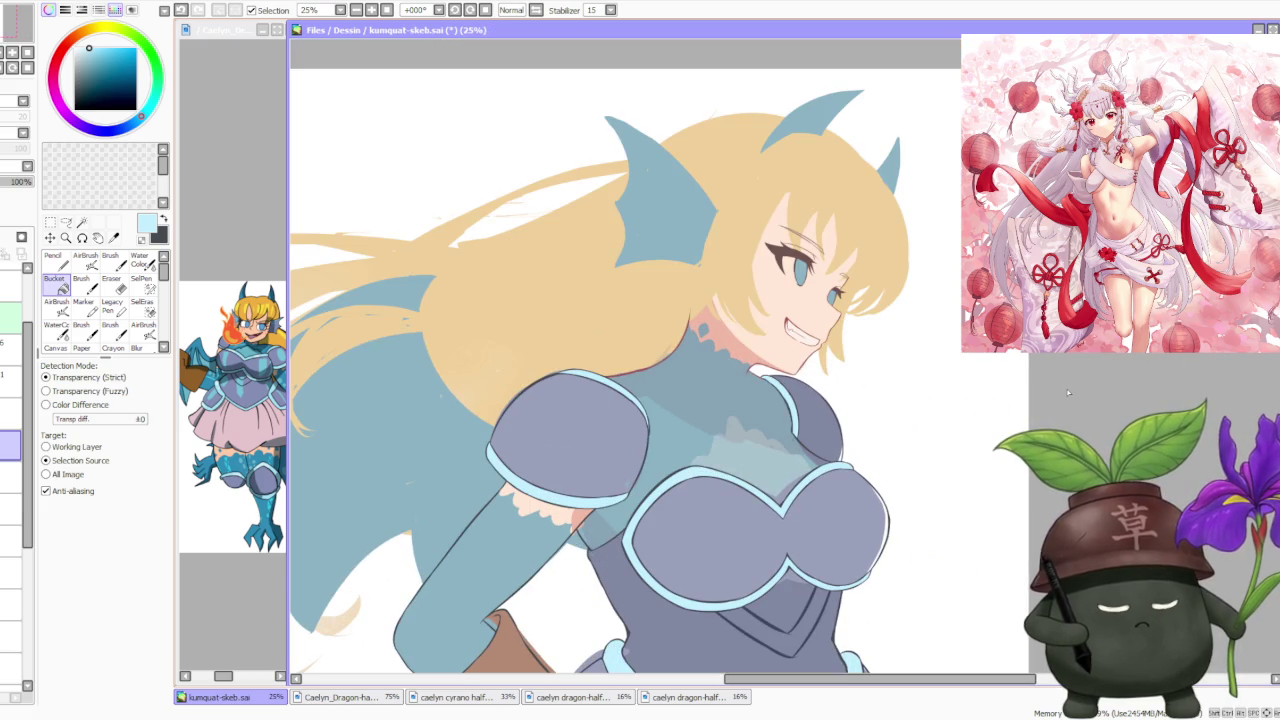
Return to the Brush and zoom around to check the new light-blue trim.
key("b")
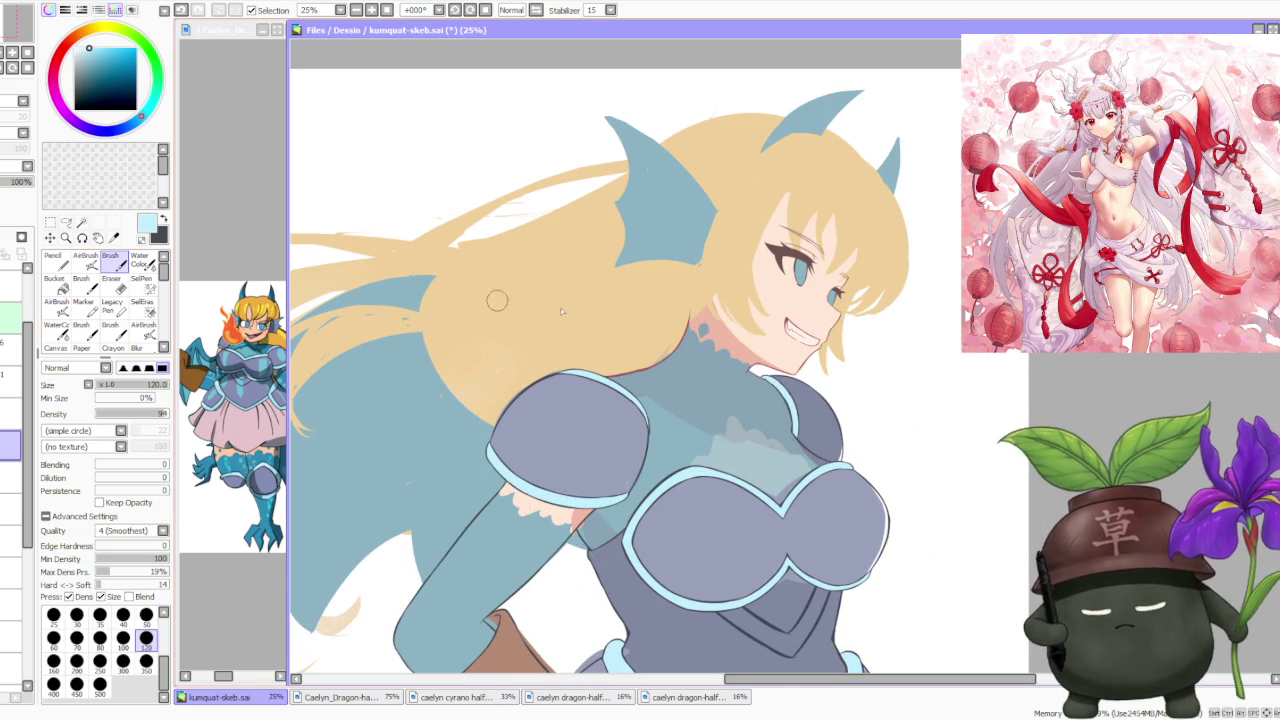
scroll(657, 423, "up", 3)
scroll(657, 450, "up", 1)
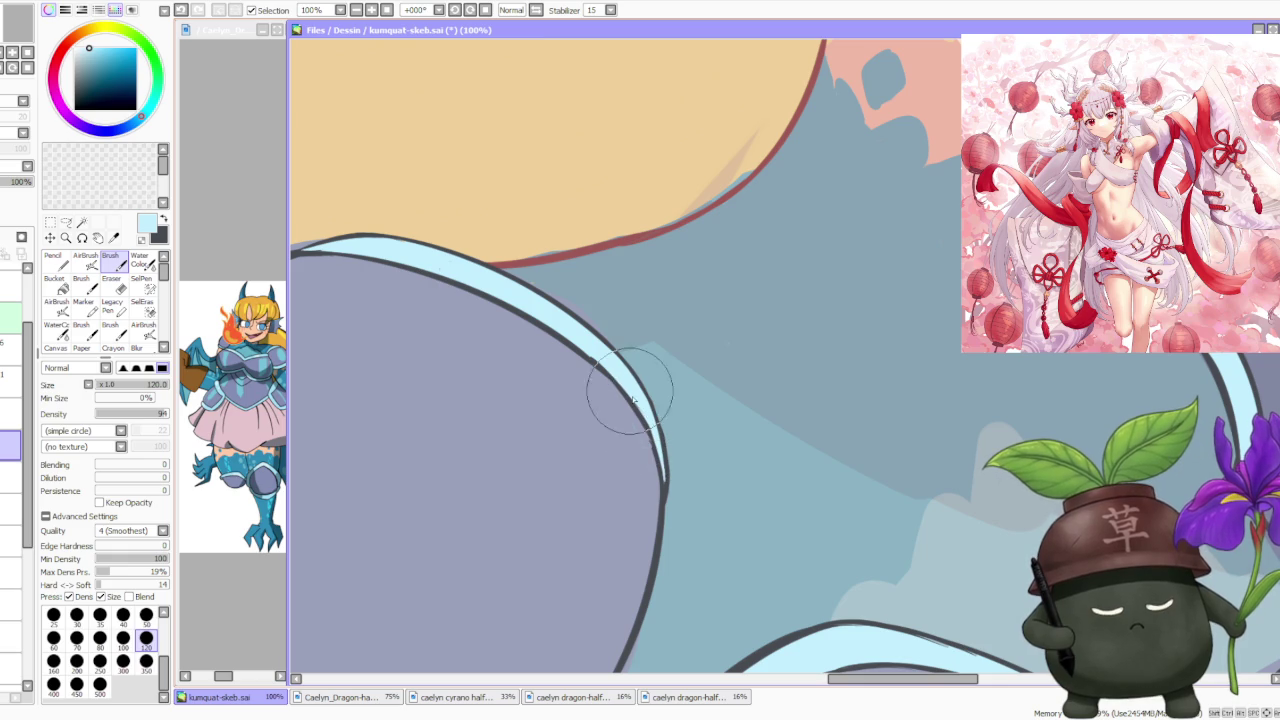
scroll(631, 400, "down", 2)
scroll(606, 490, "up", 1)
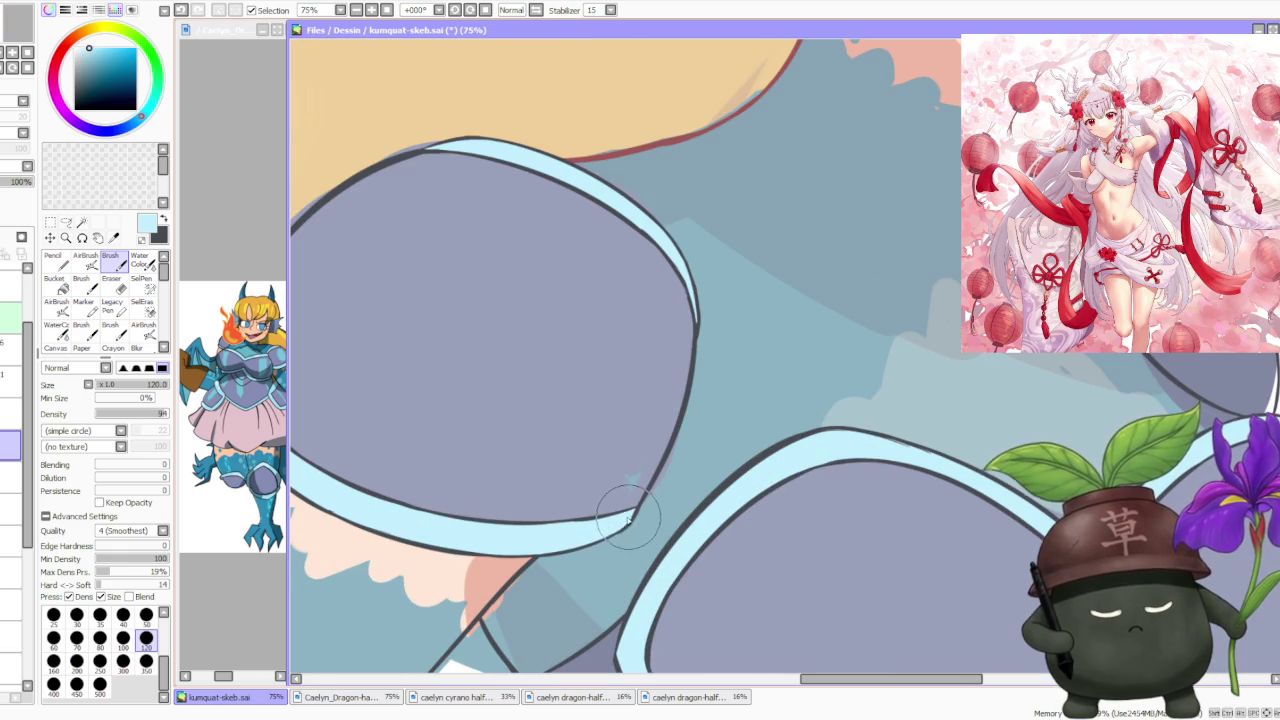
scroll(630, 515, "down", 2)
scroll(560, 505, "up", 1)
scroll(512, 500, "up", 1)
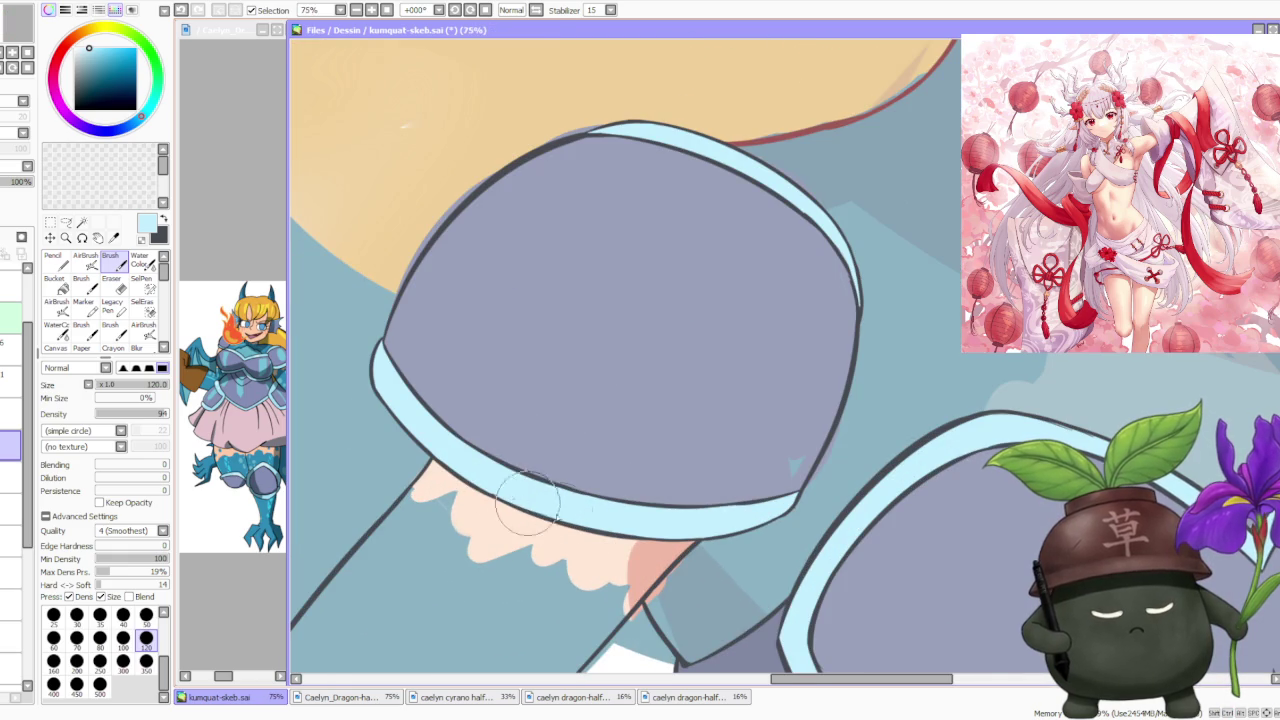
scroll(500, 480, "down", 1)
scroll(490, 460, "down", 3)
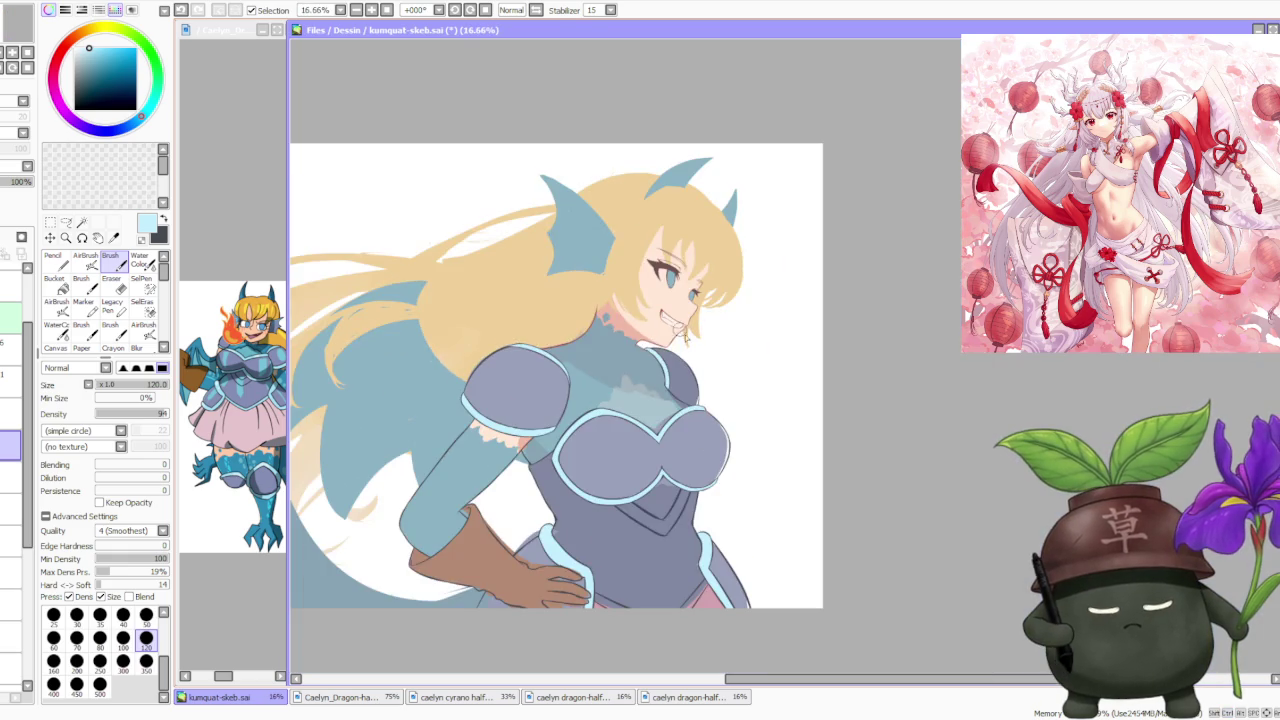
scroll(684, 337, "up", 3)
scroll(680, 500, "down", 2)
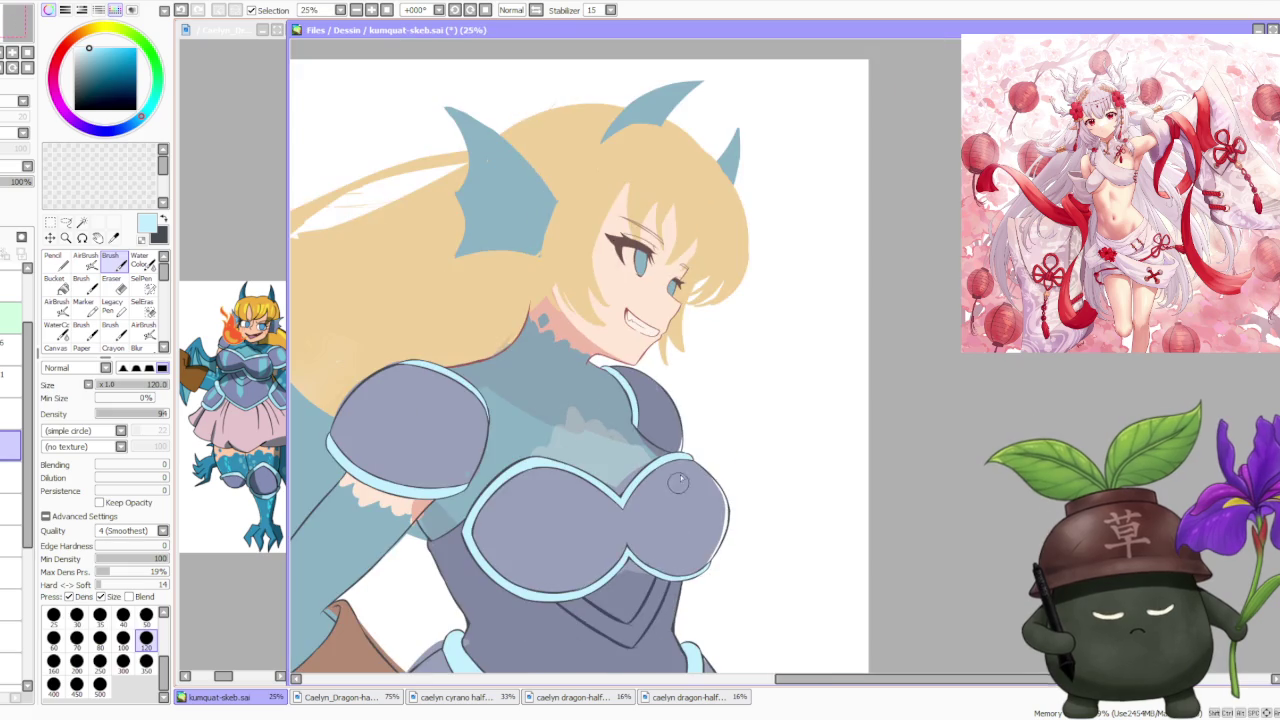
scroll(678, 487, "down", 1)
scroll(660, 510, "up", 3)
scroll(640, 538, "up", 2)
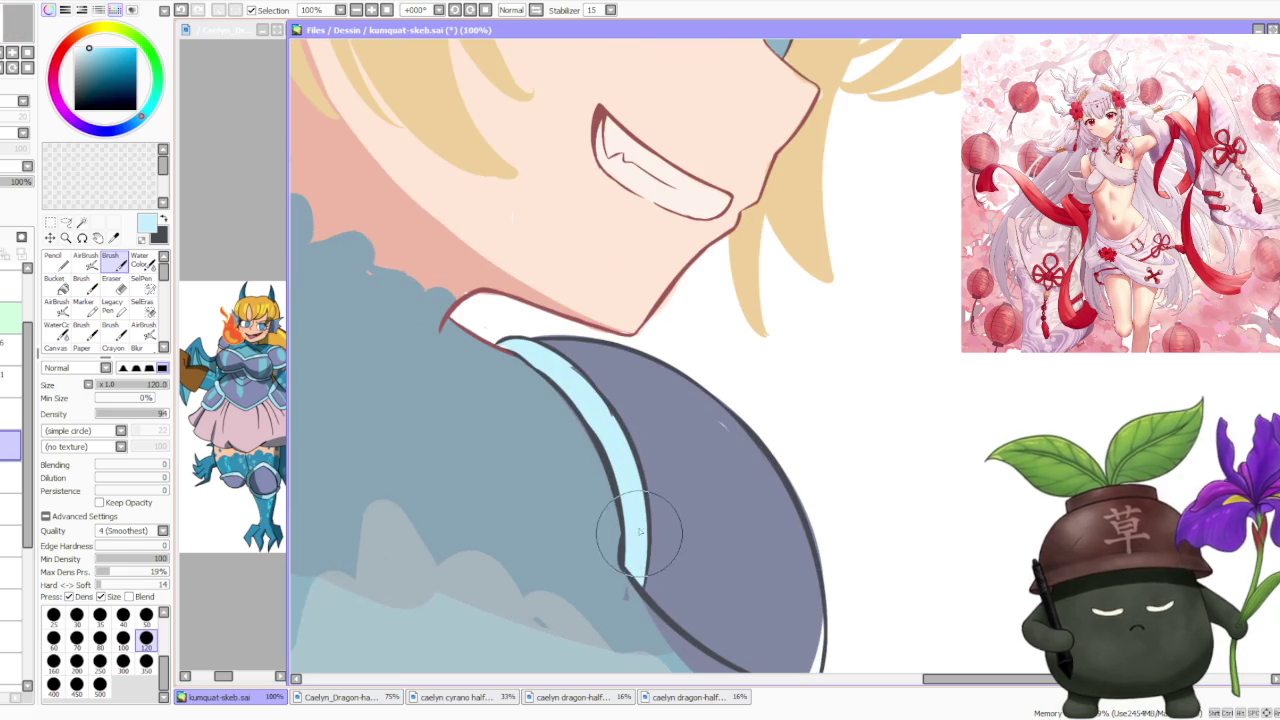
scroll(620, 430, "down", 3)
scroll(655, 385, "down", 3)
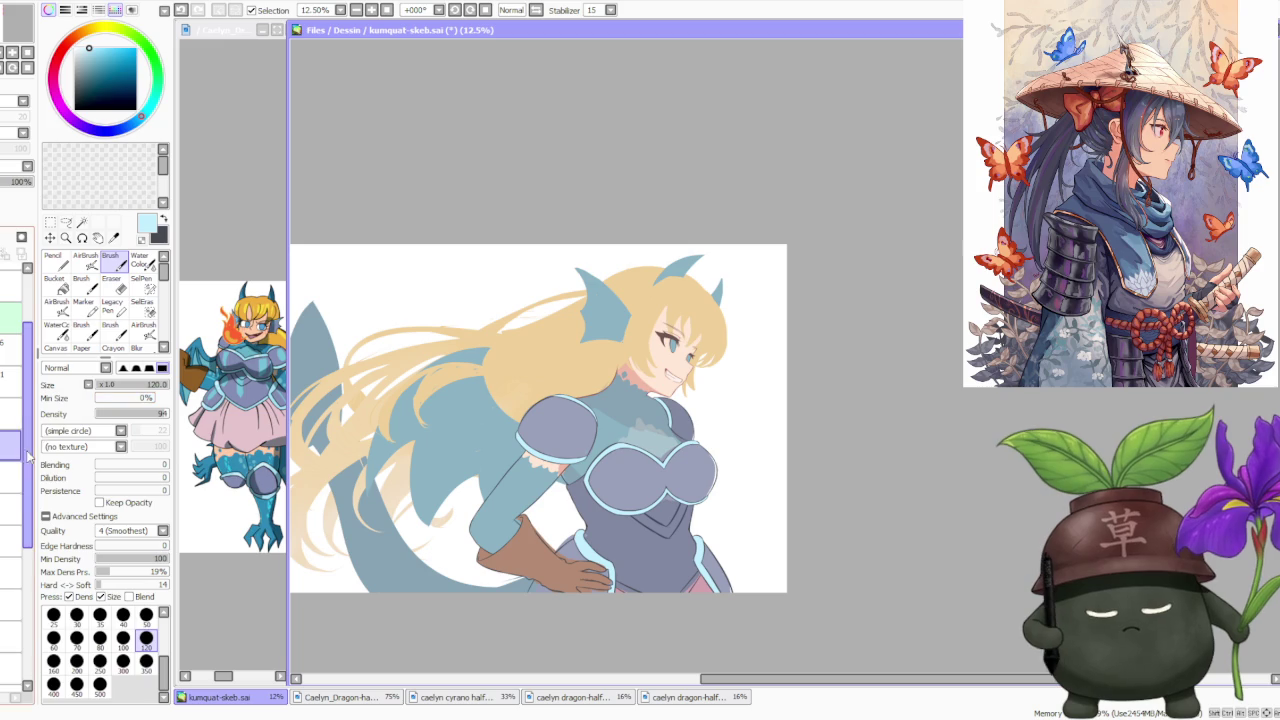
On the lower layer, sample the grey-purple armour colour and erase stray fill over sleeve, chest and hip.
left_click(12, 478)
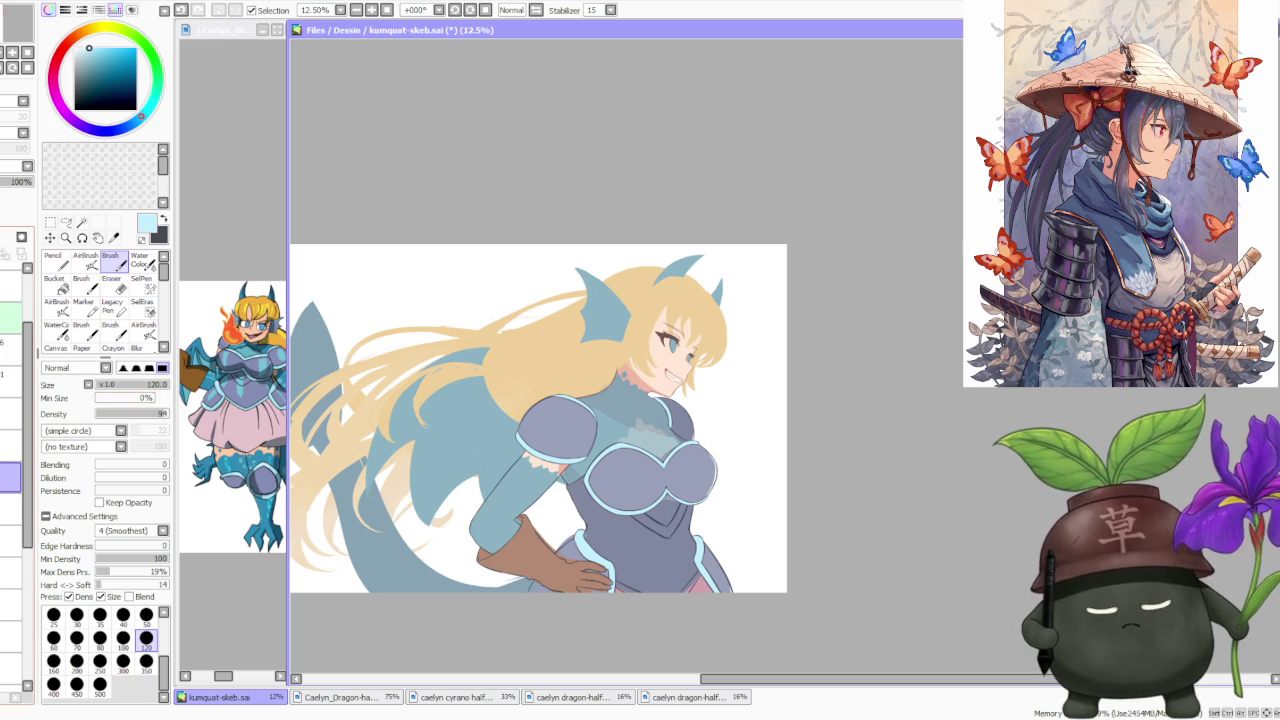
left_click(629, 476, "alt")
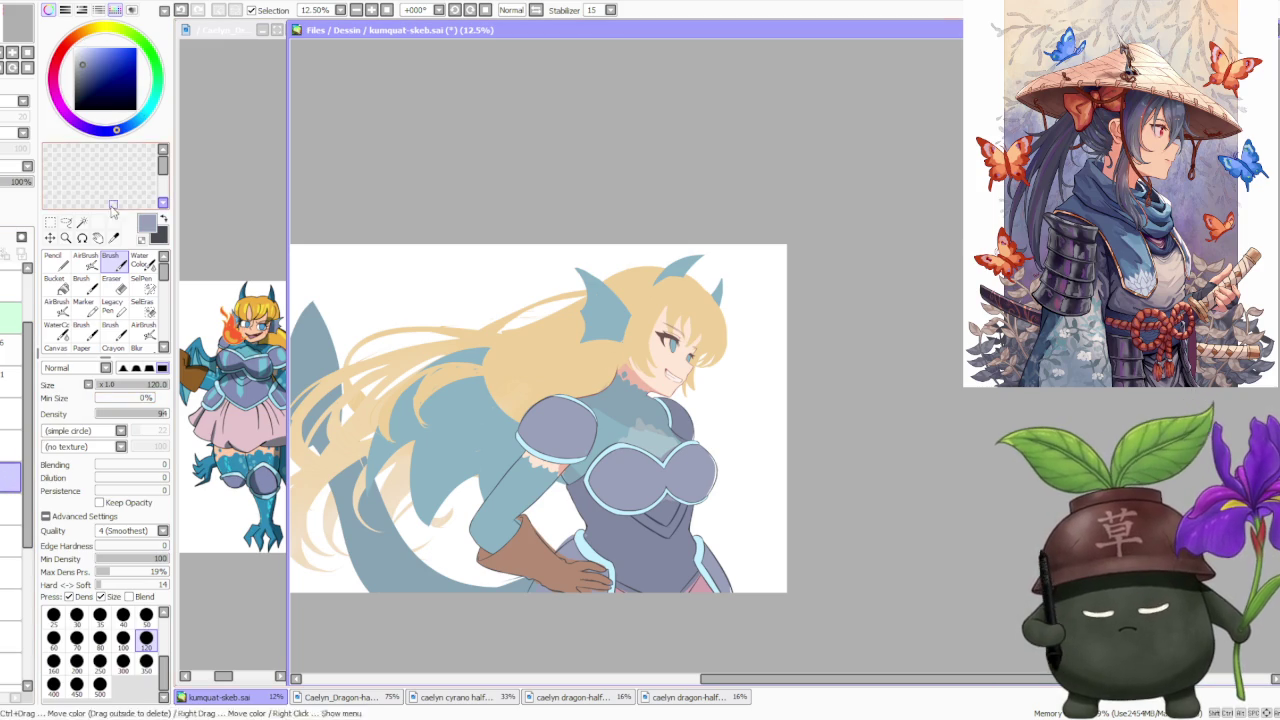
left_click(112, 284)
mouse_move(620, 405)
left_mouse_down()
mouse_move(550, 440)
mouse_move(645, 490)
left_mouse_up()
left_click_drag(610, 450, 710, 500)
left_click_drag(705, 545, 725, 590)
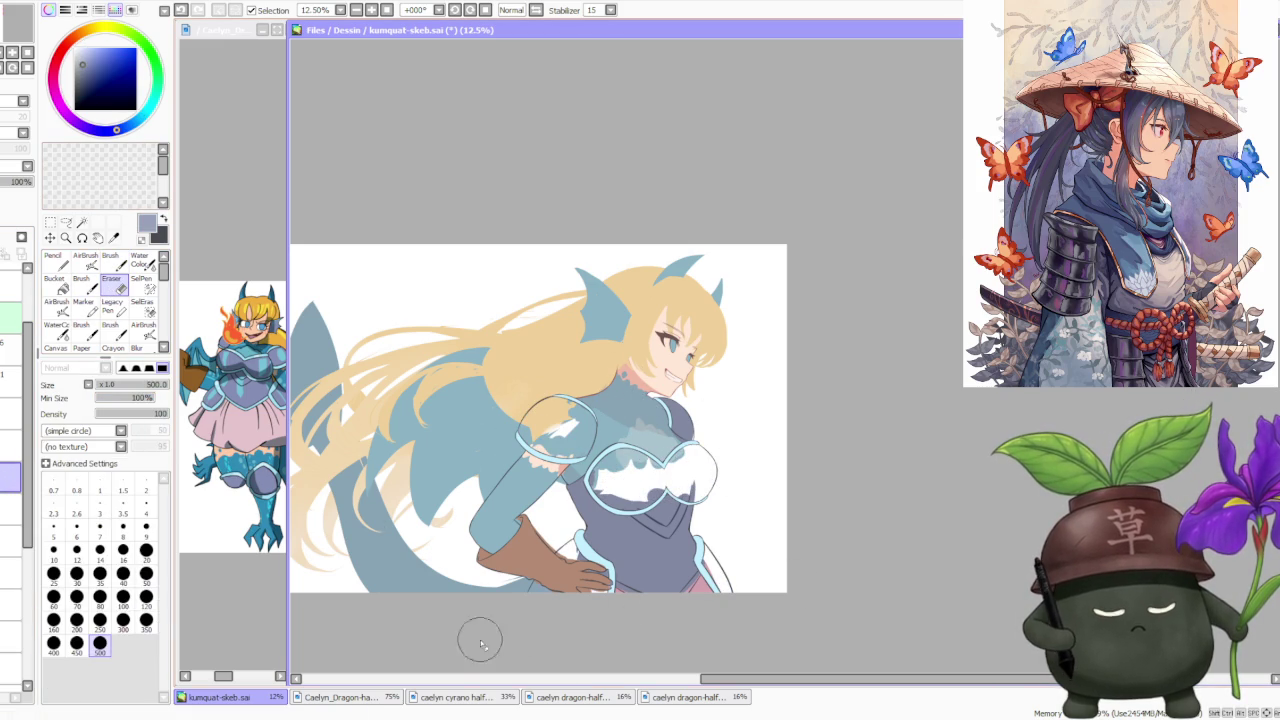
Bucket-fill the white chest area and shoulder pad with the armour colour.
left_click(56, 284)
scroll(555, 529, "up", 1)
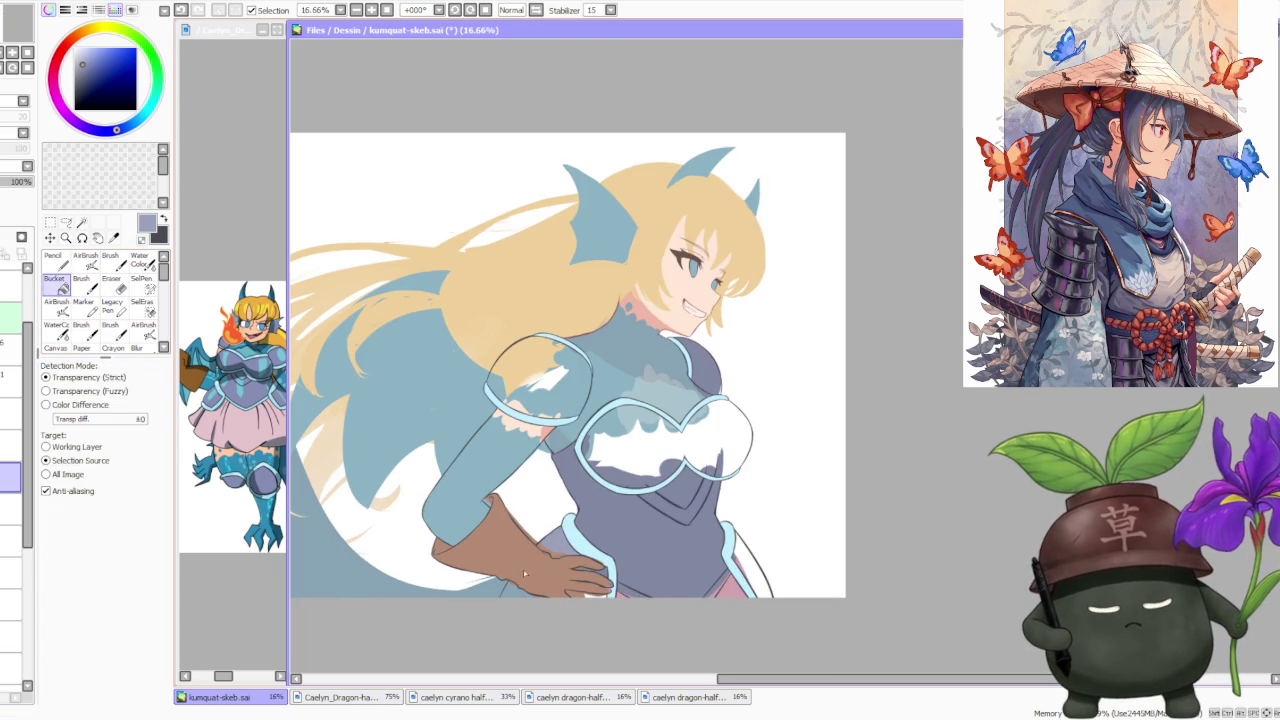
scroll(597, 577, "up", 2)
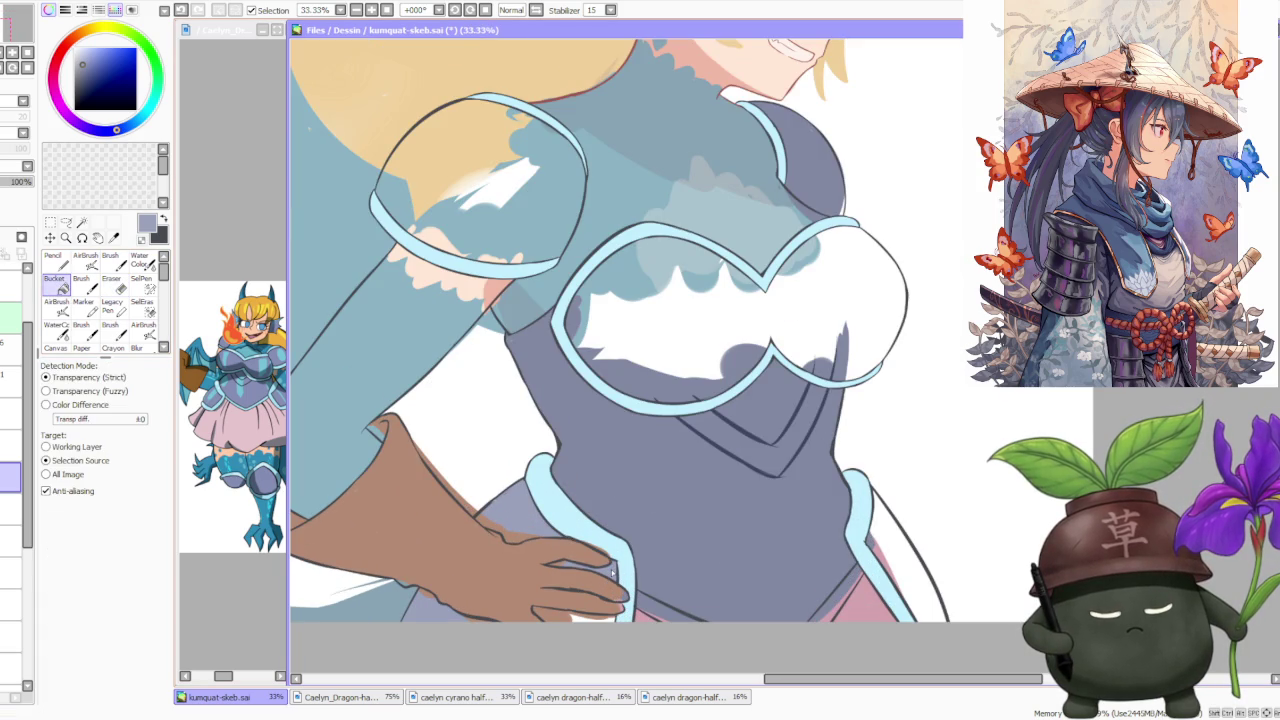
left_click(745, 345)
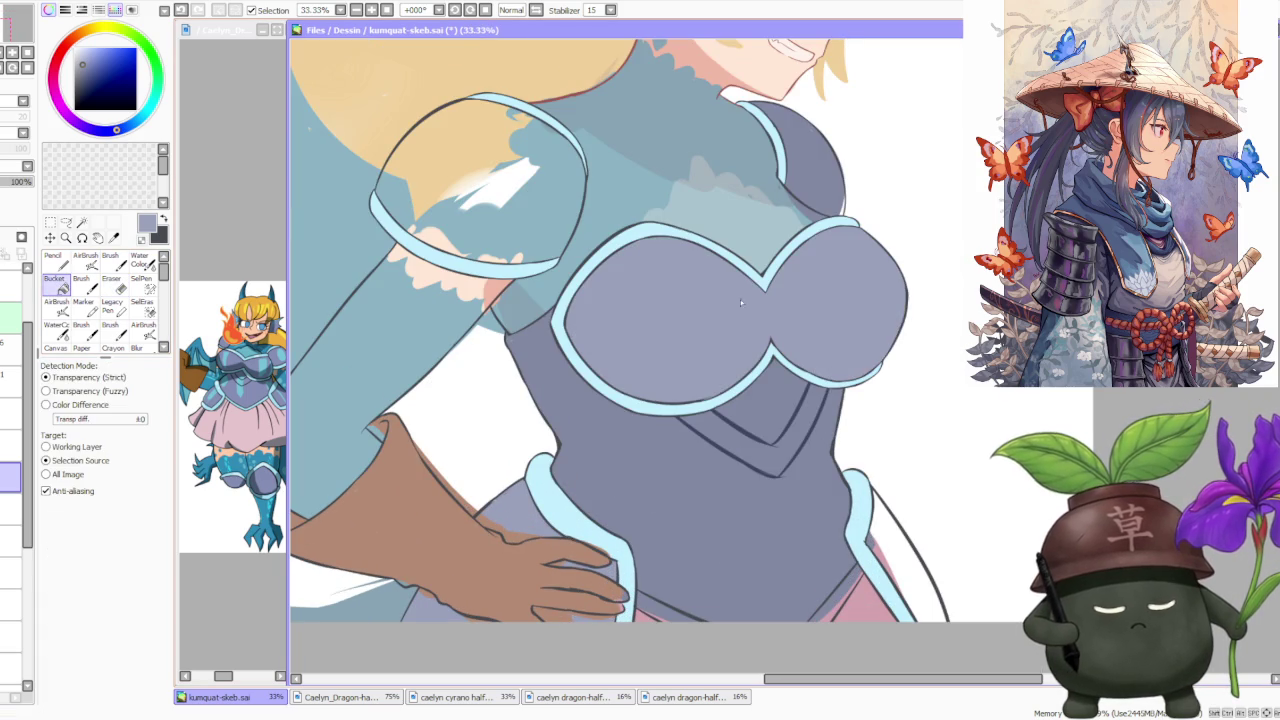
left_click(521, 229)
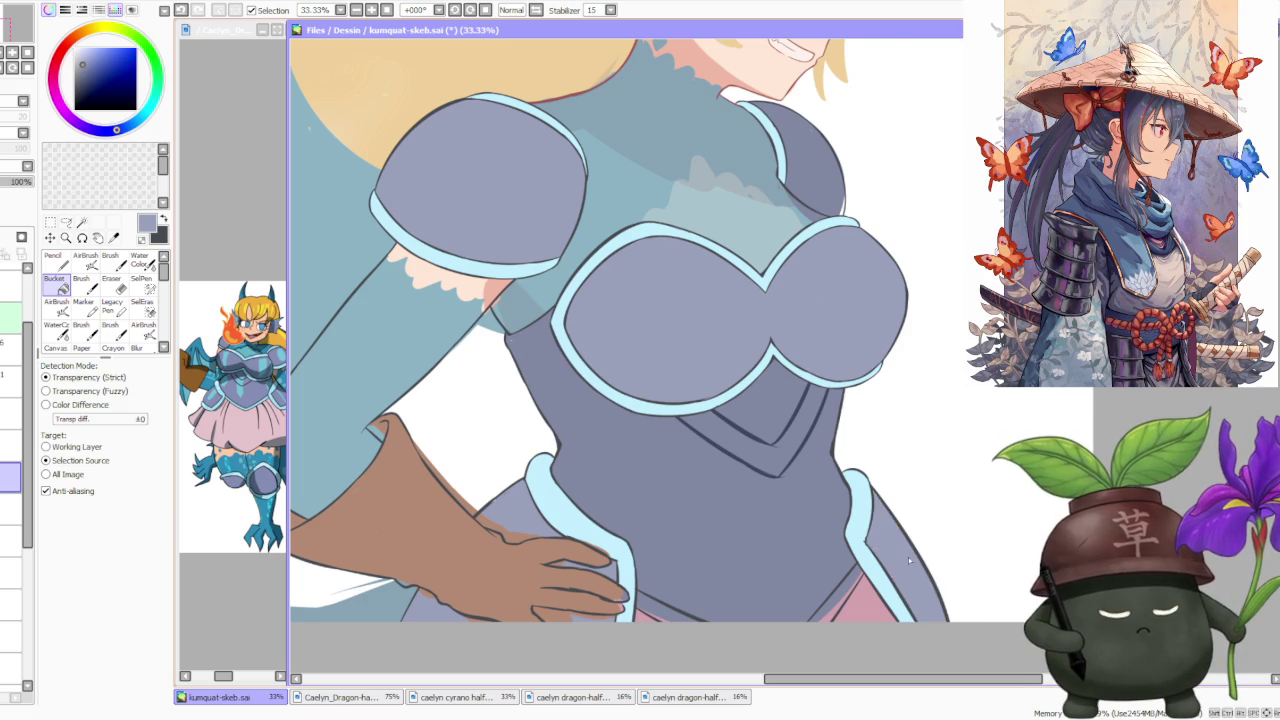
scroll(815, 514, "down", 2)
On the trim layer, sample the light-blue trim colour from the drawing.
left_click(12, 446)
left_click(843, 517, "alt")
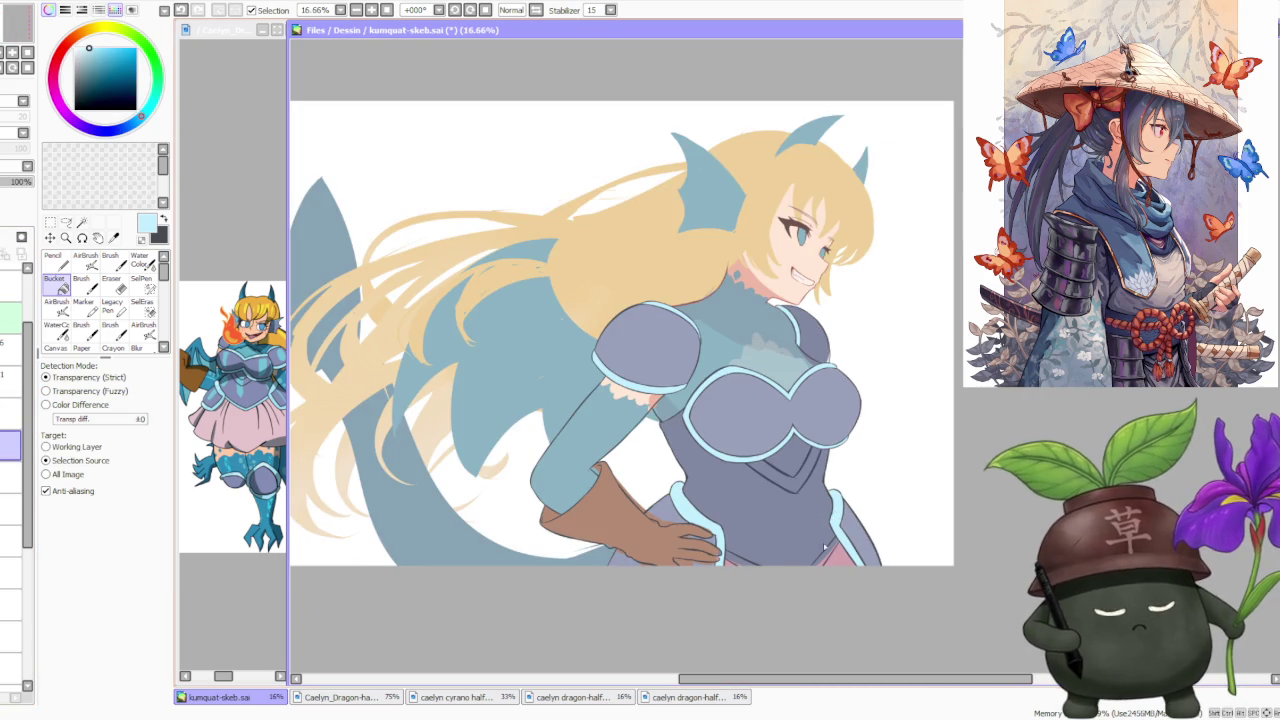
scroll(839, 508, "up", 1)
scroll(670, 566, "down", 3)
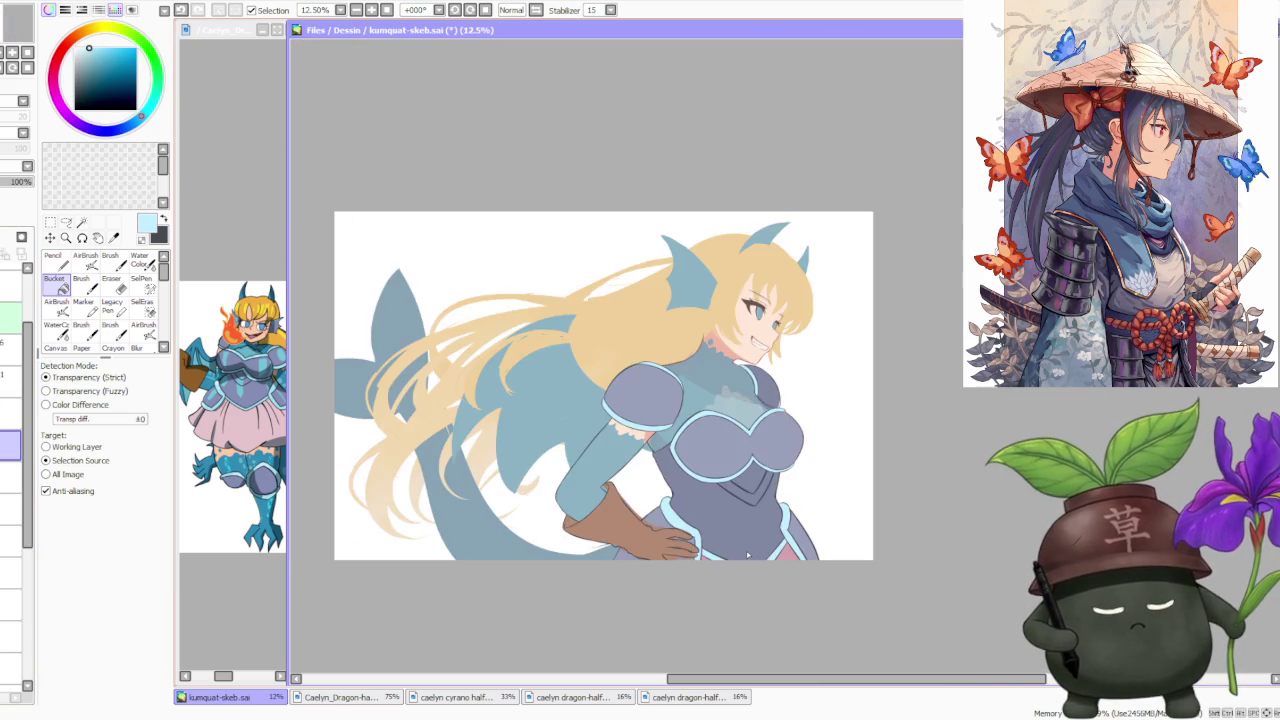
scroll(720, 540, "down", 1)
scroll(750, 520, "down", 1)
scroll(788, 509, "up", 2)
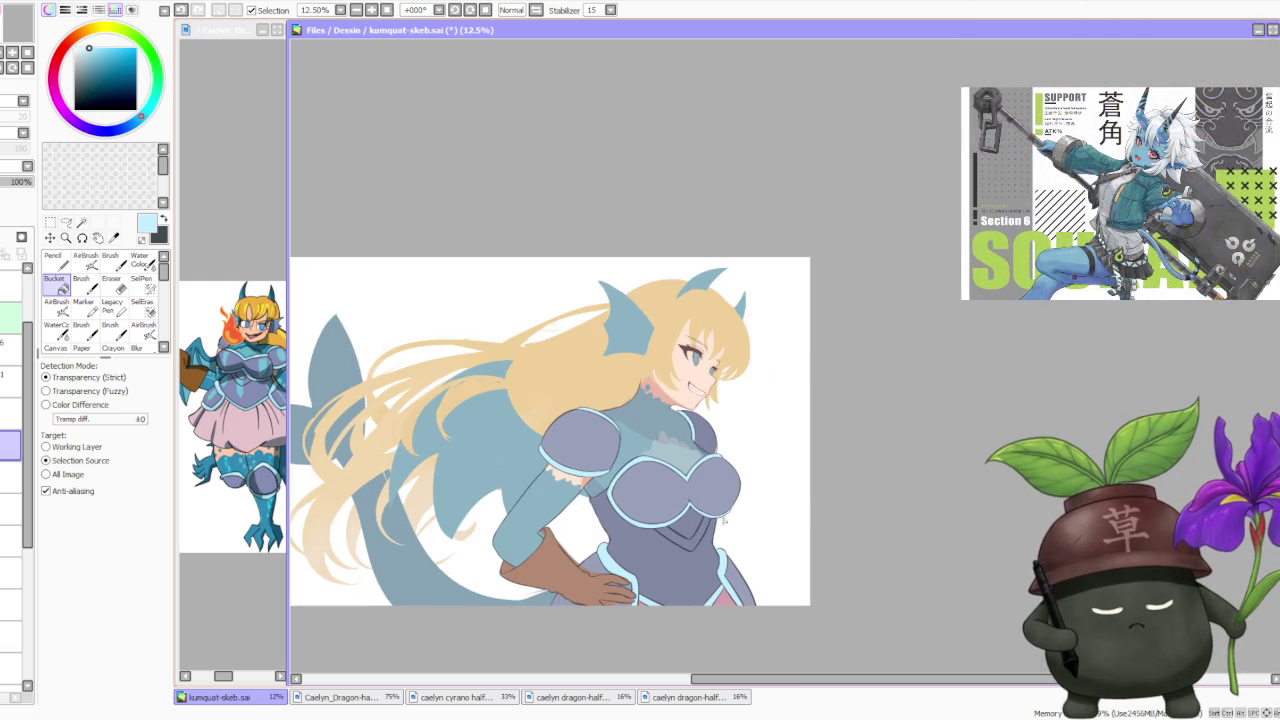
scroll(698, 456, "up", 1)
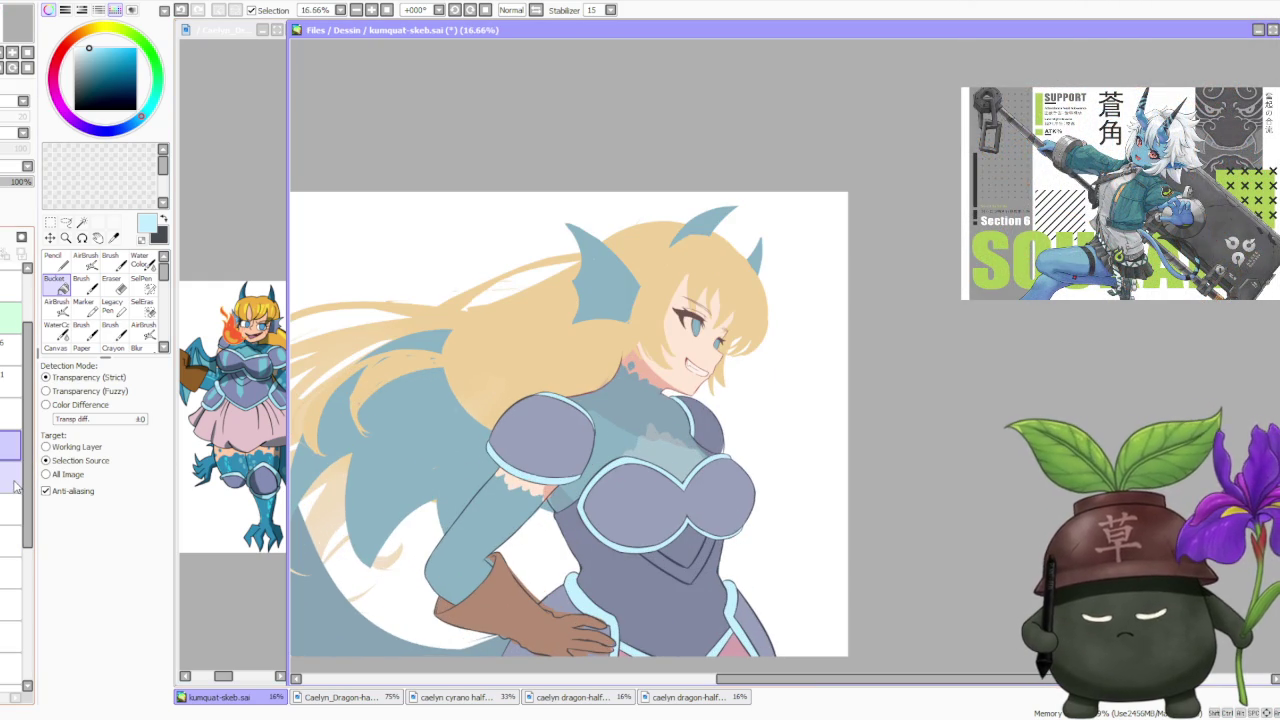
On the lower layer, sample the armour colour and erase fill on the right torso and waist.
left_click(10, 540)
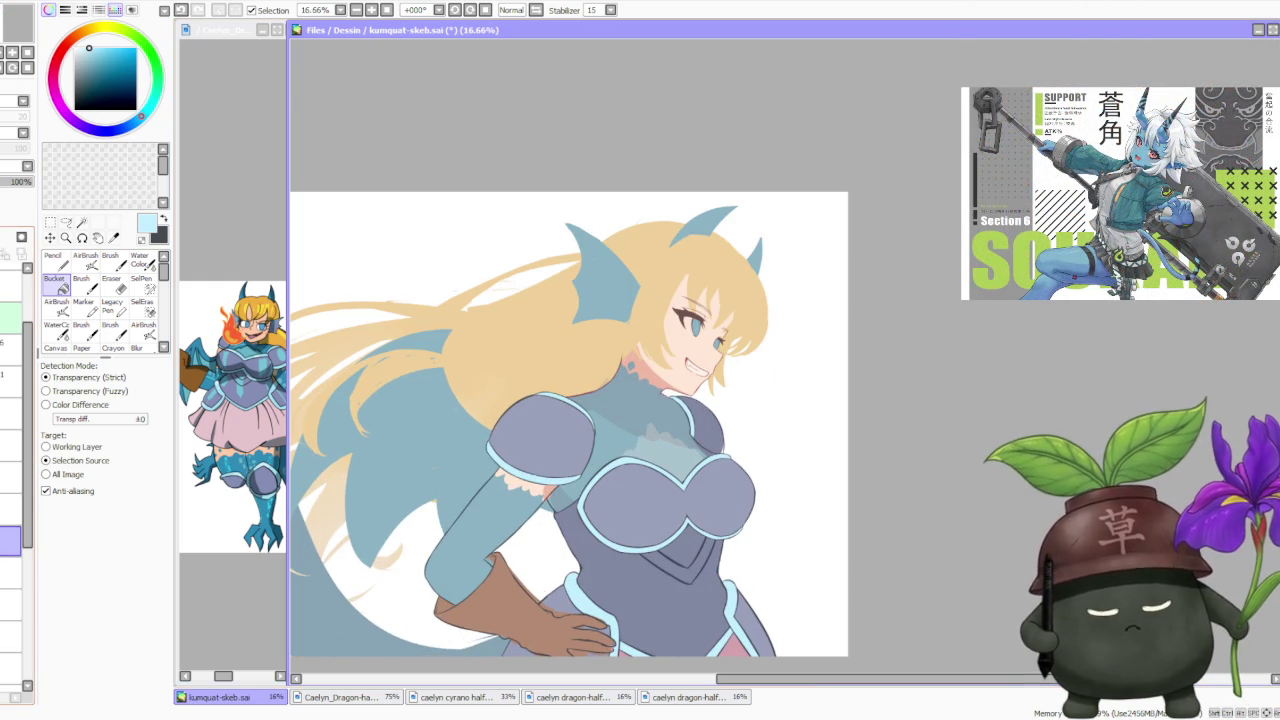
left_click(705, 604, "alt")
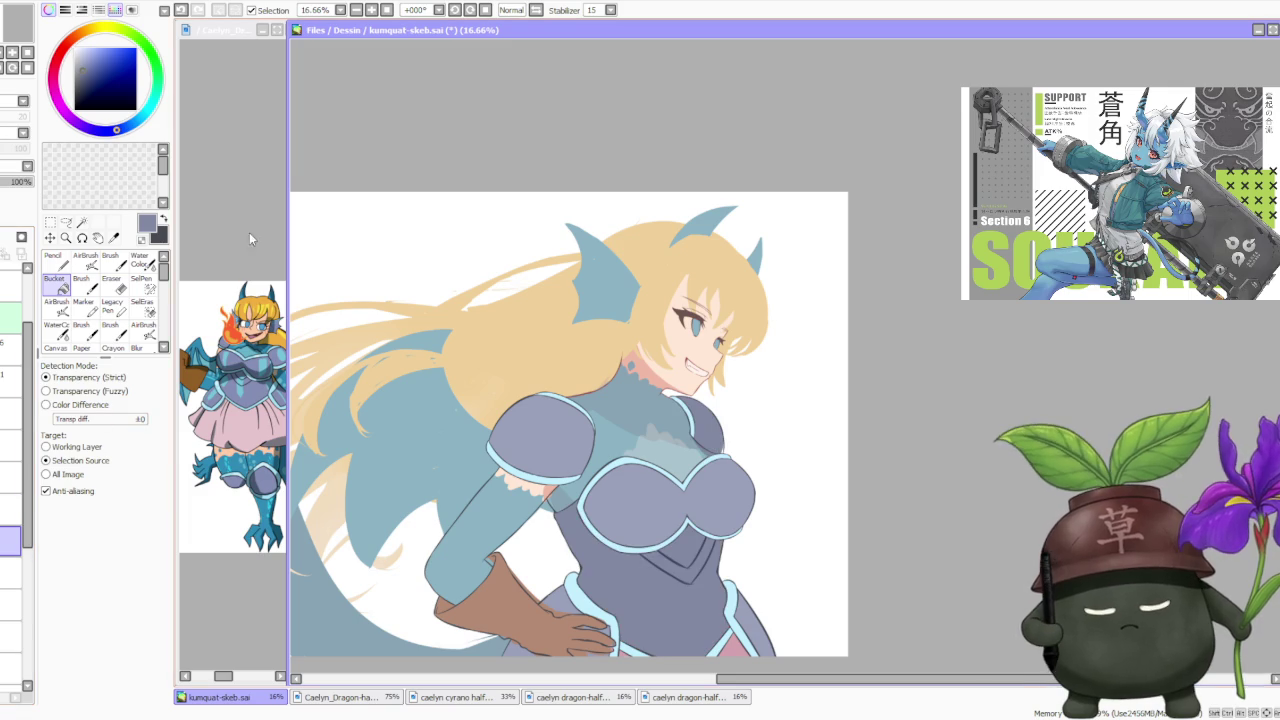
left_click(110, 285)
left_click_drag(730, 390, 700, 430)
mouse_move(715, 480)
left_mouse_down()
mouse_move(715, 640)
mouse_move(625, 595)
mouse_move(580, 520)
mouse_move(670, 600)
mouse_move(600, 480)
mouse_move(507, 628)
left_mouse_up()
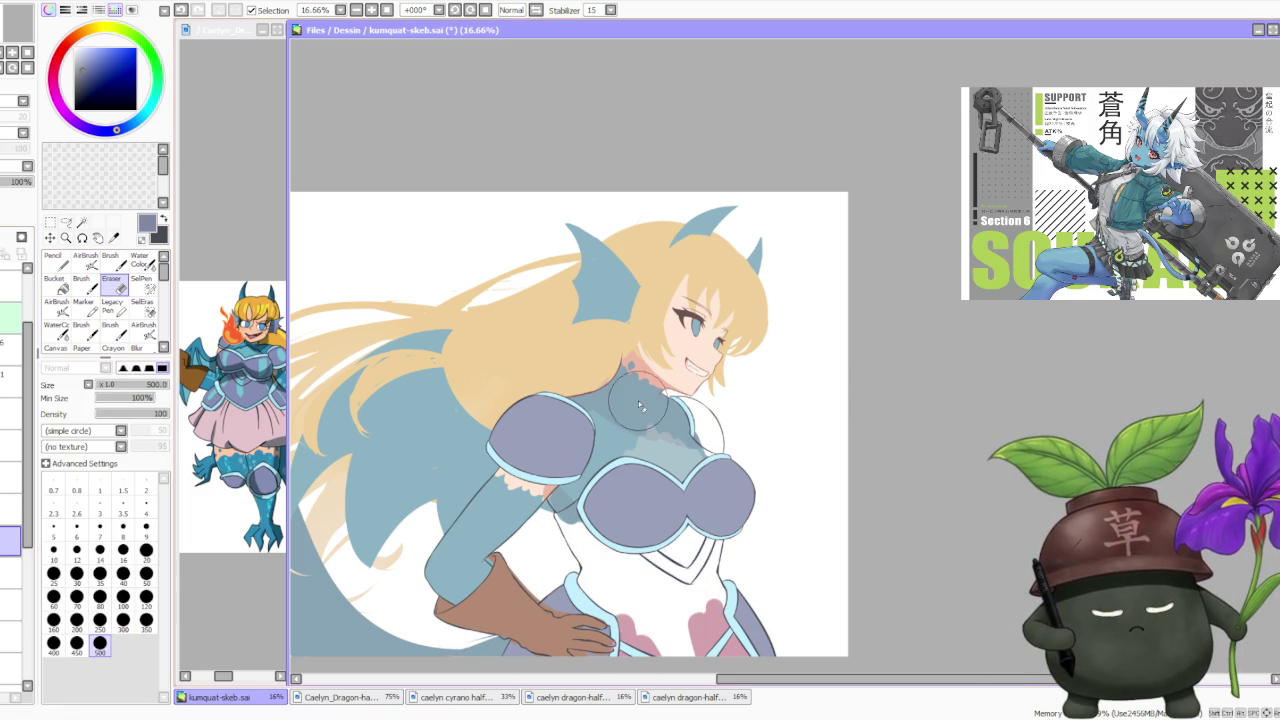
Refill the lower torso under the chest with the grey-purple armour colour.
key("g")
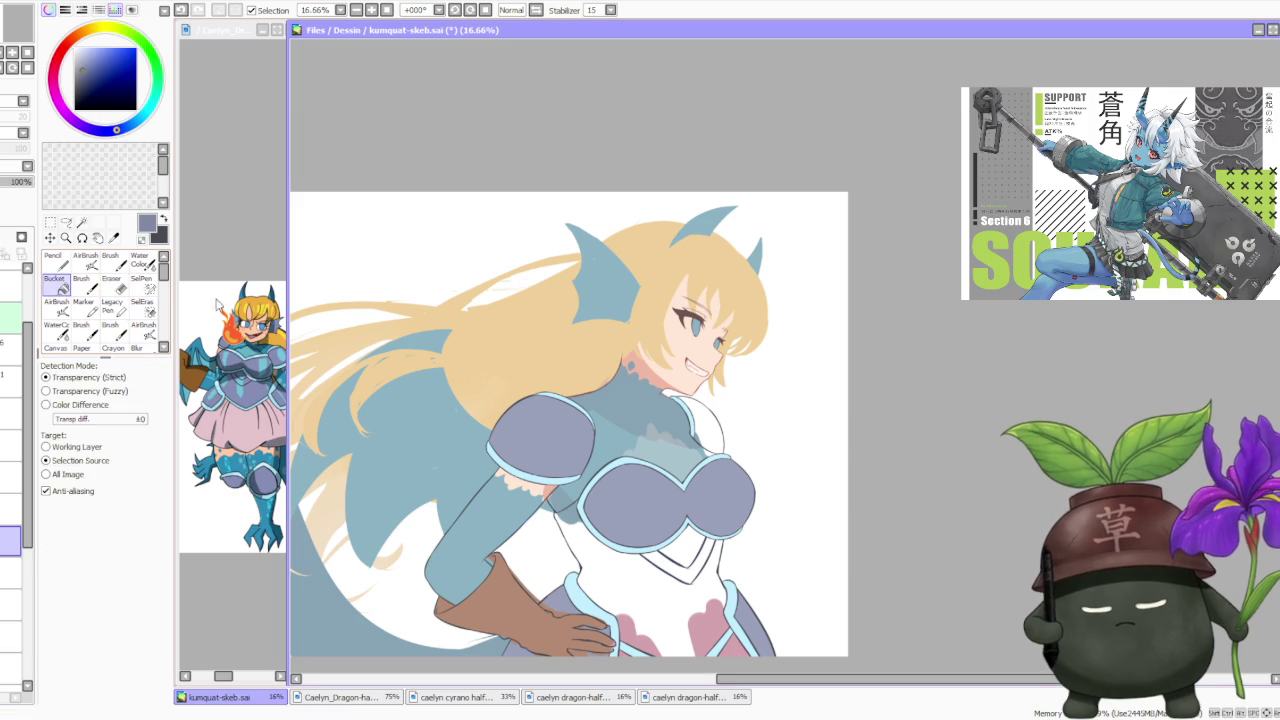
left_click(701, 594)
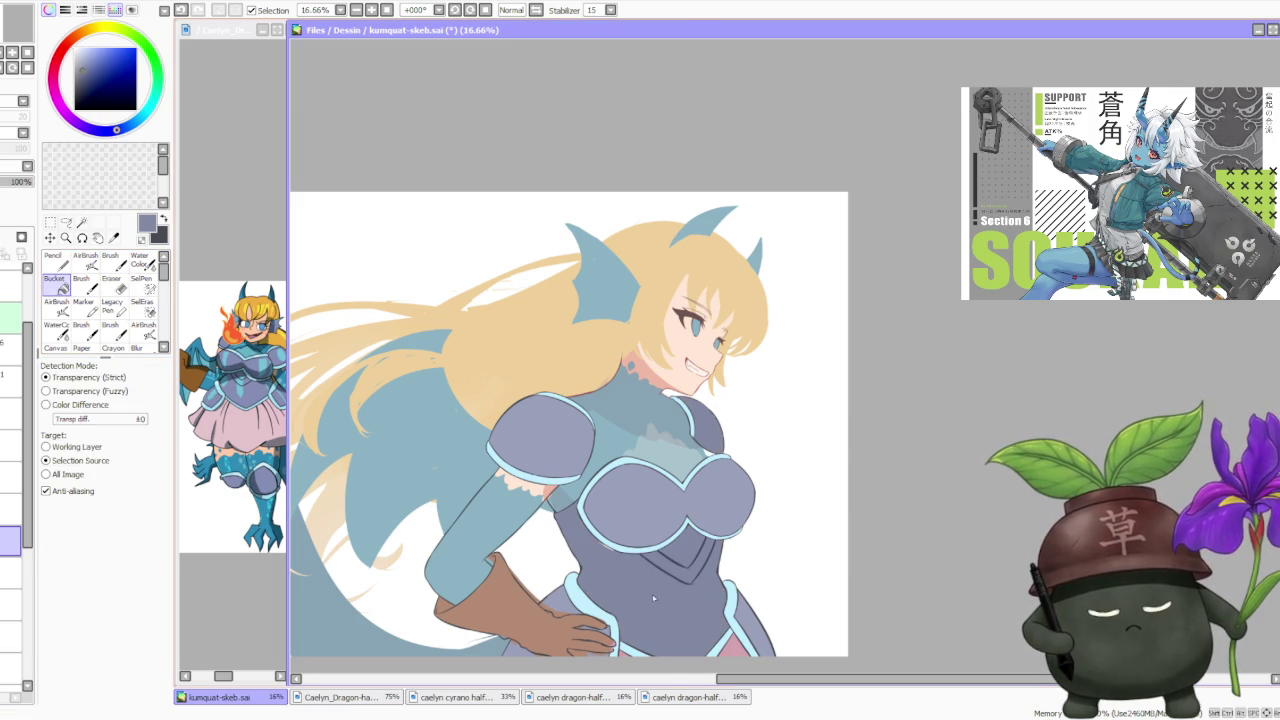
scroll(653, 605, "down", 3)
scroll(719, 454, "up", 4)
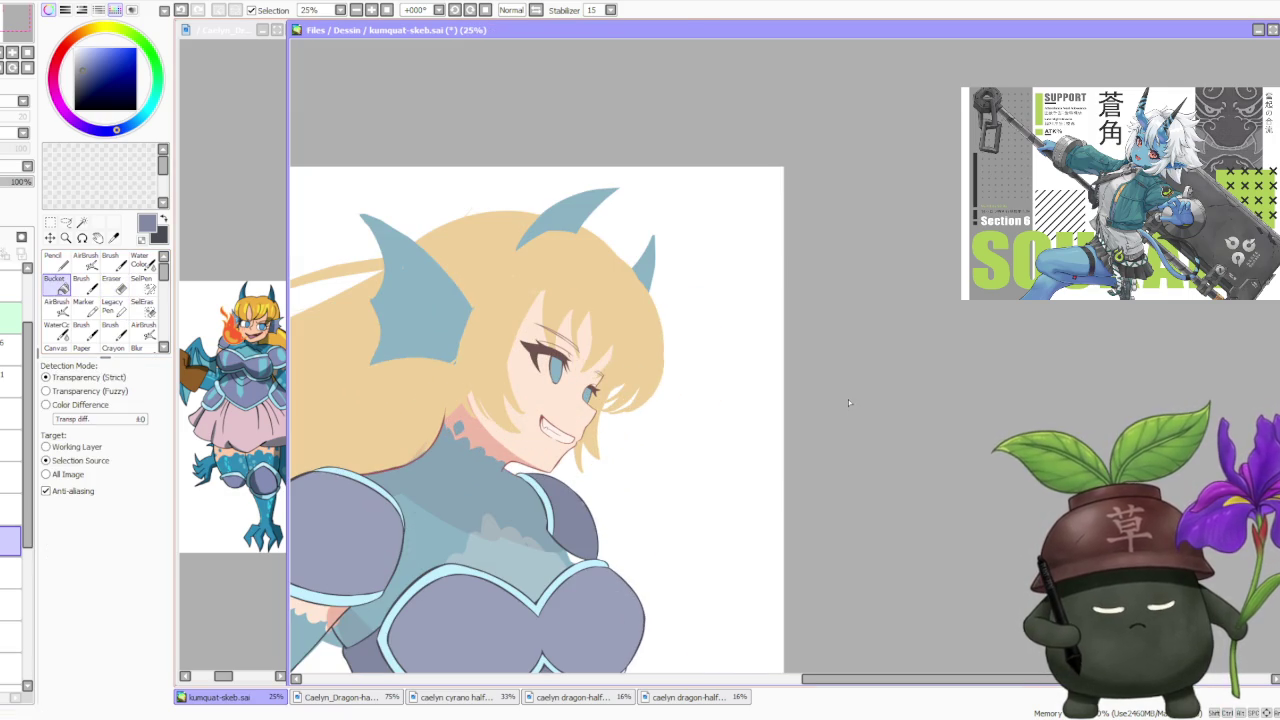
On a lower layer, sample the skin tone and set brush colour blending to 100.
left_click(18, 668)
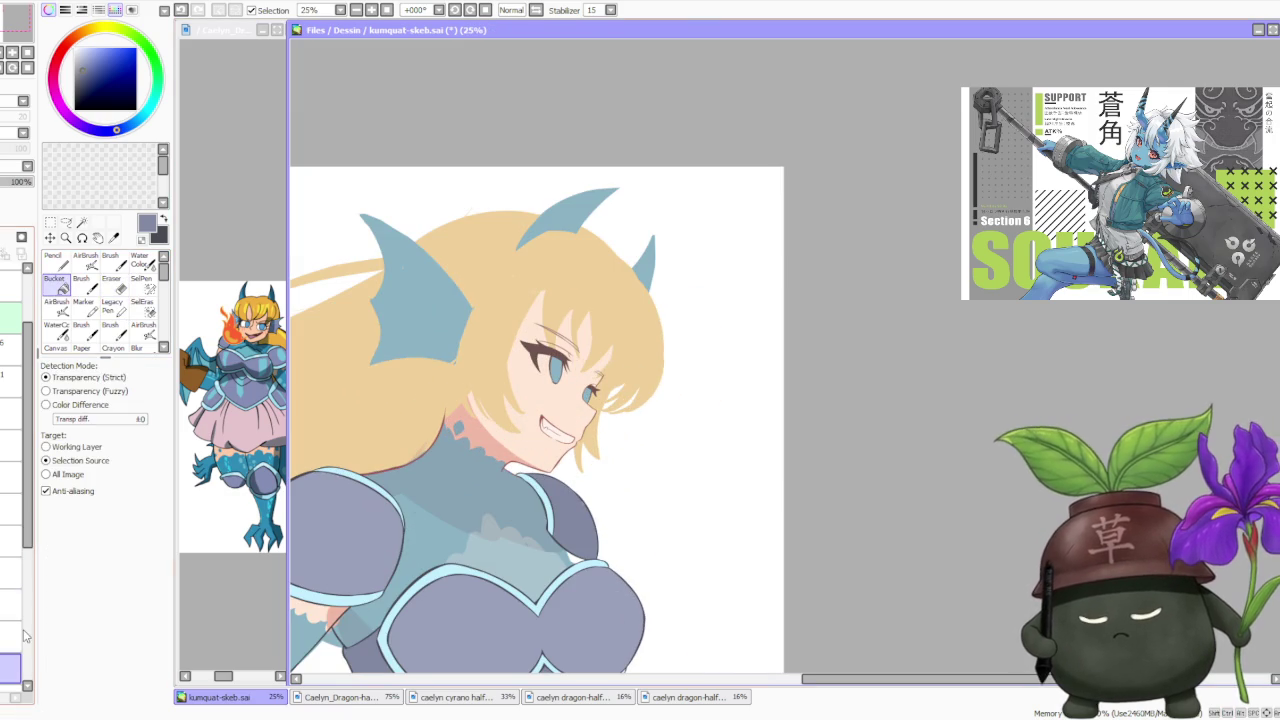
left_click(545, 453, "alt")
key("b")
scroll(560, 558, "up", 2)
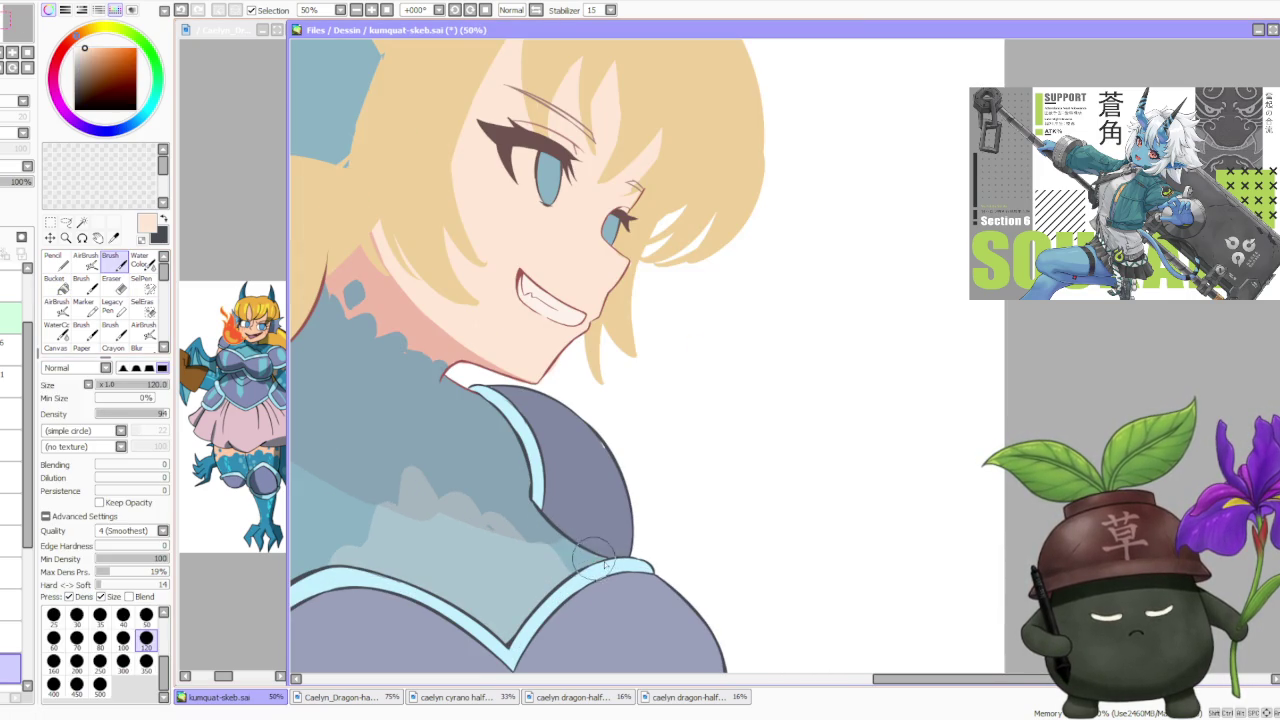
scroll(605, 560, "down", 3)
scroll(613, 430, "down", 3)
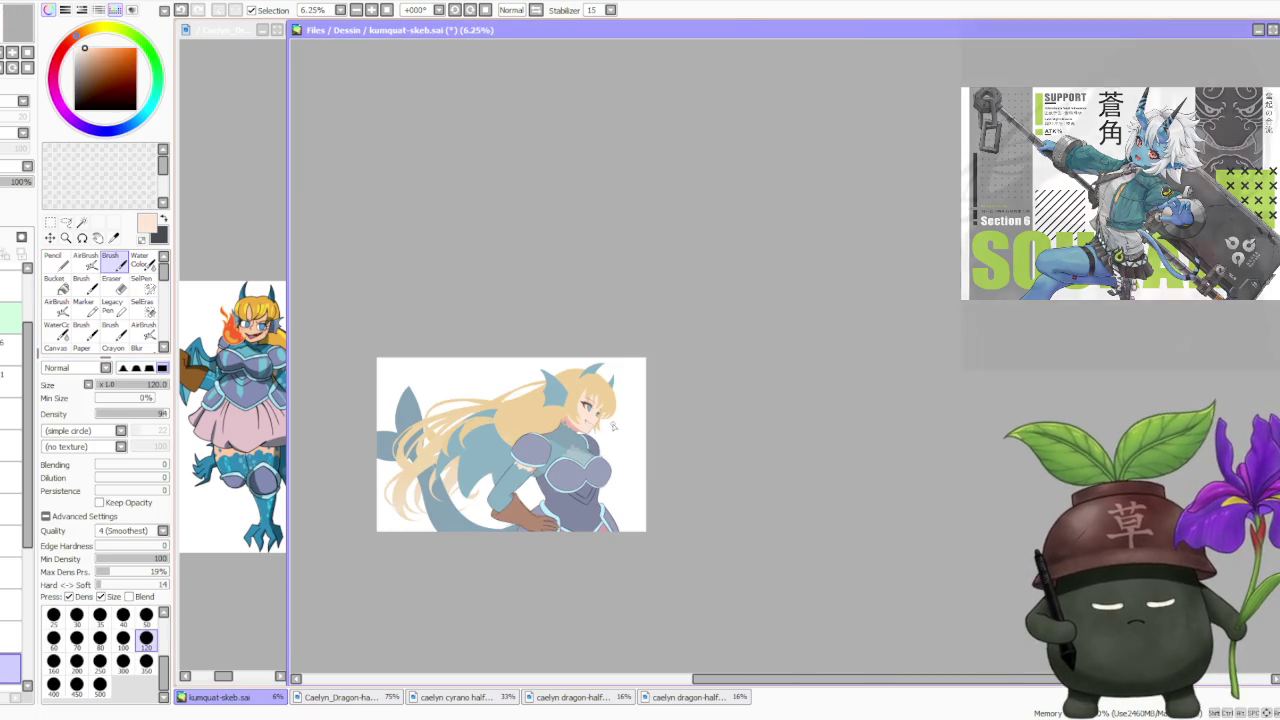
scroll(620, 427, "up", 4)
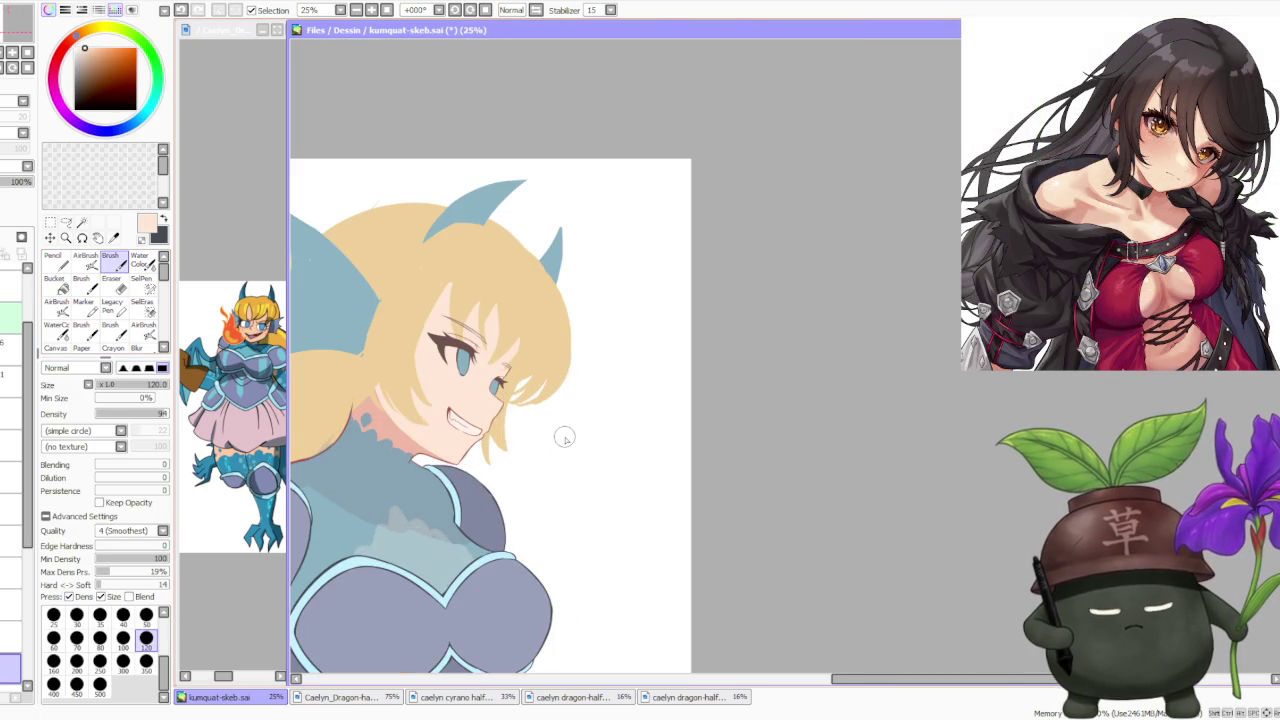
scroll(565, 437, "down", 3)
scroll(476, 444, "up", 1)
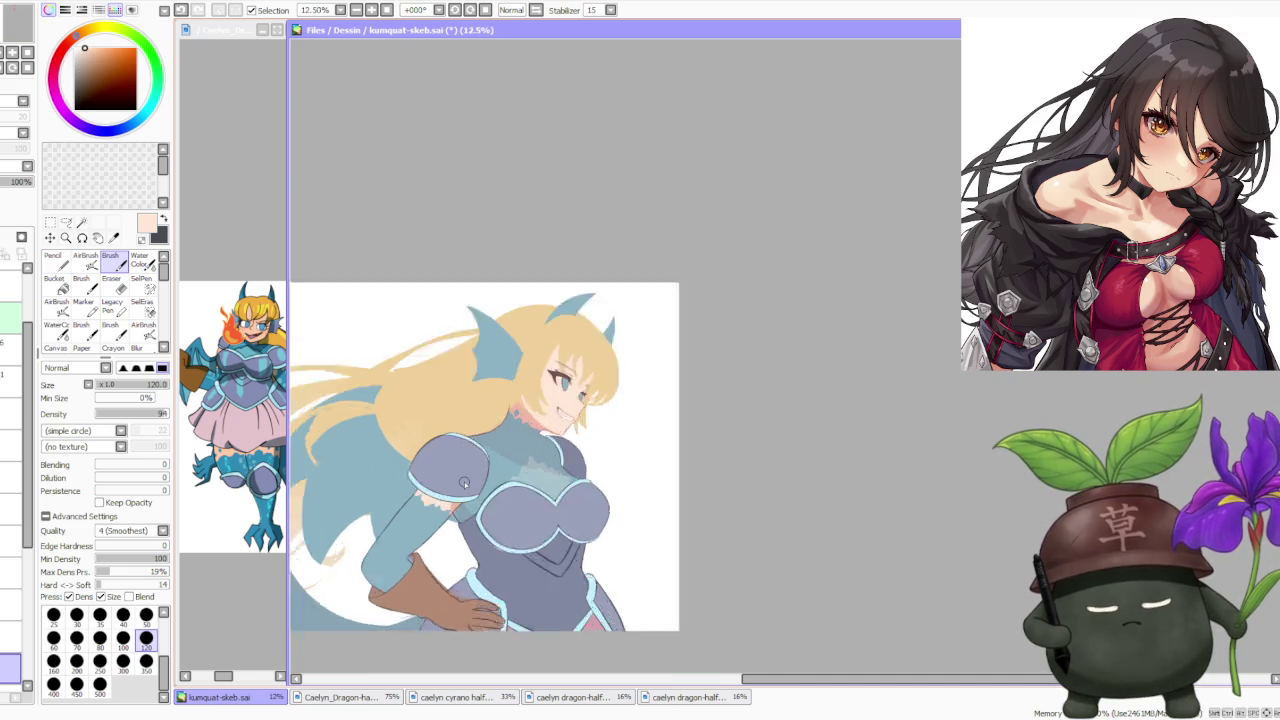
scroll(465, 475, "up", 2)
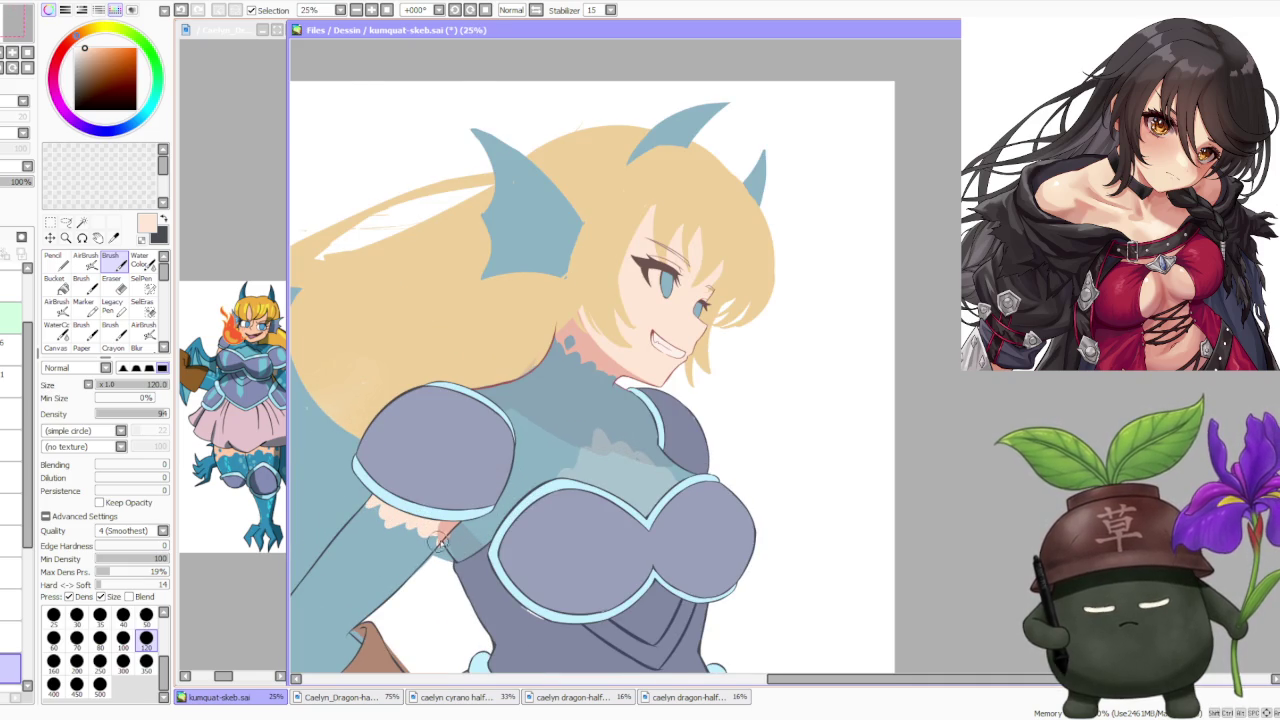
scroll(437, 540, "up", 1)
left_click_drag(147, 465, 172, 465)
Move up one layer and sample the armour's blue-grey colour.
scroll(460, 555, "up", 2)
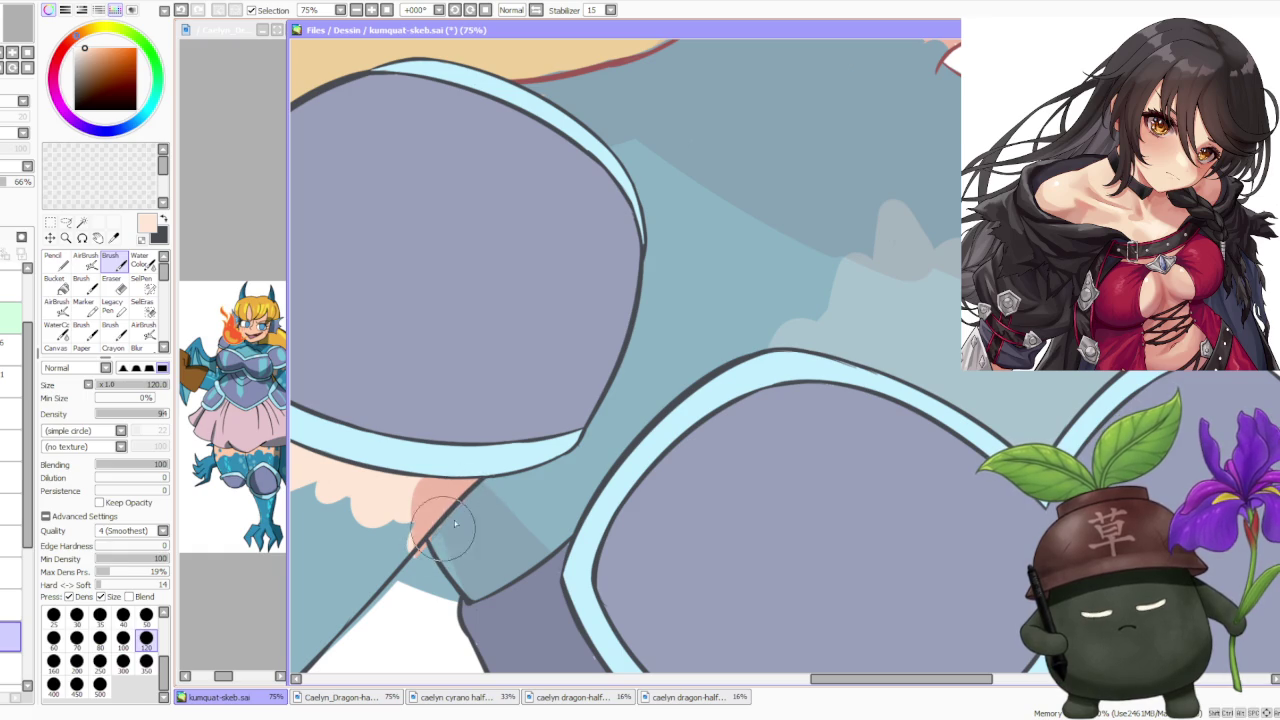
scroll(437, 537, "down", 2)
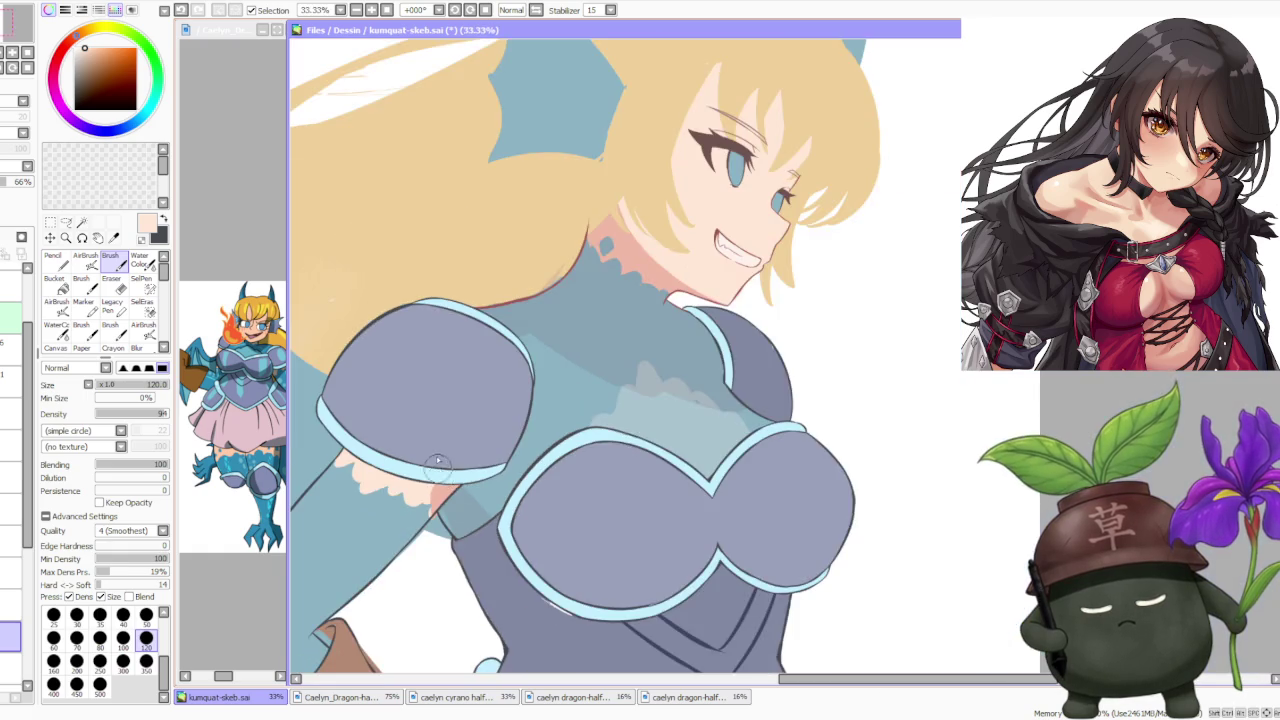
scroll(472, 363, "down", 2)
scroll(472, 362, "down", 1)
scroll(463, 332, "down", 1)
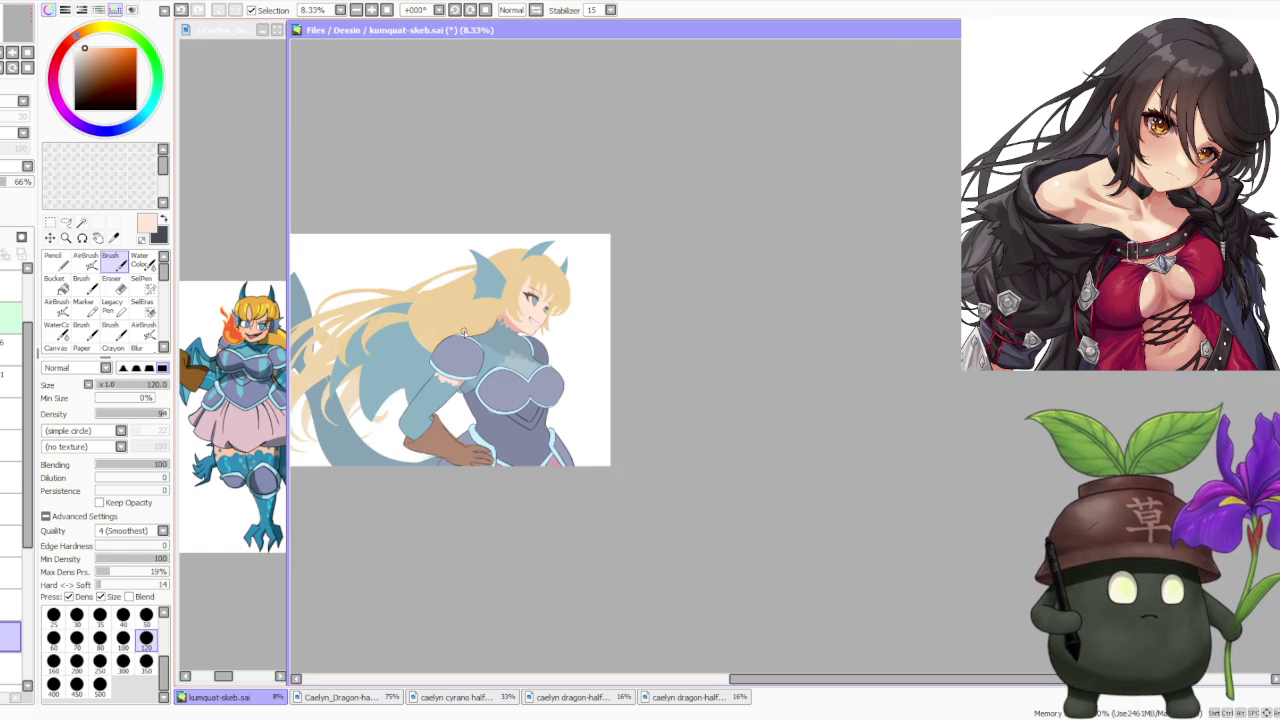
scroll(468, 357, "up", 1)
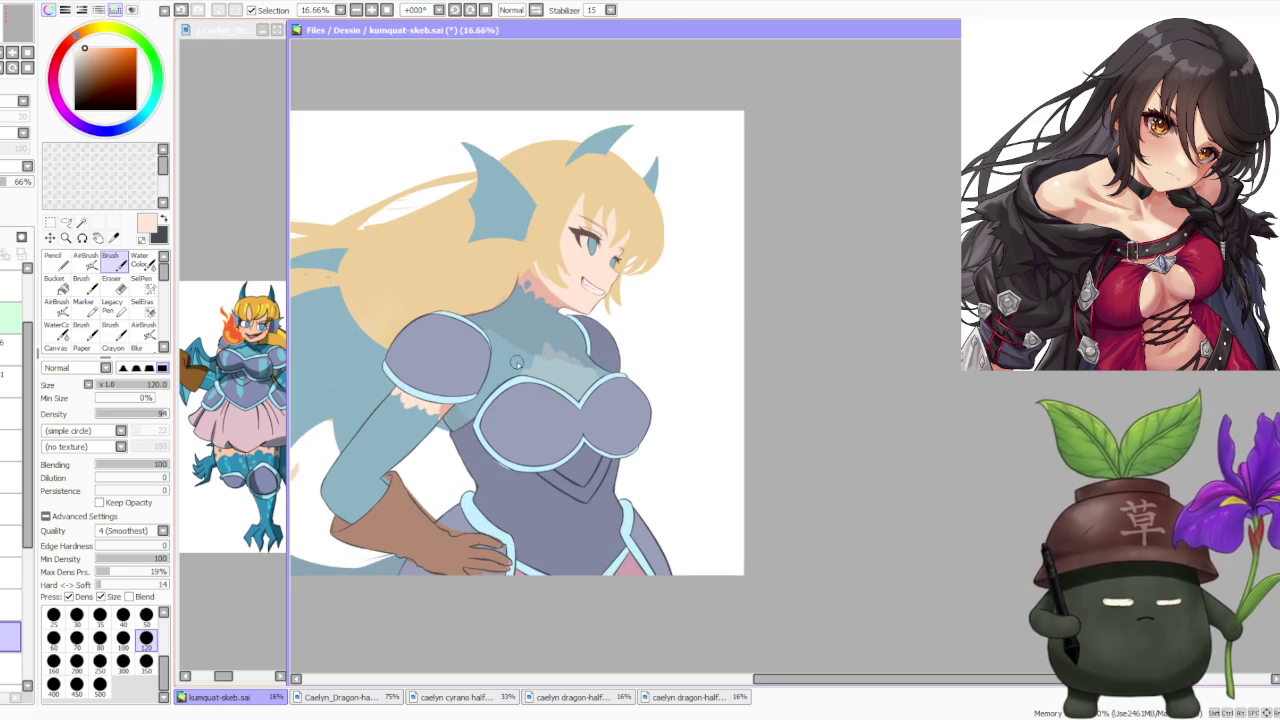
scroll(546, 332, "down", 1)
scroll(435, 305, "down", 1)
scroll(410, 353, "up", 1)
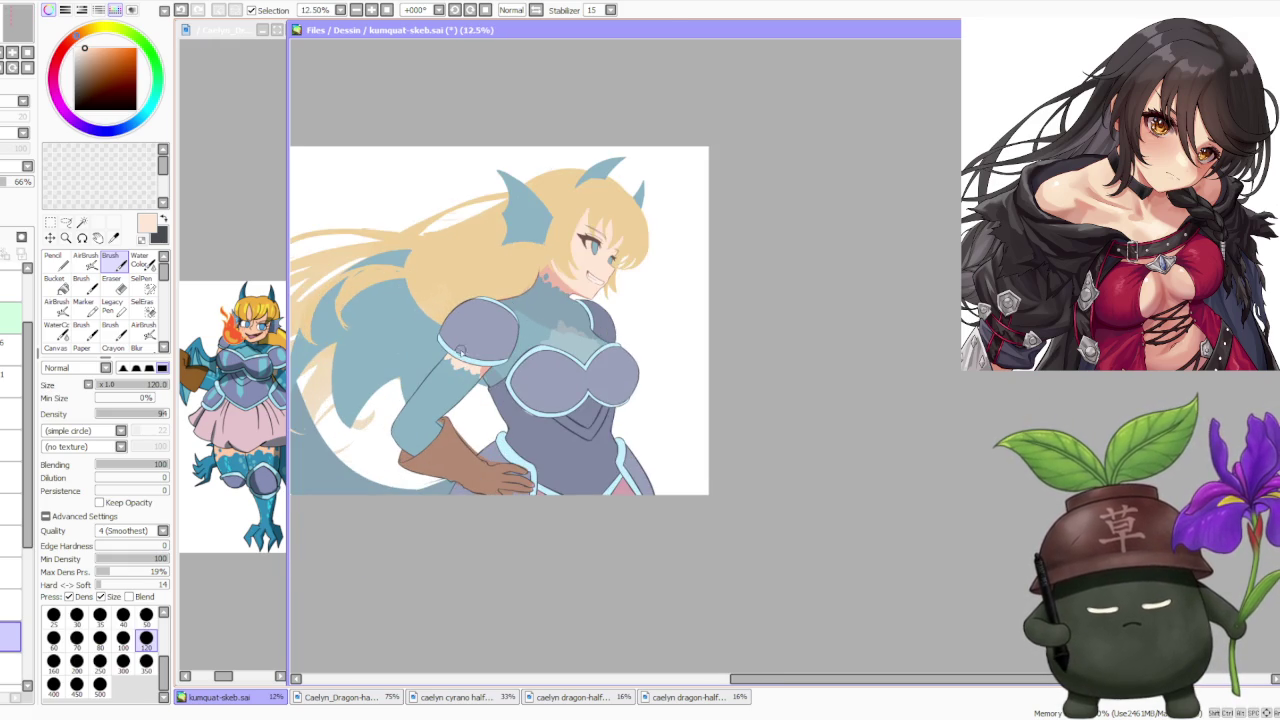
scroll(489, 351, "up", 1)
scroll(520, 370, "up", 1)
scroll(549, 391, "up", 1)
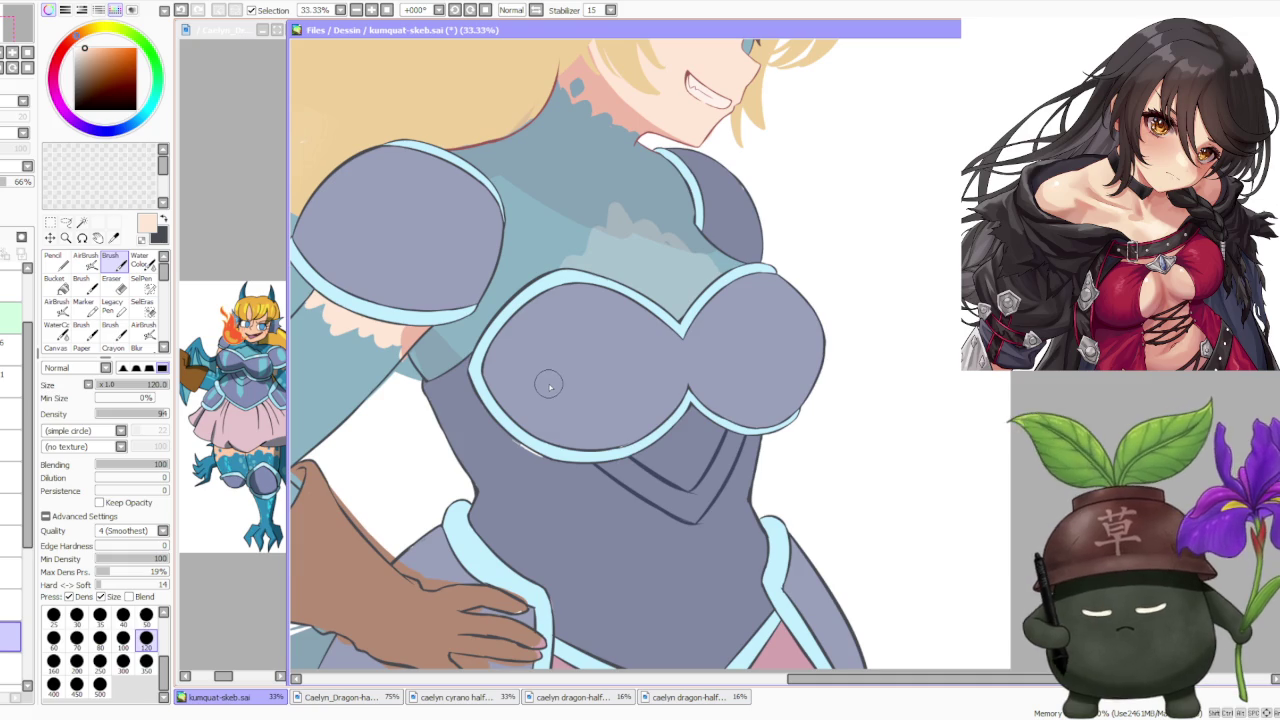
key("Up")
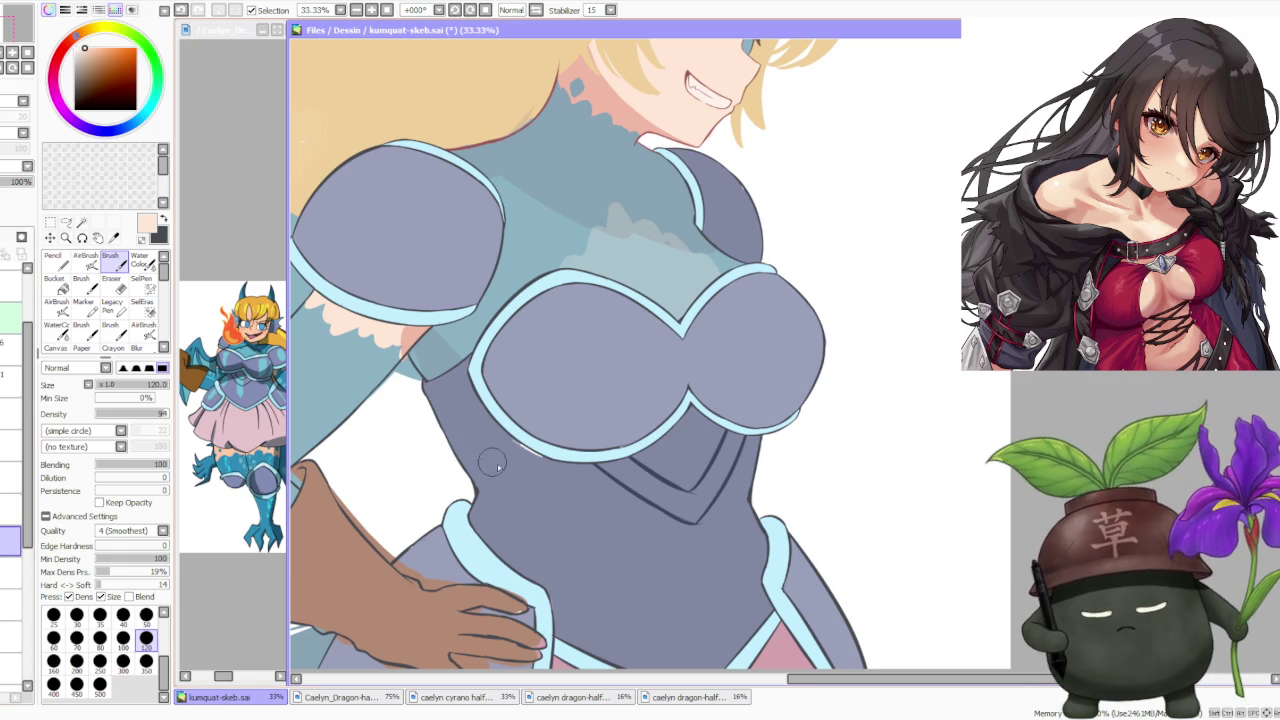
left_click(490, 462, "alt")
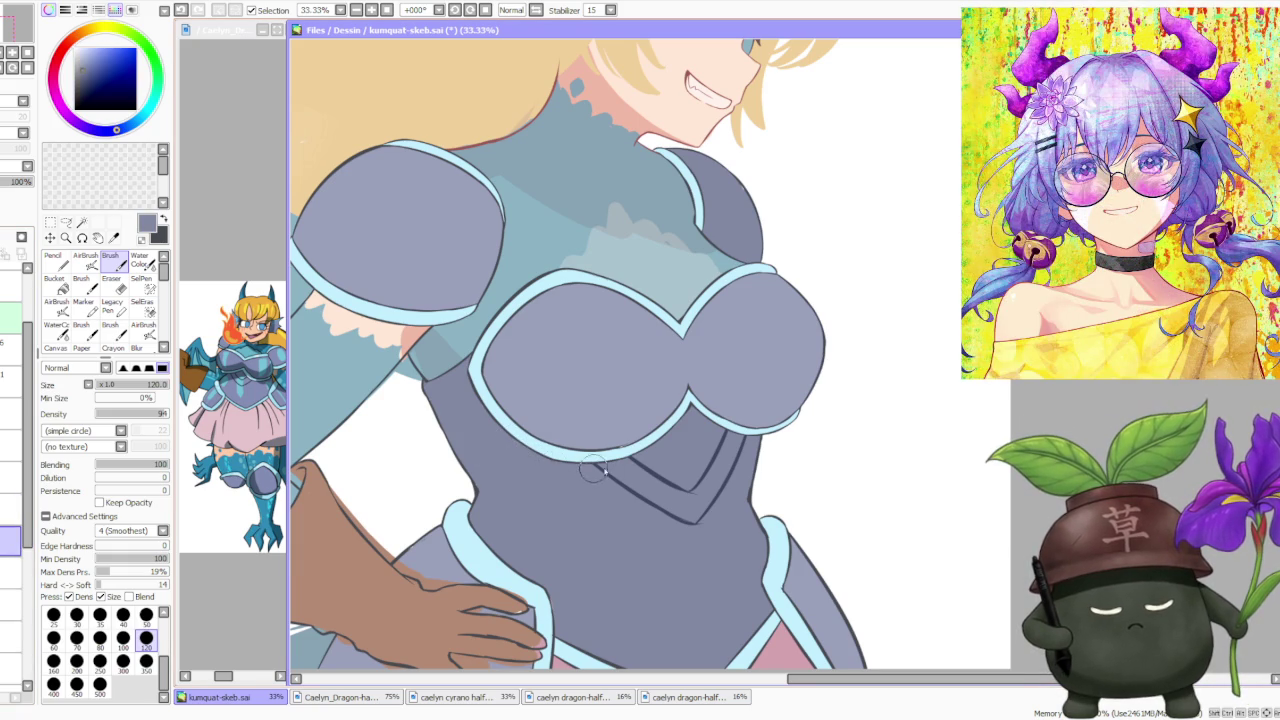
Select the glove's layer and sample the glove's brown as the painting colour.
scroll(760, 410, "down", 4)
scroll(777, 340, "down", 1)
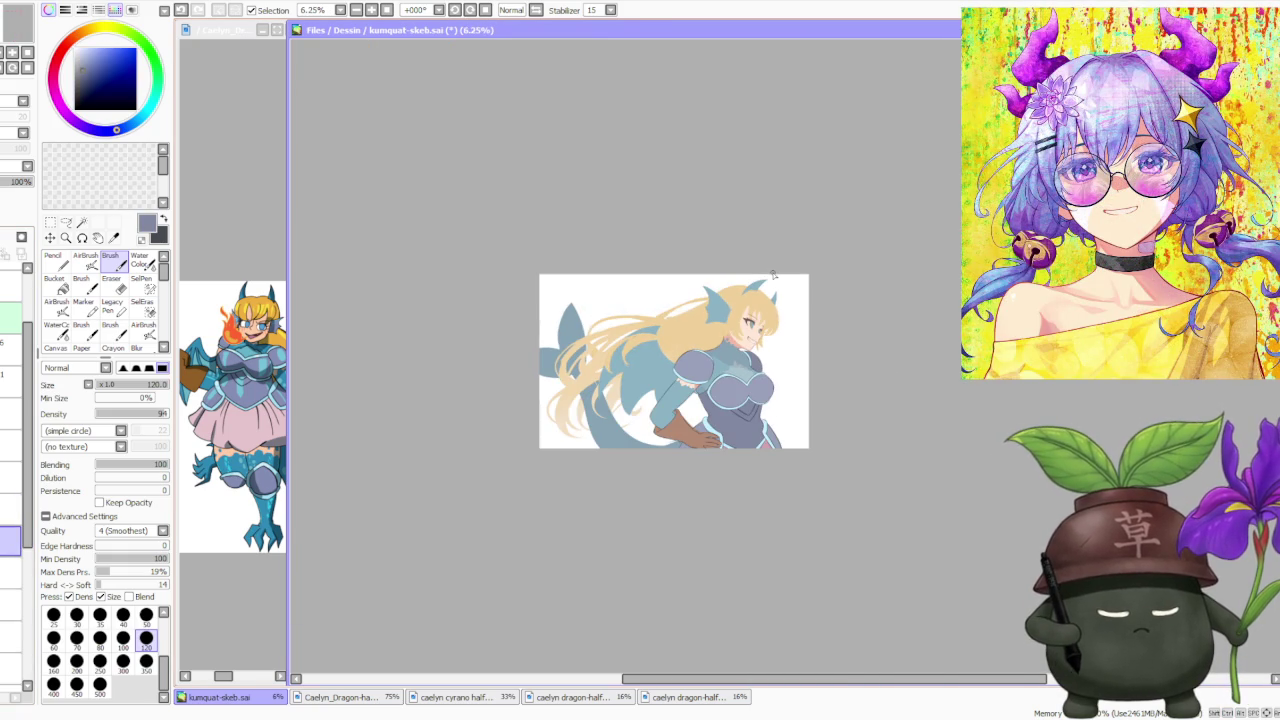
scroll(682, 354, "up", 2)
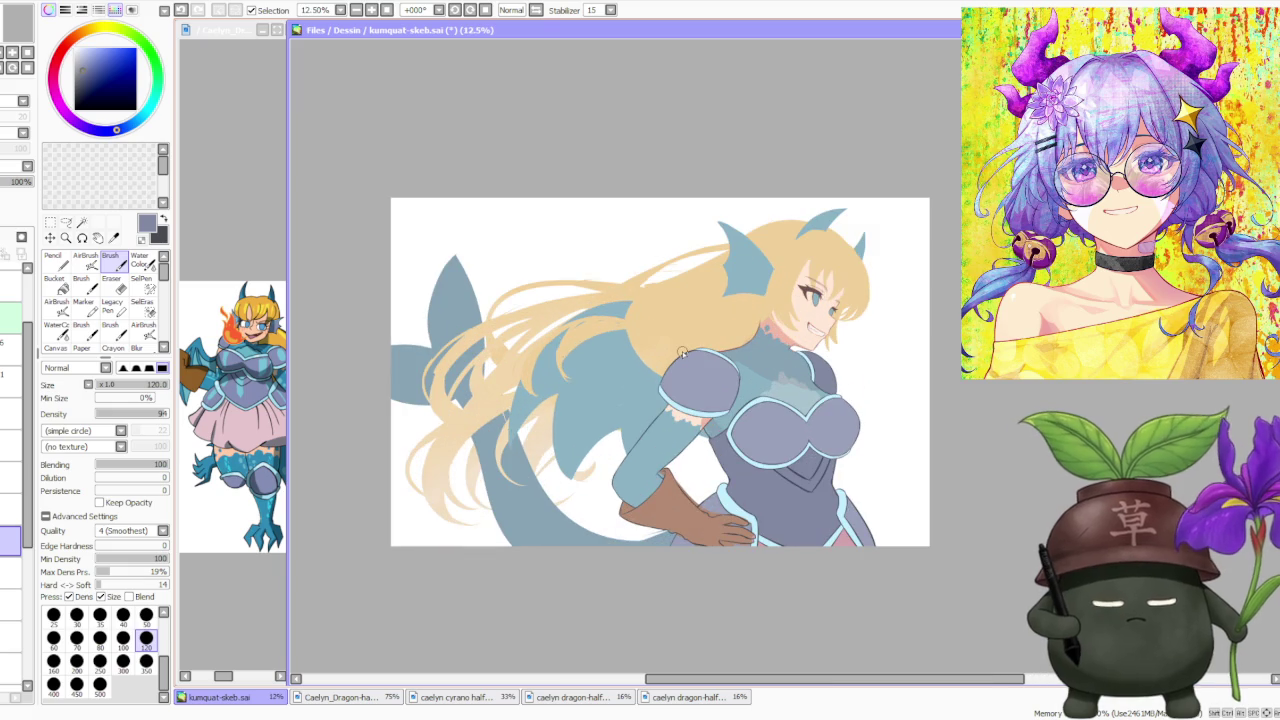
scroll(702, 395, "up", 1)
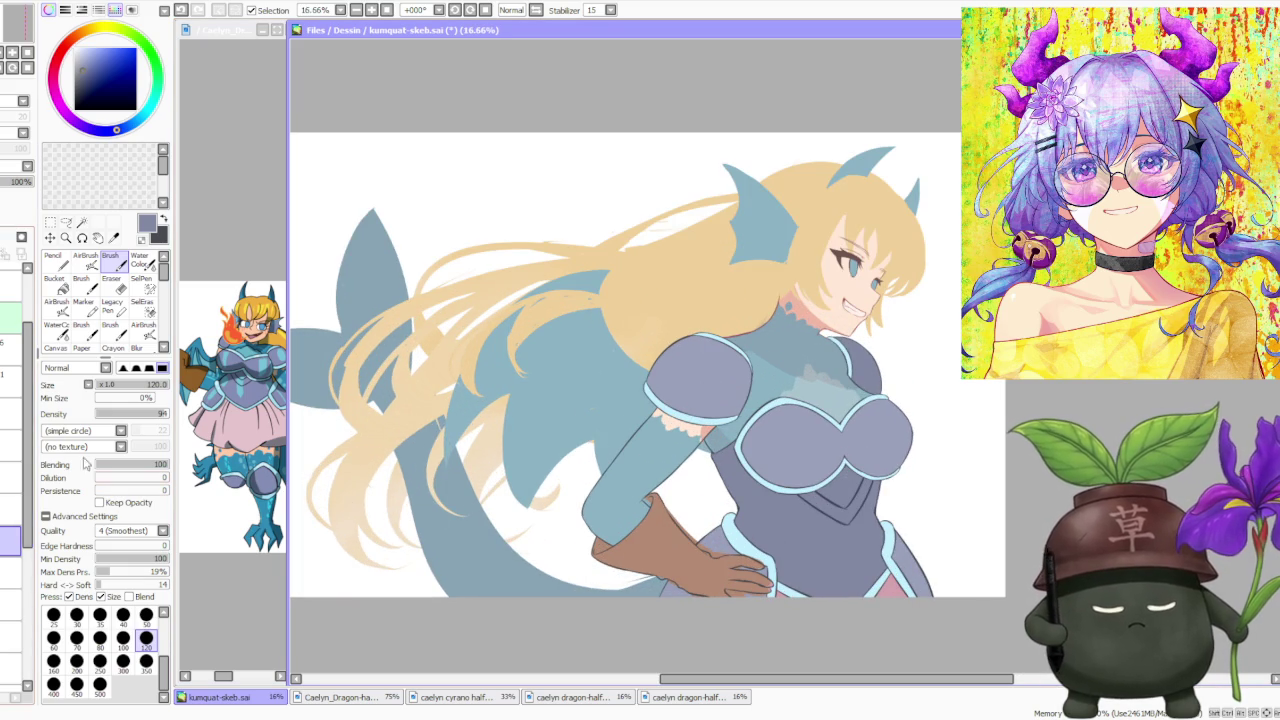
left_click(11, 414)
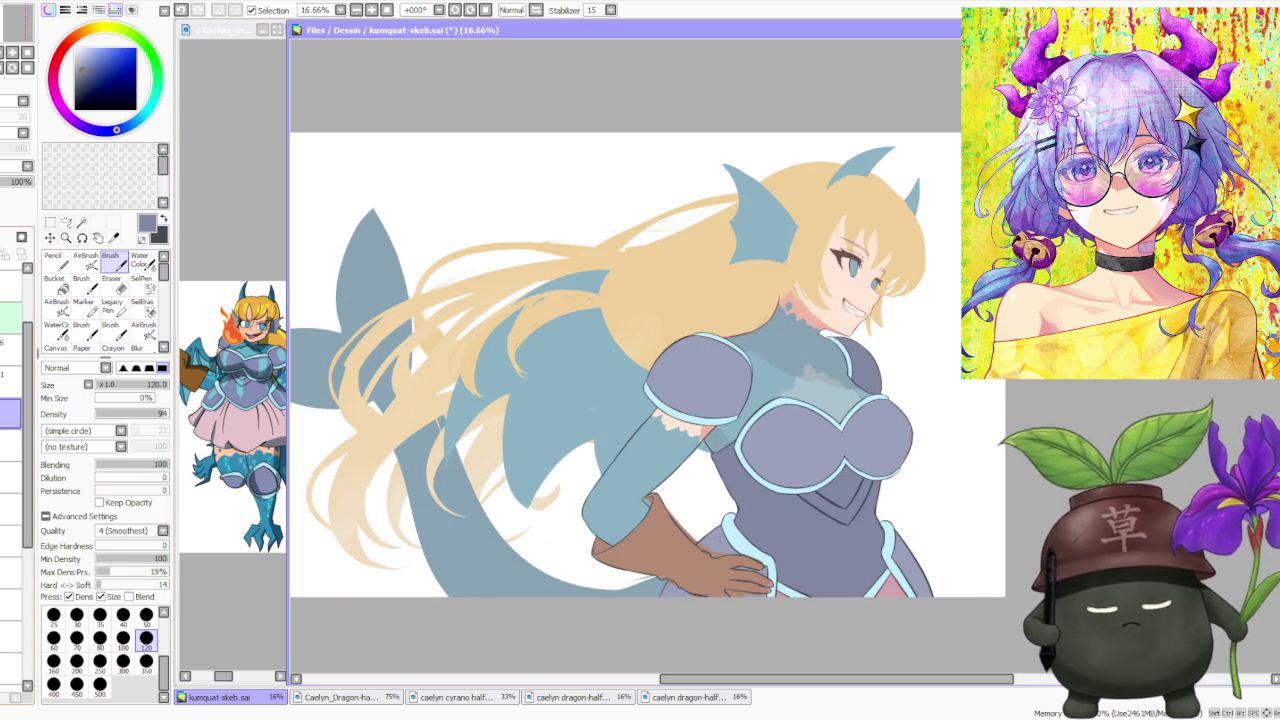
left_click(696, 538, "alt")
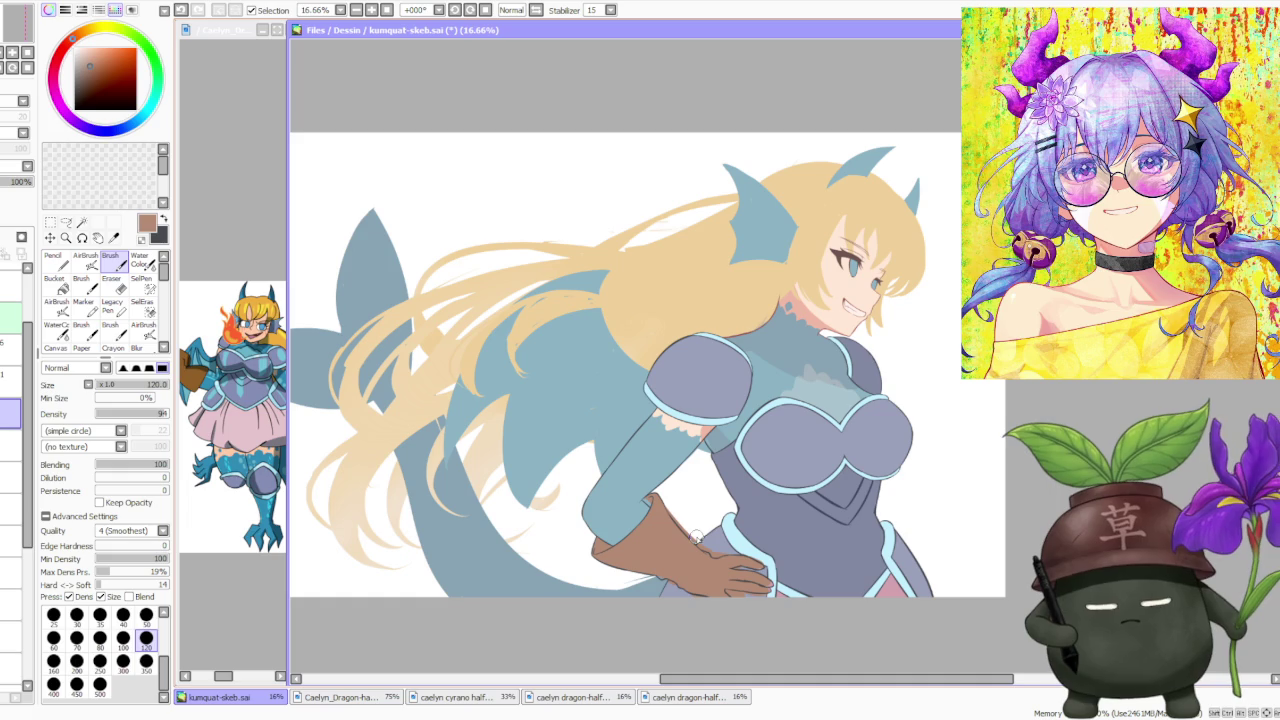
Erase the old glove fill and bucket-fill the glove with flat brown.
key("e")
left_click_drag(620, 470, 770, 580)
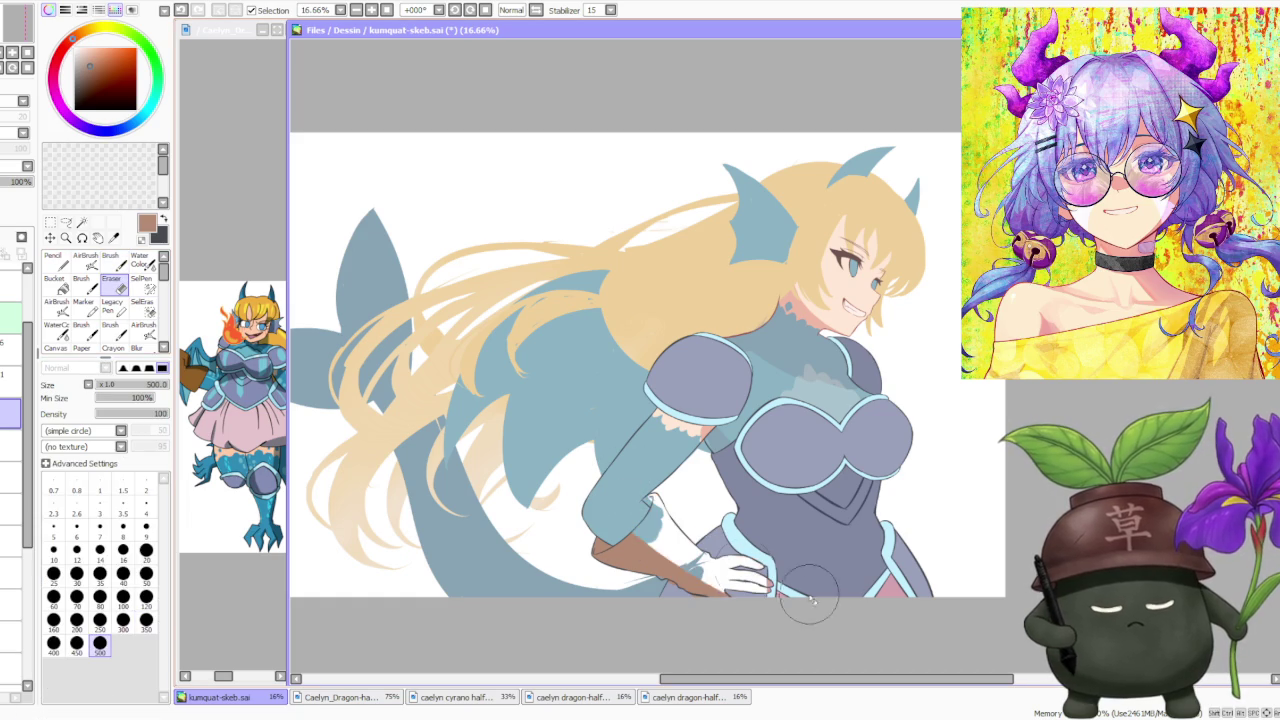
left_click_drag(600, 540, 760, 590)
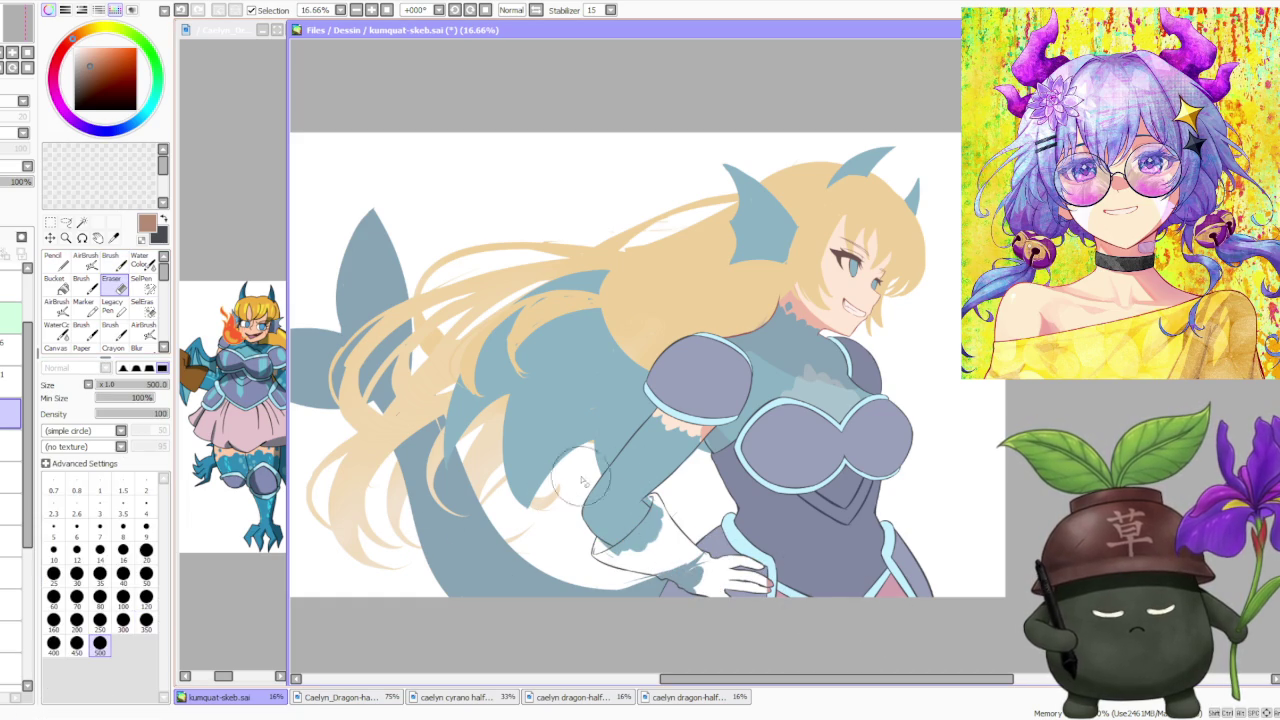
left_click(55, 284)
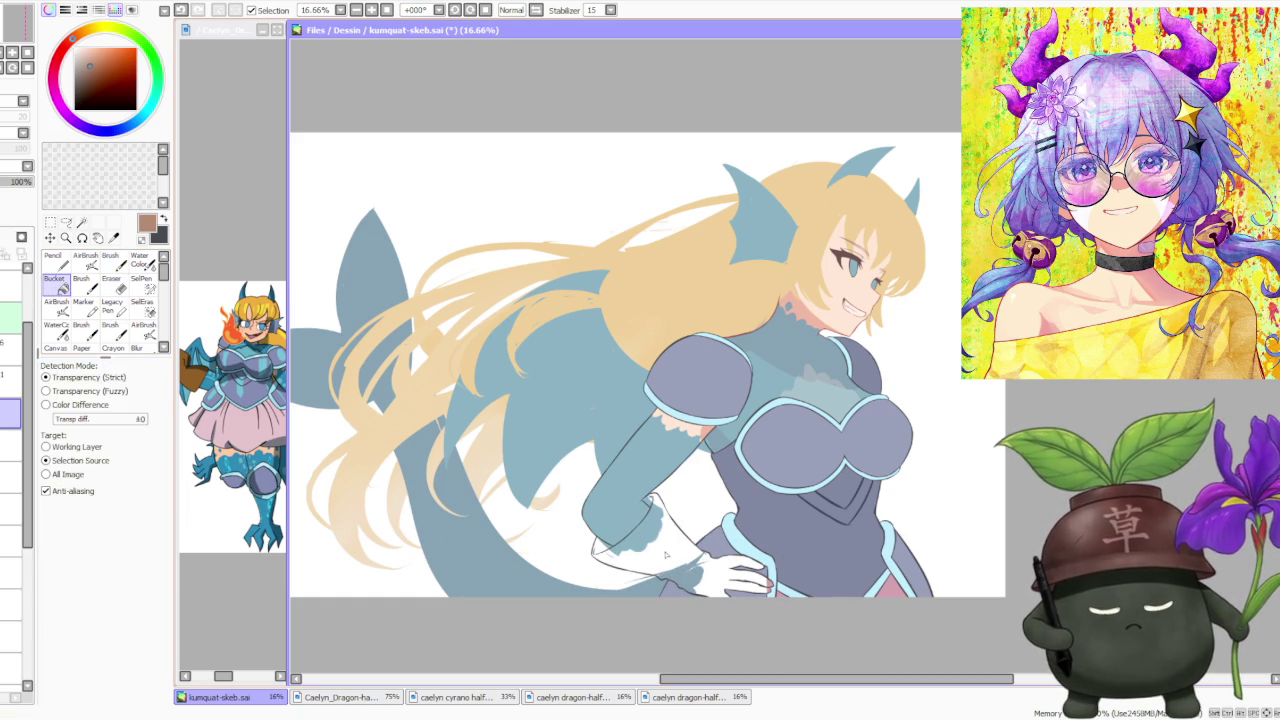
left_click(662, 542)
Brush brown over the grey gap along the glove's top edge.
key("b")
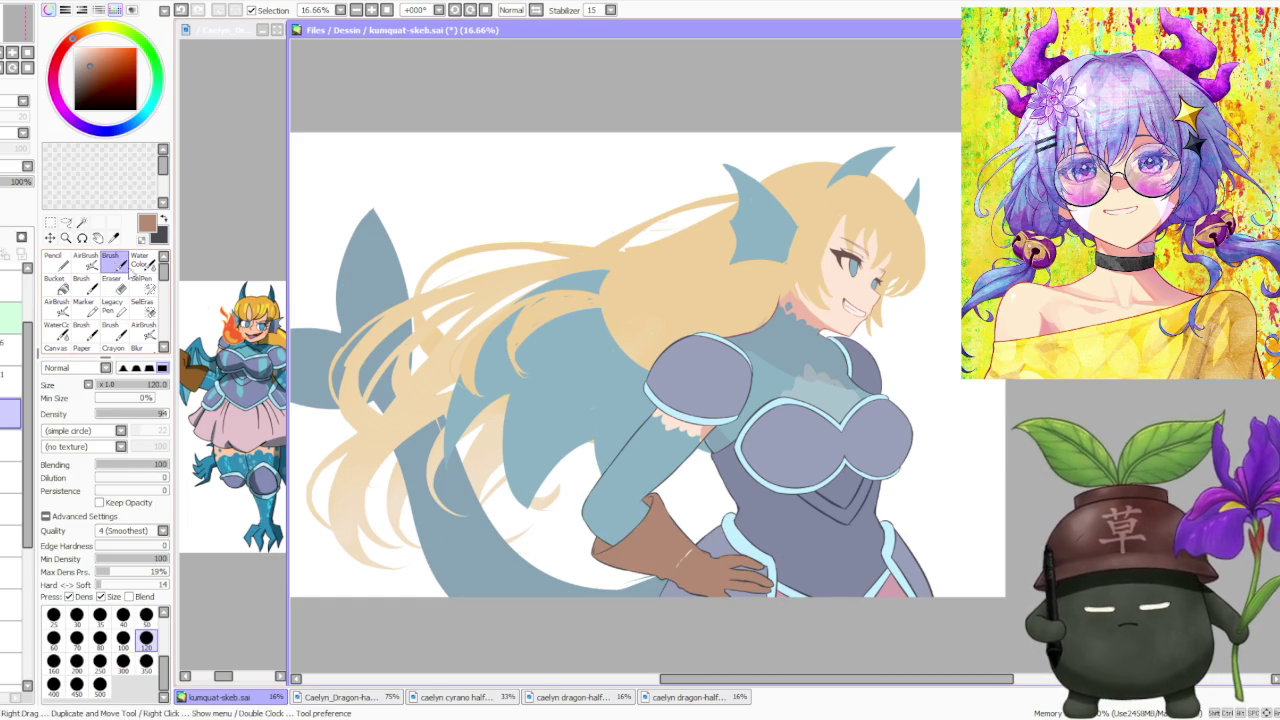
scroll(666, 539, "up", 2)
scroll(679, 563, "up", 1)
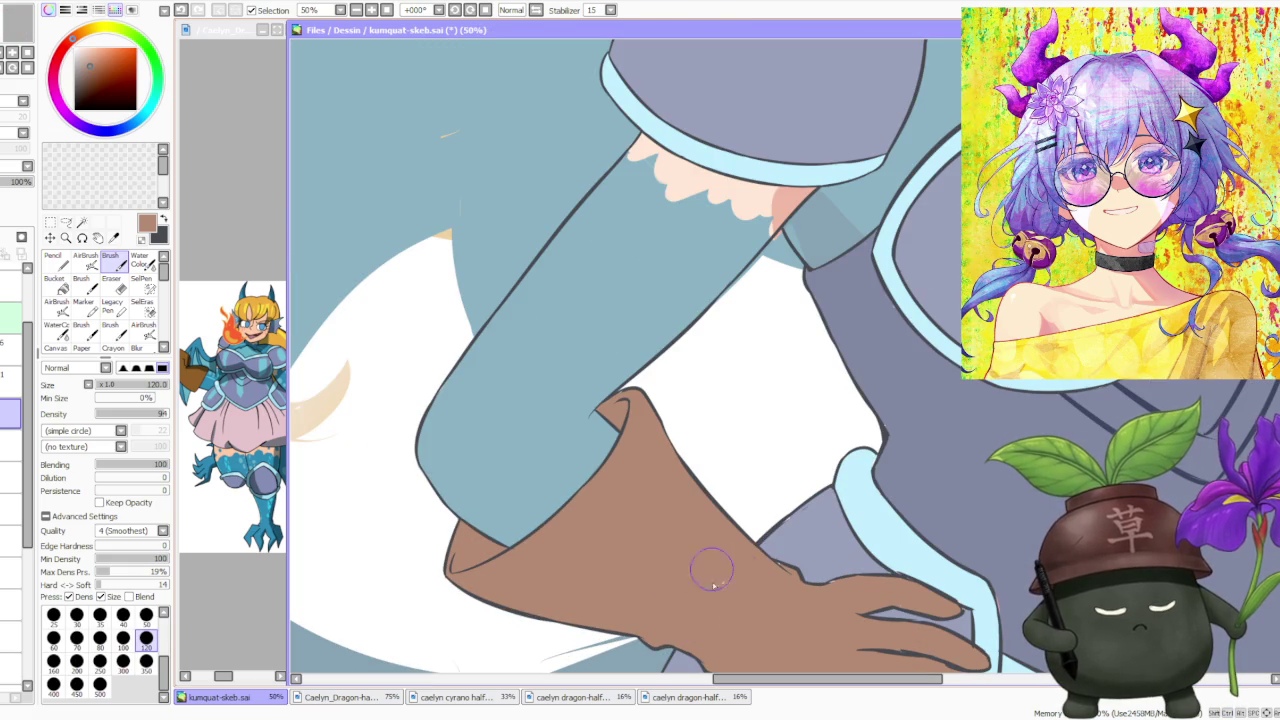
left_click_drag(778, 567, 905, 600)
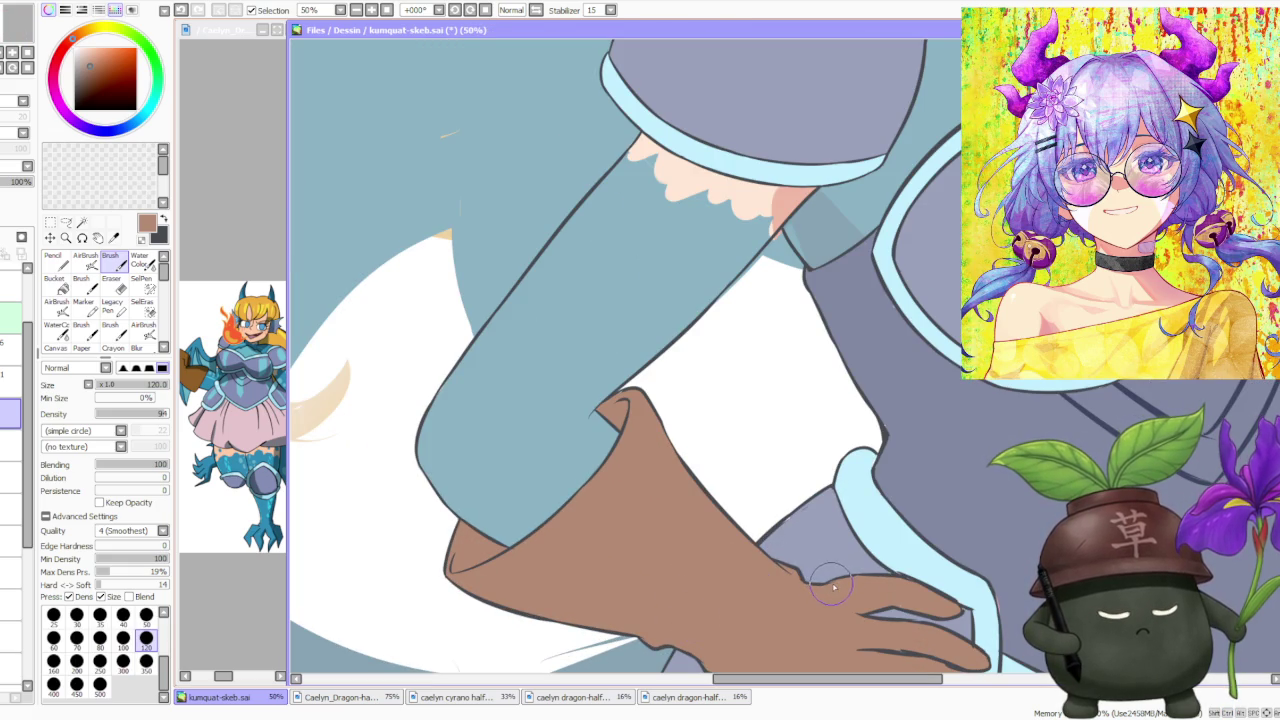
scroll(800, 475, "down", 1)
scroll(737, 525, "up", 2)
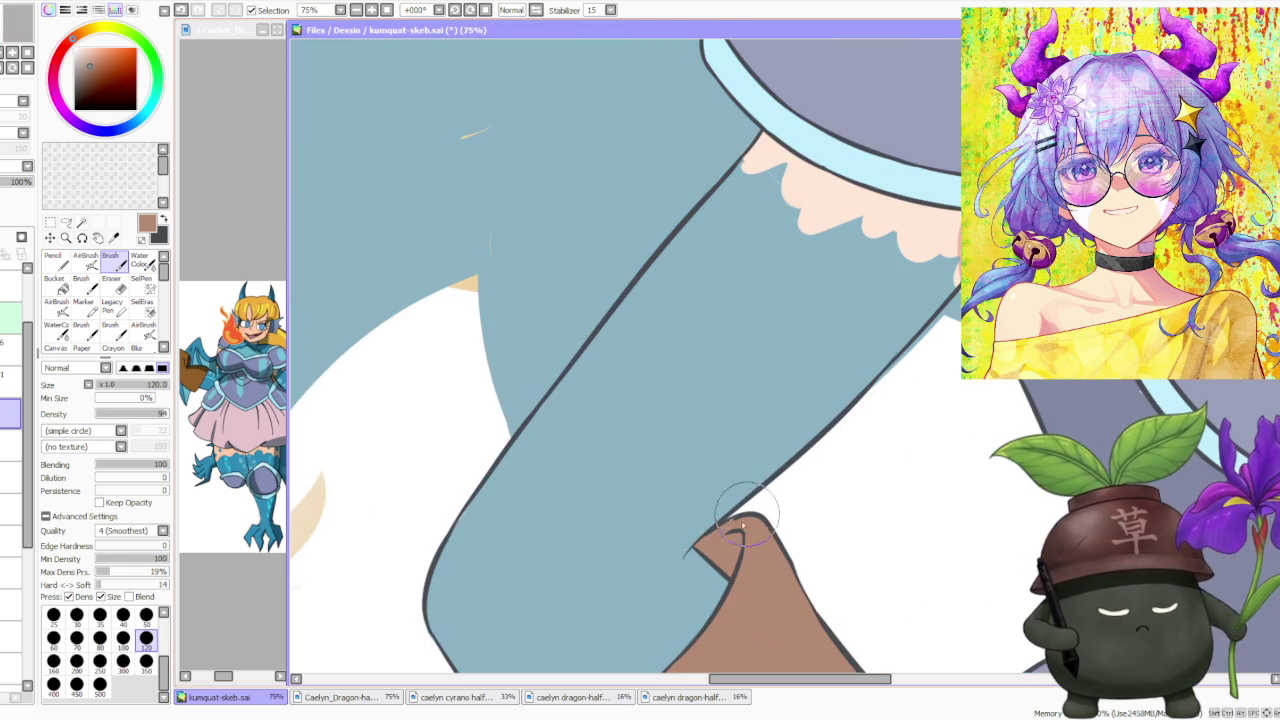
scroll(737, 525, "down", 1)
scroll(720, 510, "down", 2)
scroll(689, 480, "up", 2)
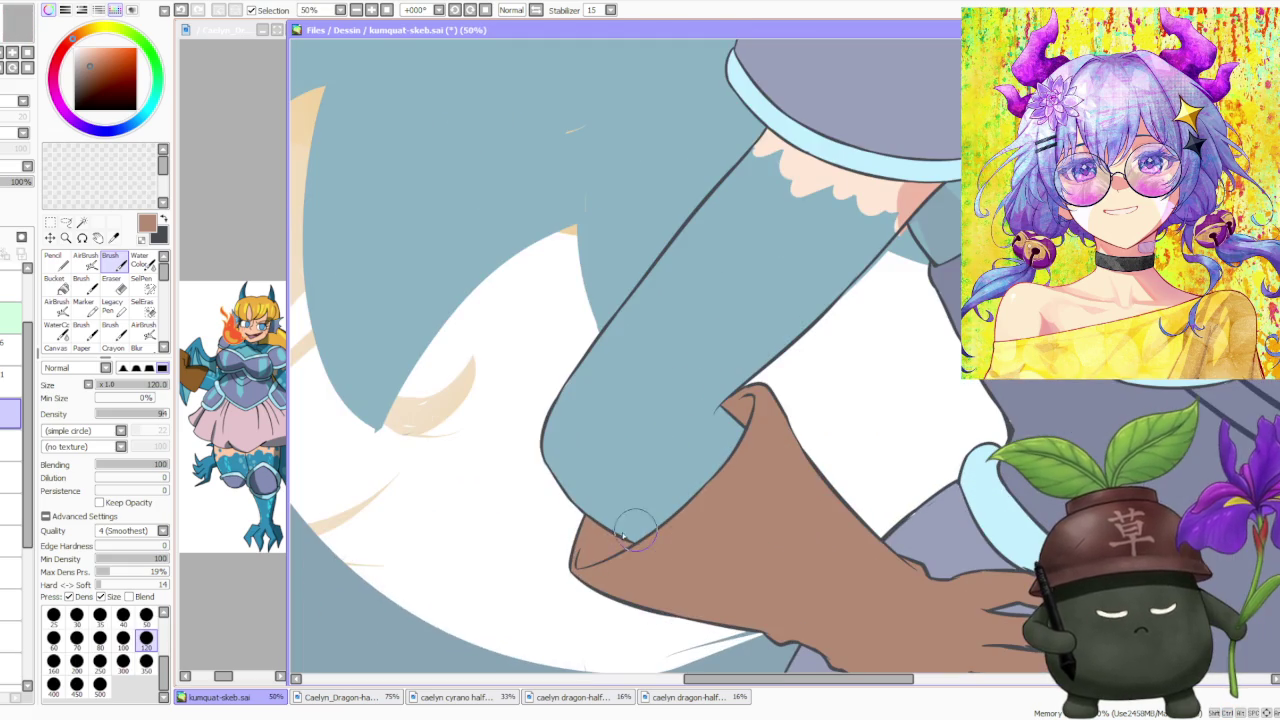
scroll(689, 480, "down", 4)
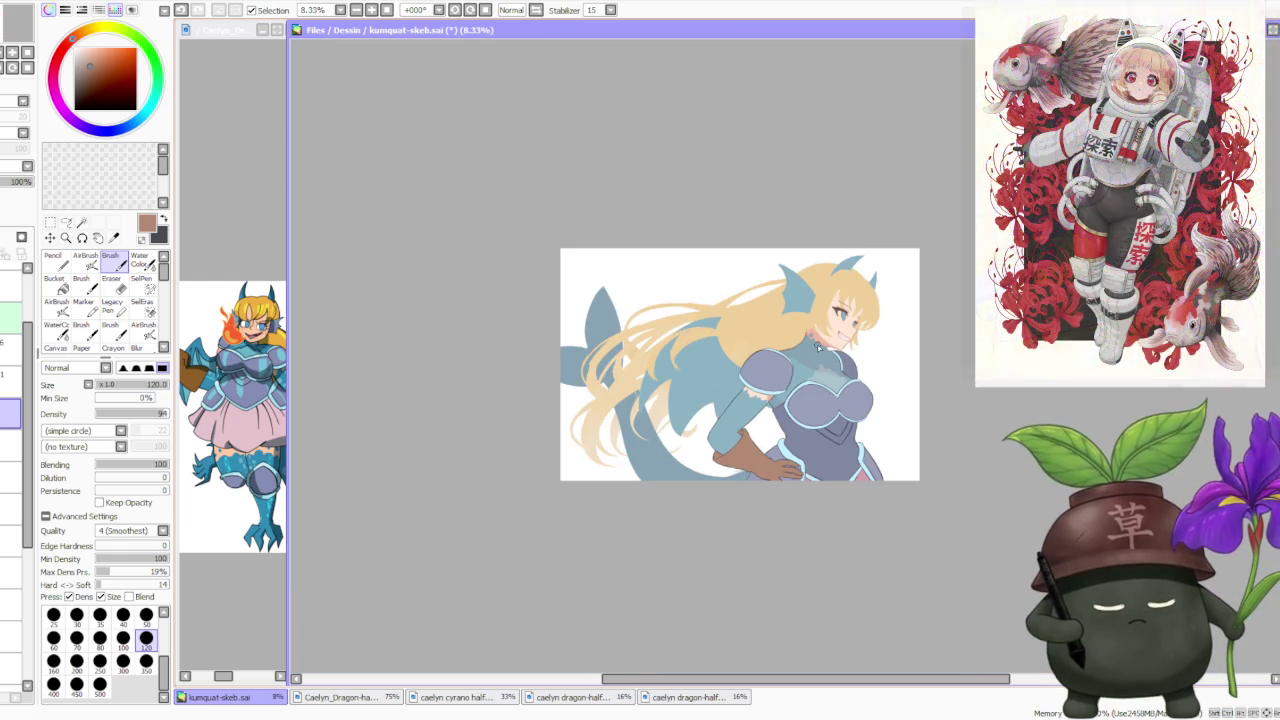
scroll(964, 440, "down", 1)
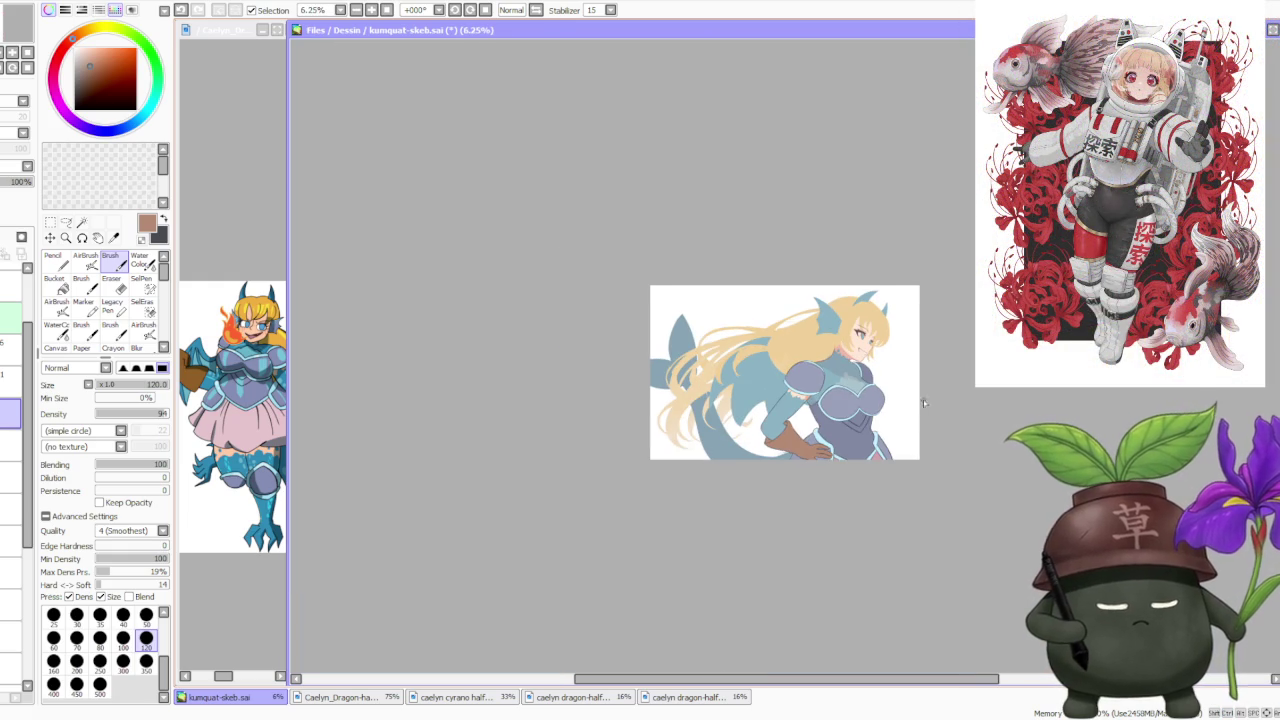
scroll(913, 410, "up", 1)
scroll(843, 402, "up", 2)
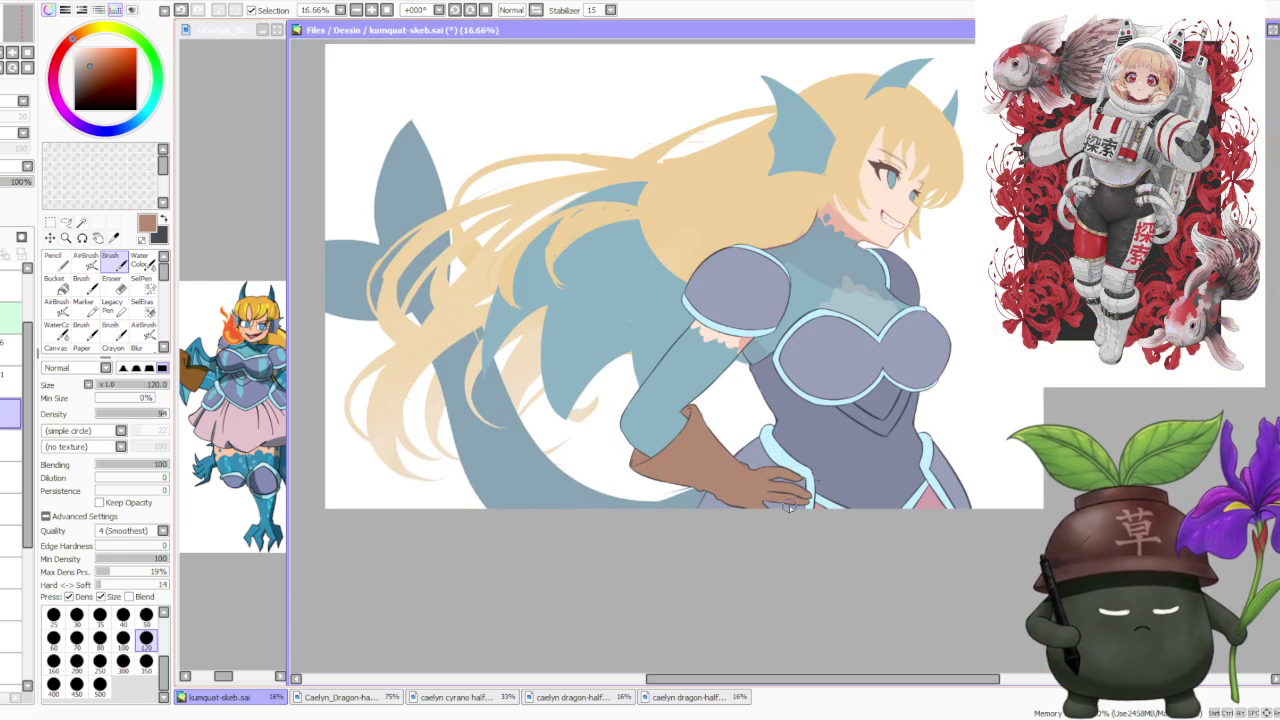
scroll(722, 440, "down", 1)
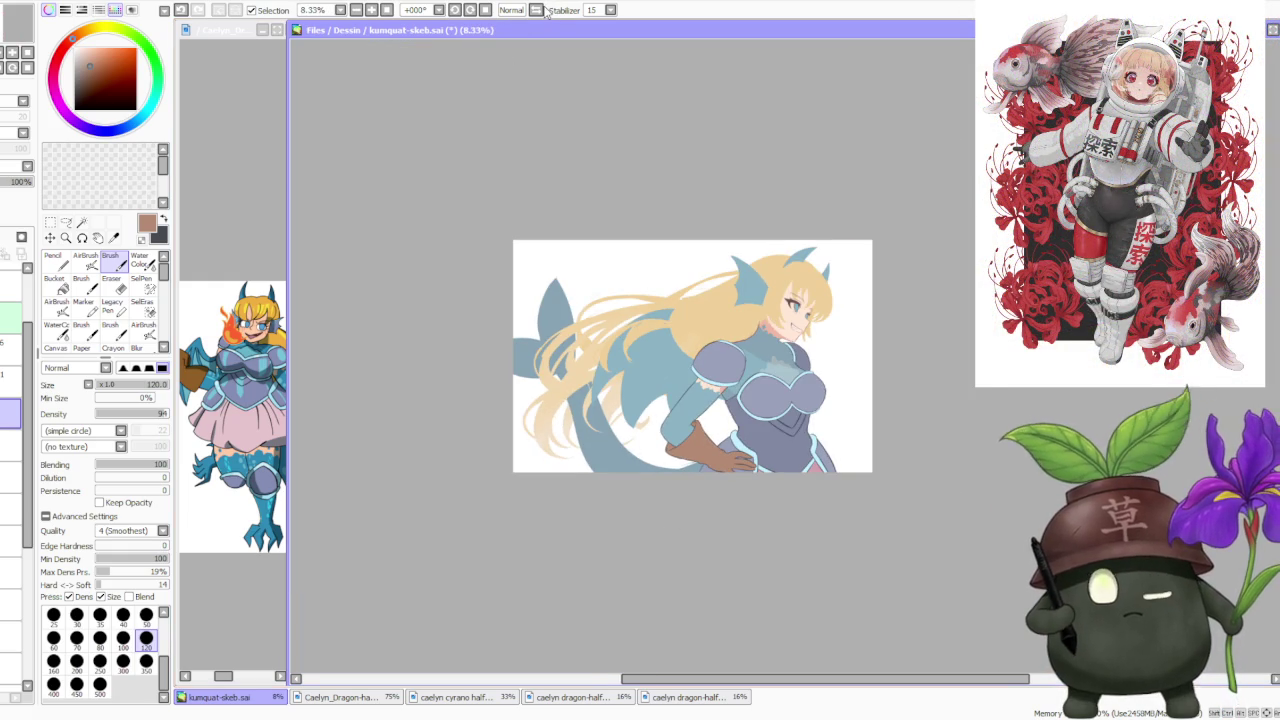
left_click(538, 10)
scroll(857, 334, "up", 1)
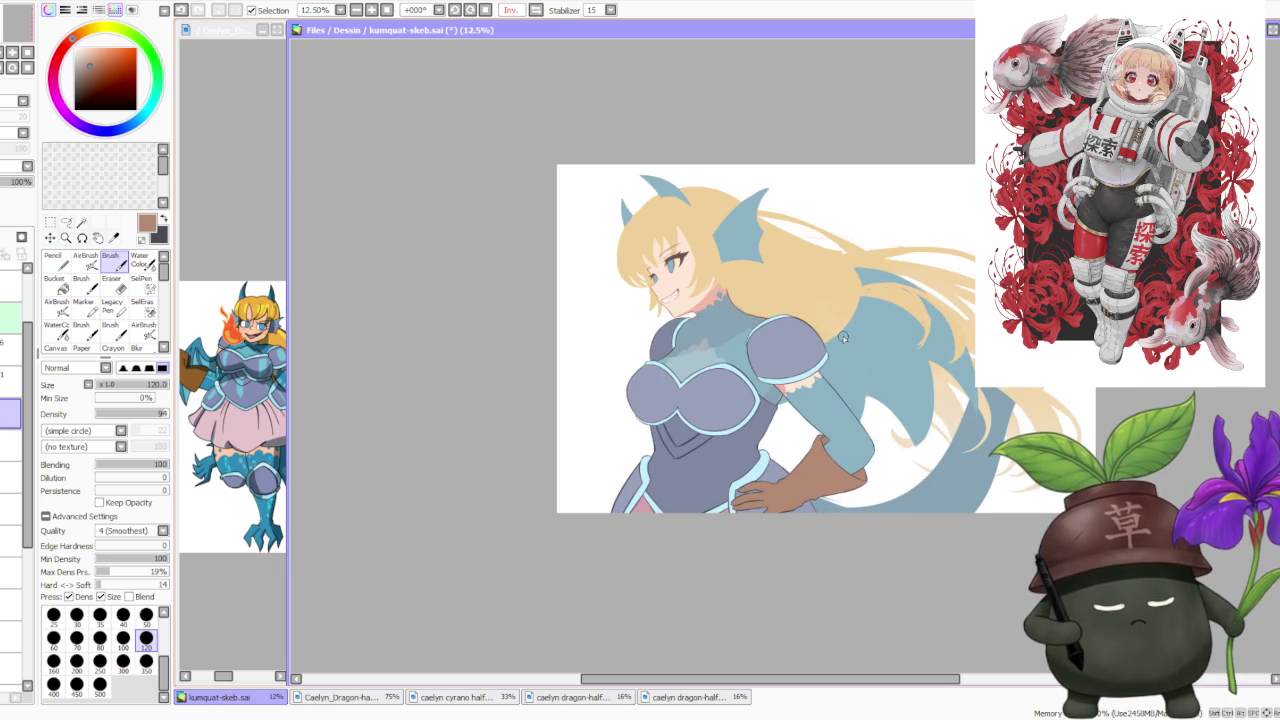
scroll(870, 342, "down", 1)
scroll(917, 363, "up", 1)
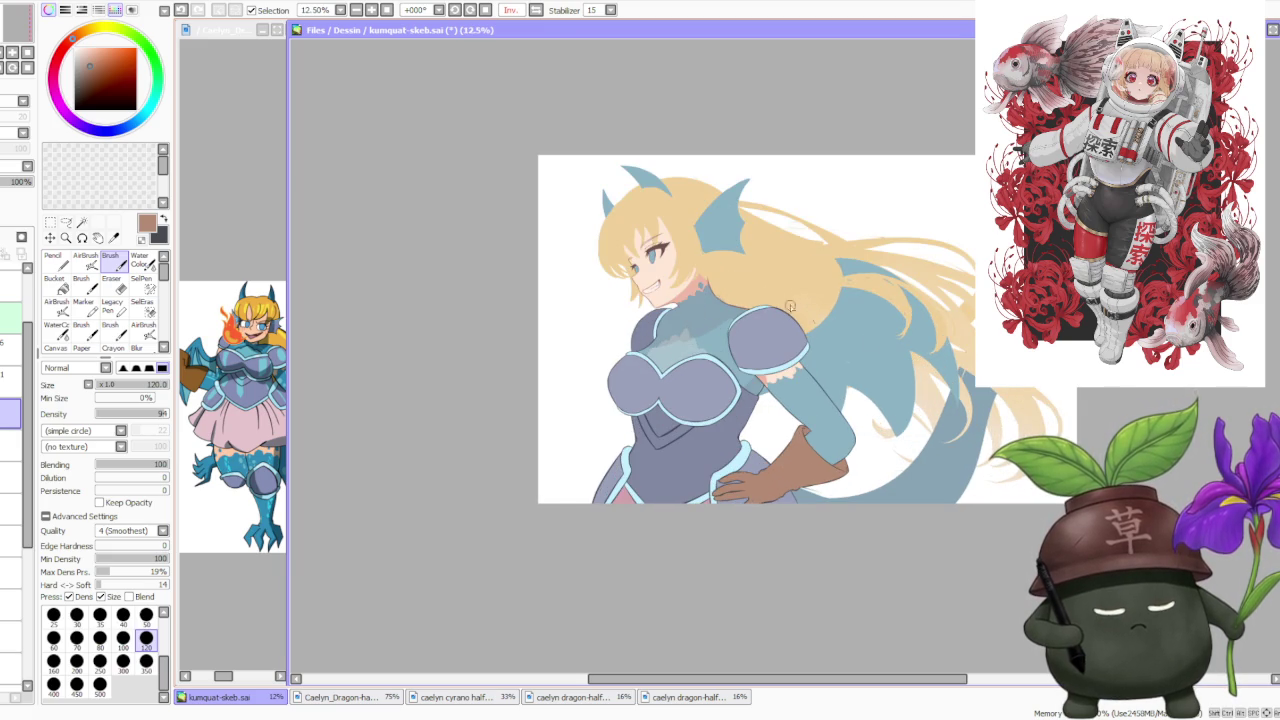
left_click(537, 10)
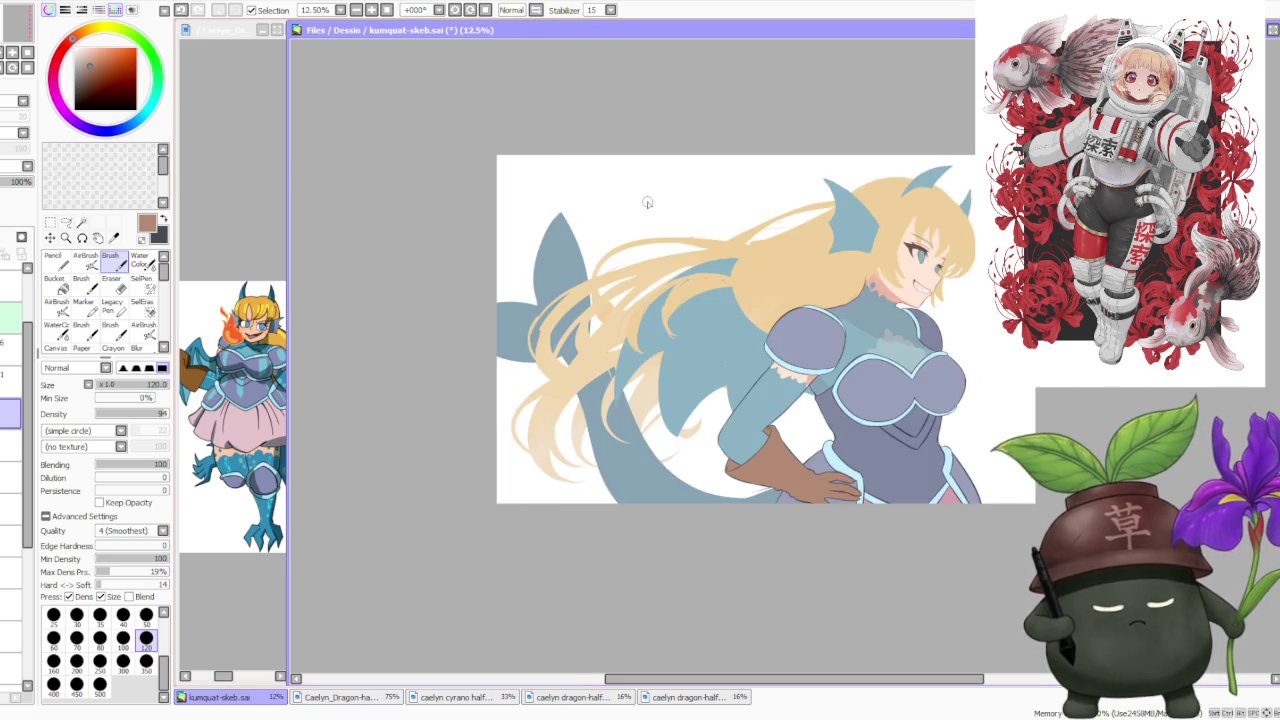
scroll(958, 270, "down", 1)
scroll(956, 266, "up", 1)
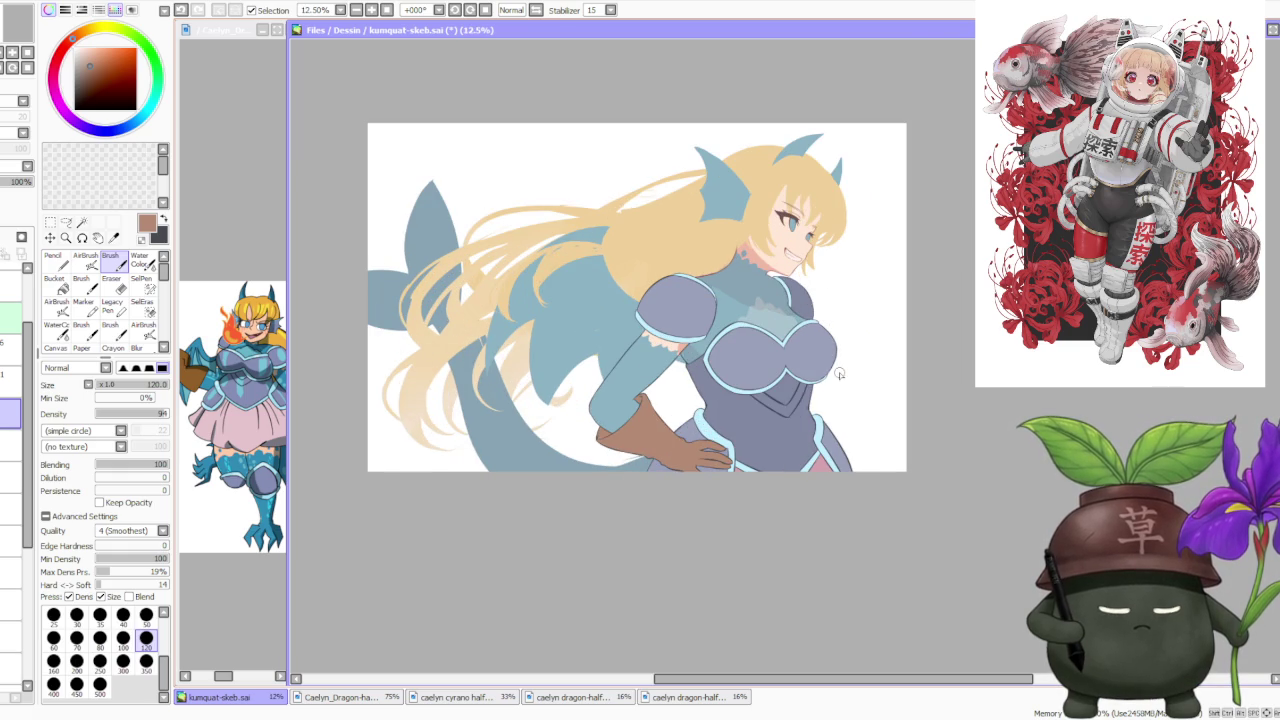
scroll(840, 373, "up", 1)
scroll(800, 356, "down", 1)
scroll(762, 340, "down", 2)
scroll(821, 292, "up", 1)
scroll(823, 288, "up", 1)
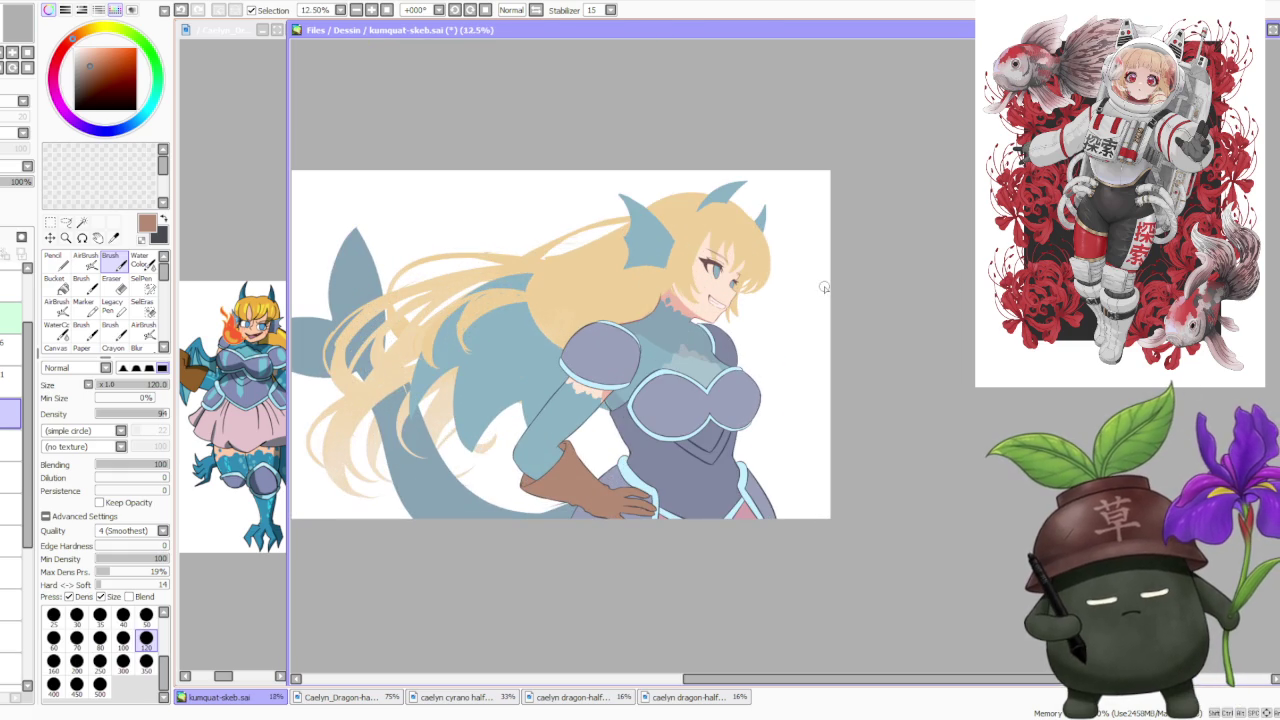
scroll(748, 358, "up", 3)
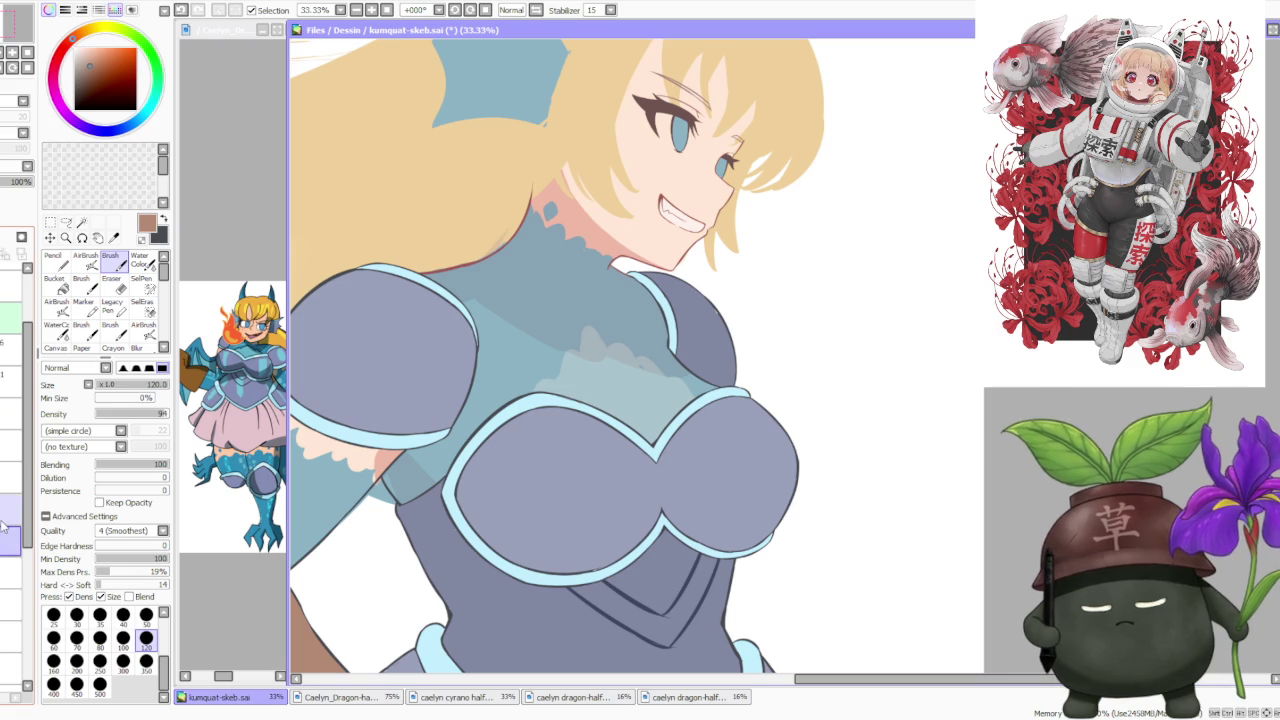
Eyedrop the armour's blue-grey and the sleeve's pale blue-grey, ending on the peach skin tone.
left_click(697, 304, "alt")
scroll(710, 312, "up", 2)
scroll(725, 322, "down", 1)
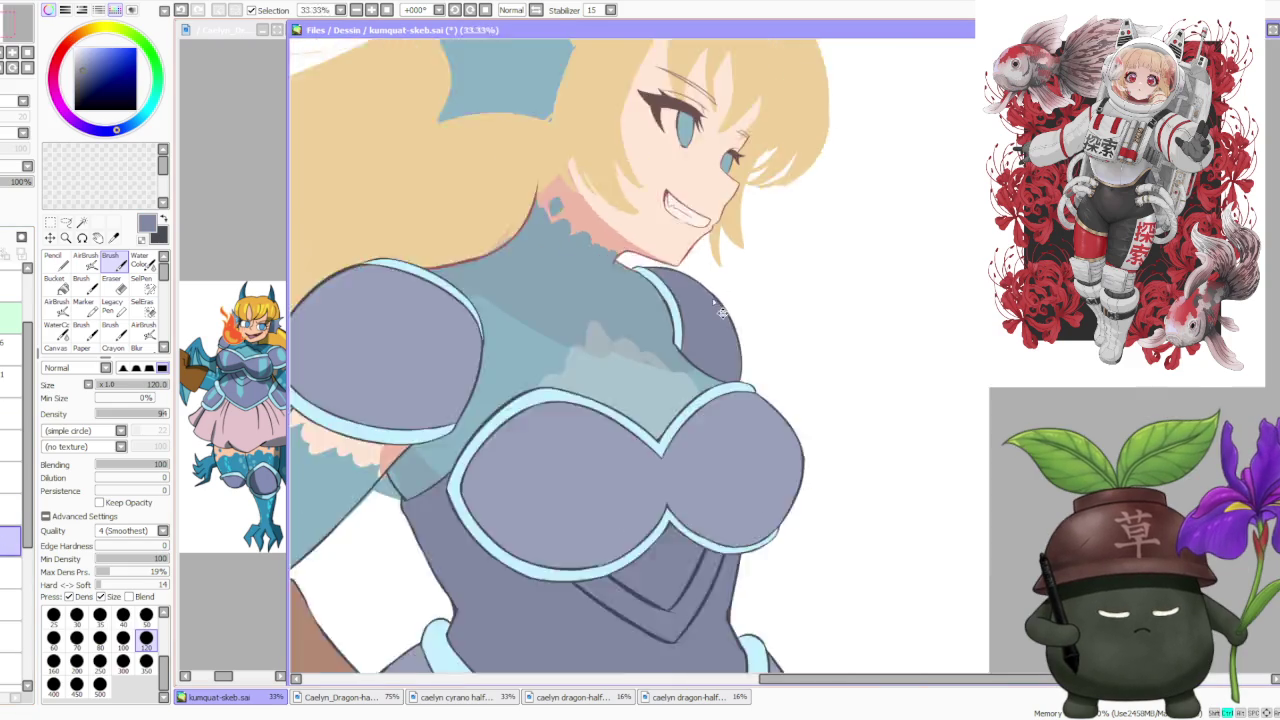
scroll(650, 330, "down", 2)
scroll(601, 338, "up", 1)
scroll(604, 346, "down", 2)
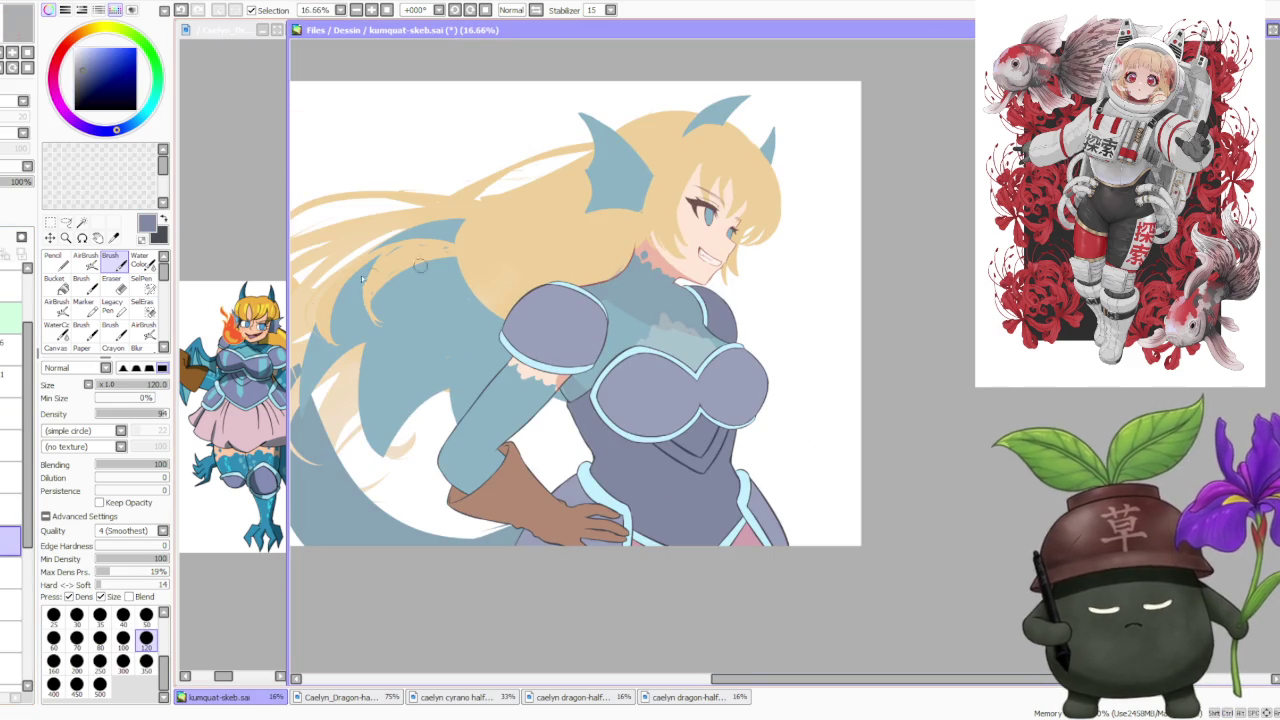
scroll(555, 398, "up", 2)
scroll(545, 410, "up", 2)
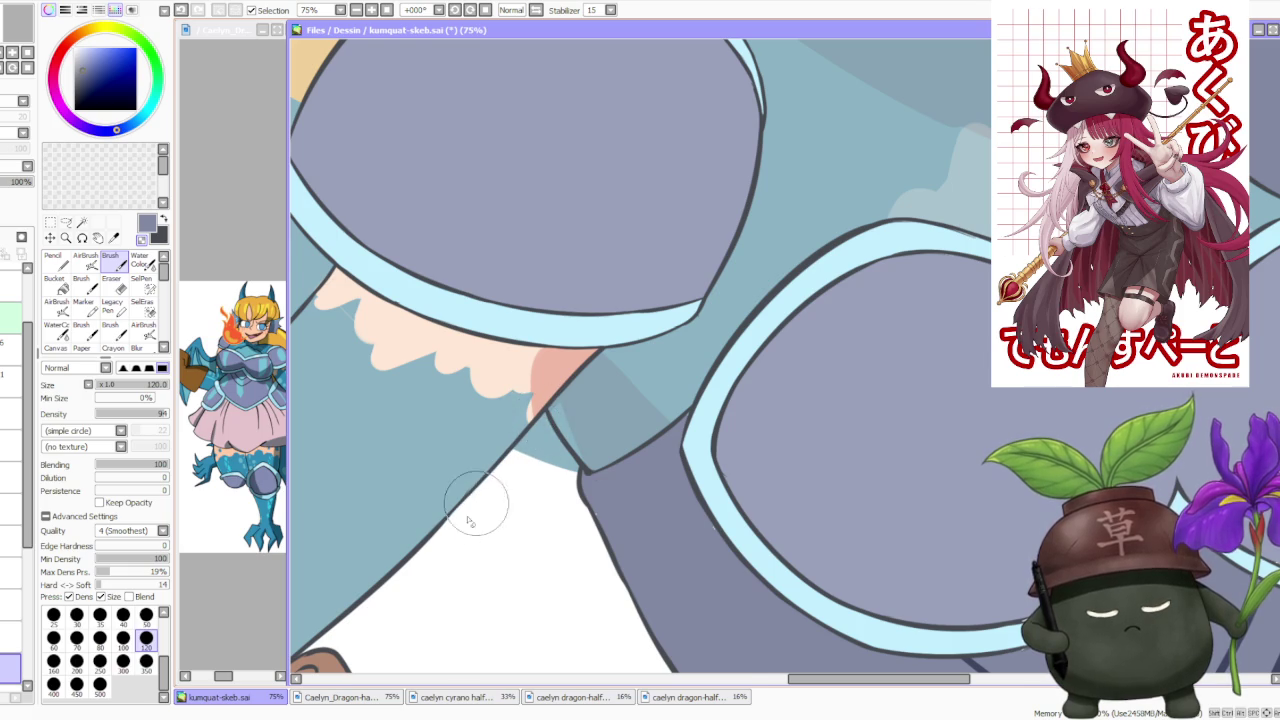
scroll(470, 515, "down", 2)
scroll(430, 540, "up", 2)
scroll(425, 548, "down", 1)
scroll(410, 555, "down", 2)
scroll(370, 570, "up", 2)
left_click(358, 573, "alt")
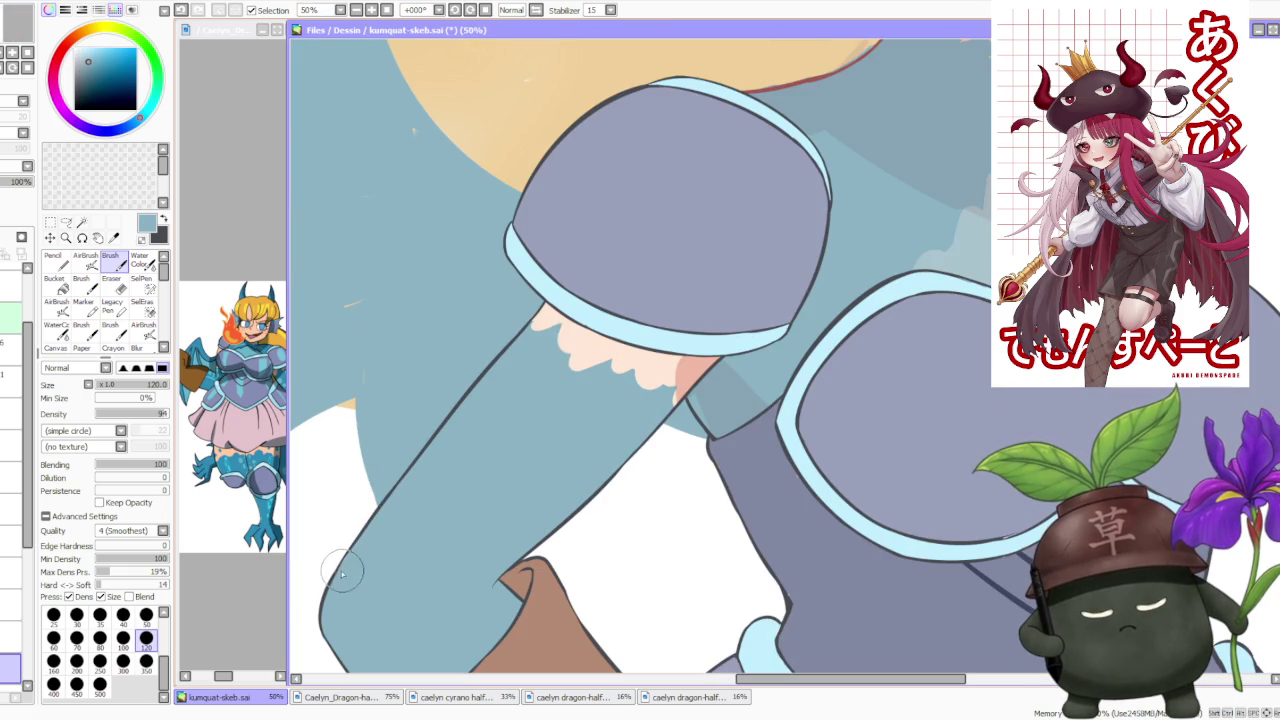
left_click(553, 357, "alt")
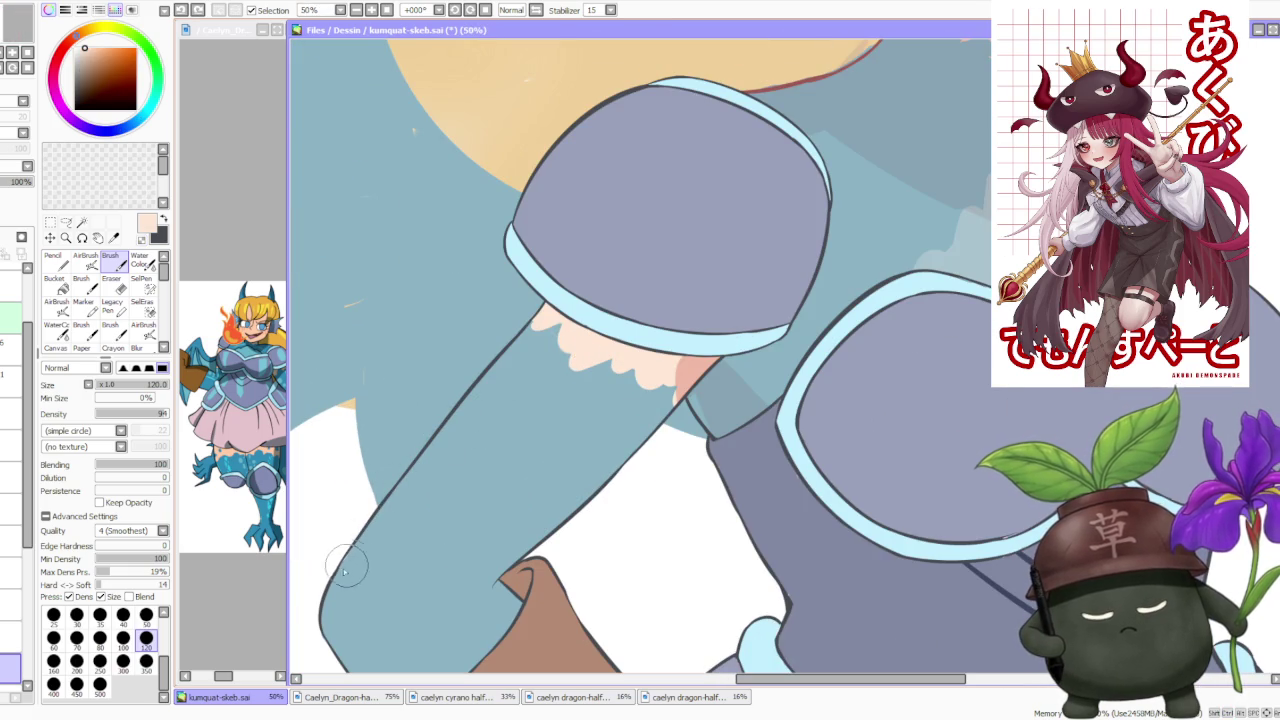
scroll(531, 408, "down", 4)
scroll(531, 408, "up", 2)
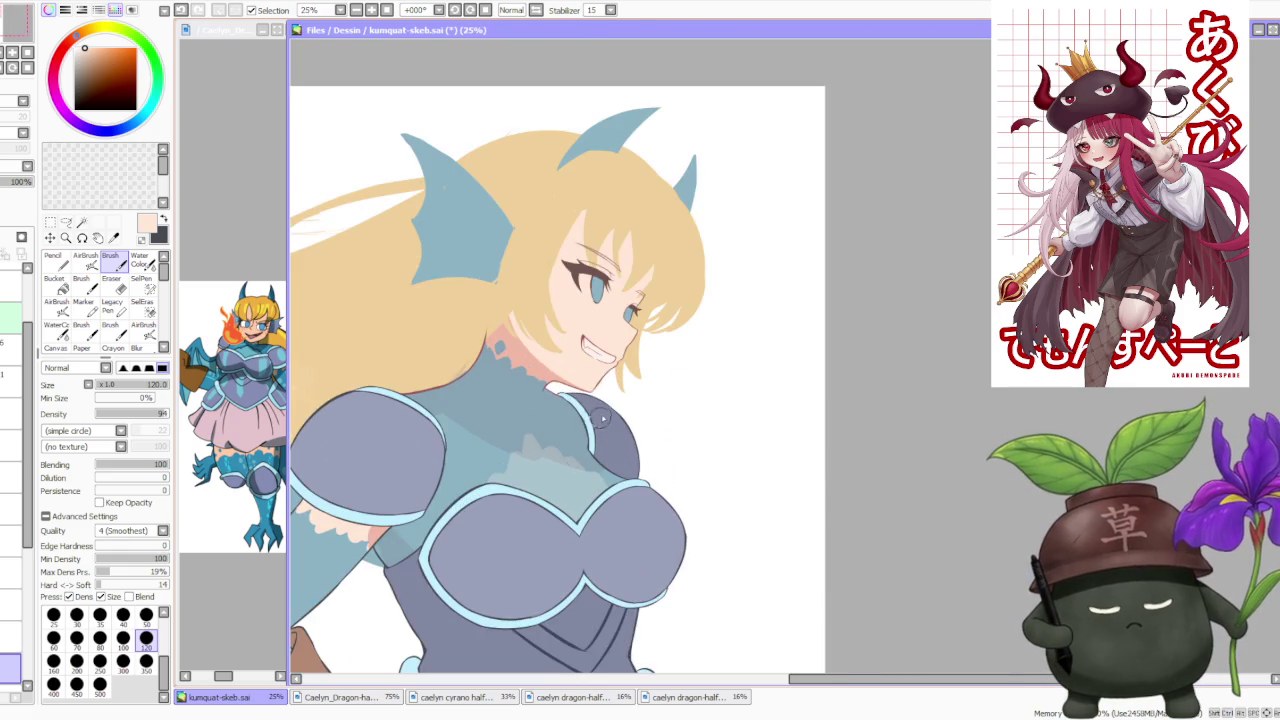
scroll(597, 392, "up", 1)
scroll(592, 386, "up", 3)
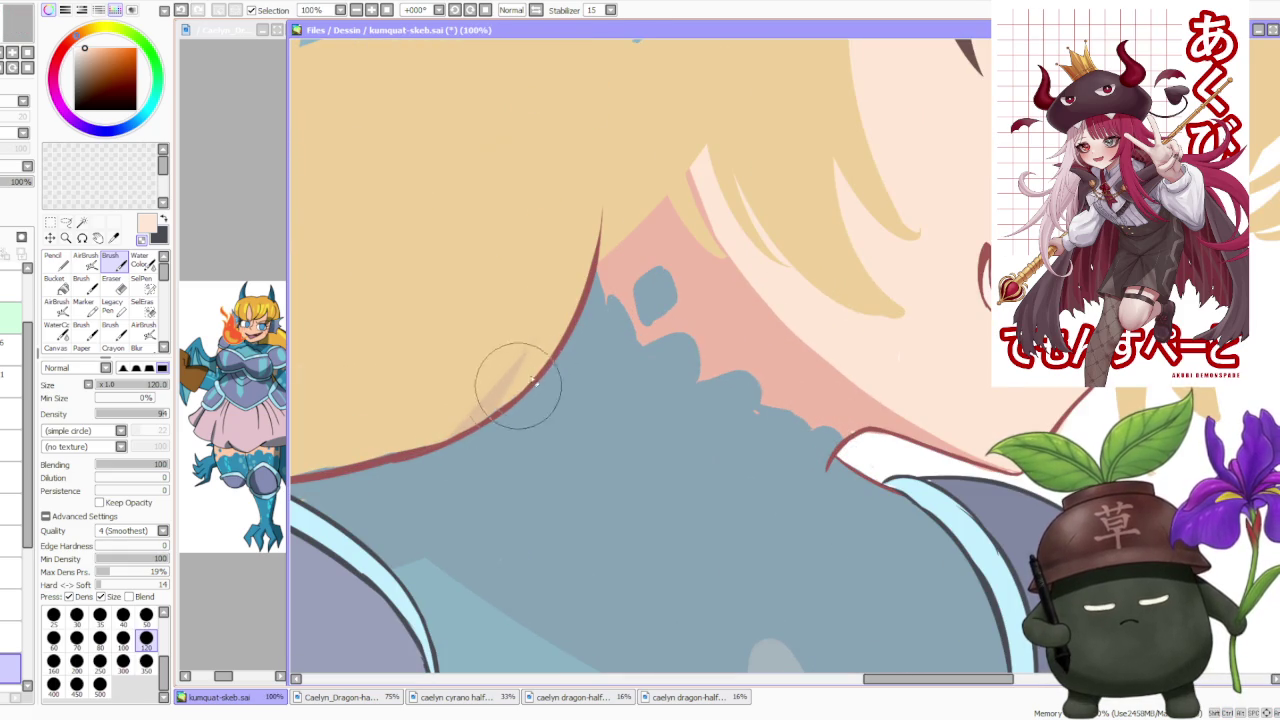
Sample the neckpiece grey-blue, the pale peach skin and the salmon pink shading colours.
scroll(503, 388, "down", 3)
scroll(448, 413, "up", 3)
left_click(486, 425, "alt")
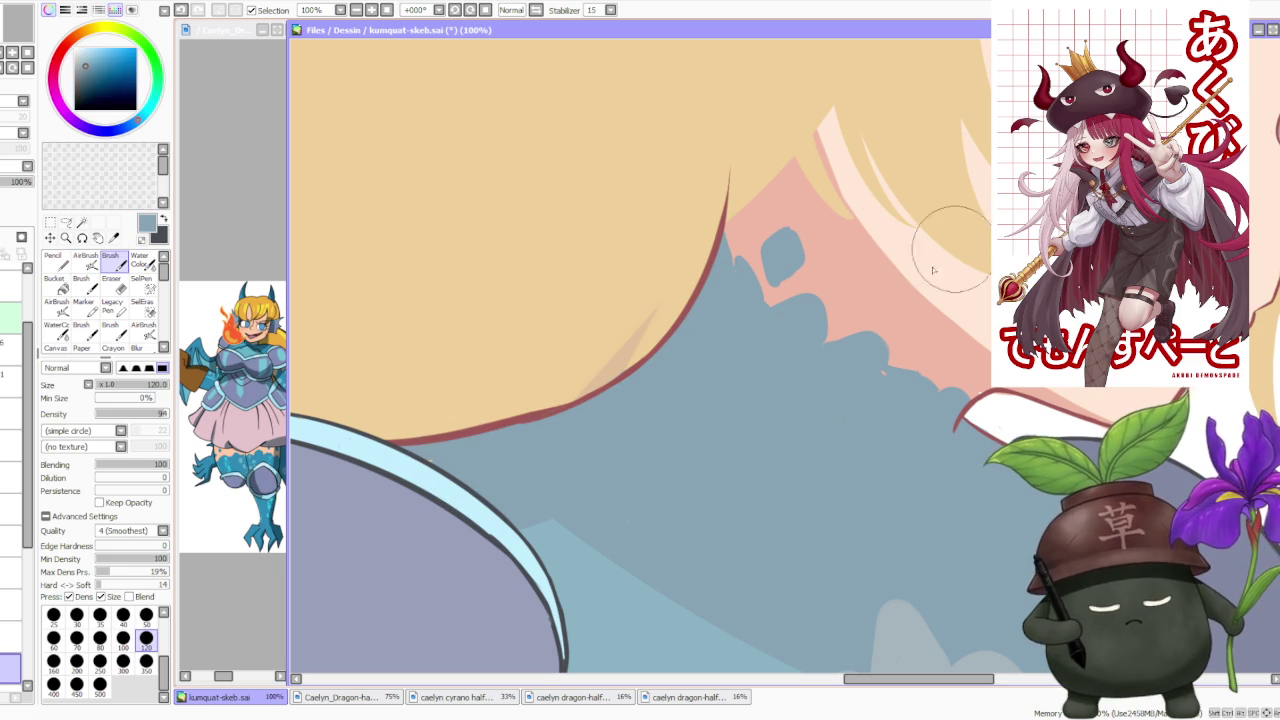
left_click(964, 285, "alt")
left_click(859, 284, "alt")
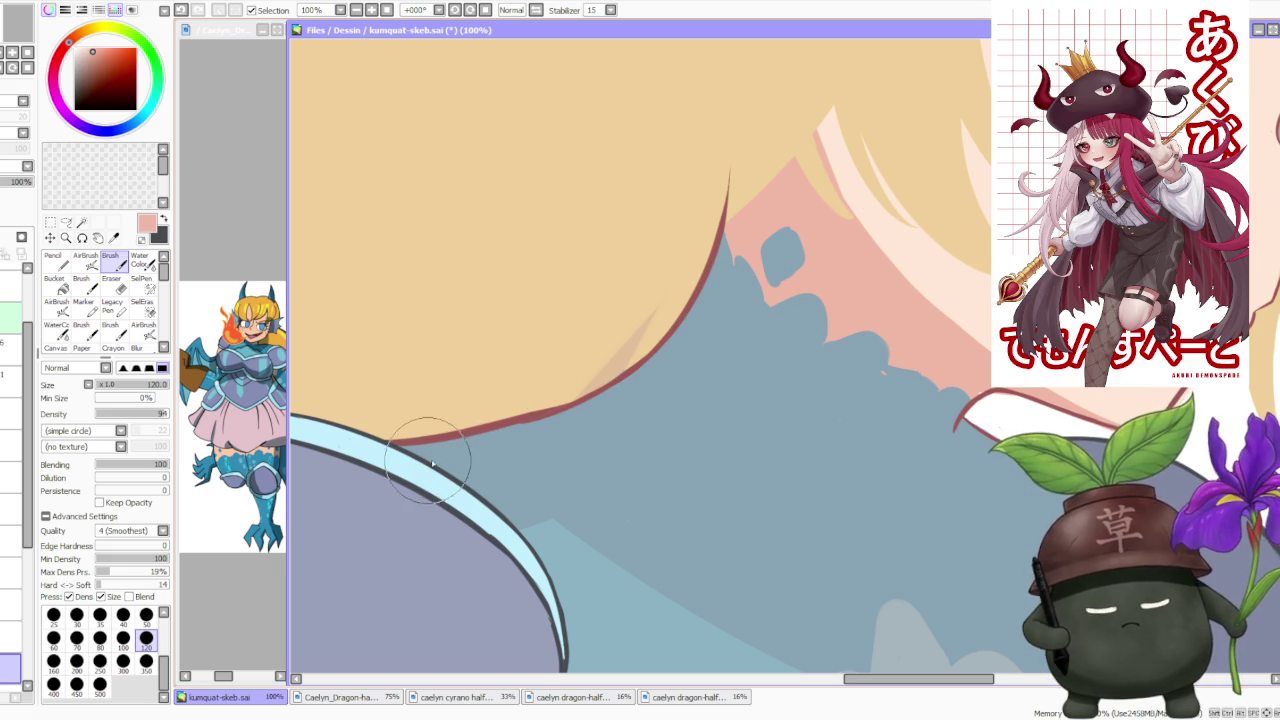
Eyedrop the bodysuit's grey-blue, then pick the salmon skin tone to paint with.
scroll(770, 385, "down", 3)
scroll(820, 430, "up", 3)
scroll(730, 510, "down", 3)
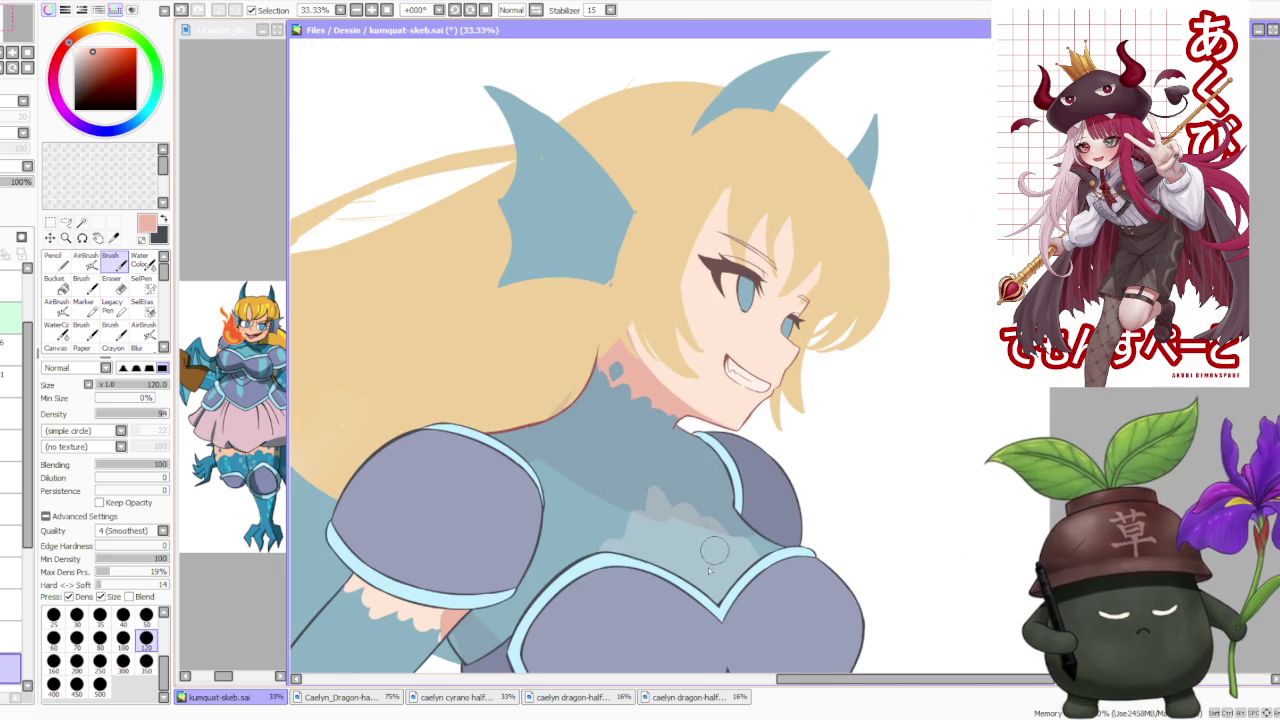
left_click(706, 574, "alt")
scroll(706, 574, "up", 3)
scroll(715, 510, "down", 2)
scroll(730, 487, "down", 2)
scroll(737, 487, "down", 1)
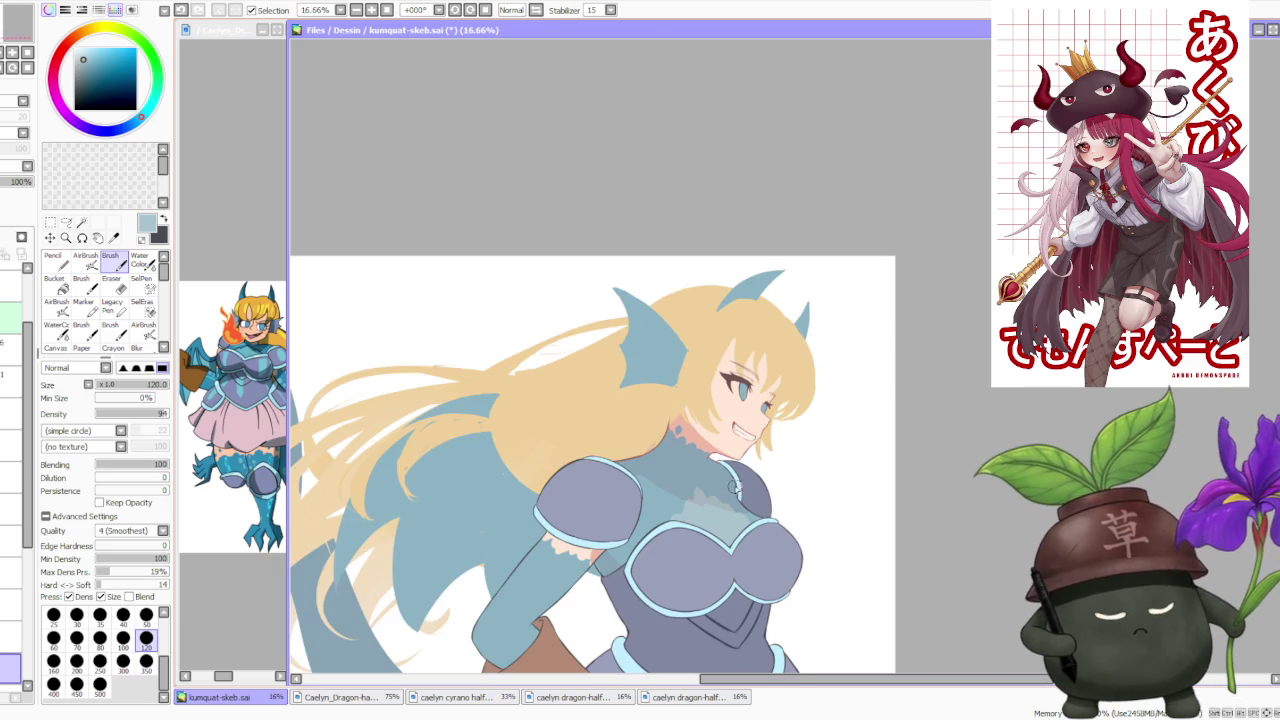
scroll(596, 568, "down", 2)
scroll(697, 560, "up", 3)
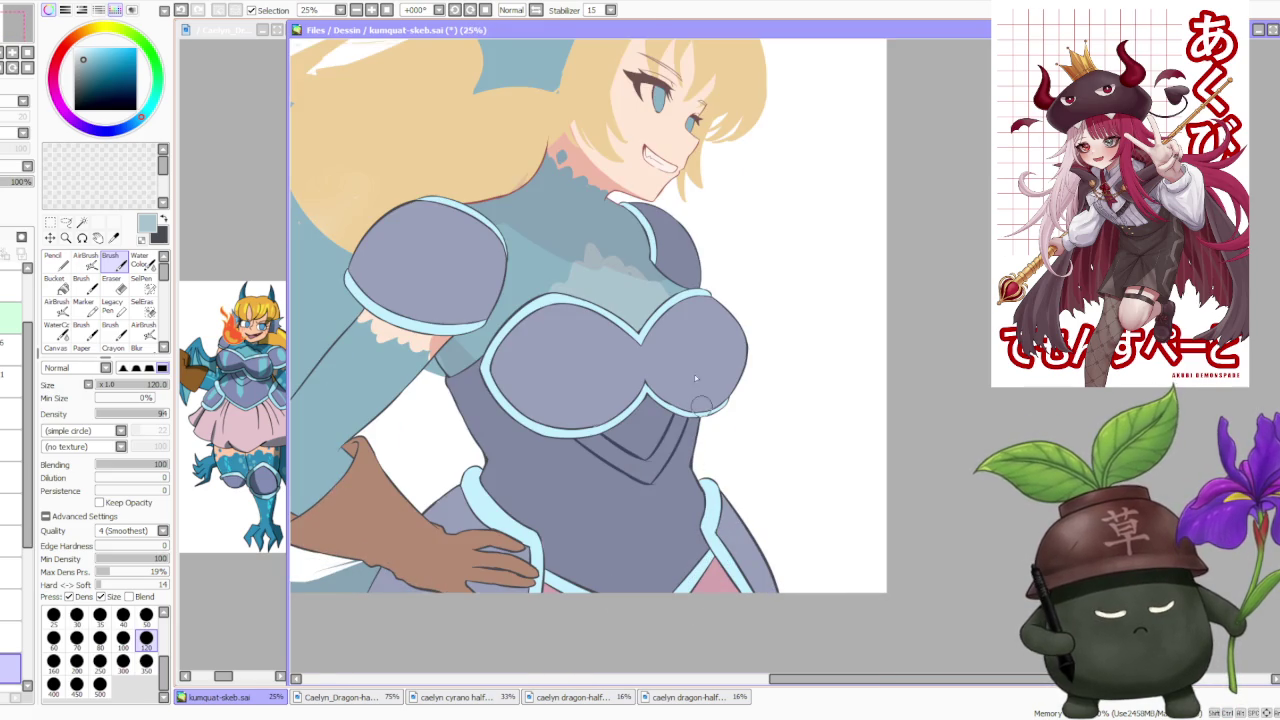
left_click(573, 157, "alt")
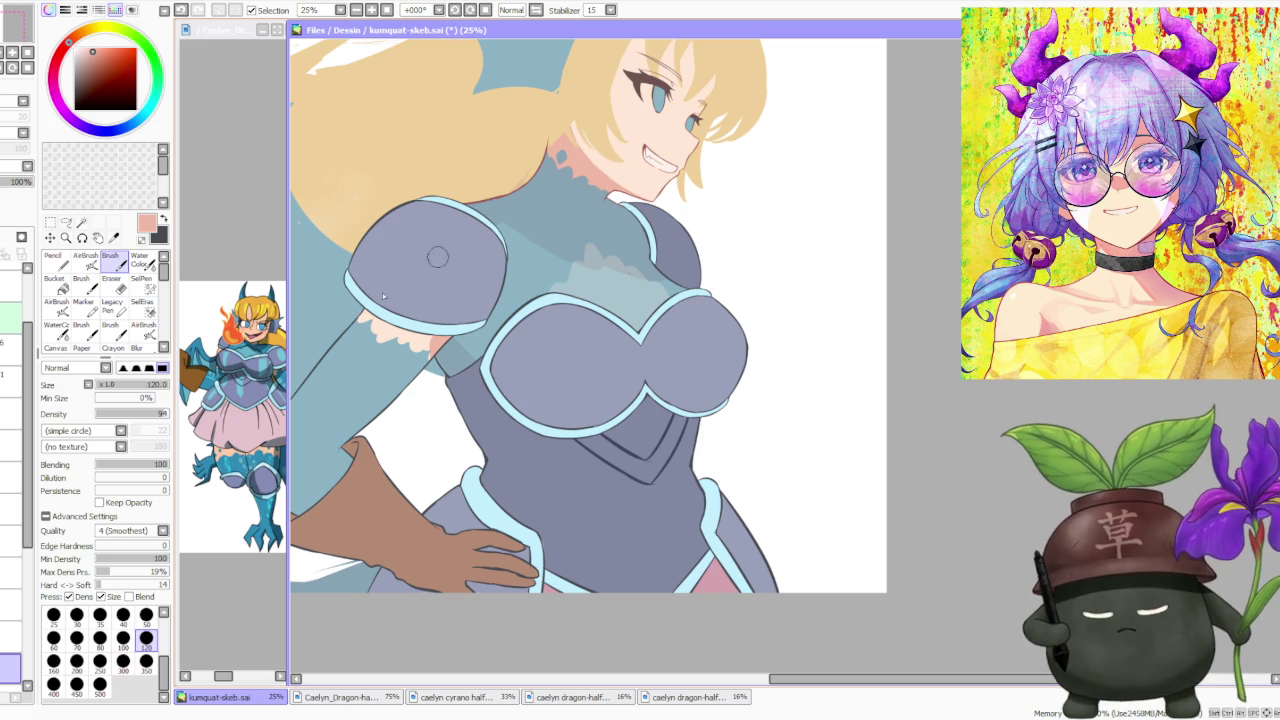
Set brush blending to 0, undo the shoulder-pad patch, and choose the 500 brush size.
left_click_drag(153, 463, 72, 505)
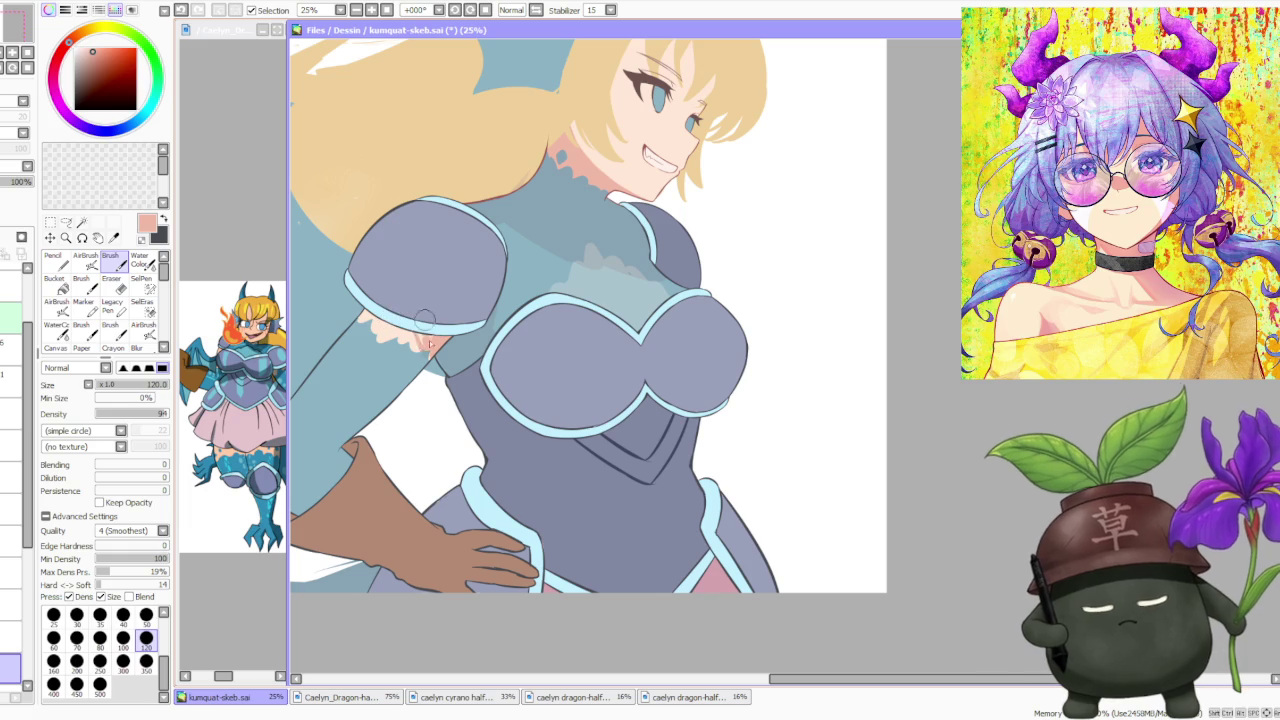
key("ctrl+z")
left_click(100, 684)
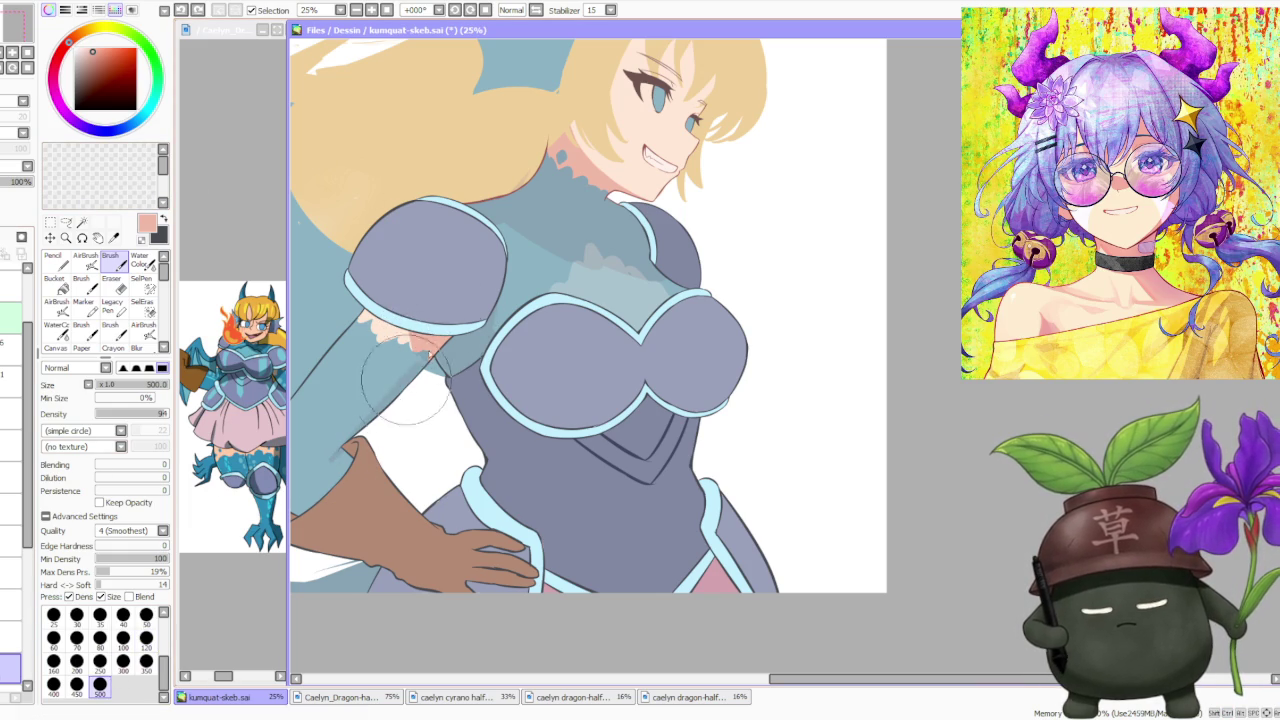
scroll(418, 310, "down", 1)
scroll(600, 280, "down", 2)
scroll(654, 268, "up", 1)
scroll(654, 268, "down", 1)
scroll(610, 232, "up", 1)
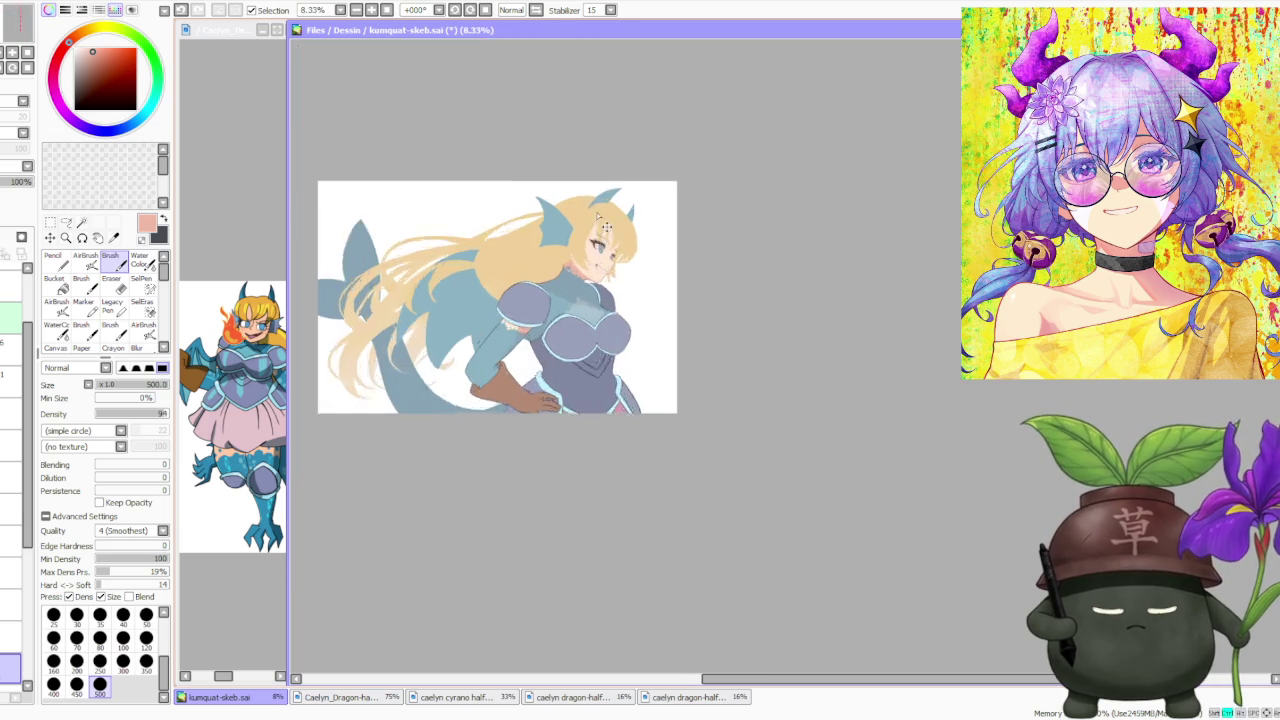
scroll(628, 180, "up", 1)
scroll(628, 178, "down", 1)
scroll(634, 268, "down", 1)
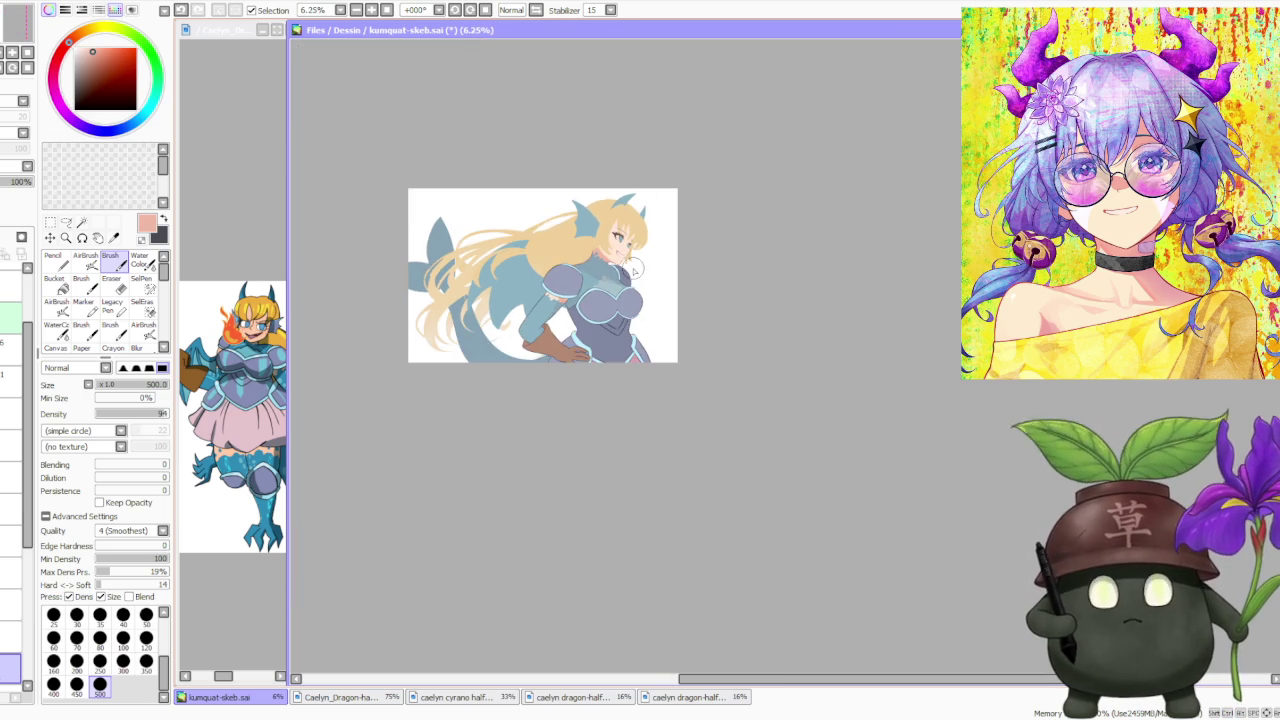
scroll(505, 242, "up", 3)
scroll(665, 338, "down", 2)
scroll(642, 308, "up", 1)
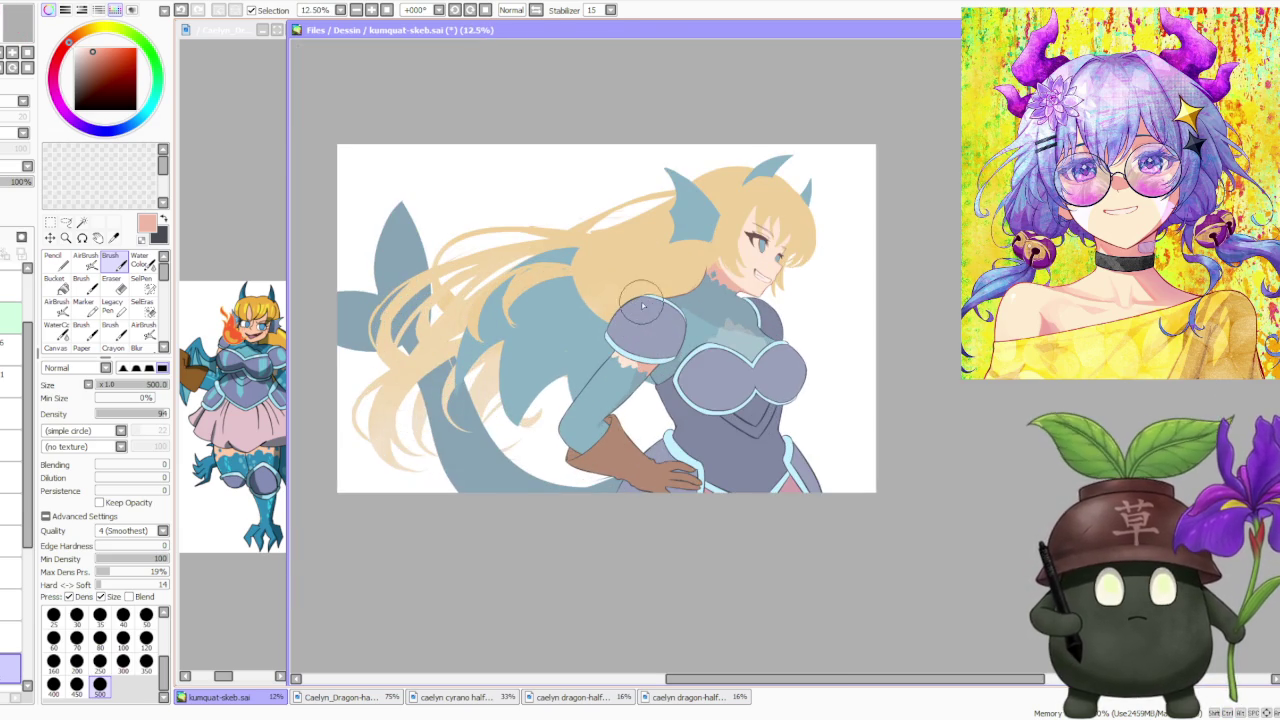
scroll(648, 296, "up", 1)
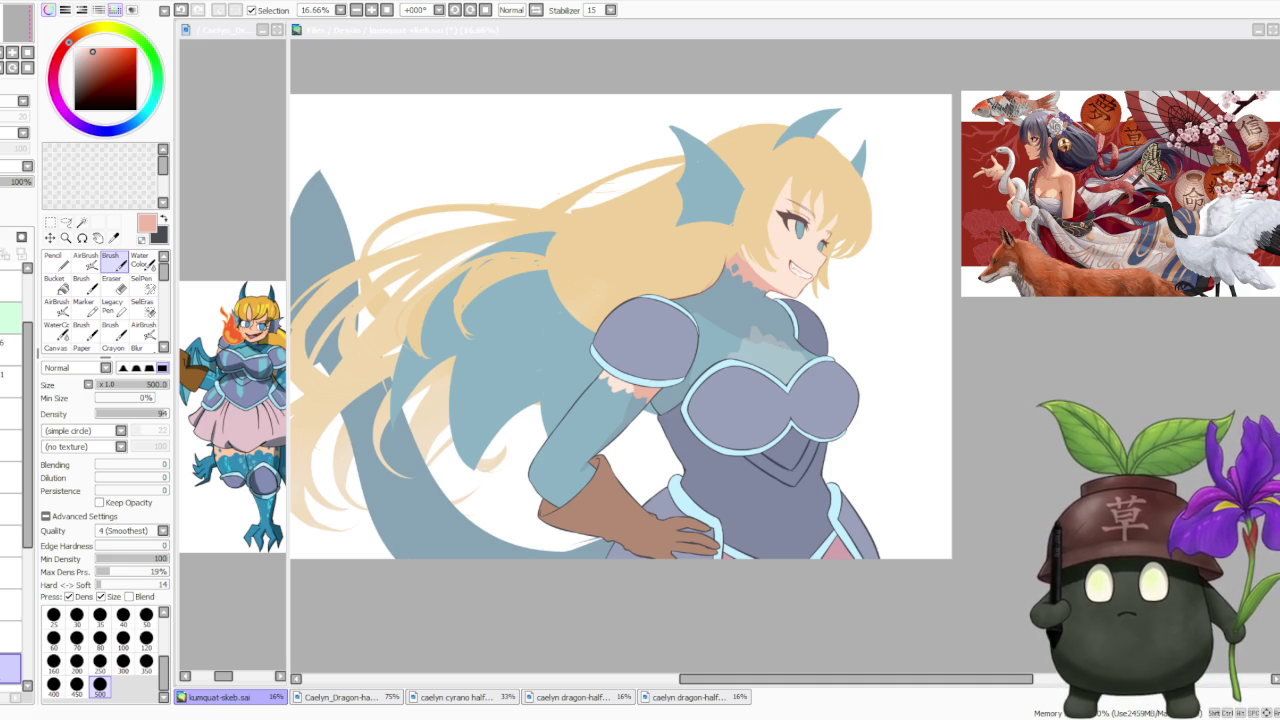
Return to the canvas and shrink the brush to size 120 for line work.
left_click(1047, 306)
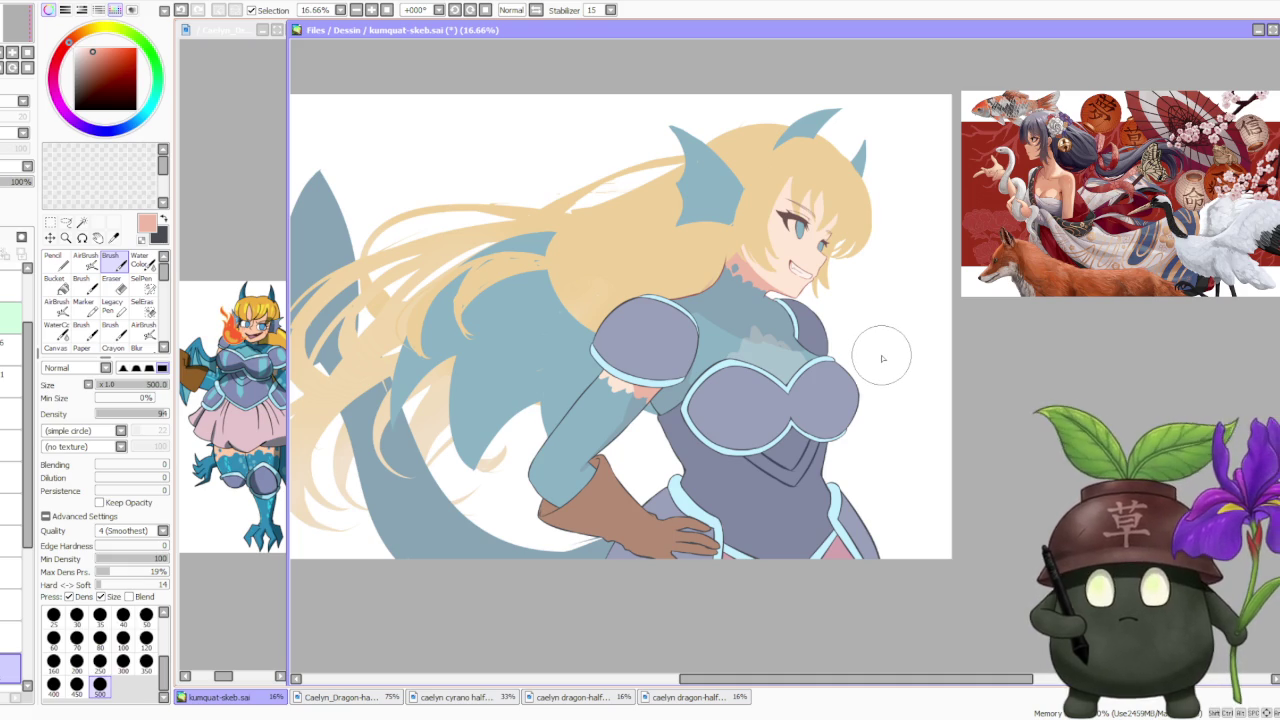
scroll(763, 340, "up", 2)
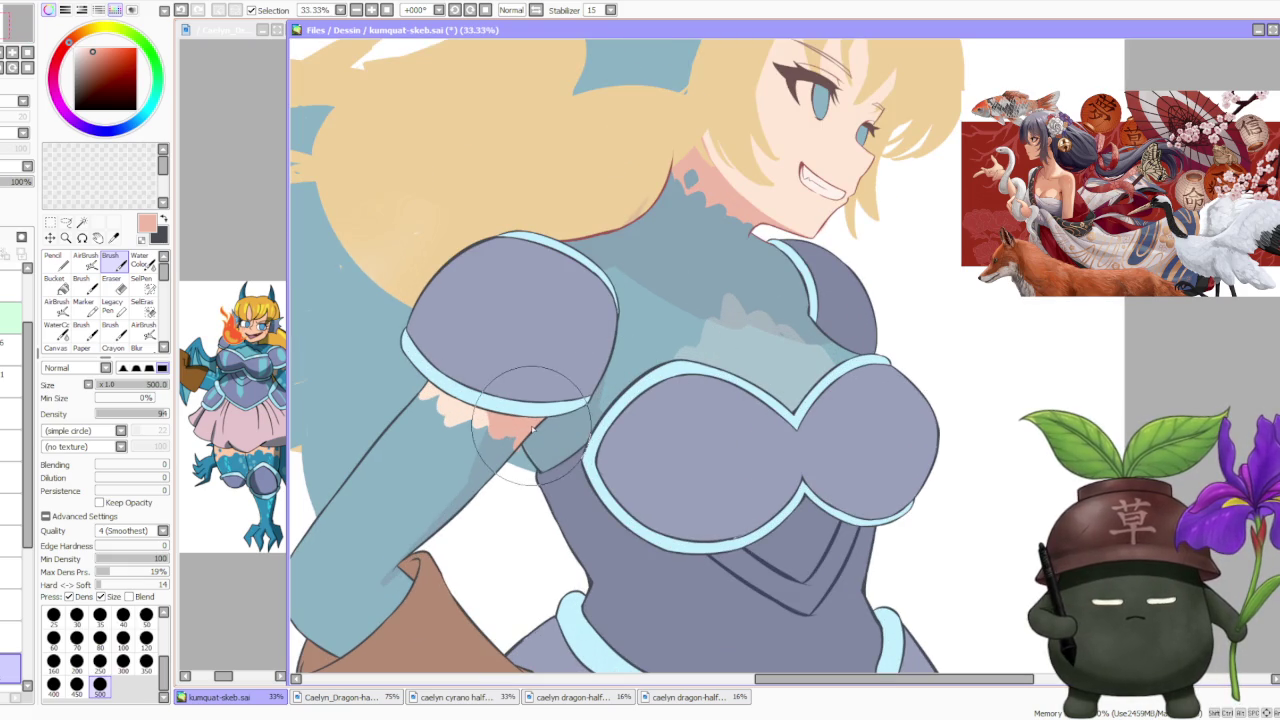
scroll(568, 427, "down", 2)
scroll(606, 392, "up", 1)
scroll(606, 392, "up", 1)
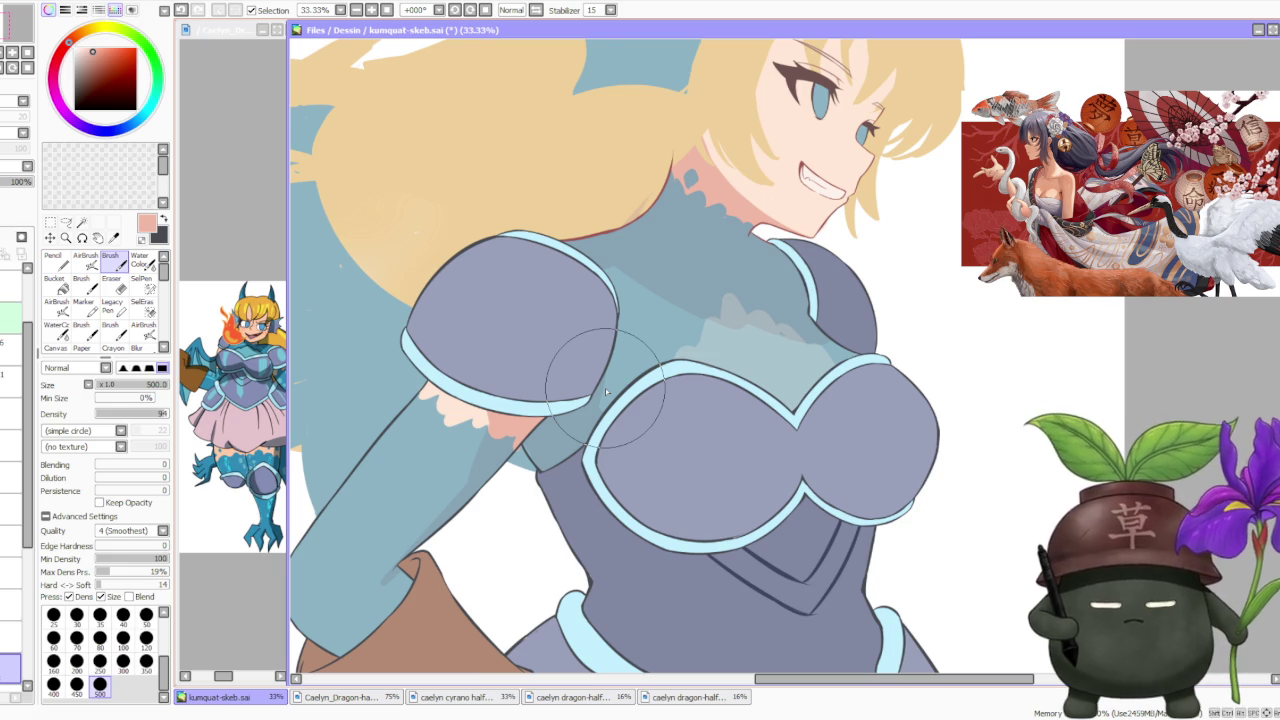
scroll(605, 388, "down", 1)
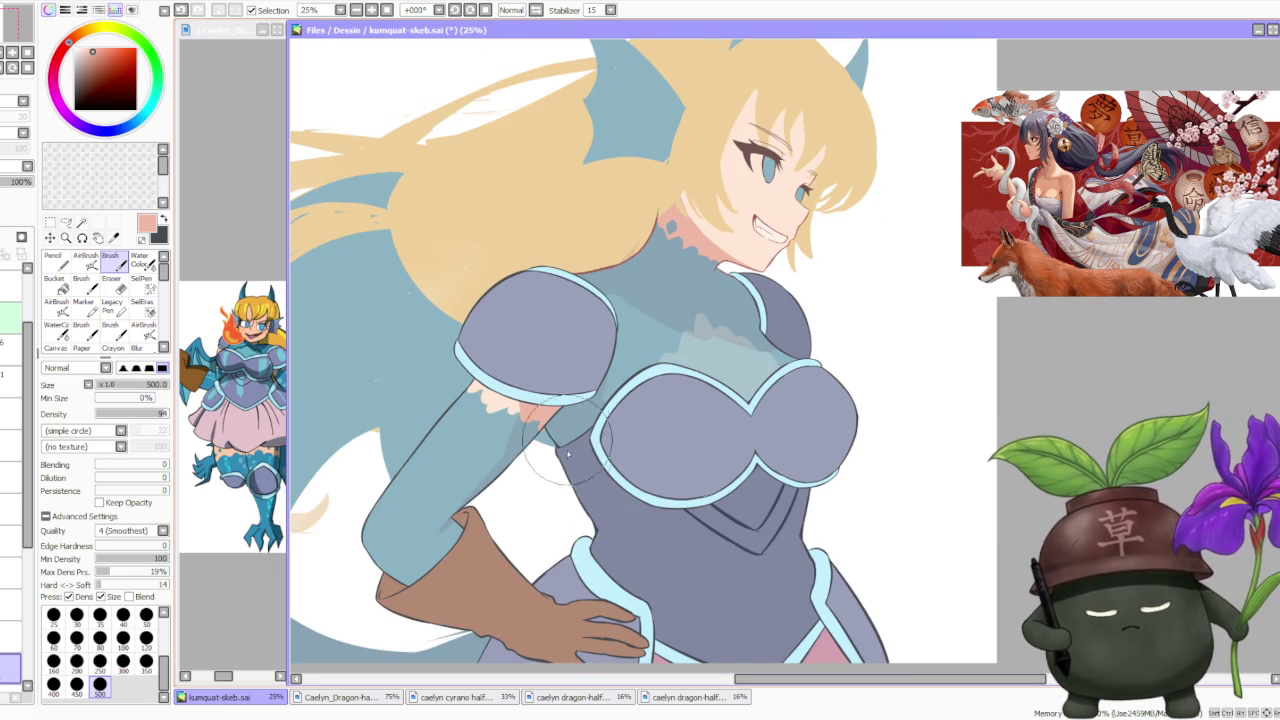
scroll(572, 481, "down", 1)
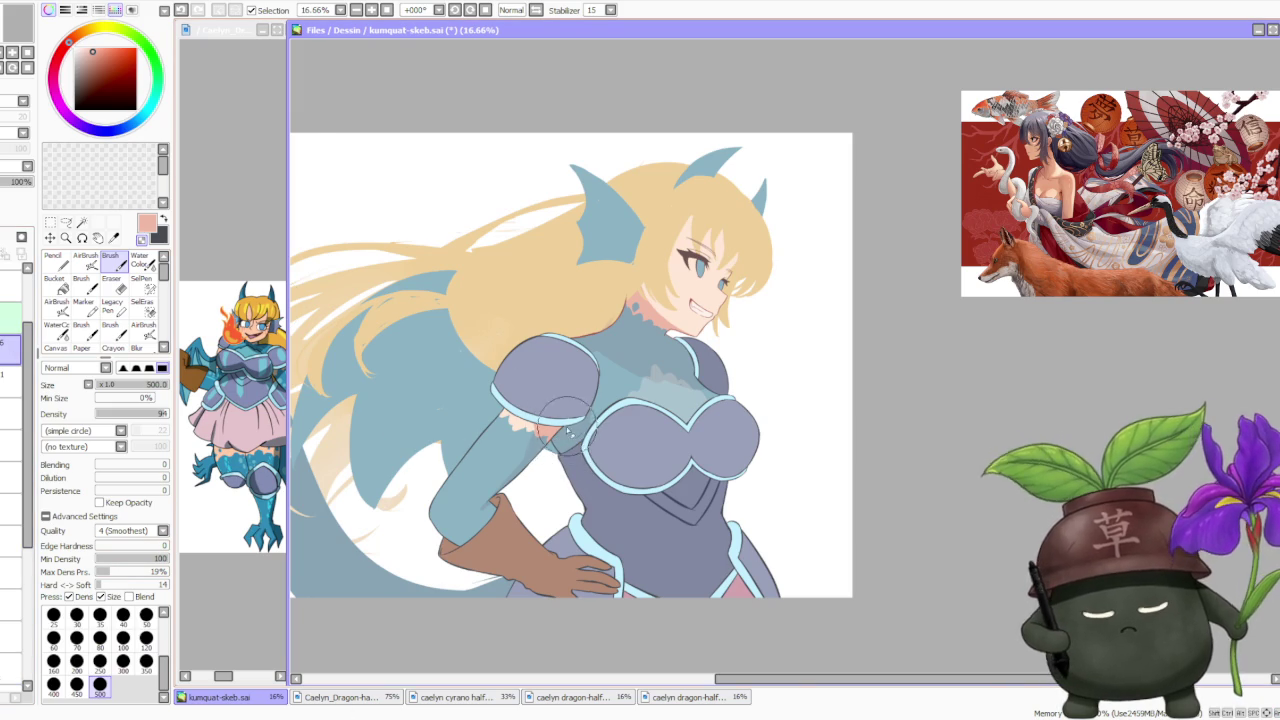
scroll(558, 437, "up", 3)
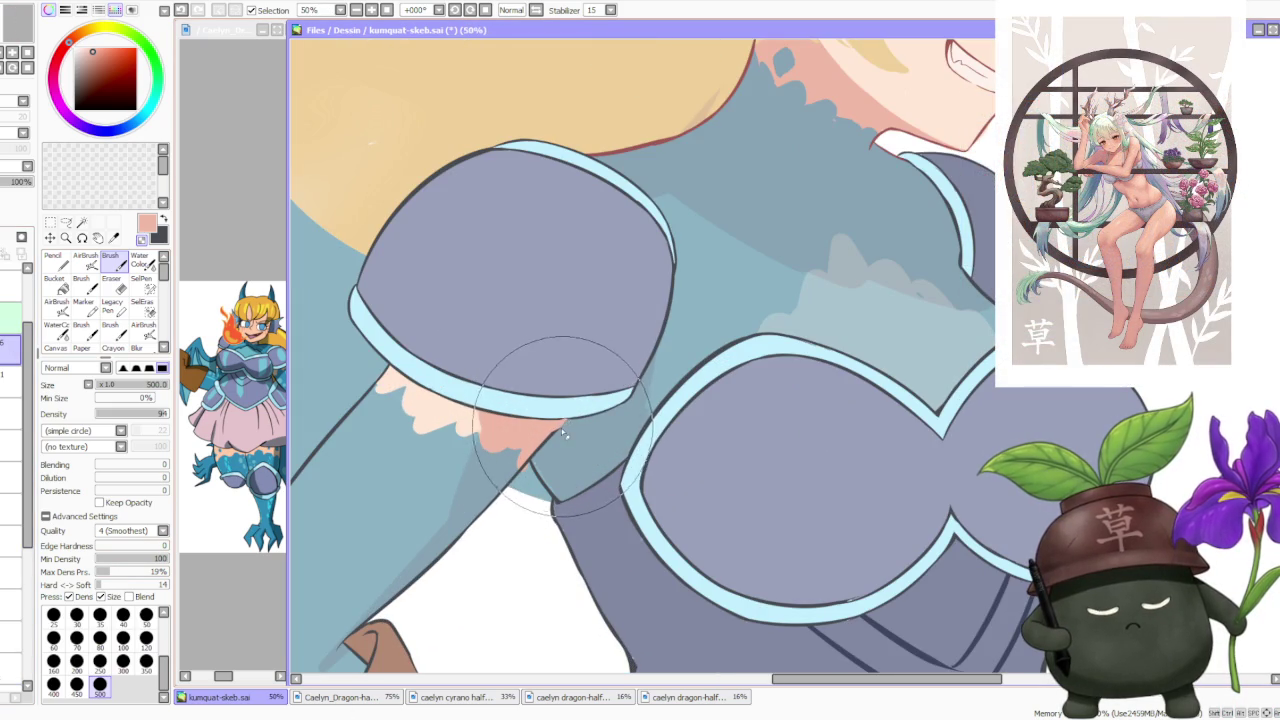
scroll(587, 426, "down", 2)
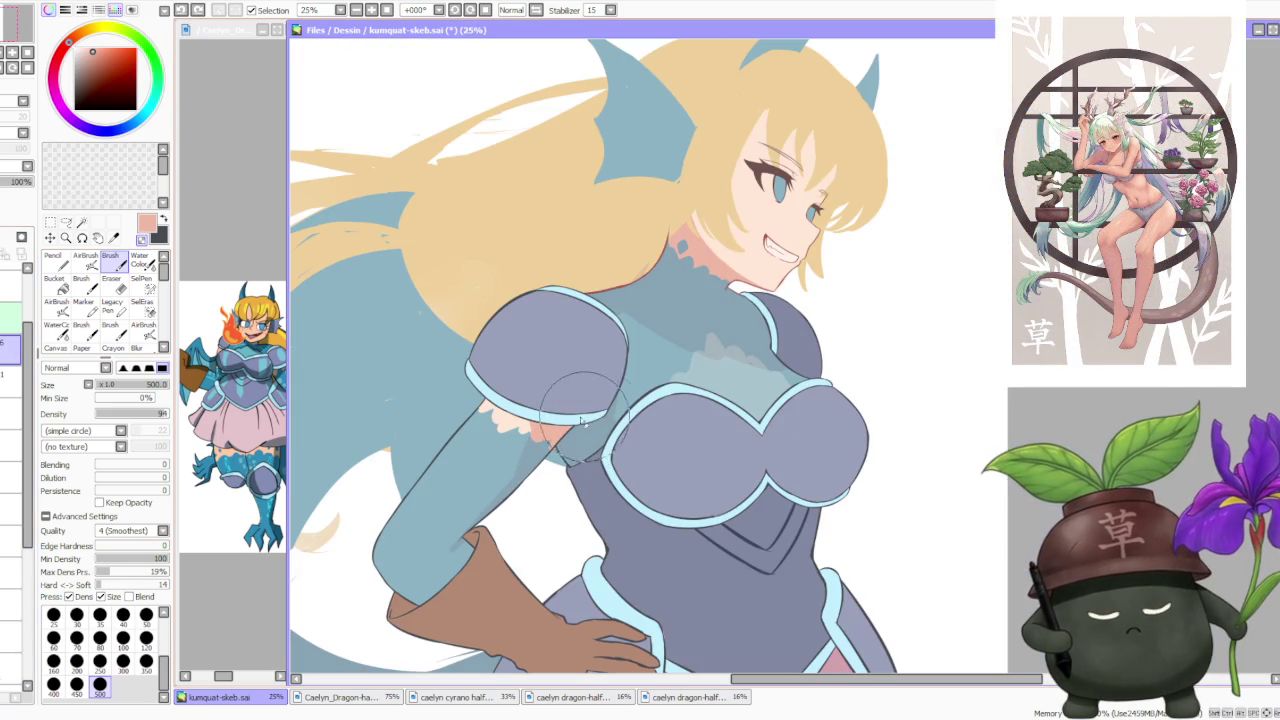
scroll(640, 390, "down", 1)
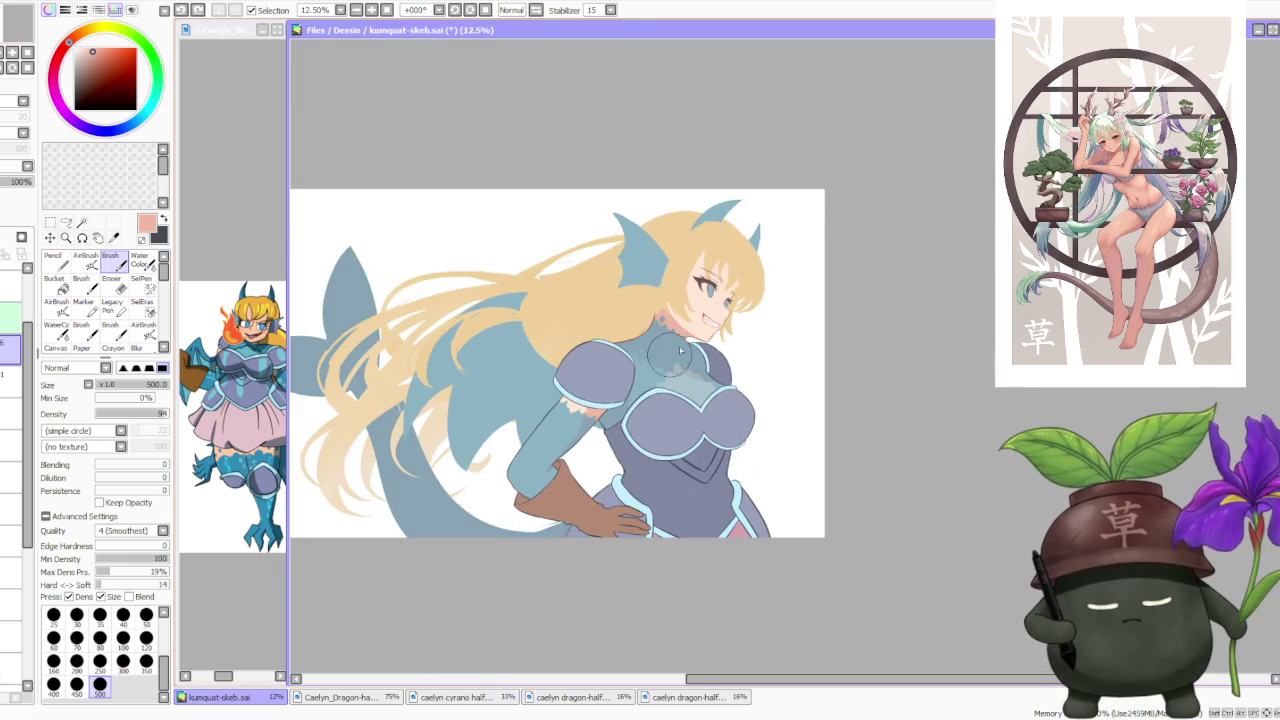
scroll(720, 438, "up", 1)
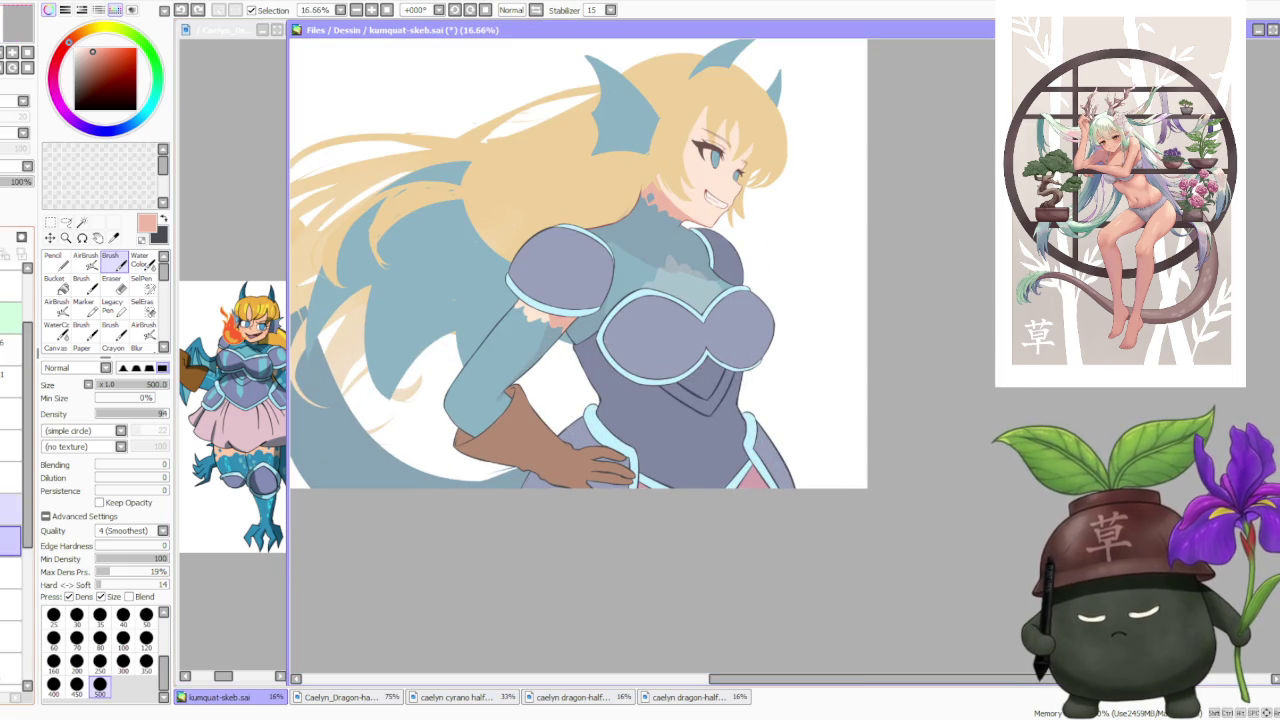
scroll(716, 412, "up", 1)
scroll(716, 412, "up", 1)
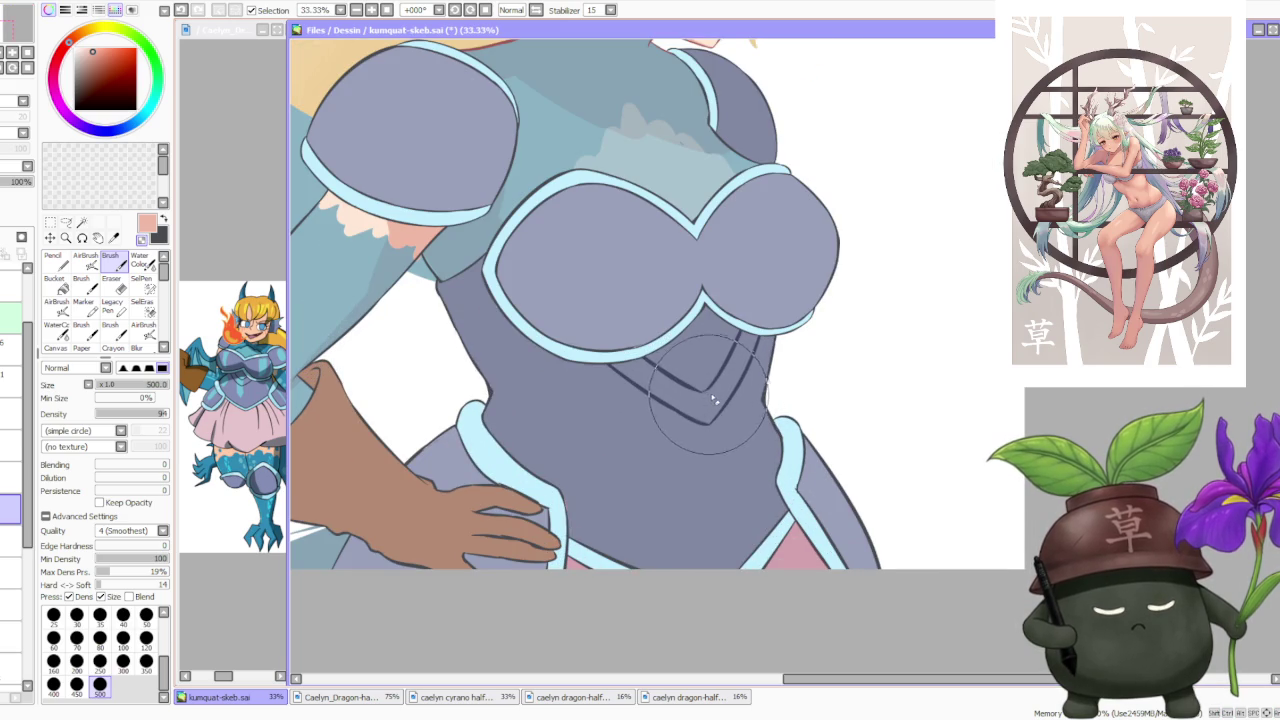
scroll(710, 393, "down", 2)
scroll(765, 328, "down", 1)
scroll(765, 330, "up", 2)
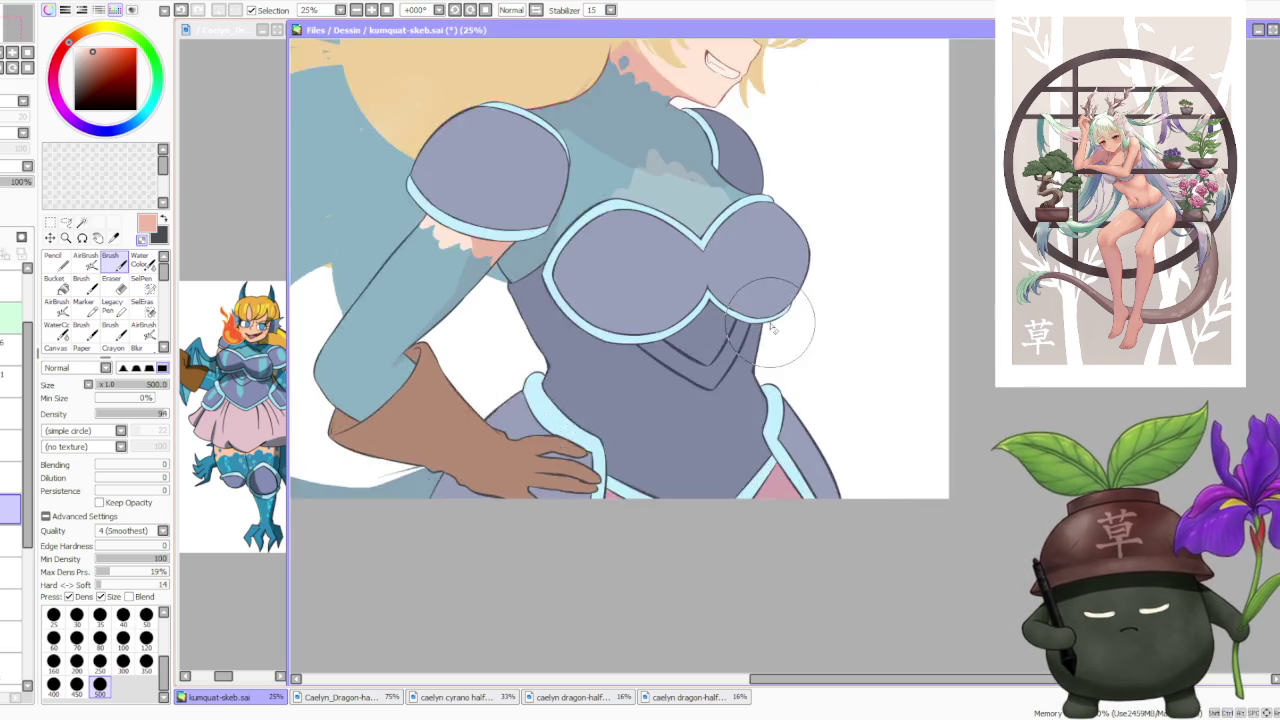
scroll(760, 300, "up", 1)
scroll(720, 340, "up", 1)
left_click(146, 637)
Restroke the V lines below the breastplate up to the light-blue trim, joining them cleanly.
scroll(620, 330, "up", 1)
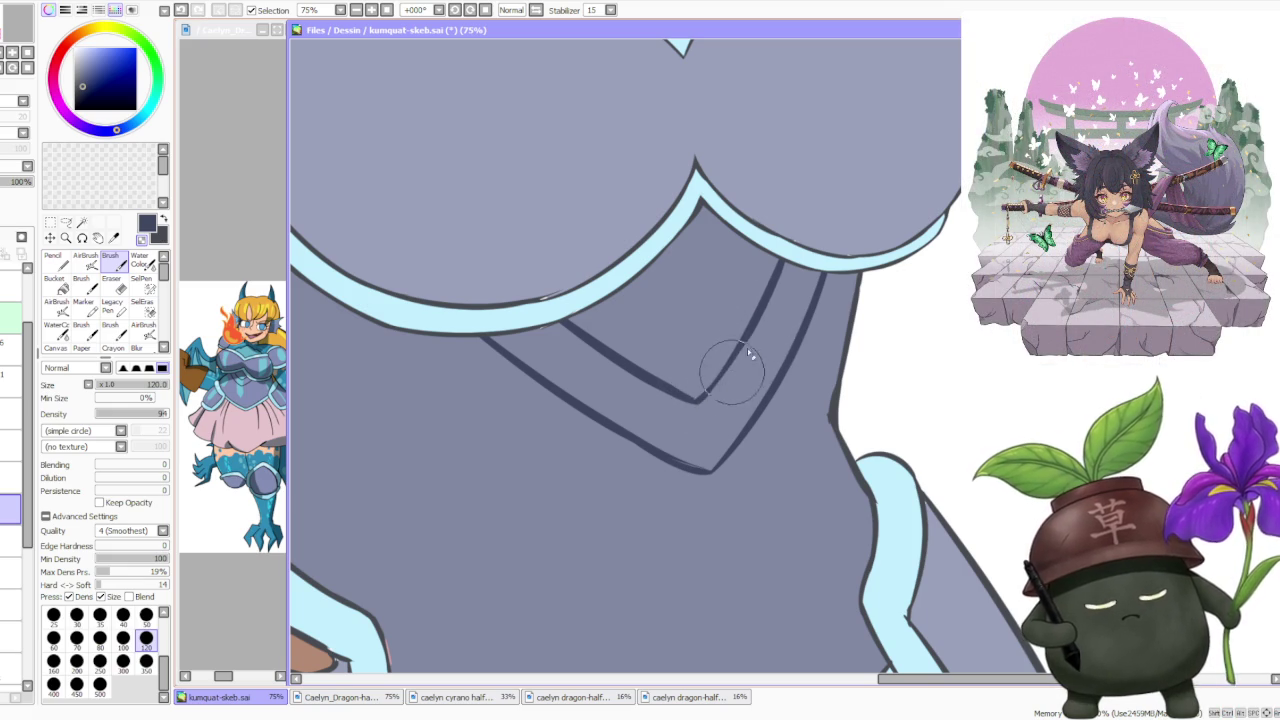
scroll(735, 365, "down", 1)
scroll(729, 334, "up", 1)
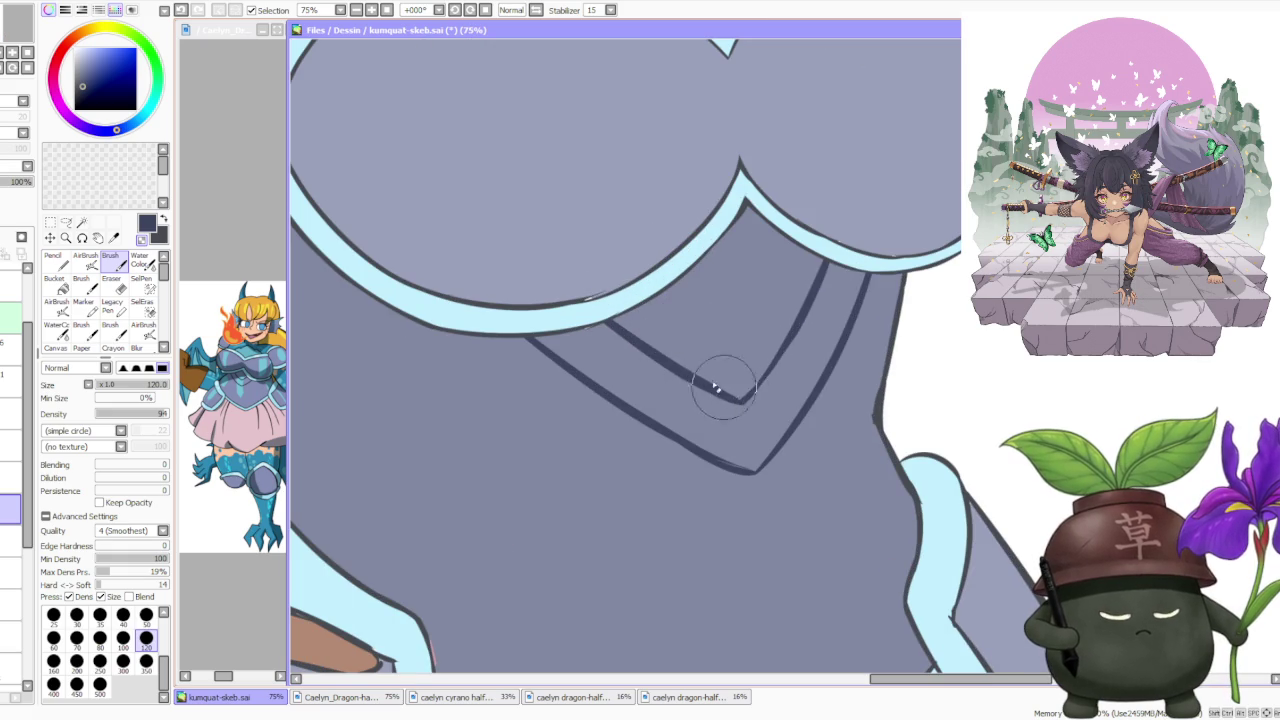
left_click_drag(737, 394, 622, 328)
left_click_drag(720, 371, 608, 322)
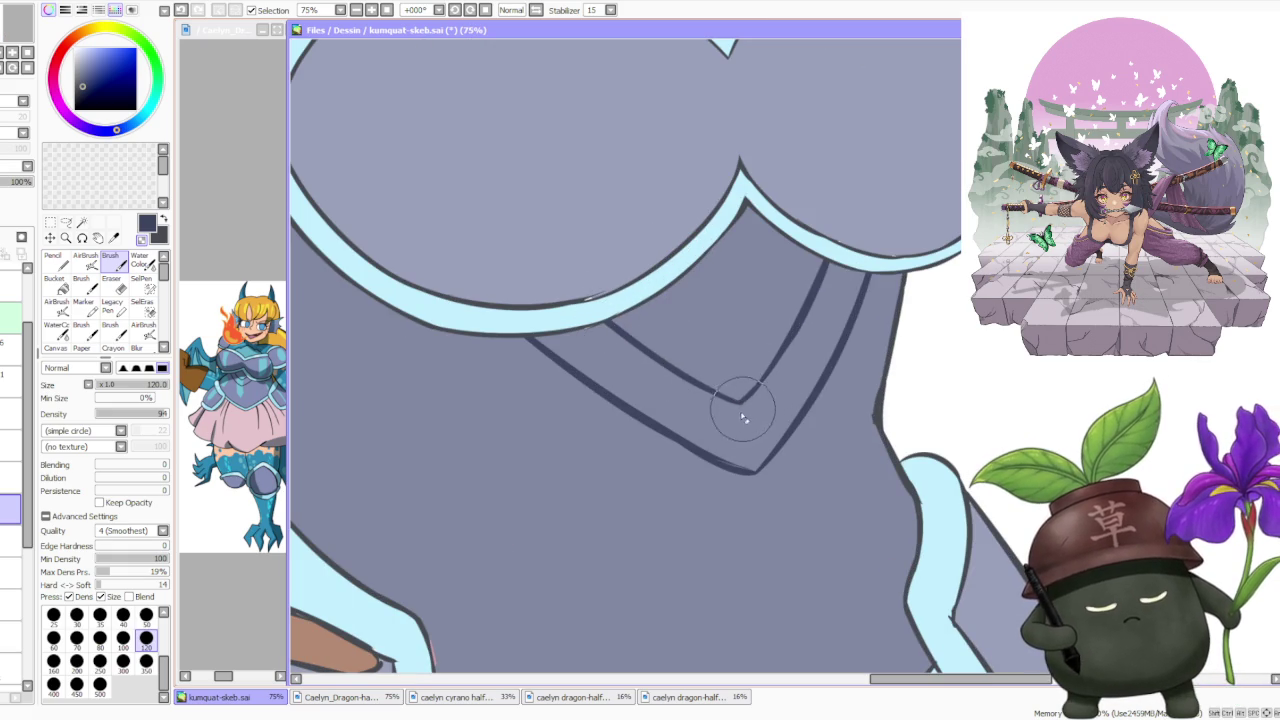
scroll(692, 400, "down", 1)
scroll(692, 428, "up", 1)
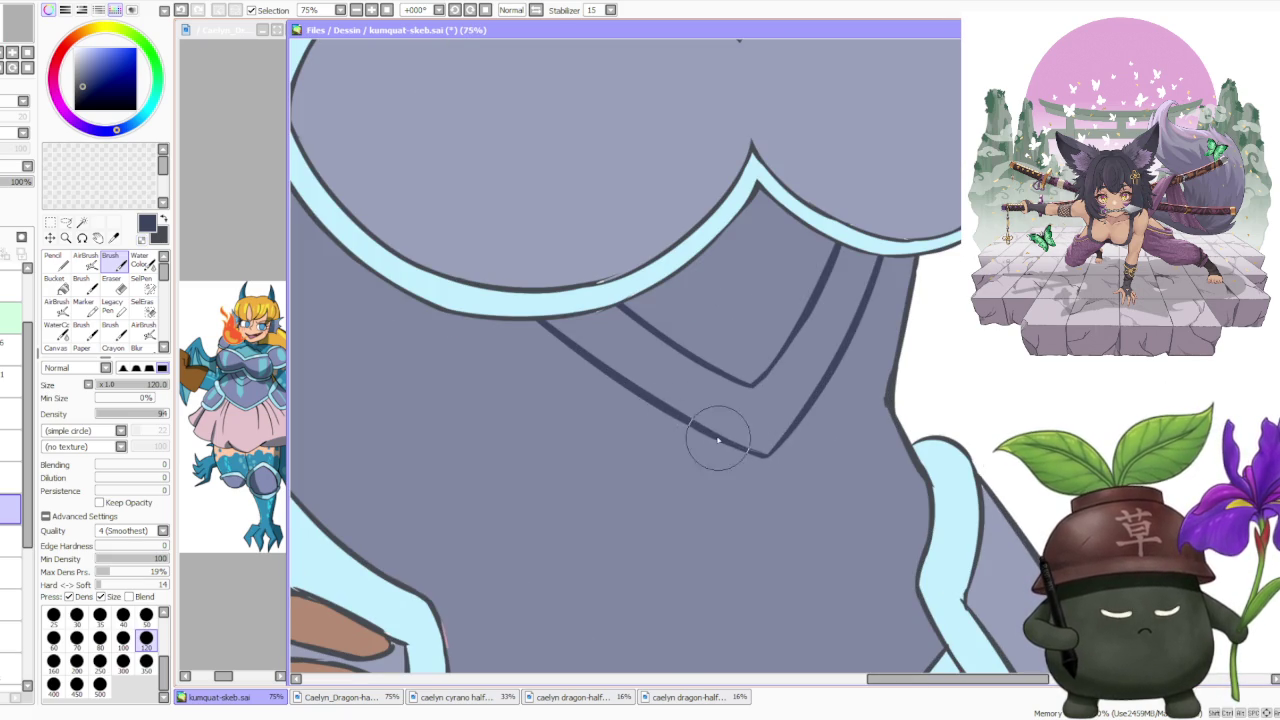
left_click_drag(768, 405, 765, 455)
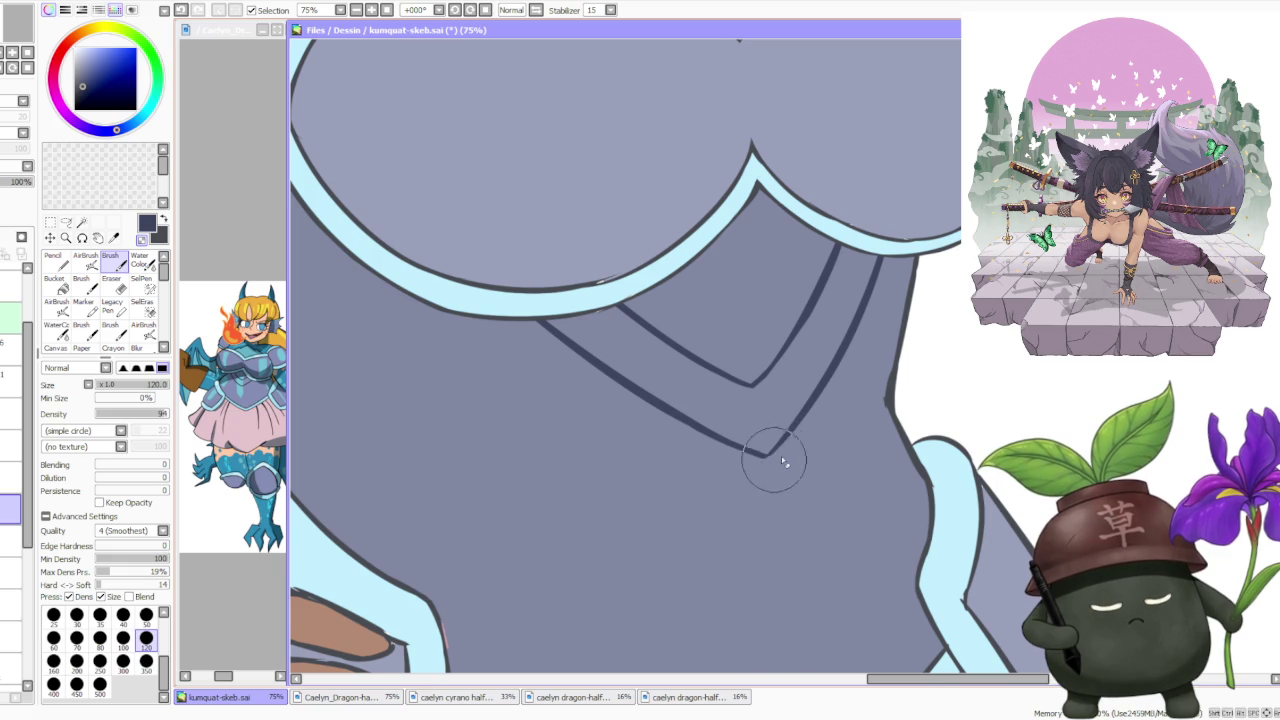
Sample a colour from the breastplate and set the brush size back to 500.
scroll(775, 470, "down", 2)
scroll(760, 420, "up", 2)
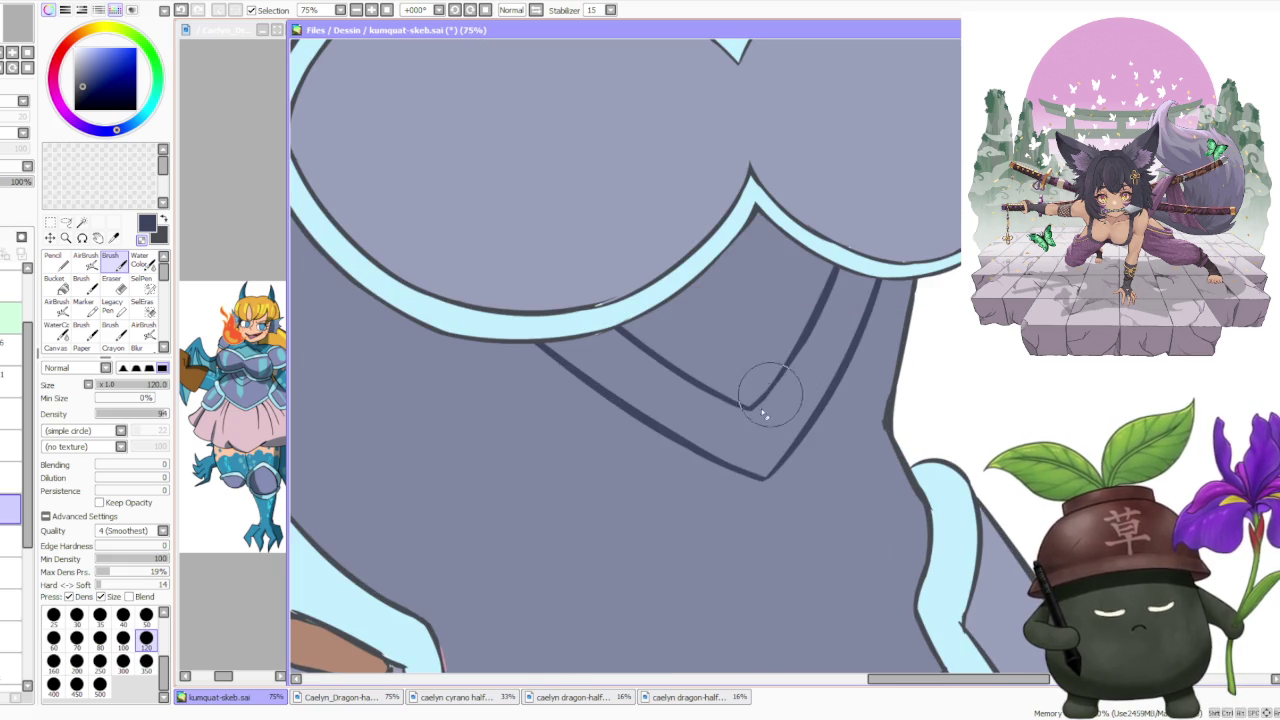
scroll(770, 385, "down", 2)
scroll(765, 370, "down", 1)
scroll(757, 347, "up", 3)
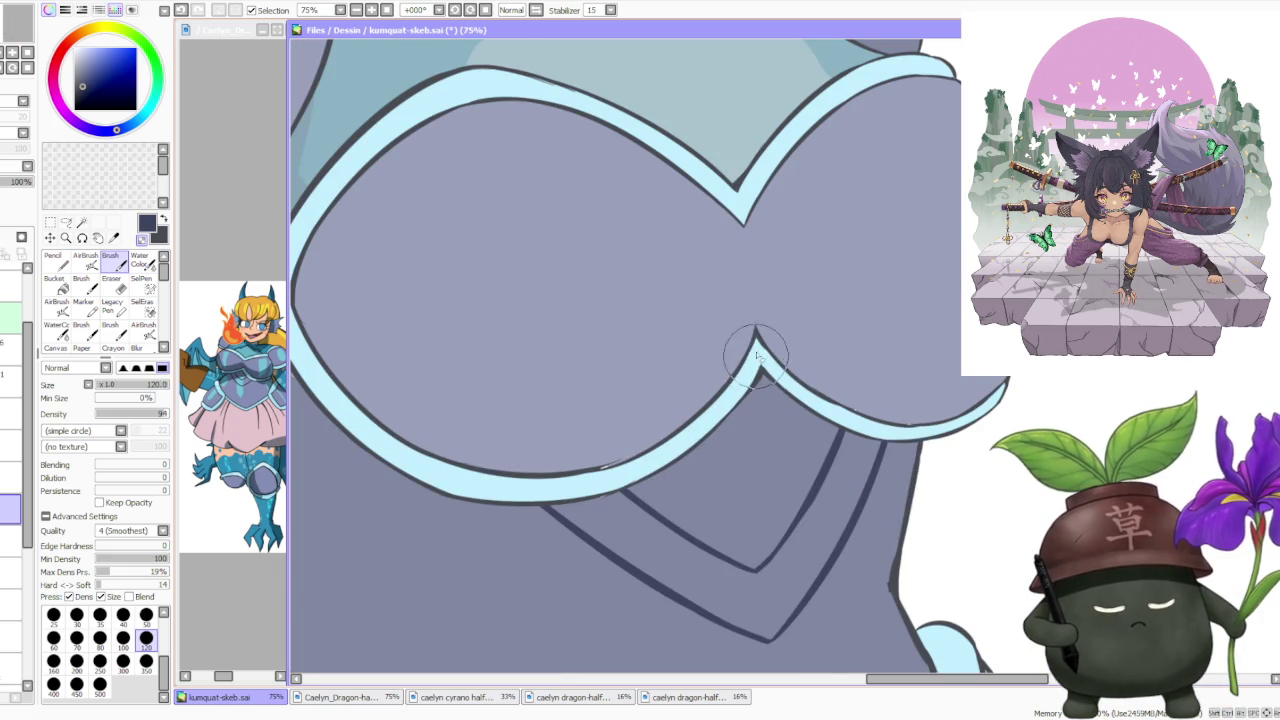
left_click(757, 347, "alt")
scroll(757, 347, "down", 3)
left_click(100, 684)
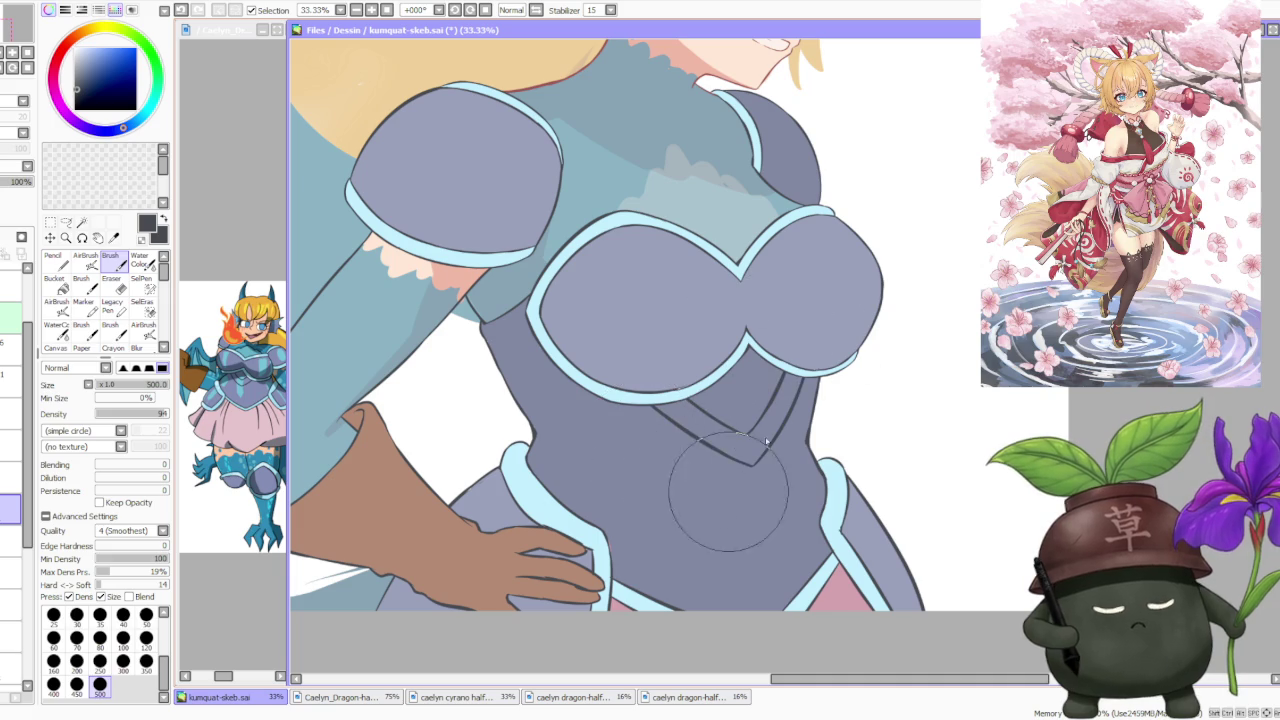
Use the 120 brush preset to redraw the pale-cyan trim along the breastplate's lower edge.
scroll(880, 330, "down", 4)
scroll(940, 290, "up", 1)
scroll(957, 257, "up", 1)
scroll(957, 257, "up", 1)
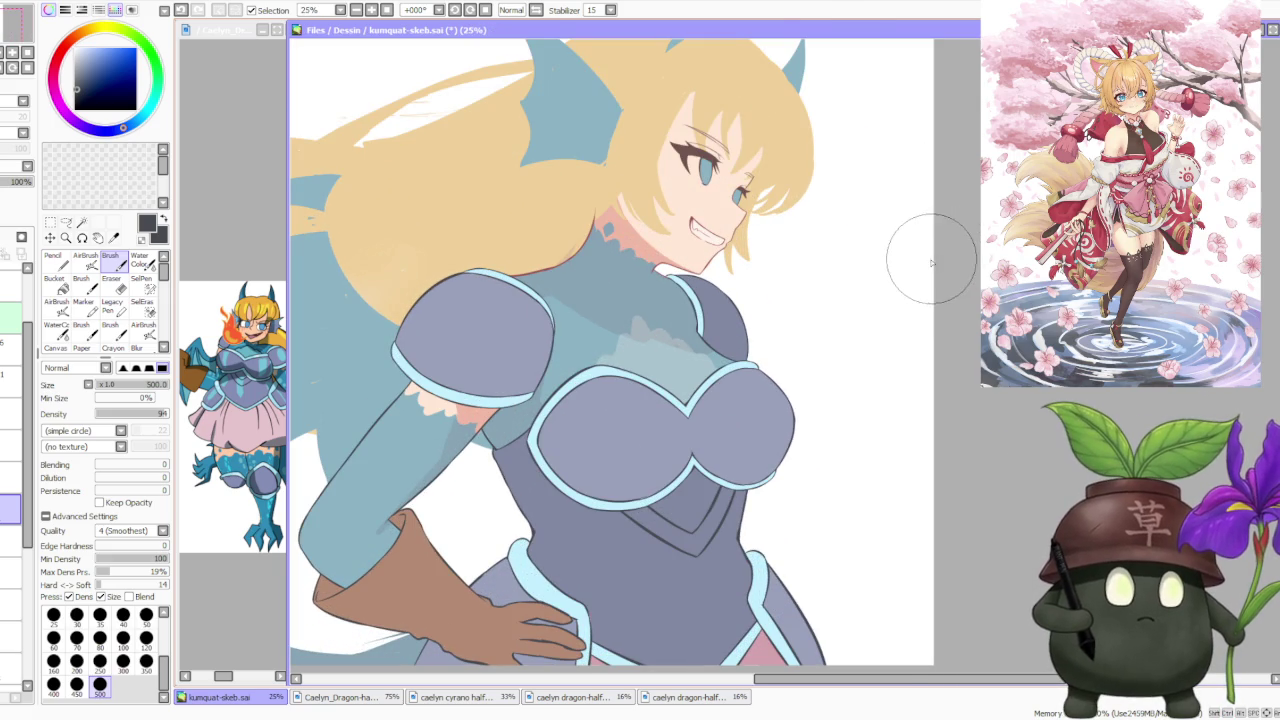
scroll(690, 505, "up", 1)
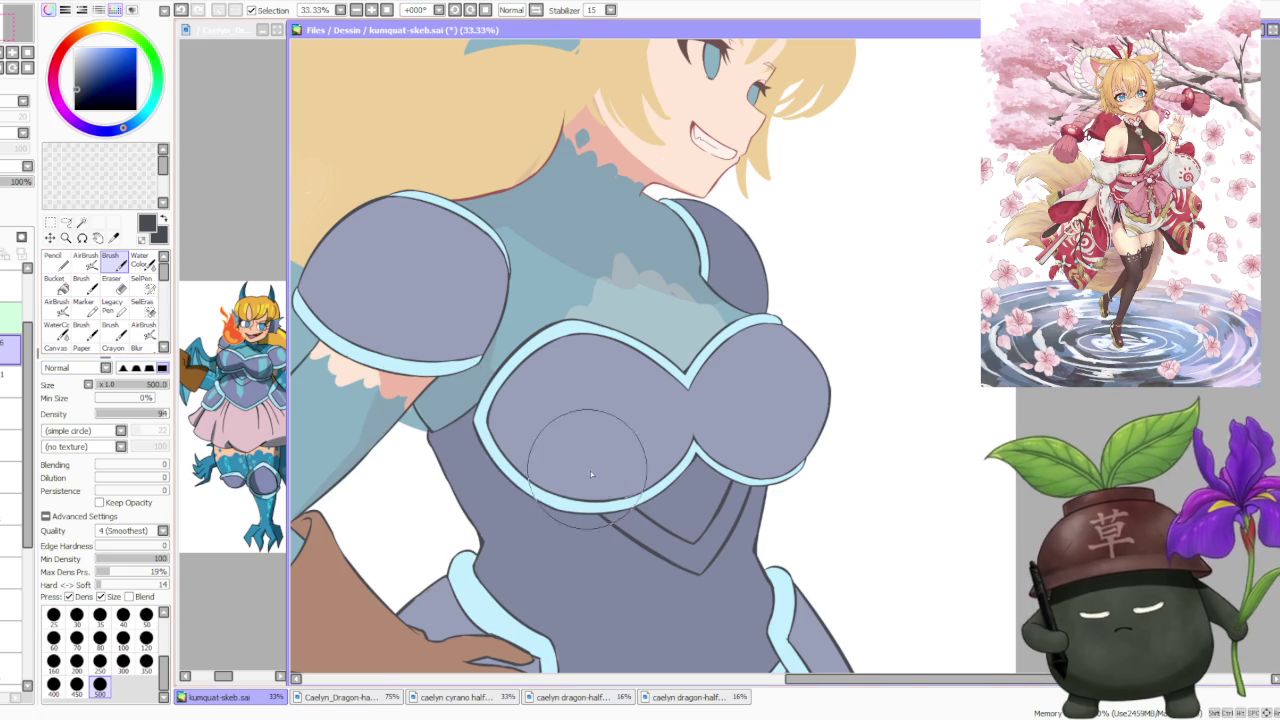
scroll(621, 505, "up", 2)
left_click(146, 638)
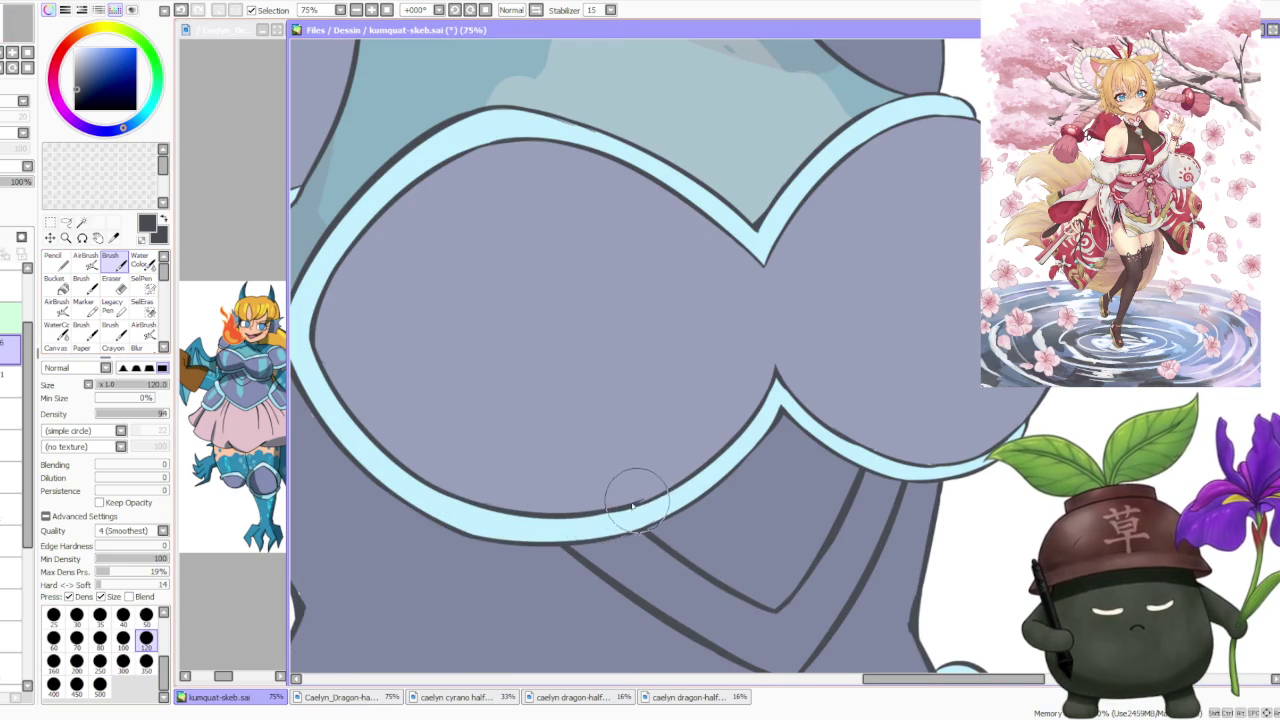
left_click_drag(585, 515, 628, 510)
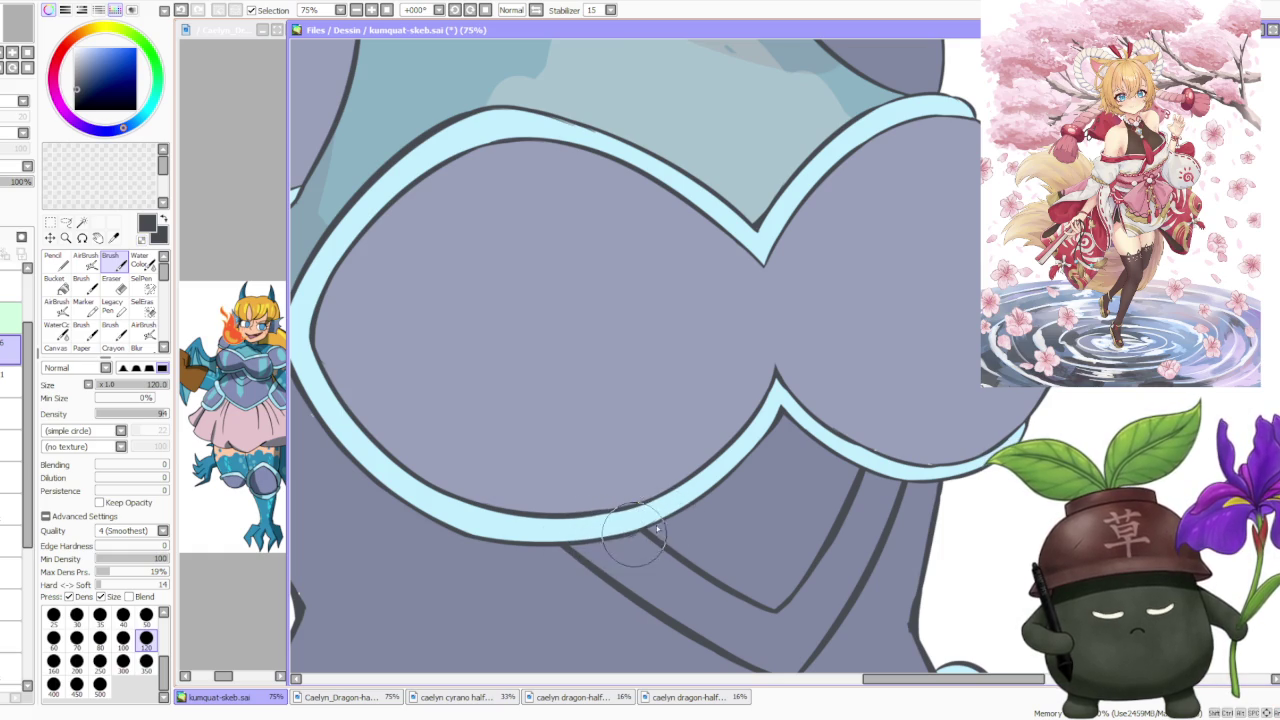
scroll(680, 470, "down", 1)
scroll(709, 370, "up", 1)
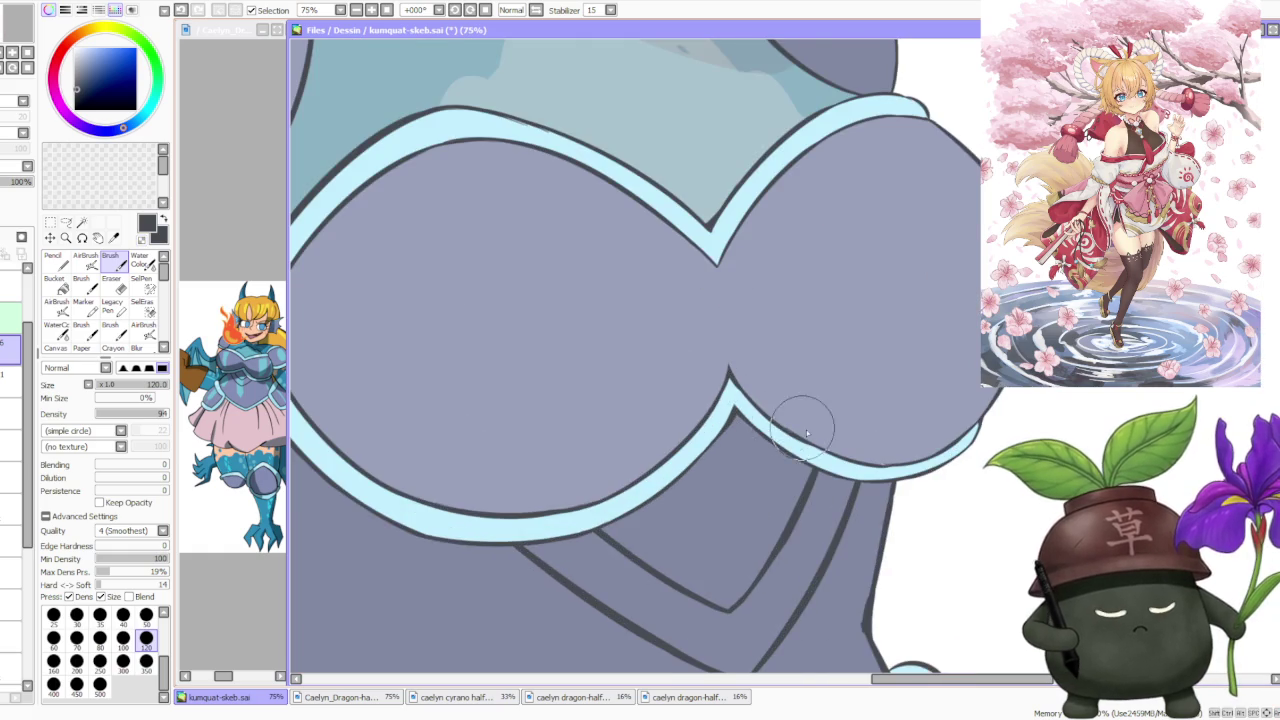
scroll(805, 432, "up", 1)
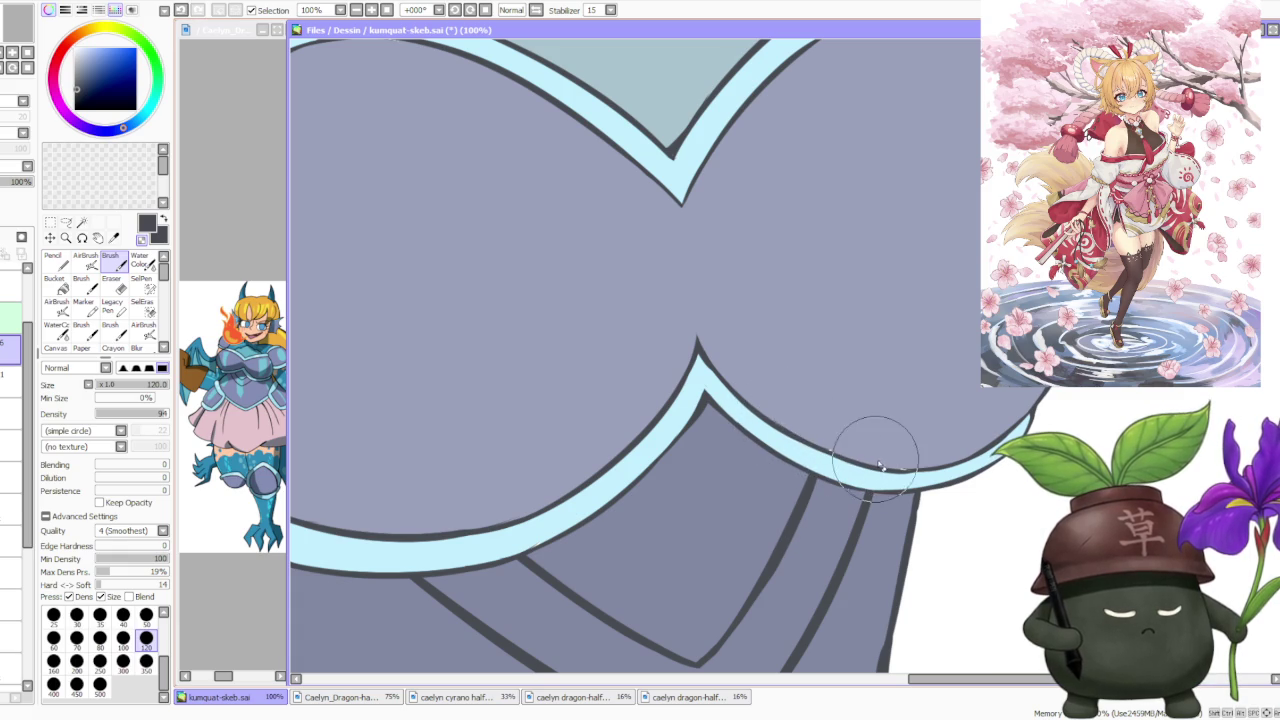
scroll(877, 462, "down", 3)
scroll(874, 440, "up", 2)
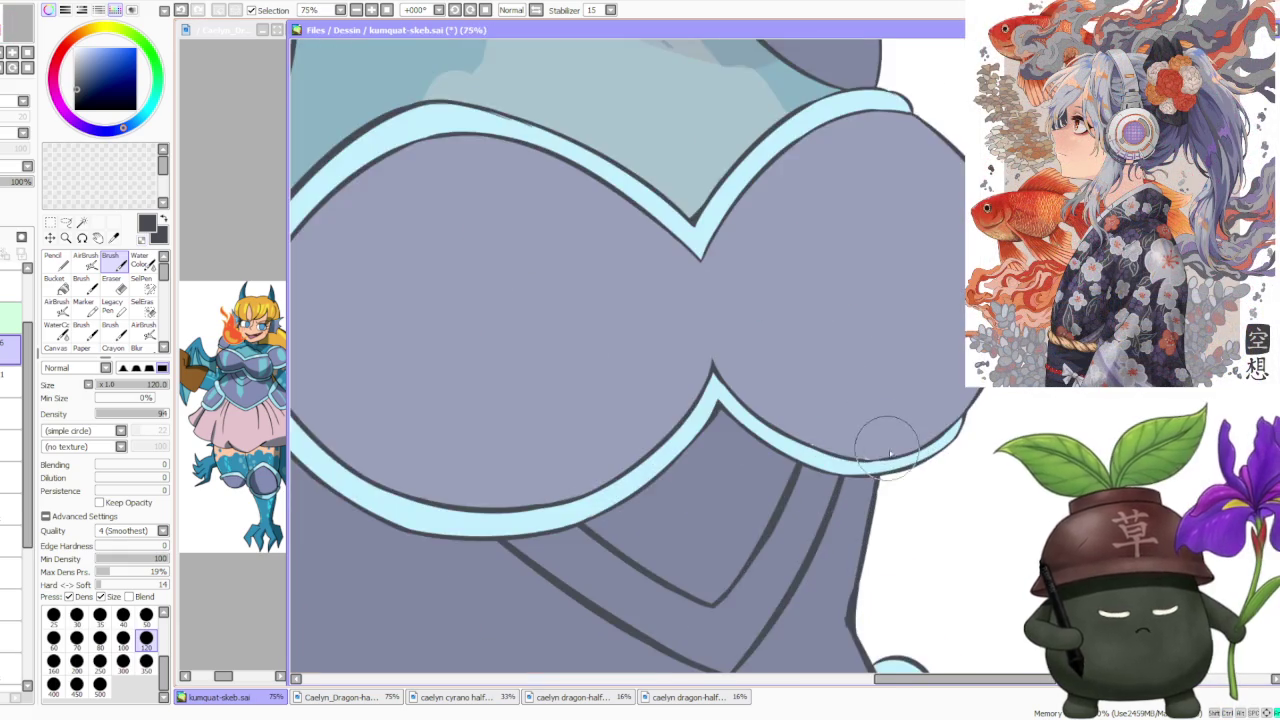
scroll(875, 440, "up", 1)
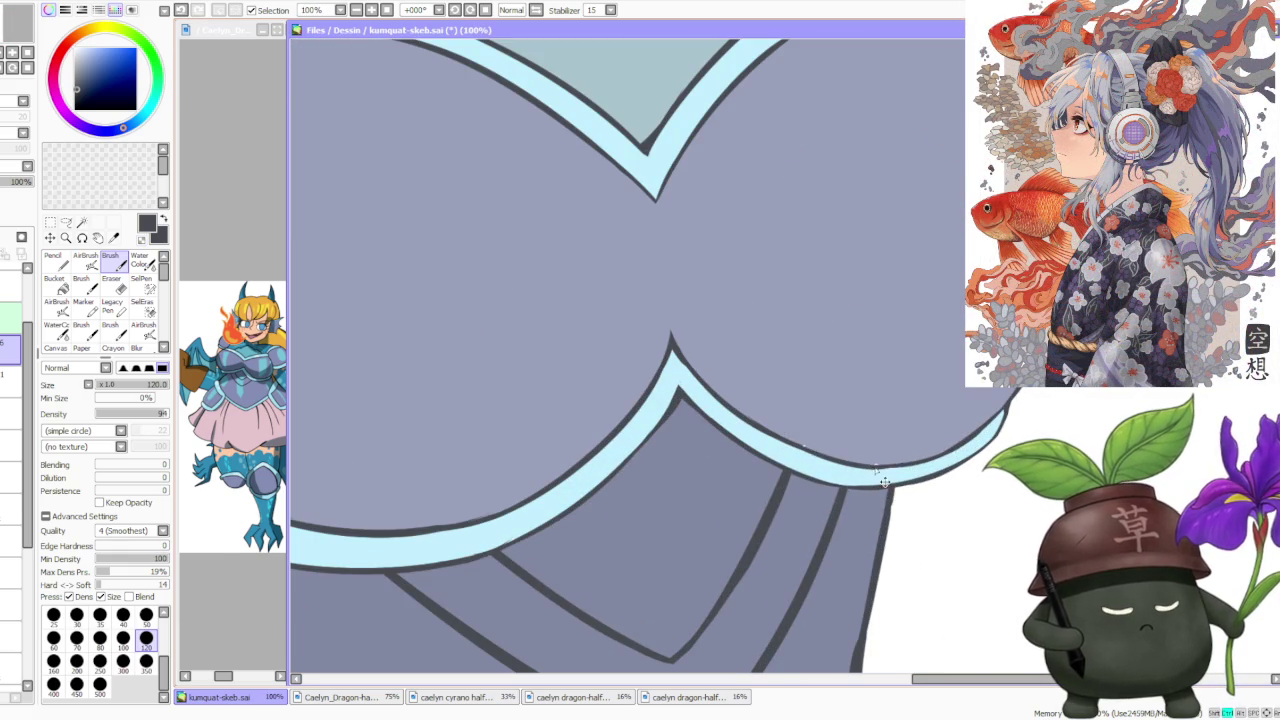
scroll(880, 468, "down", 4)
scroll(899, 370, "down", 3)
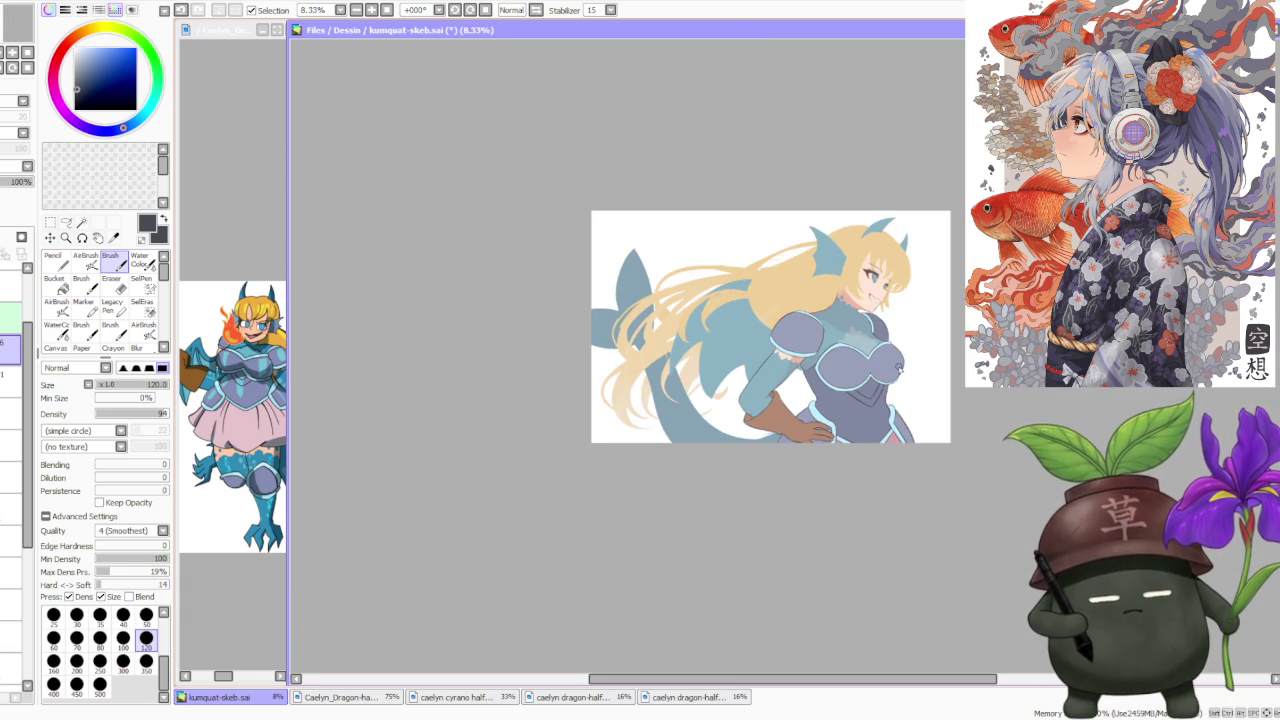
Select a different layer and switch to the hard-edged Pencil tool.
left_click(10, 378)
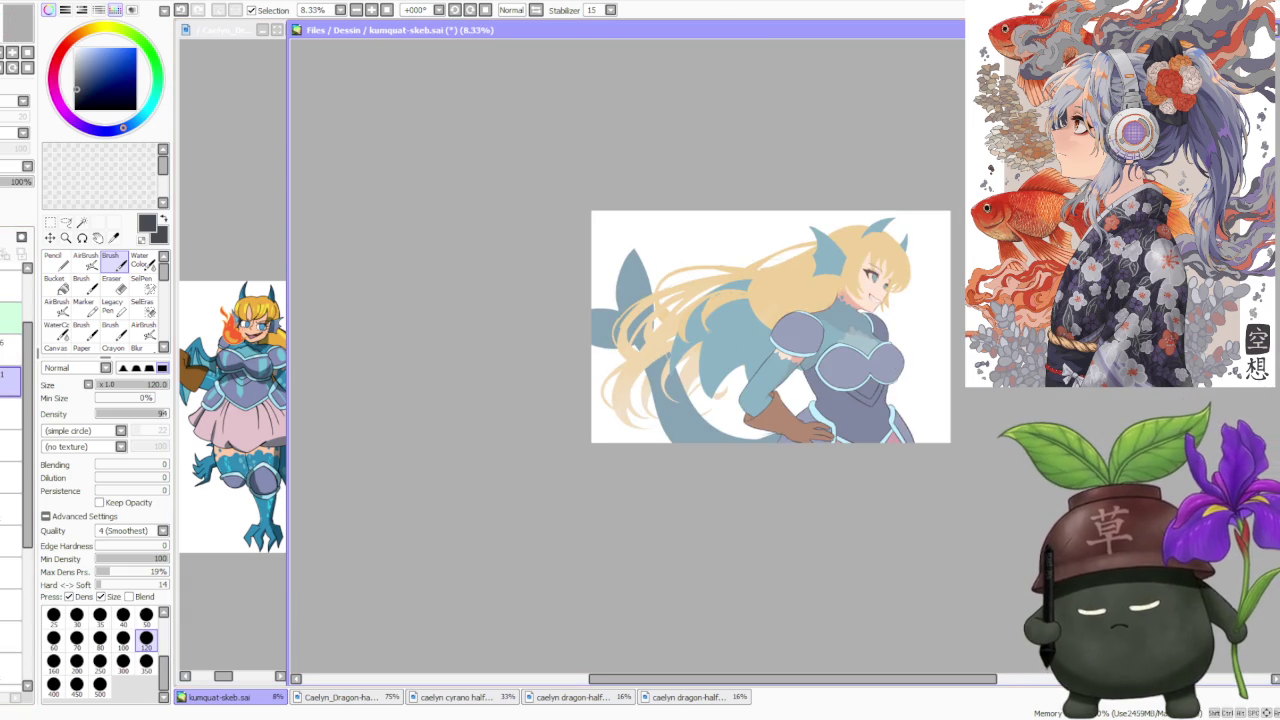
key("n")
scroll(830, 300, "up", 2)
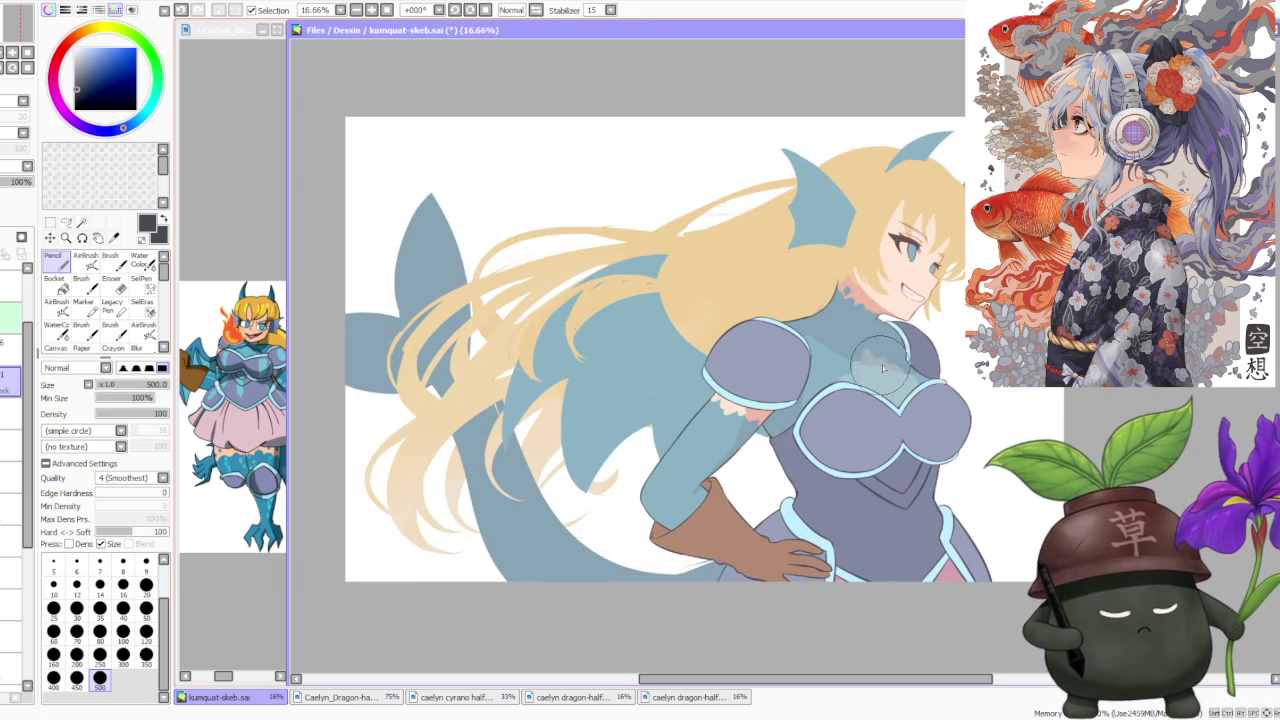
scroll(832, 290, "down", 1)
scroll(832, 290, "down", 1)
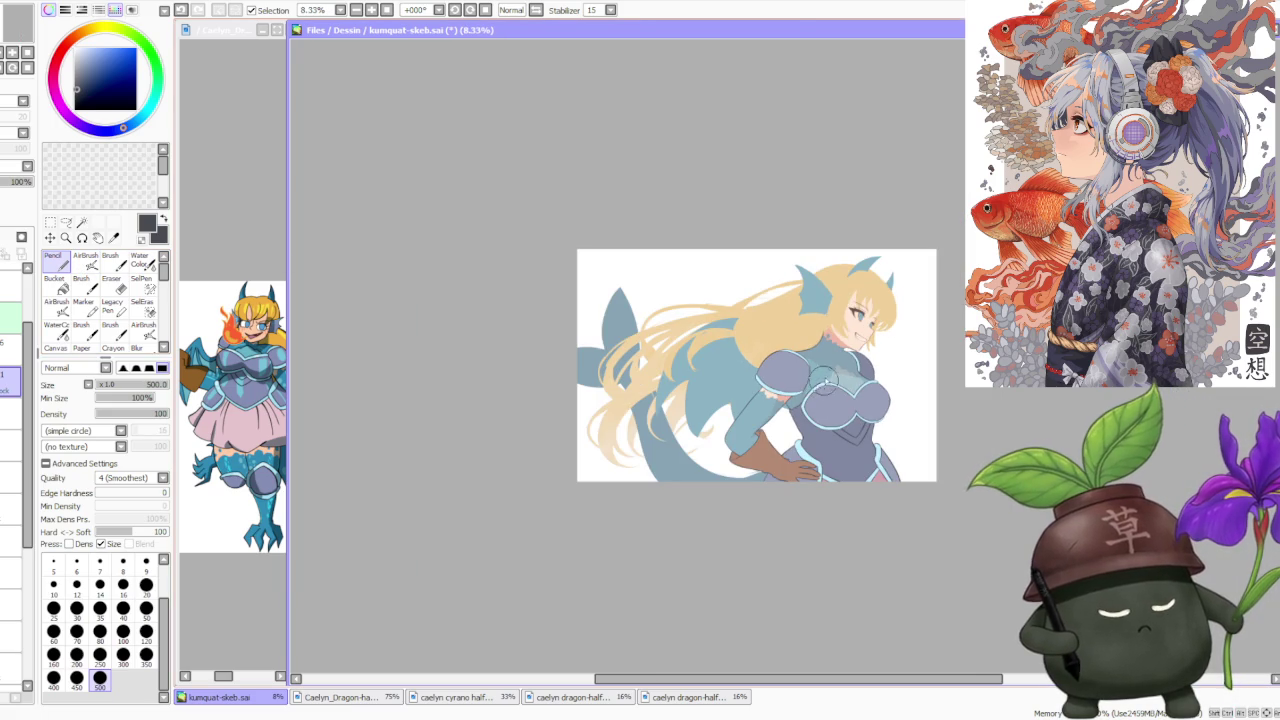
scroll(832, 290, "down", 1)
scroll(880, 289, "up", 3)
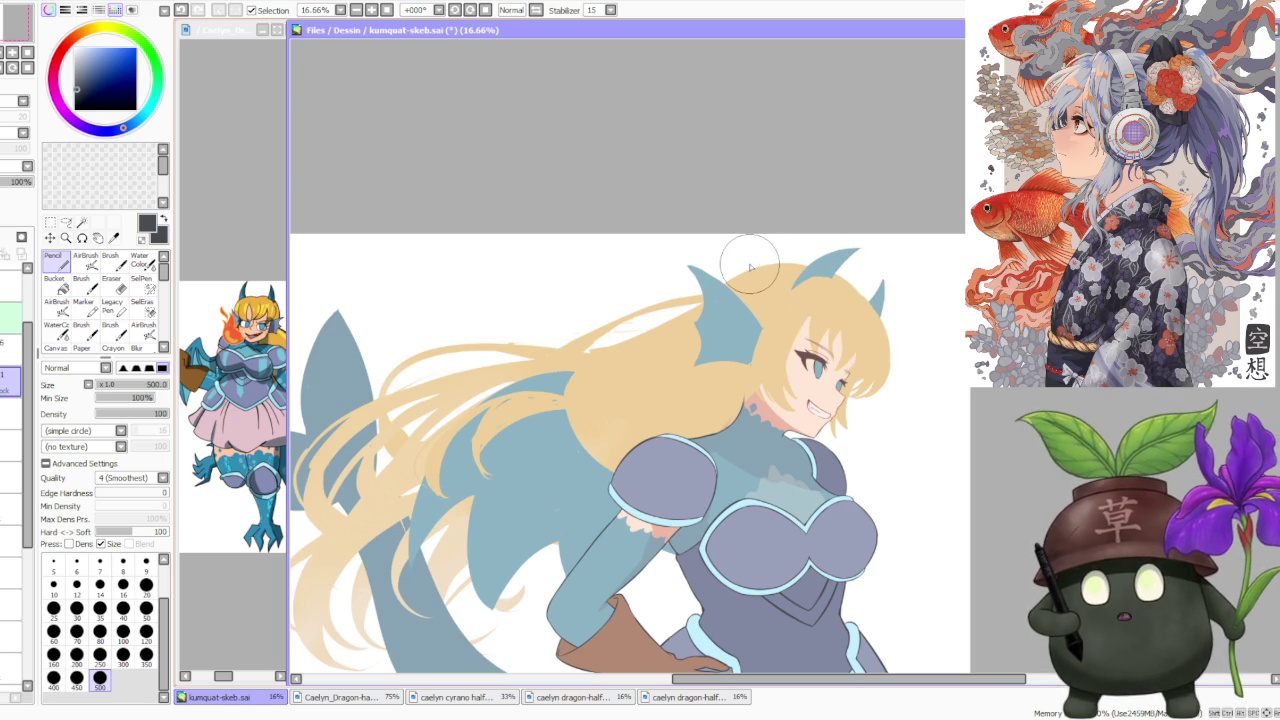
scroll(749, 266, "down", 1)
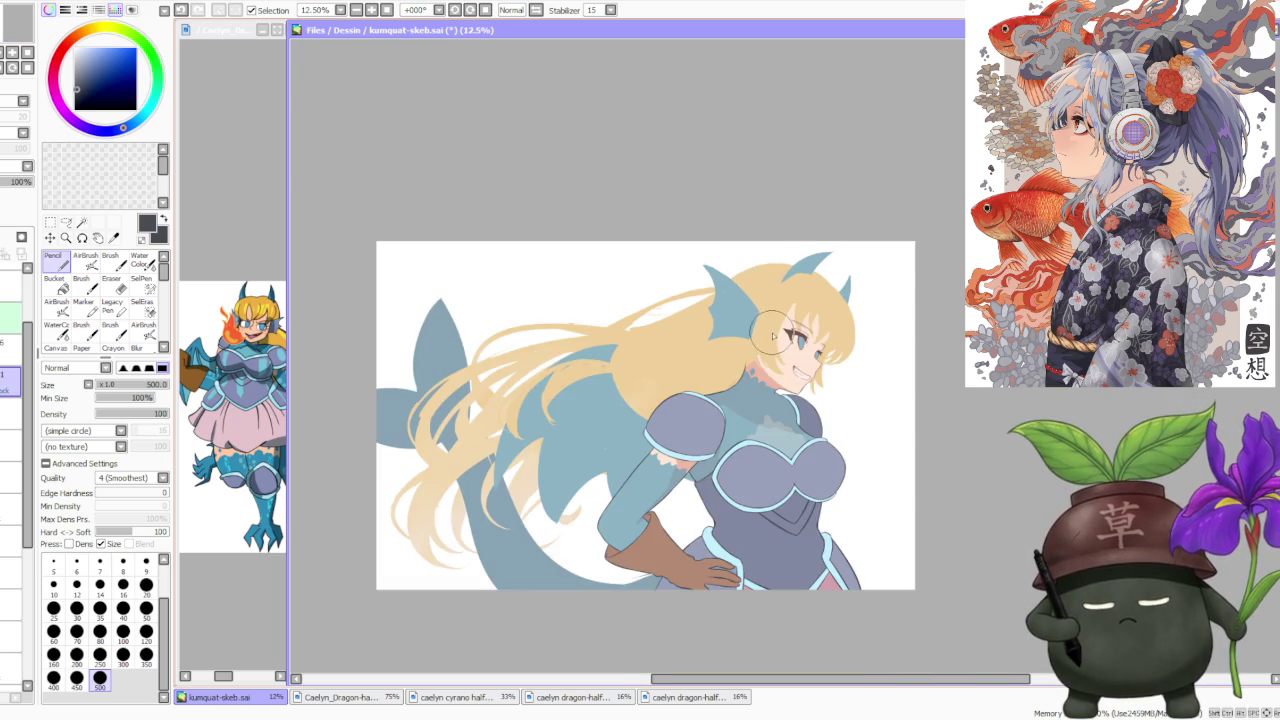
scroll(772, 335, "down", 1)
scroll(902, 377, "up", 1)
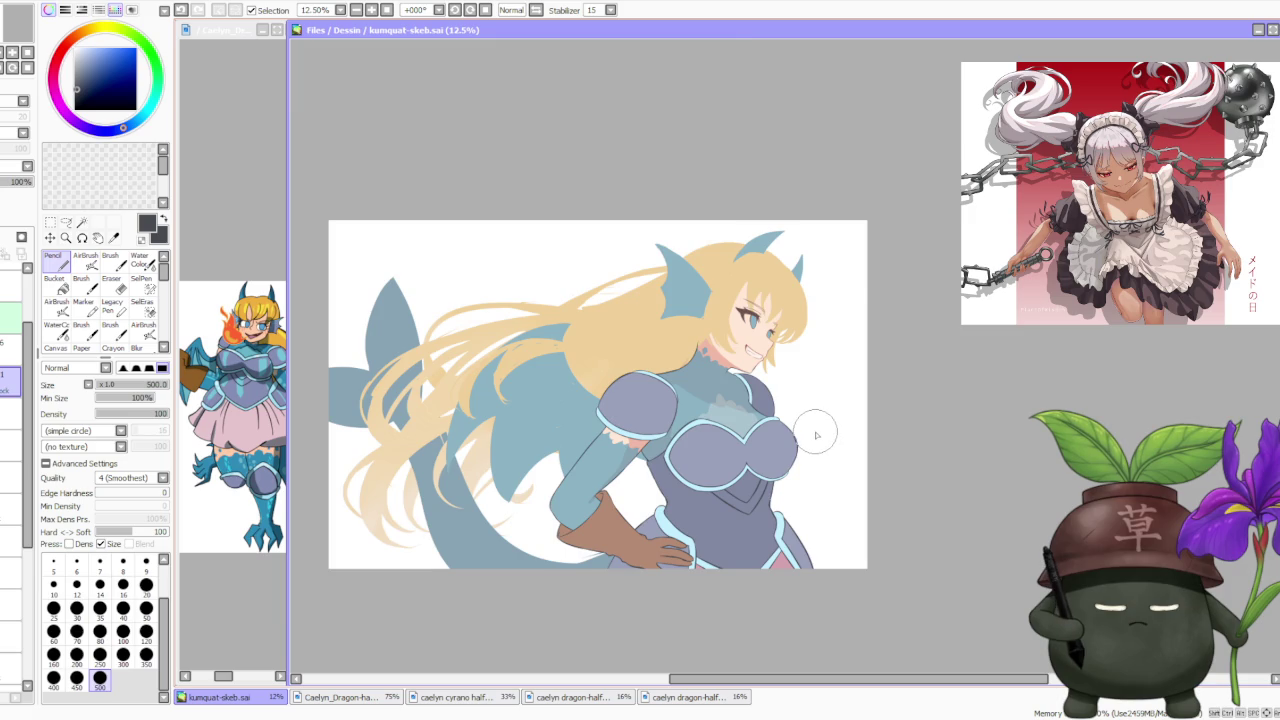
scroll(826, 428, "down", 1)
scroll(826, 428, "up", 2)
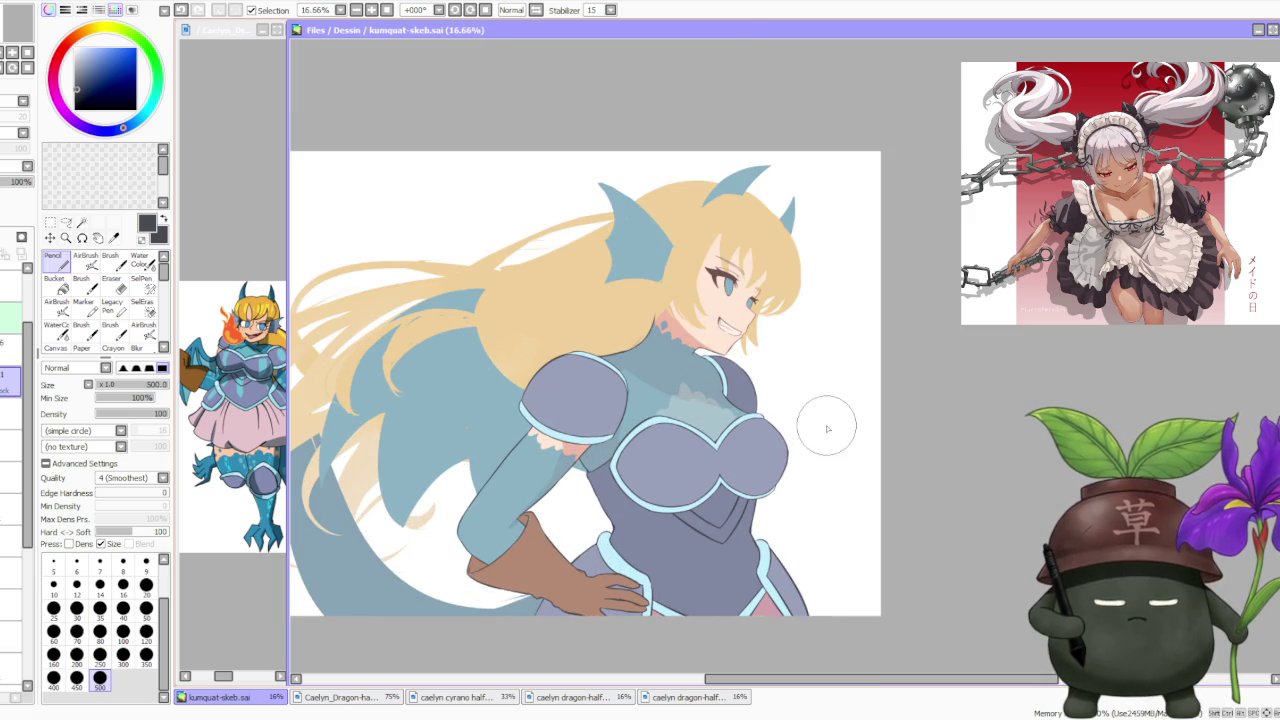
scroll(826, 428, "down", 1)
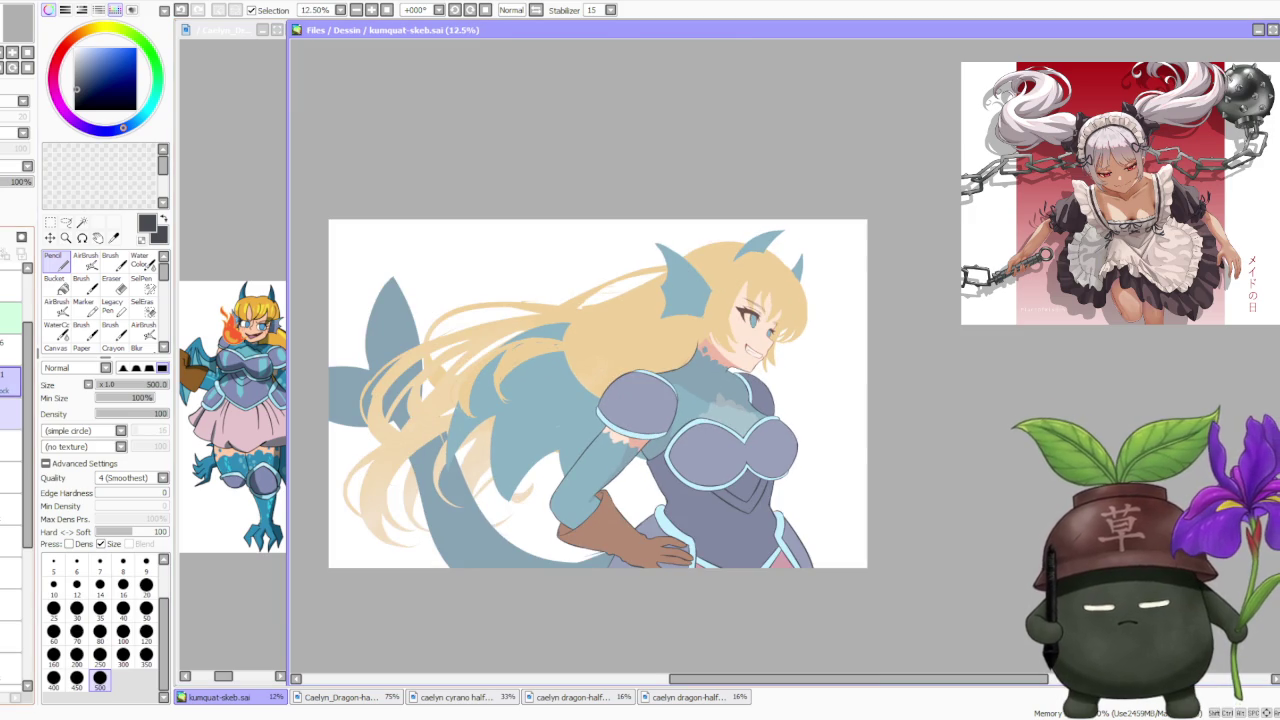
Drag the unwanted lower layer out of the stack and sample the armor's lavender-grey.
left_click(10, 446)
left_click(10, 478)
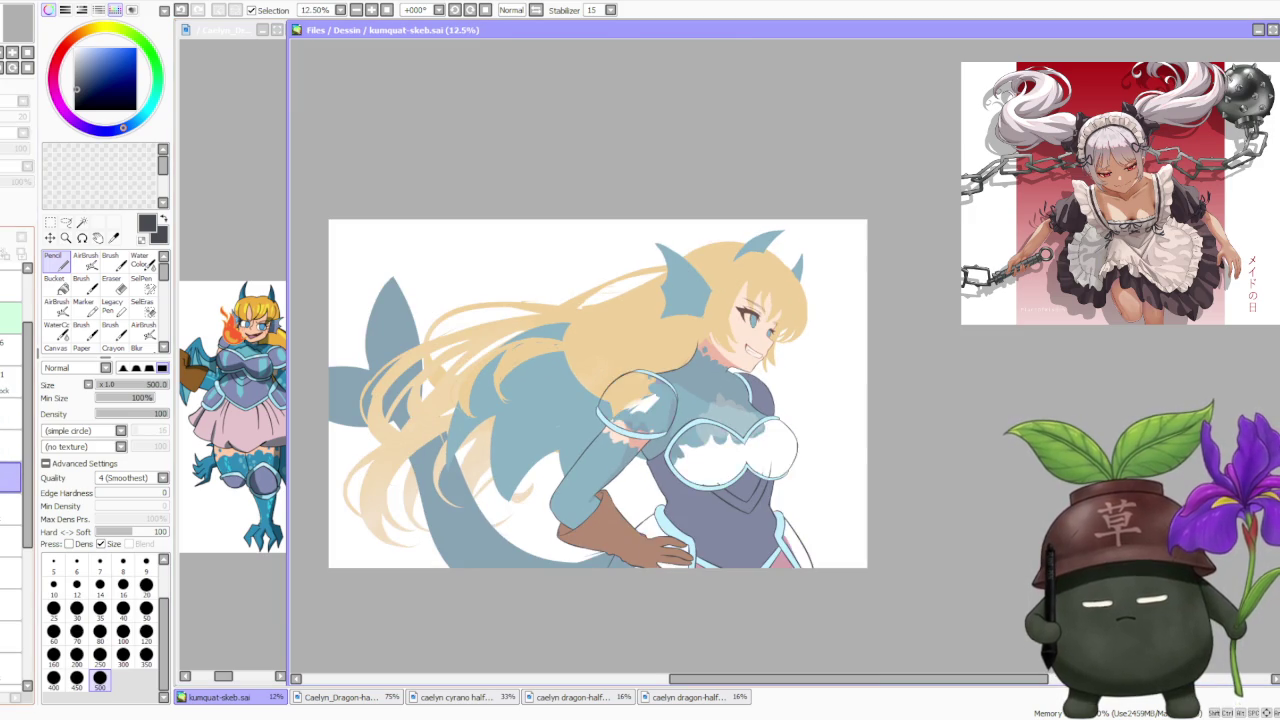
left_click_drag(10, 478, 10, 286)
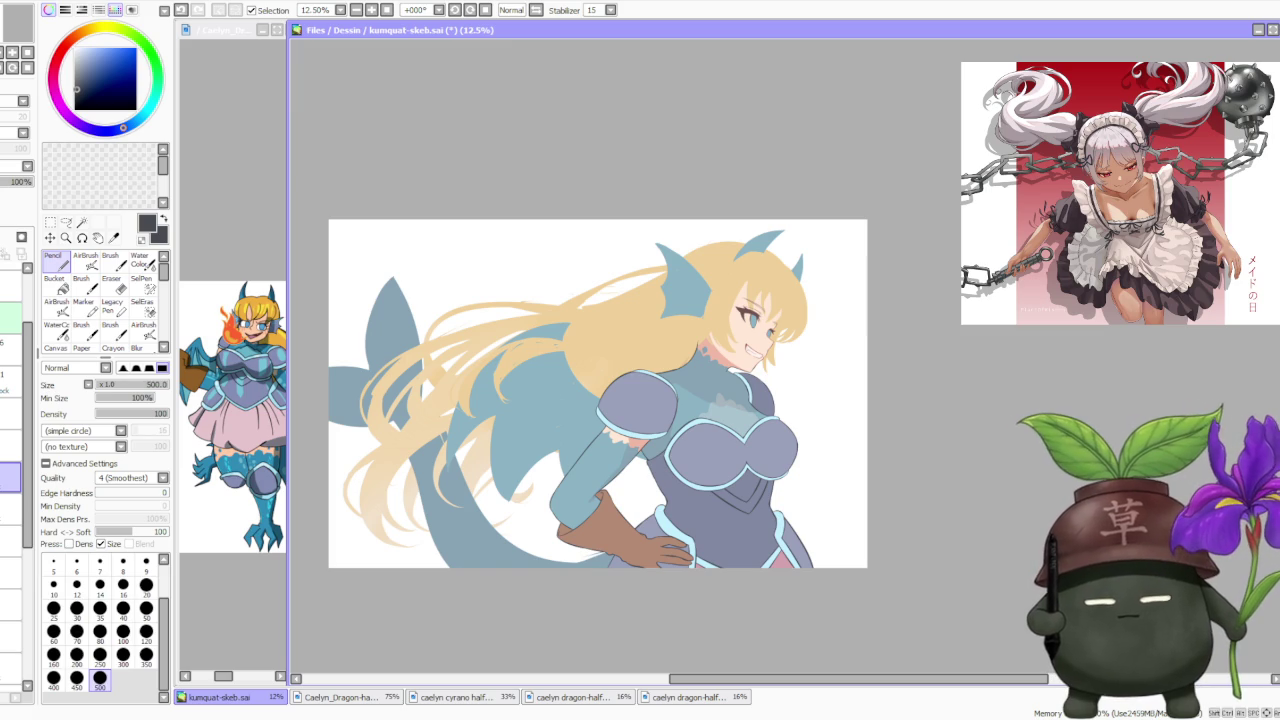
left_click(708, 470, "alt")
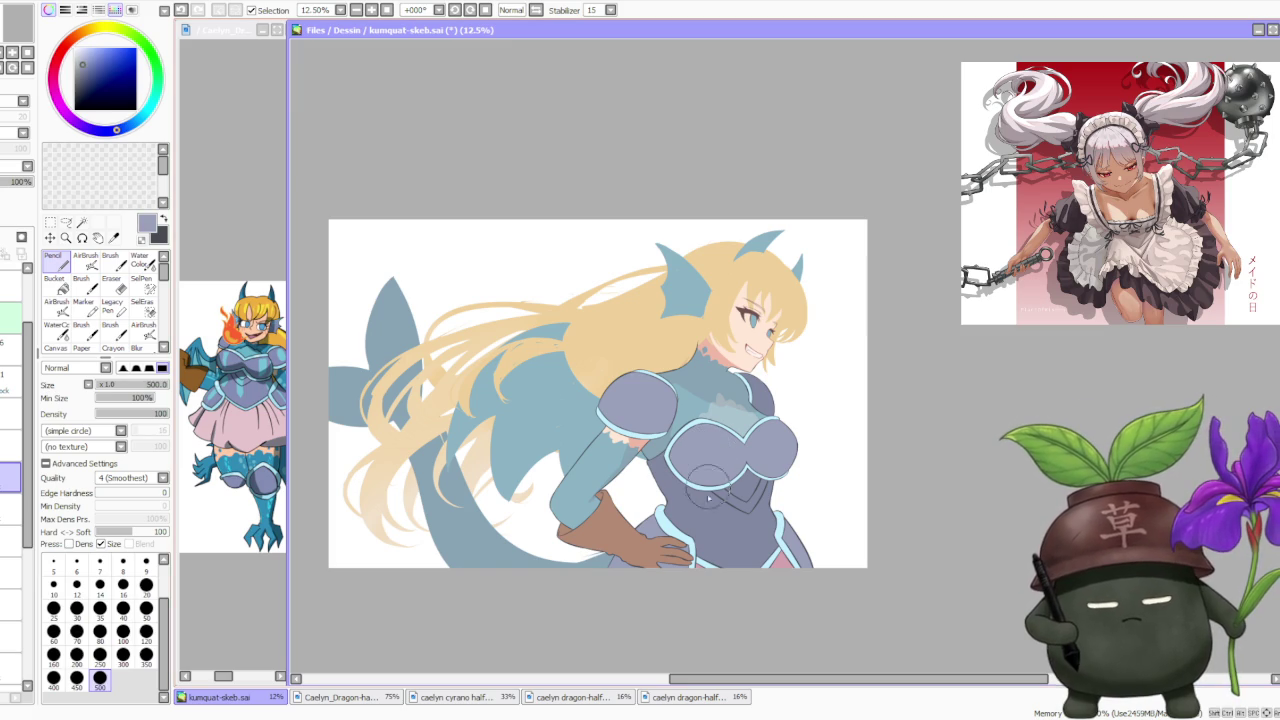
Try several soft Brush shading dabs on the breastplate, undoing each one.
left_click(110, 260)
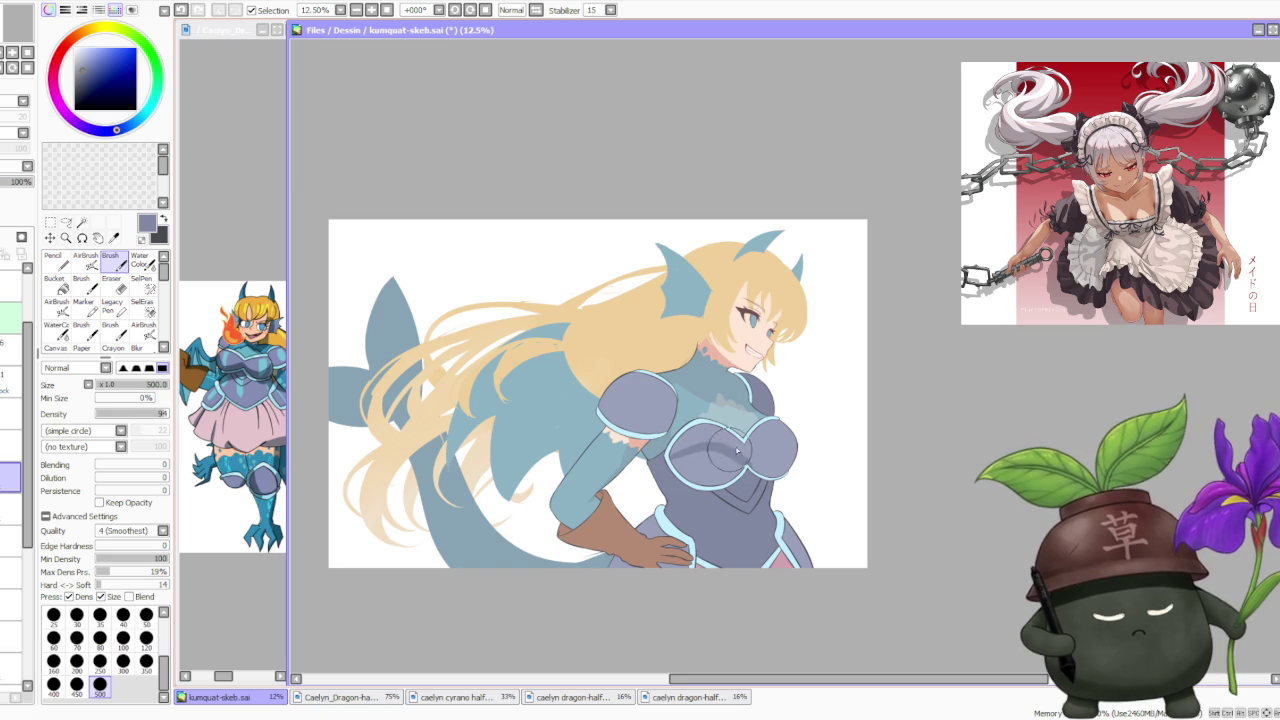
key("ctrl+z")
left_click(780, 450)
key("ctrl+z")
left_click(778, 448)
key("ctrl+z")
key("ctrl+z")
left_click(794, 455)
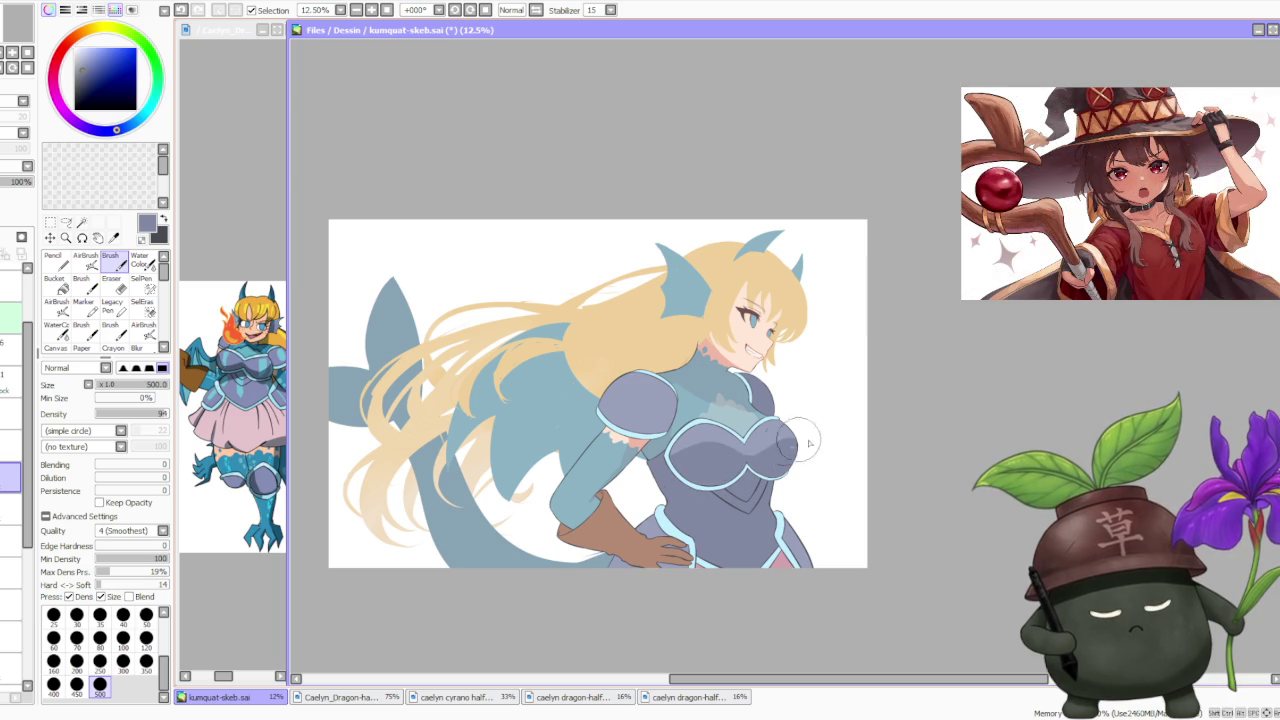
key("ctrl+z")
left_click(731, 453)
key("ctrl+z")
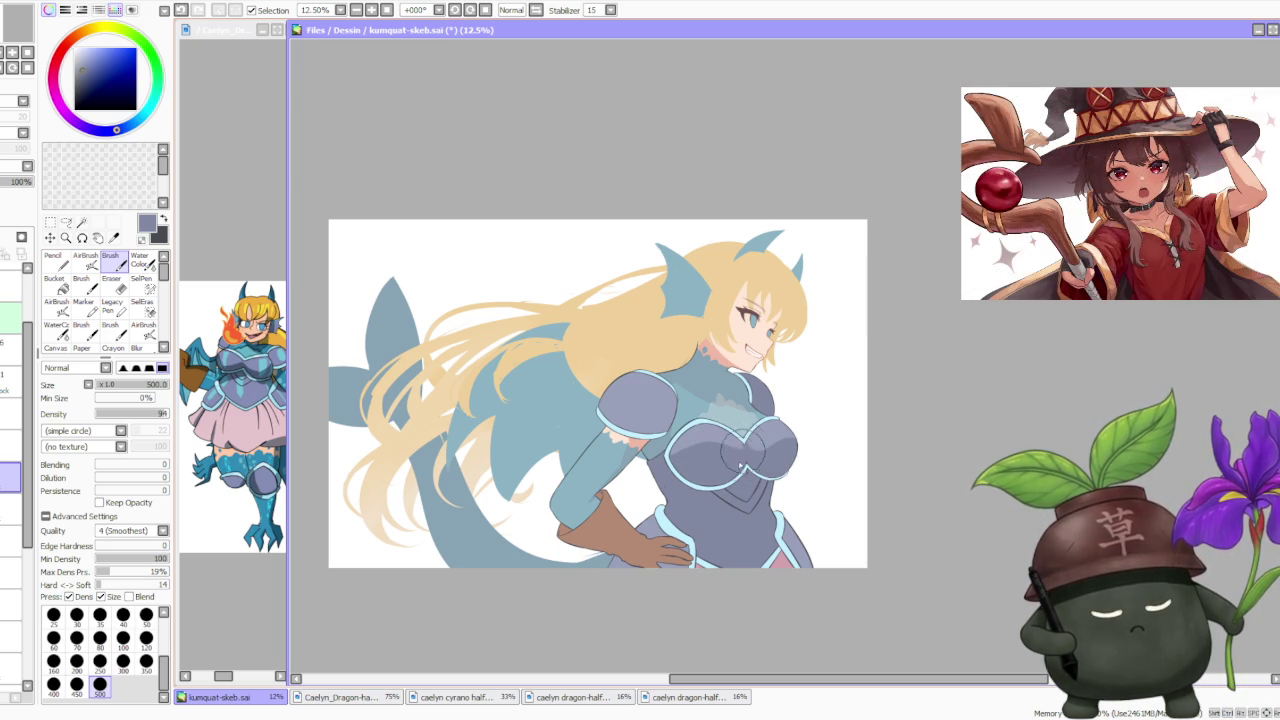
Choose a lighter highlight shade and bring up two dragon-half reference images.
left_click(725, 440, "alt")
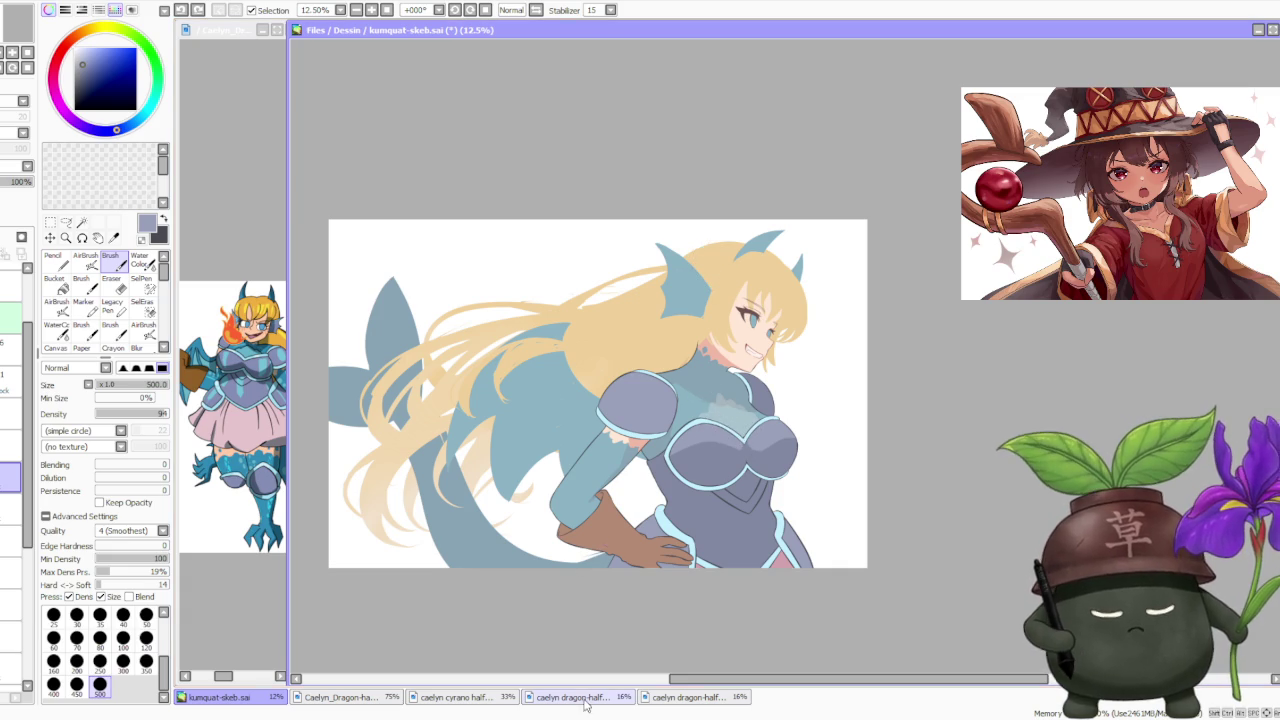
left_click(567, 697)
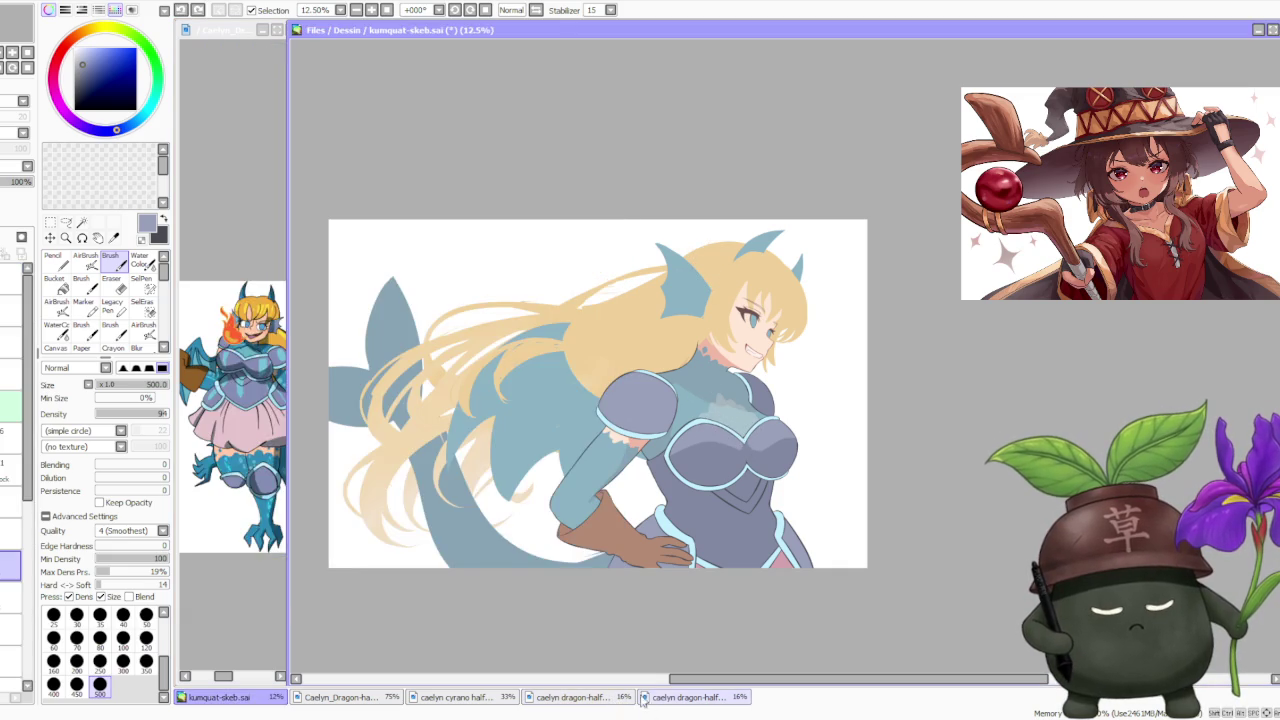
left_click(685, 697)
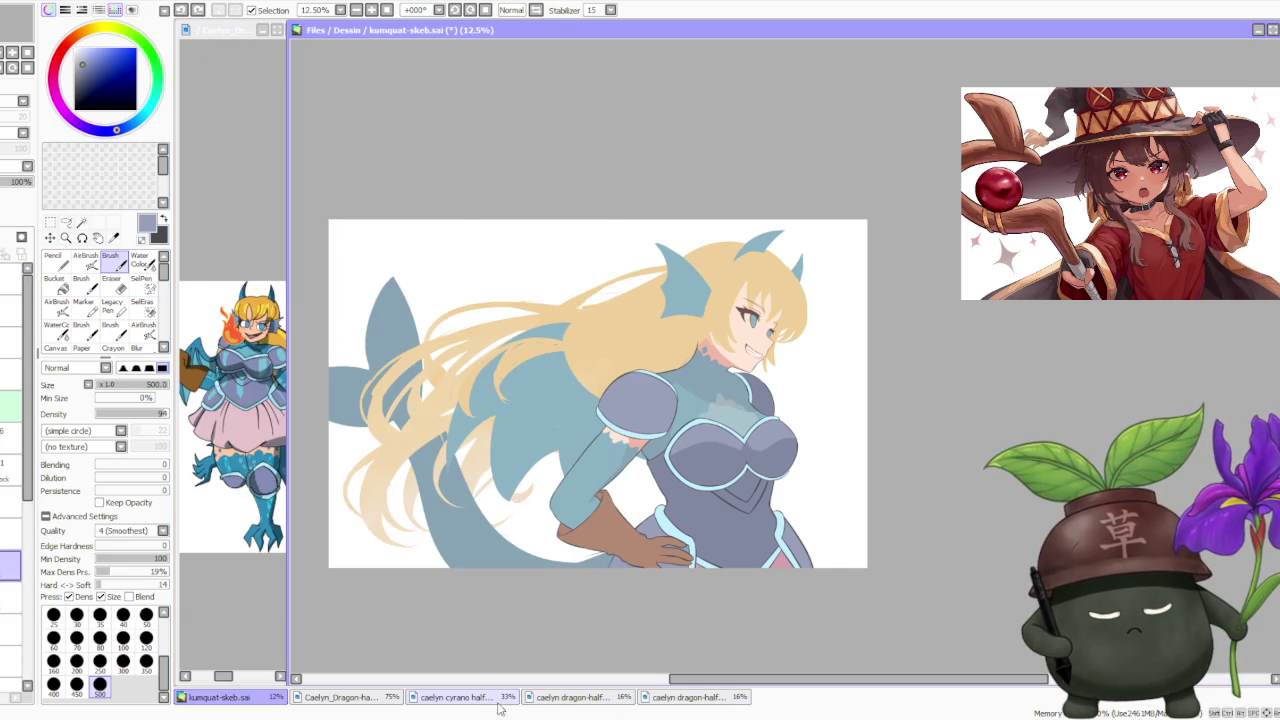
Look over the cyrano half-dragon reference image, then return to the illustration.
left_click(450, 699)
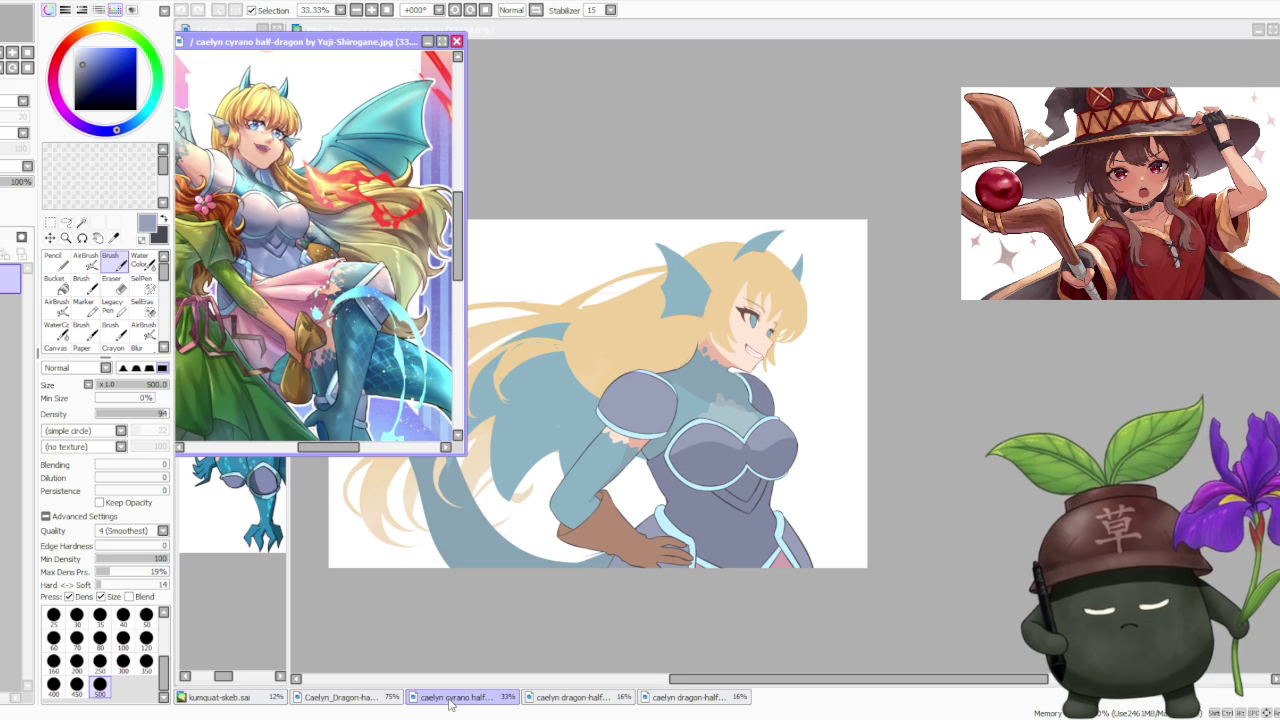
left_click(450, 703)
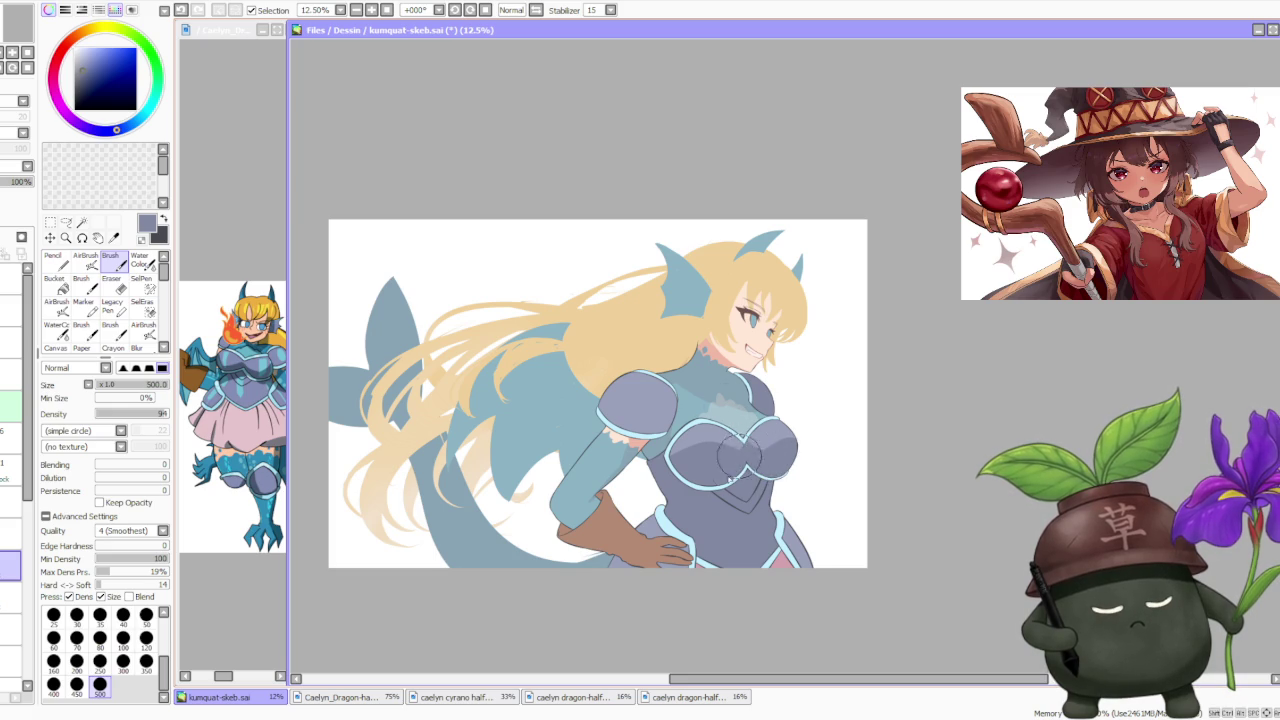
scroll(790, 400, "down", 1)
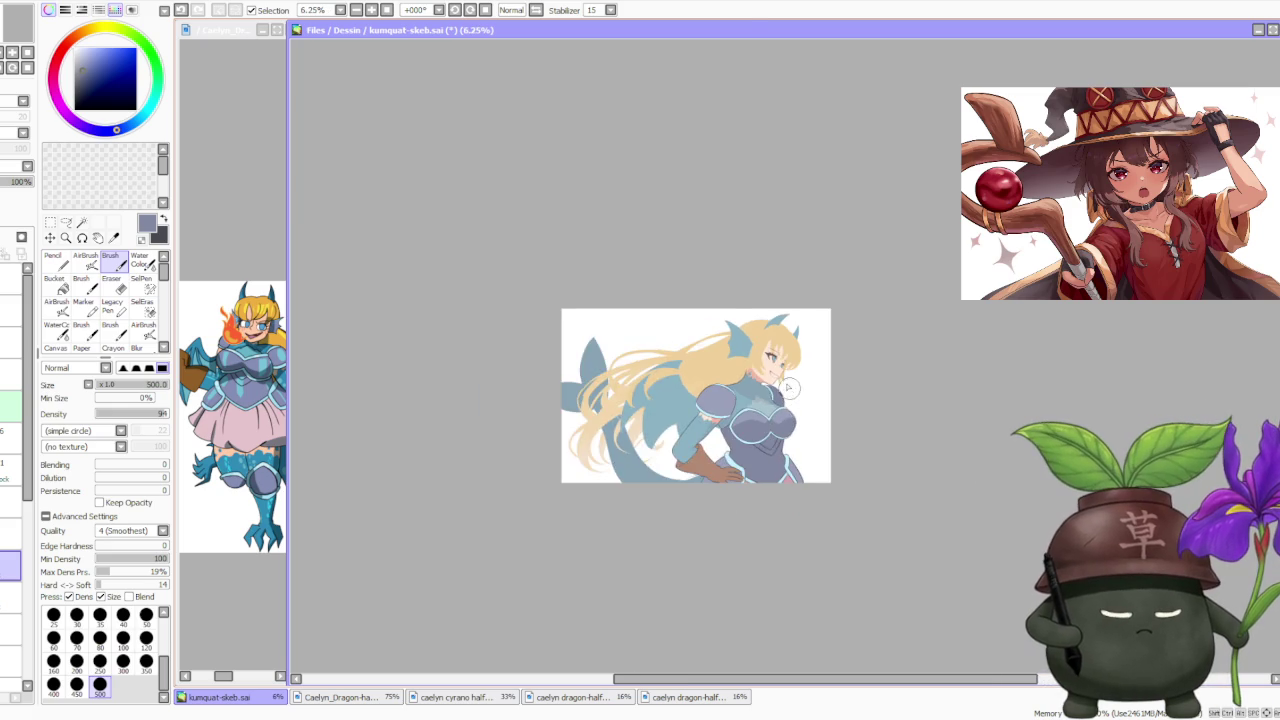
scroll(760, 420, "up", 1)
scroll(761, 437, "up", 1)
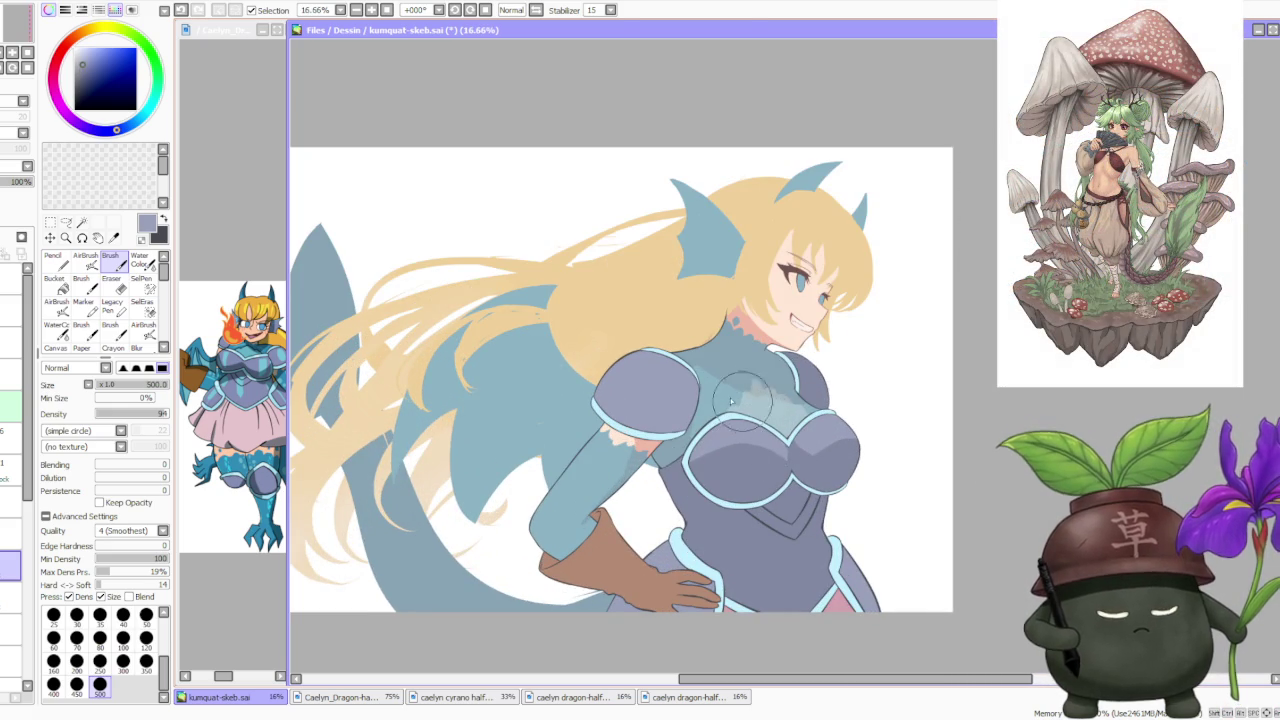
Sample the darker lower-armor colour, nudge its hue, and pick up the reference's cyan.
left_click(710, 473, "alt")
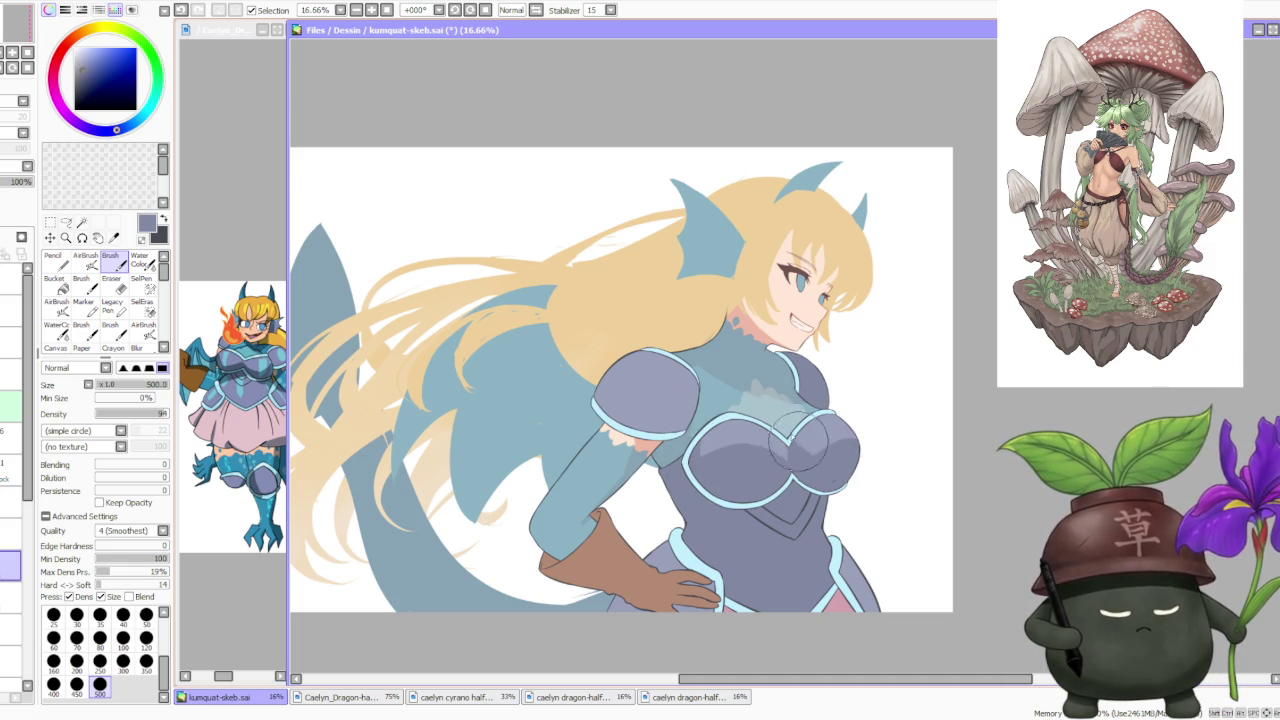
scroll(826, 458, "down", 2)
scroll(826, 458, "up", 2)
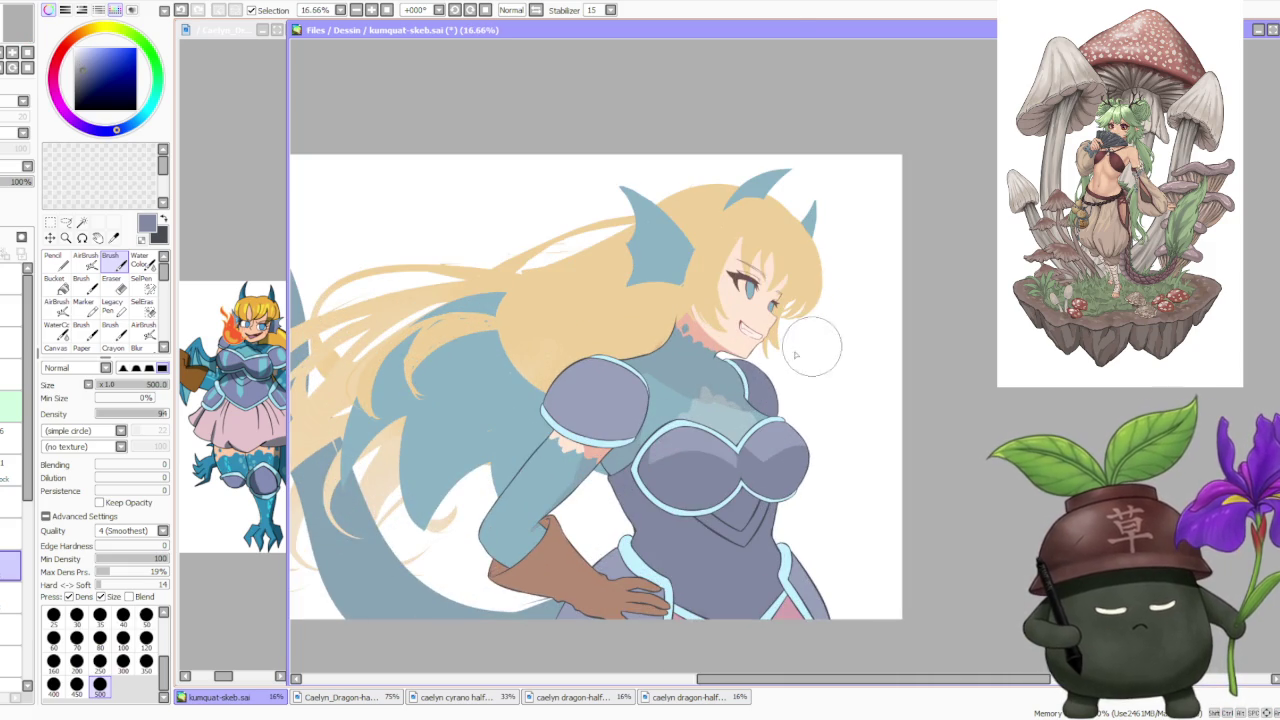
scroll(814, 346, "down", 2)
scroll(815, 408, "down", 2)
scroll(815, 408, "up", 3)
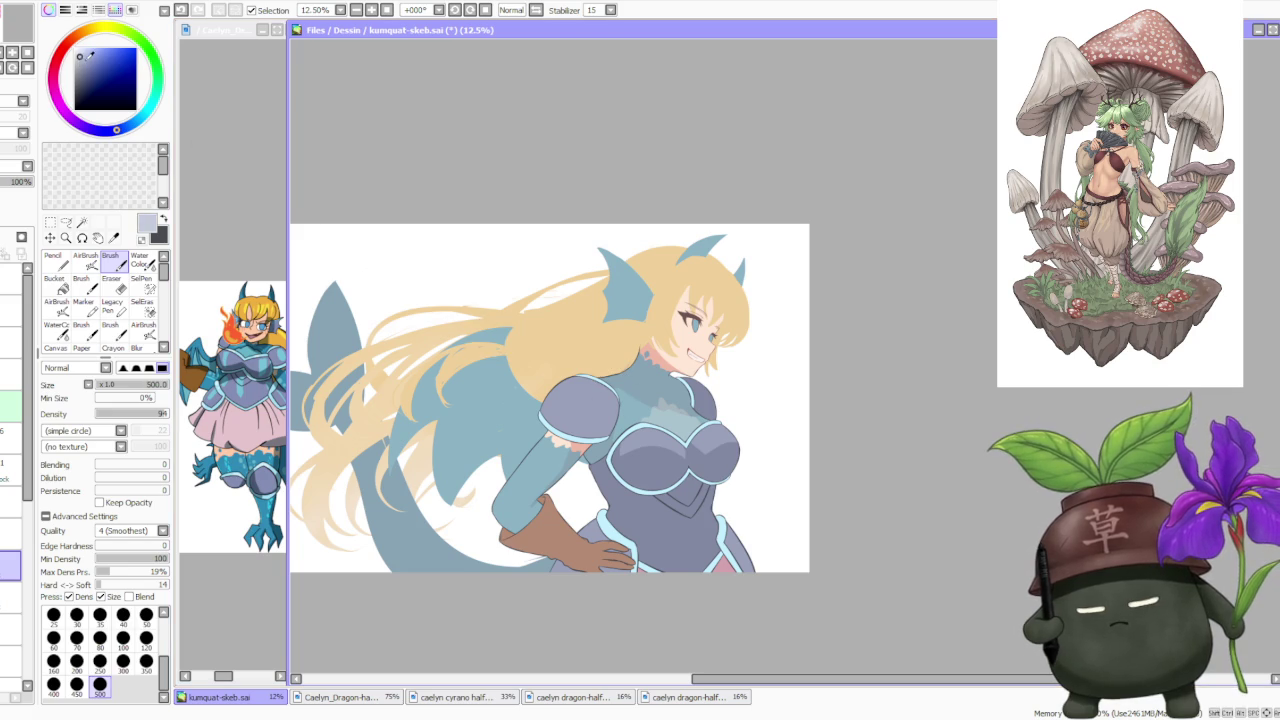
left_click(121, 128)
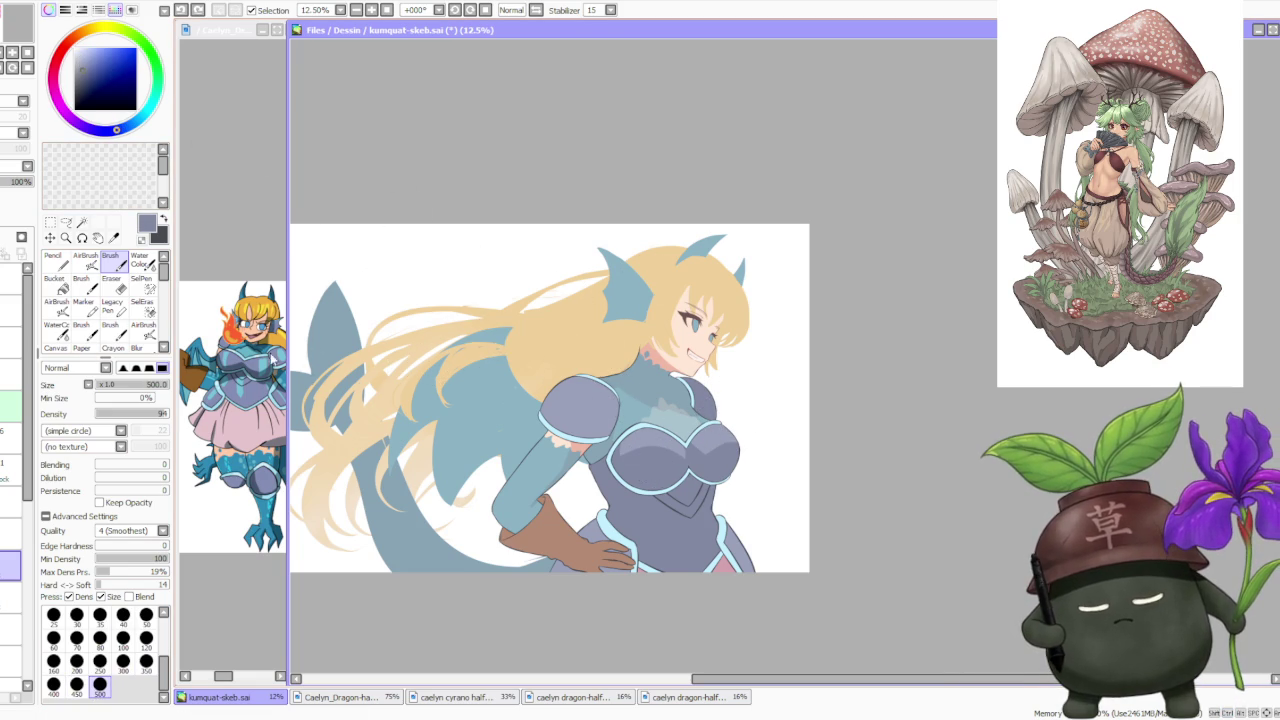
left_click(268, 372, "alt")
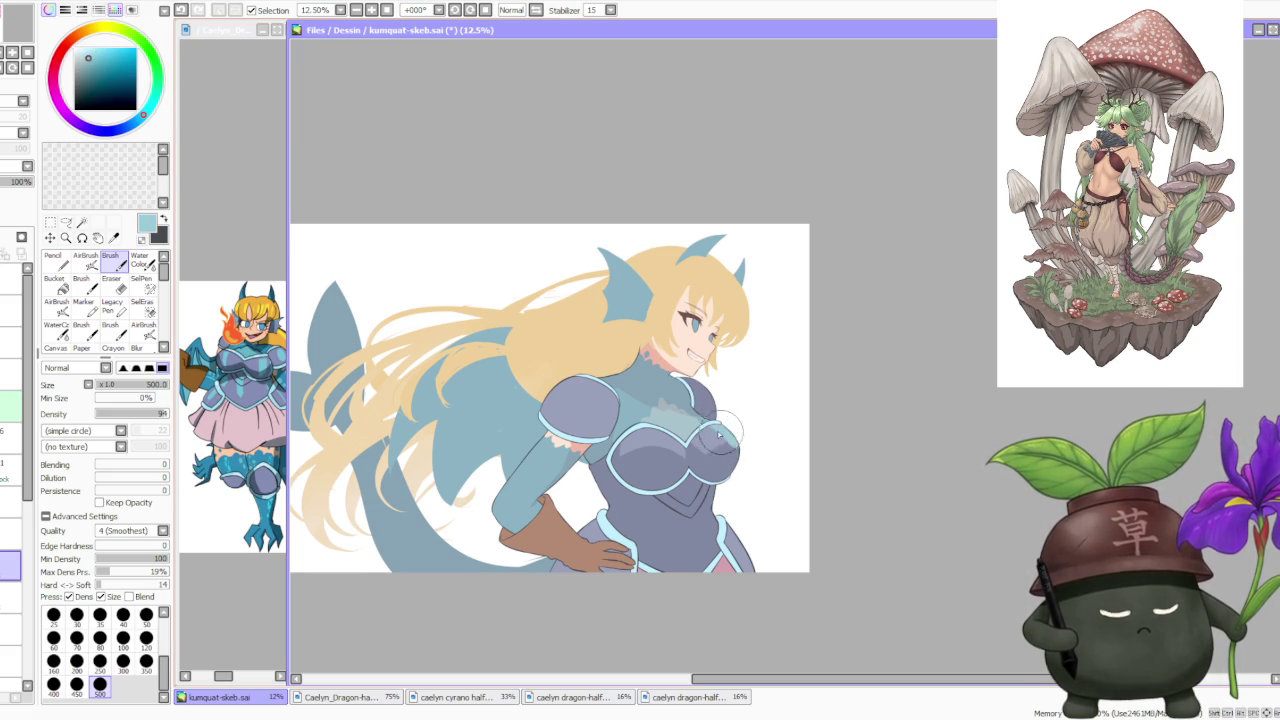
Lighten the paint colour and shift it toward blue into a pale lavender.
left_click(84, 55)
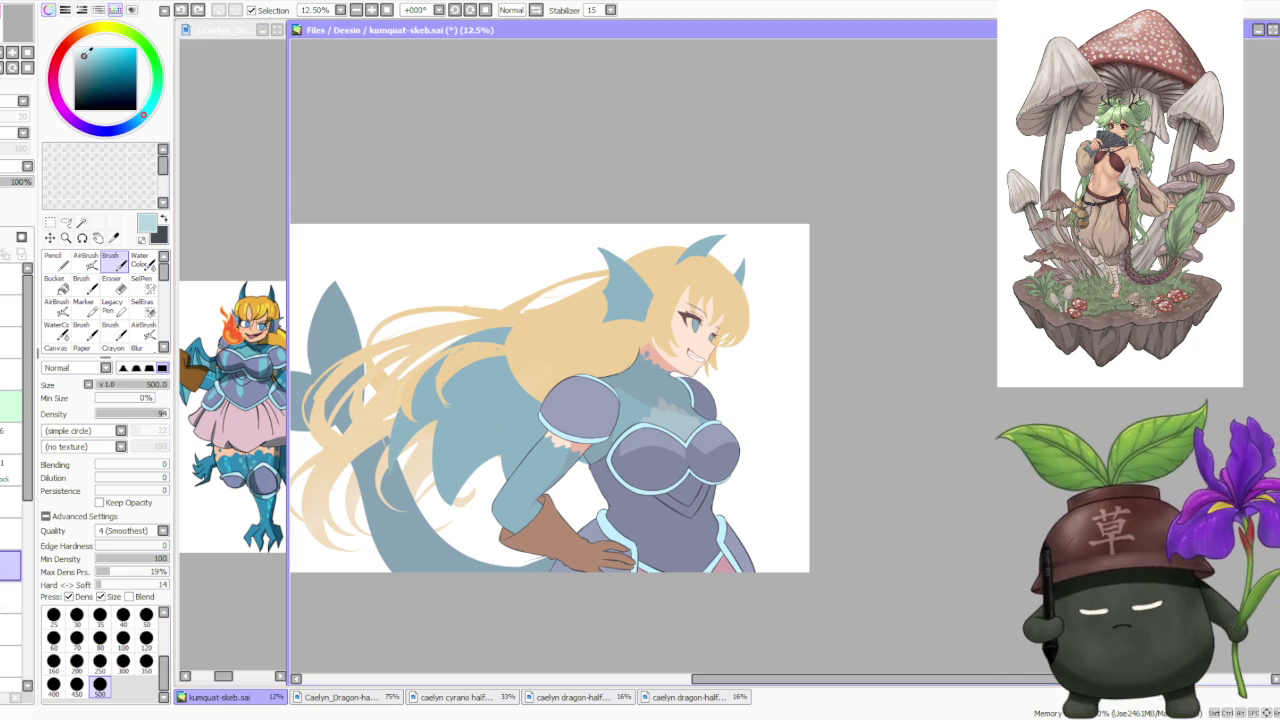
left_click_drag(143, 115, 106, 130)
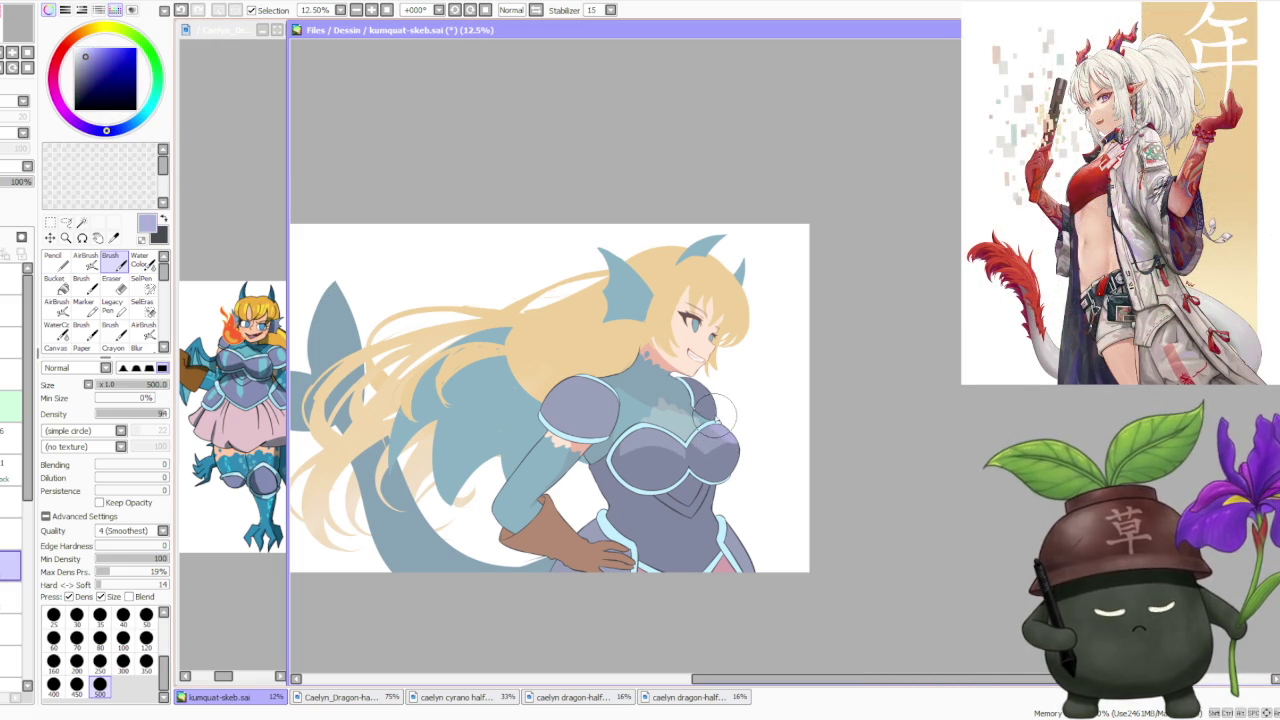
left_click(121, 128)
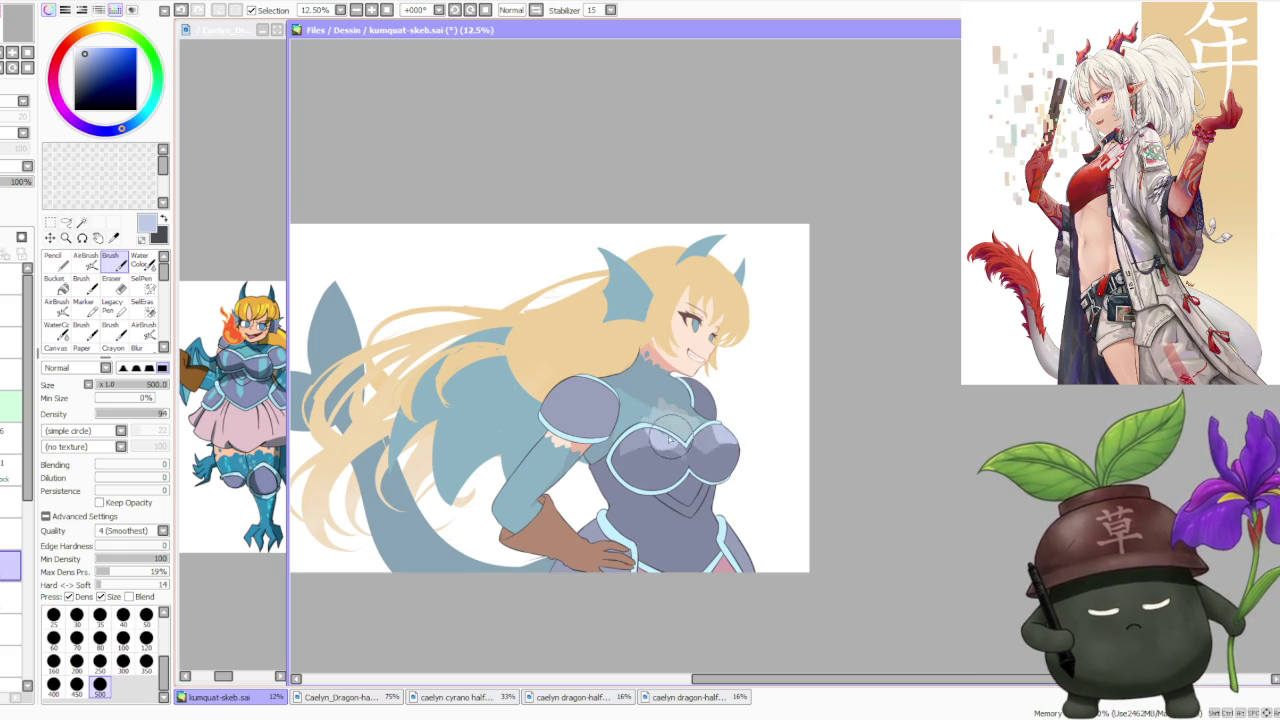
scroll(676, 432, "down", 4)
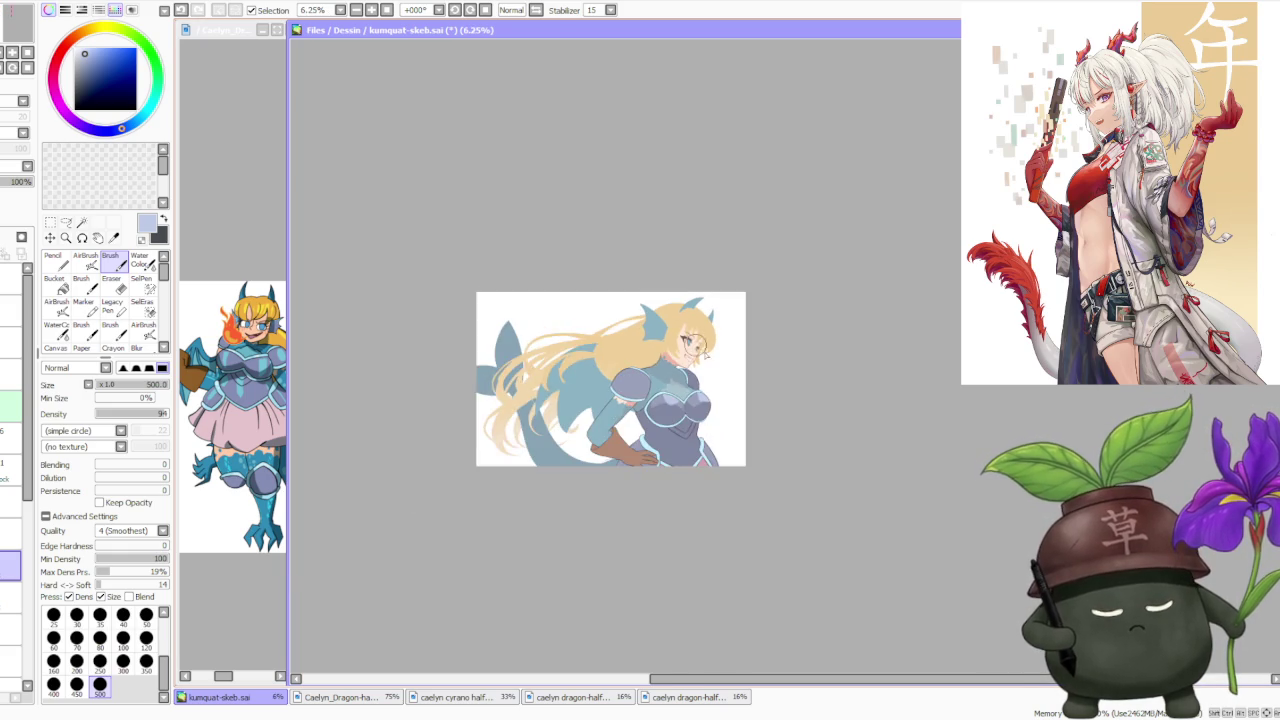
Darken the paint colour and return to the regular Brush after trying the AirBrush.
scroll(686, 340, "up", 2)
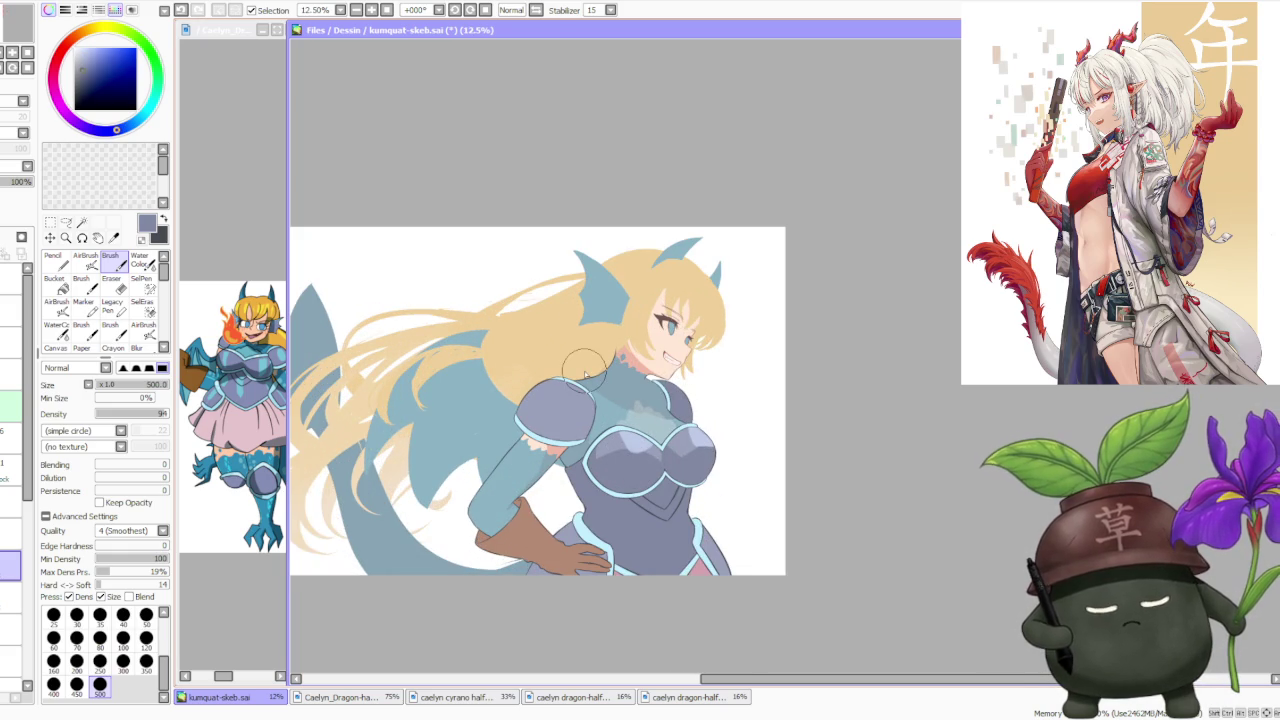
left_click_drag(110, 133, 96, 130)
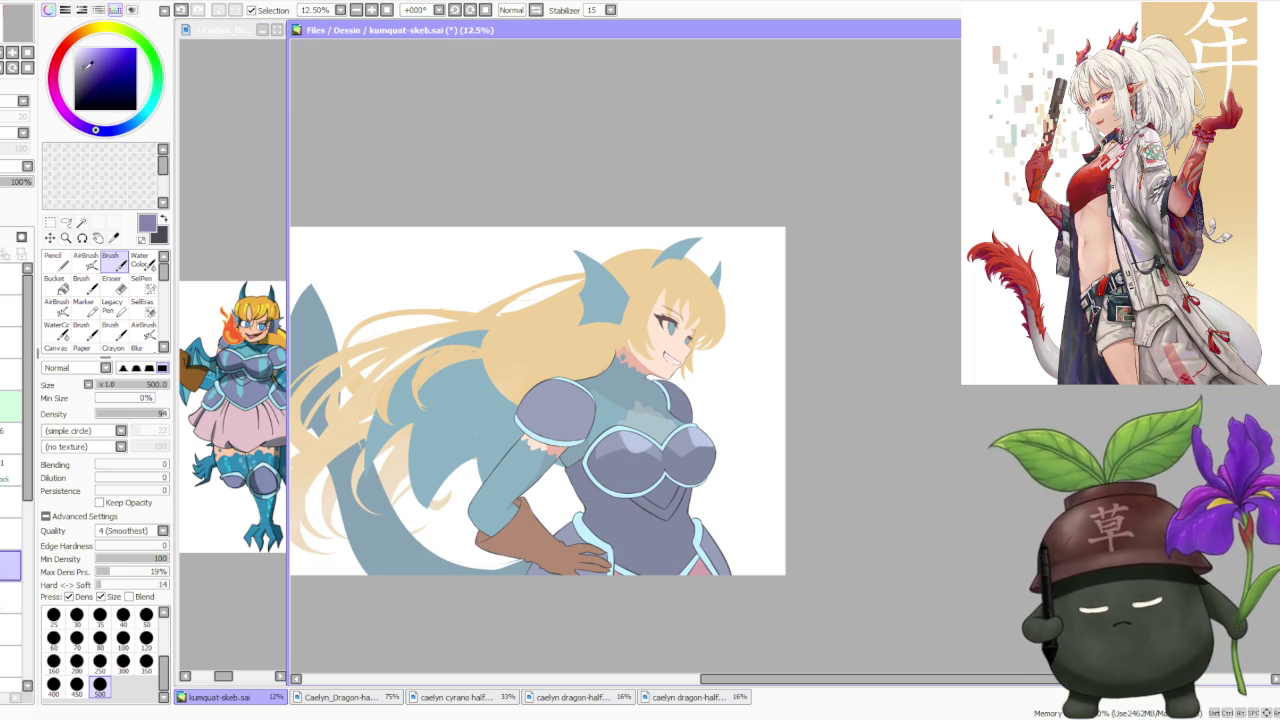
left_click(86, 262)
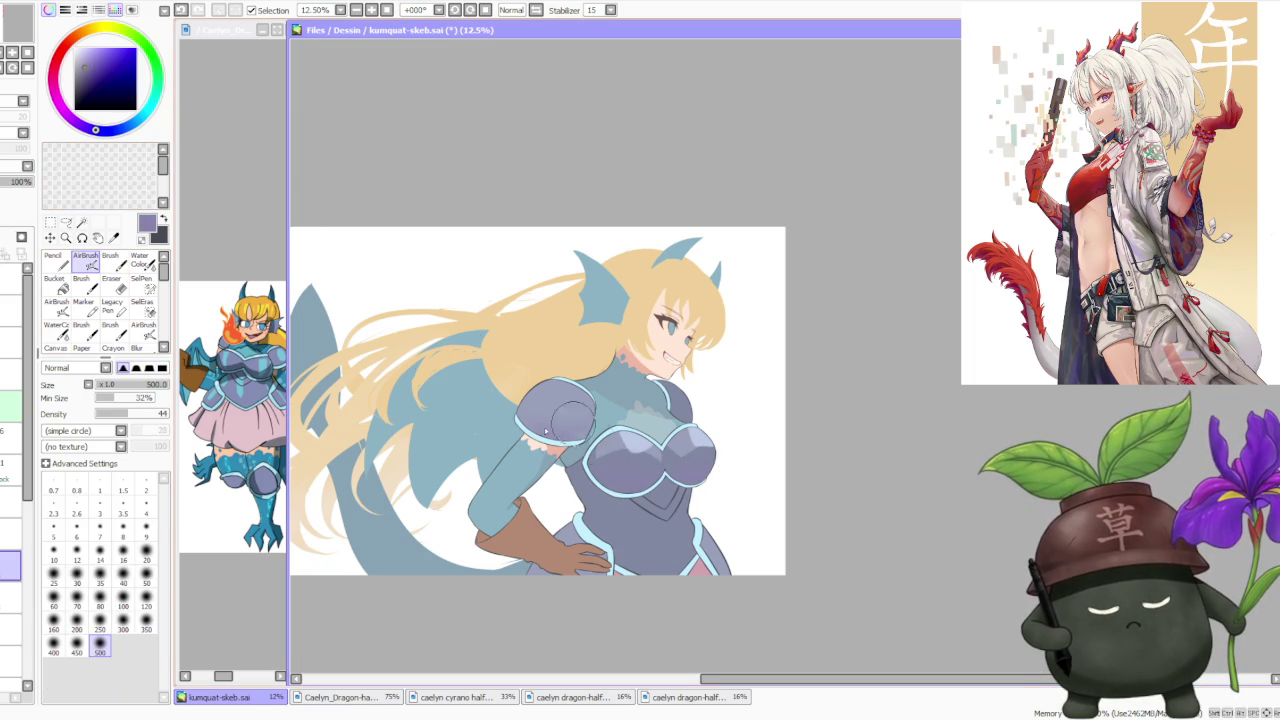
scroll(652, 355, "down", 1)
scroll(648, 440, "up", 1)
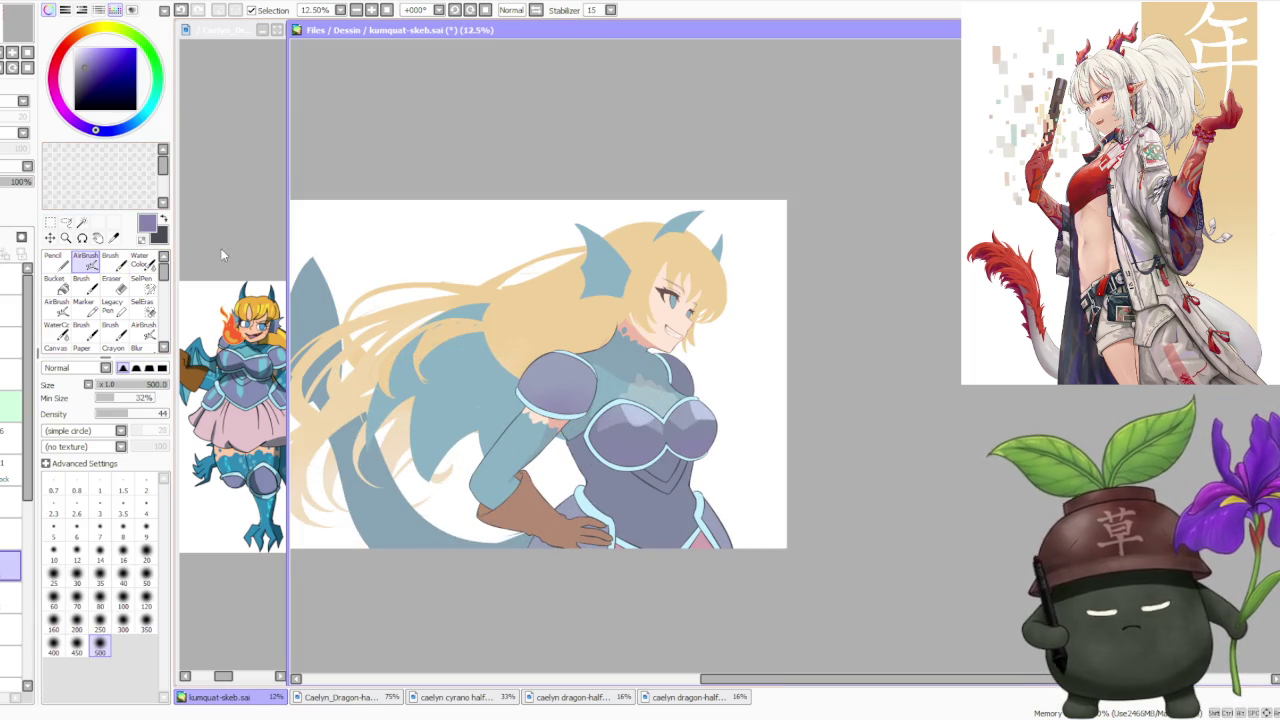
key("b")
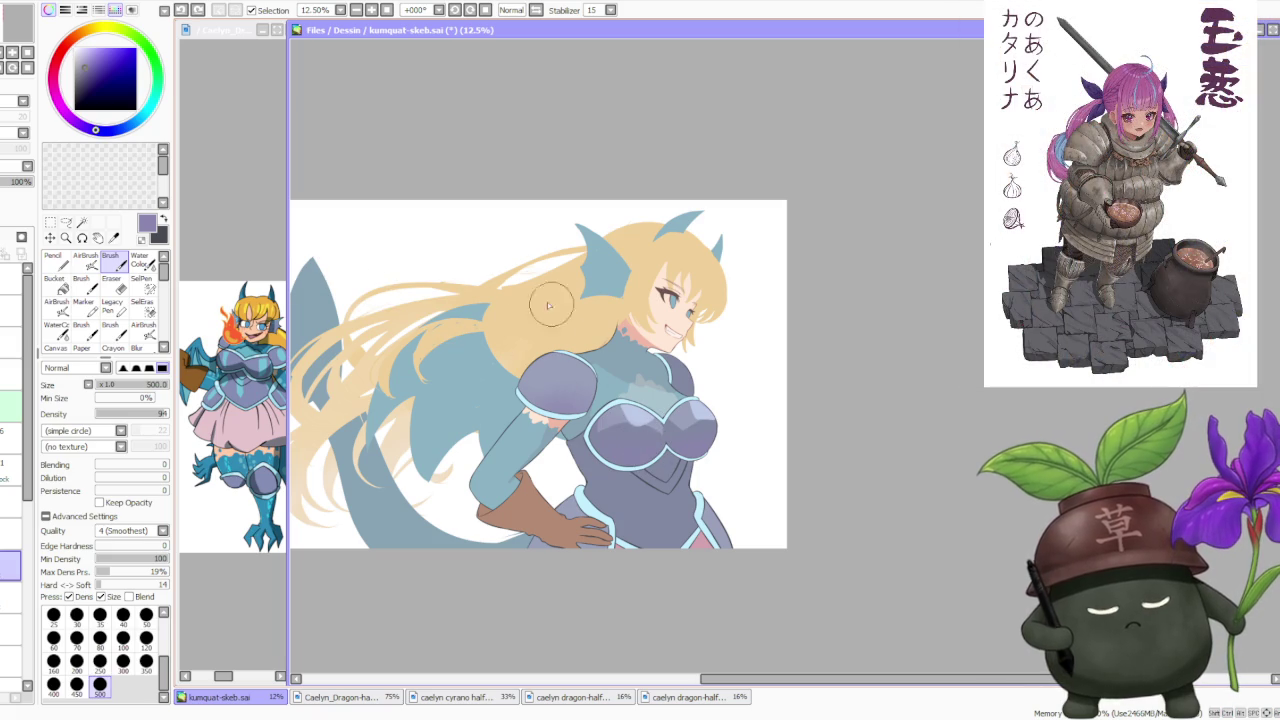
Paint a light lavender highlight across the breastplate and sample its shades.
left_click(640, 415, "alt")
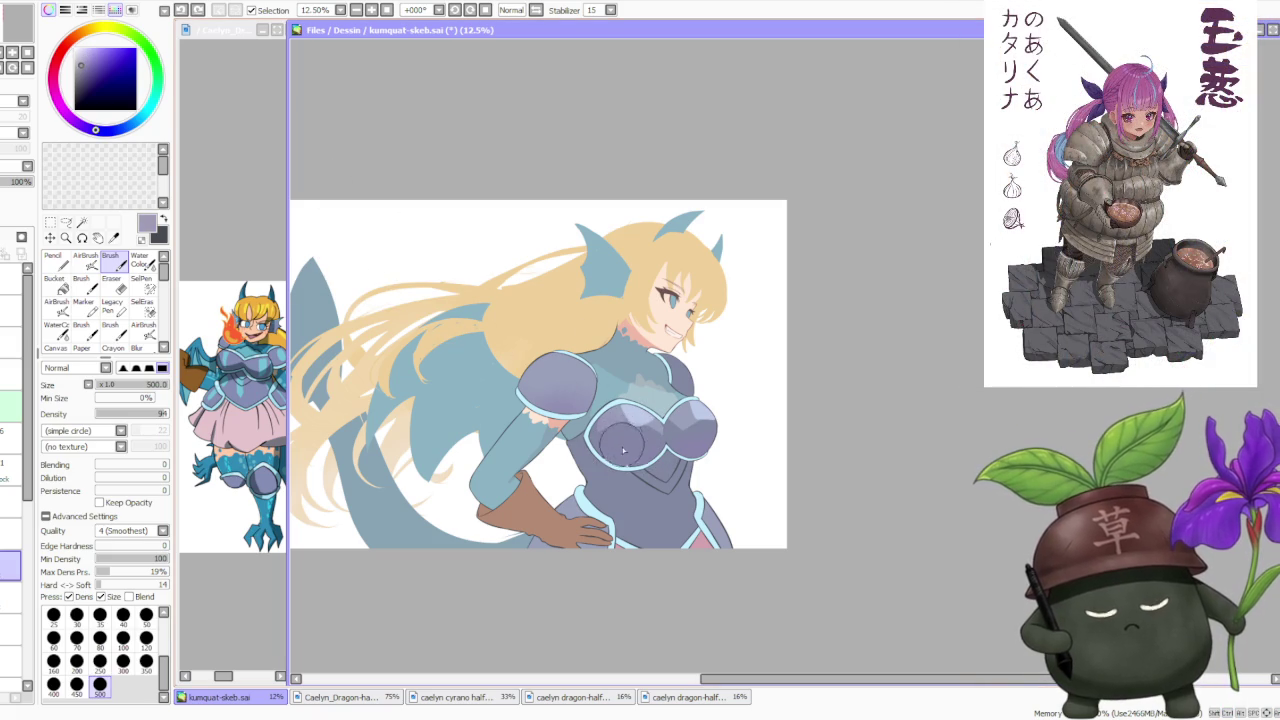
left_click_drag(625, 438, 665, 457)
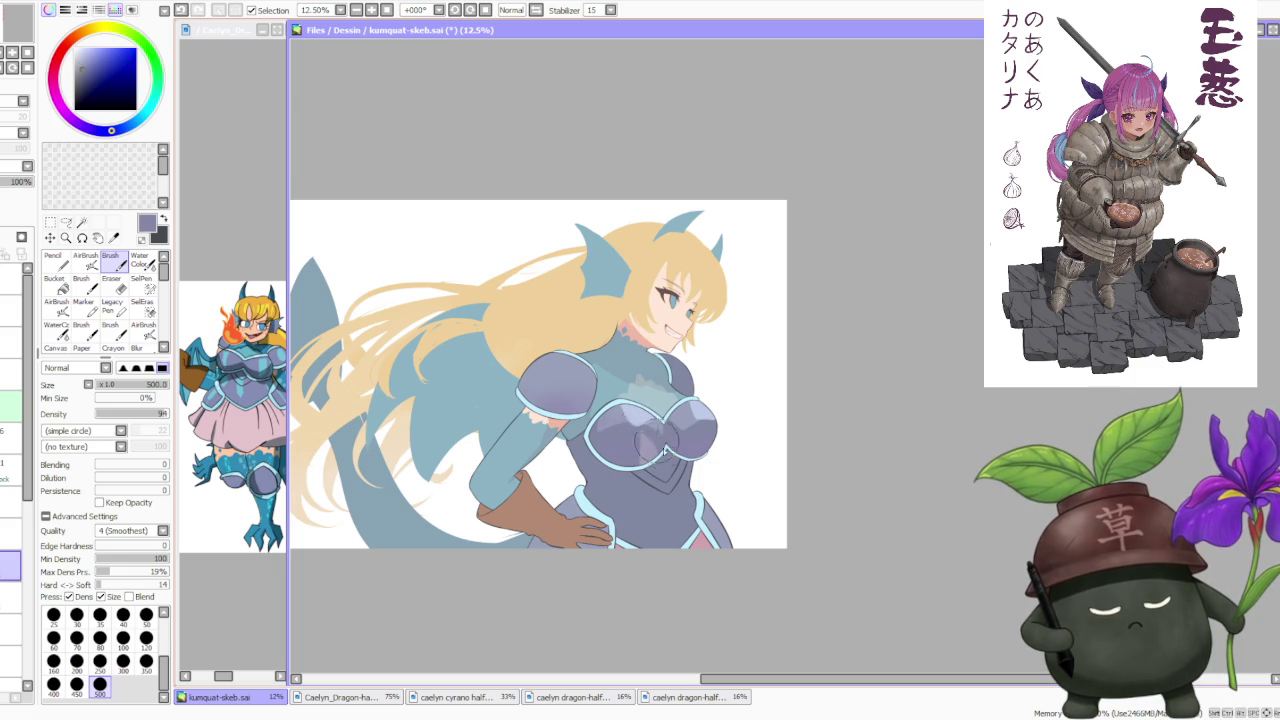
right_click(645, 450)
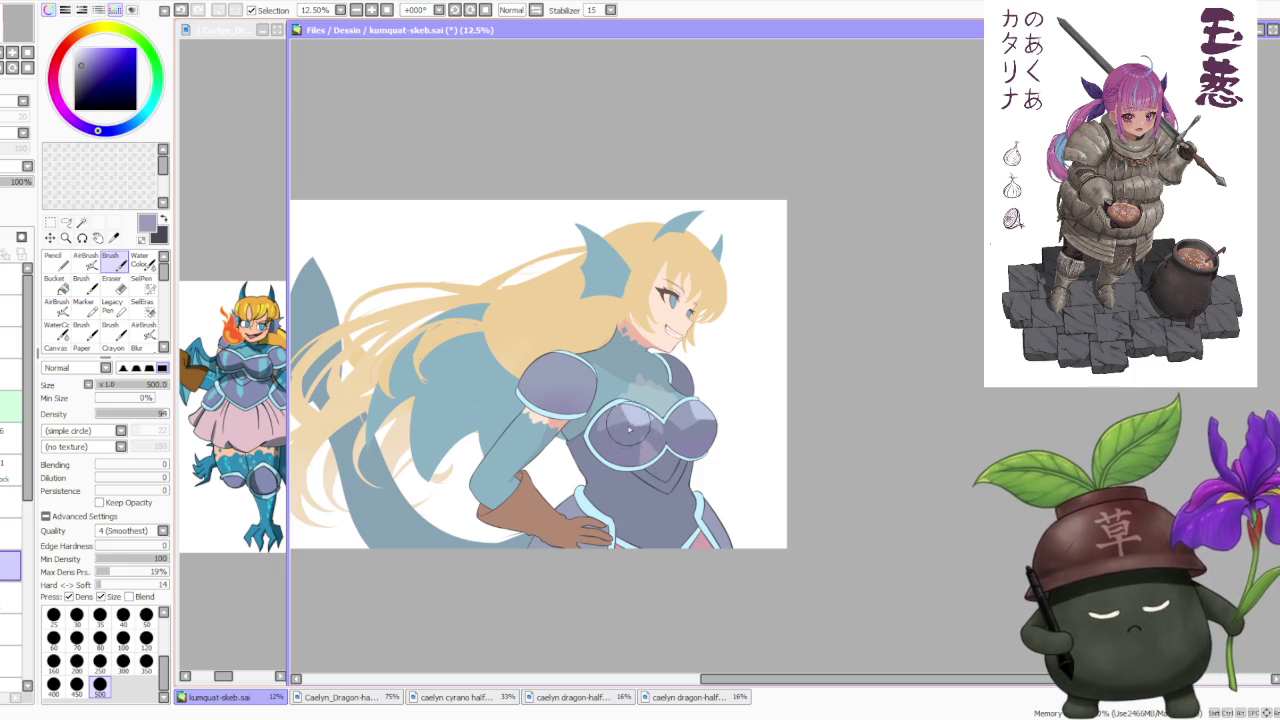
right_click(628, 428)
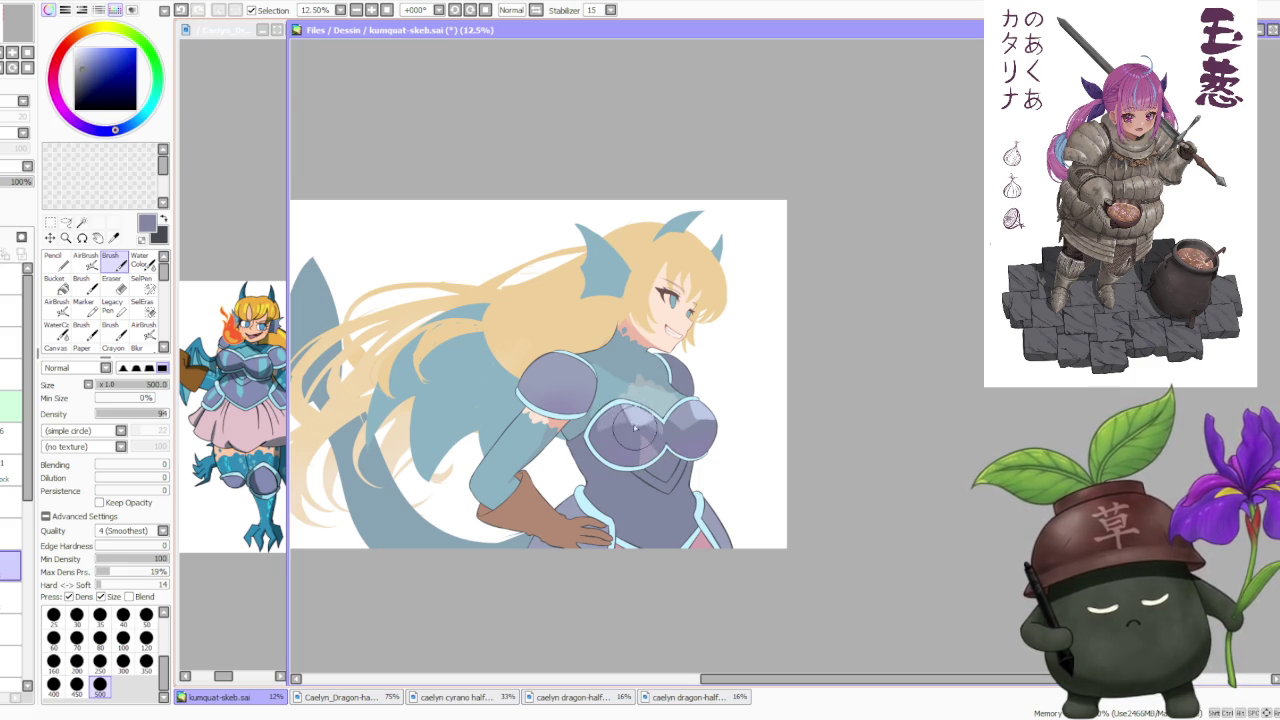
scroll(700, 378, "down", 1)
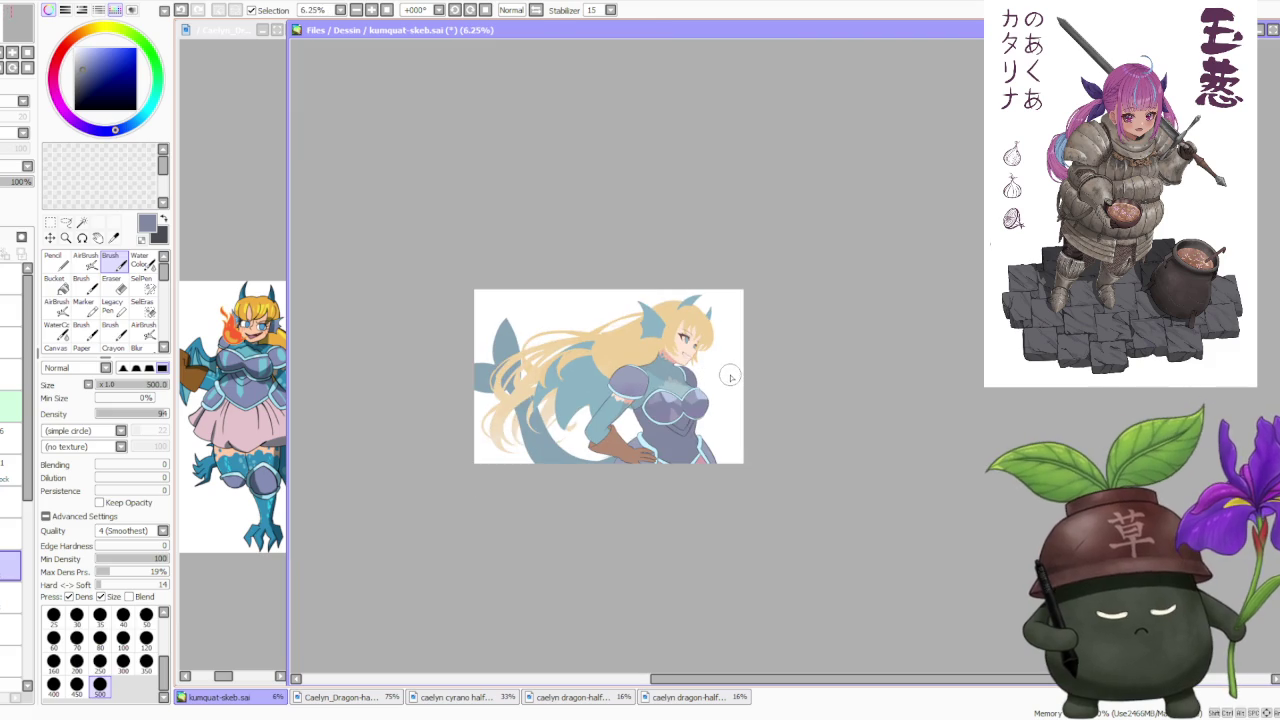
scroll(731, 377, "up", 1)
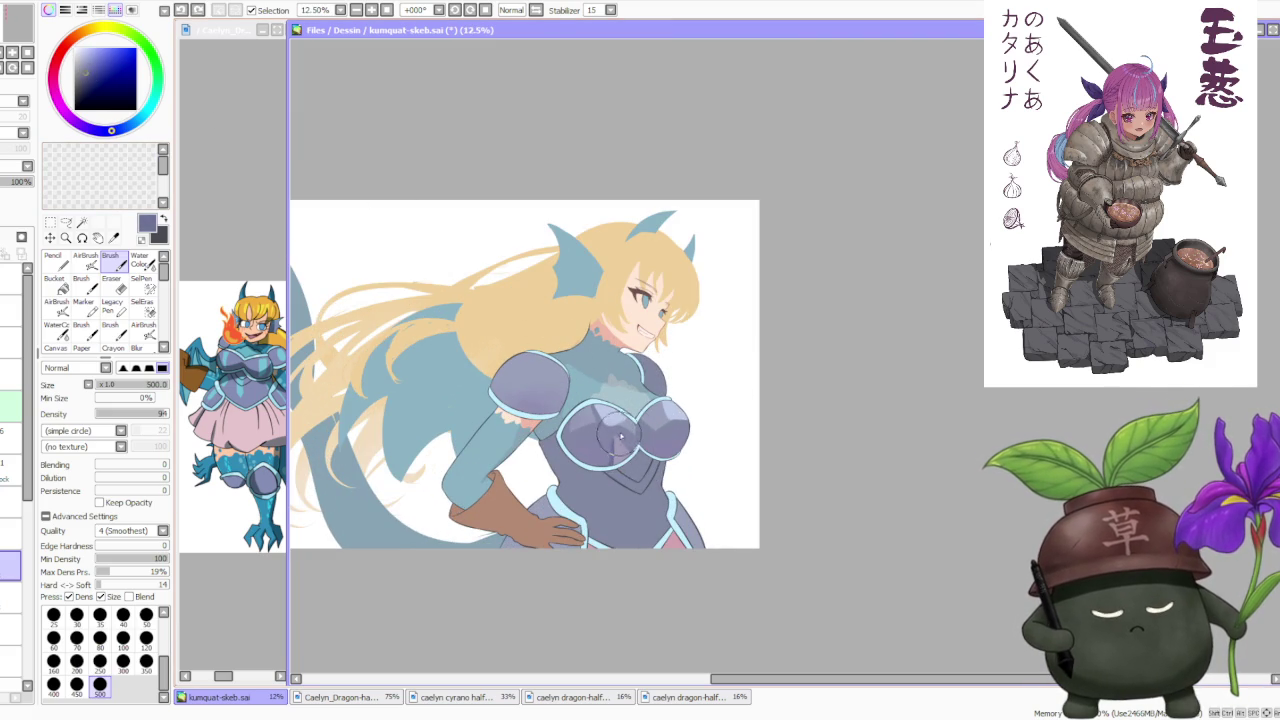
key("ctrl+z")
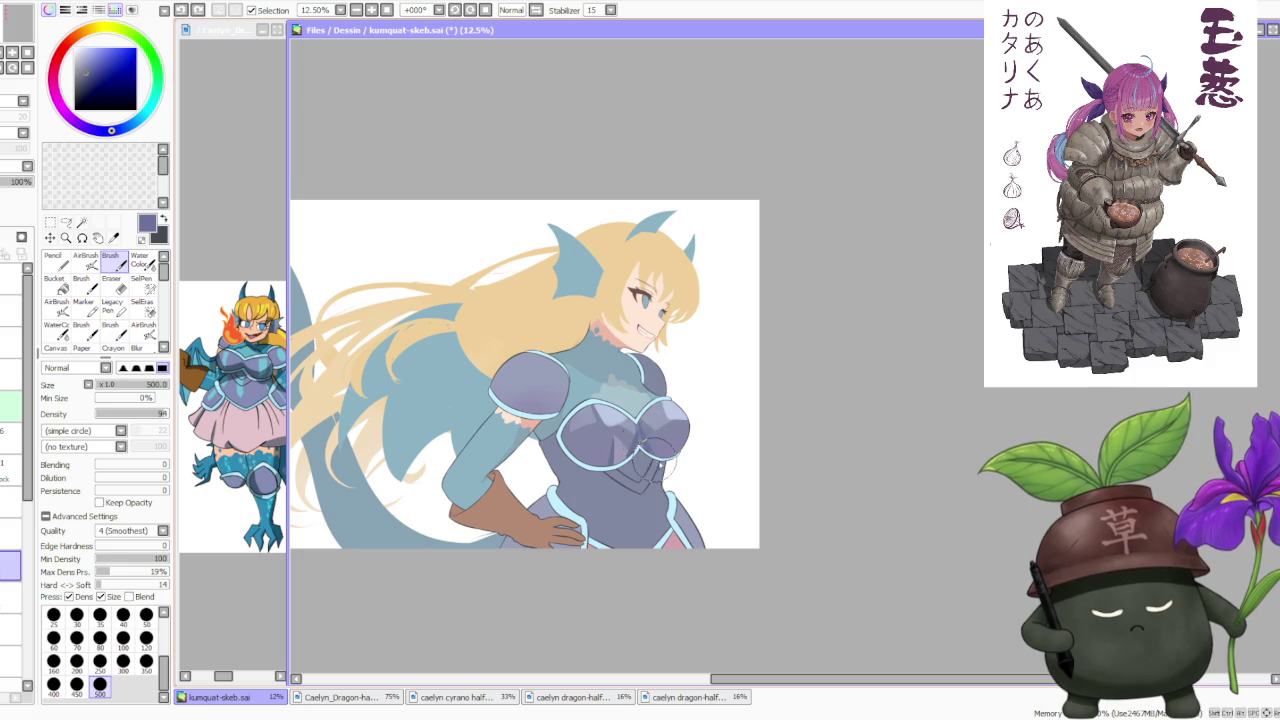
key("ctrl+shift+z")
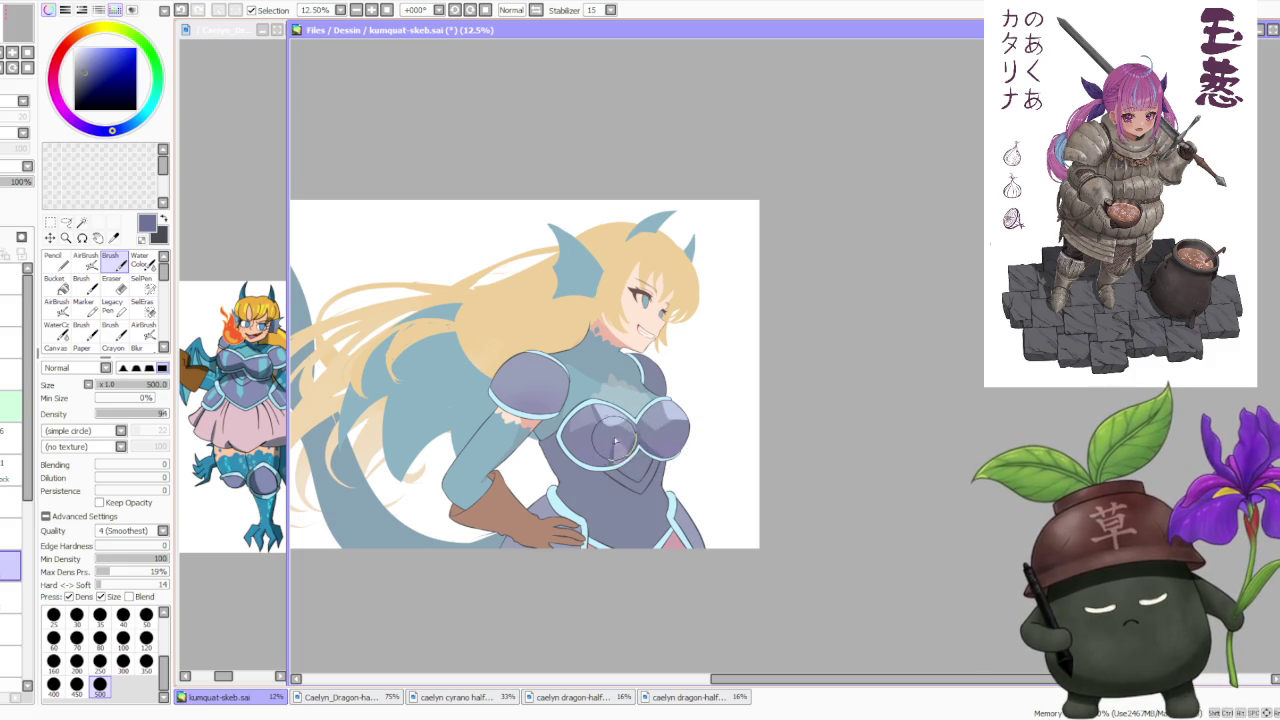
Sample the armour's light purple, then paint and soften a purple highlight on the chest.
left_click(615, 447, "alt")
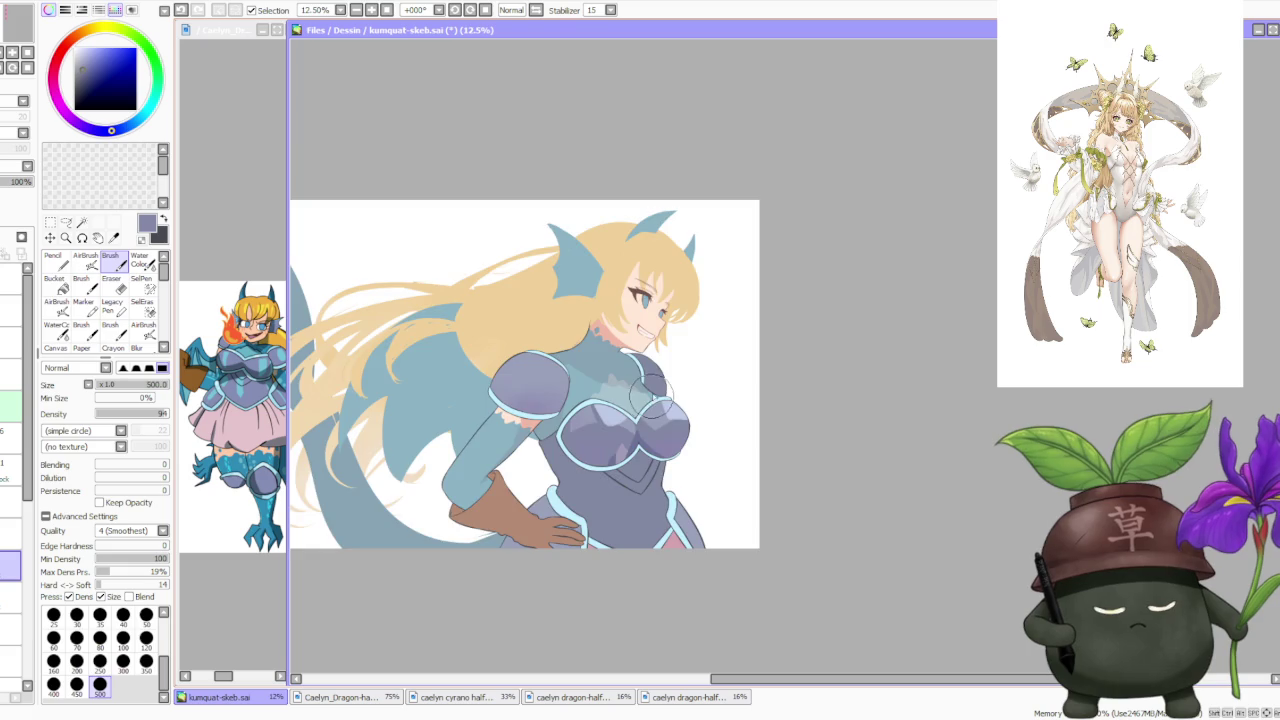
scroll(686, 366, "down", 2)
scroll(686, 366, "down", 2)
scroll(662, 361, "up", 4)
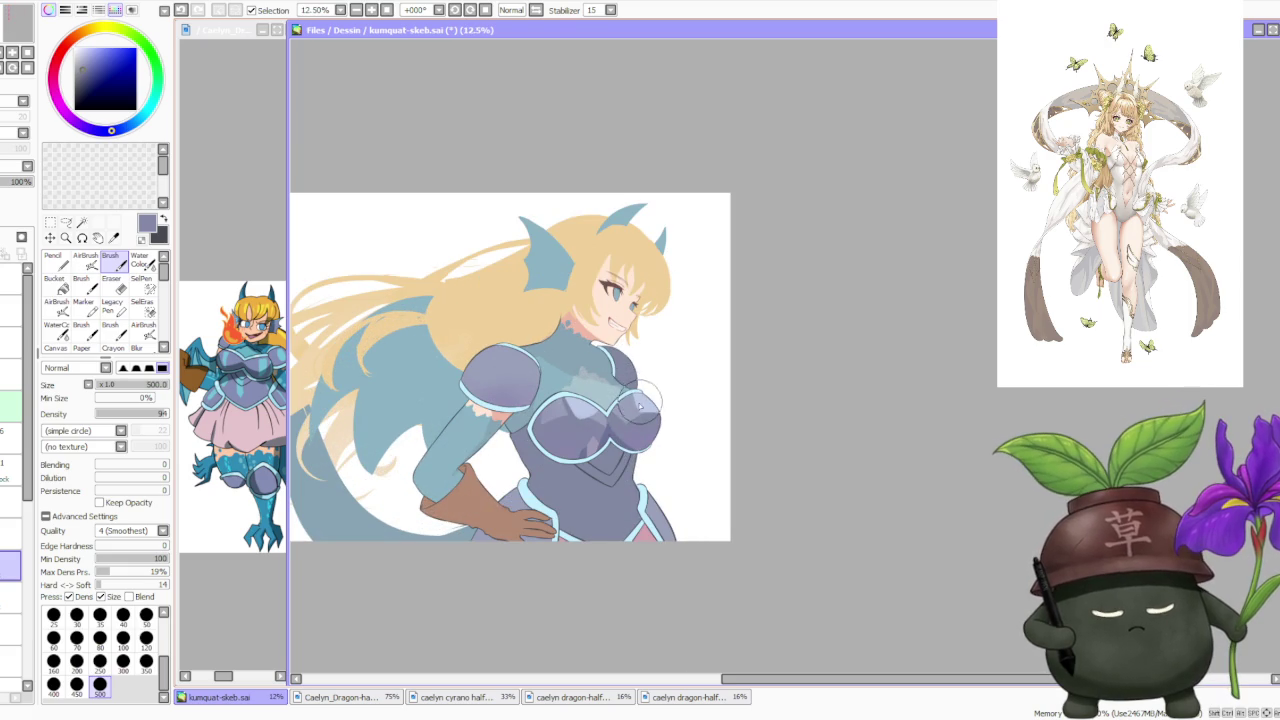
left_click_drag(630, 395, 645, 420)
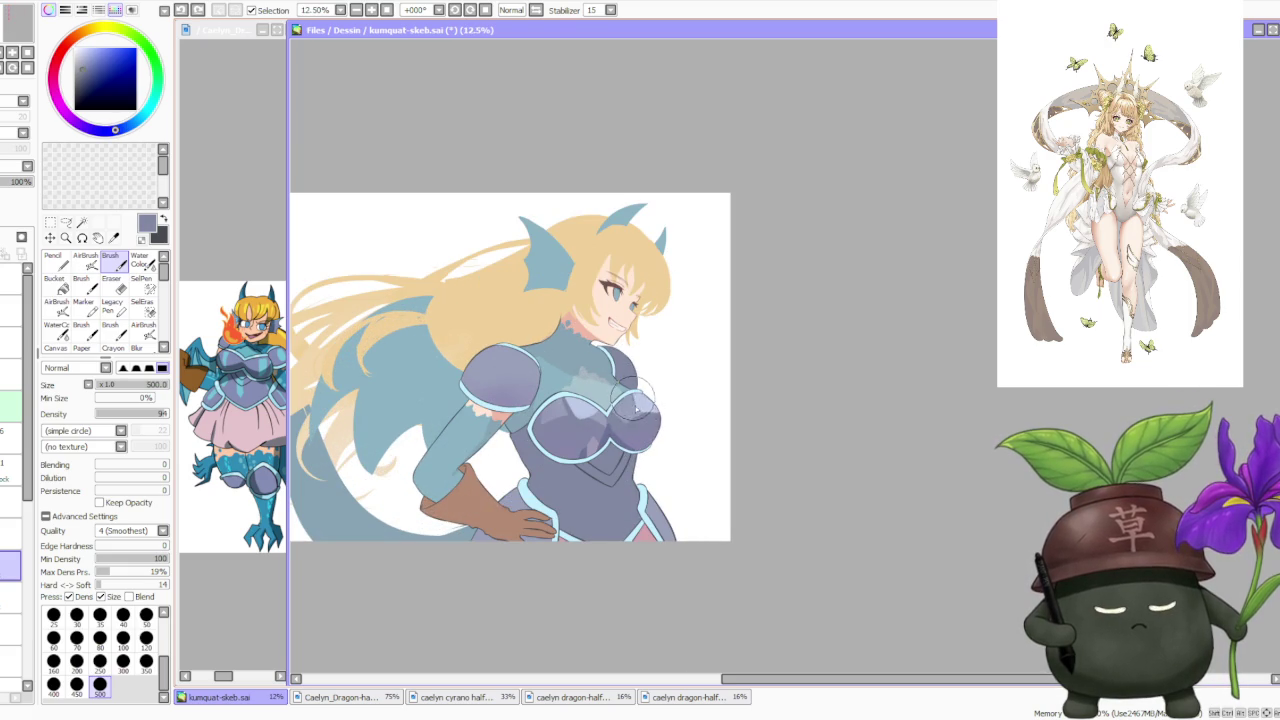
scroll(659, 369, "down", 3)
scroll(657, 369, "up", 1)
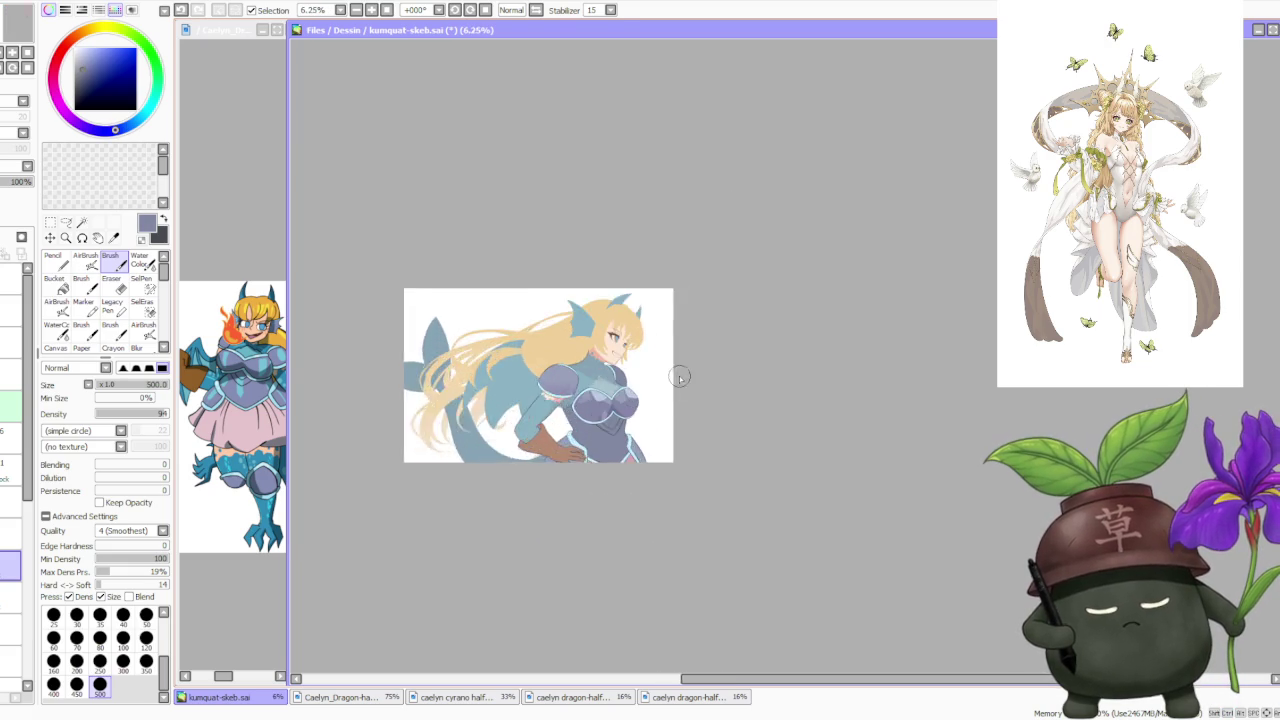
scroll(680, 371, "up", 2)
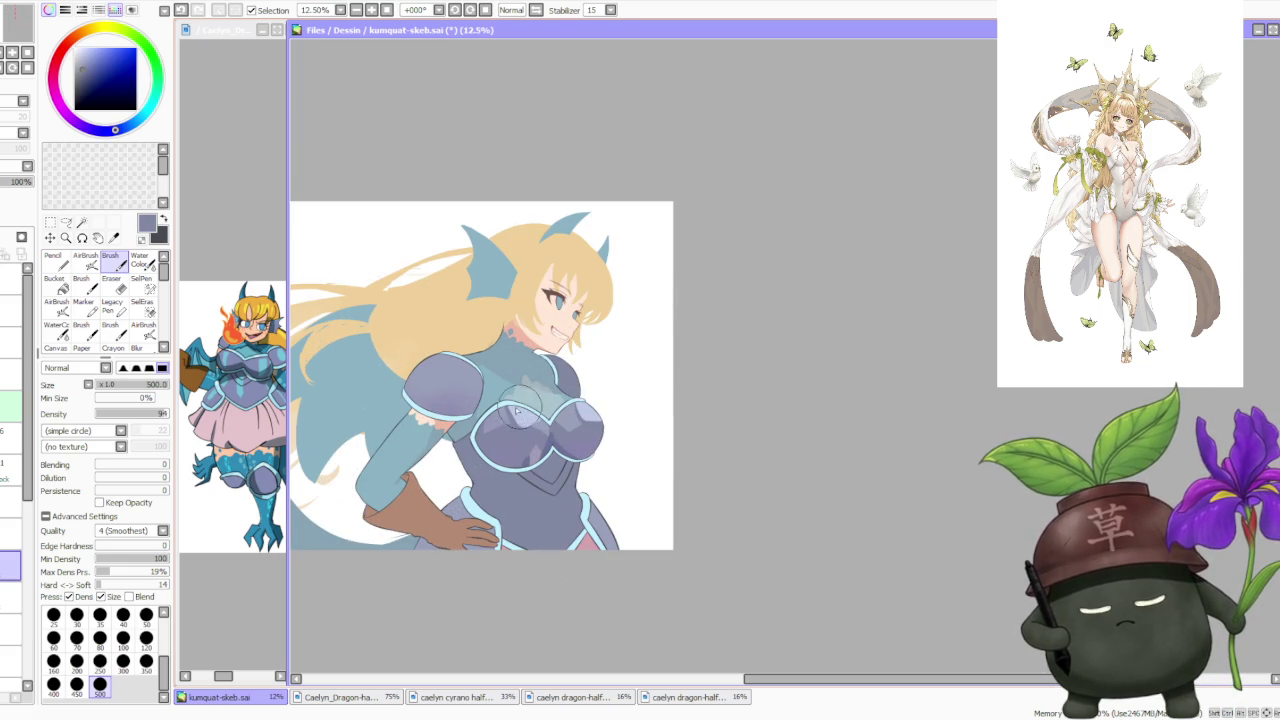
mouse_move(521, 416)
left_mouse_down()
mouse_move(505, 412)
mouse_move(527, 432)
left_mouse_up()
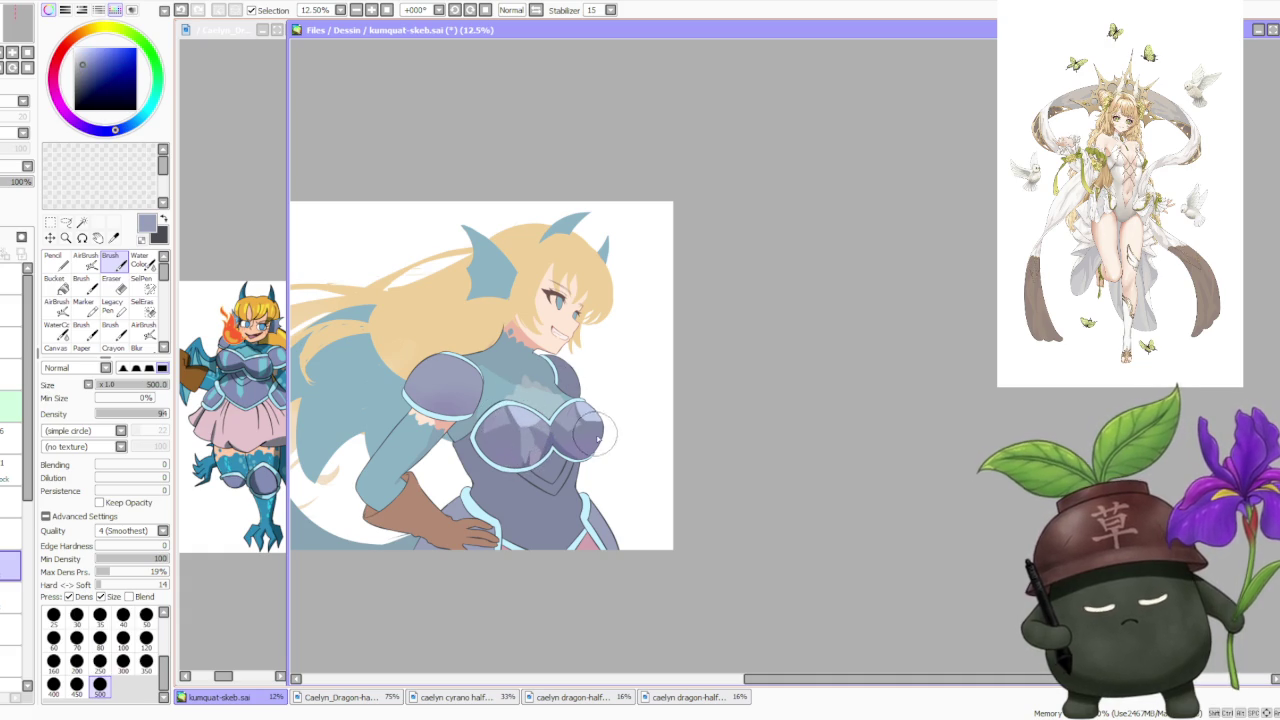
Sample a darker purple-blue and blend the chest shading with the Water Color tool.
left_click(522, 464, "alt")
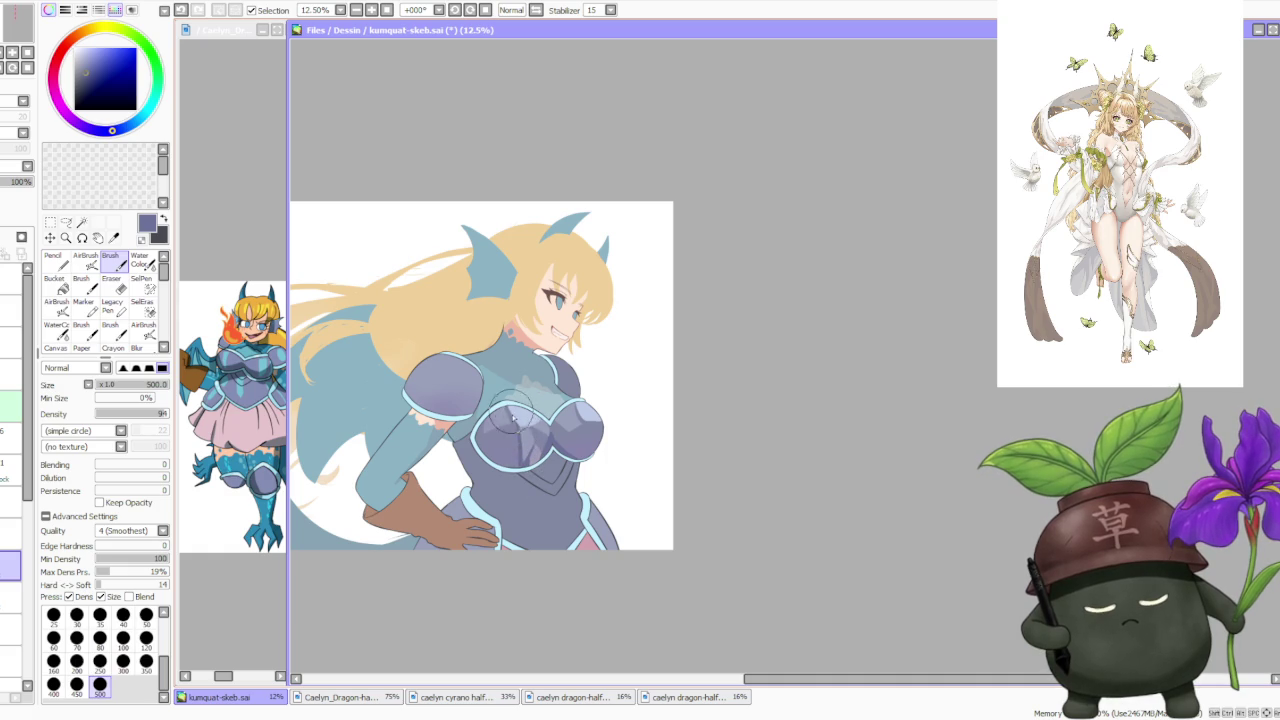
scroll(597, 395, "down", 2)
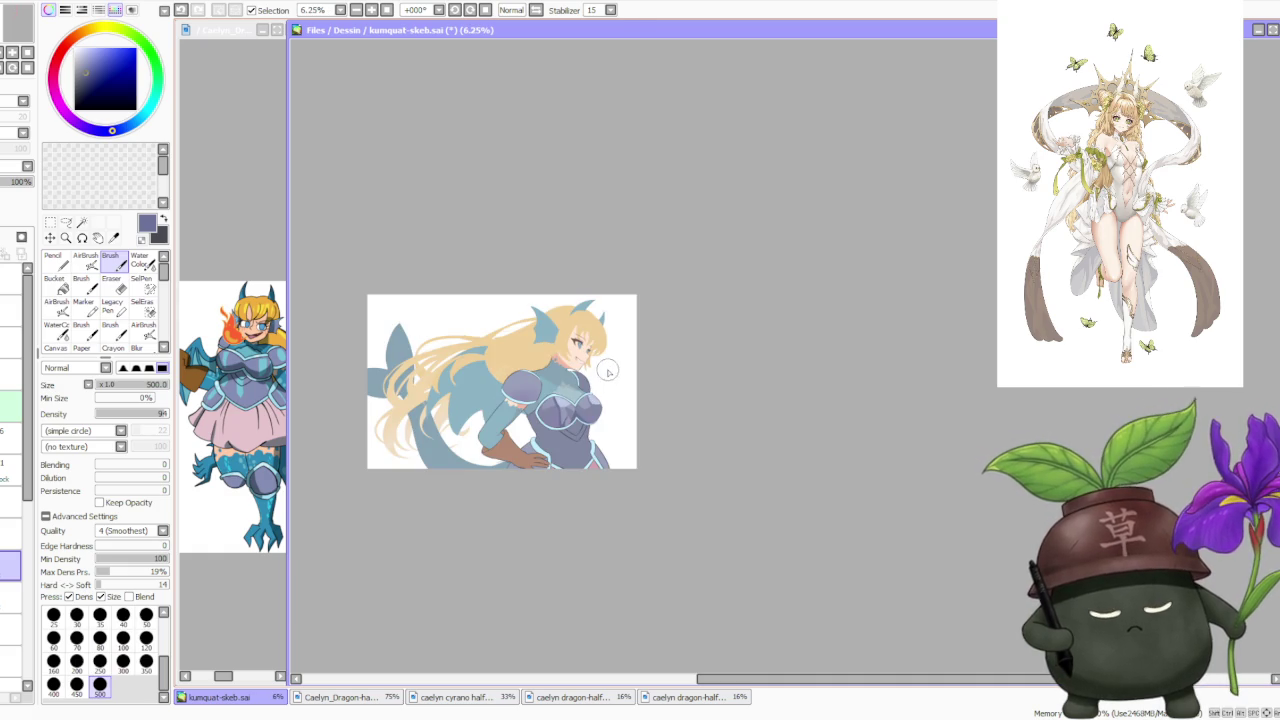
scroll(606, 378, "up", 1)
scroll(595, 385, "up", 1)
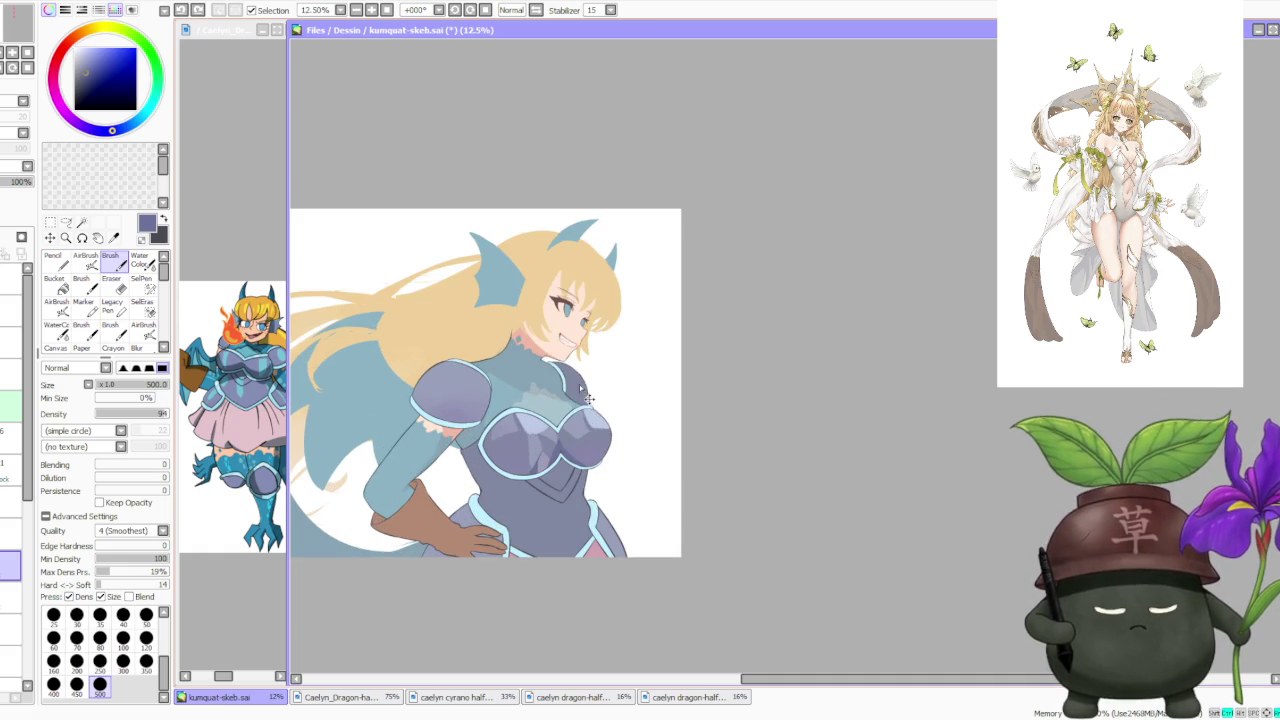
left_click_drag(600, 452, 598, 452)
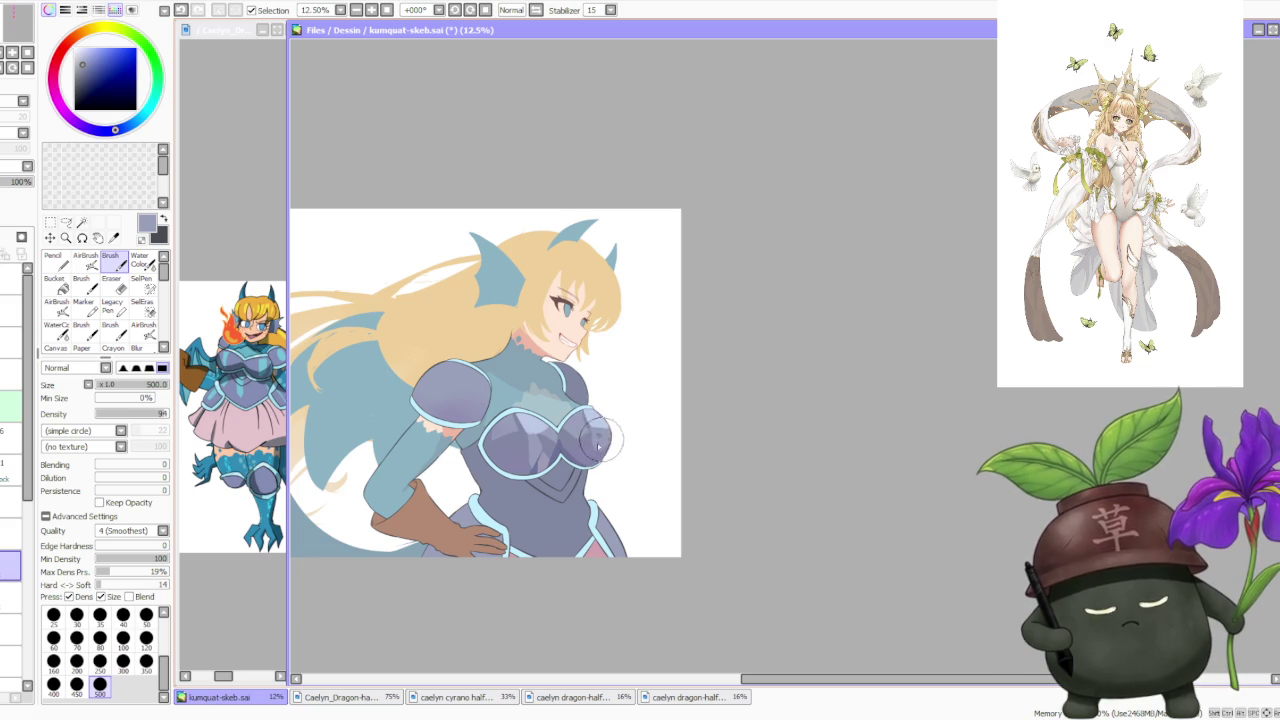
scroll(597, 386, "down", 2)
scroll(595, 385, "up", 2)
left_click(148, 263)
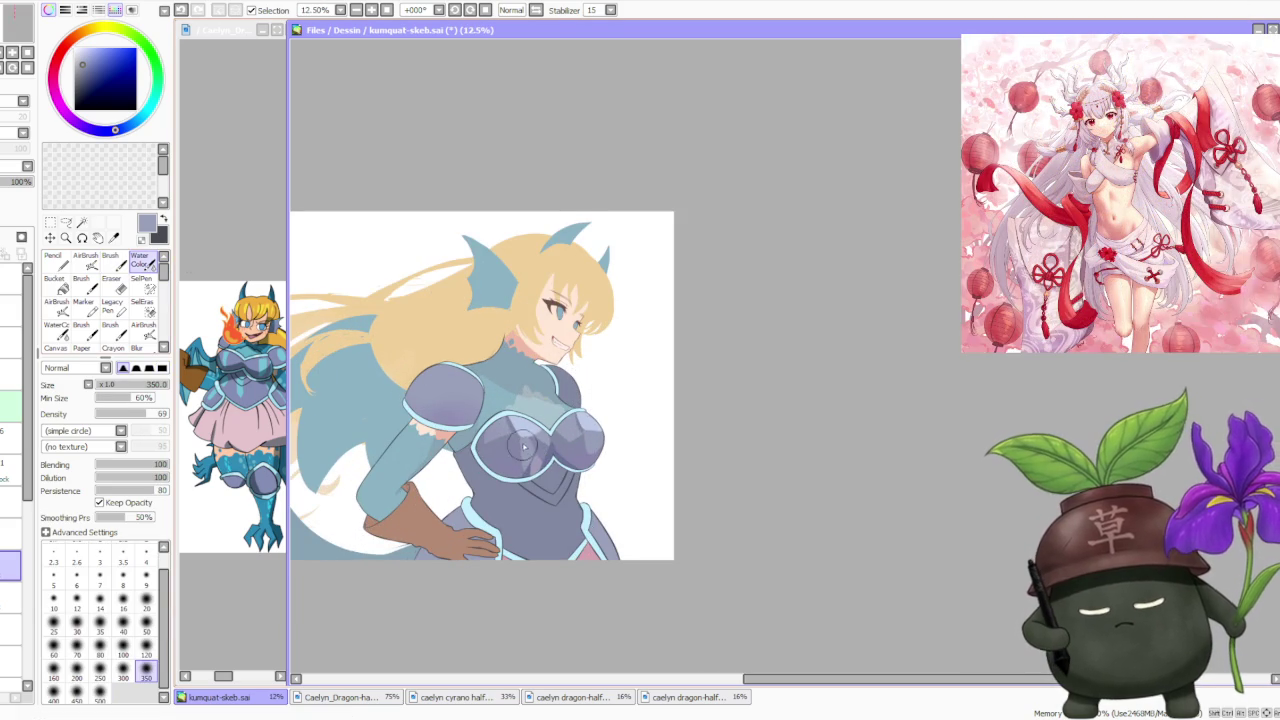
key("ctrl+z")
left_click_drag(527, 447, 522, 458)
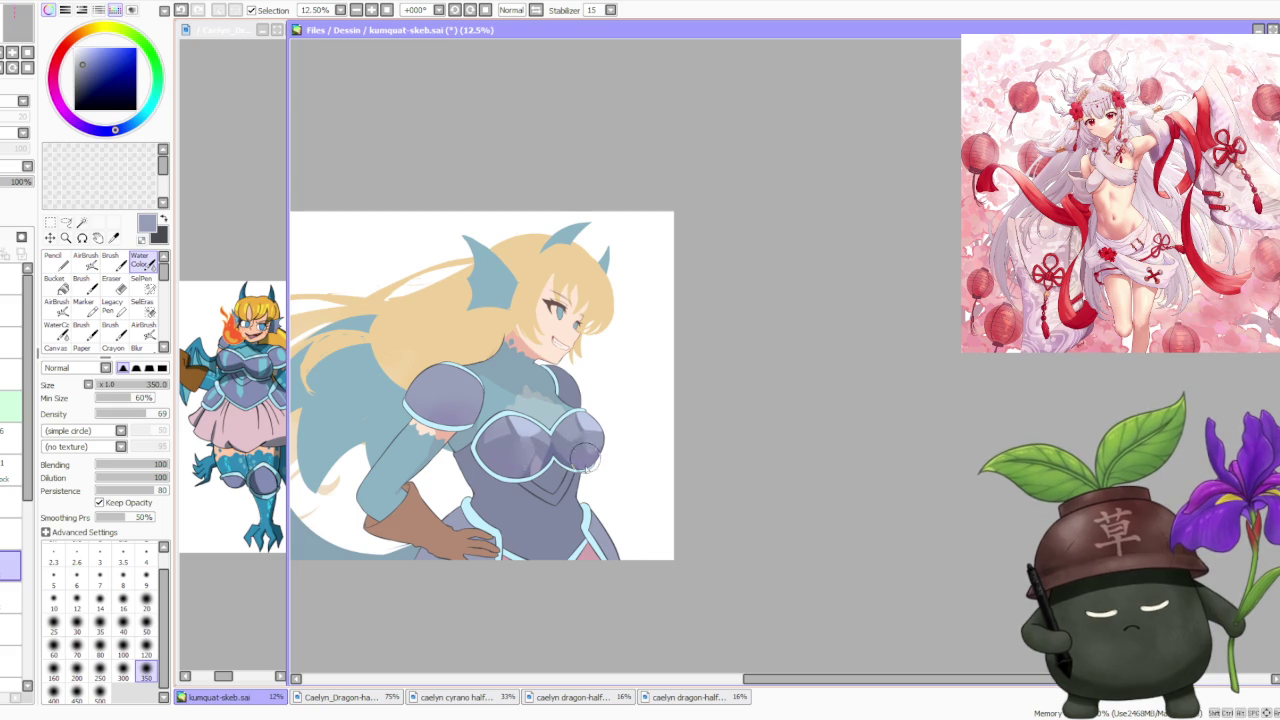
Retry light lavender shading toward the right breast, then take the armour's darker greyish purple.
scroll(608, 388, "down", 3)
scroll(630, 370, "up", 3)
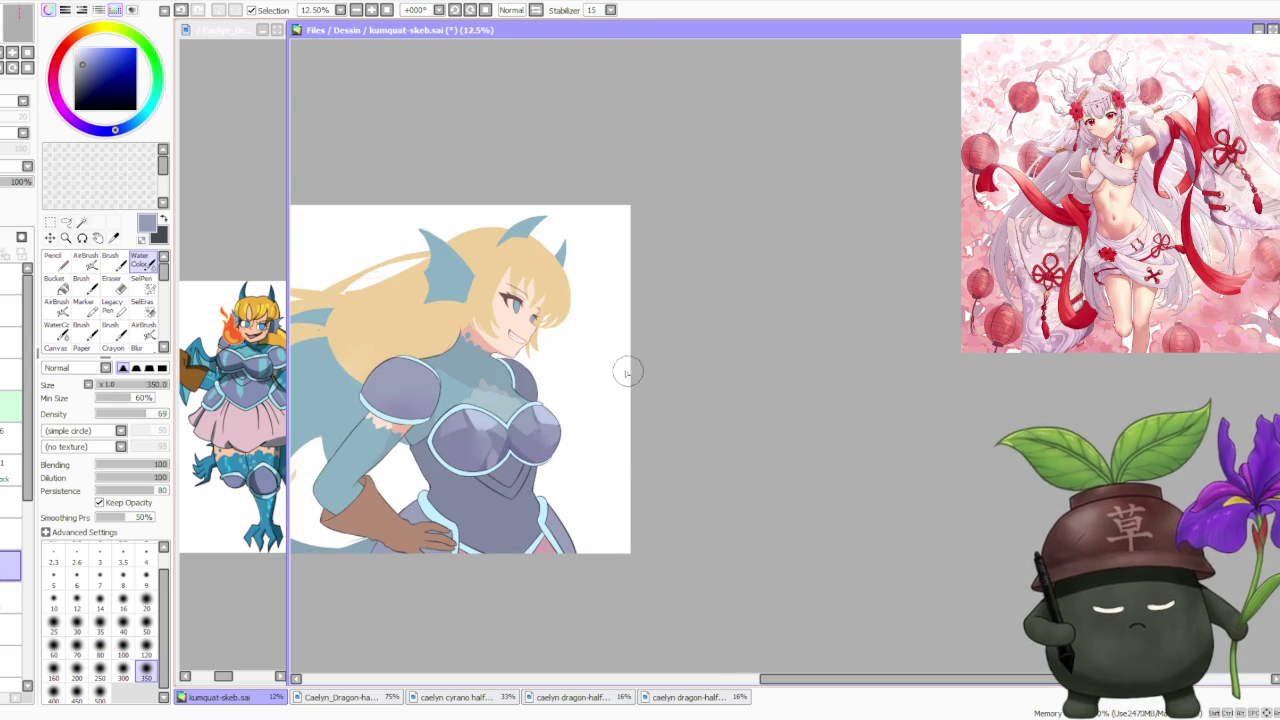
left_click(483, 420, "alt")
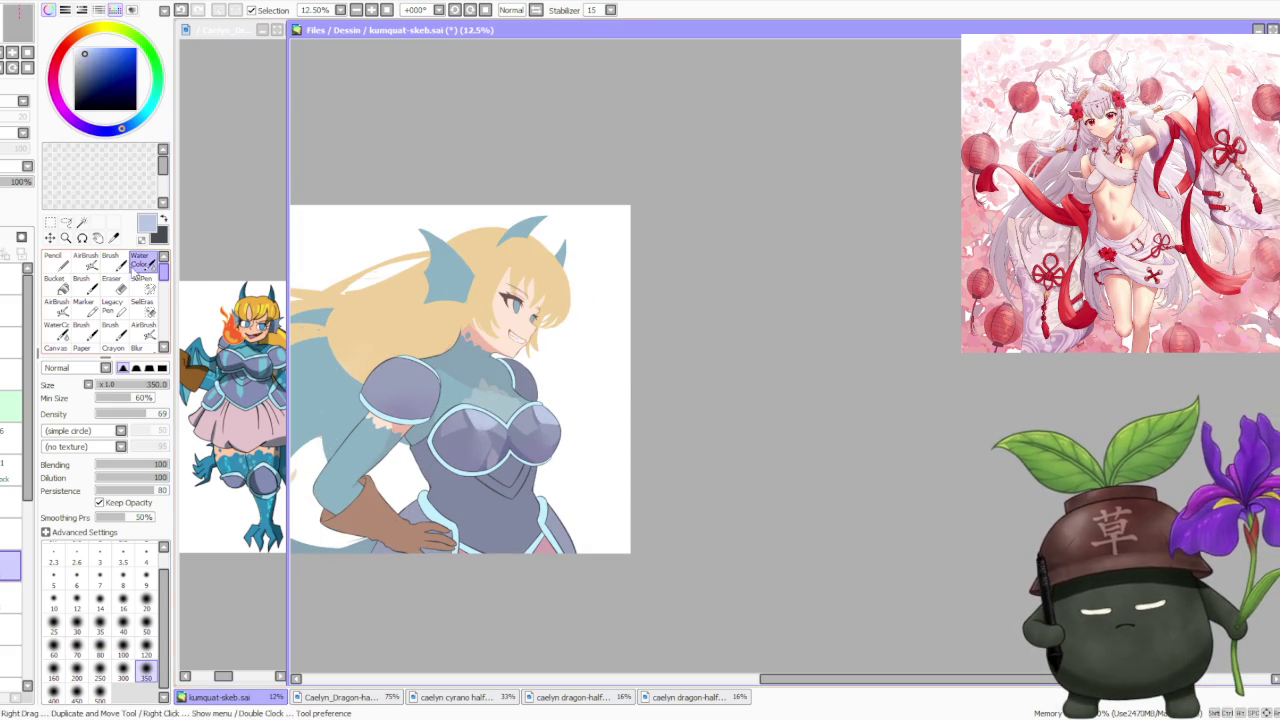
key("b")
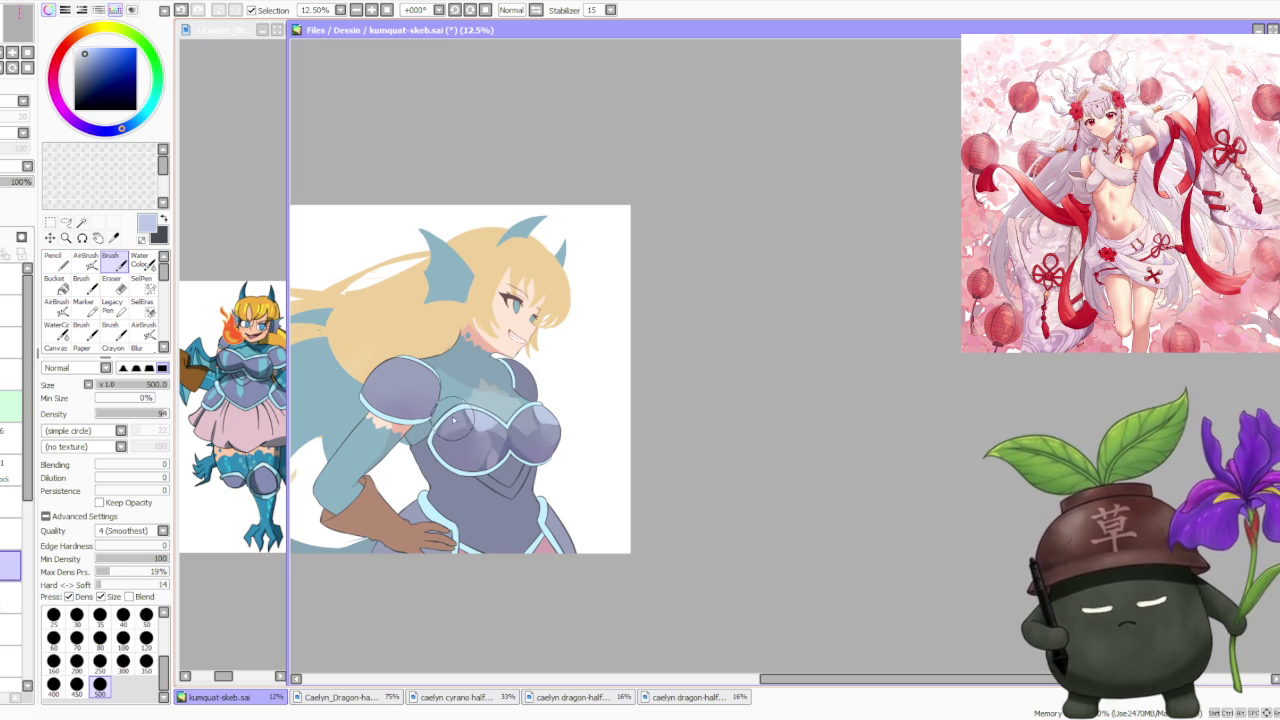
left_click_drag(463, 422, 546, 415)
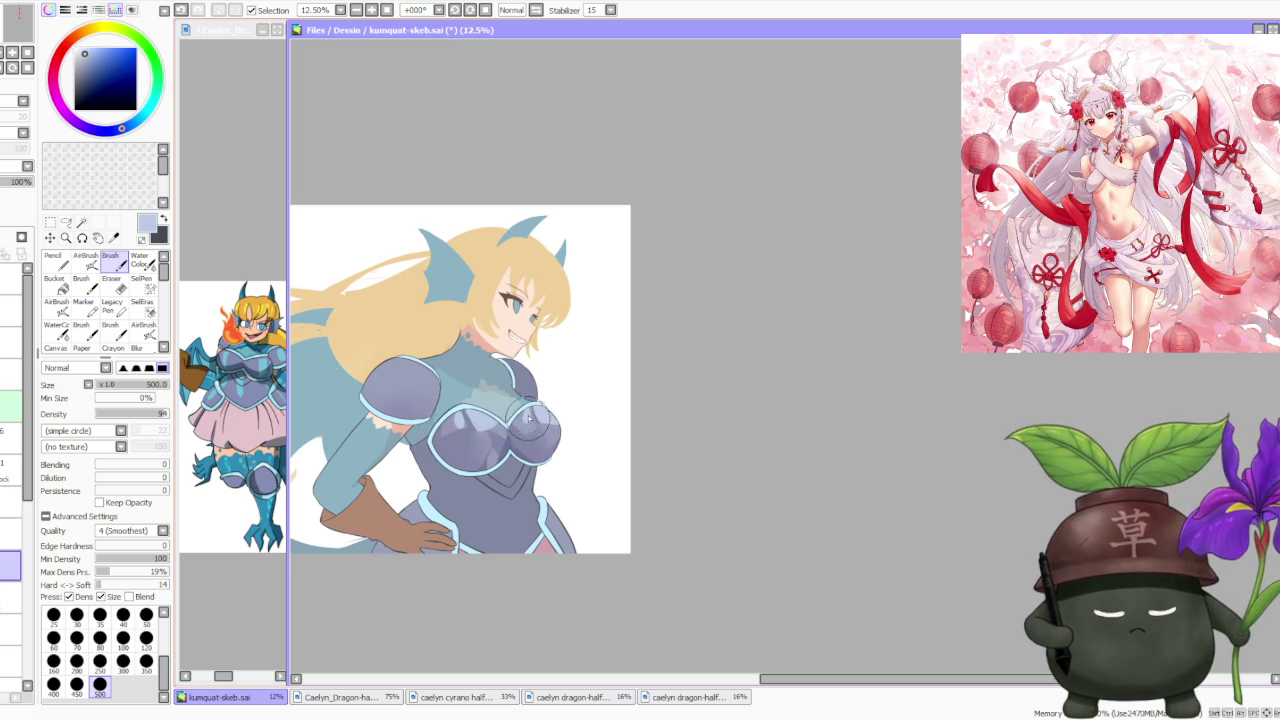
key("ctrl+z")
left_click_drag(502, 398, 540, 412)
key("ctrl+z")
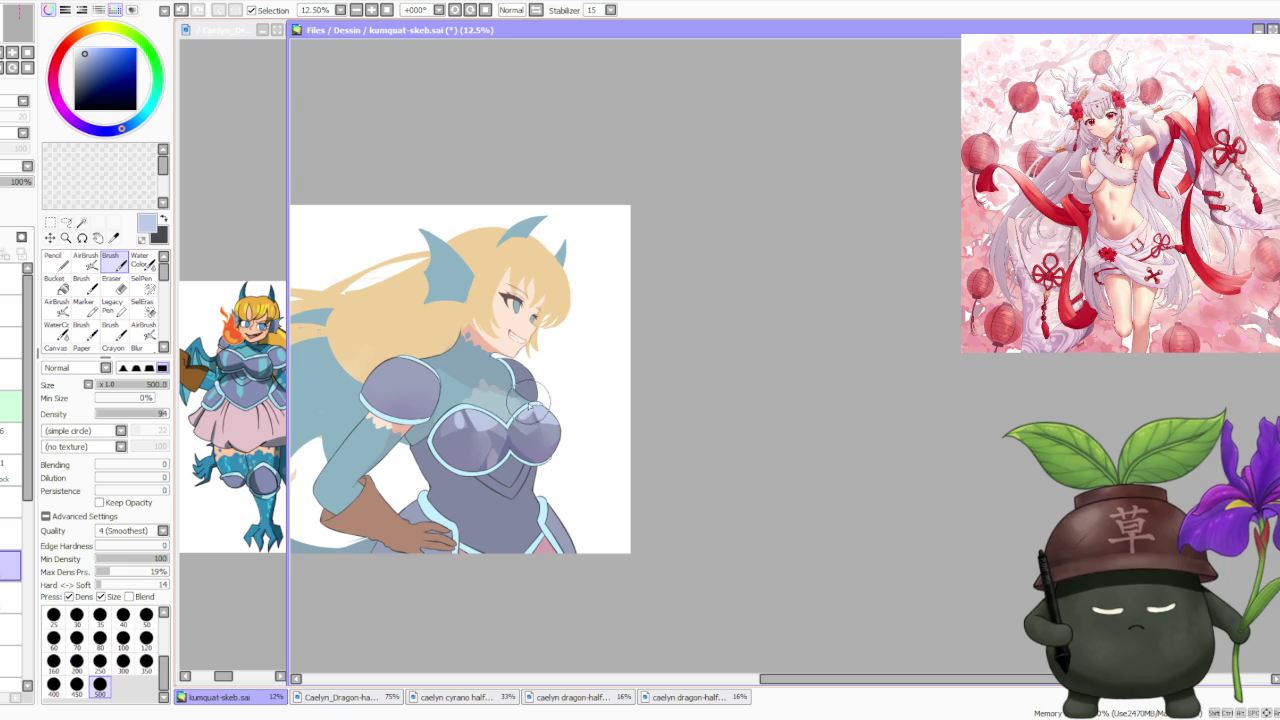
scroll(545, 372, "down", 1)
scroll(551, 379, "down", 1)
scroll(551, 380, "up", 1)
scroll(551, 382, "up", 2)
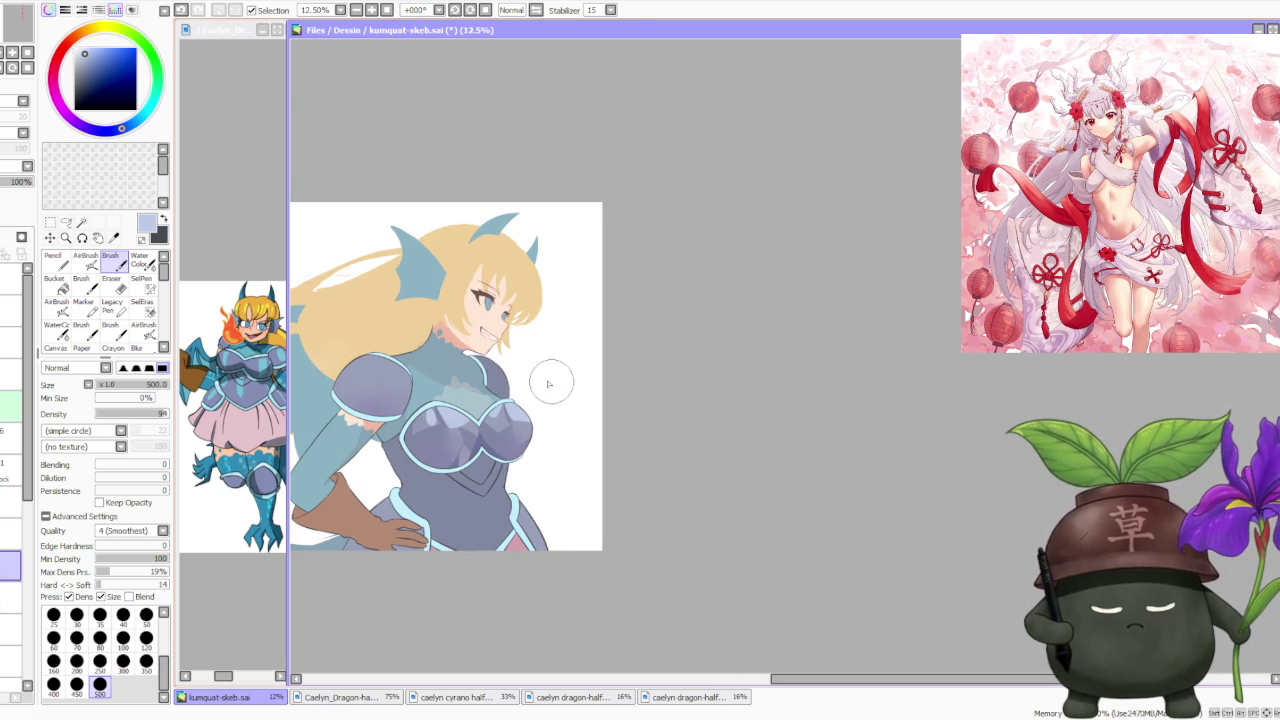
left_click(425, 442, "alt")
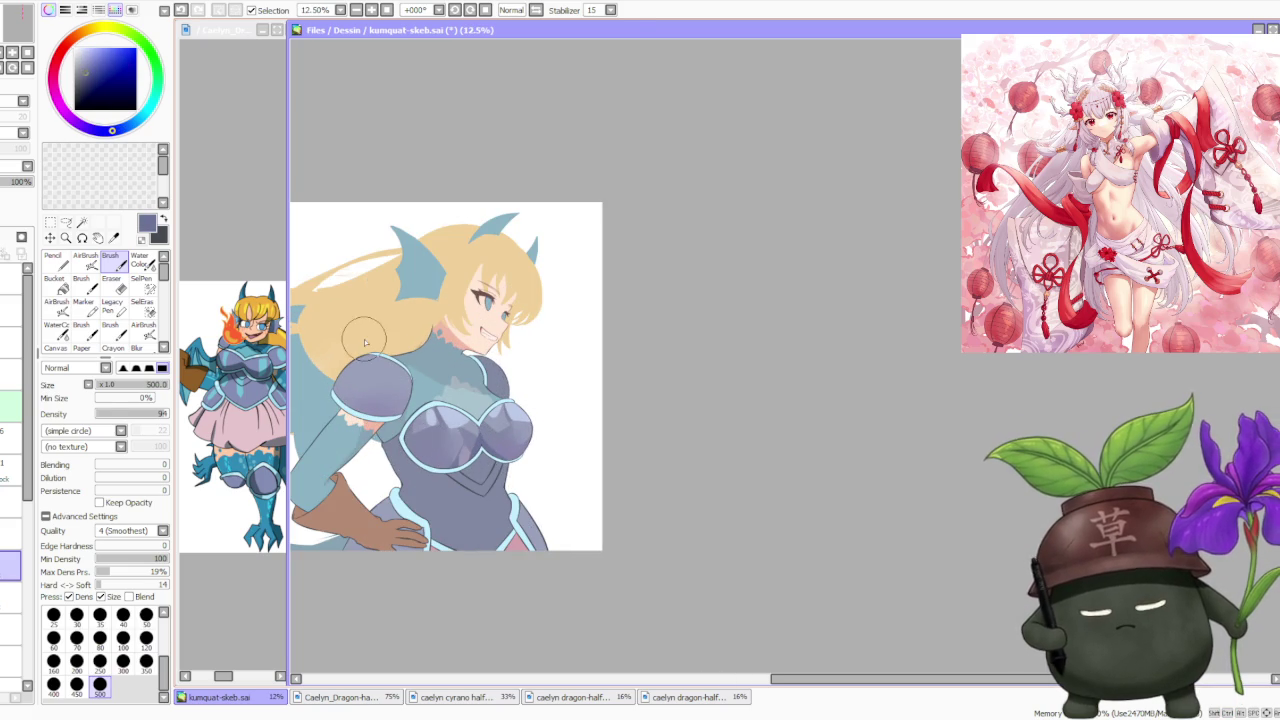
key("v")
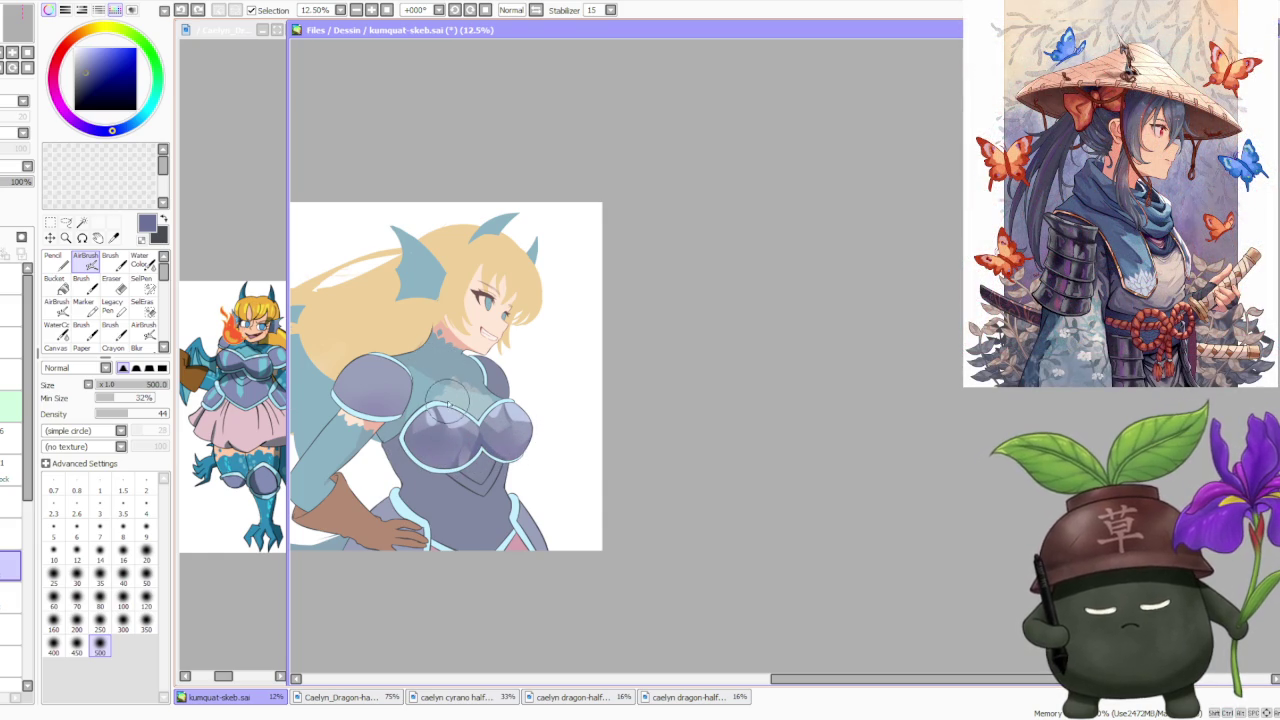
scroll(448, 398, "down", 1)
scroll(477, 362, "down", 2)
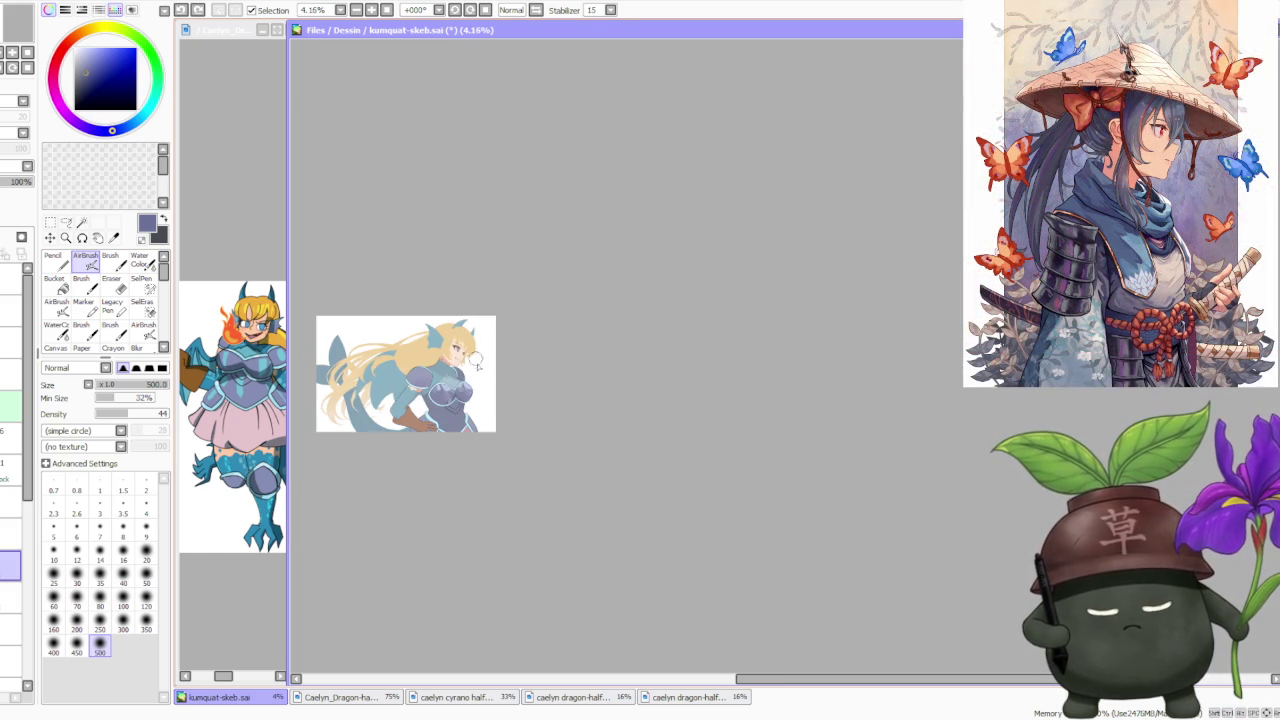
scroll(476, 368, "up", 1)
scroll(466, 384, "up", 1)
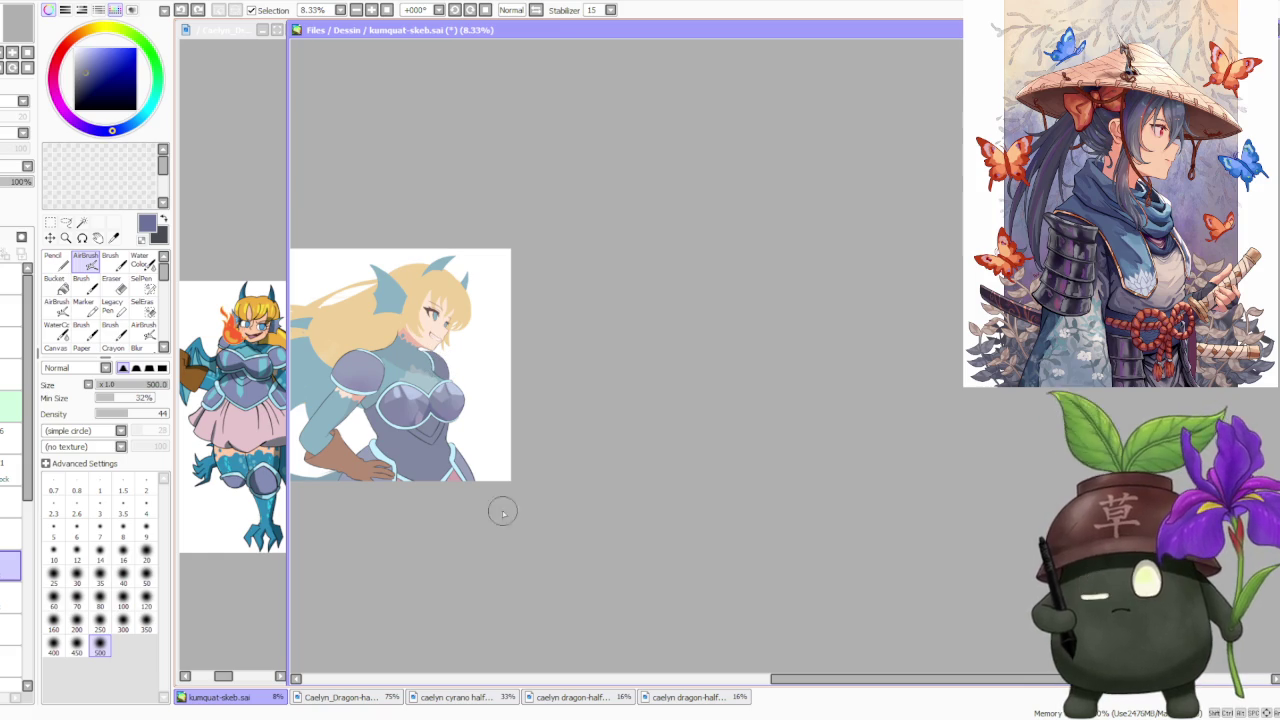
key("ctrl+z")
scroll(401, 348, "up", 1)
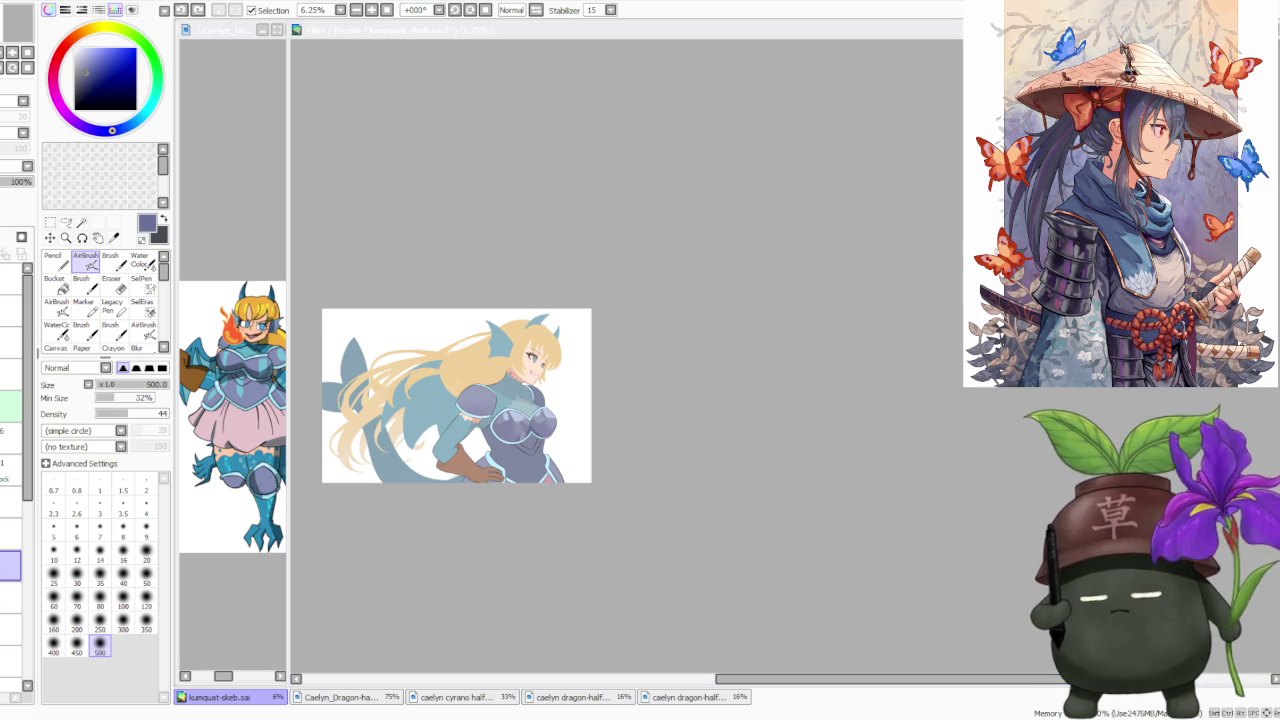
scroll(931, 271, "down", 1)
scroll(857, 311, "up", 1)
scroll(466, 283, "up", 1)
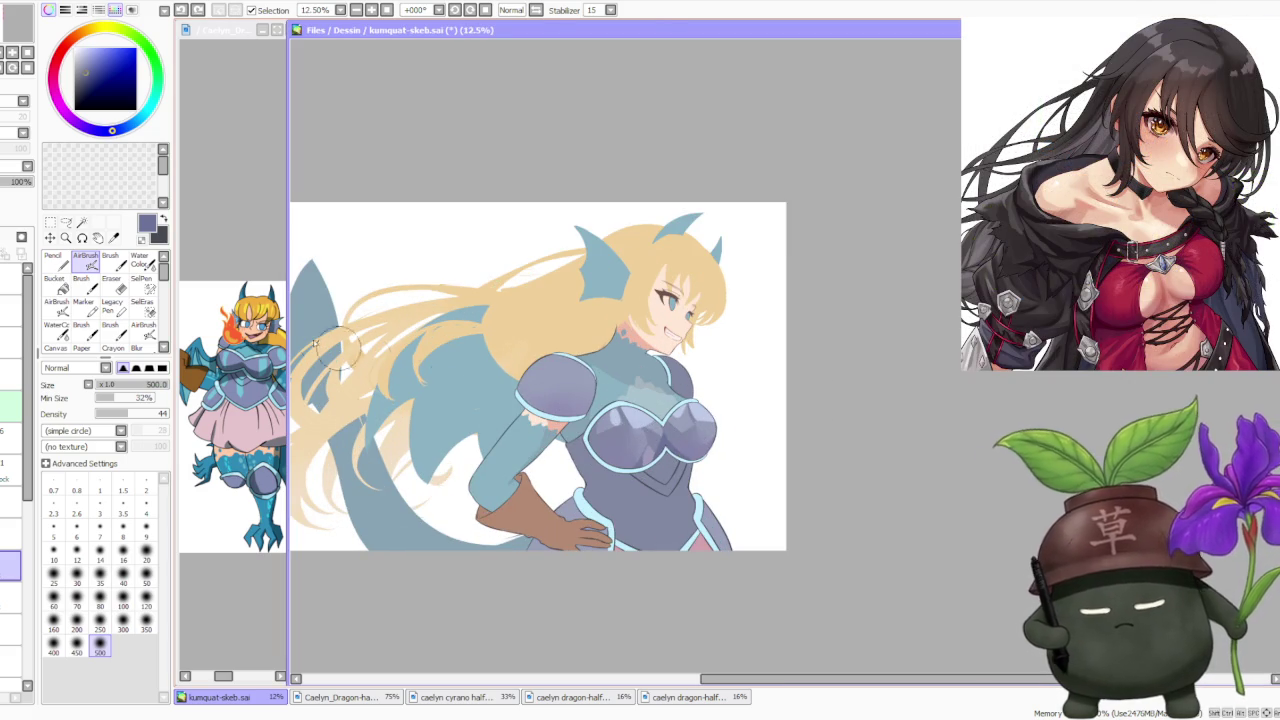
Darken the chest's purple shading with the Brush and test pale lavender and purple-blue strokes.
left_click(110, 260)
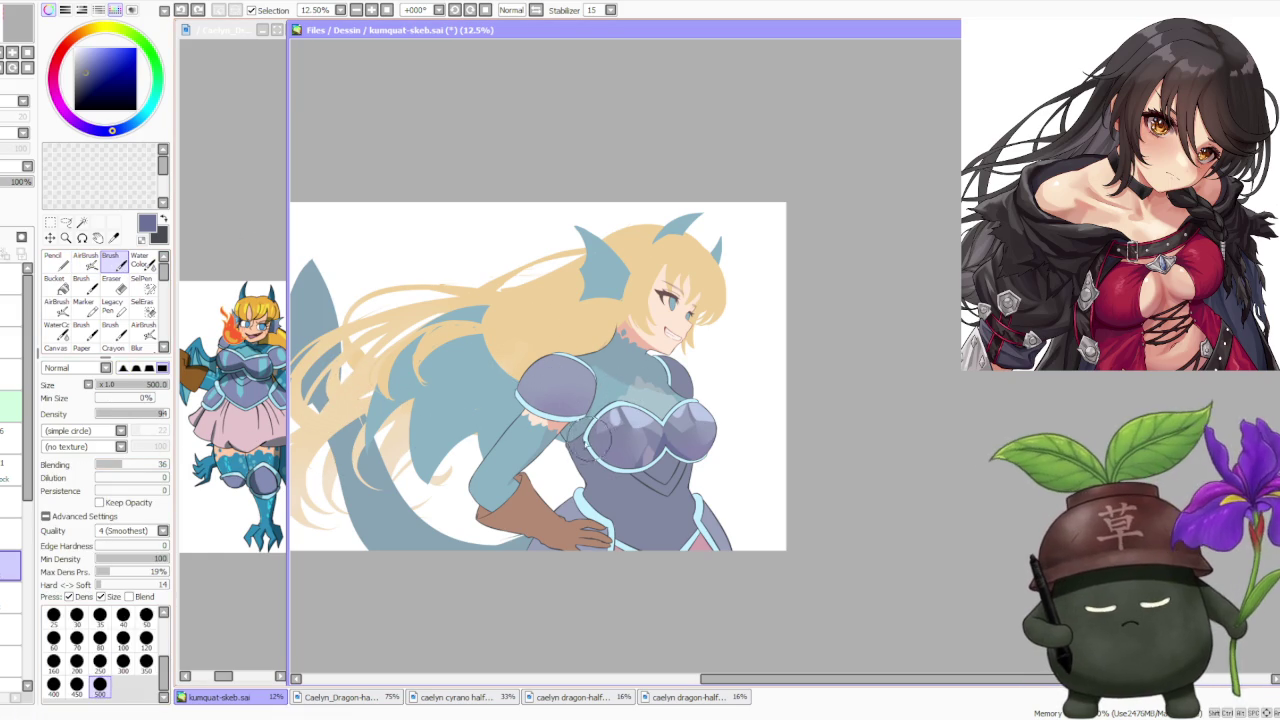
mouse_move(607, 437)
left_mouse_down()
mouse_move(645, 452)
mouse_move(615, 445)
mouse_move(700, 420)
mouse_move(710, 440)
mouse_move(680, 455)
mouse_move(620, 445)
left_mouse_up()
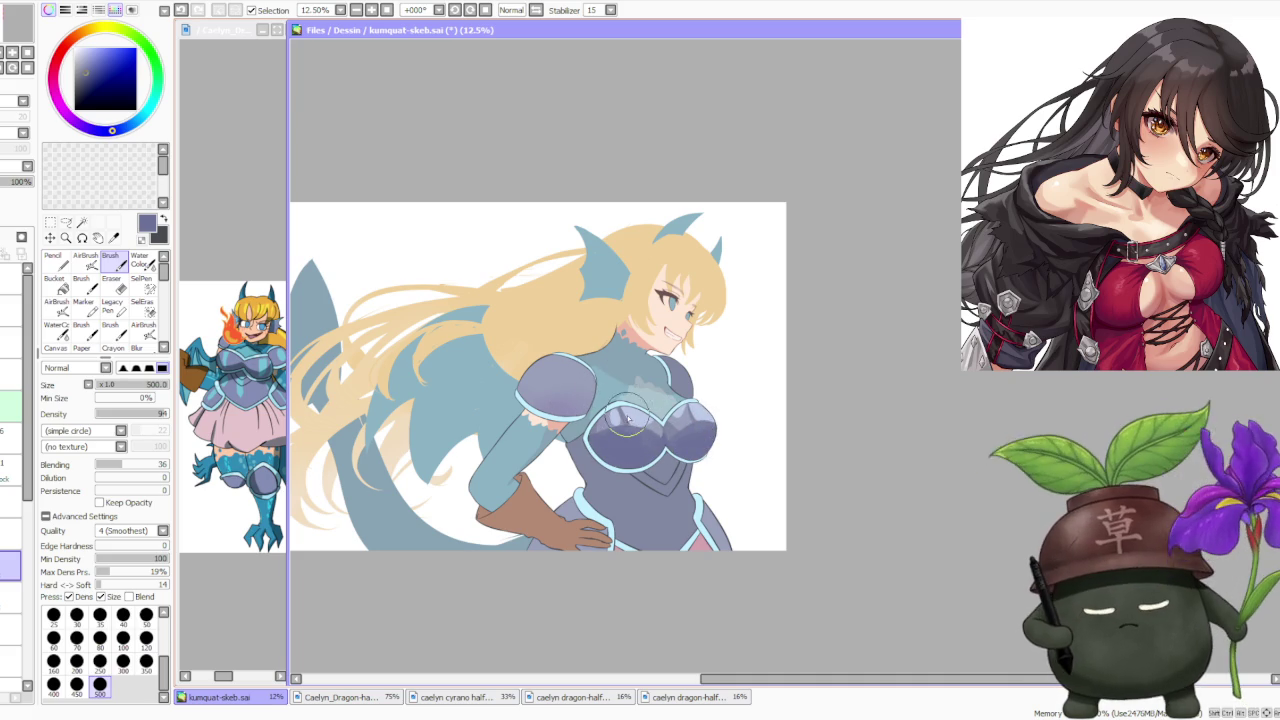
left_click(622, 405, "alt")
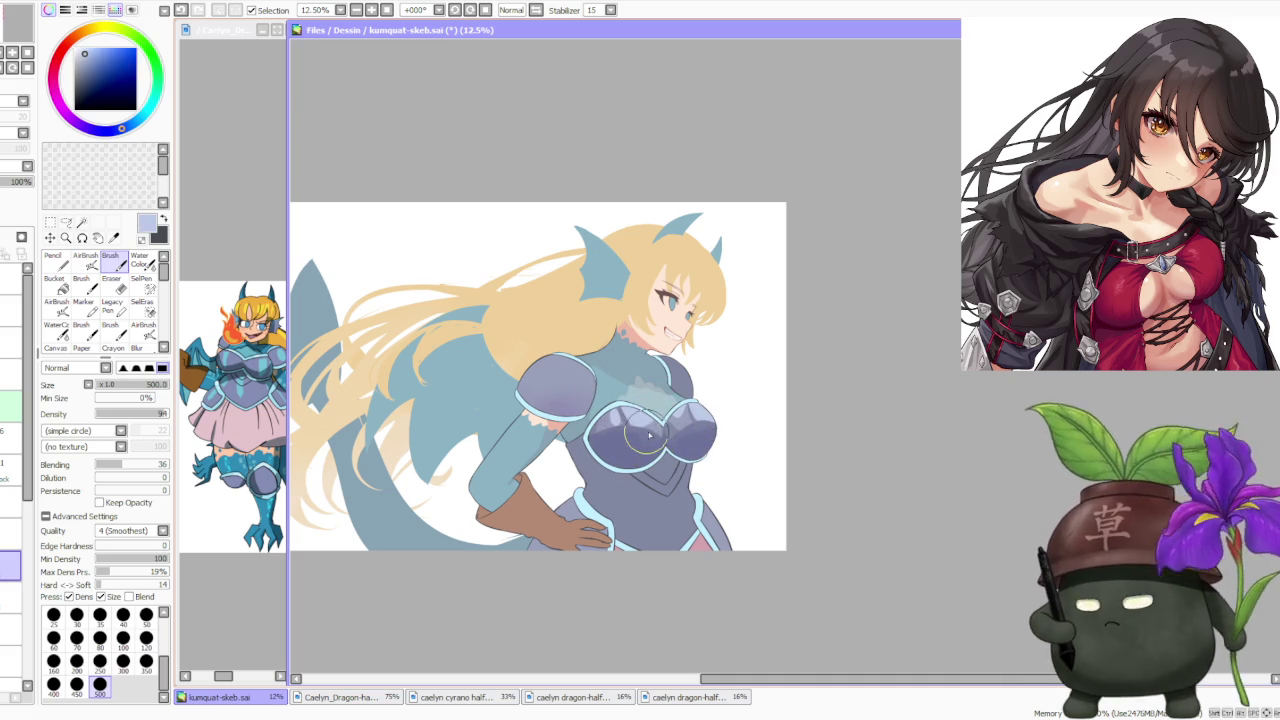
left_click(635, 435, "alt")
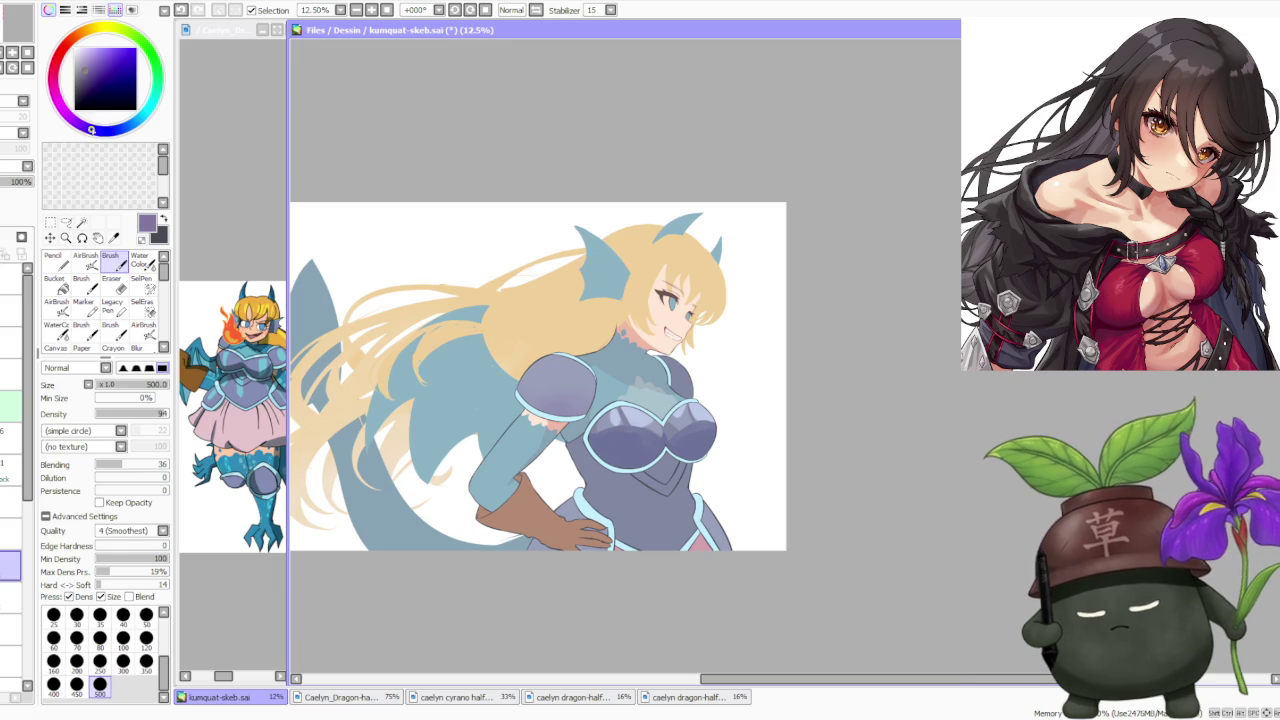
mouse_move(600, 440)
left_mouse_down()
mouse_move(630, 475)
mouse_move(680, 448)
left_mouse_up()
key("ctrl+z")
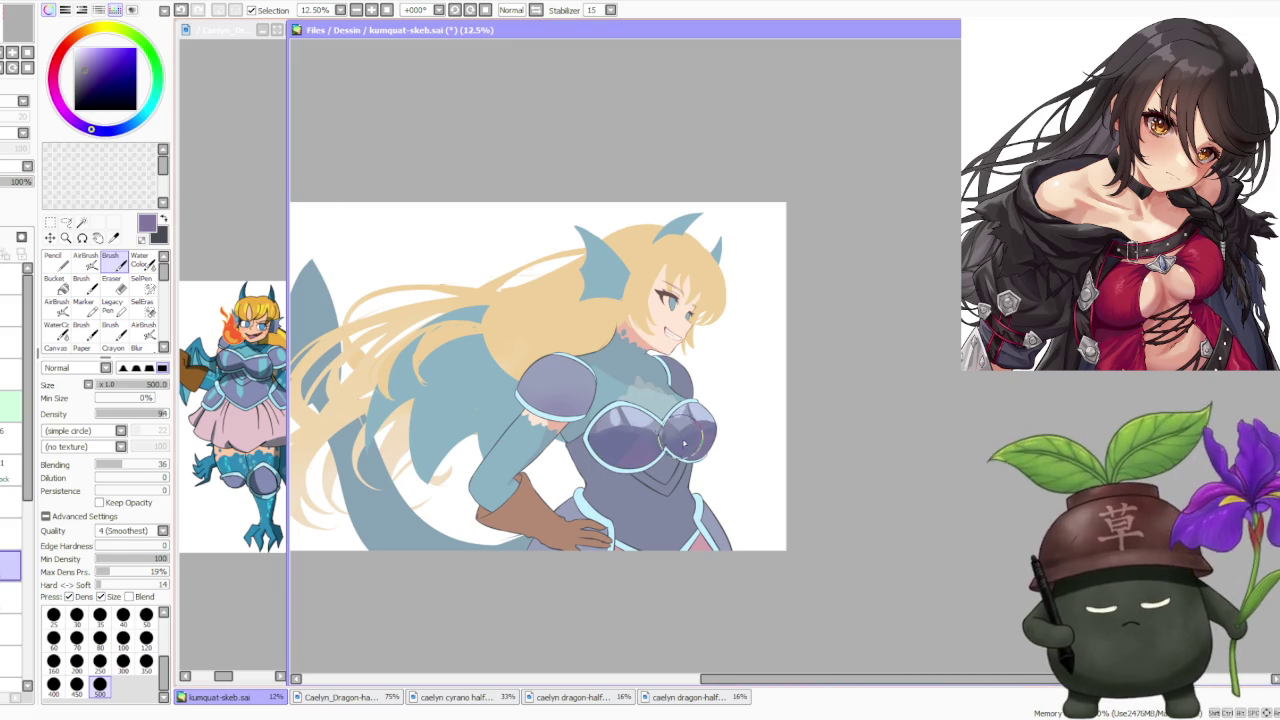
Shift the colour bluer and airbrush darker soft shading across both chest plates.
left_click(112, 130)
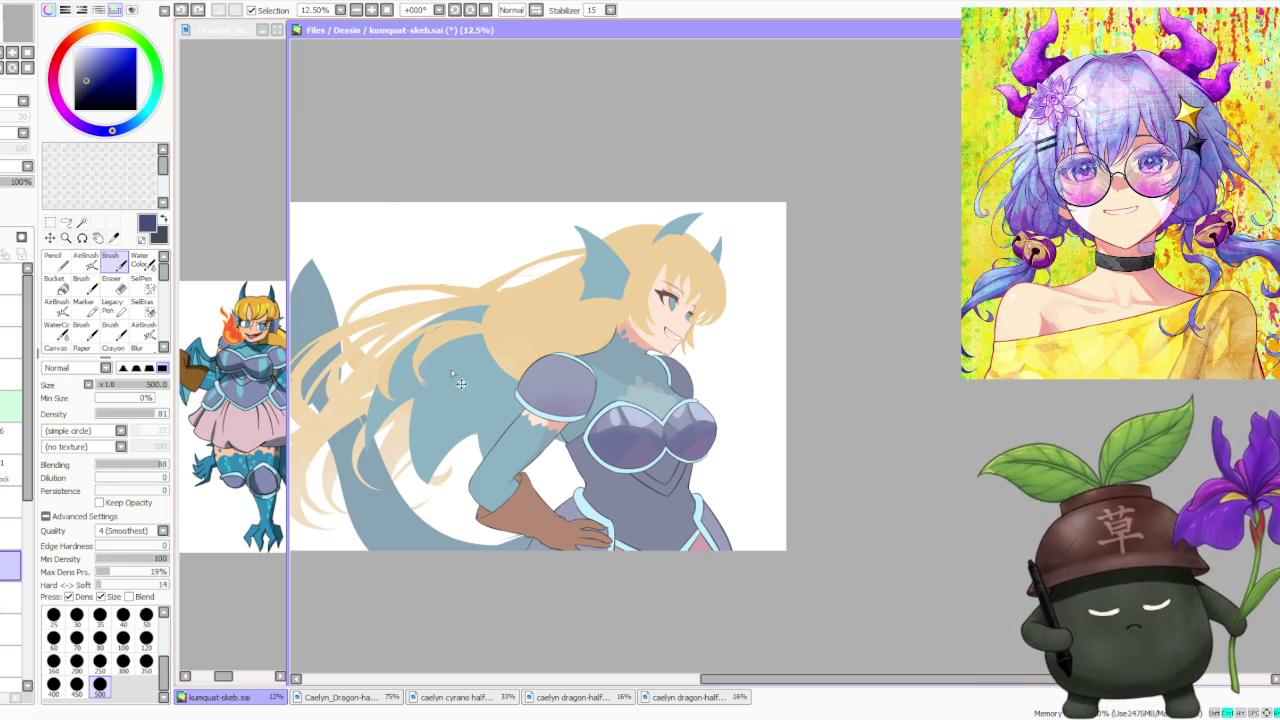
key("ctrl+z")
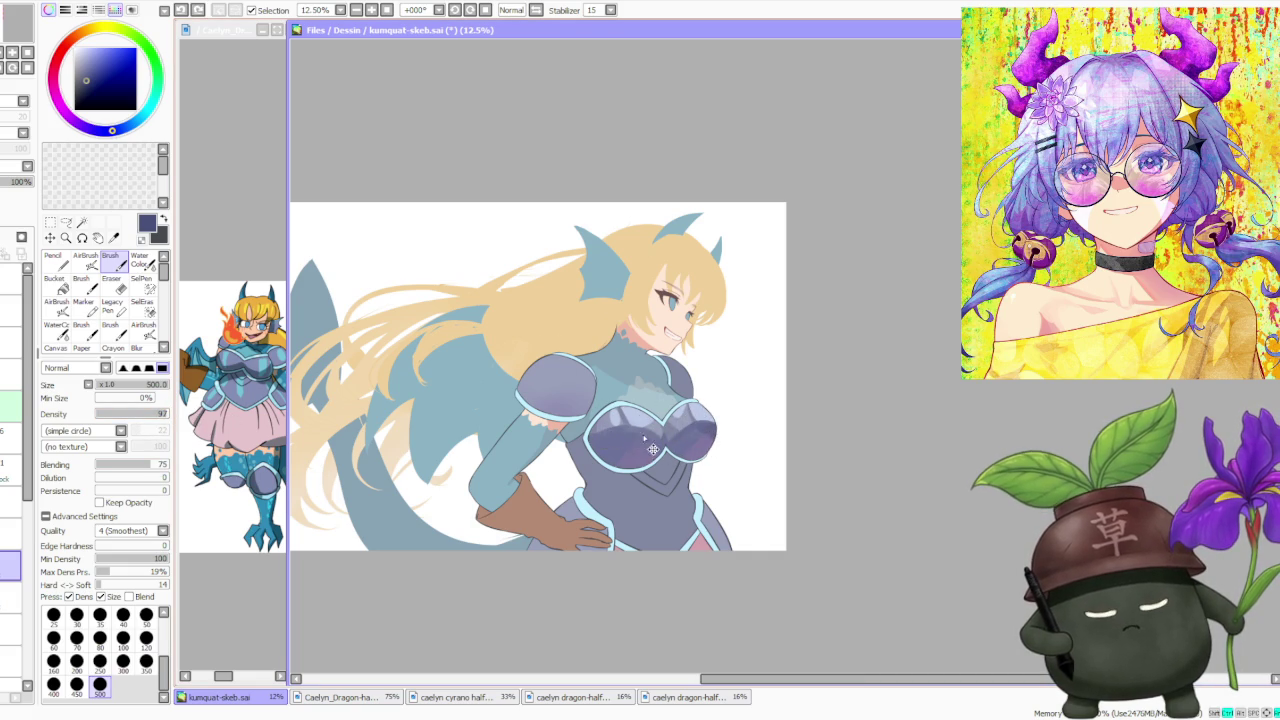
scroll(680, 380, "down", 1)
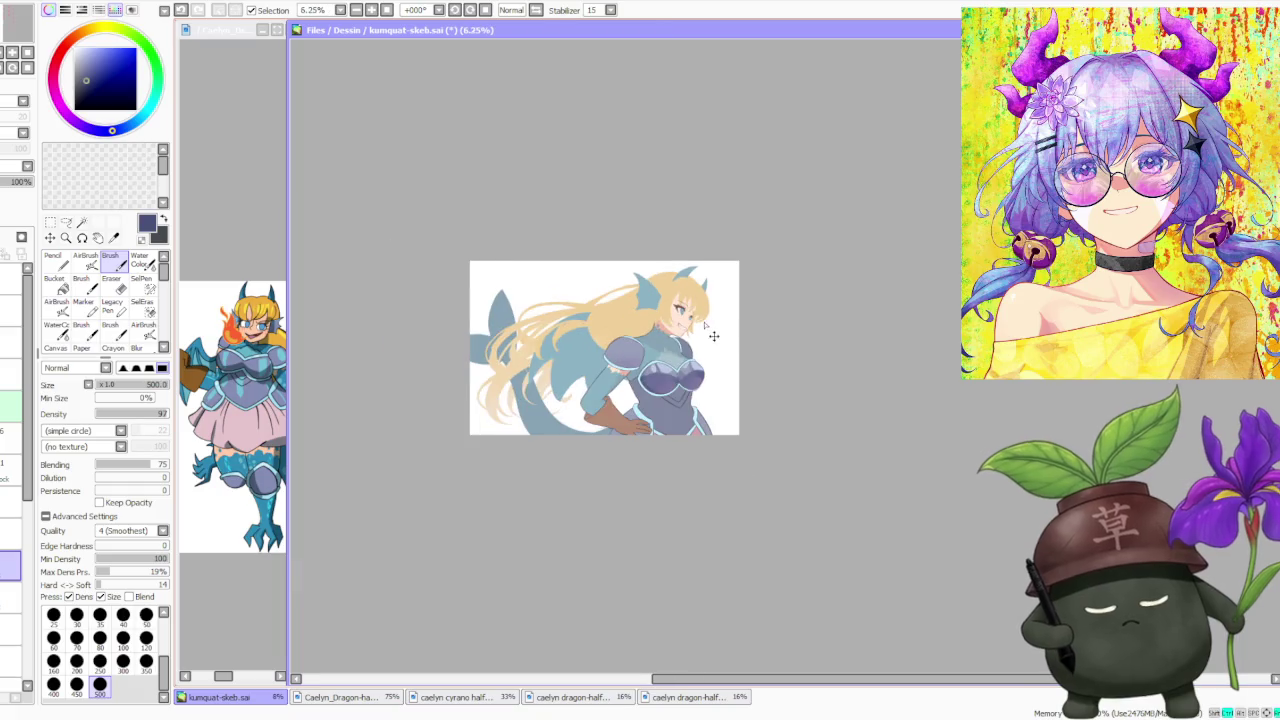
scroll(703, 318, "up", 1)
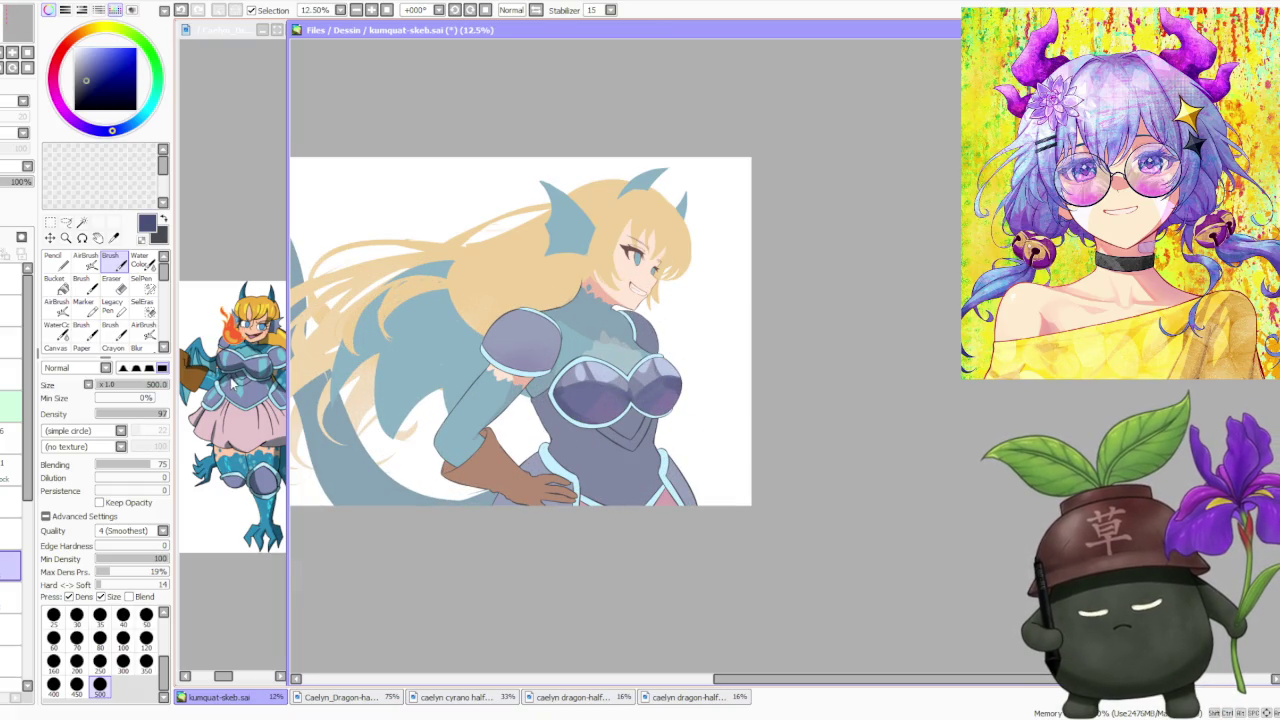
left_click(86, 260)
left_click_drag(580, 395, 560, 410)
mouse_move(530, 330)
left_mouse_down()
mouse_move(600, 400)
mouse_move(572, 385)
mouse_move(600, 425)
mouse_move(645, 395)
mouse_move(680, 392)
mouse_move(575, 395)
left_mouse_up()
left_click(597, 437, "alt")
scroll(625, 262, "down", 3)
scroll(620, 270, "up", 2)
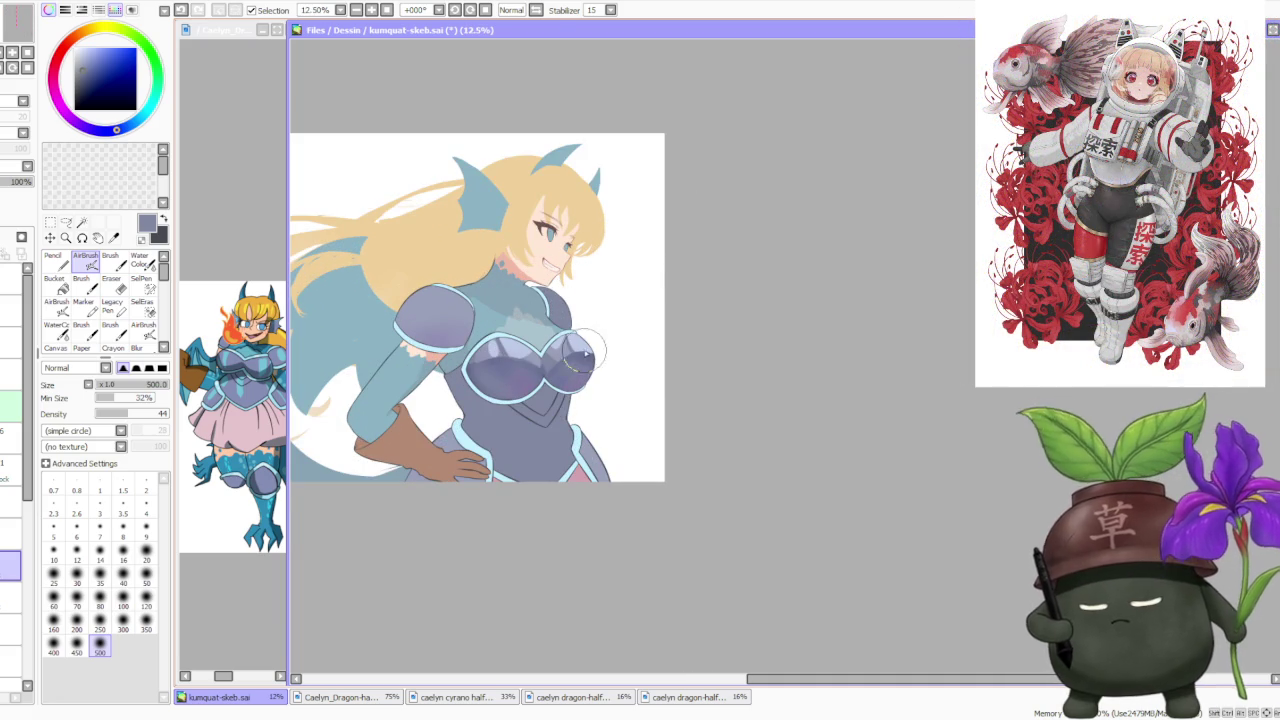
Pick a lighter lavender, set Brush density to 100, and paint highlights on both breastplate cups.
left_click(513, 355, "alt")
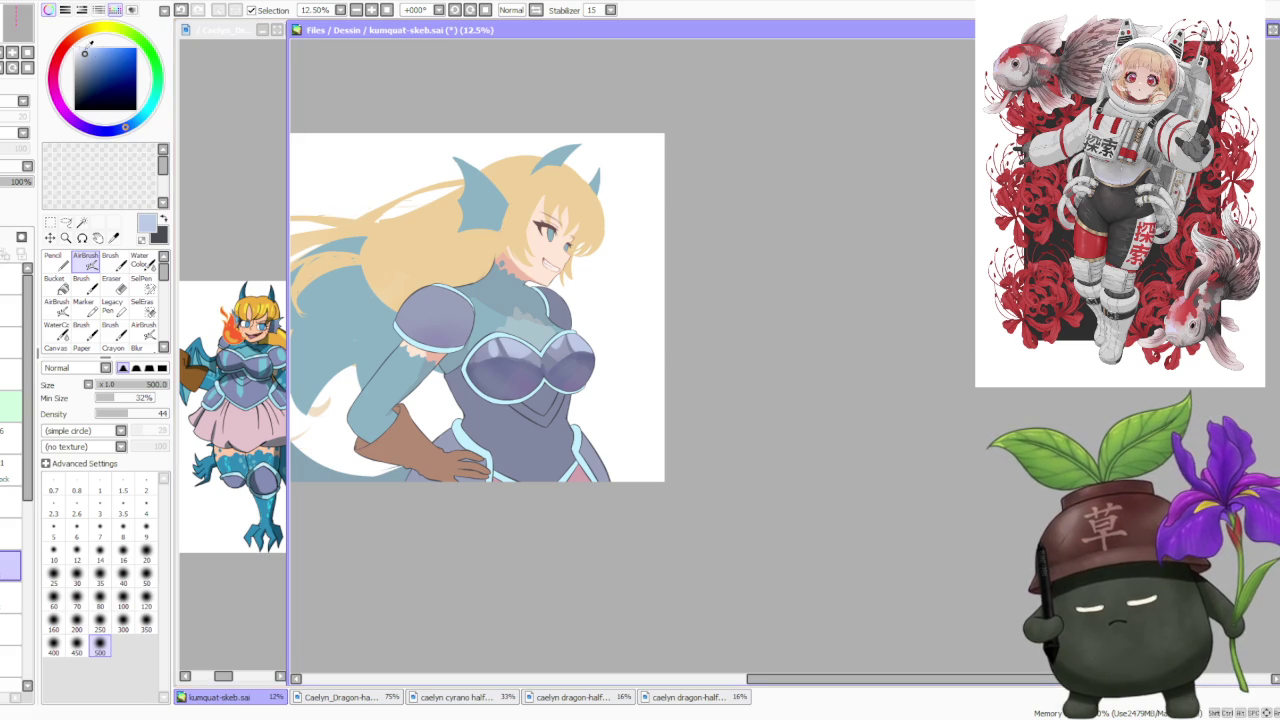
key("b")
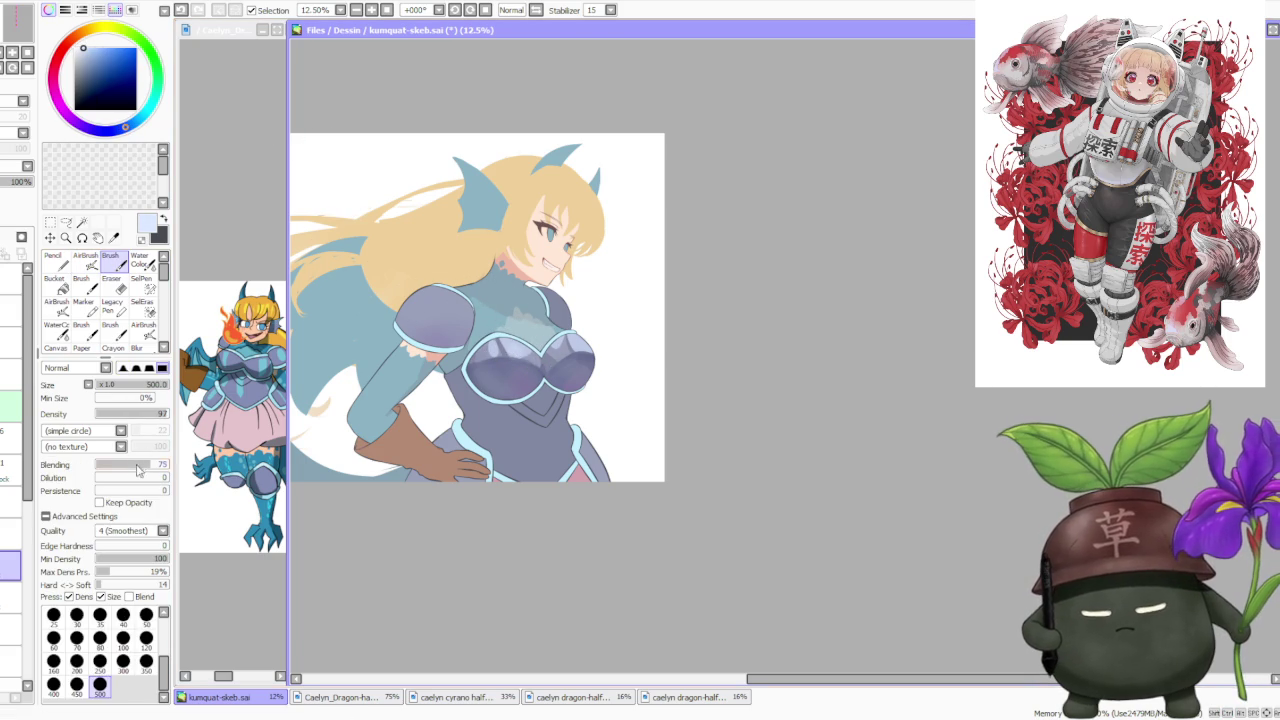
left_click_drag(512, 354, 510, 330)
left_click_drag(152, 420, 170, 416)
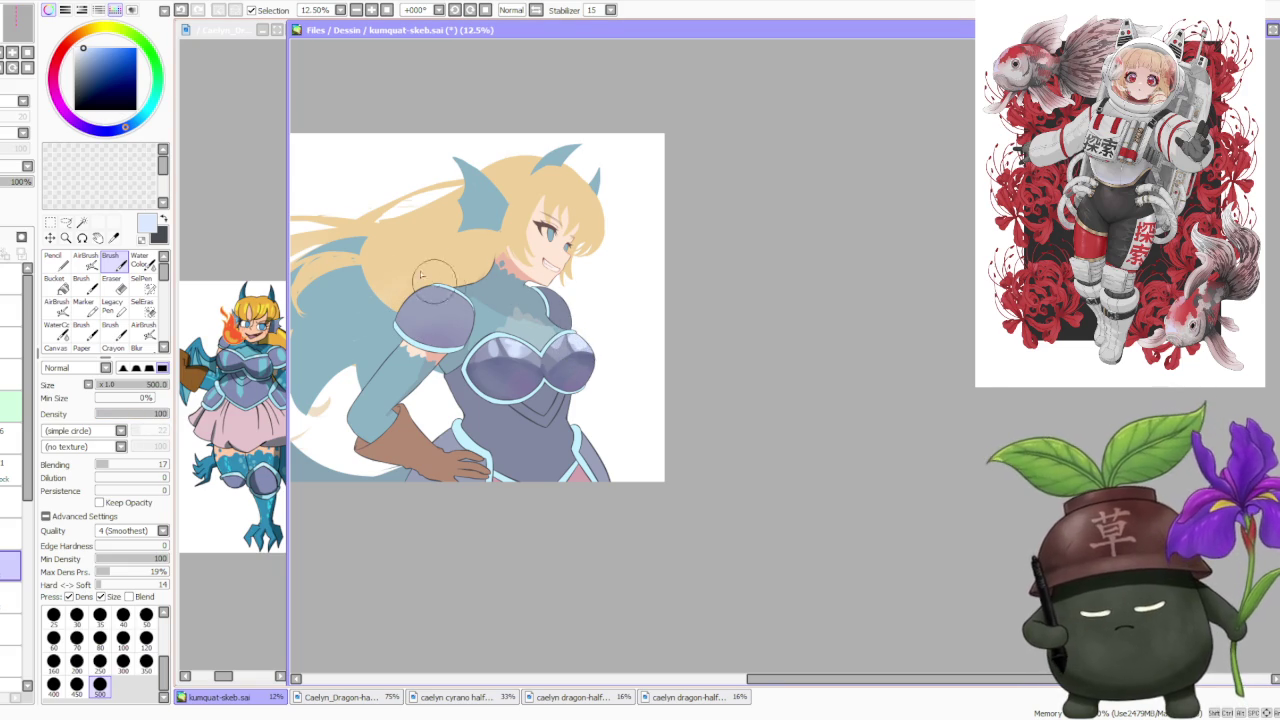
left_click(95, 256)
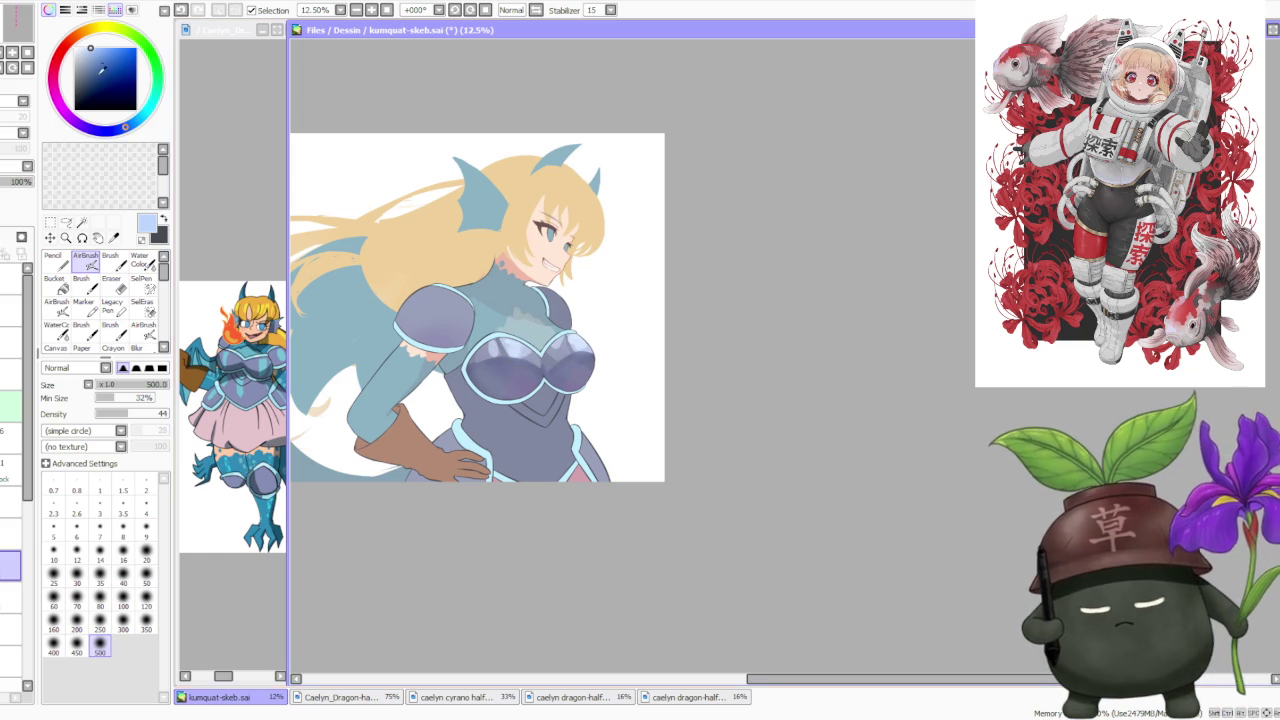
left_click(110, 258)
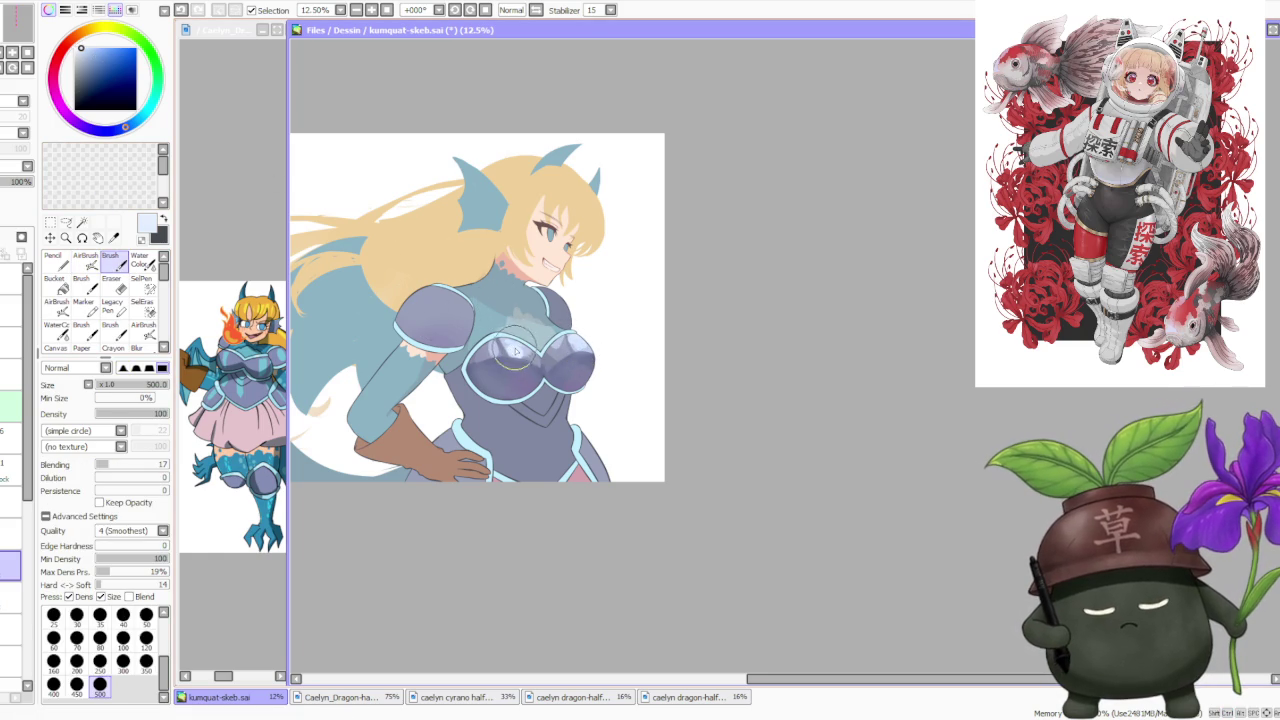
left_click_drag(515, 350, 500, 335)
left_click_drag(590, 335, 578, 345)
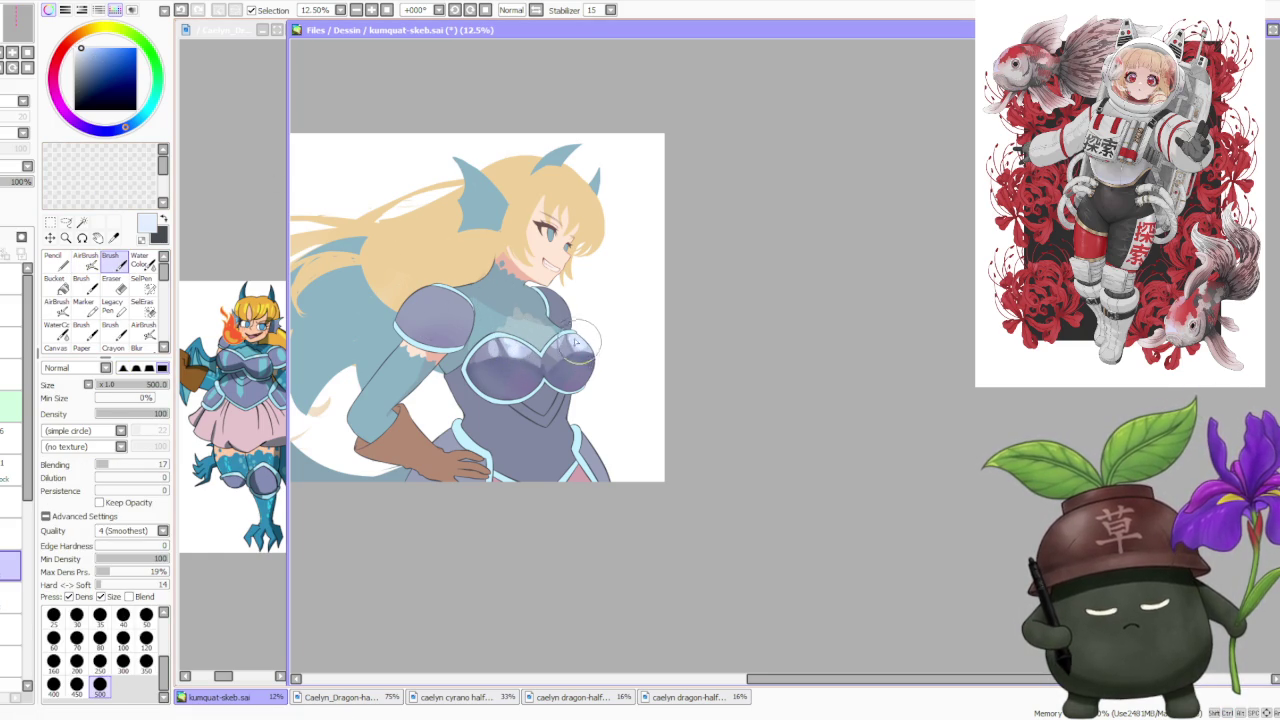
scroll(575, 320, "down", 1)
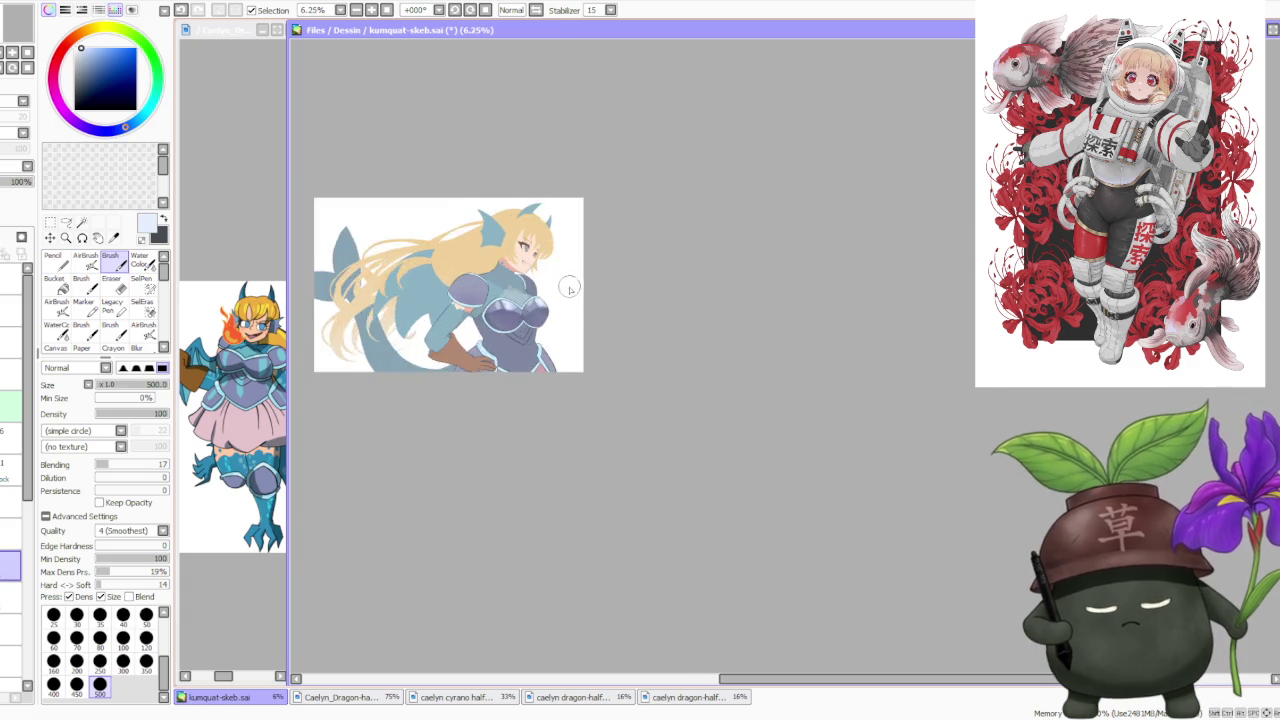
scroll(569, 289, "up", 3)
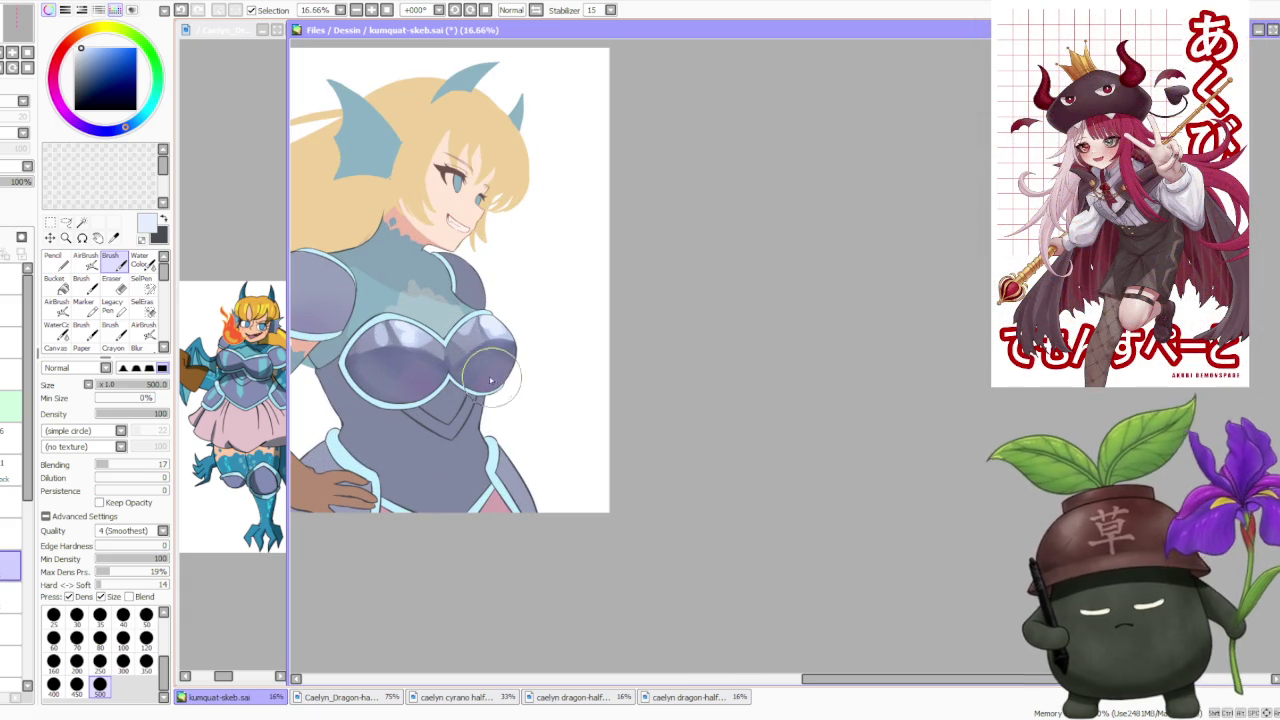
Airbrush faint greyish-purple armour-colour shading across the chest at brush size 350.
left_click(470, 356, "alt")
left_click(85, 258)
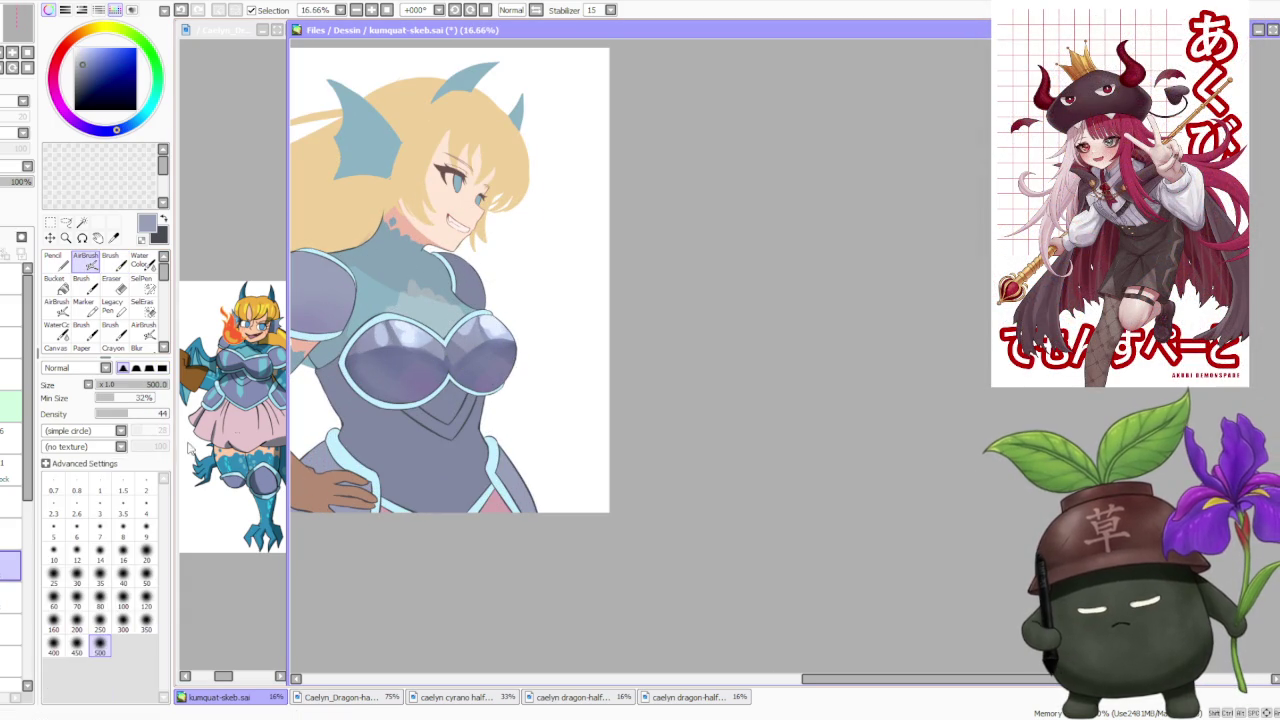
left_click(146, 600)
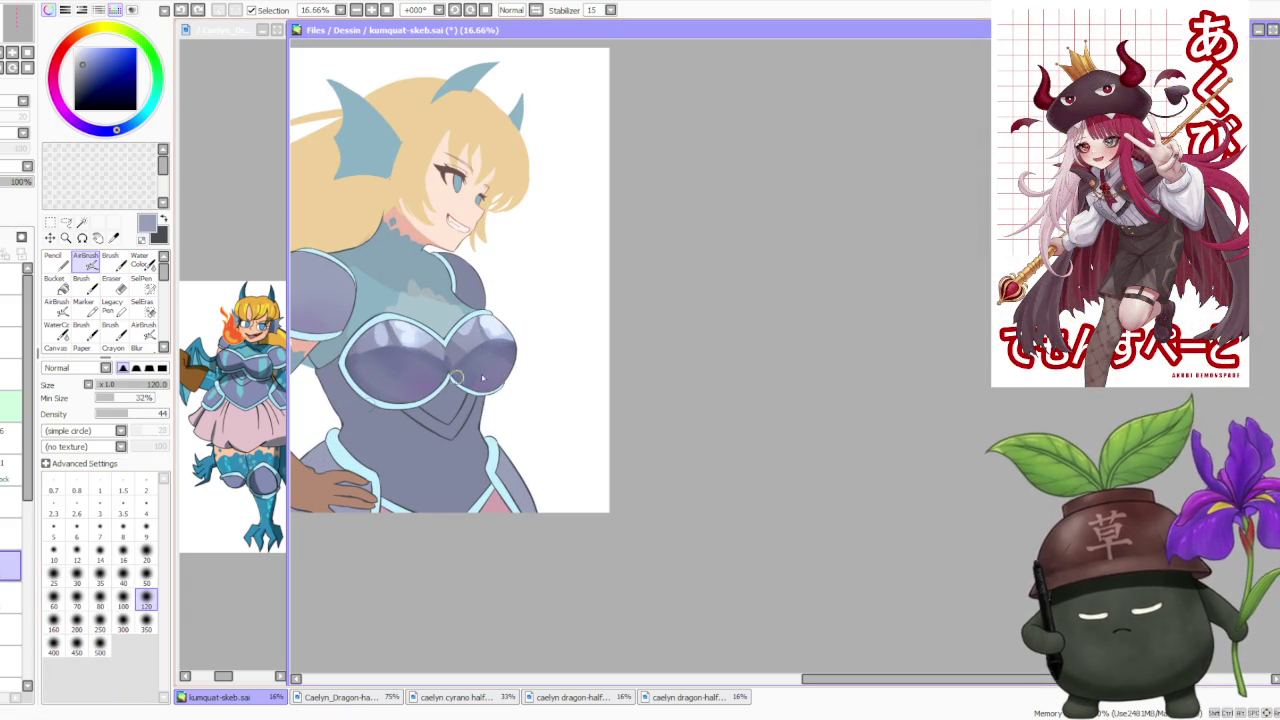
left_click(146, 623)
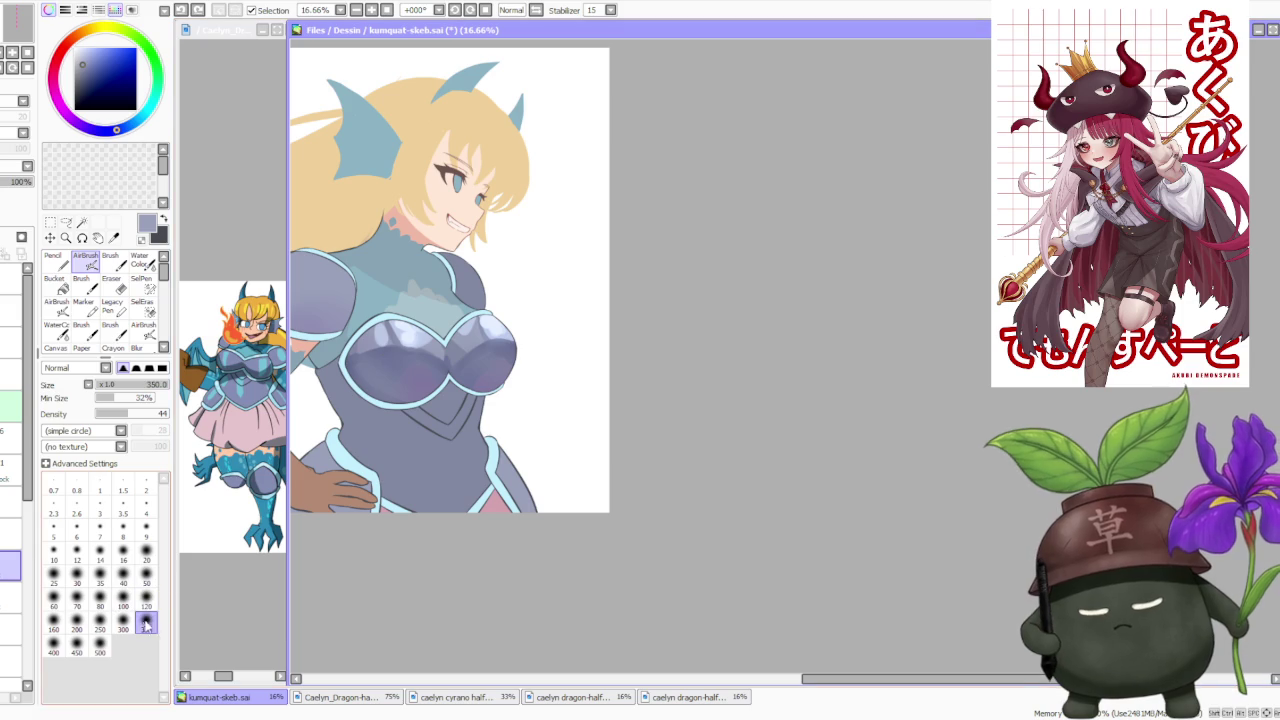
left_click_drag(488, 372, 508, 366)
left_click_drag(390, 385, 424, 395)
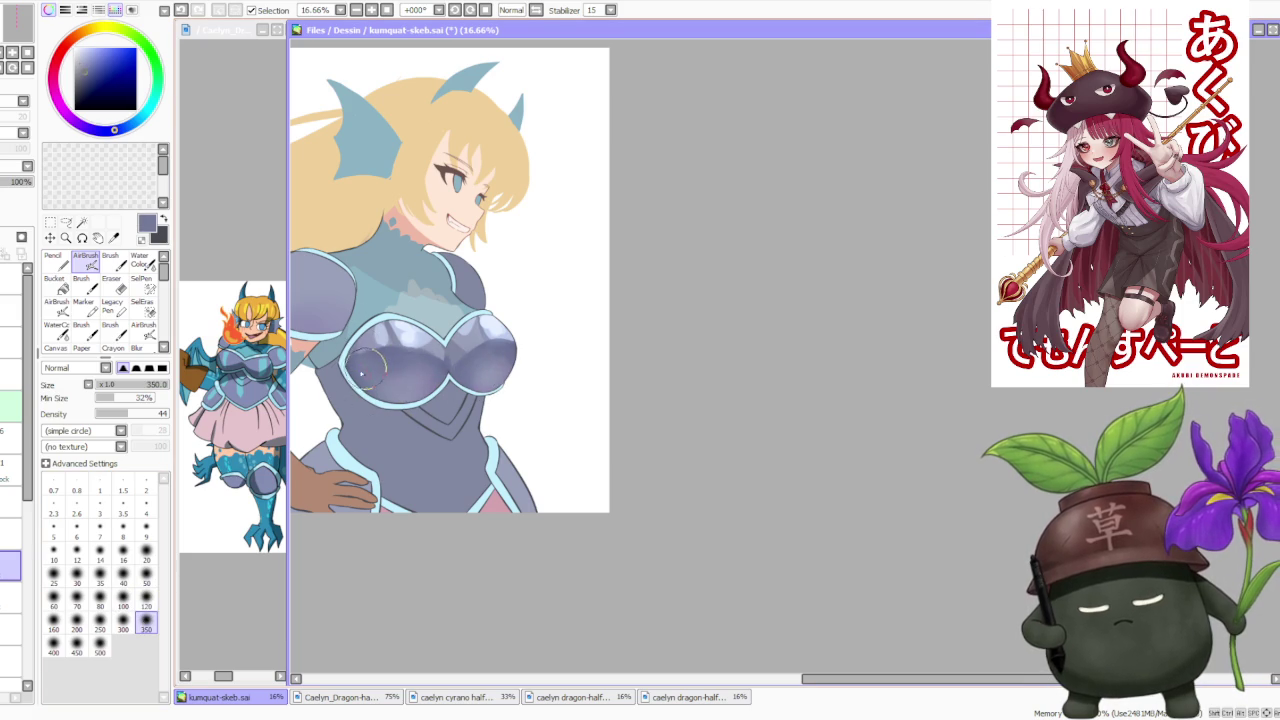
Resample the chest colour, shift it toward purple, and undo the last airbrush stroke.
scroll(458, 313, "down", 1)
scroll(458, 313, "down", 1)
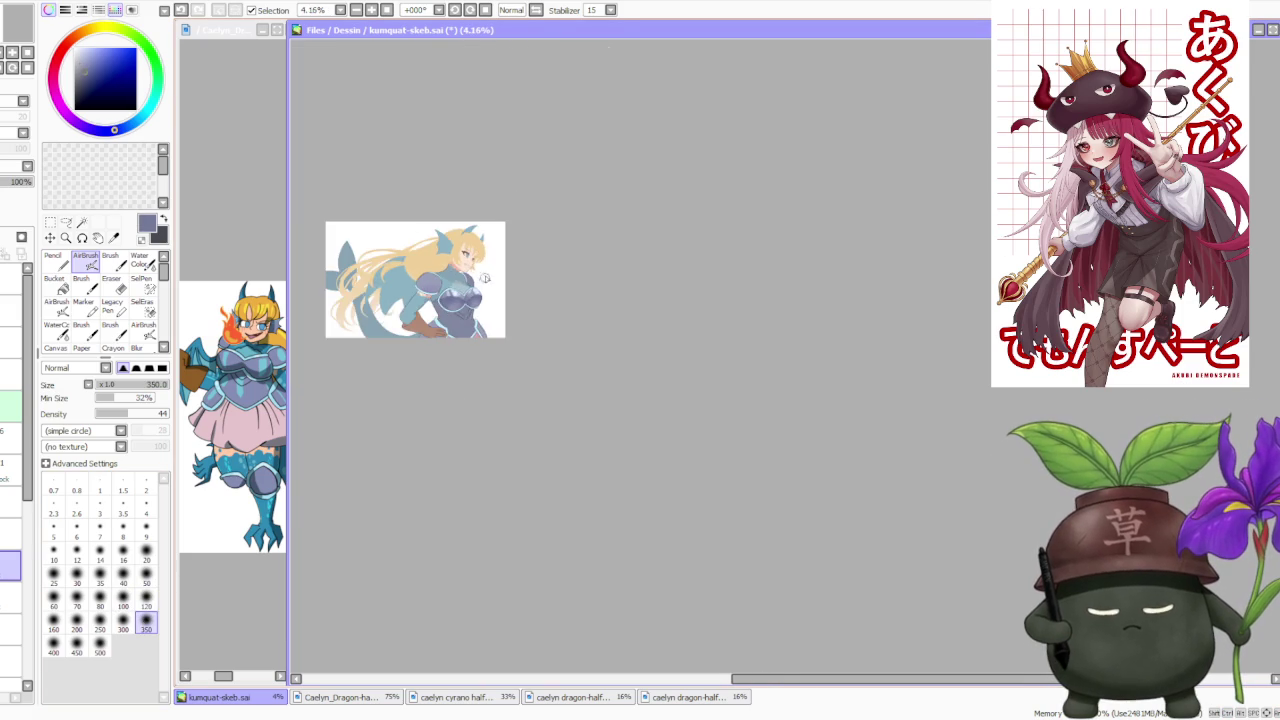
scroll(468, 256, "up", 1)
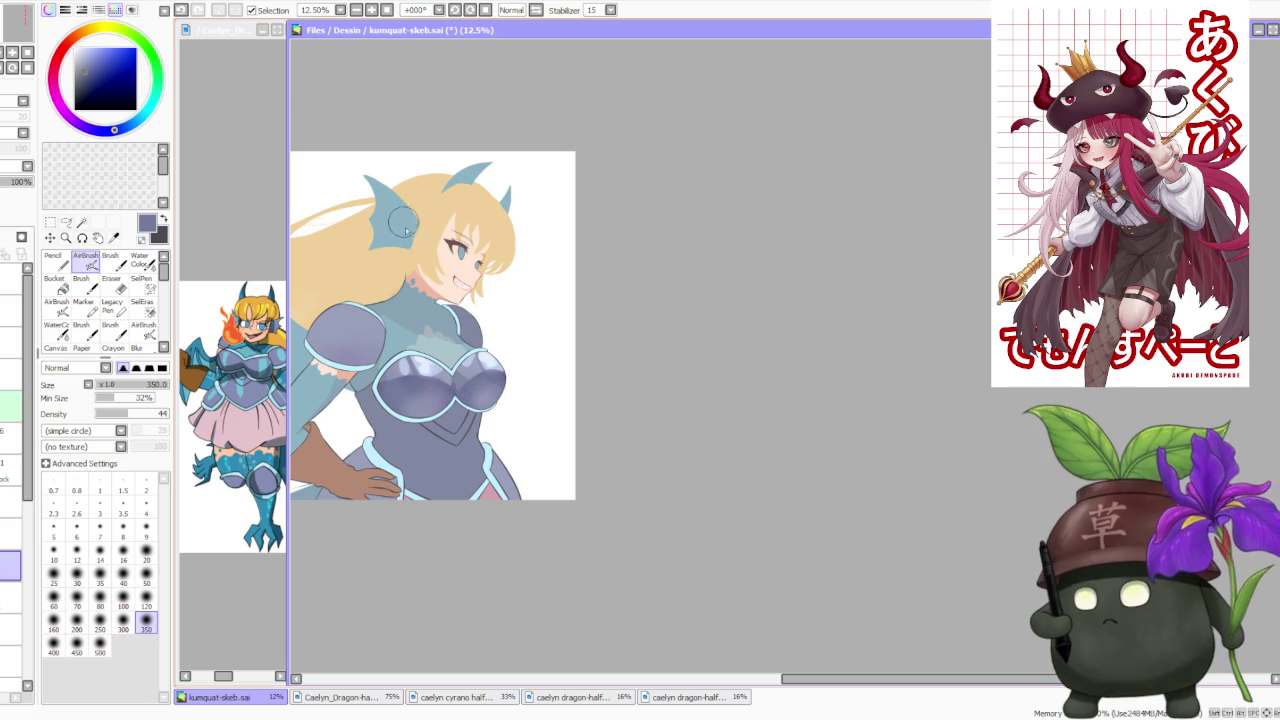
left_click(398, 374, "alt")
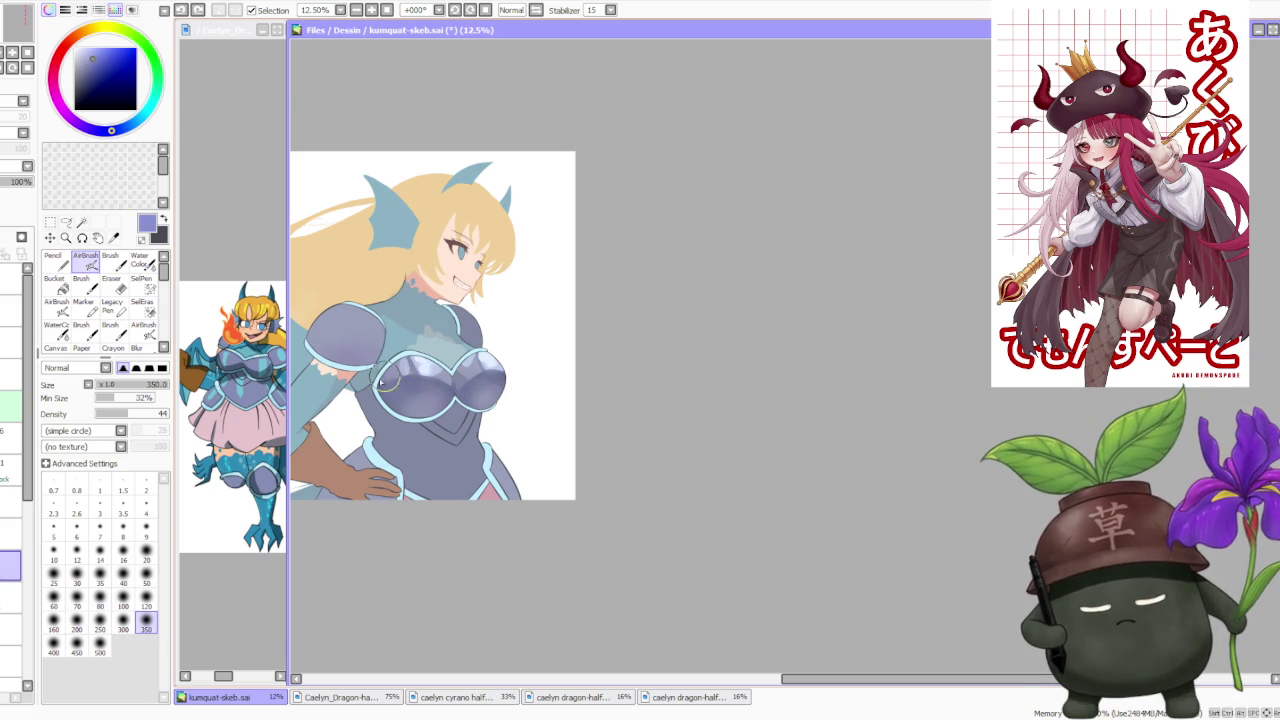
left_click(80, 123)
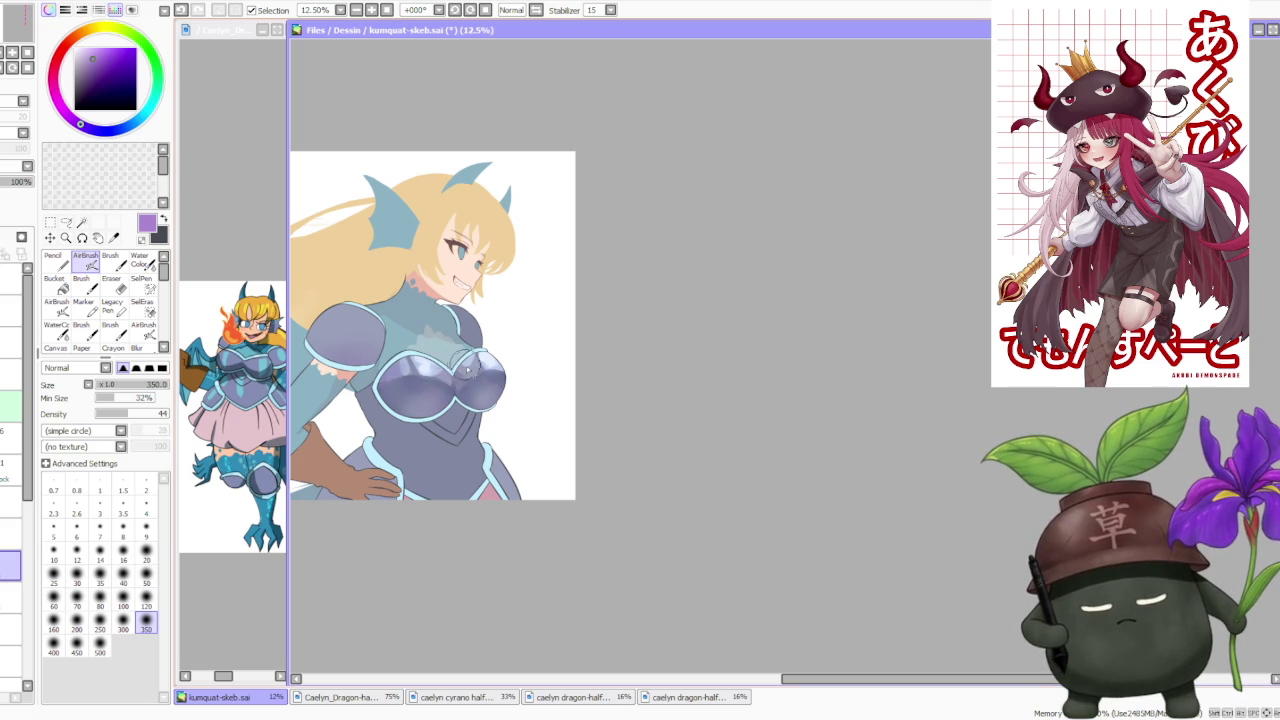
key("ctrl+z")
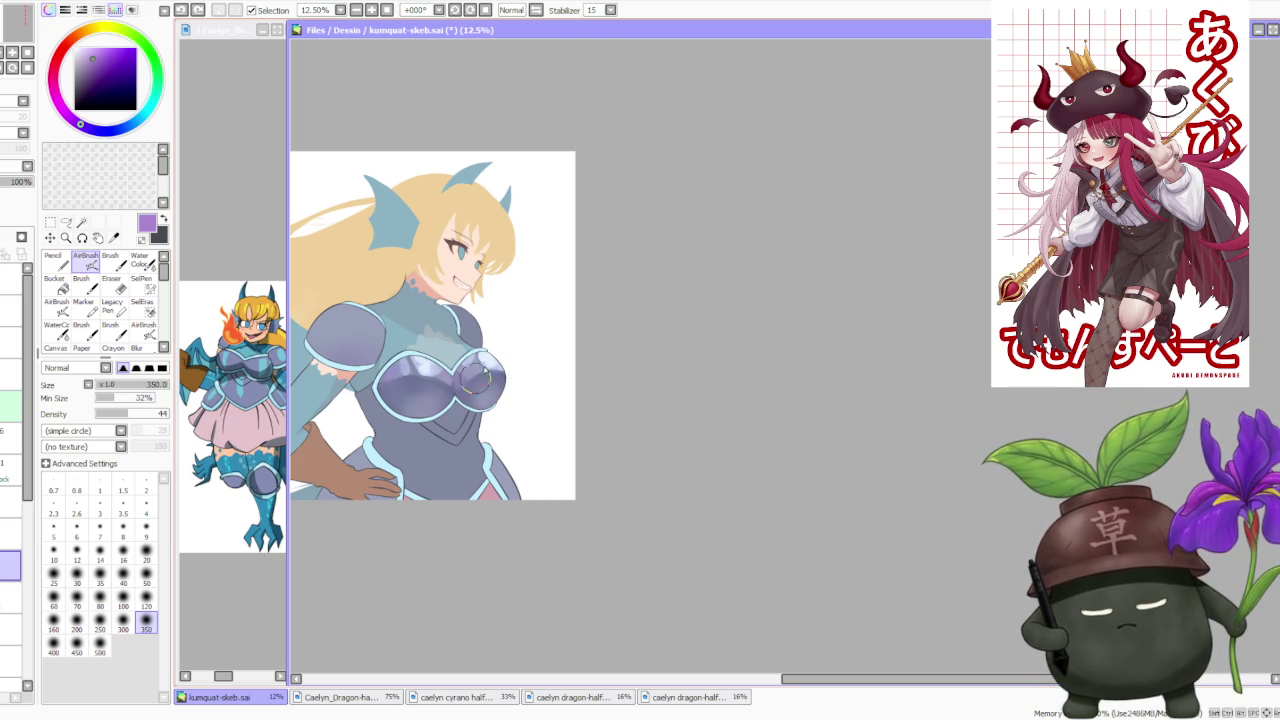
scroll(484, 307, "down", 3)
scroll(505, 320, "up", 2)
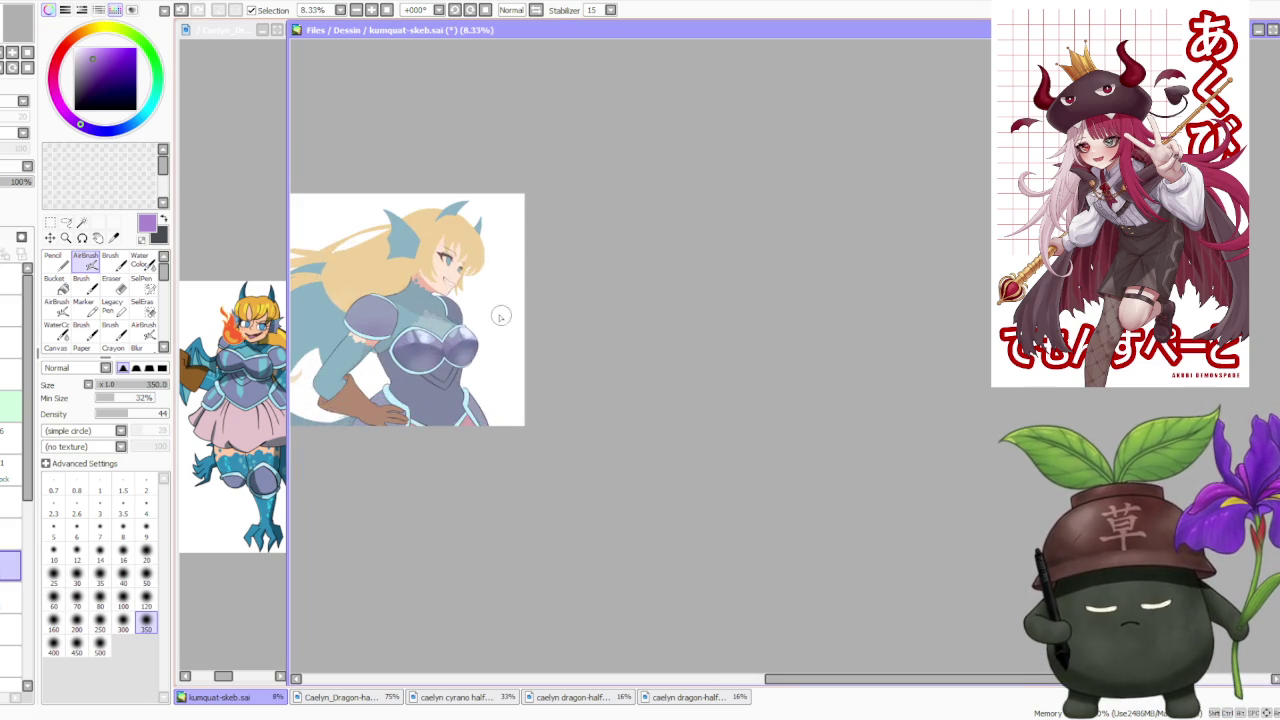
Sample slate blue from the chest and switch to the blending Brush at Blending 69.
scroll(488, 310, "up", 1)
left_click(388, 370, "alt")
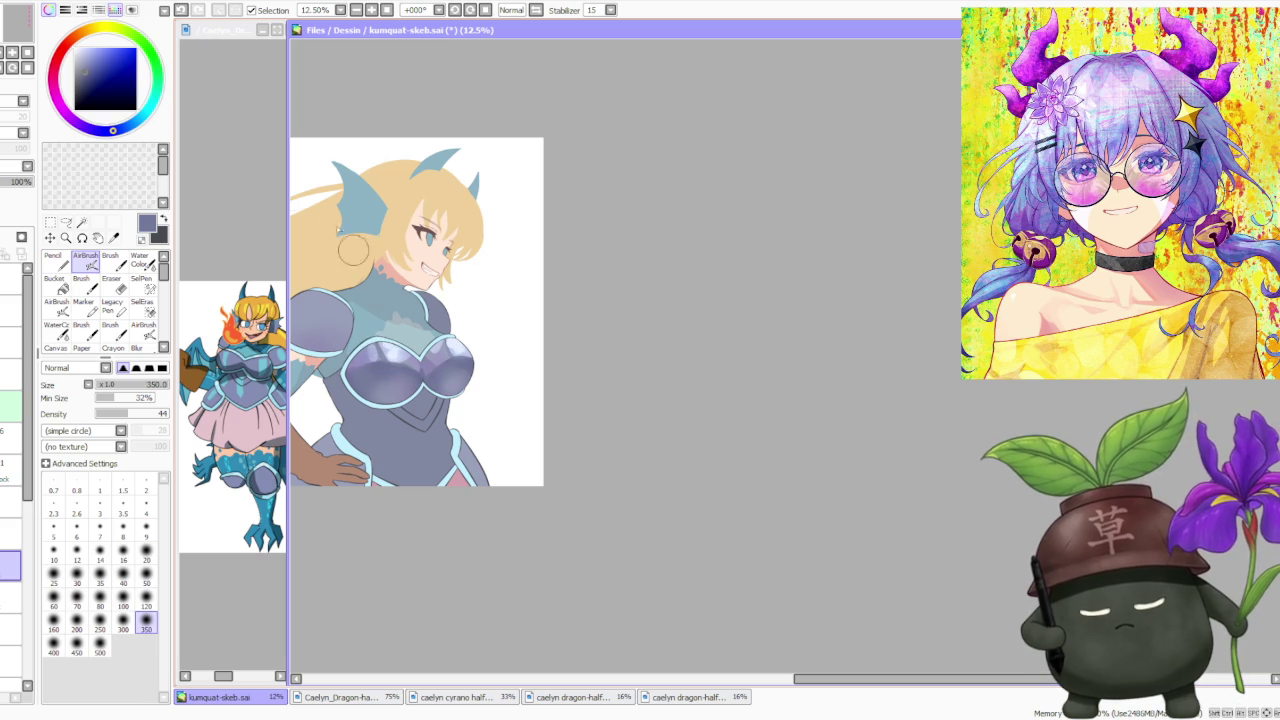
left_click(110, 260)
left_click(164, 218)
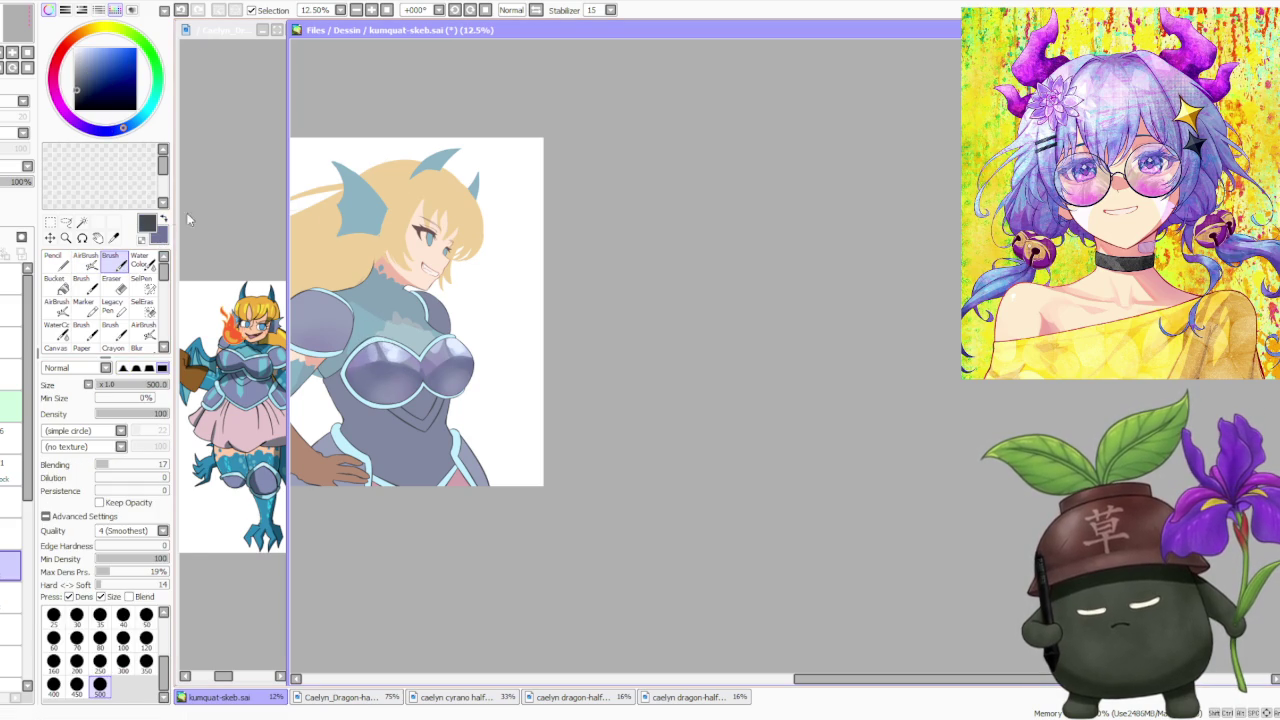
key("ctrl+z")
left_click(145, 464)
Blend light sheen strokes over the left and right breastplate cups, redoing them as needed.
mouse_move(390, 362)
left_mouse_down()
mouse_move(379, 352)
mouse_move(395, 400)
left_mouse_up()
key("ctrl+z")
key("ctrl+z")
key("ctrl+z")
key("ctrl+z")
mouse_move(385, 345)
left_mouse_down()
mouse_move(400, 410)
mouse_move(403, 381)
left_mouse_up()
mouse_move(452, 325)
left_mouse_down()
mouse_move(468, 375)
mouse_move(459, 393)
left_mouse_up()
key("ctrl+z")
key("ctrl+z")
key("ctrl+z")
key("ctrl+z")
key("ctrl+z")
left_click_drag(458, 340, 465, 395)
key("ctrl+z")
key("ctrl+z")
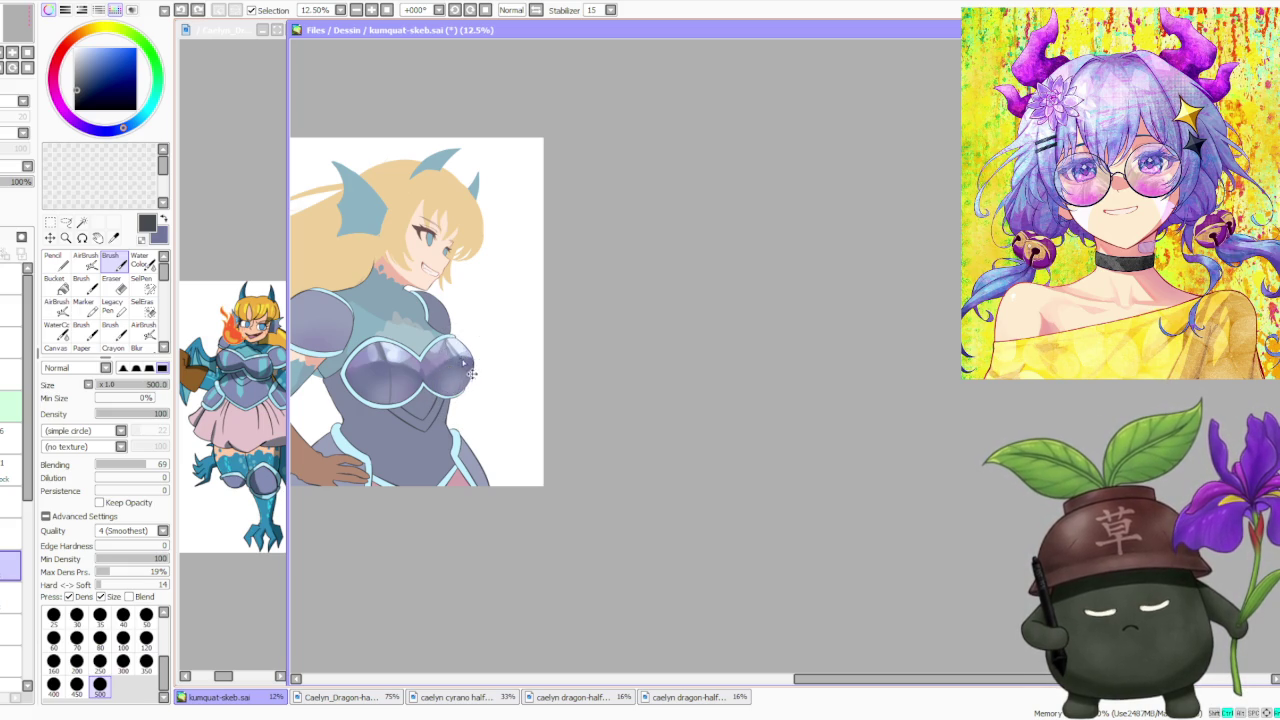
left_click_drag(400, 330, 385, 352)
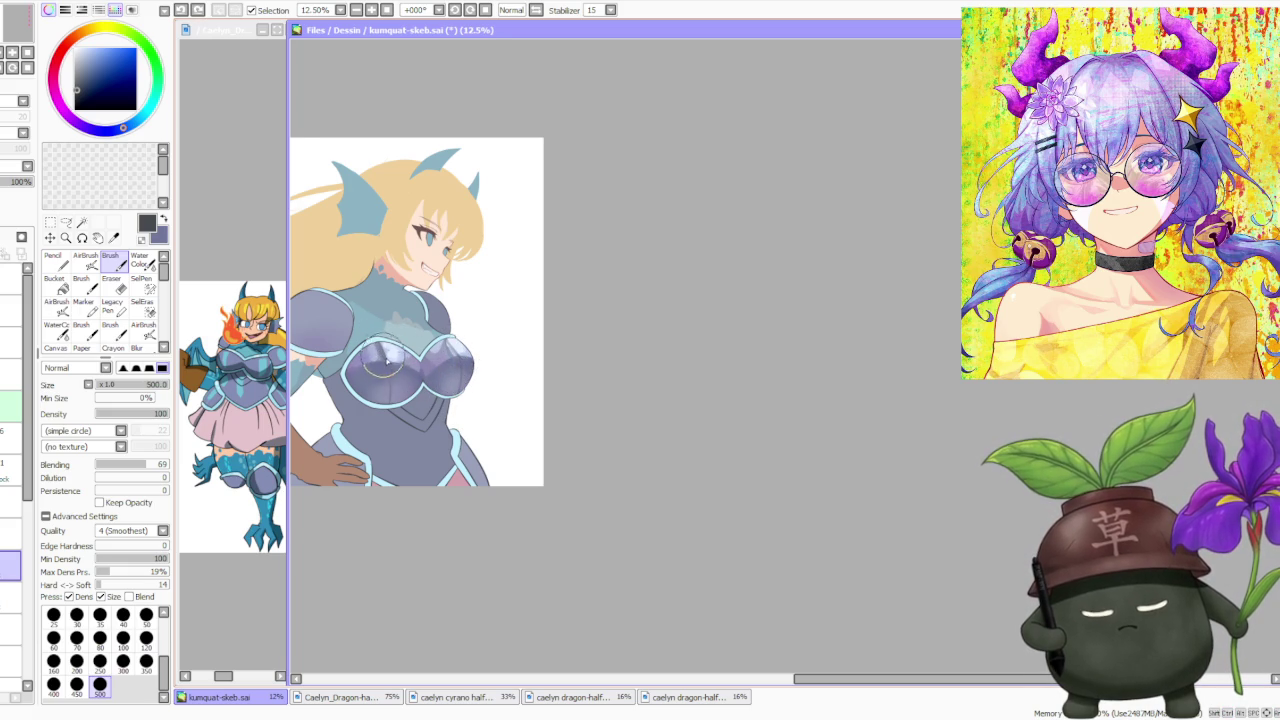
Sample bluish grey, then a pale lavender tint from the chest armour.
scroll(383, 358, "up", 1)
left_click(382, 357, "alt")
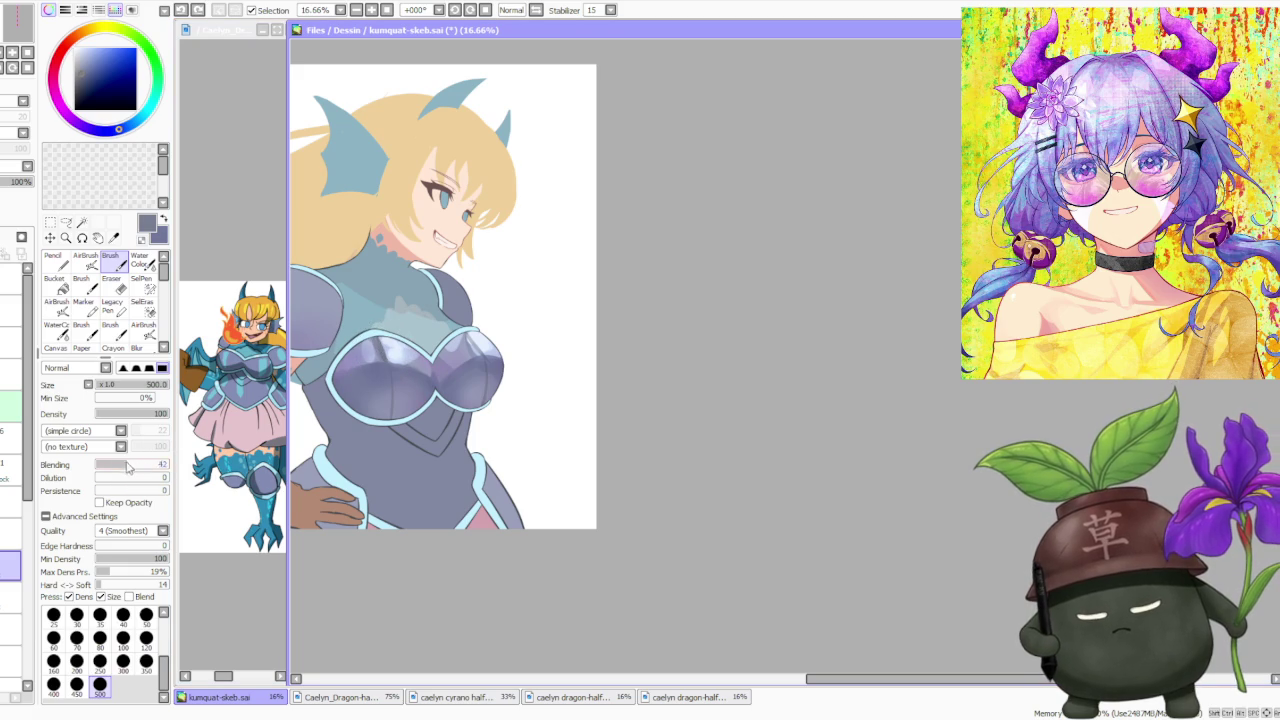
left_click(378, 364, "alt")
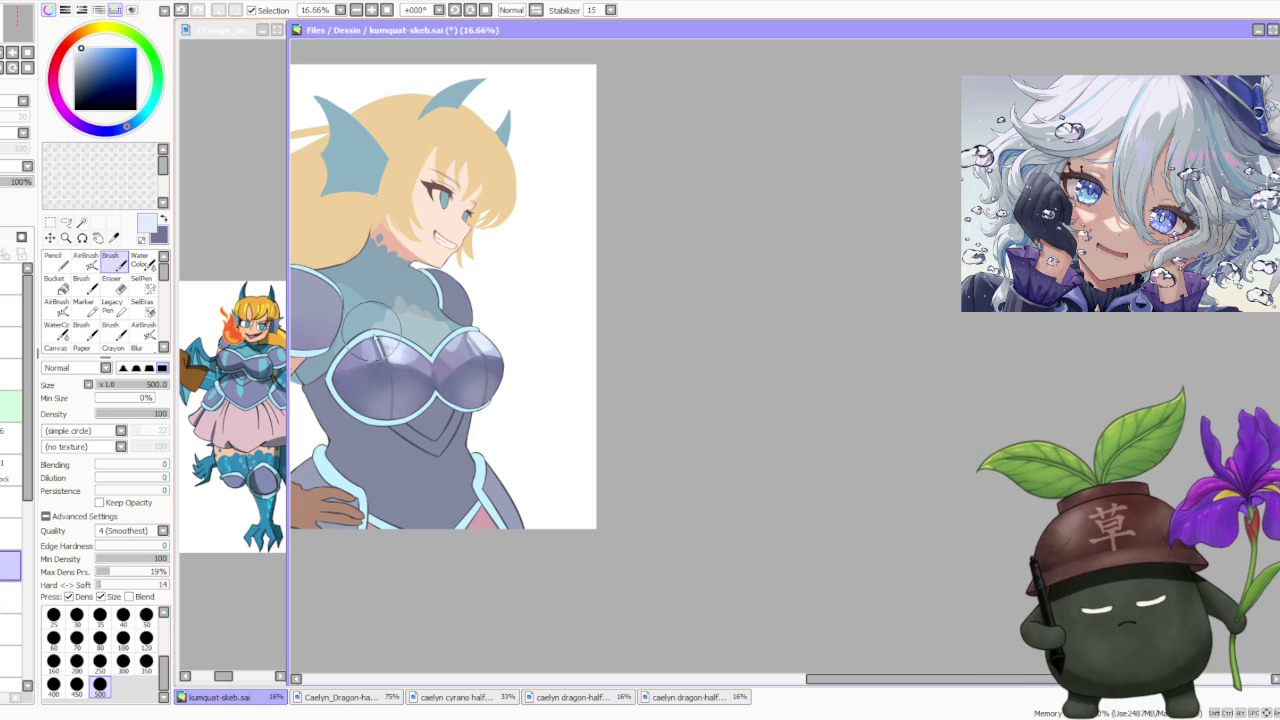
left_click(373, 344, "alt")
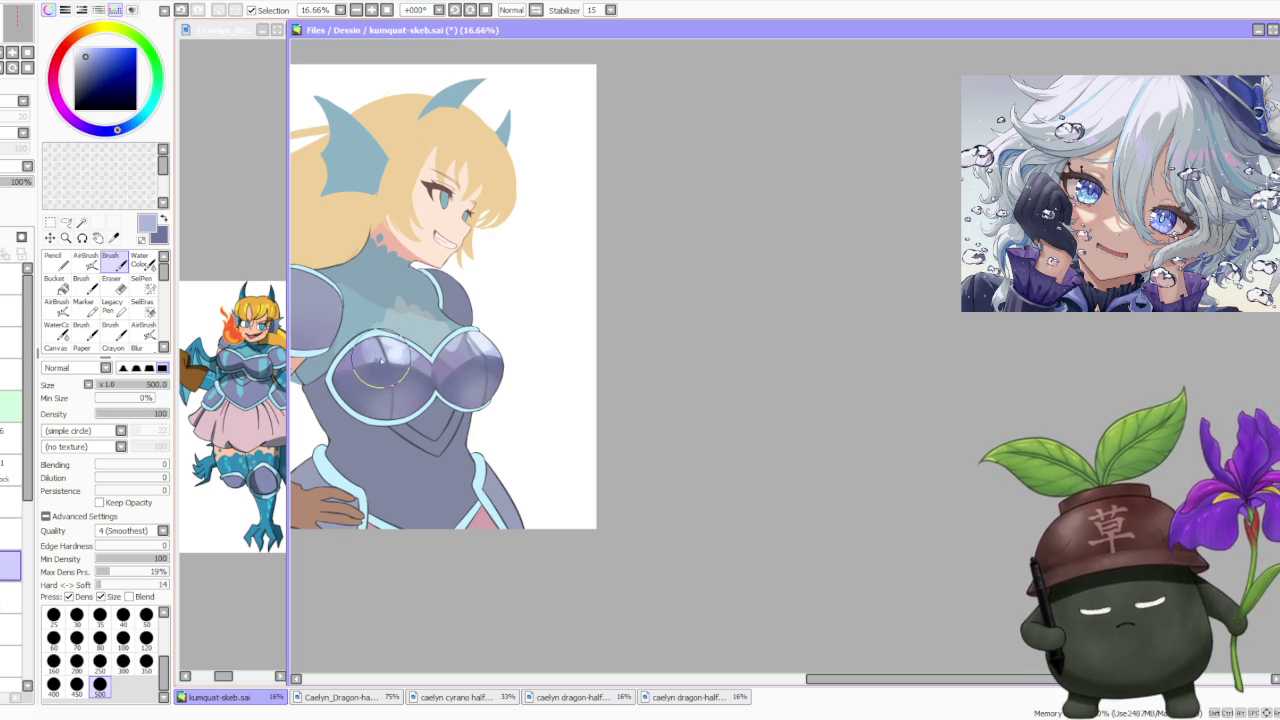
scroll(372, 340, "down", 3)
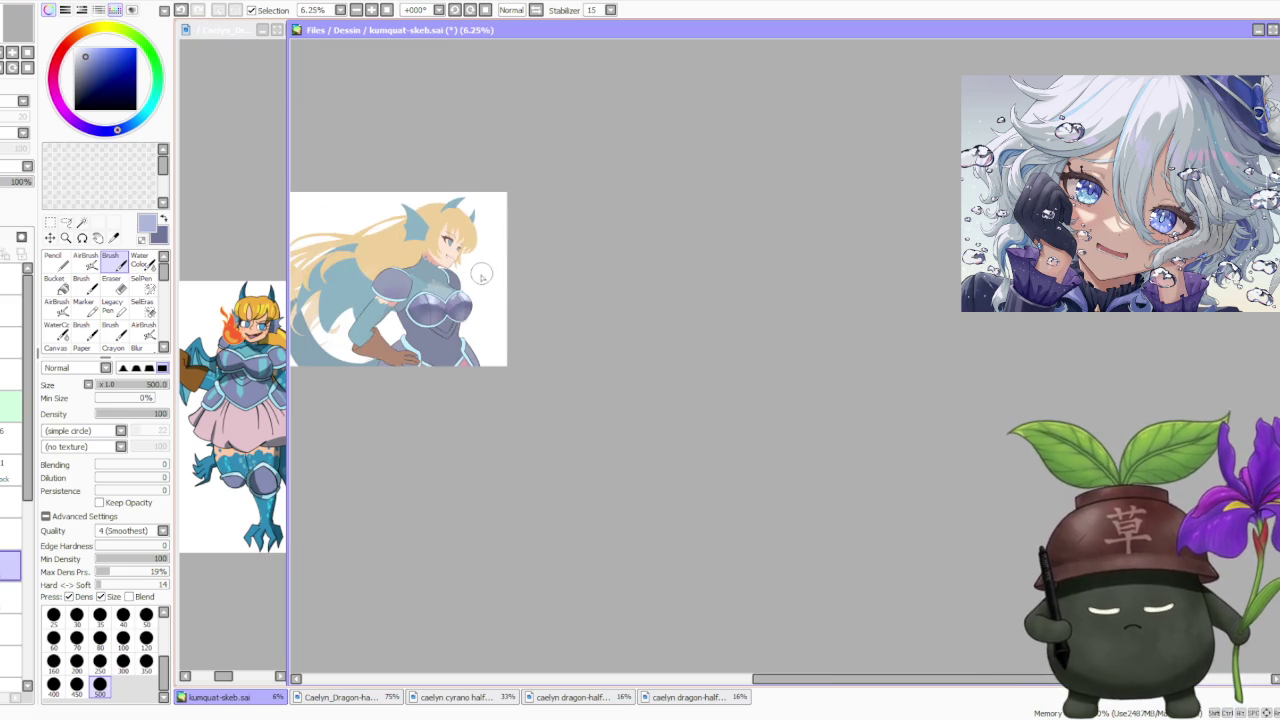
scroll(481, 287, "up", 3)
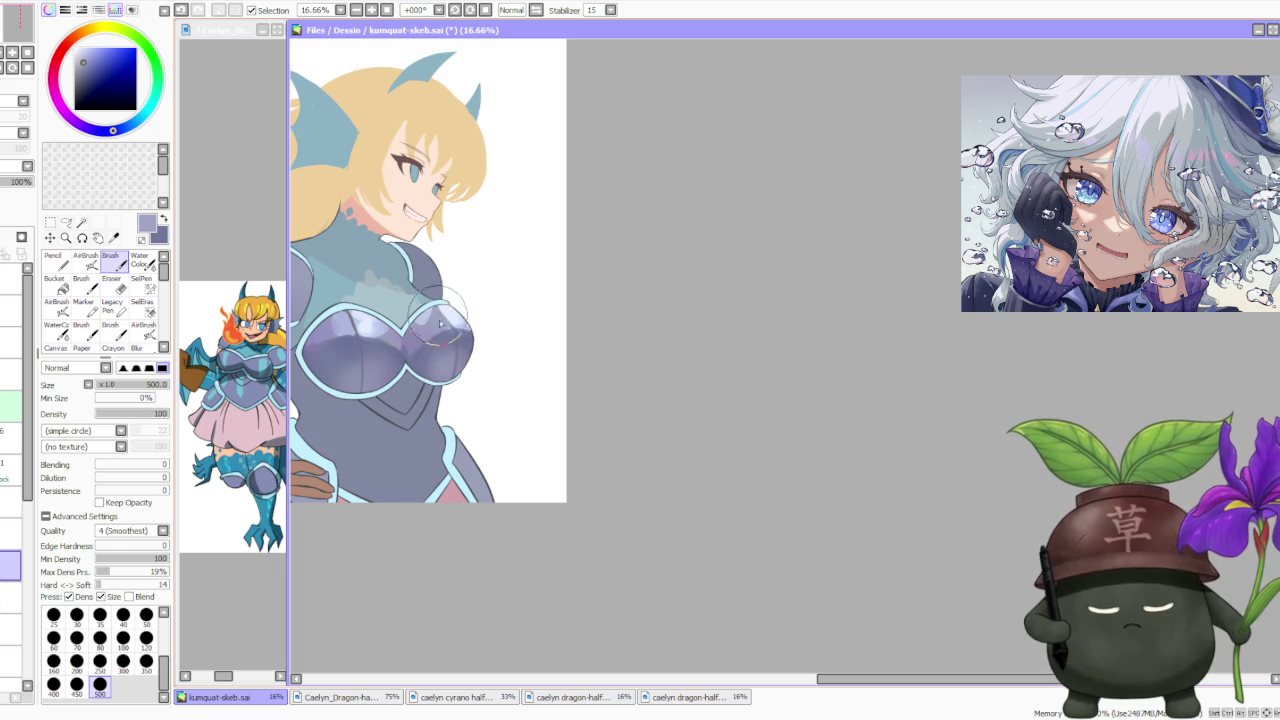
Pick a very light blue colour and return focus to the drawing window.
scroll(464, 238, "down", 3)
scroll(464, 238, "down", 1)
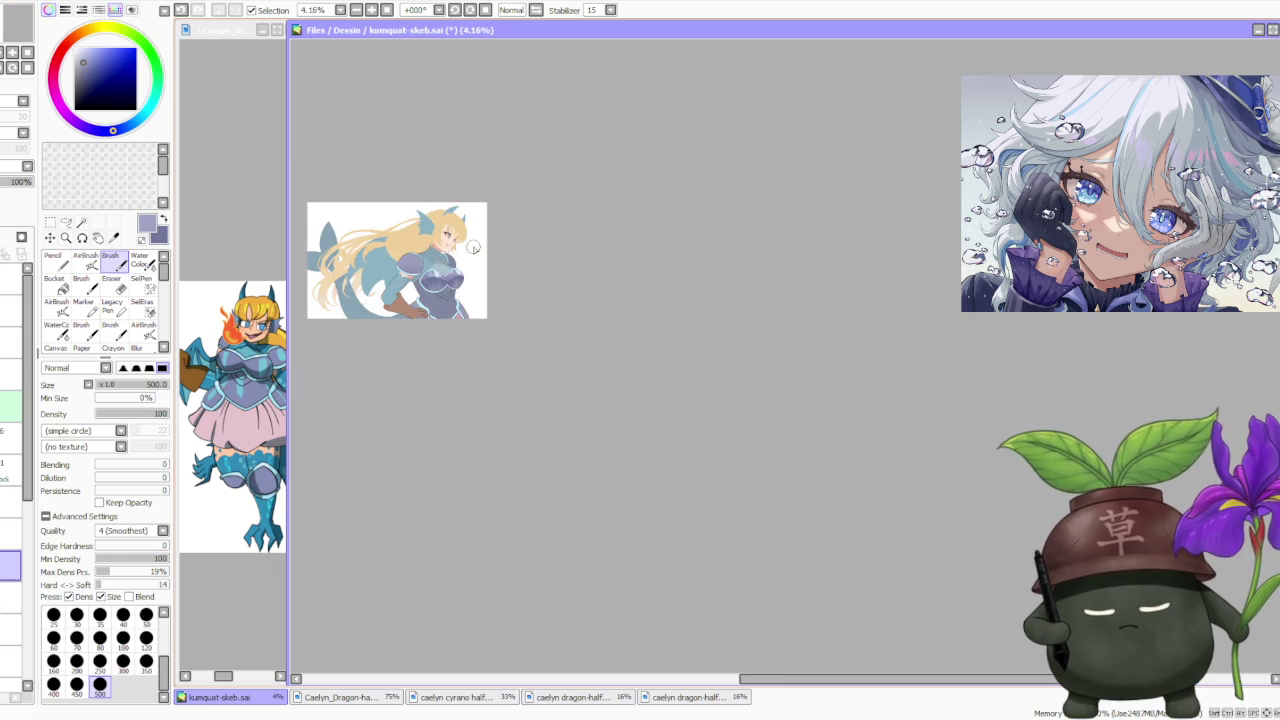
scroll(464, 240, "up", 2)
scroll(464, 245, "up", 1)
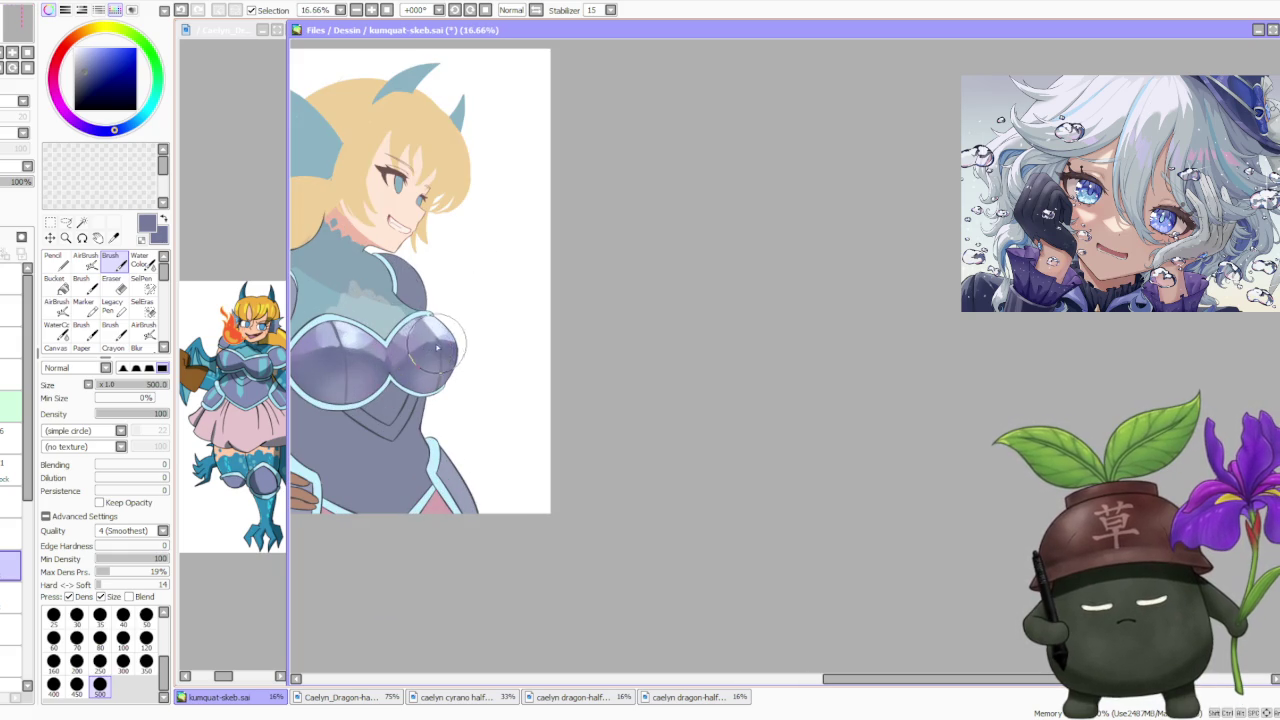
left_click(440, 310, "alt")
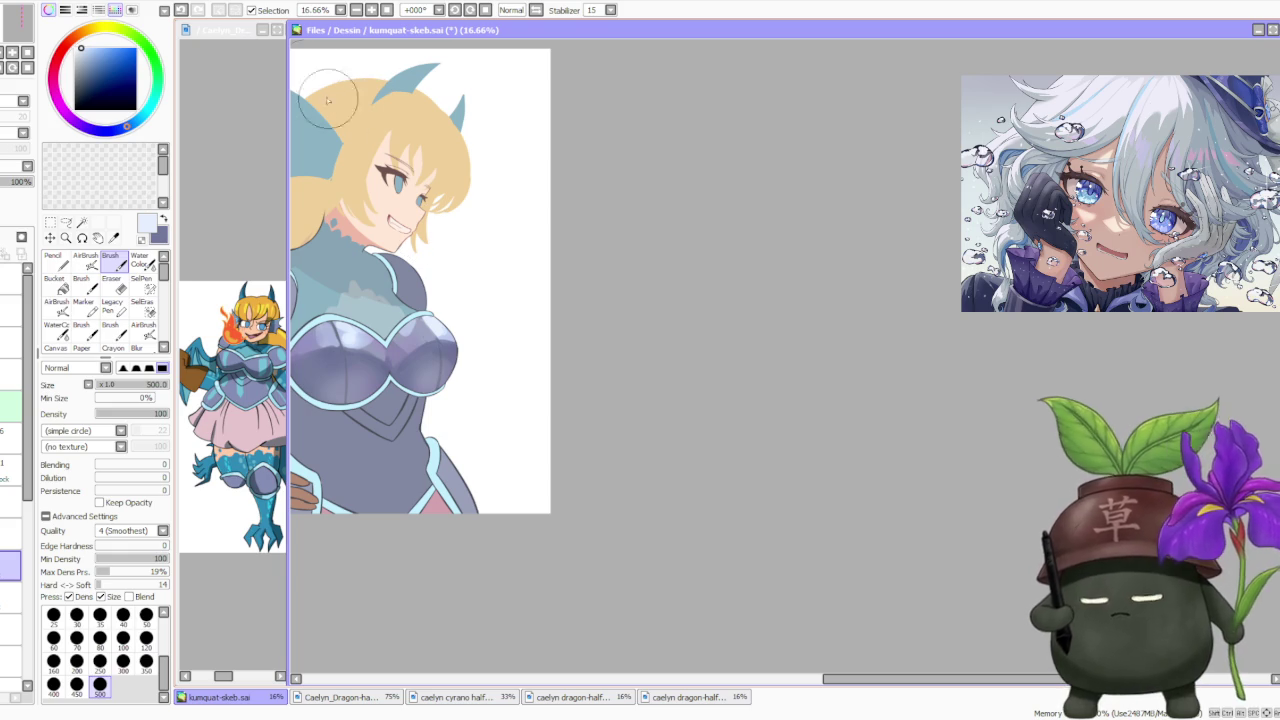
key("alt+Tab")
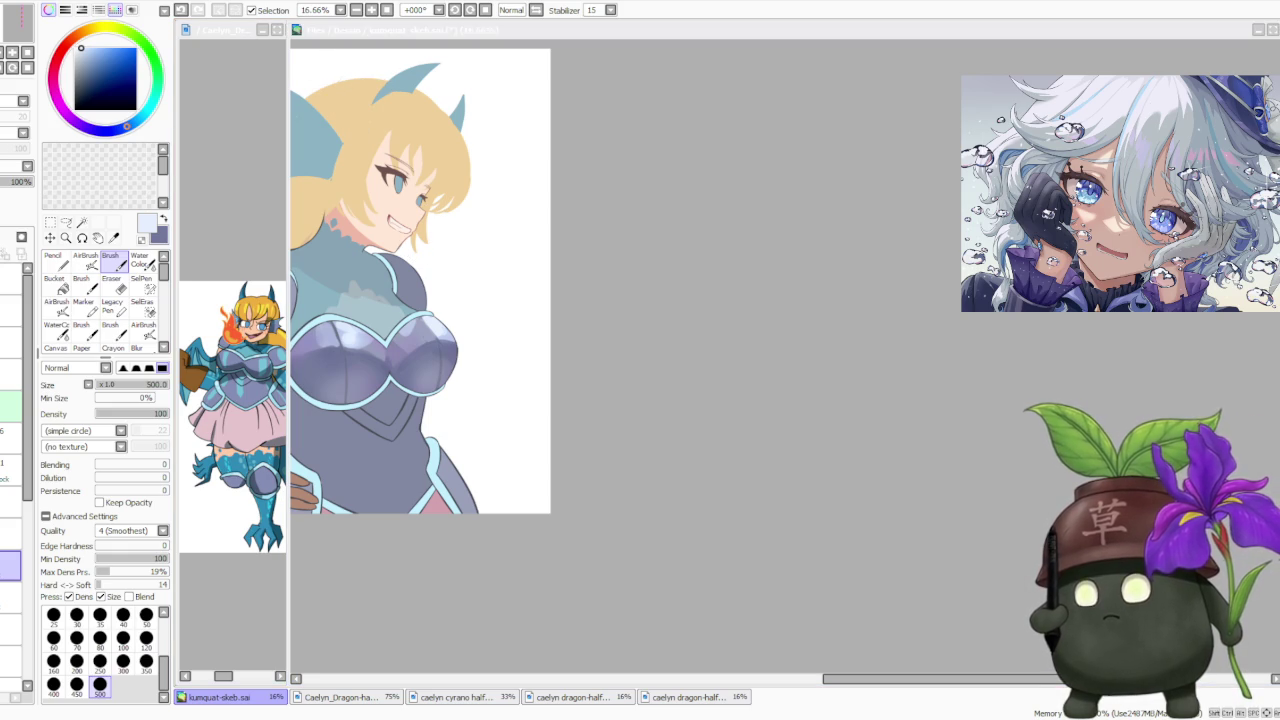
key("alt+Tab")
left_click(435, 358, "alt")
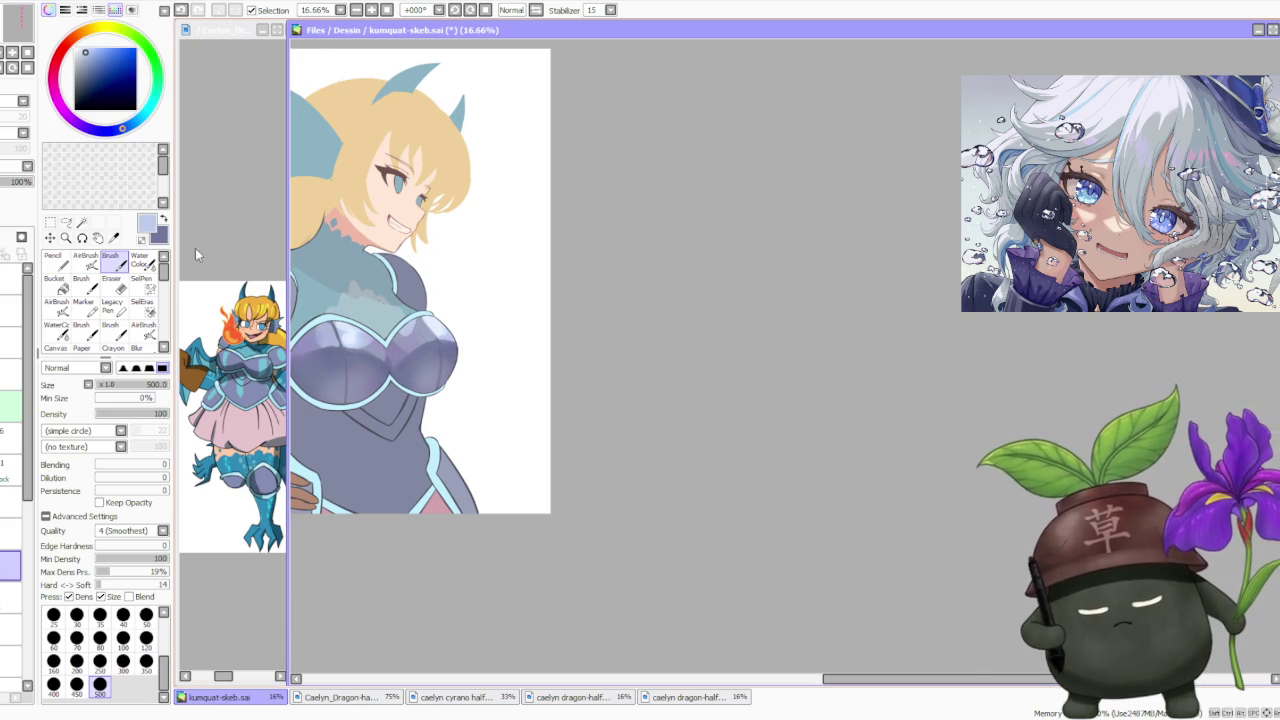
Airbrush lighter shading onto the left breastplate, then resample darker and lighter armour shades.
key("v")
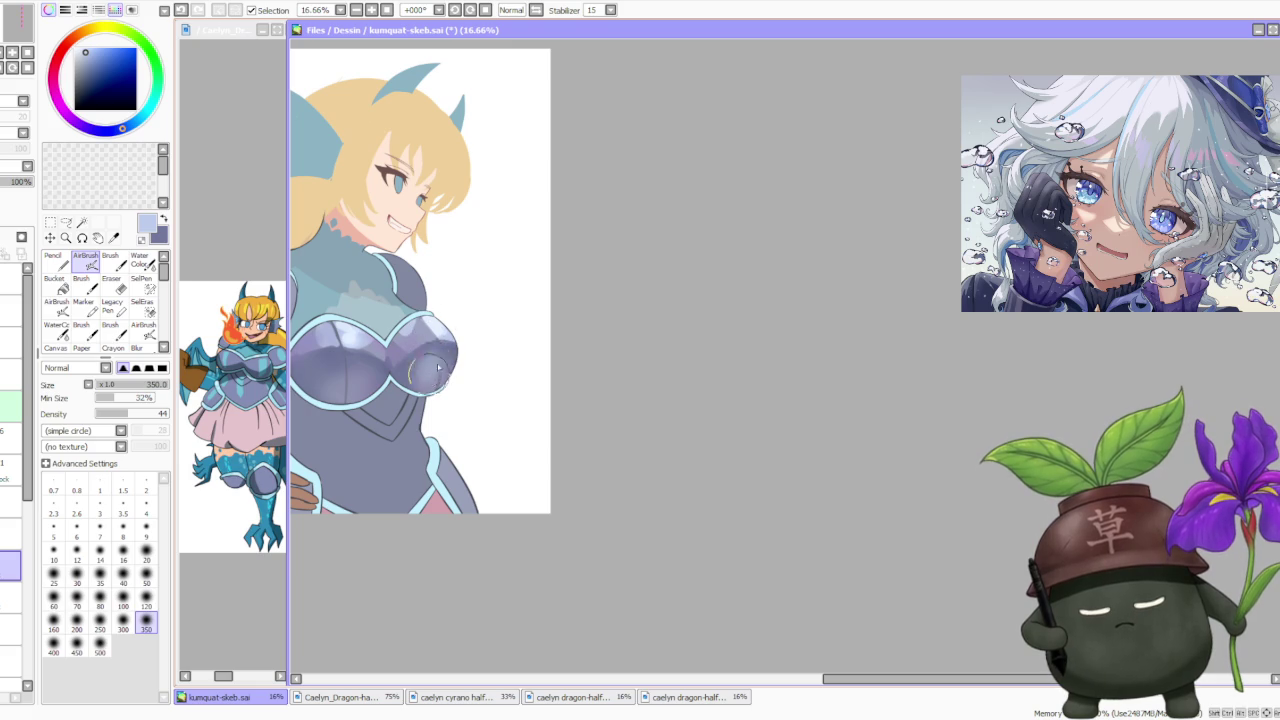
mouse_move(435, 360)
left_mouse_down()
mouse_move(376, 354)
mouse_move(437, 285)
left_mouse_up()
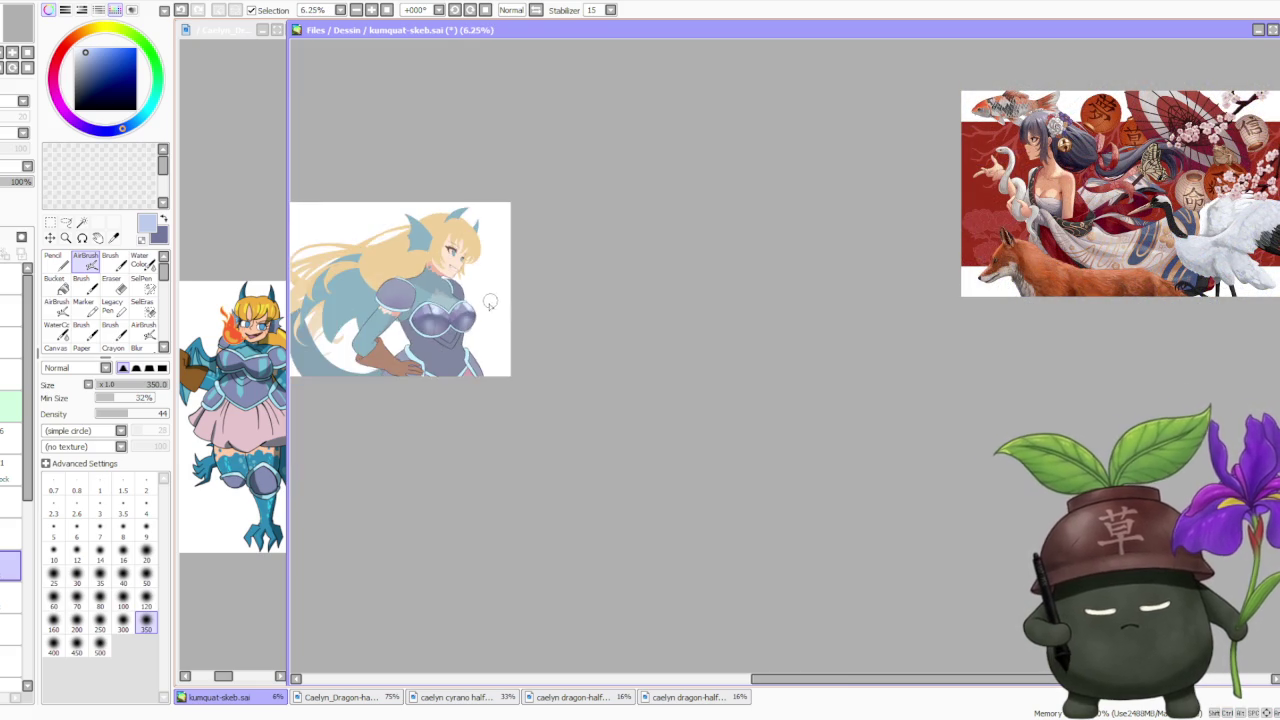
key("b")
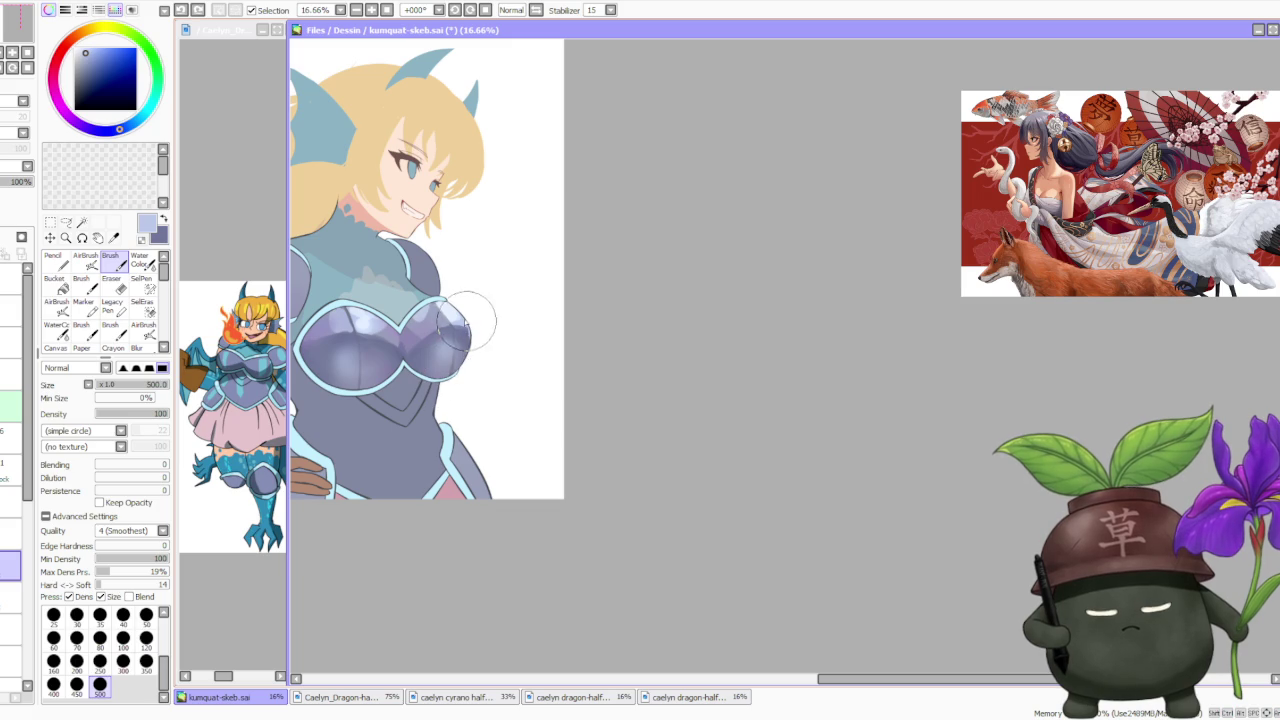
left_click(343, 332, "alt")
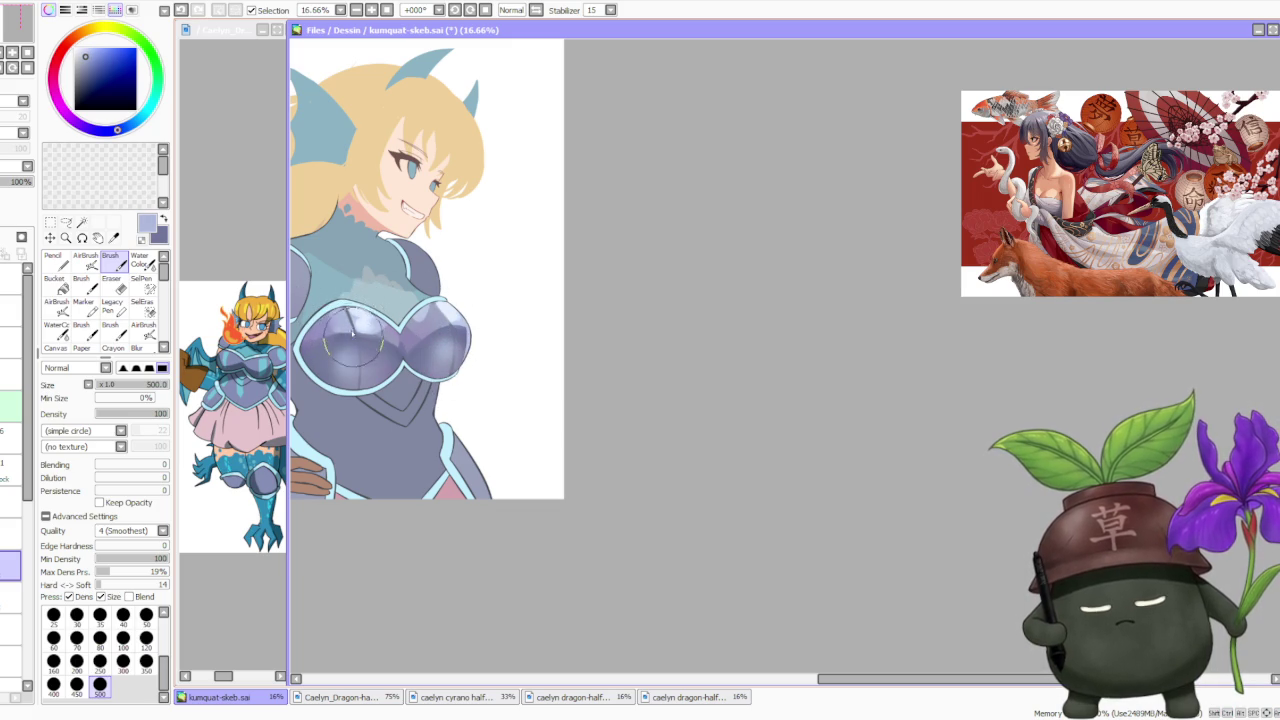
left_click(375, 338, "alt")
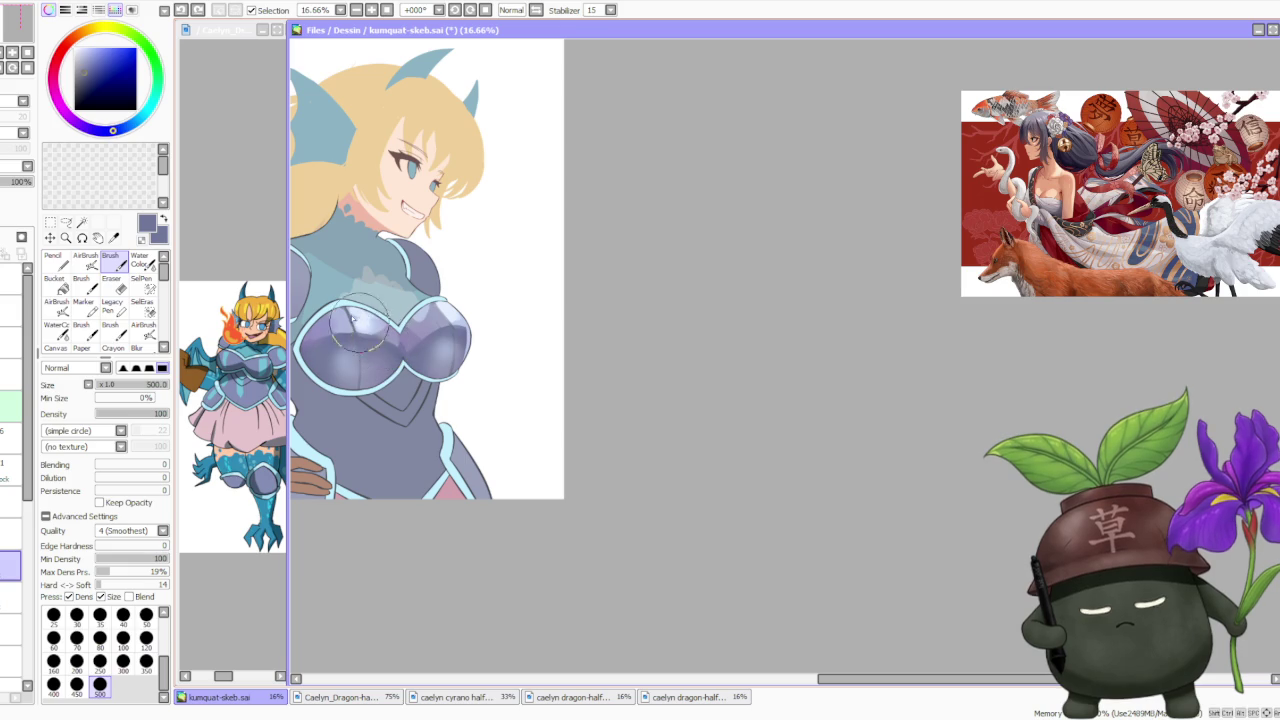
left_click(360, 328, "alt")
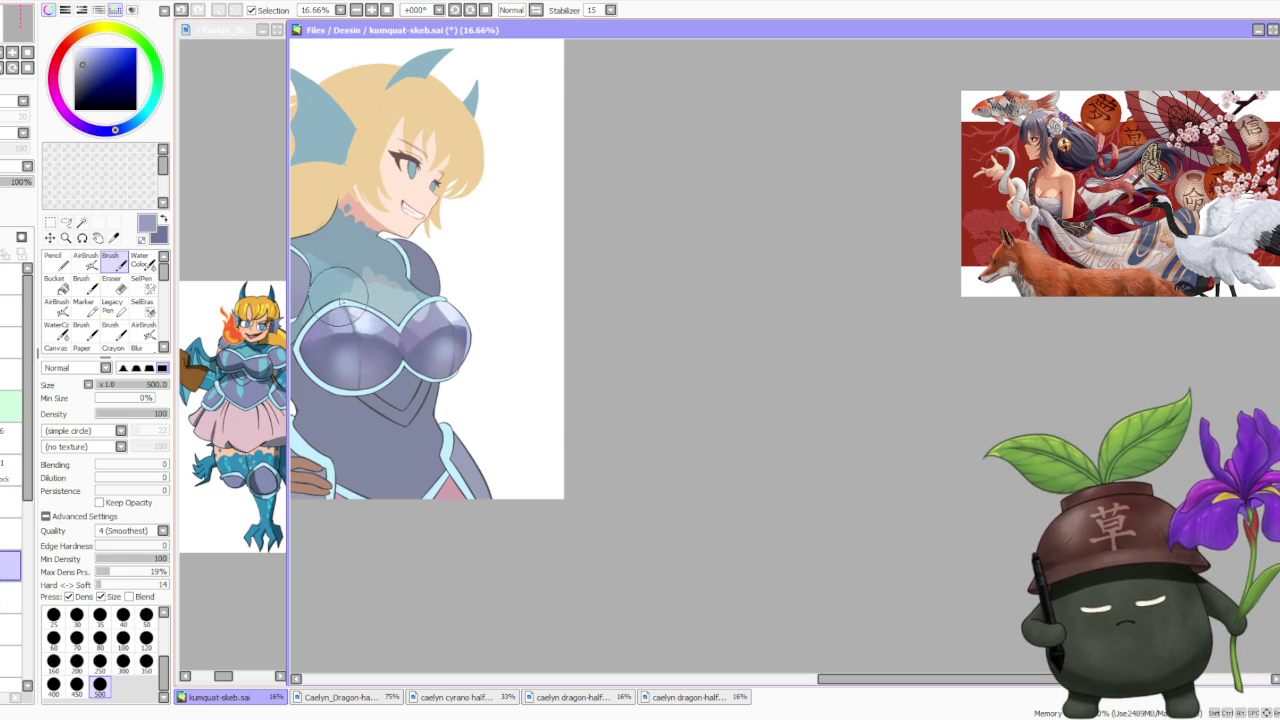
left_click(349, 330, "alt")
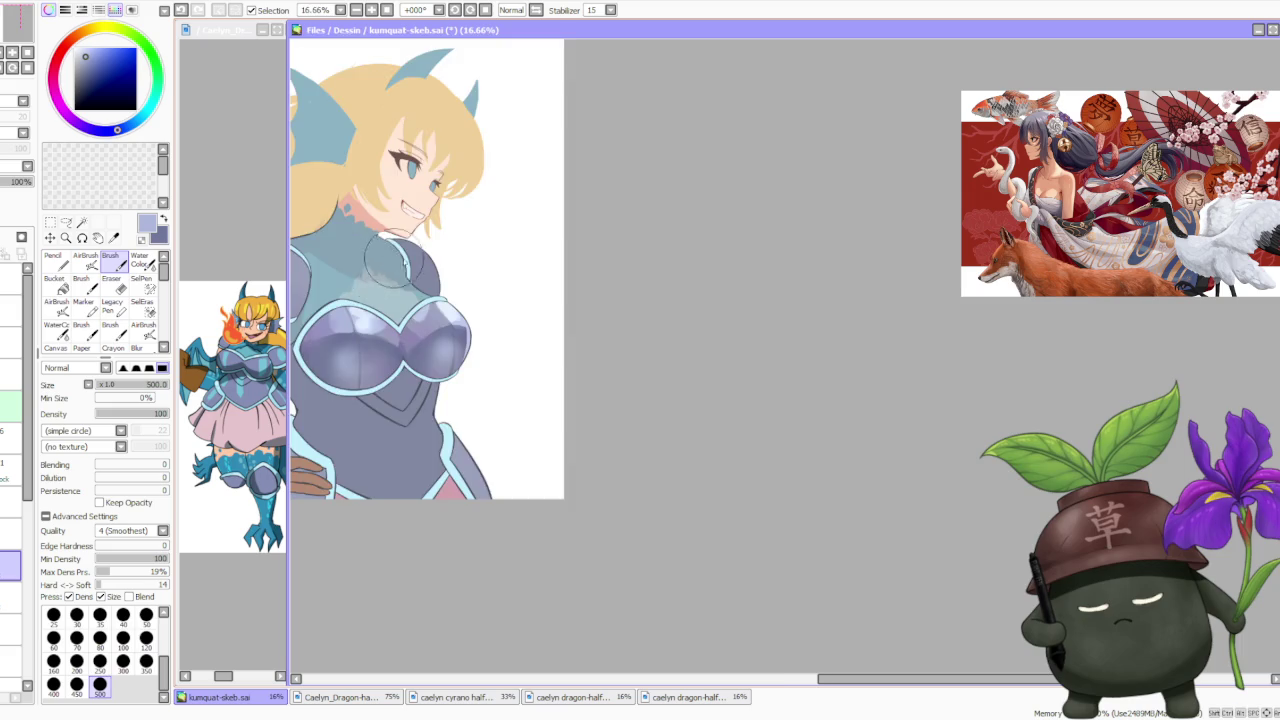
Sample light lavender, set Brush Blending to 56, and soften the left breast shading.
scroll(397, 260, "down", 2)
scroll(438, 262, "down", 2)
scroll(441, 261, "up", 2)
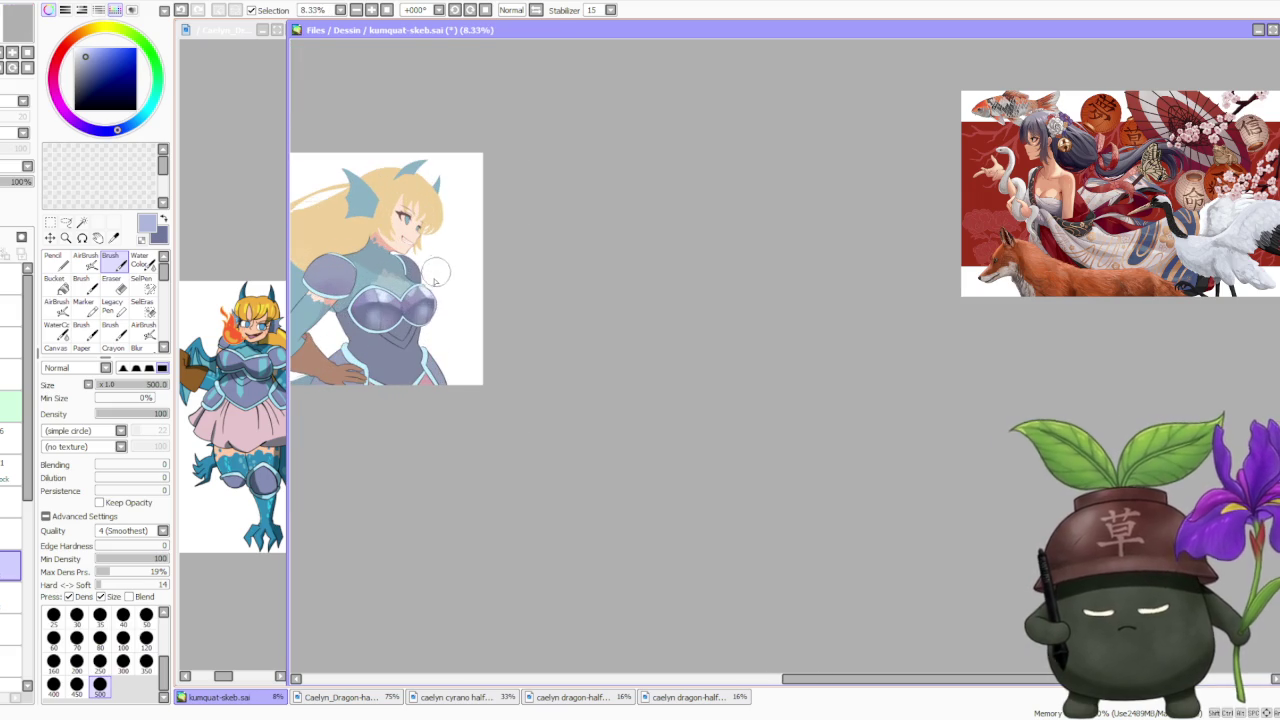
scroll(414, 270, "up", 1)
scroll(406, 272, "up", 1)
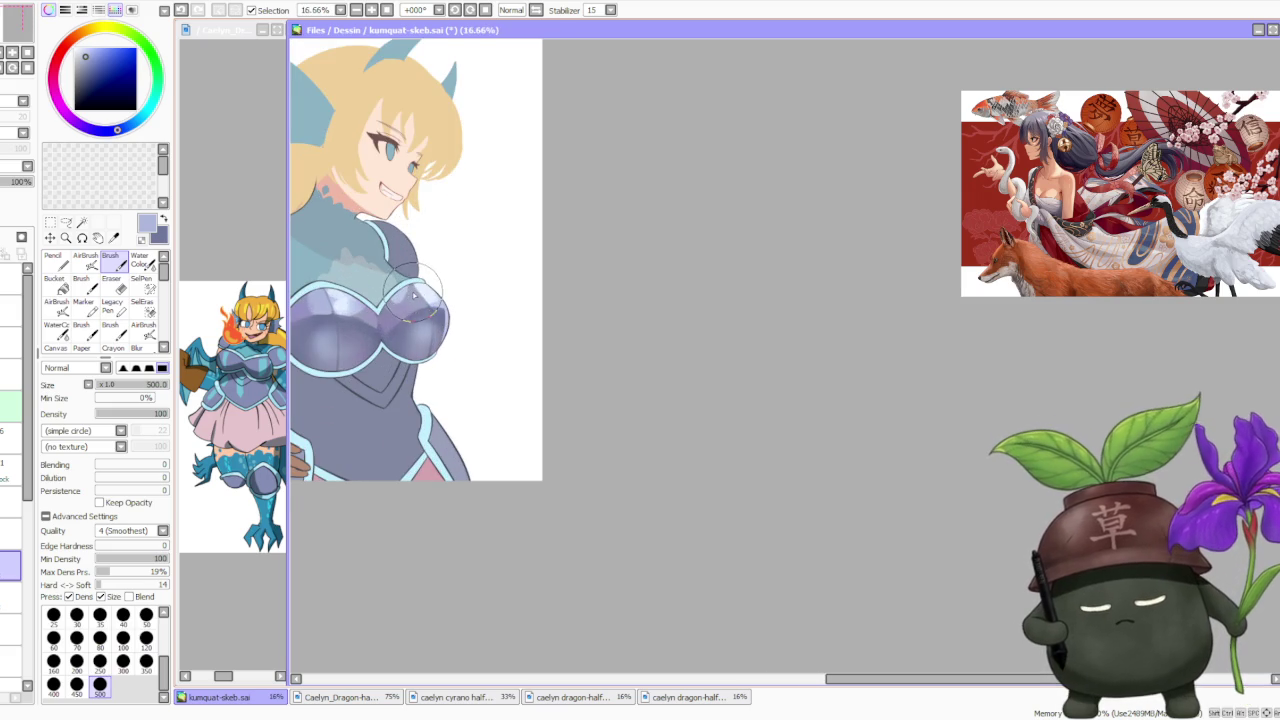
left_click(345, 305, "alt")
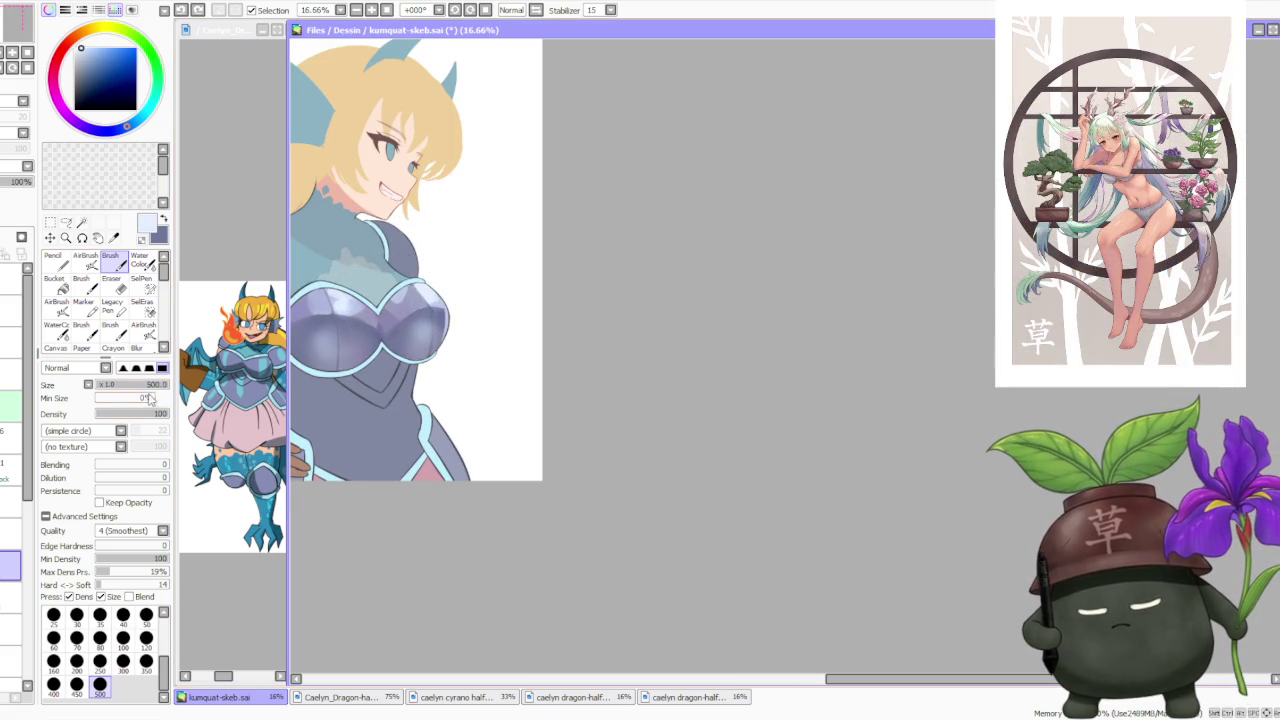
mouse_move(445, 300)
left_mouse_down()
mouse_move(432, 330)
mouse_move(438, 309)
left_mouse_up()
mouse_move(335, 325)
left_mouse_down()
mouse_move(344, 338)
mouse_move(354, 329)
left_mouse_up()
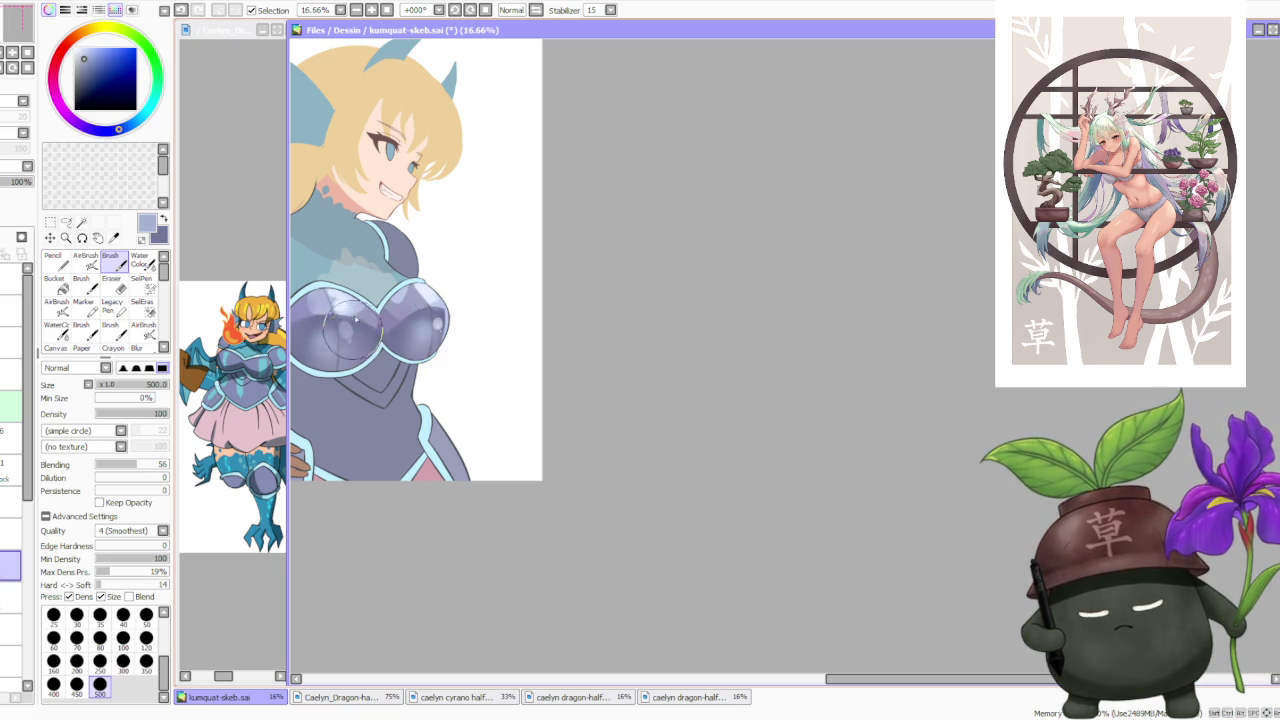
scroll(453, 273, "down", 3)
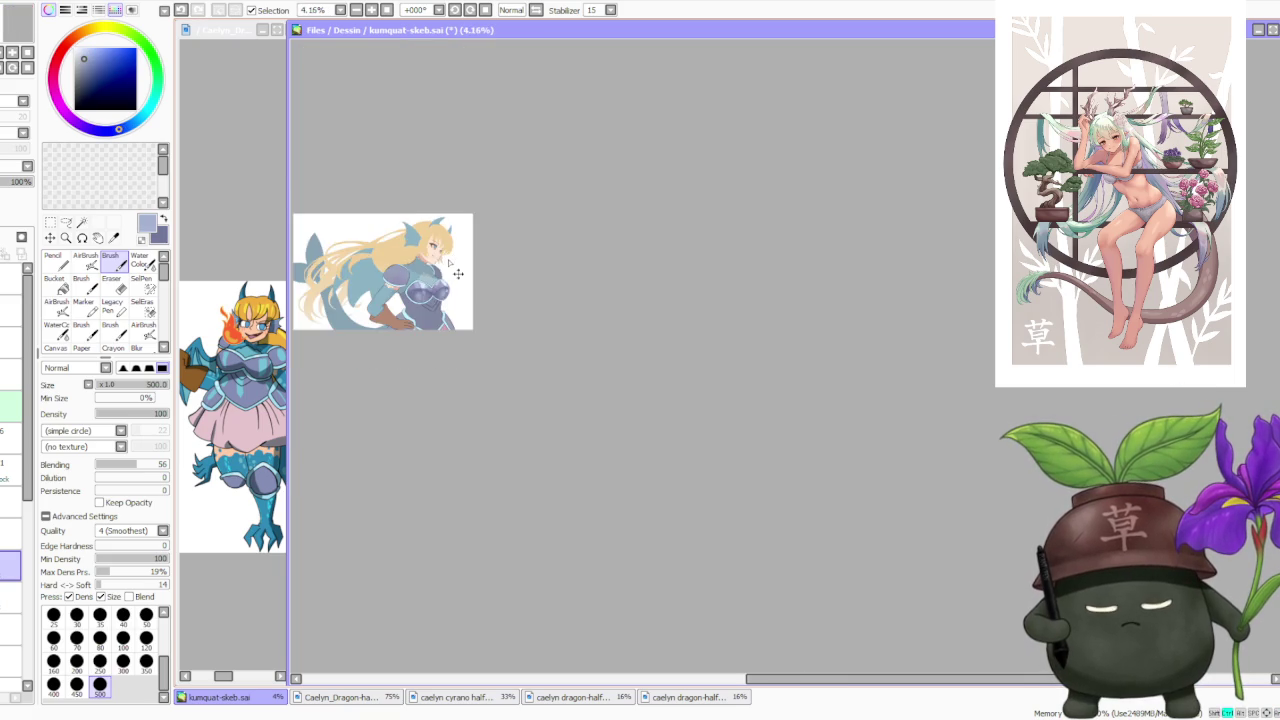
Airbrush a soft glow of very light highlight colour over the upper chest.
scroll(450, 264, "up", 2)
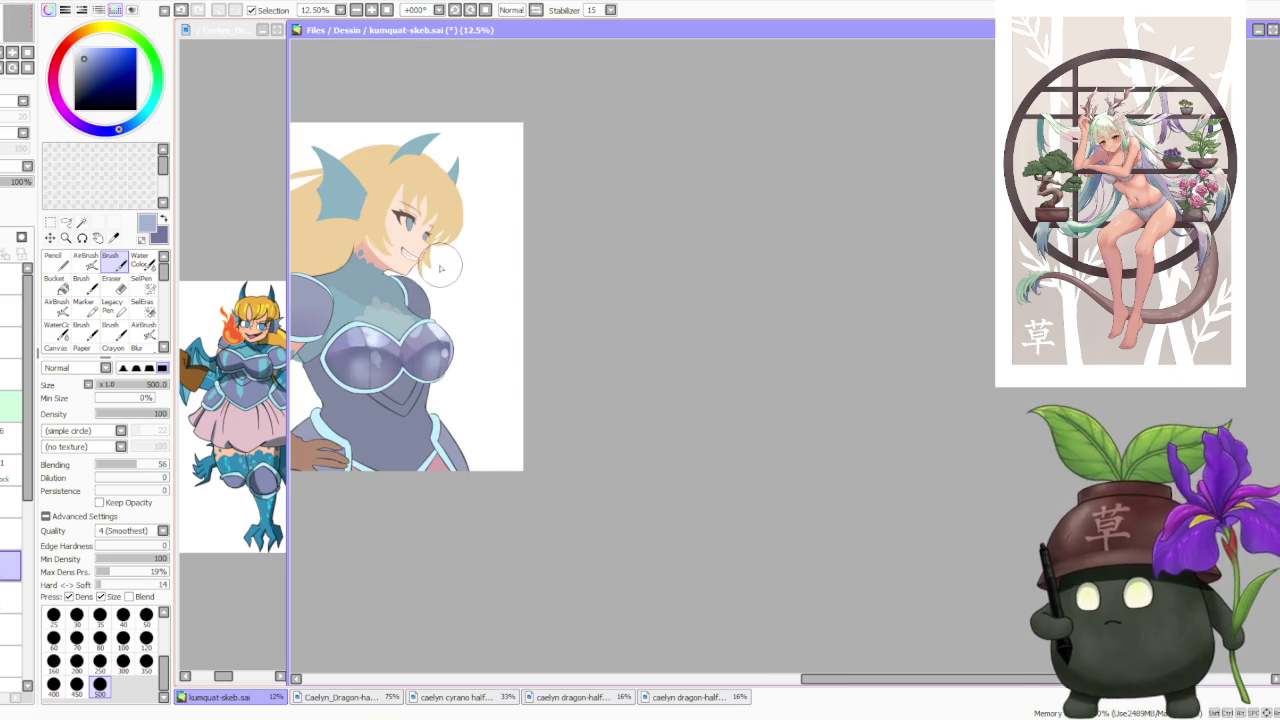
scroll(372, 328, "up", 1)
left_click(372, 330, "alt")
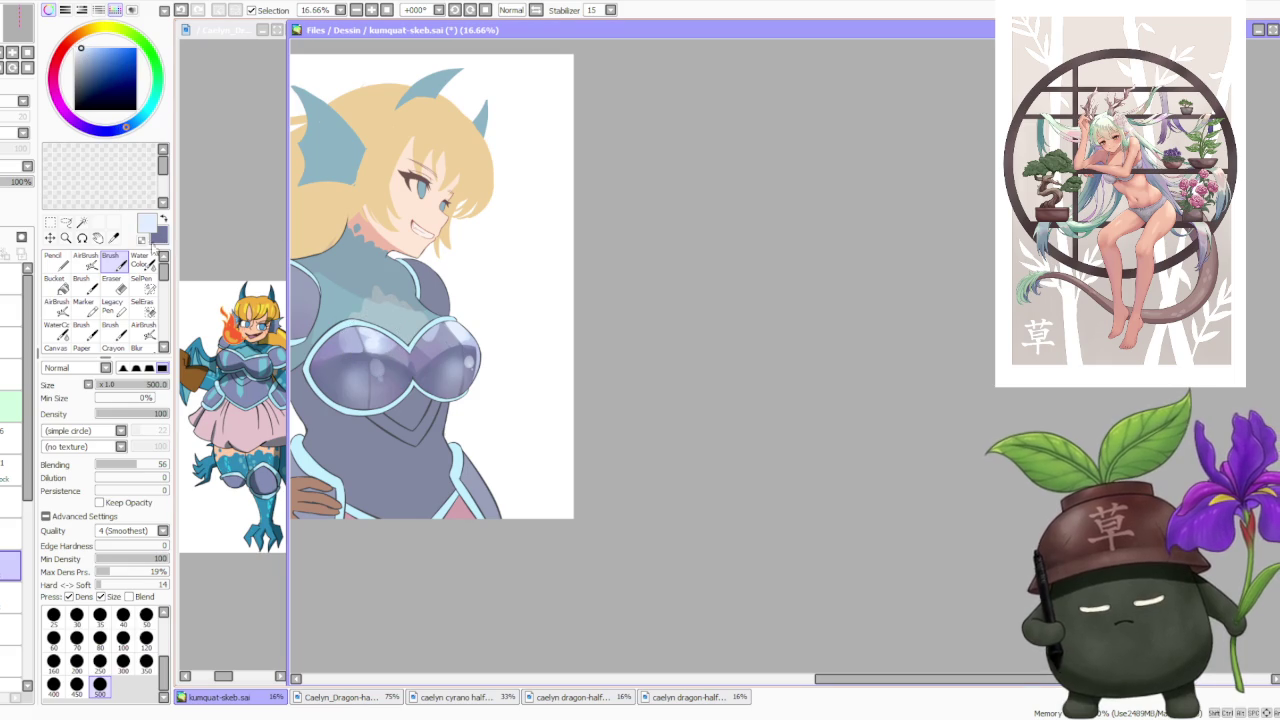
key("v")
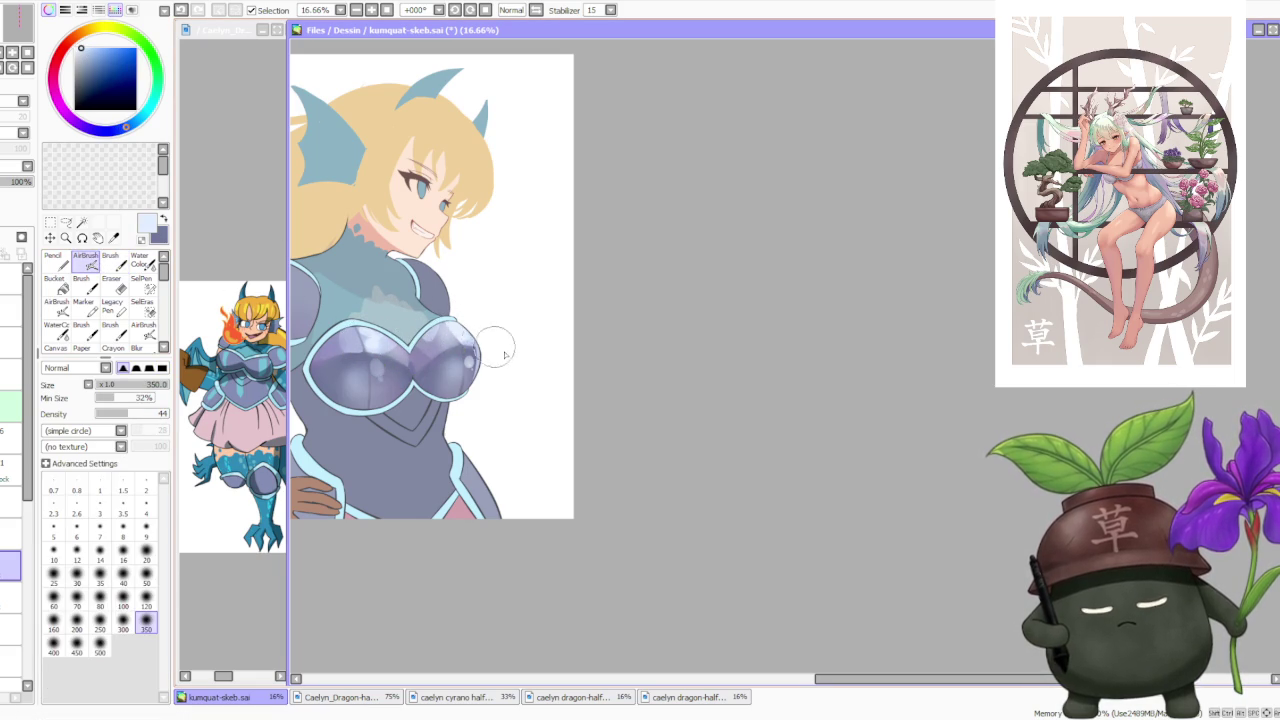
left_click_drag(367, 343, 340, 346)
scroll(355, 340, "down", 2)
scroll(432, 262, "down", 2)
scroll(412, 249, "up", 1)
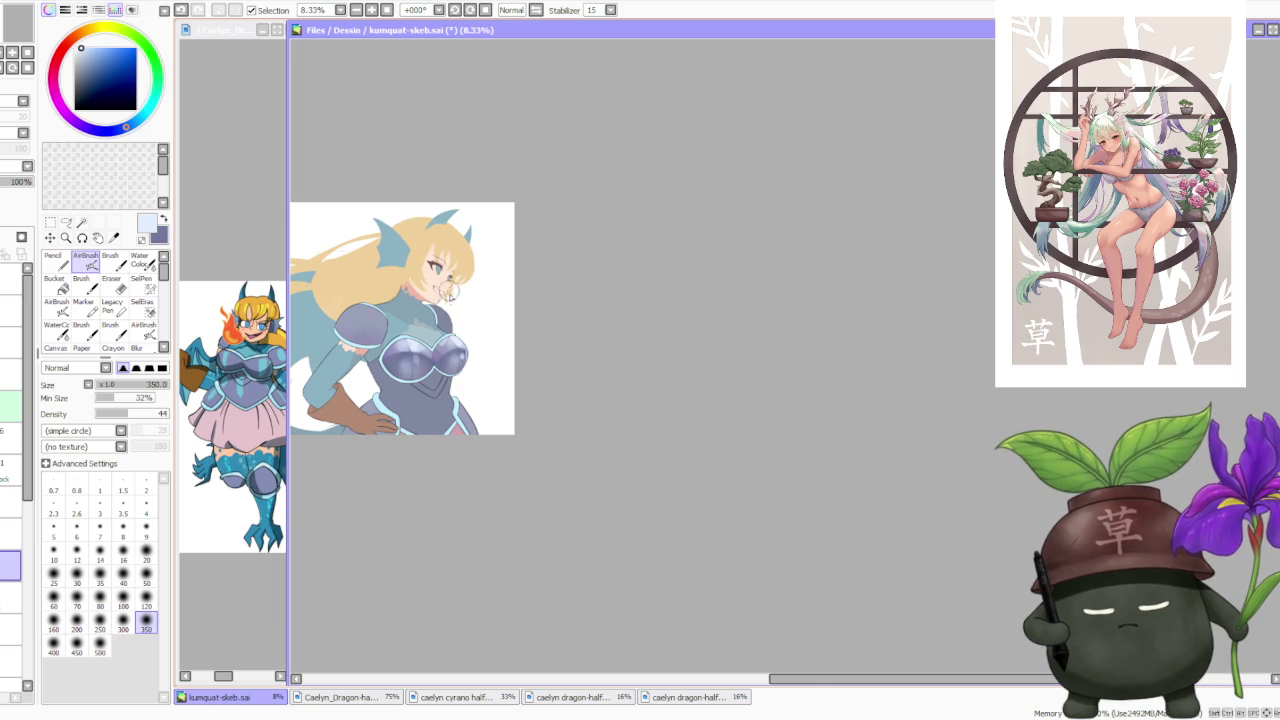
scroll(445, 358, "up", 1)
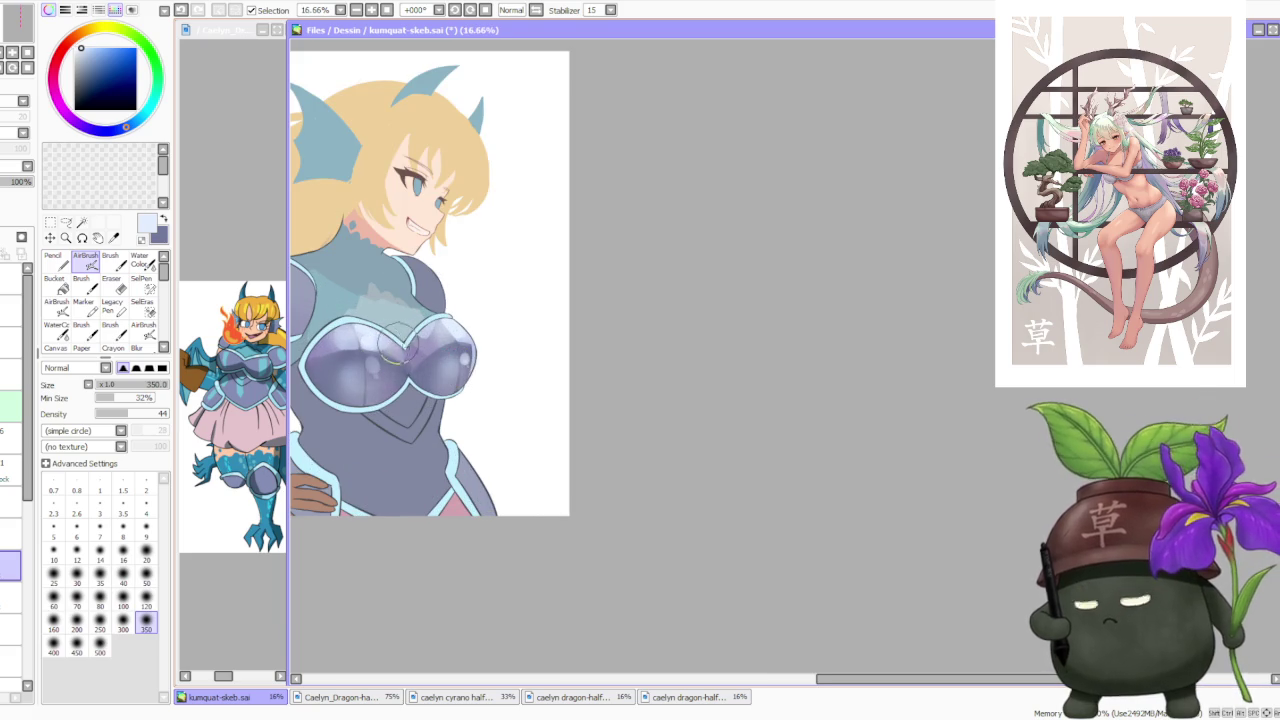
Return to the blending Brush and sample darker greyish purple and shoulder armour colours.
left_click(378, 325, "alt")
key("b")
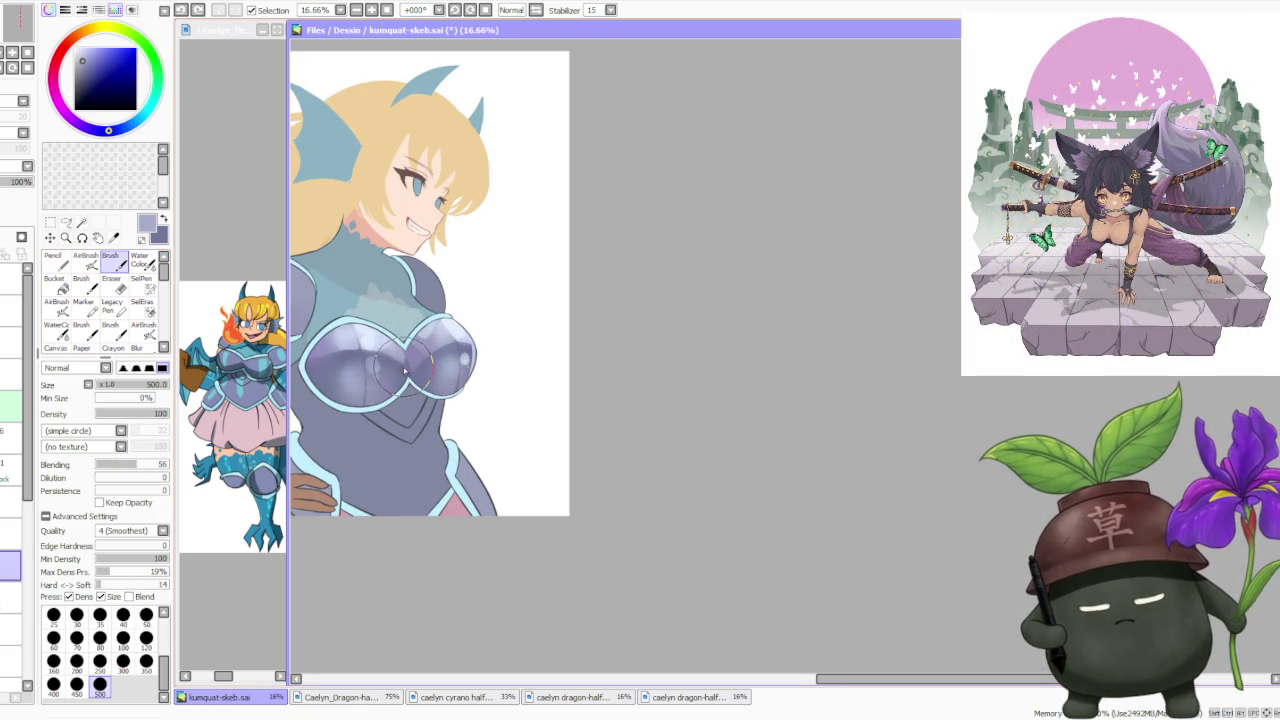
left_click(405, 368, "alt")
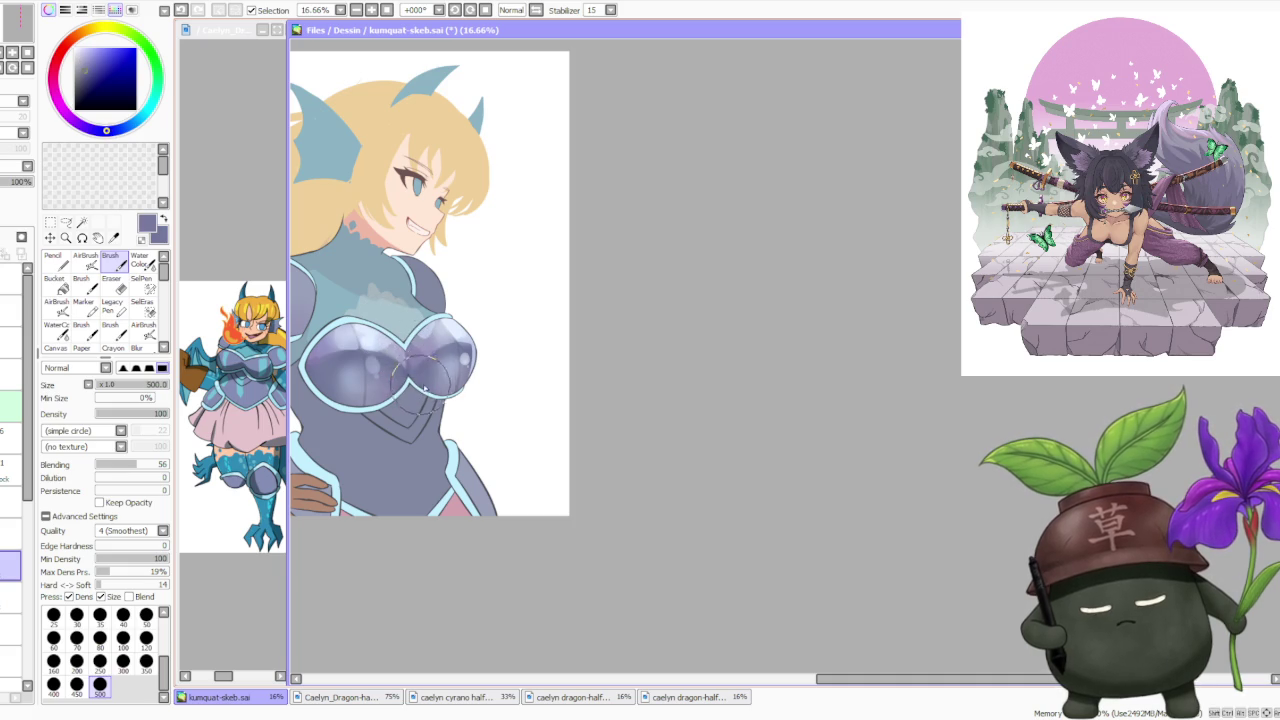
scroll(392, 340, "down", 2)
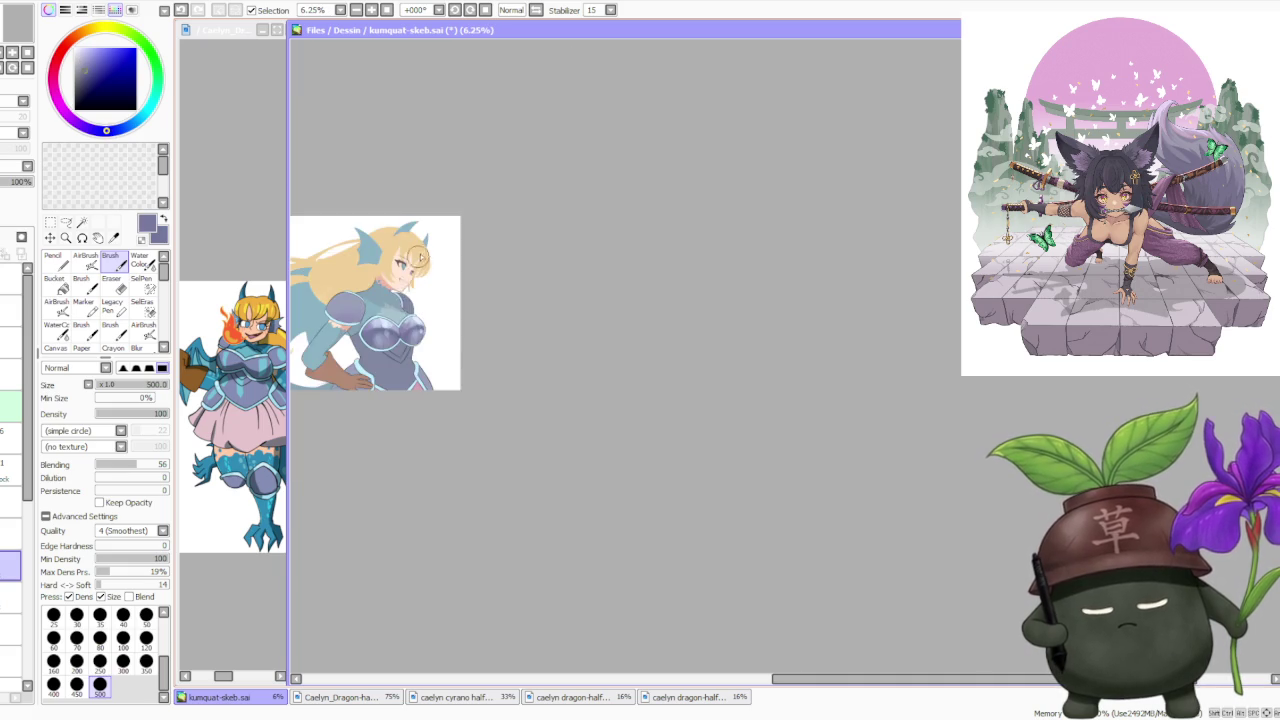
scroll(400, 340, "up", 2)
scroll(430, 345, "up", 1)
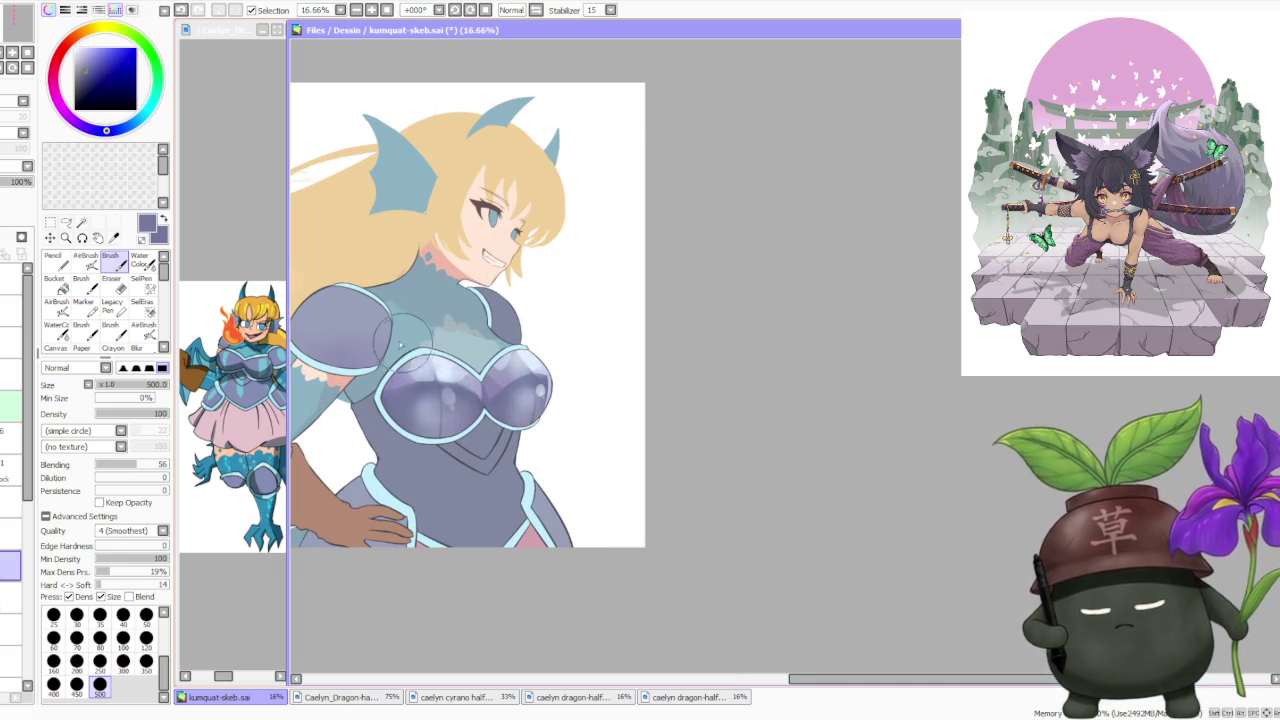
left_click(418, 398, "alt")
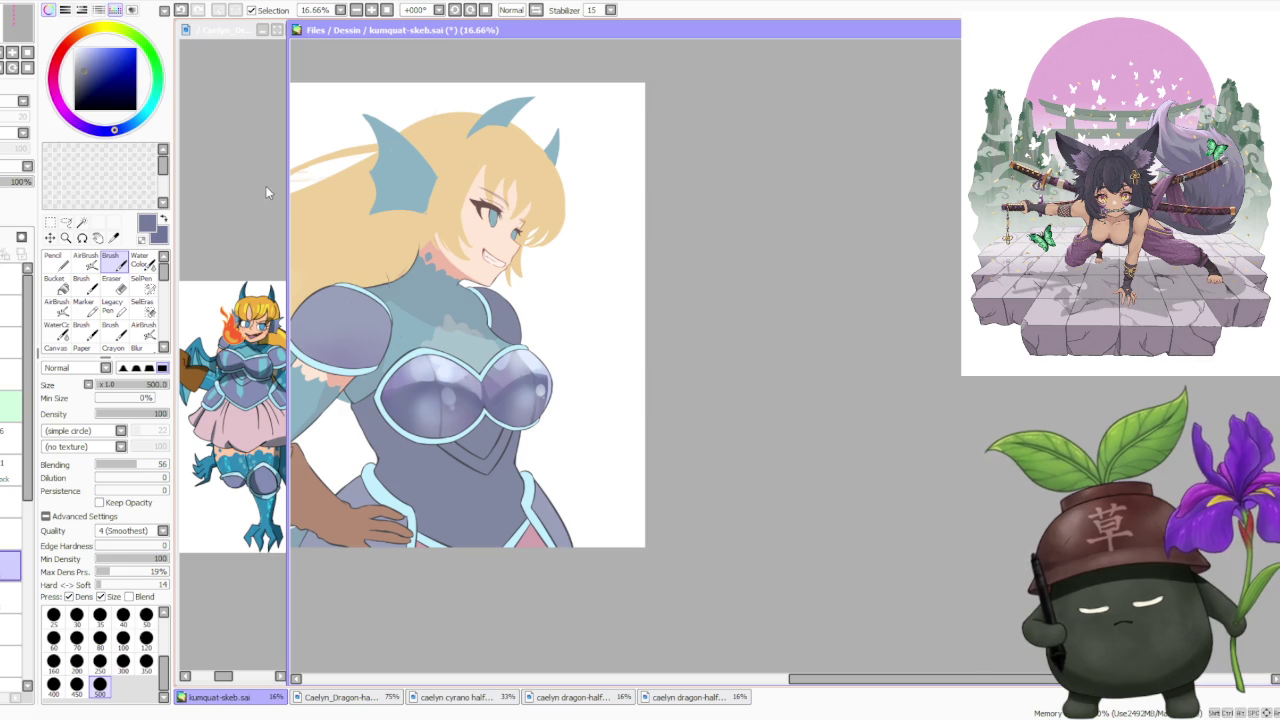
Sample the hand's skin tone and blend a faint highlight along the left breastplate's lower edge.
left_click(360, 515, "alt")
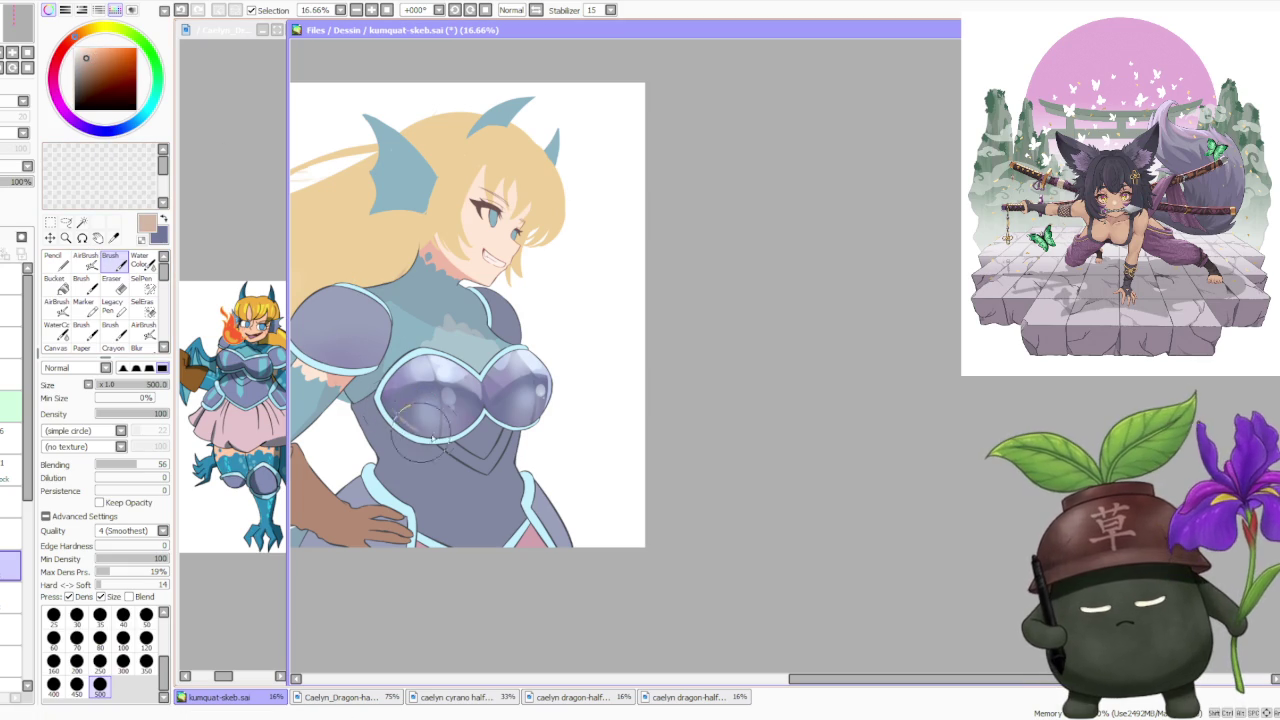
left_click(85, 262)
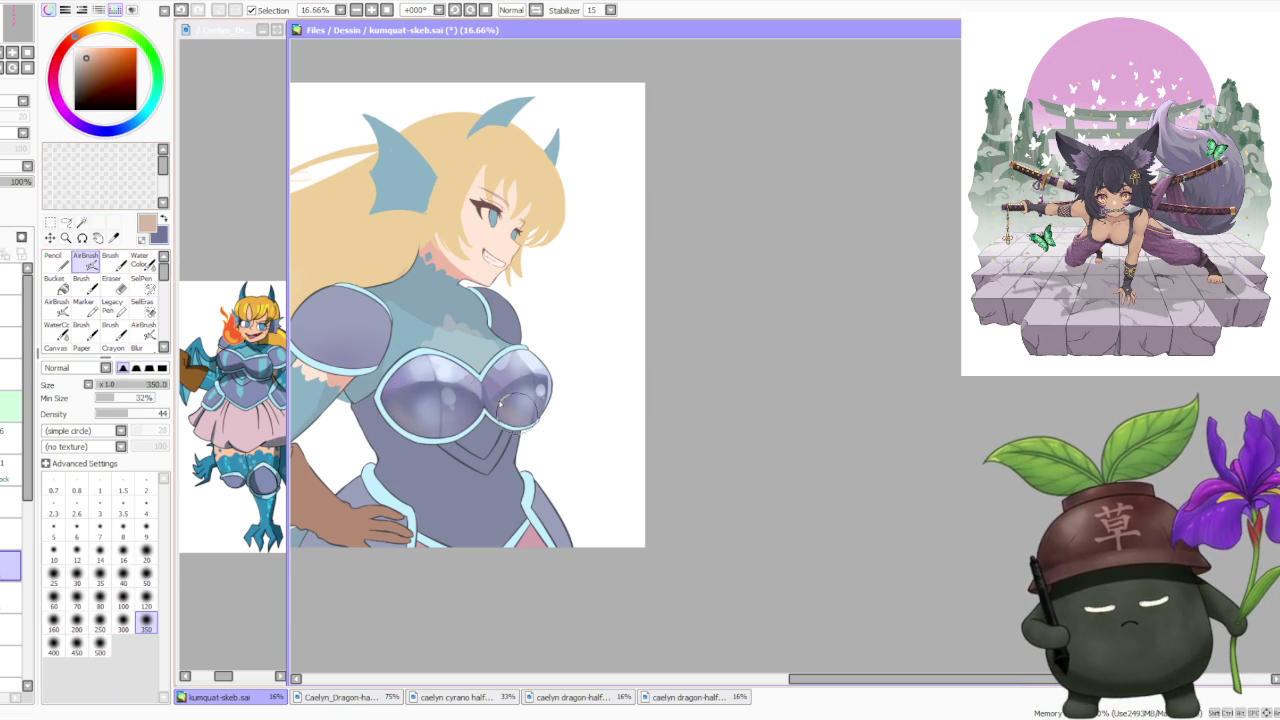
left_click(110, 261)
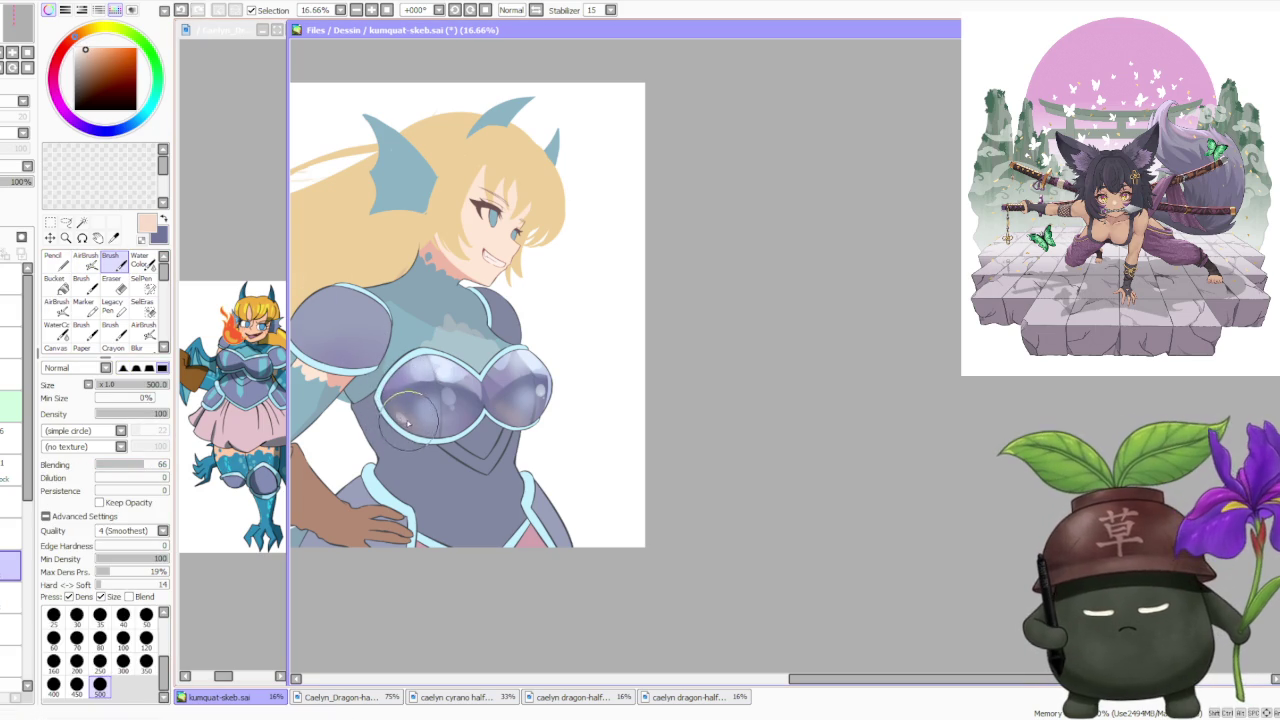
left_click_drag(440, 392, 401, 415)
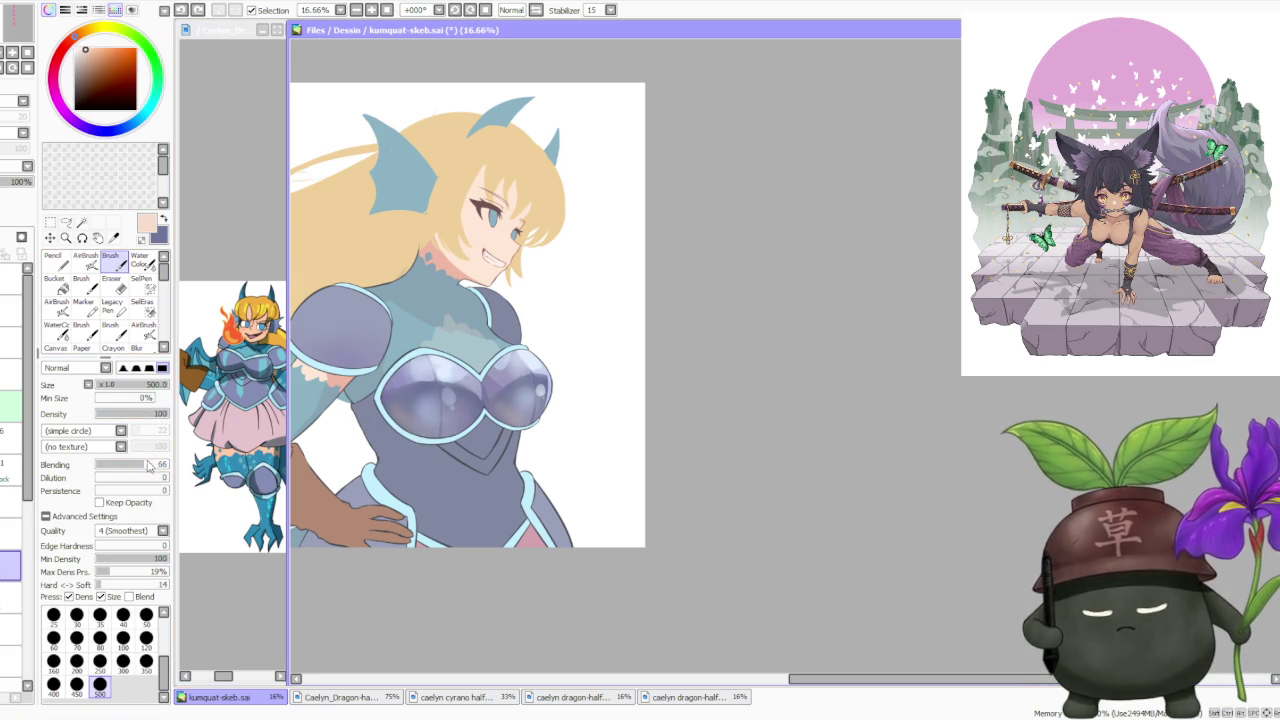
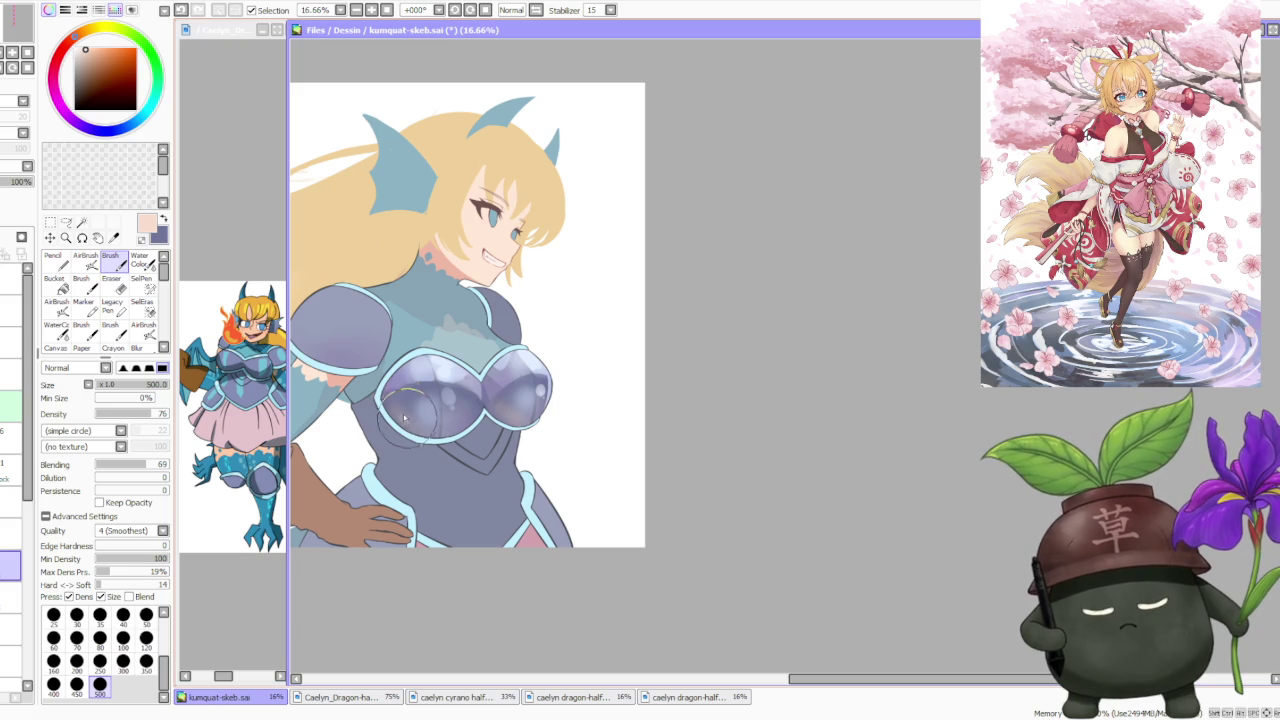
With a light peach colour, blend the shading and highlights on both breastplate domes.
left_click(96, 33)
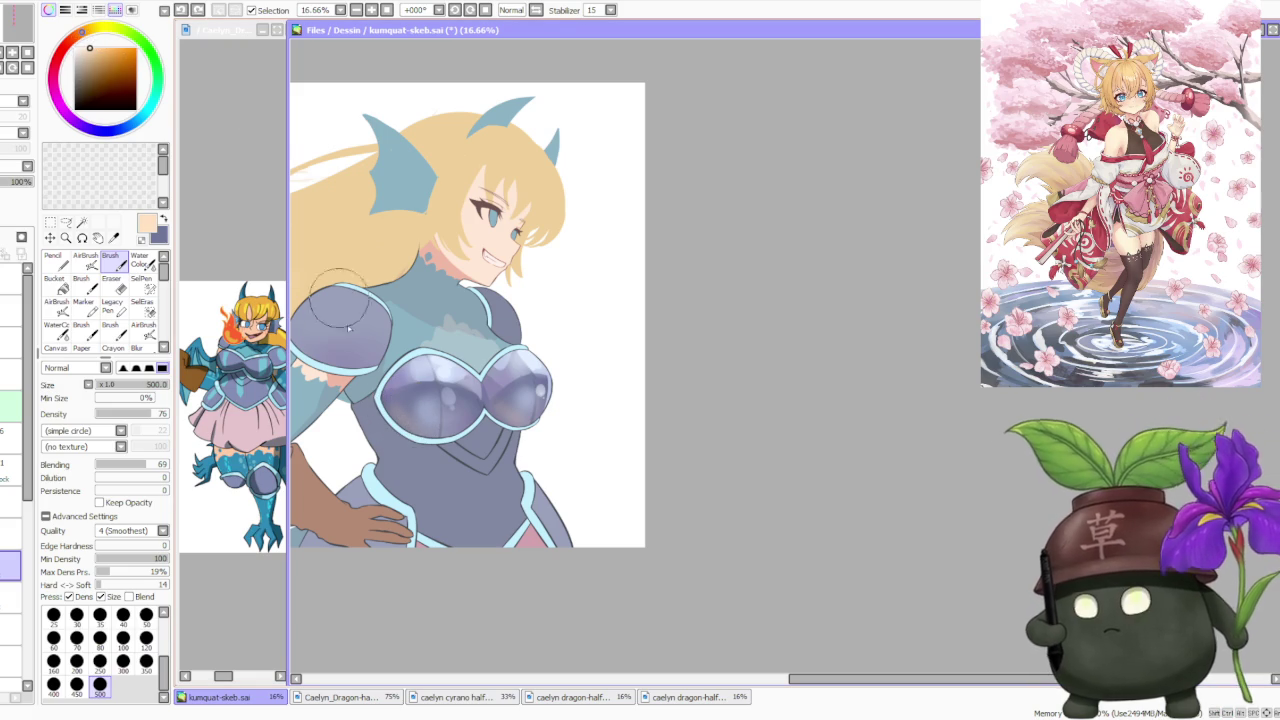
left_click_drag(405, 412, 410, 420)
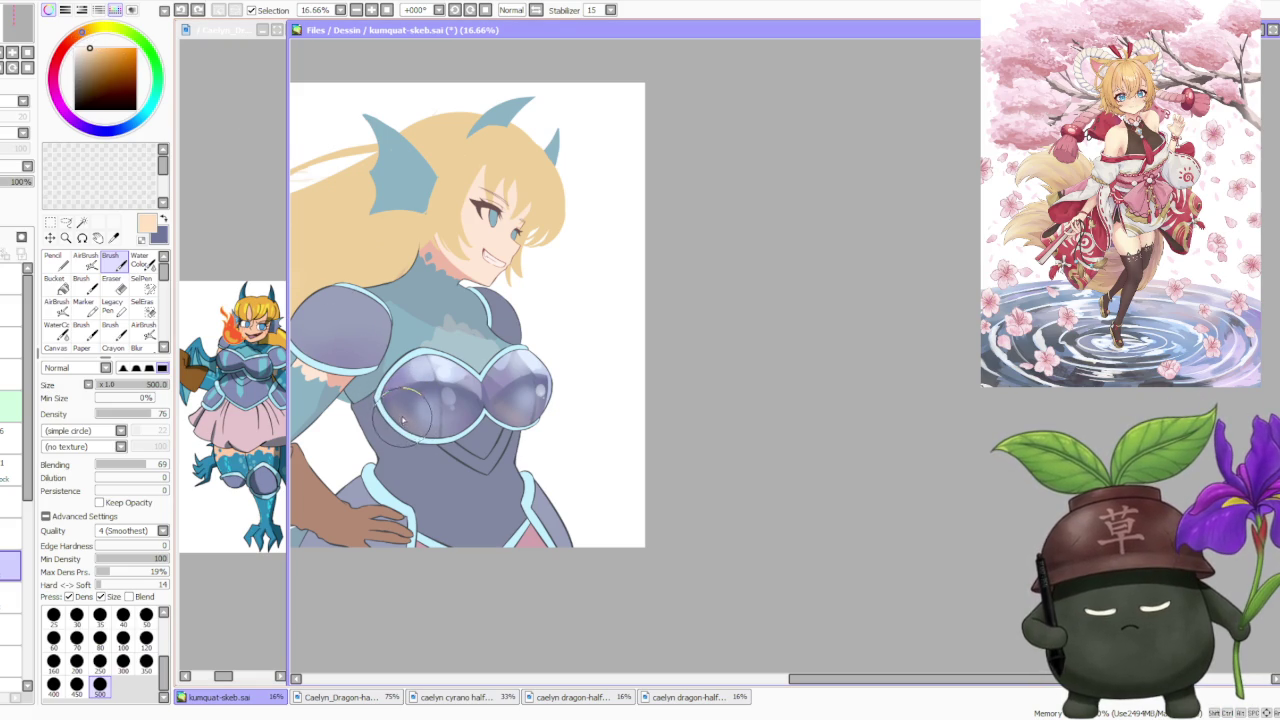
left_click_drag(530, 425, 500, 415)
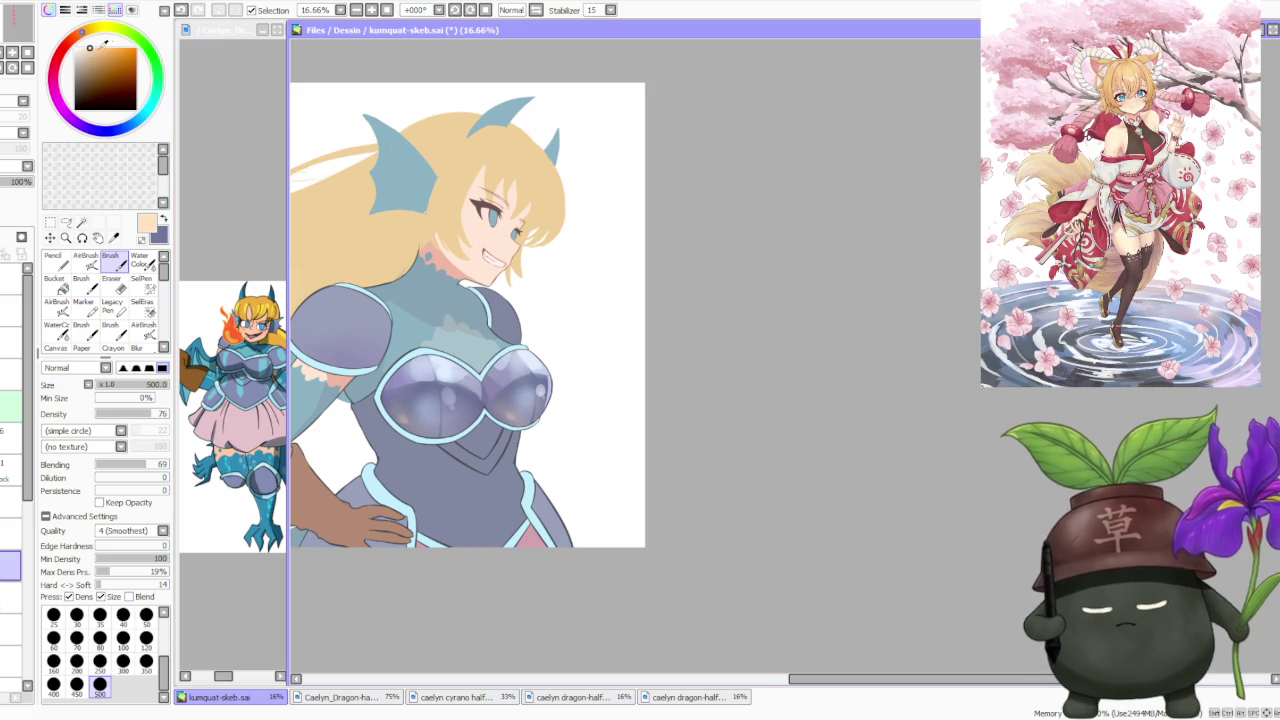
left_click_drag(395, 410, 420, 440)
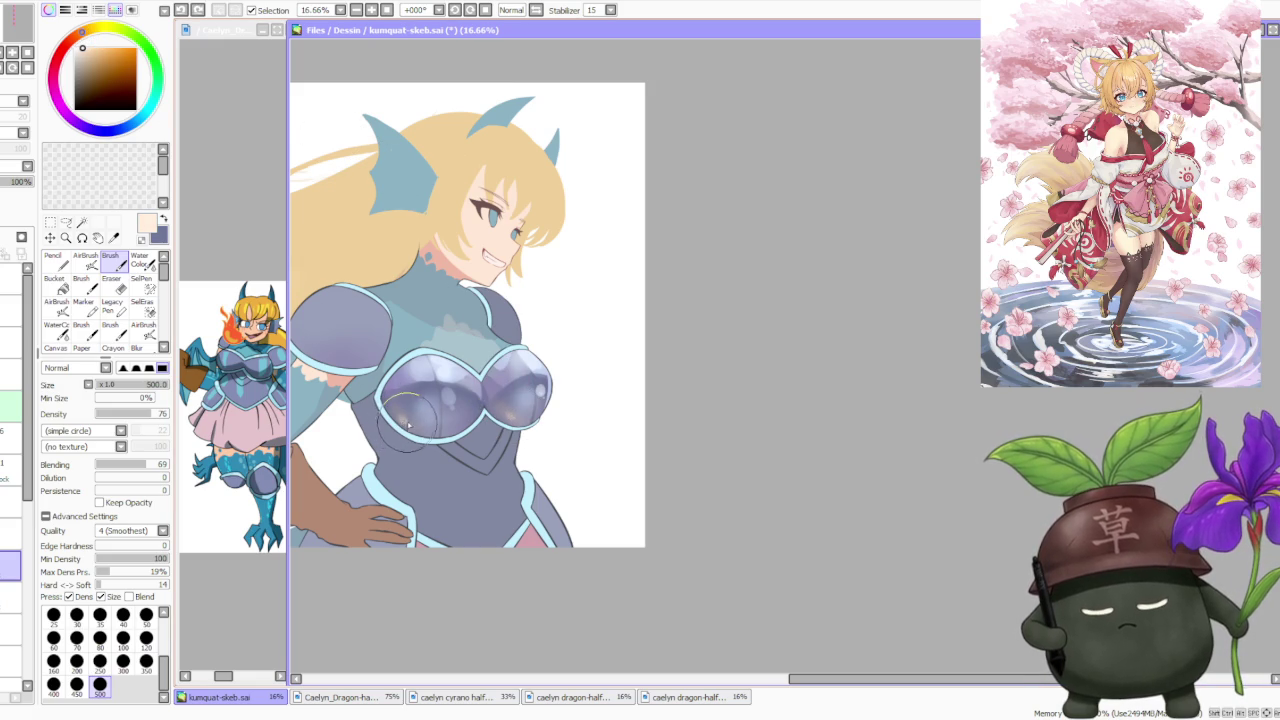
Sample the armour's blue-purple and paint lighter lavender over the top of the breastplate dome.
scroll(515, 400, "down", 2)
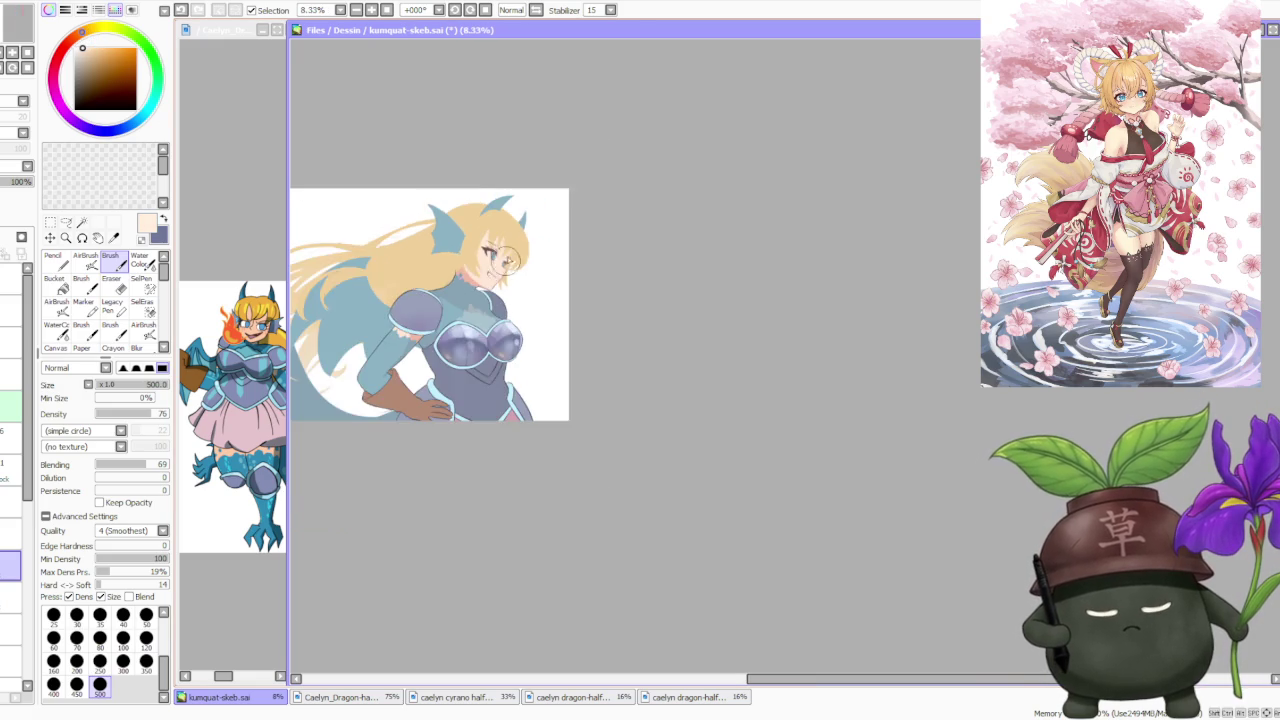
scroll(522, 228, "down", 1)
scroll(519, 258, "up", 2)
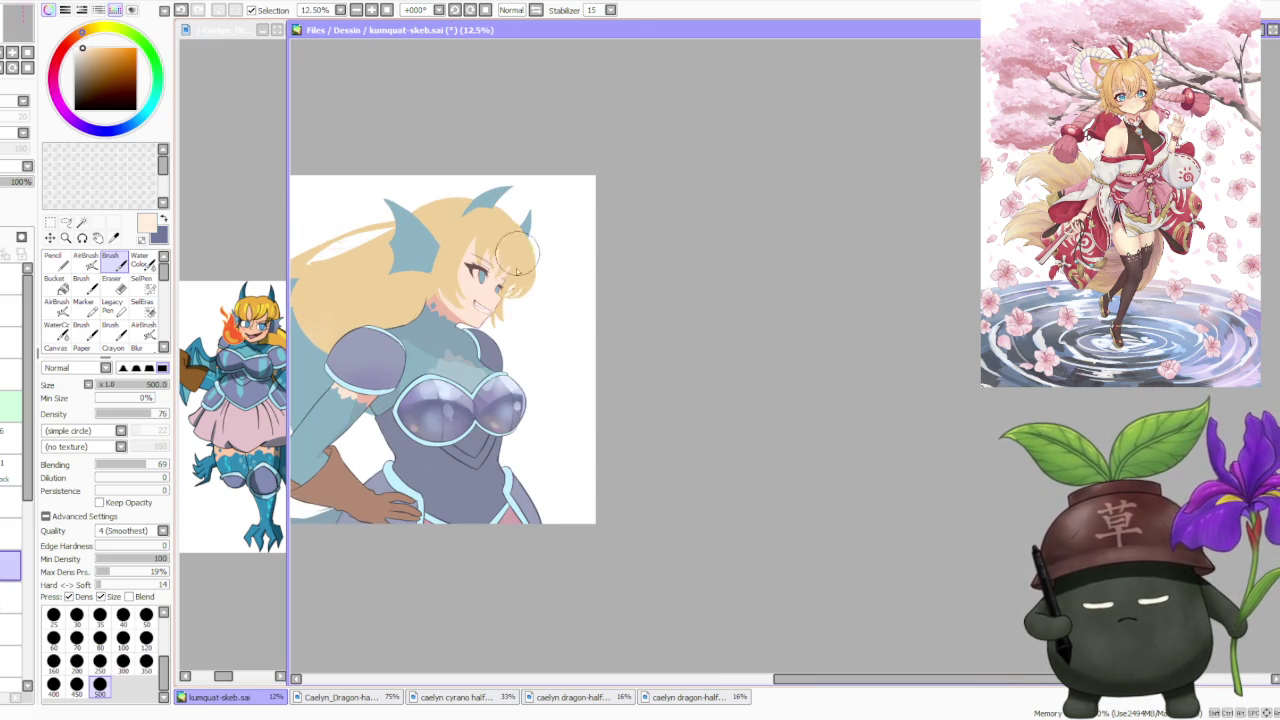
scroll(512, 280, "up", 3)
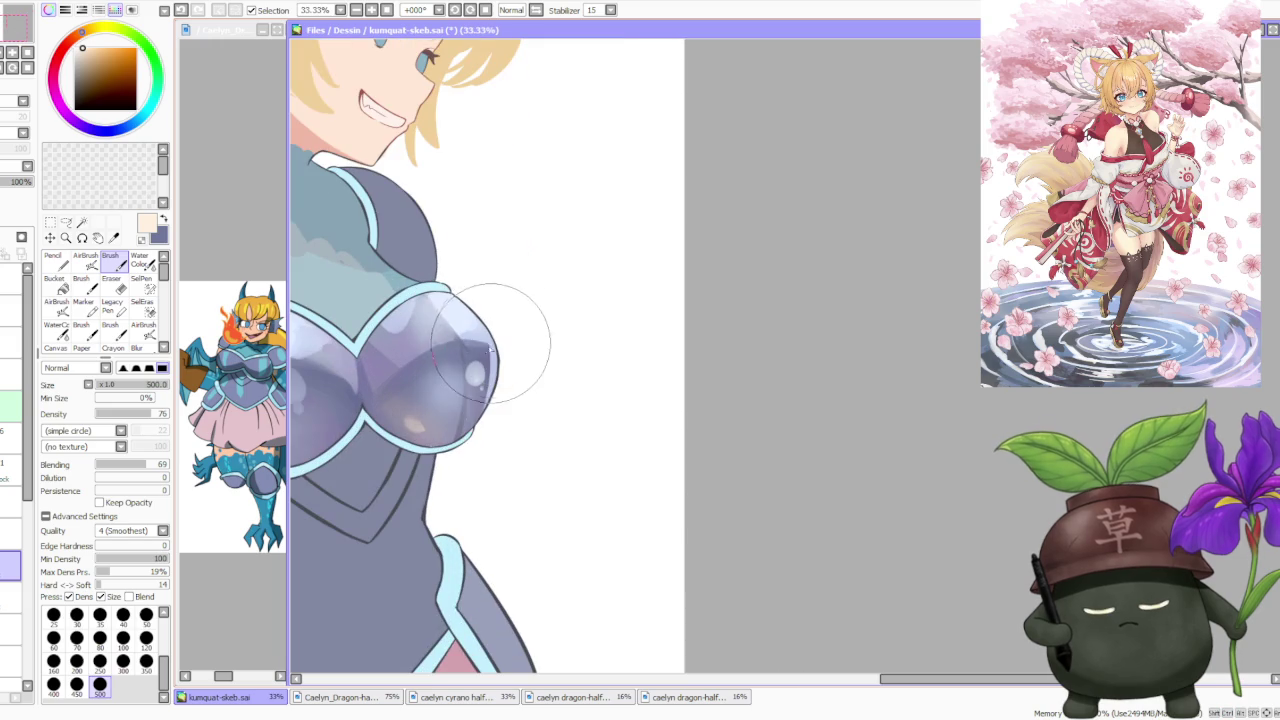
left_click(472, 355, "alt")
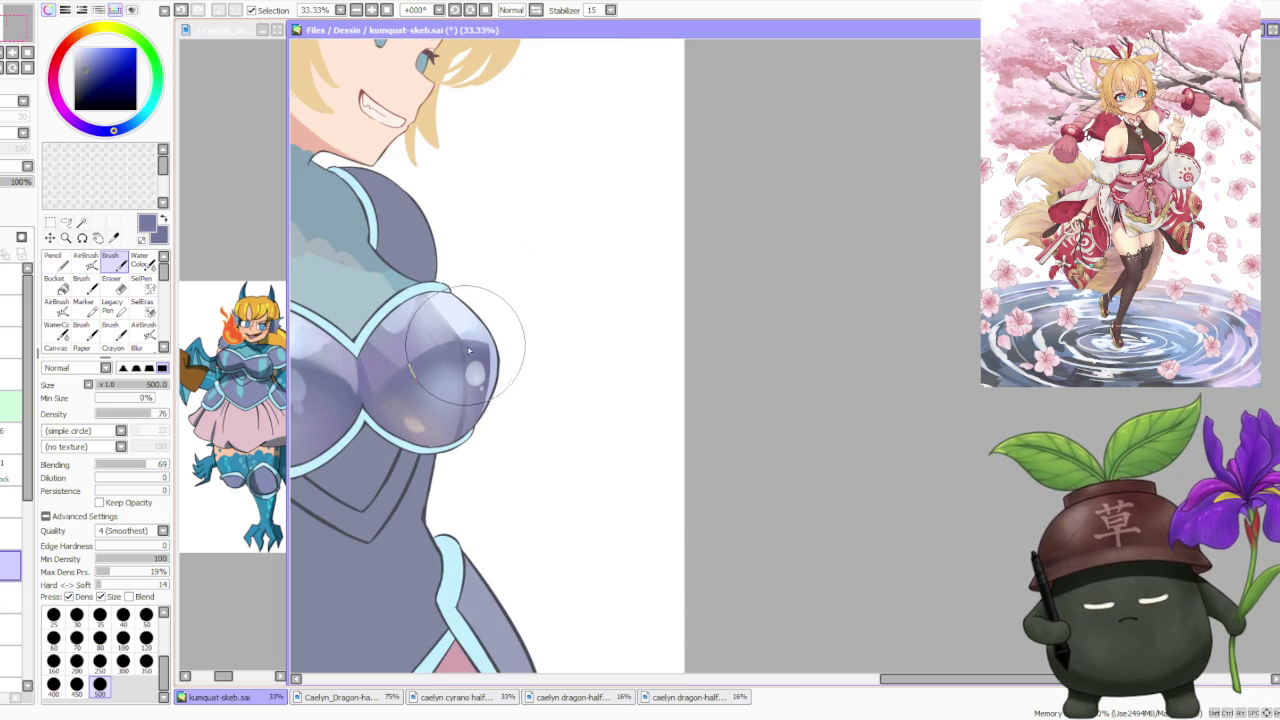
left_click(458, 312, "alt")
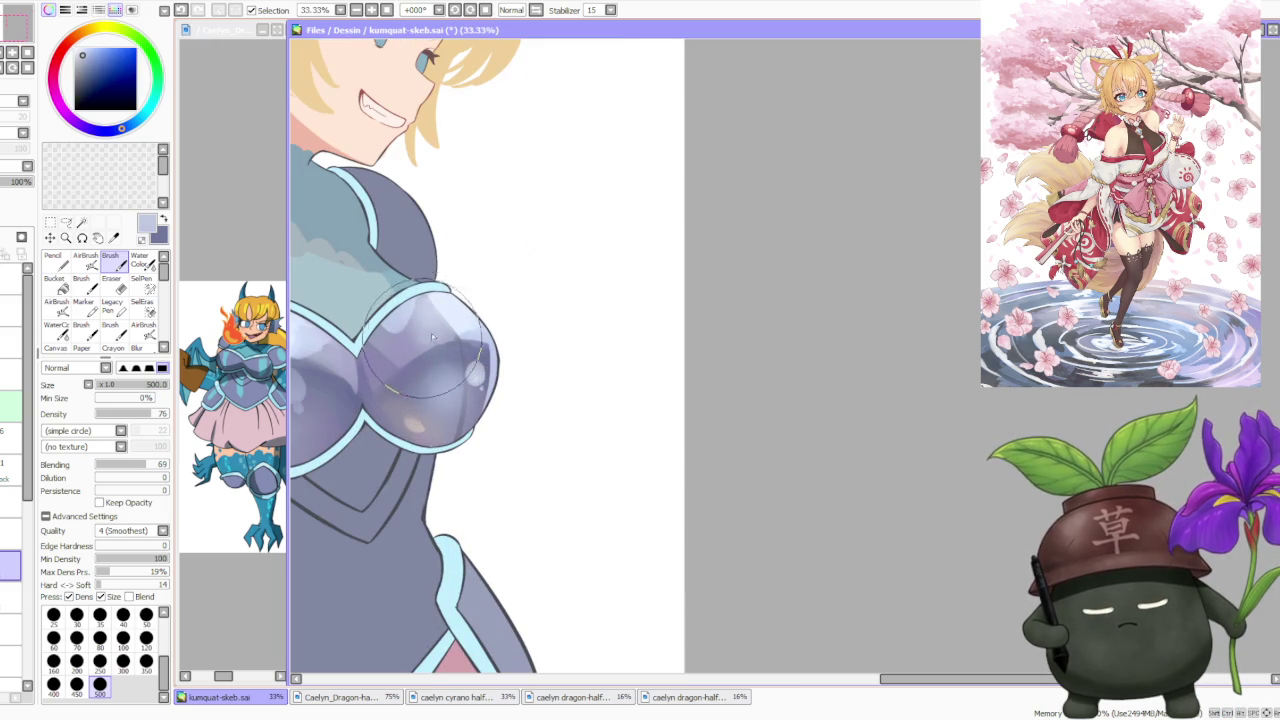
left_click(455, 308, "alt")
left_click_drag(422, 320, 429, 323)
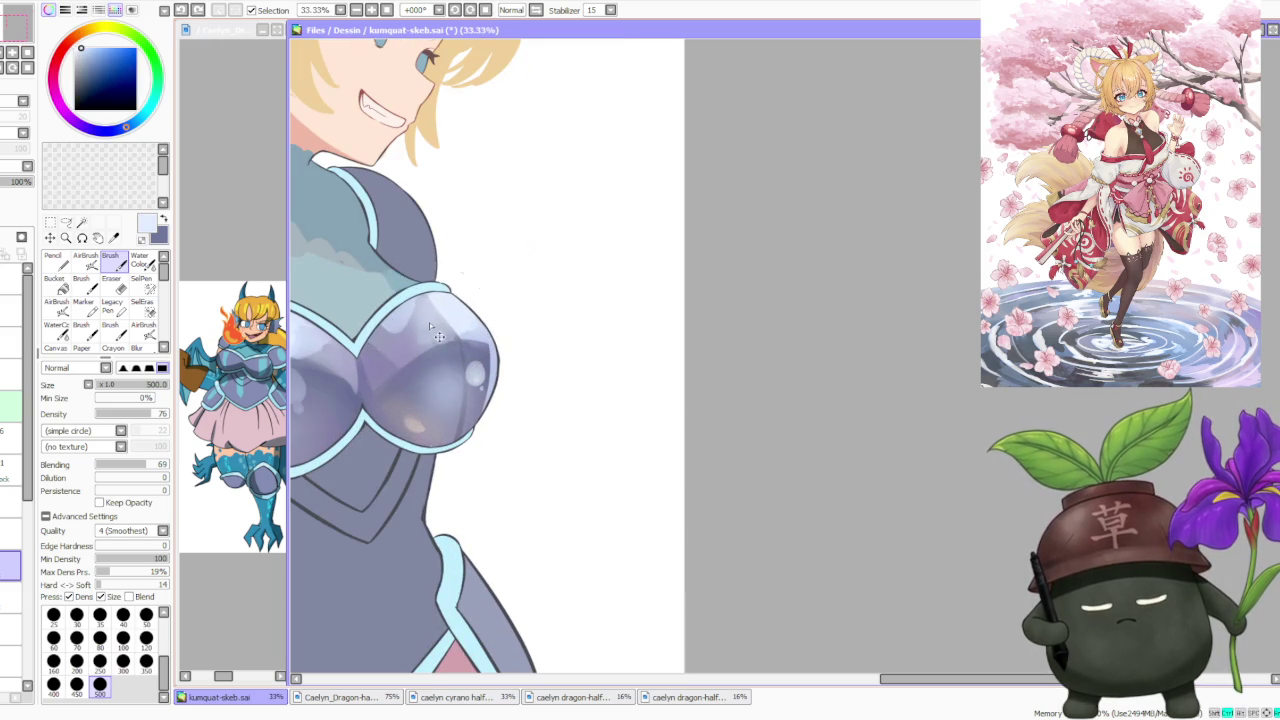
left_click(428, 330, "alt")
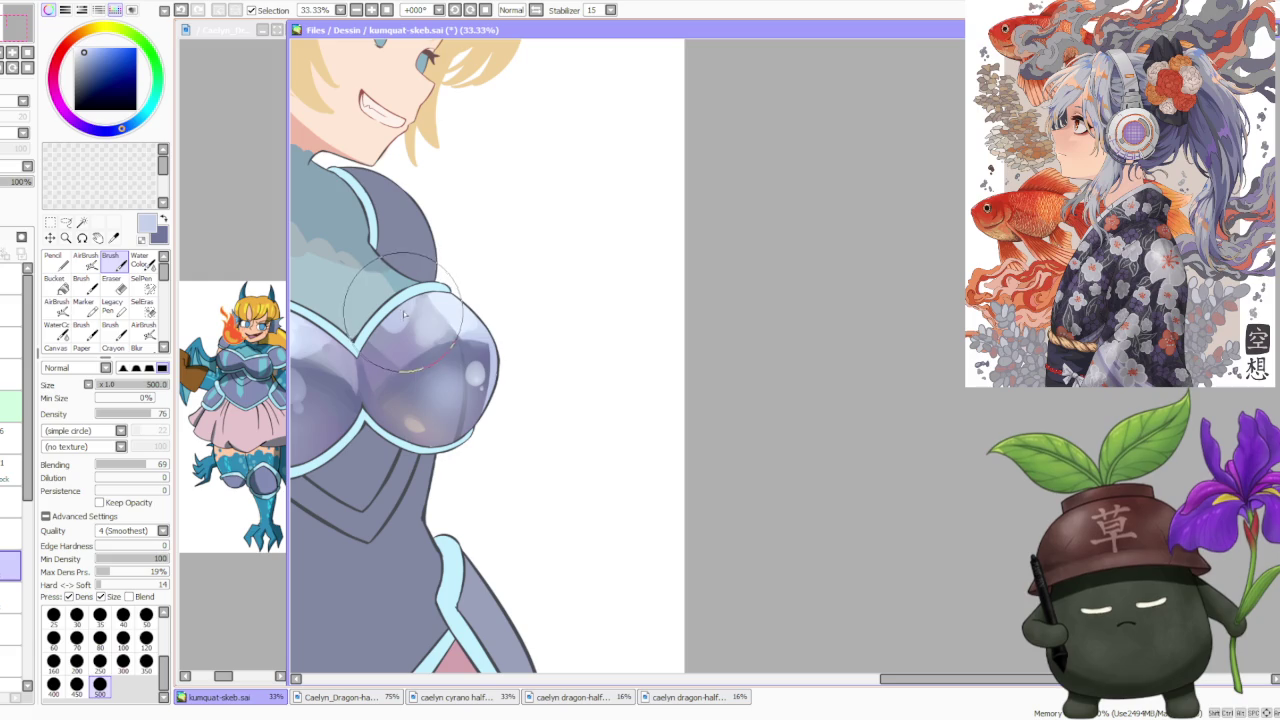
Lower brush Blending to 48, then lighten the upper right dome and smooth the left dome.
left_click(130, 464)
left_click(461, 308, "alt")
left_click_drag(461, 308, 435, 332)
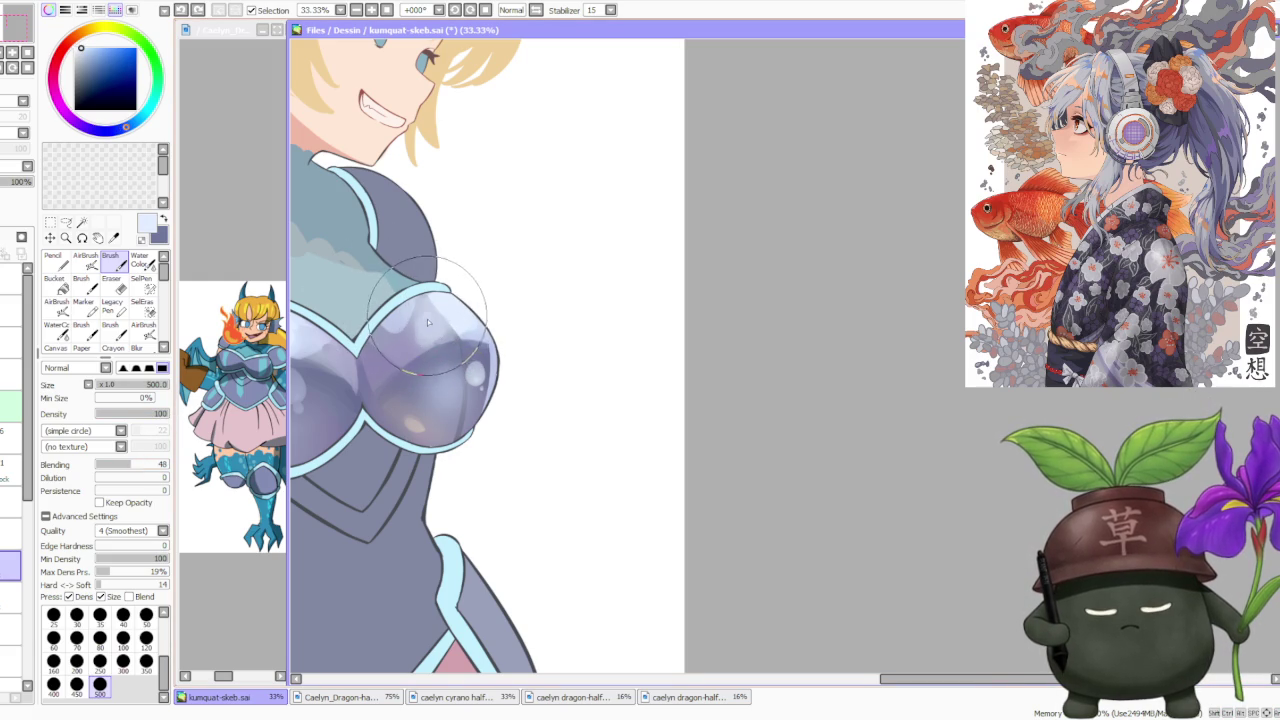
scroll(471, 271, "down", 2)
scroll(367, 297, "up", 1)
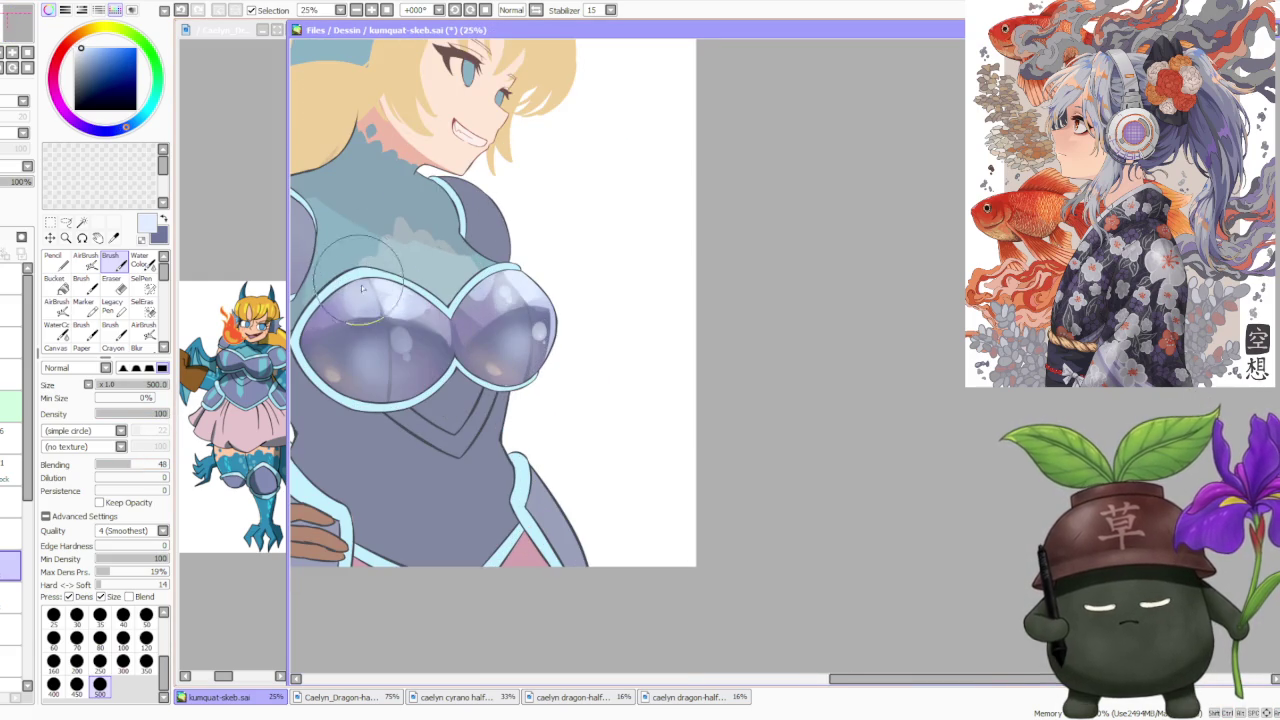
left_click_drag(367, 297, 444, 327)
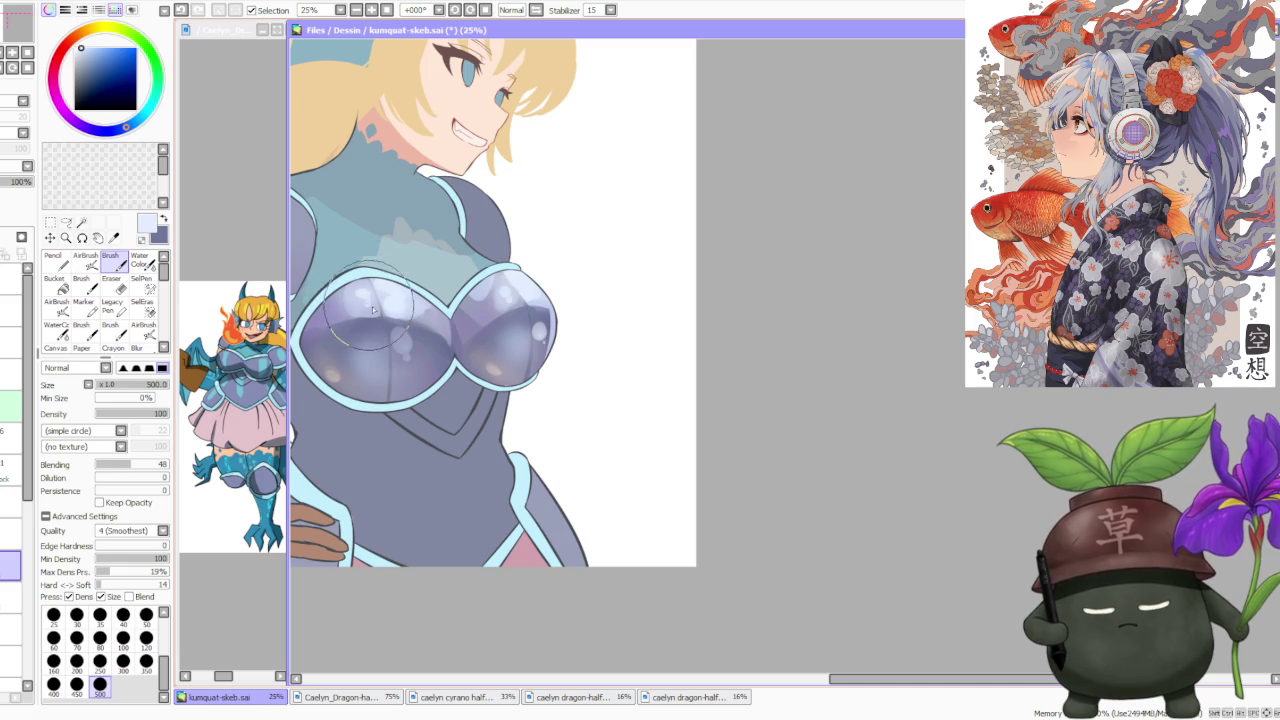
Paint darker purple shading across both breastplate domes.
left_click(440, 330, "alt")
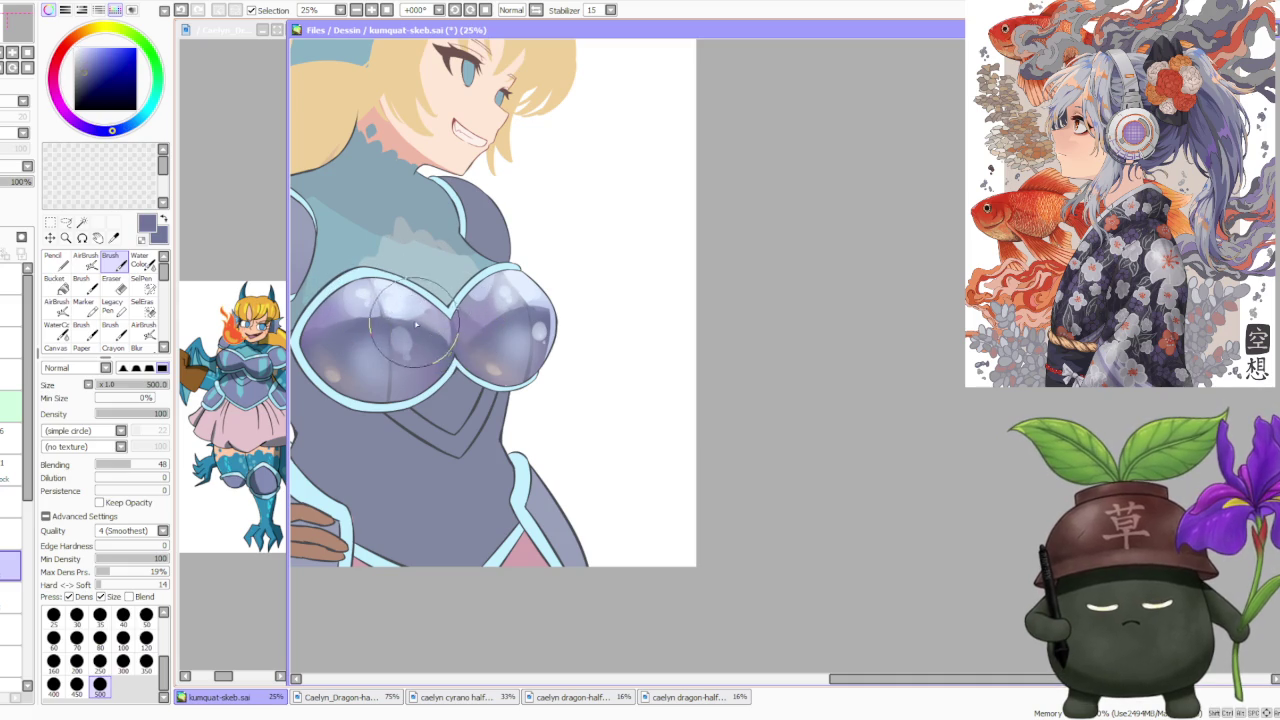
mouse_move(424, 333)
left_mouse_down()
mouse_move(468, 357)
mouse_move(505, 330)
left_mouse_up()
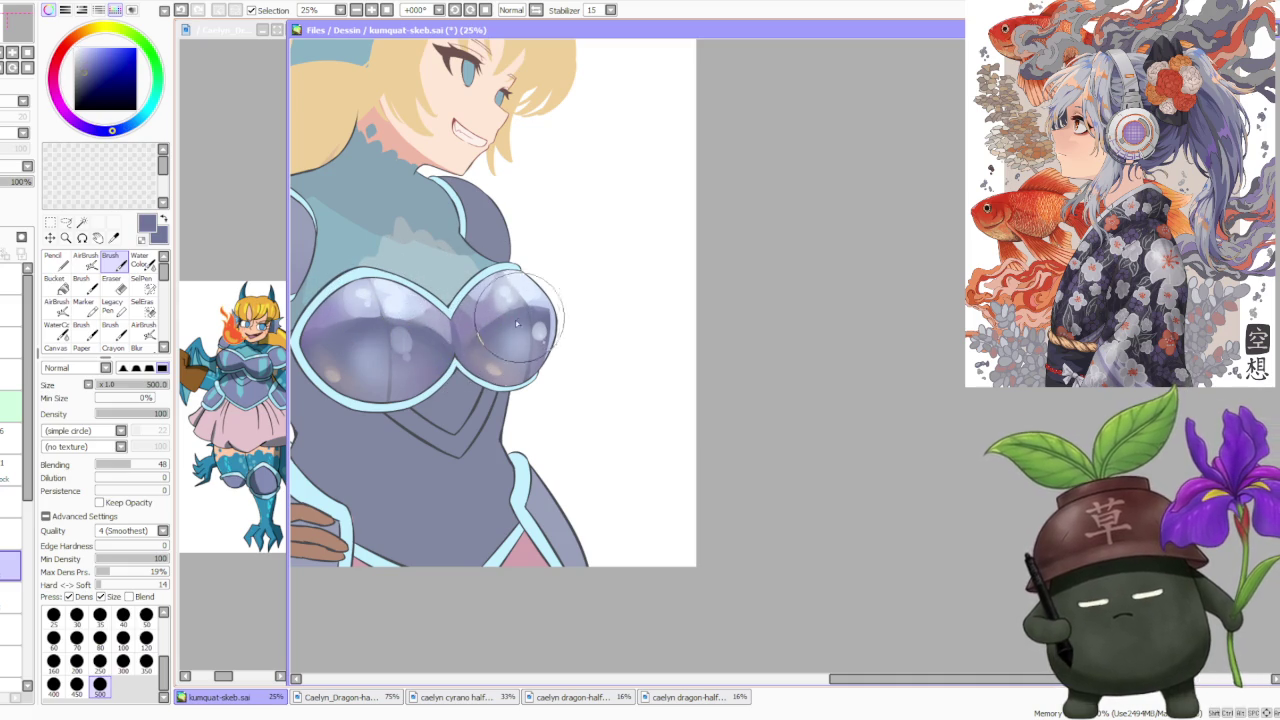
scroll(505, 330, "down", 2)
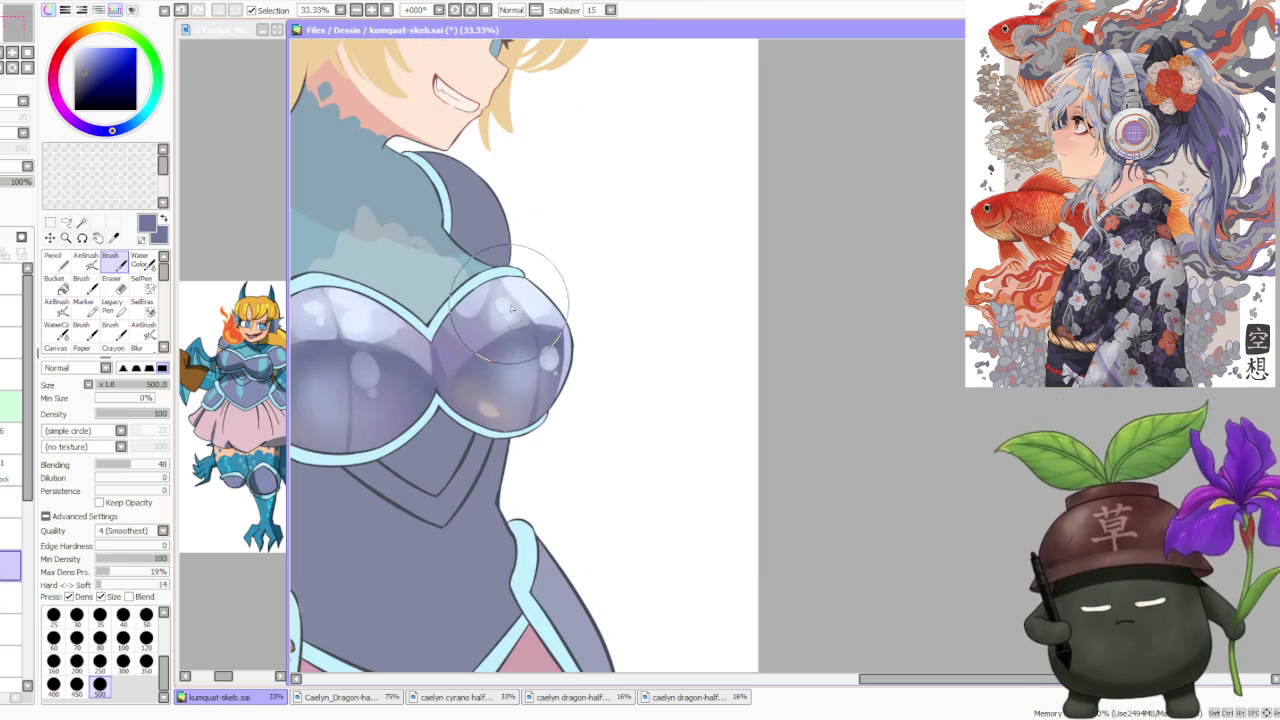
scroll(517, 325, "up", 3)
Sample light lavender and add lighter purple tones and white highlights to the breast armour.
left_click(517, 325, "alt")
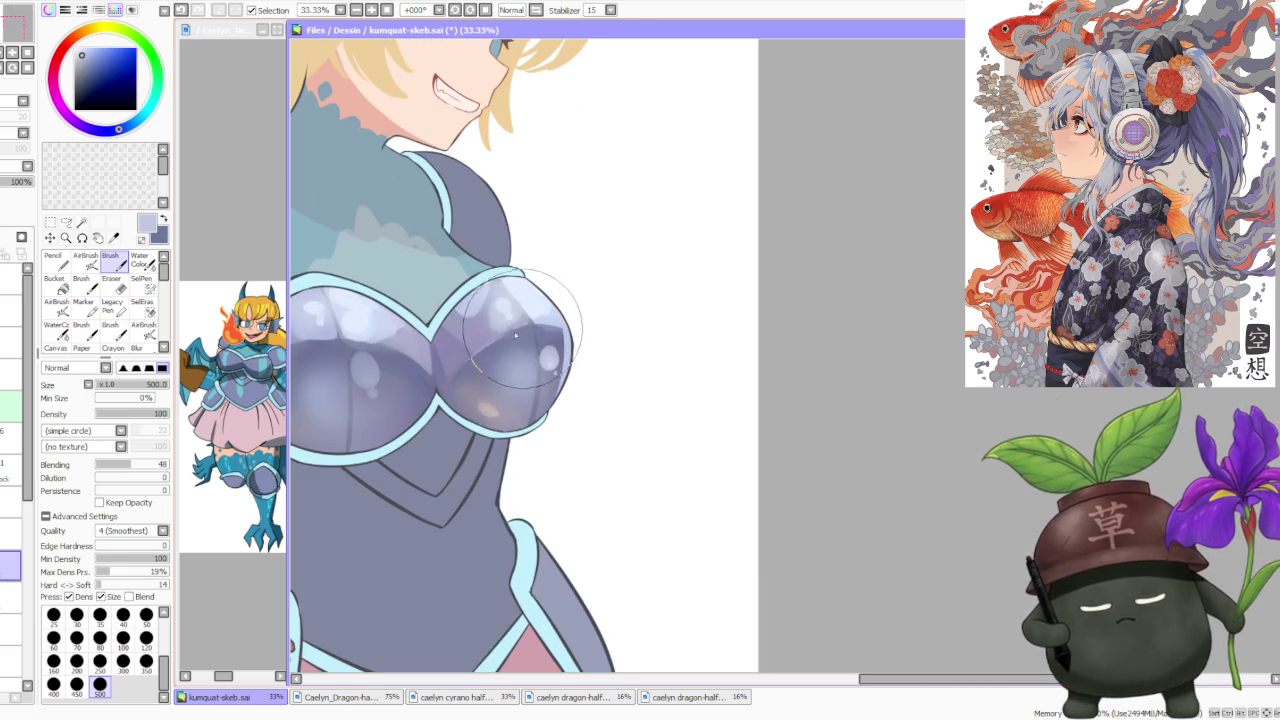
scroll(567, 300, "down", 2)
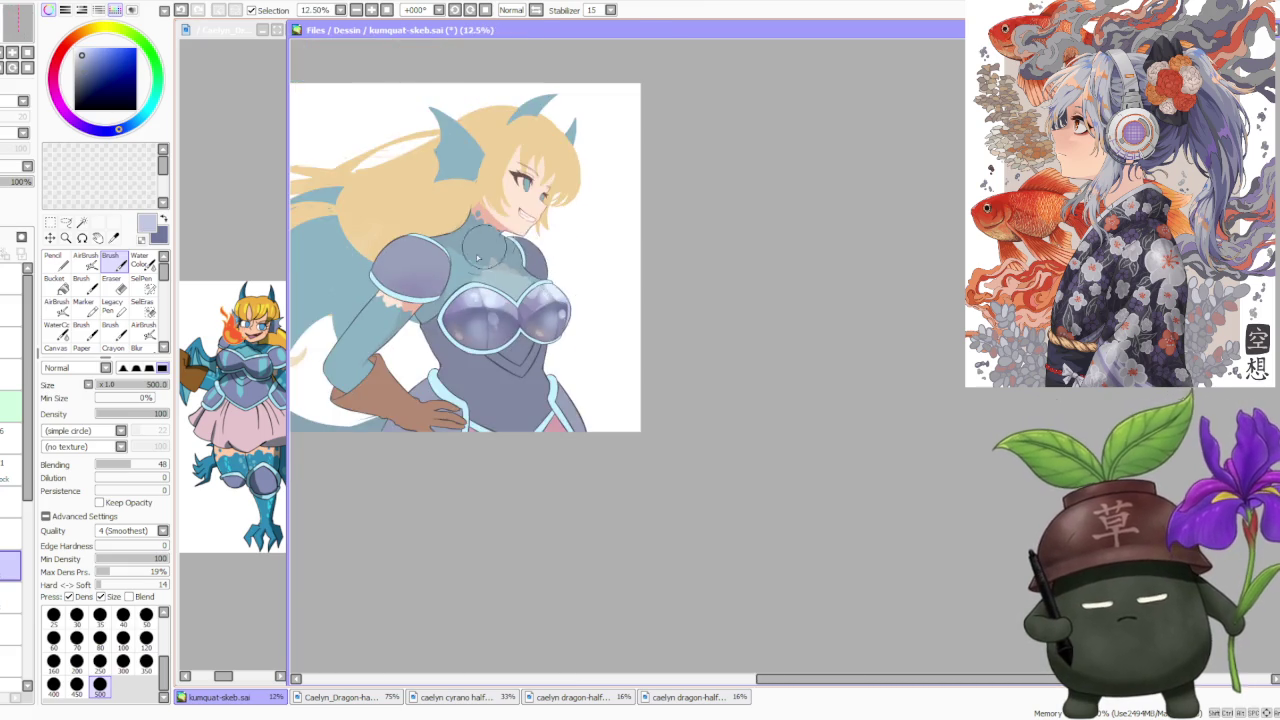
scroll(500, 345, "up", 1)
mouse_move(500, 345)
left_mouse_down()
mouse_move(450, 365)
mouse_move(540, 350)
mouse_move(560, 370)
left_mouse_up()
left_click_drag(520, 320, 543, 362)
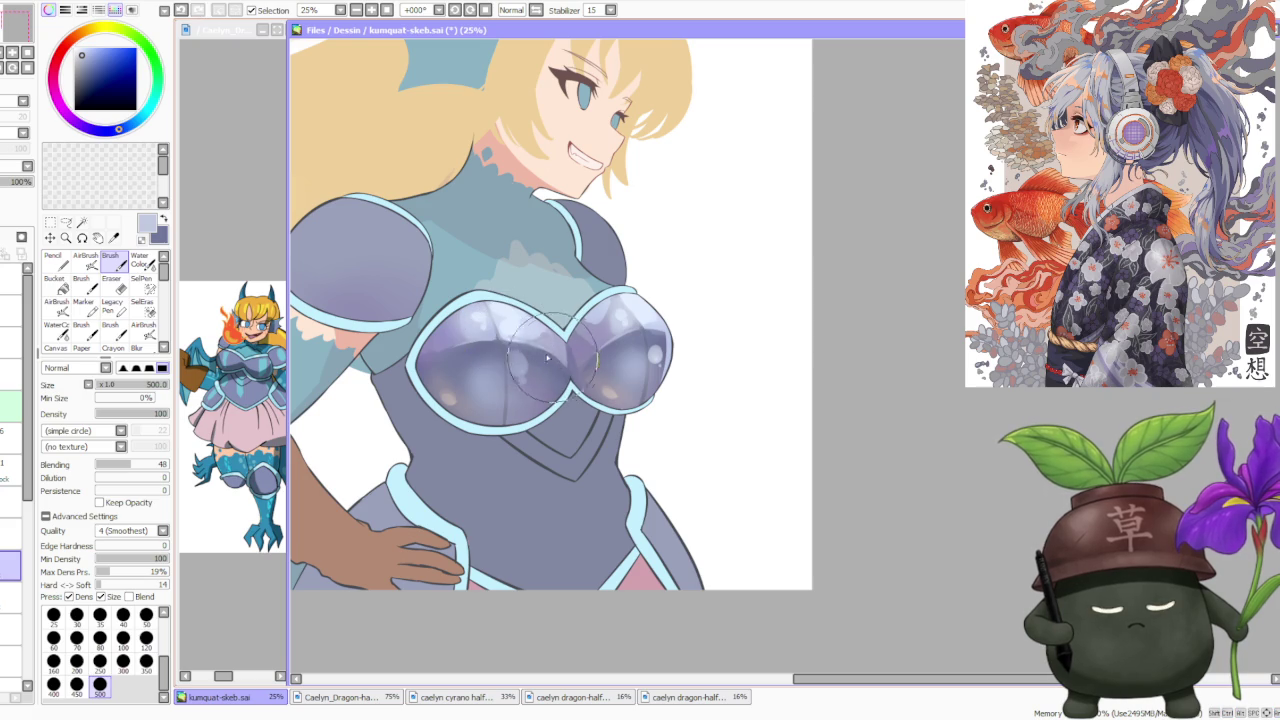
Review the breastplate and select the layer one above.
scroll(620, 330, "down", 2)
scroll(695, 294, "down", 1)
scroll(690, 270, "down", 1)
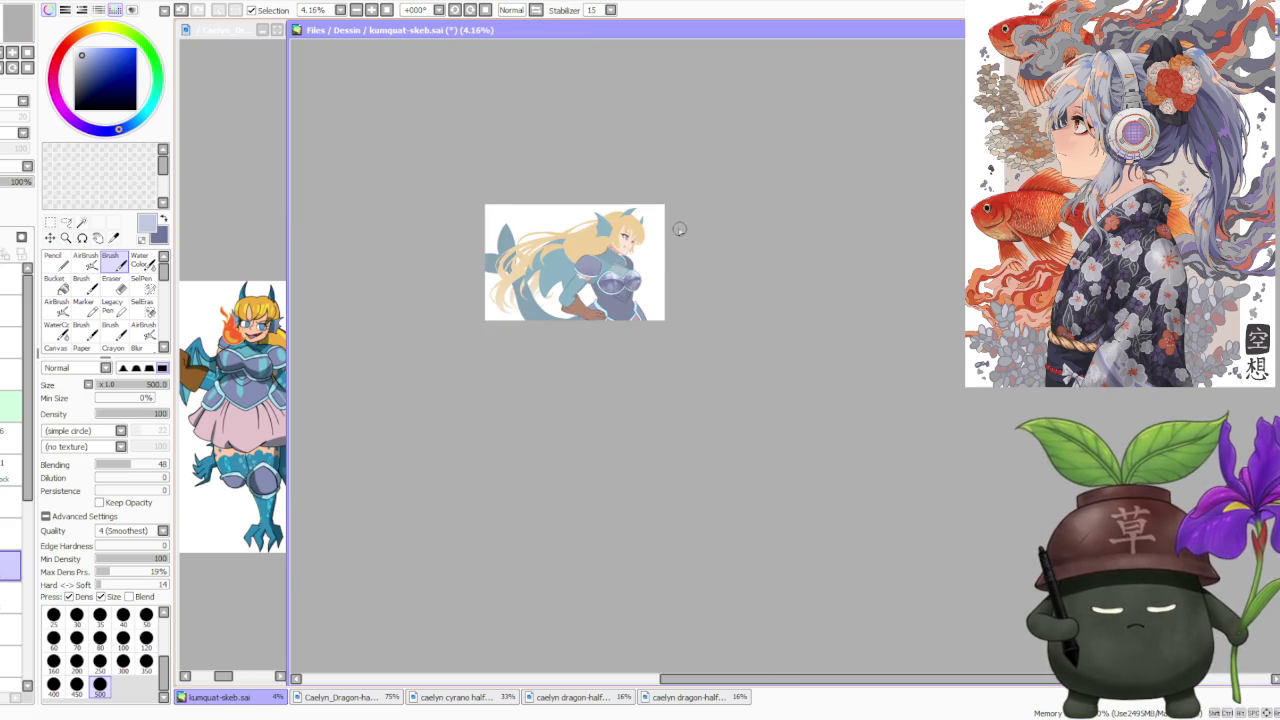
scroll(660, 238, "up", 2)
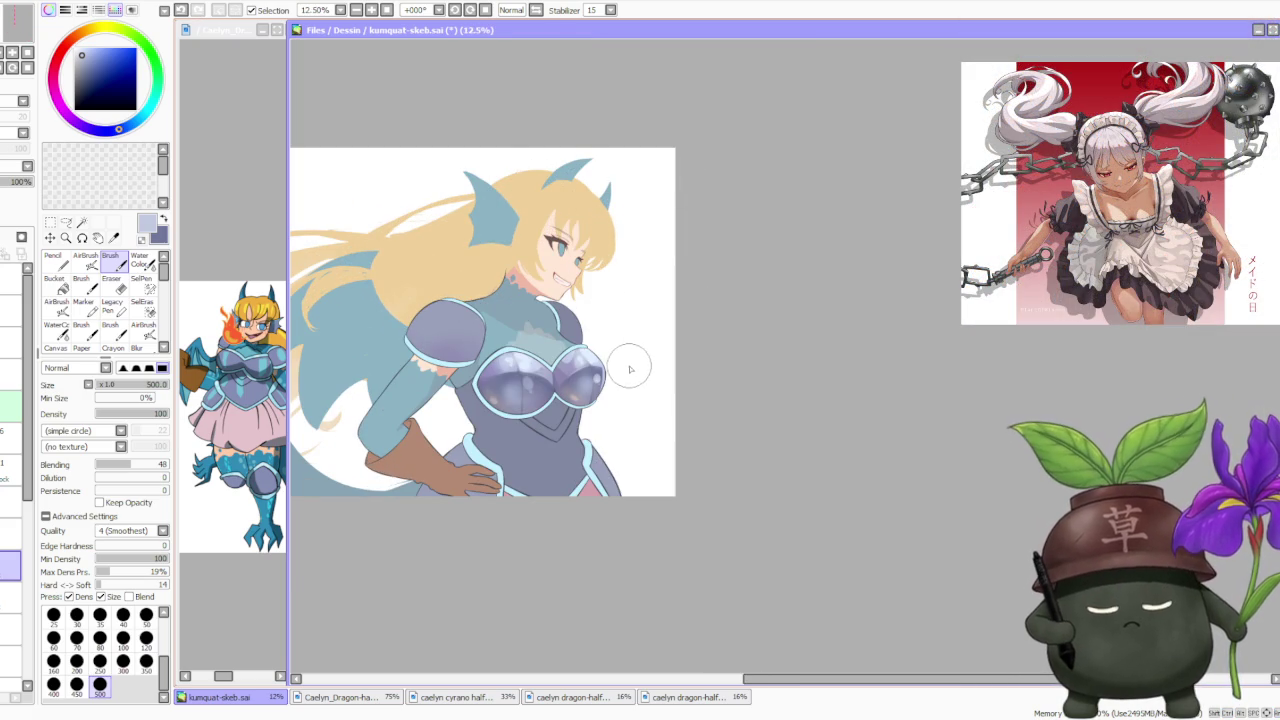
scroll(632, 357, "down", 1)
scroll(629, 342, "up", 1)
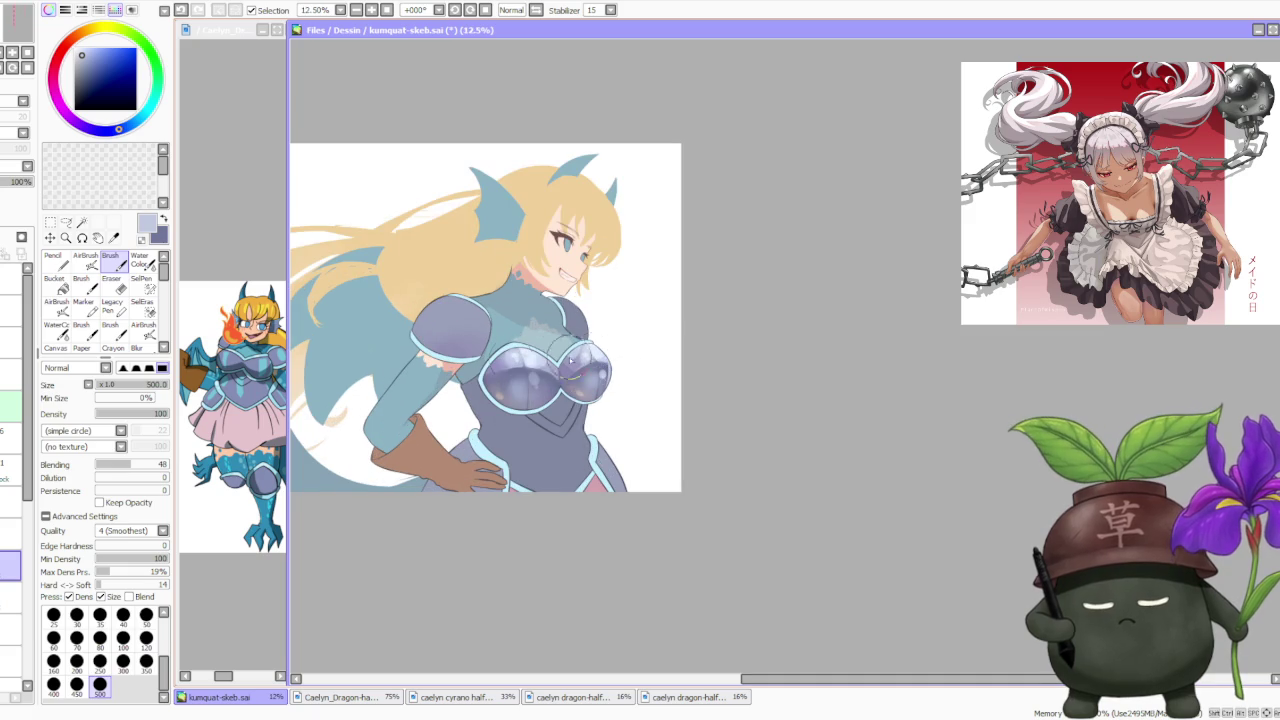
left_click(10, 534)
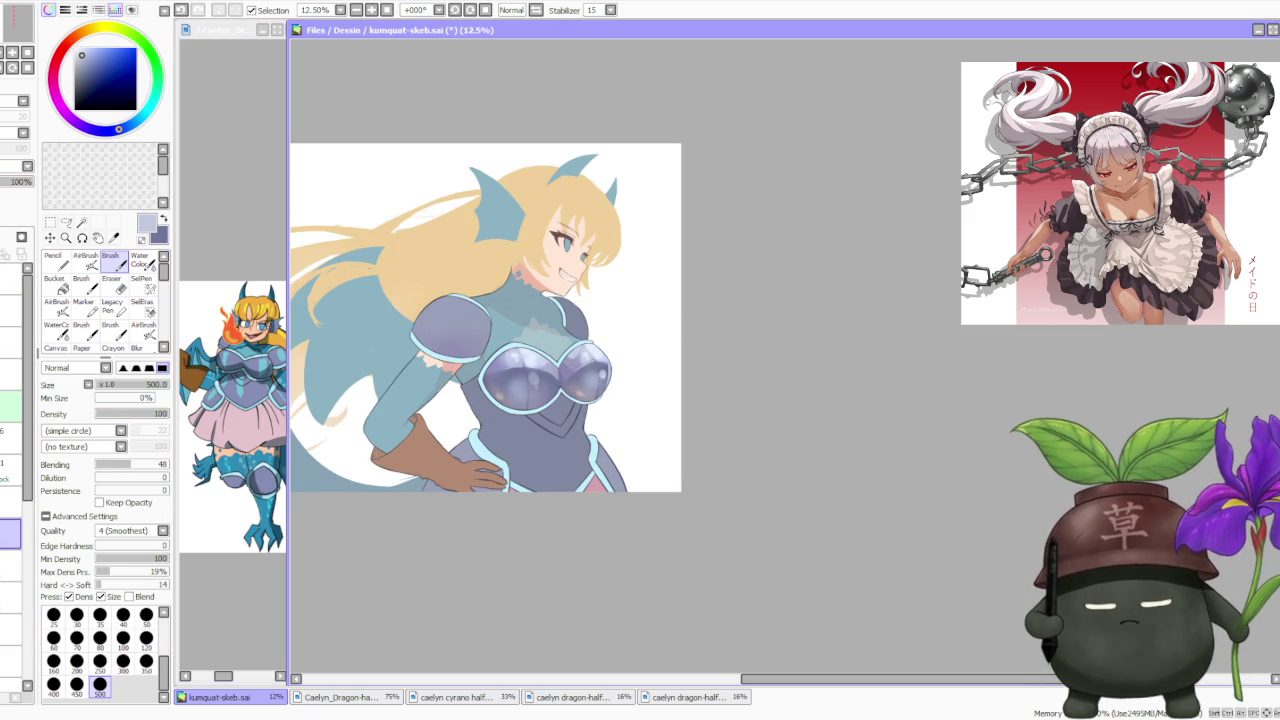
scroll(489, 392, "up", 1)
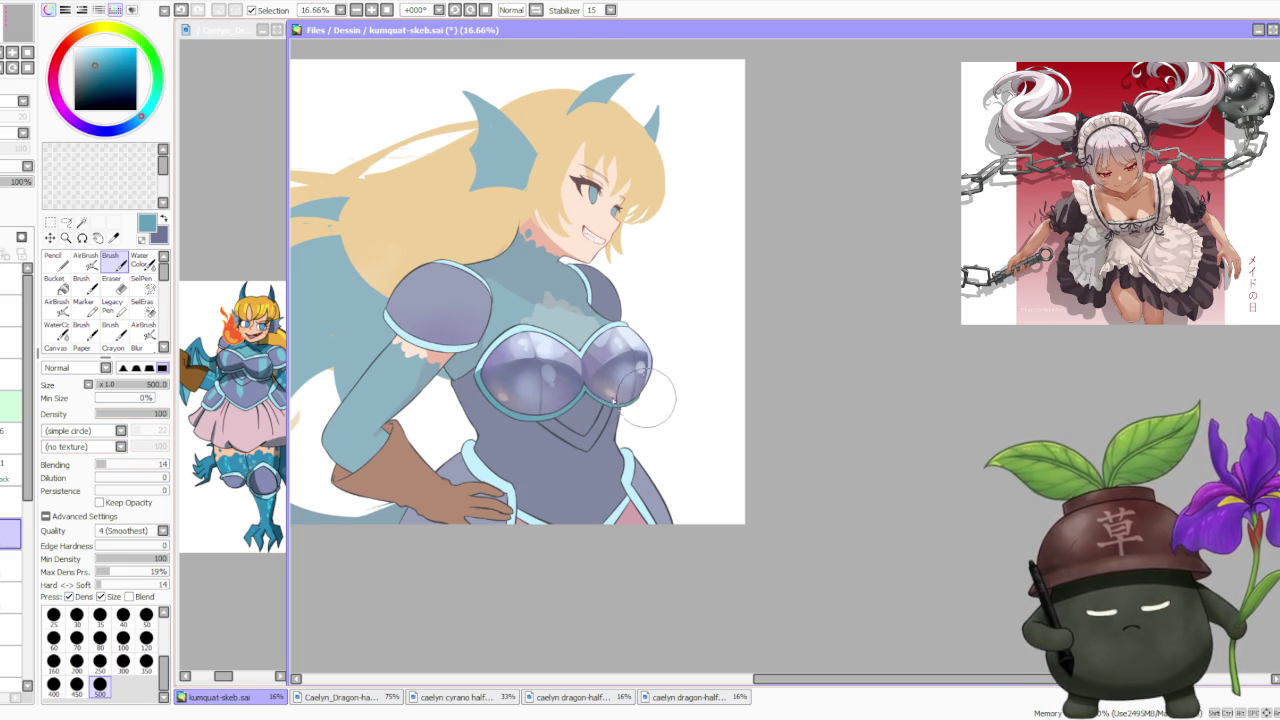
Add light cyan highlights along the upper chest armour.
left_click(527, 335, "alt")
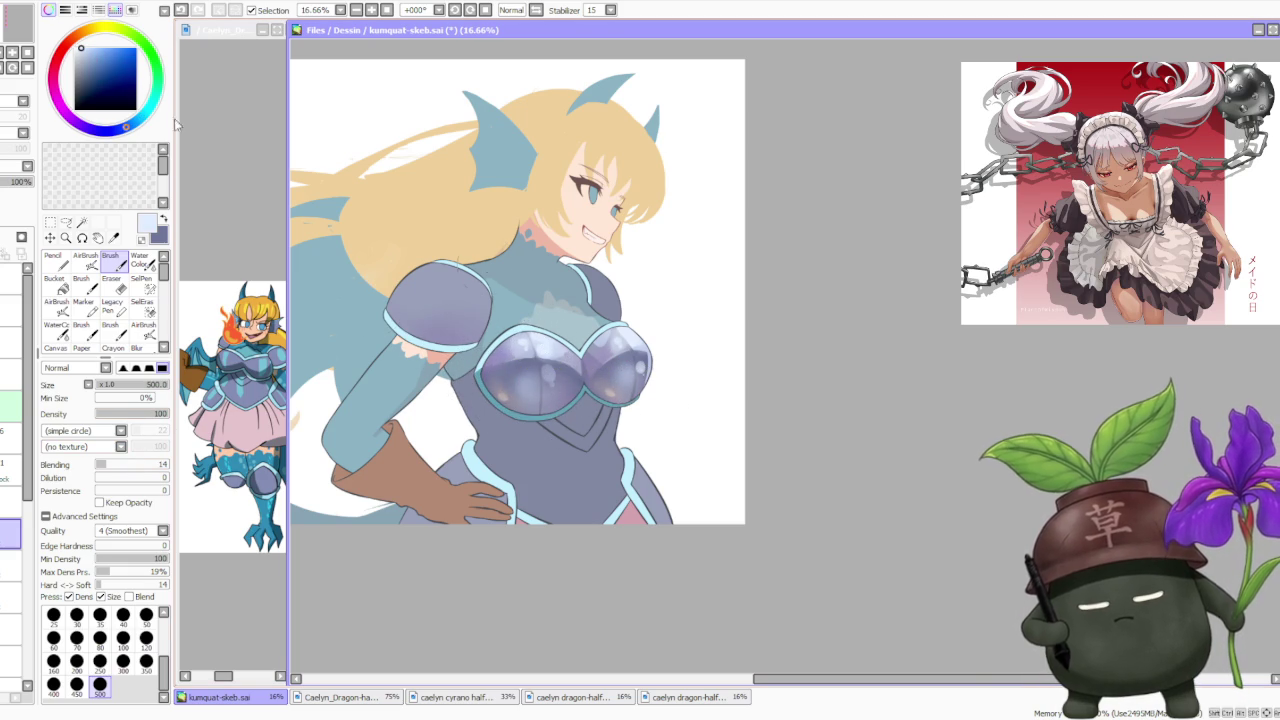
left_click(504, 351, "alt")
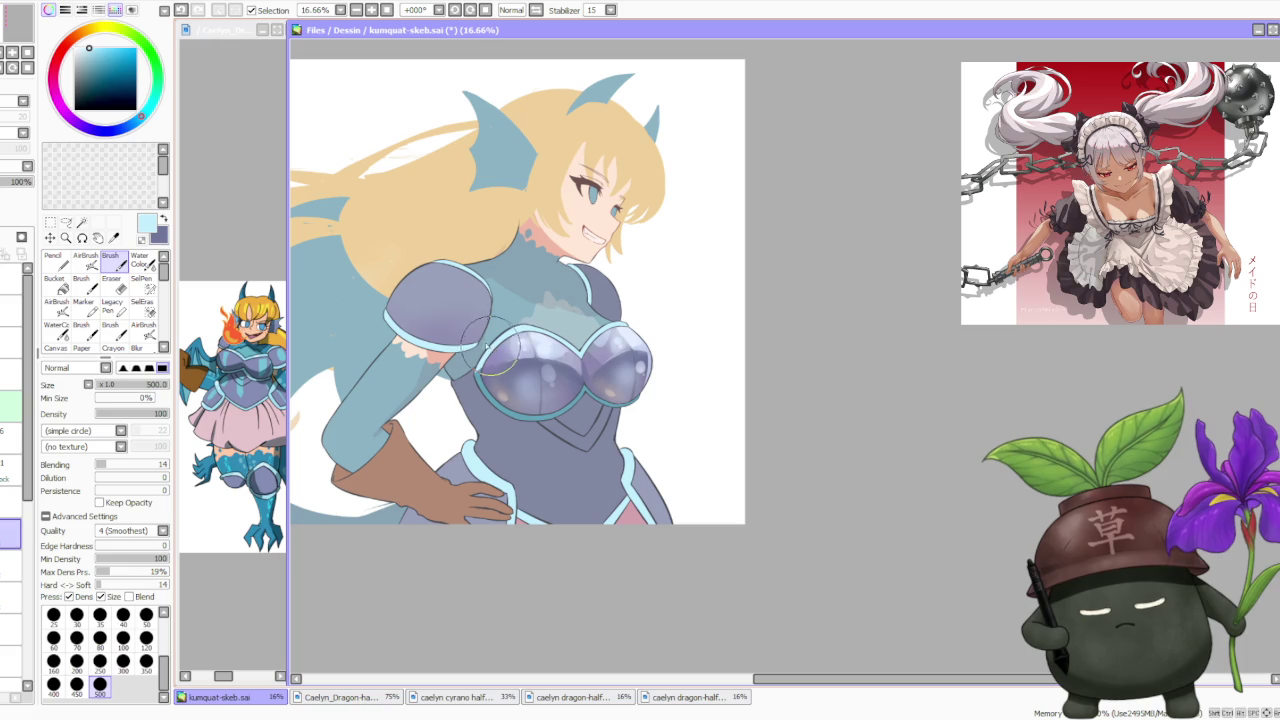
mouse_move(554, 323)
left_mouse_down()
mouse_move(560, 340)
mouse_move(645, 332)
left_mouse_up()
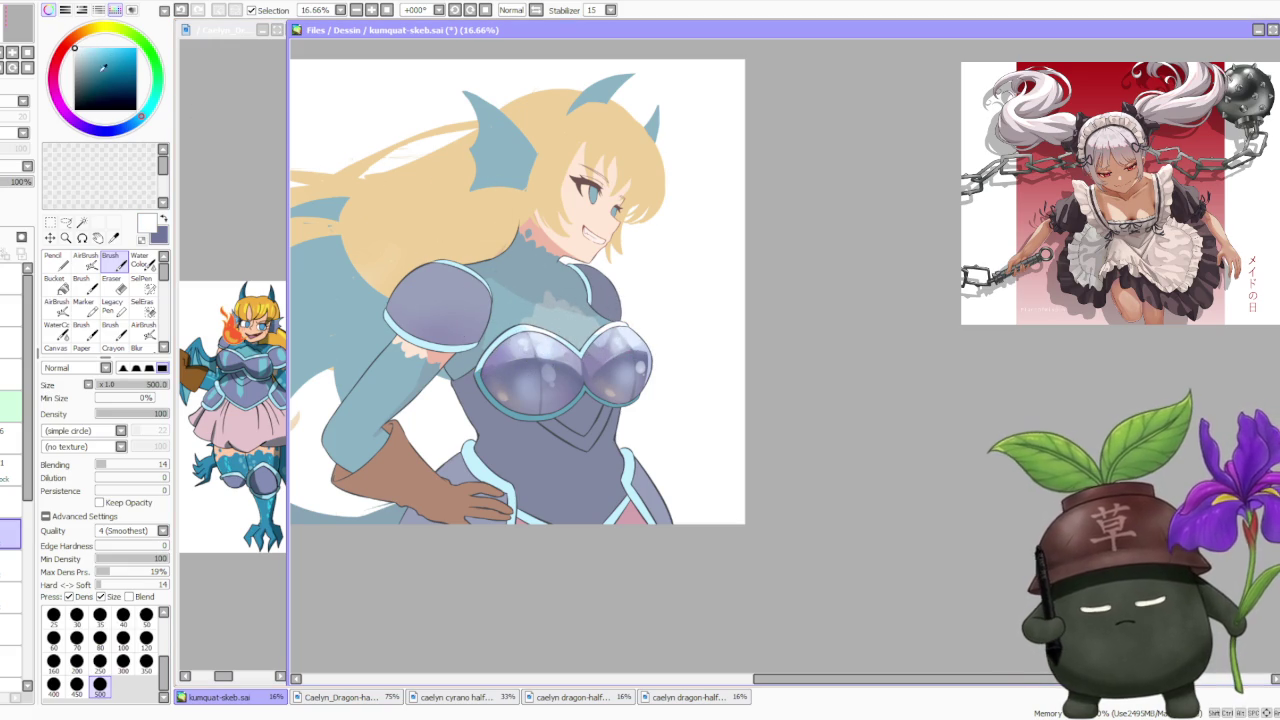
Choose a purple hue and a light pink, trying the airbrush before returning to the firmer brush.
left_click(74, 115)
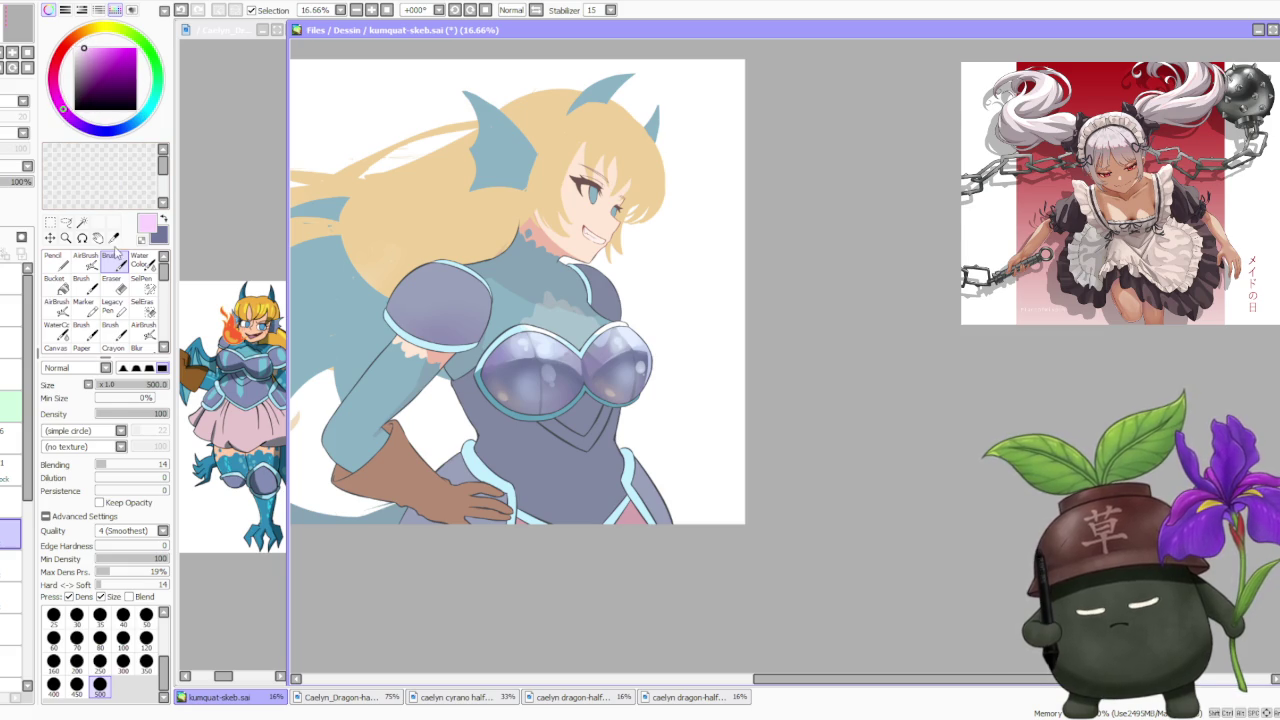
left_click(85, 258)
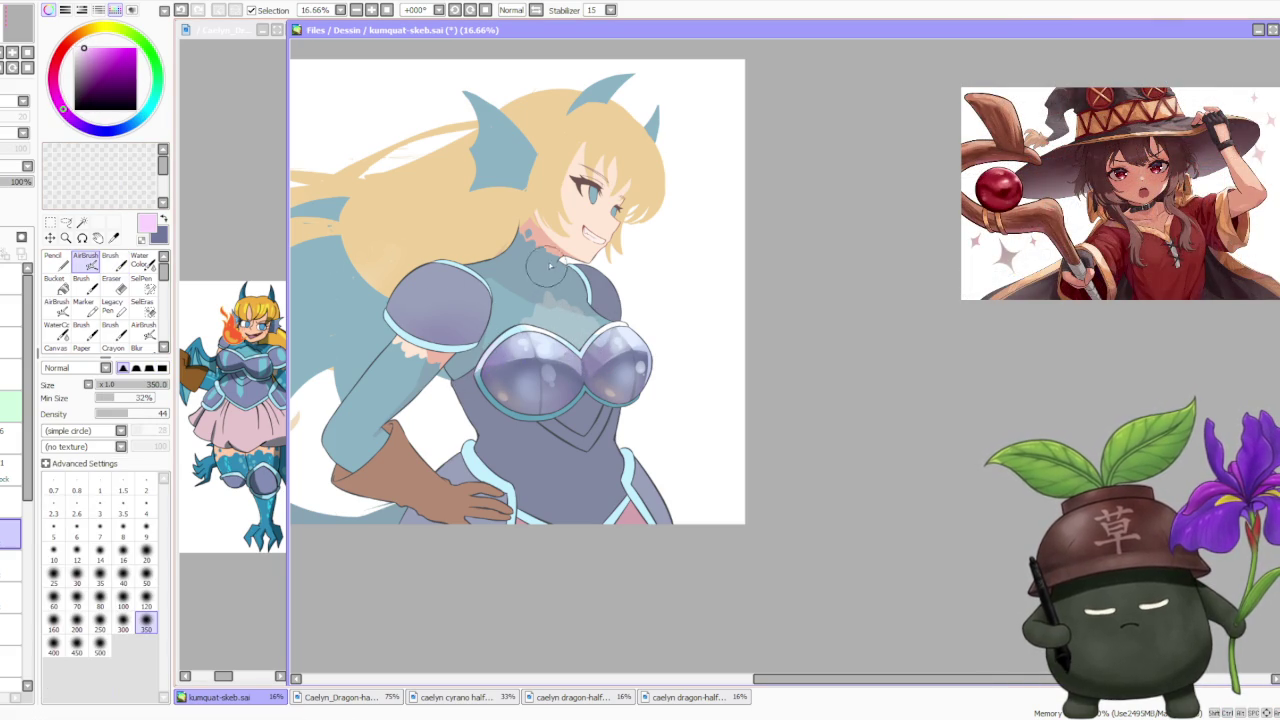
left_click(62, 50)
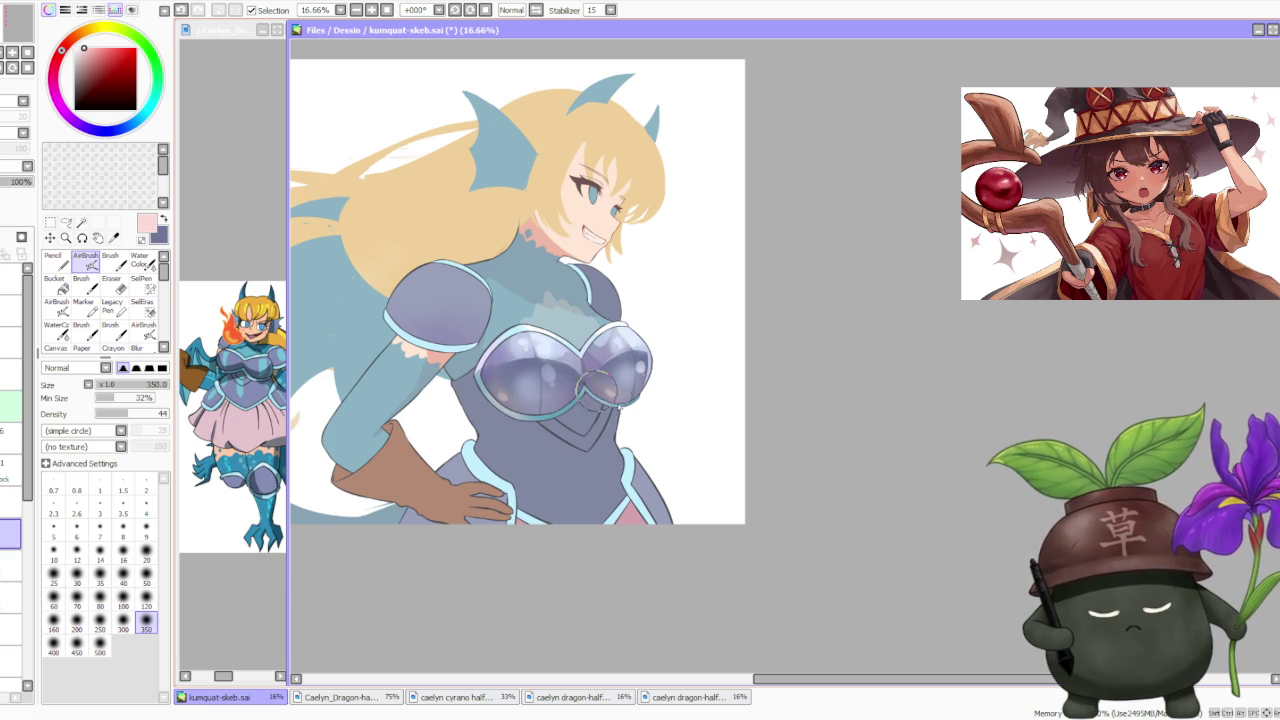
scroll(601, 262, "down", 2)
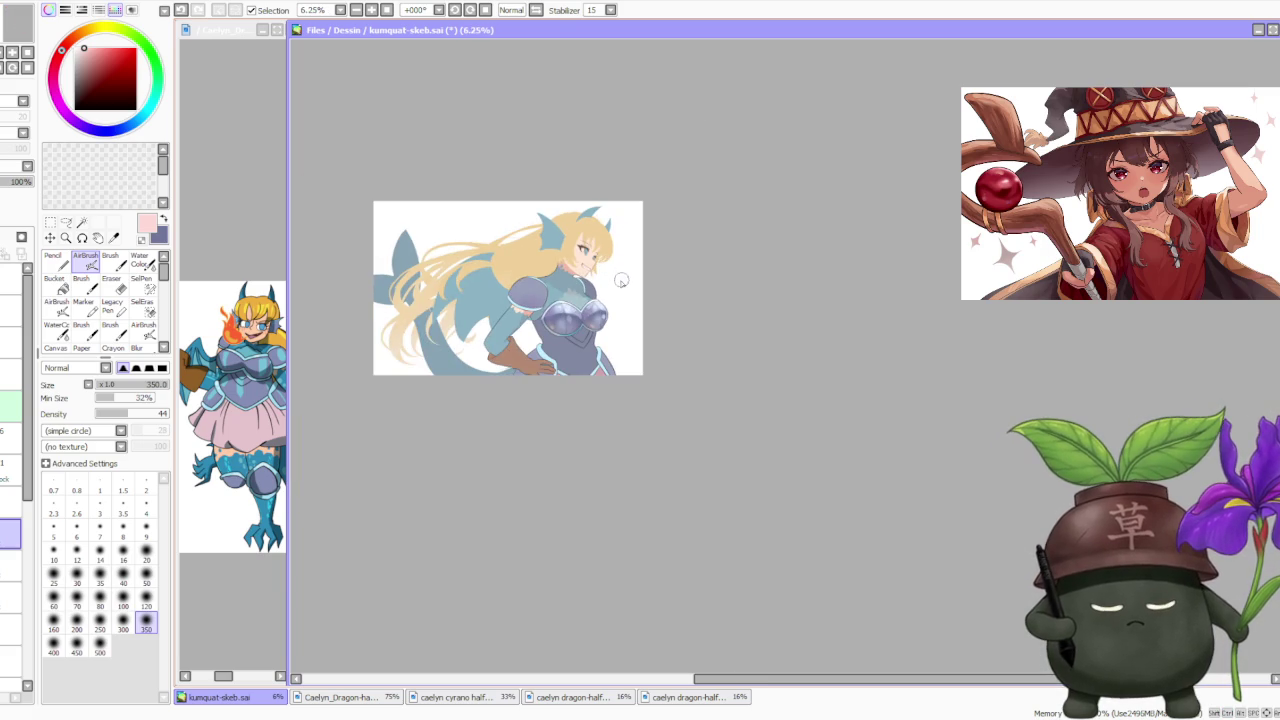
scroll(621, 282, "up", 2)
scroll(617, 286, "down", 1)
scroll(609, 274, "down", 1)
scroll(592, 242, "up", 1)
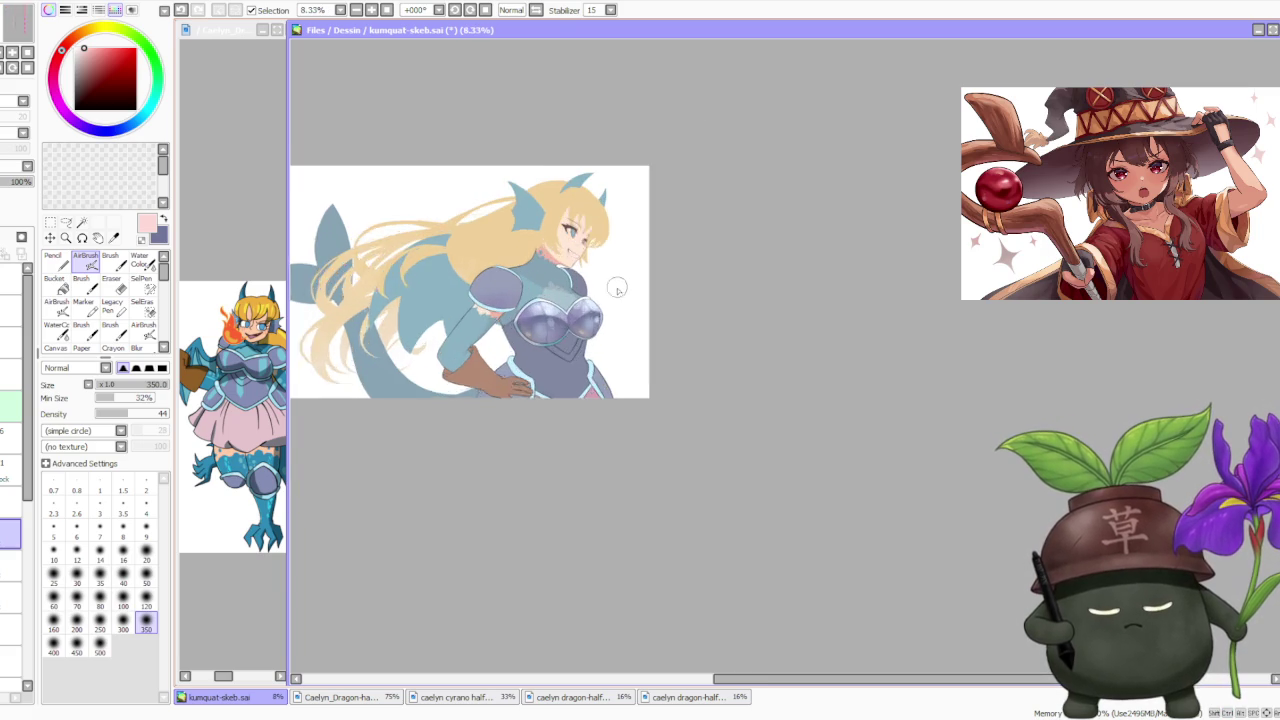
scroll(618, 290, "up", 1)
scroll(610, 290, "up", 1)
scroll(600, 285, "up", 1)
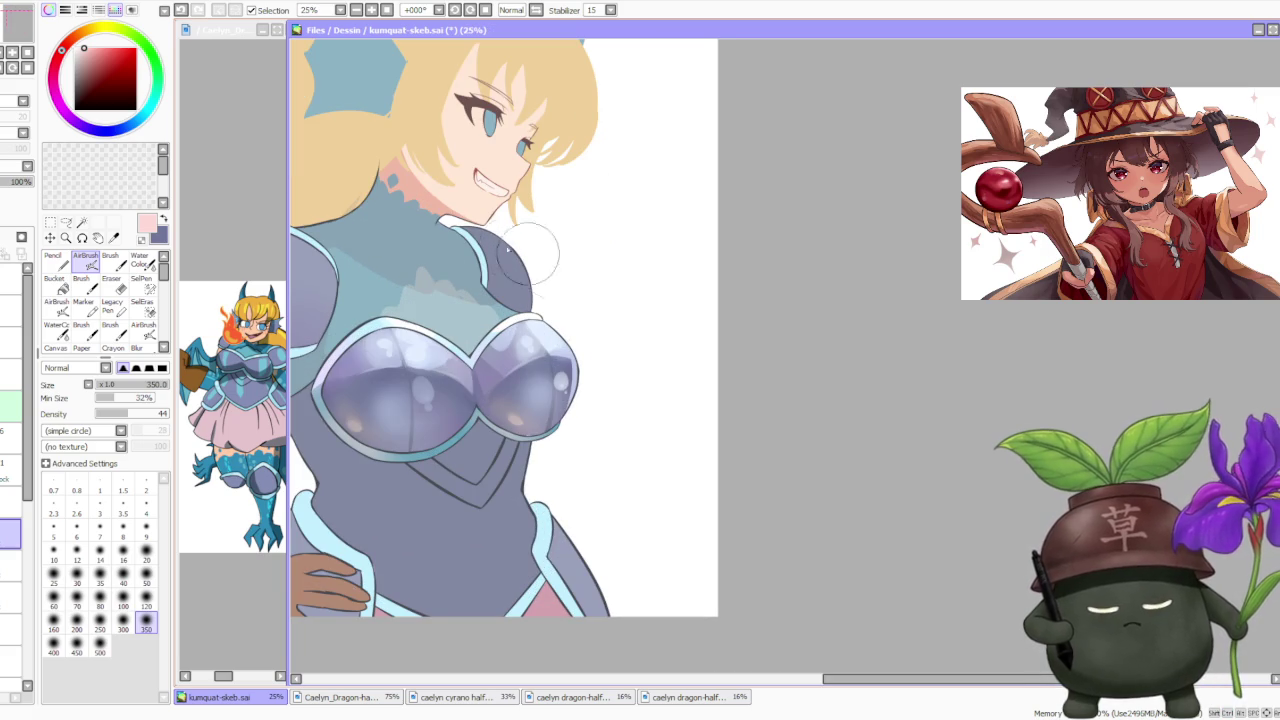
left_click(111, 261)
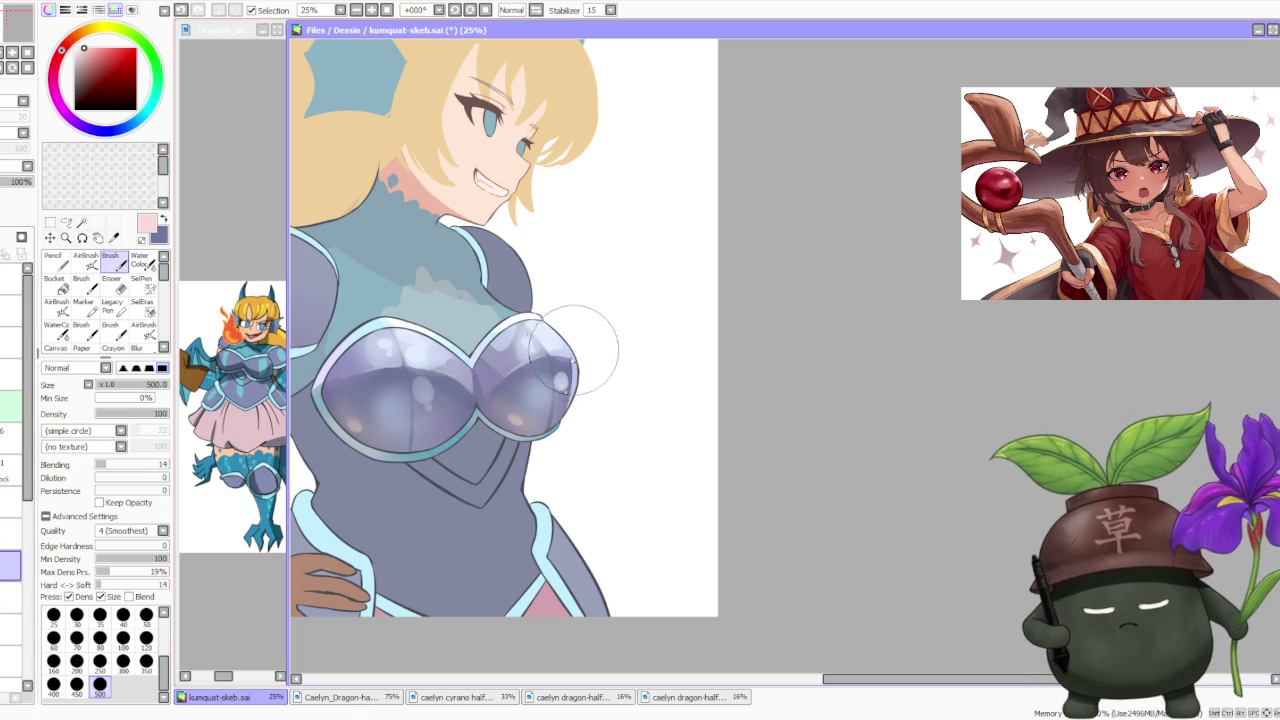
Paint dark purple shading on the right breastplate cup, undoing and repainting unwanted strokes.
left_click(567, 366, "alt")
key("ctrl+z")
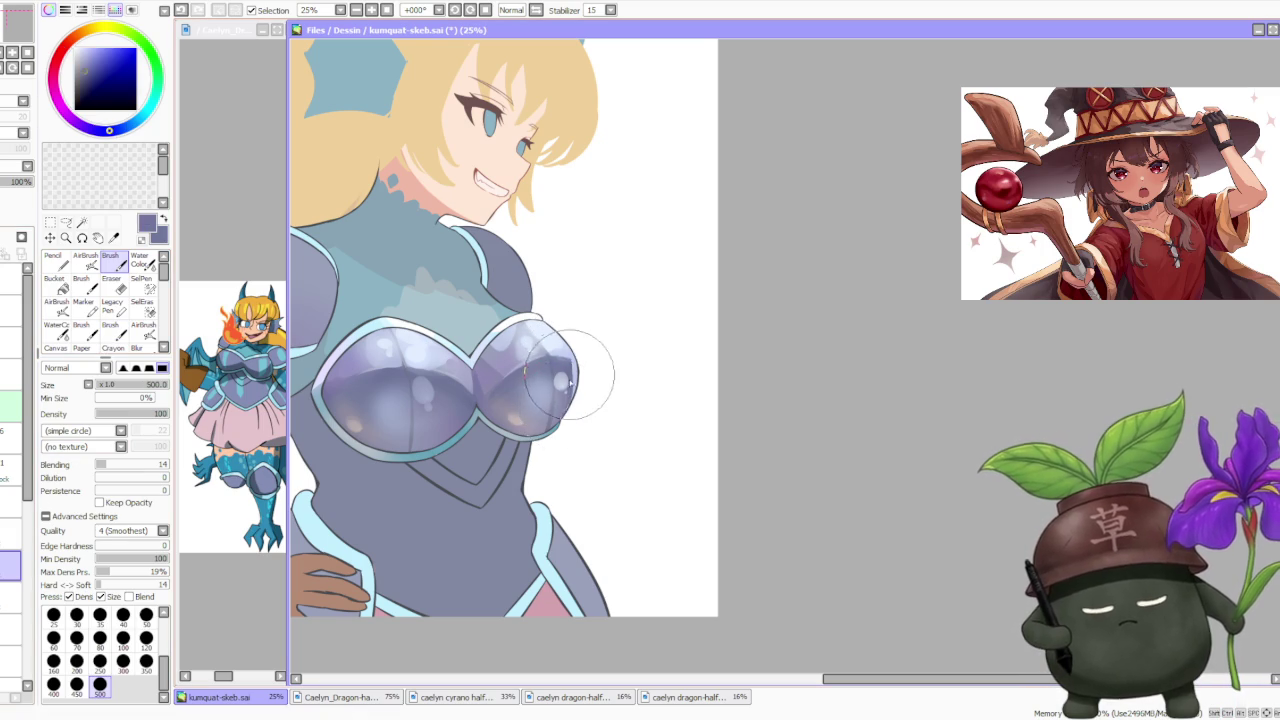
left_click(570, 372, "alt")
left_click_drag(565, 440, 572, 372)
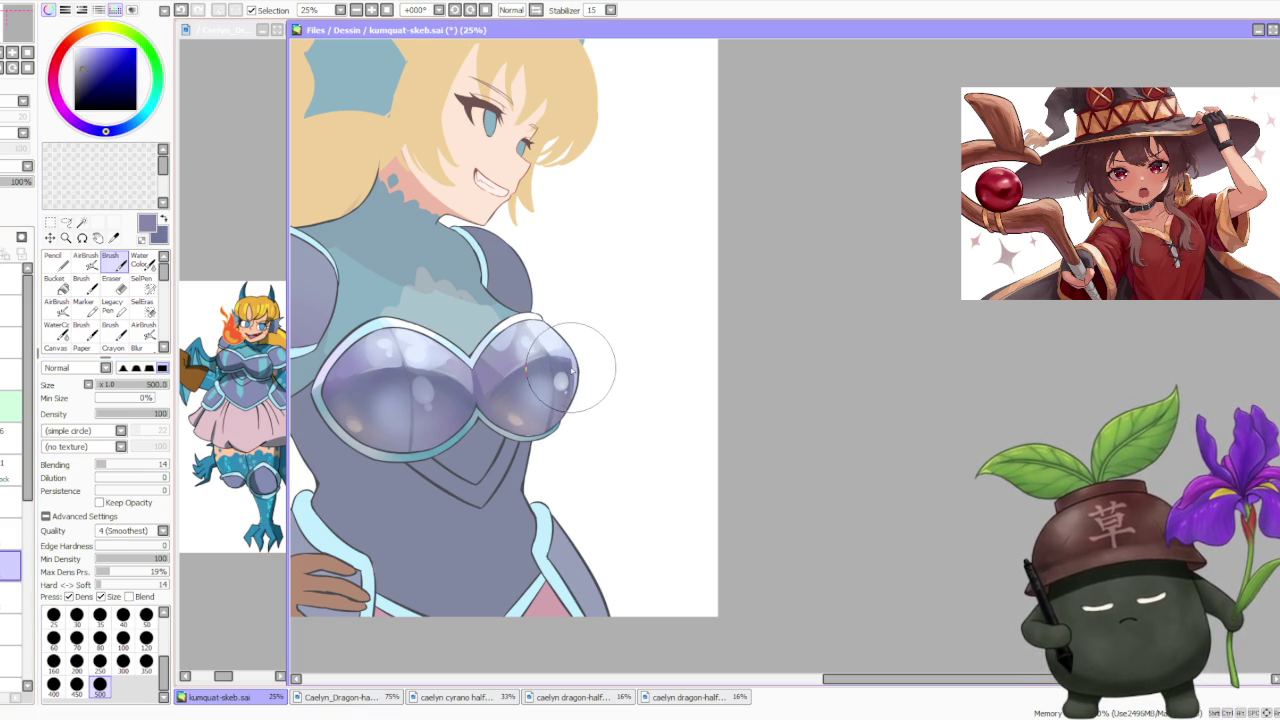
key("ctrl+z")
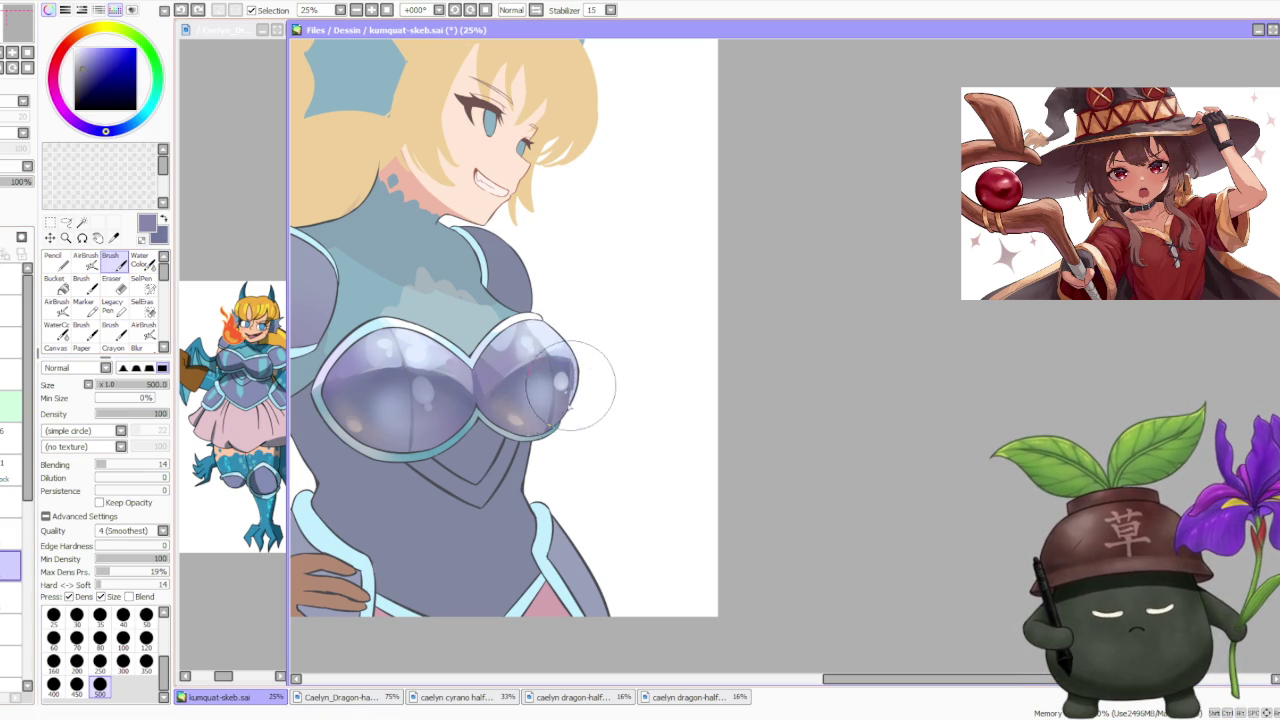
left_click(572, 371, "alt")
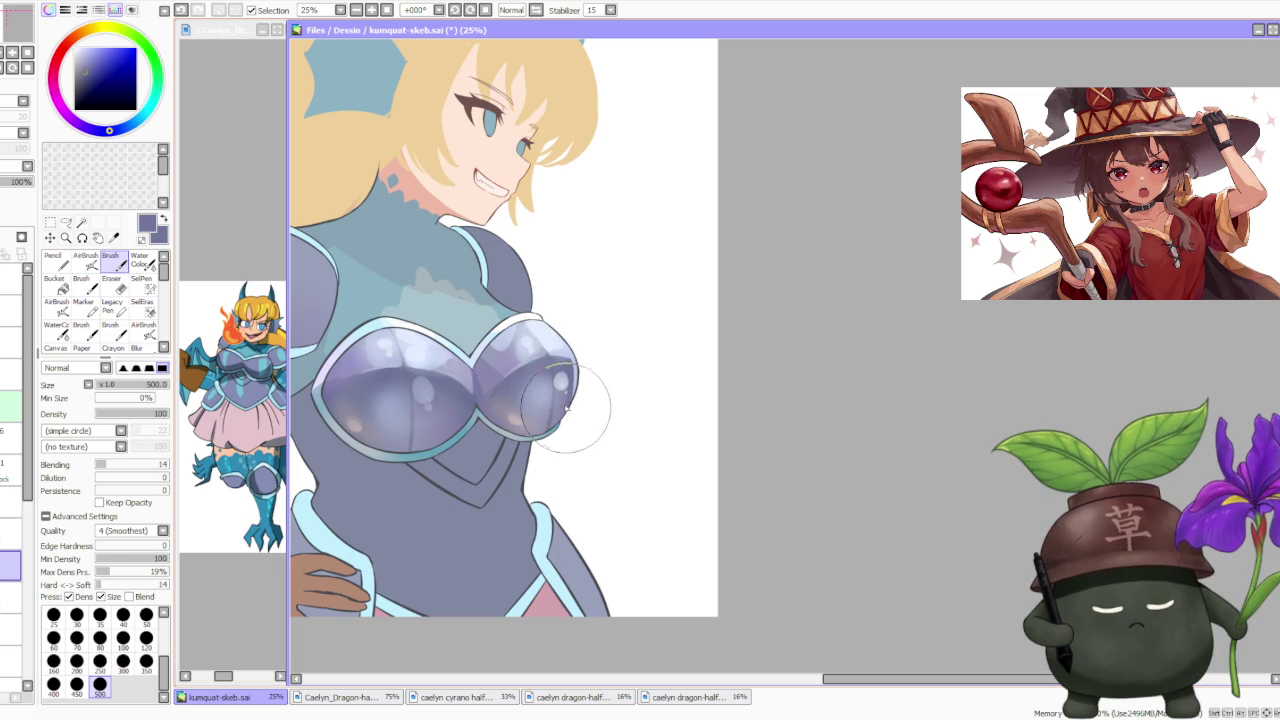
left_click(566, 414, "alt")
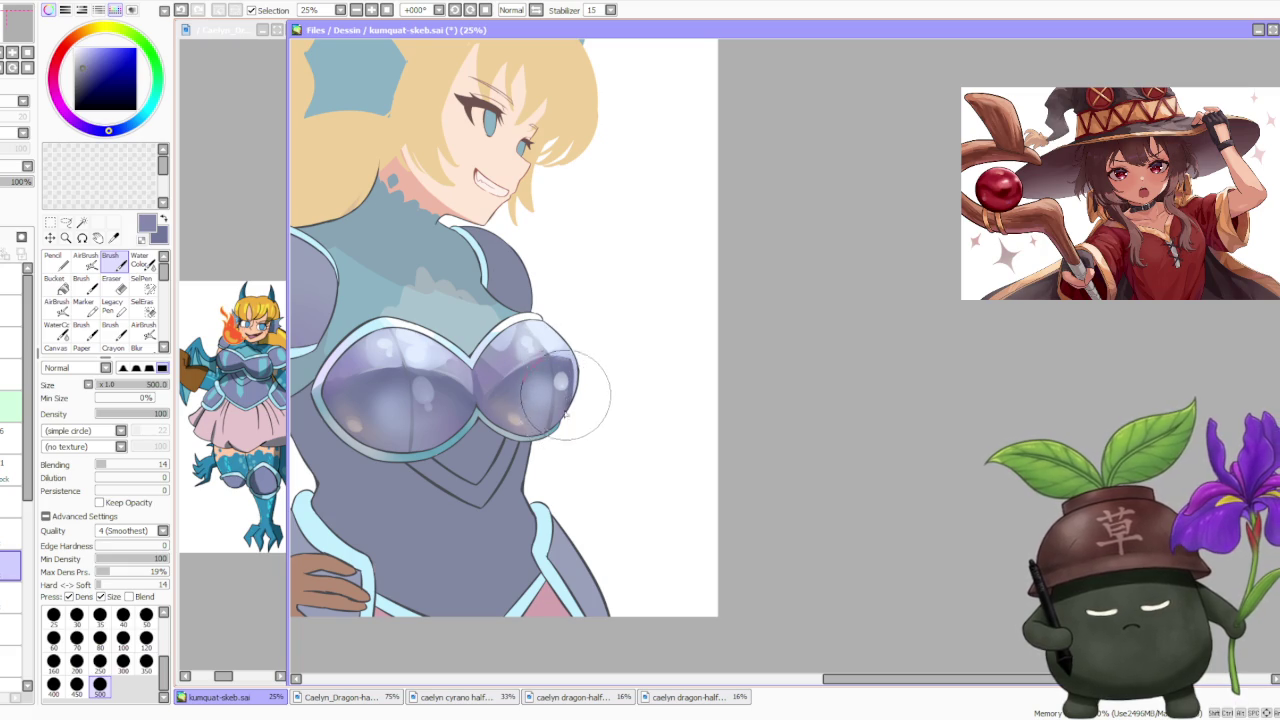
key("ctrl+z")
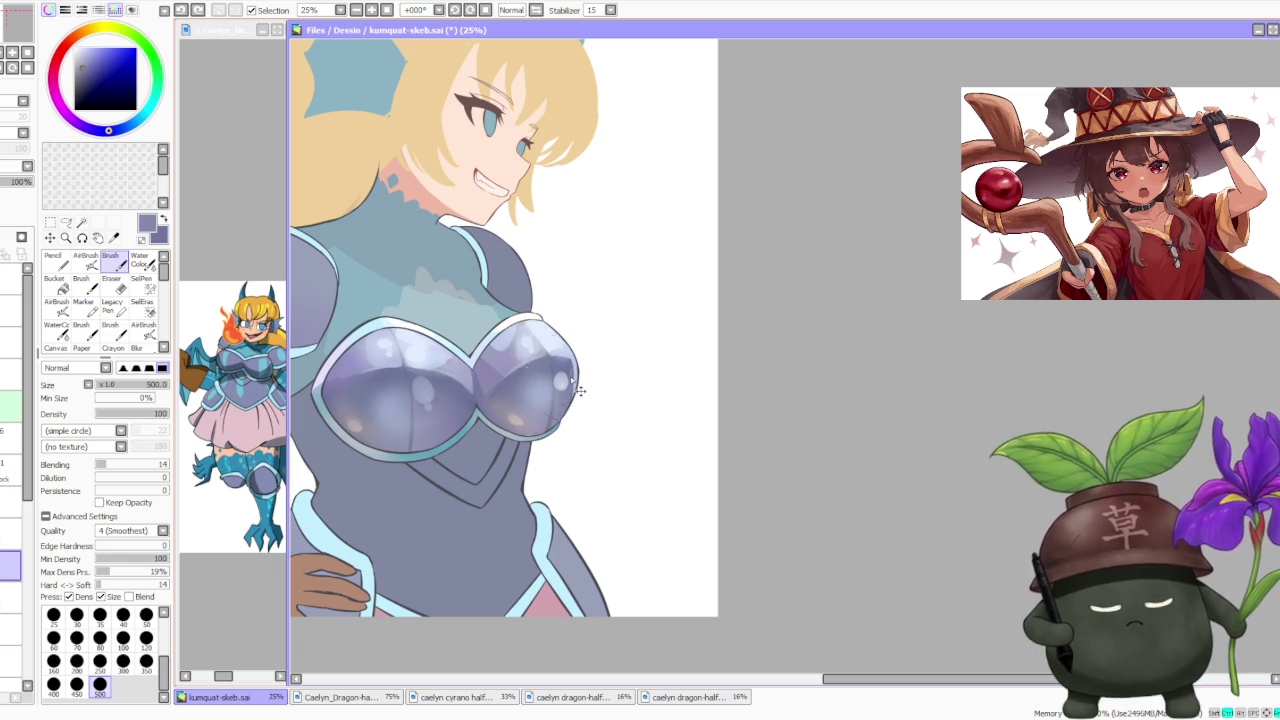
left_click_drag(566, 410, 571, 386)
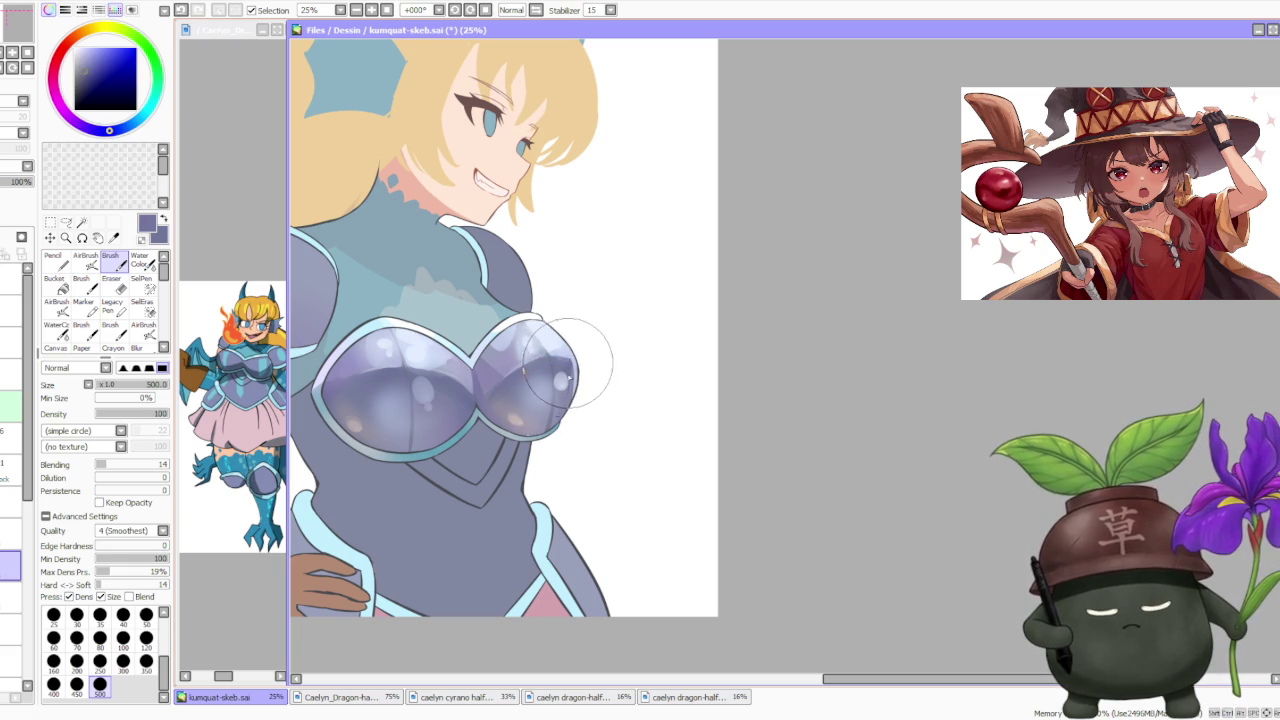
Sample the bodysuit teal, move to the layer above, and try lighter cyan and steel-blue.
scroll(568, 360, "down", 3)
scroll(563, 282, "down", 1)
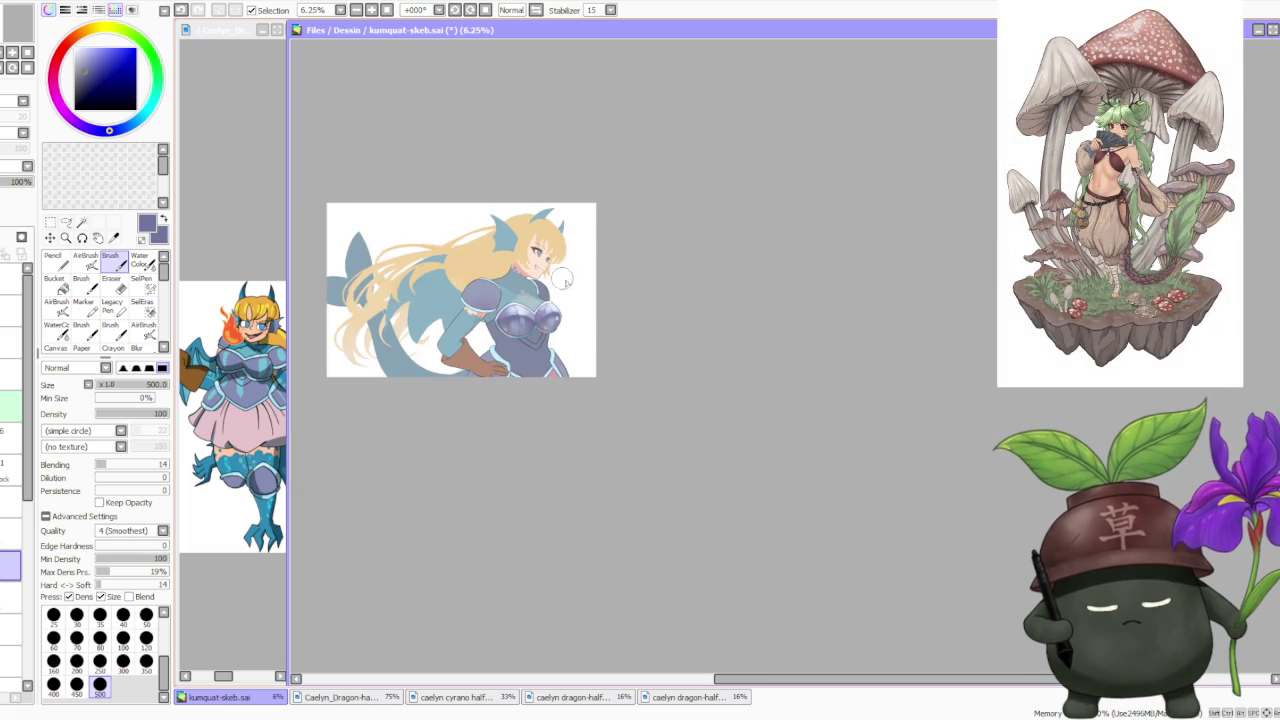
scroll(590, 279, "up", 1)
scroll(460, 366, "up", 2)
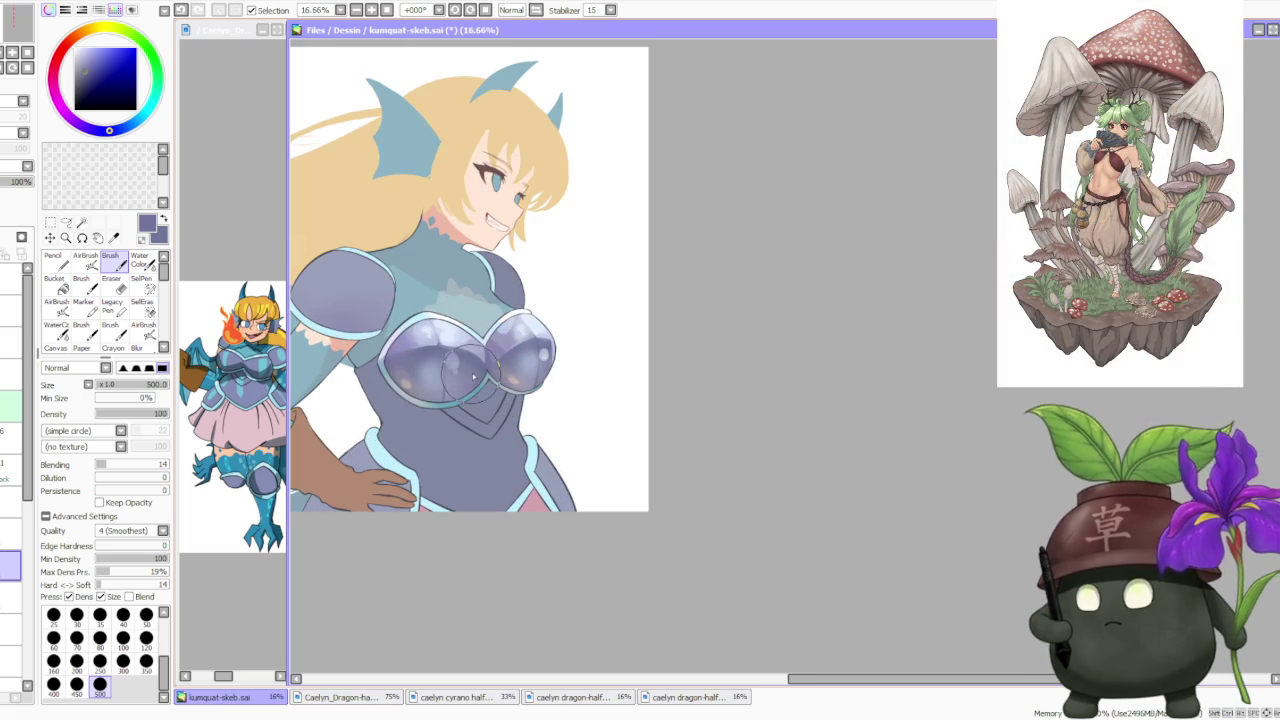
left_click(476, 362, "alt")
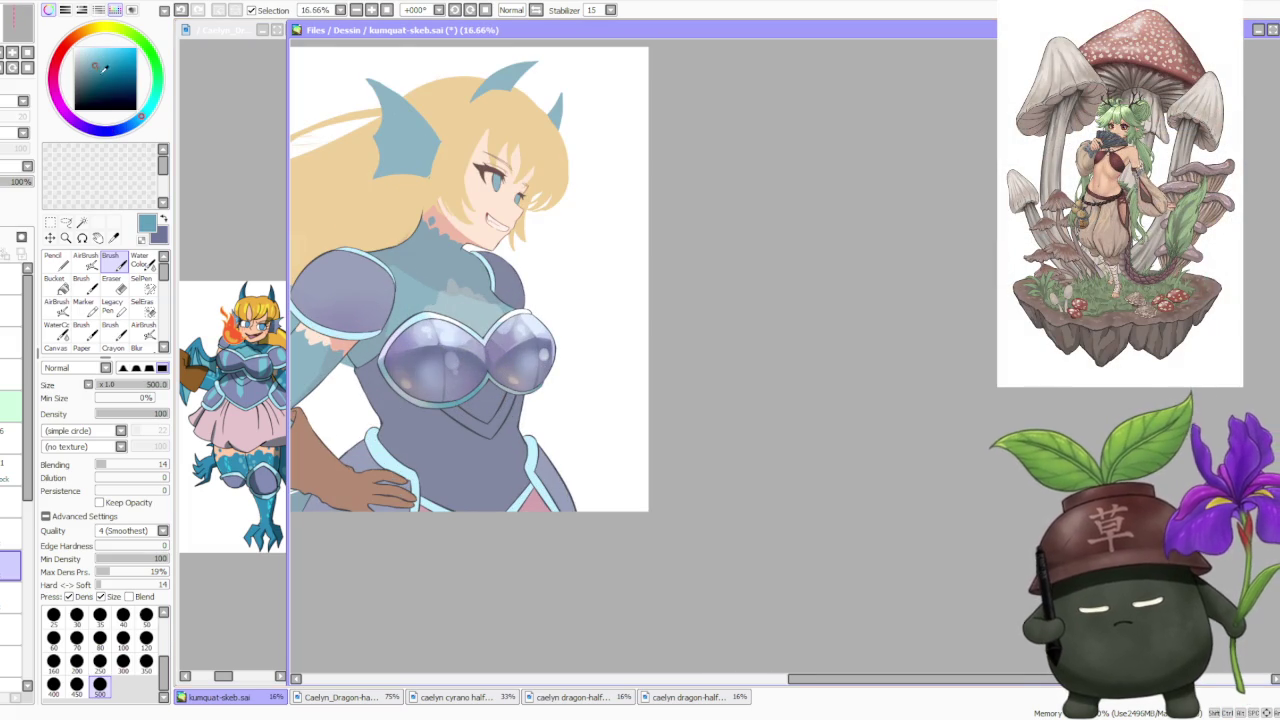
left_click(310, 311, "ctrl+shift")
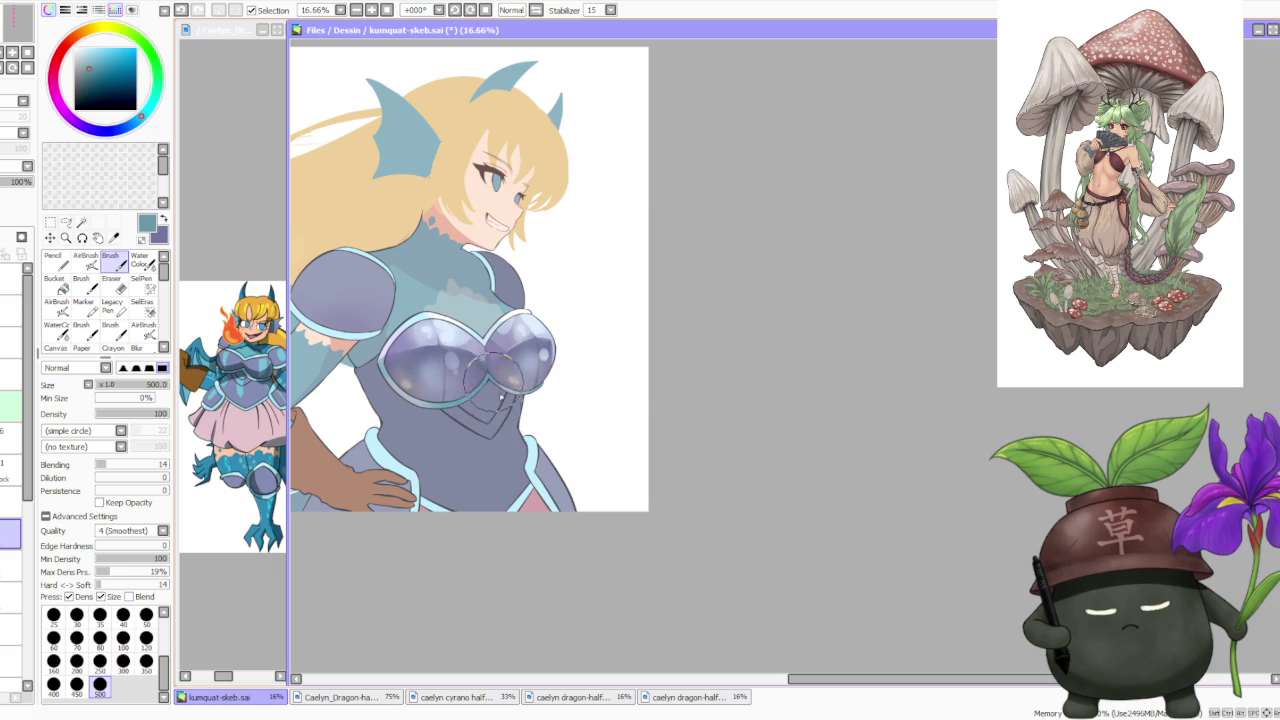
left_click(430, 320, "alt")
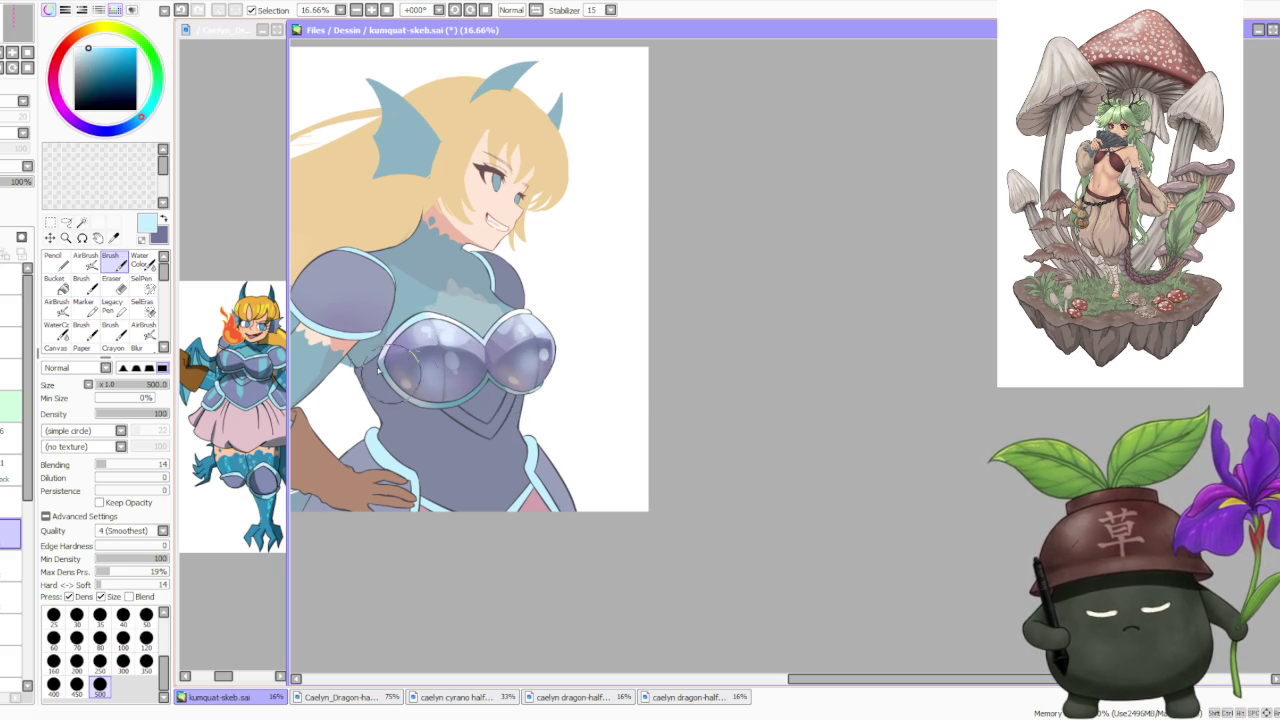
left_click(430, 405, "alt")
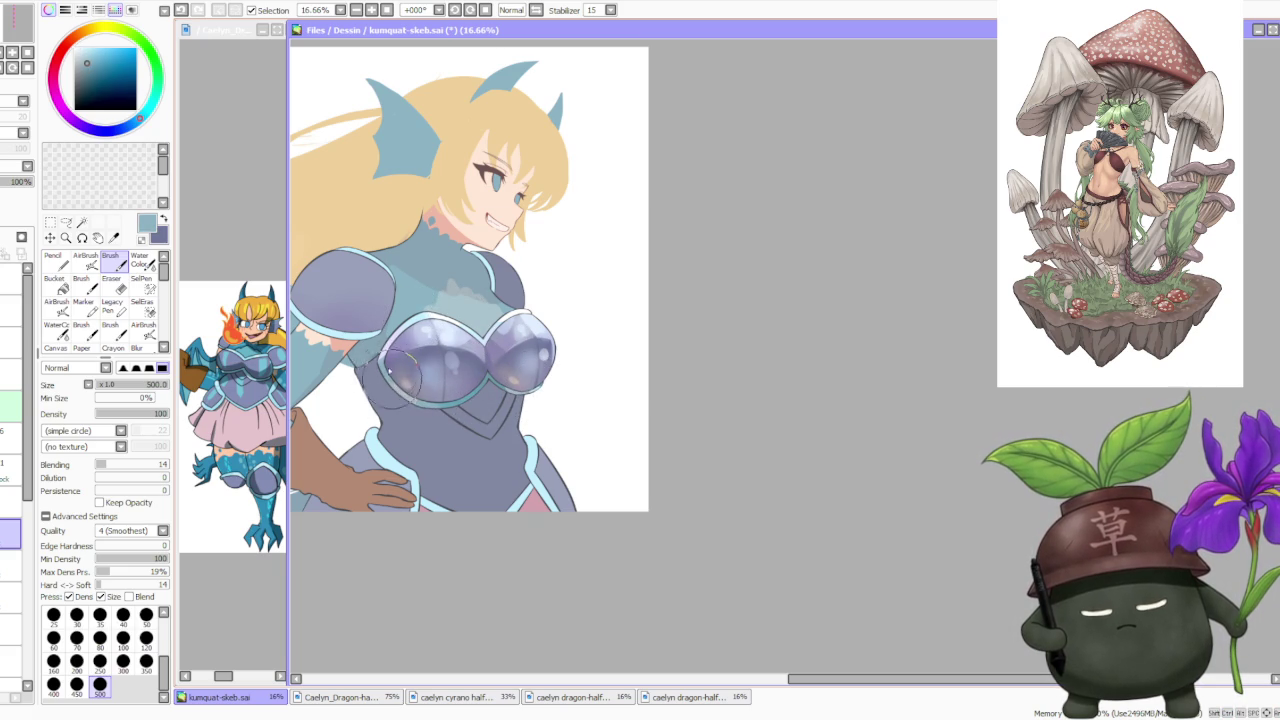
Pick white for highlights, review the chest, then resample the armour's purple-blue.
scroll(403, 316, "down", 3)
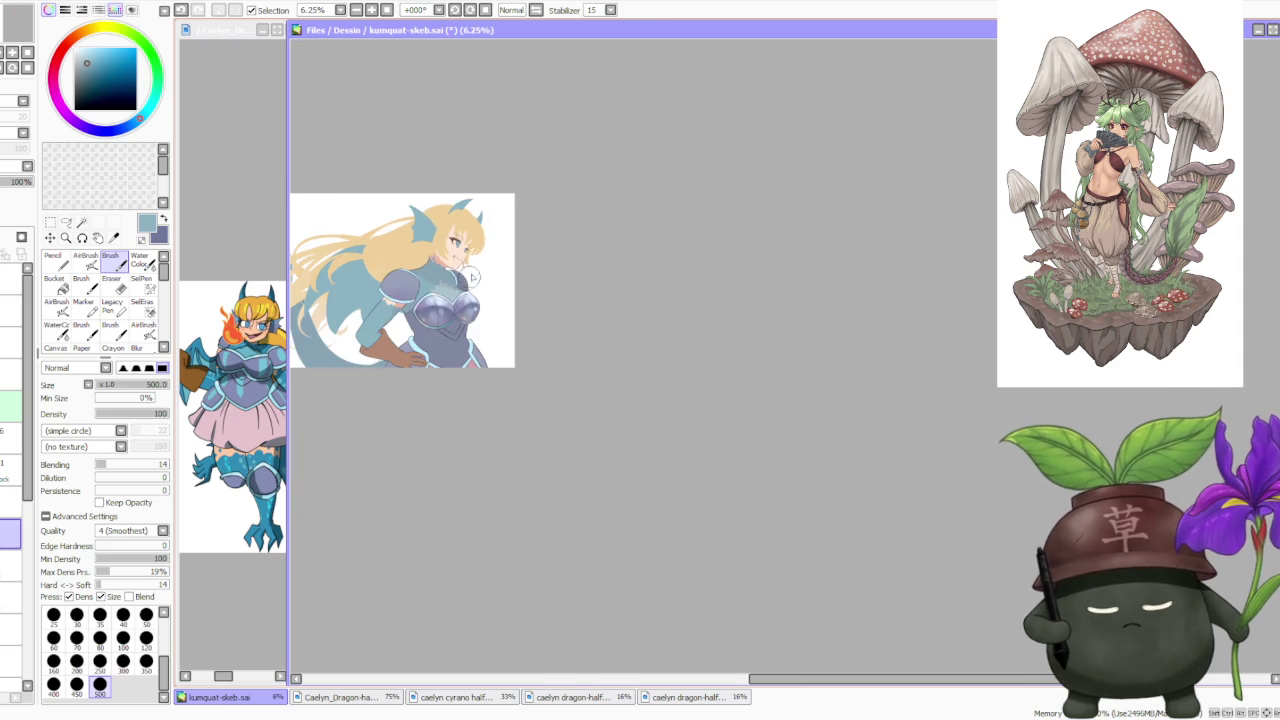
scroll(469, 280, "down", 1)
scroll(459, 233, "up", 2)
scroll(500, 318, "up", 1)
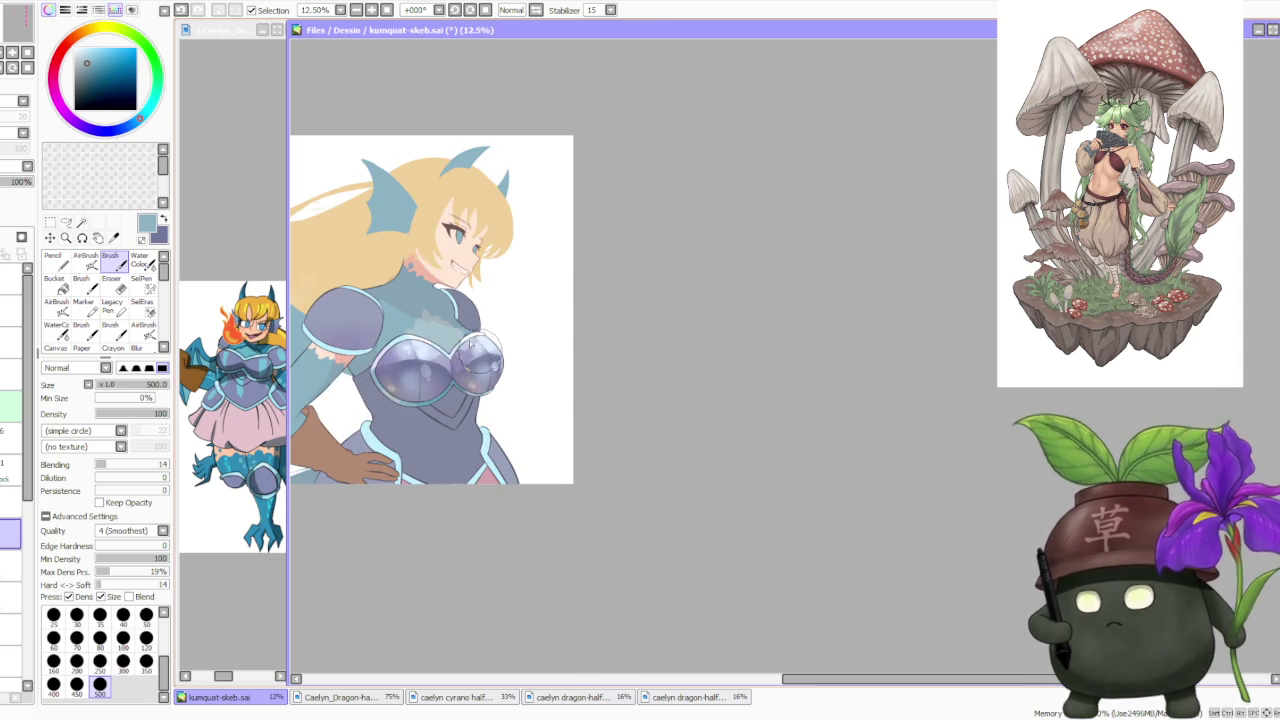
scroll(482, 348, "up", 1)
left_click(488, 337, "alt")
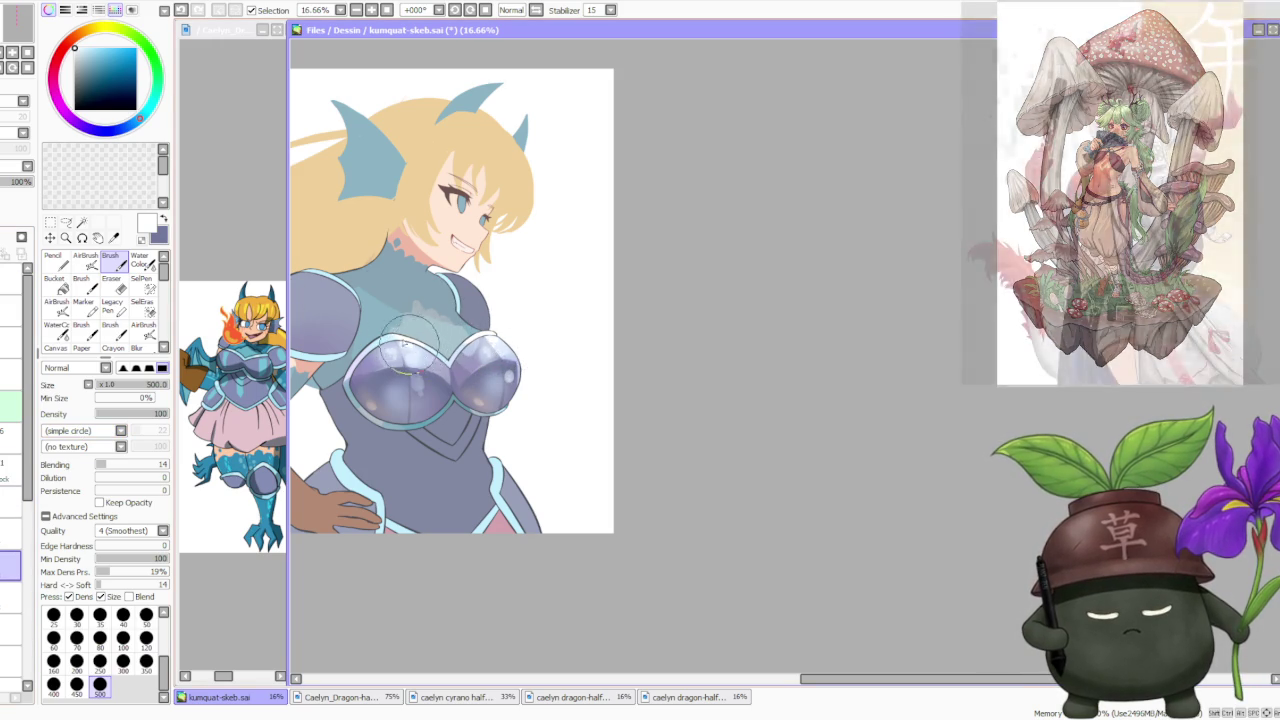
scroll(411, 345, "down", 3)
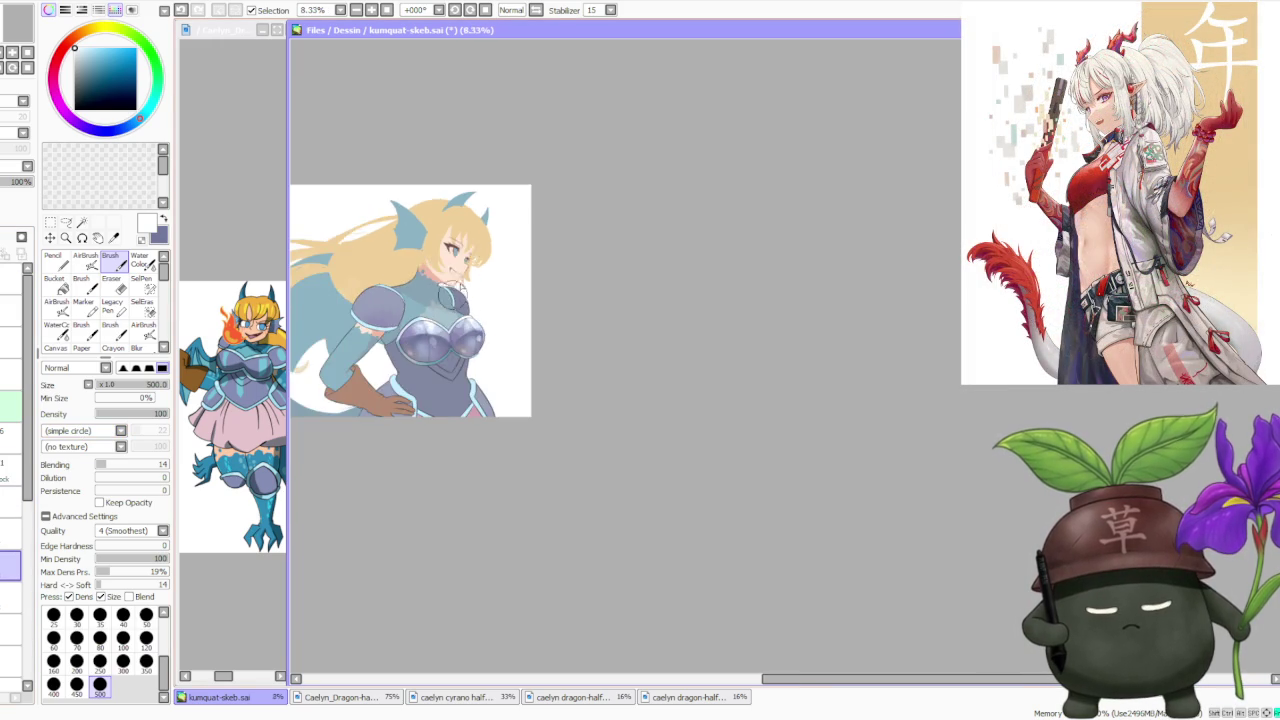
scroll(453, 275, "up", 1)
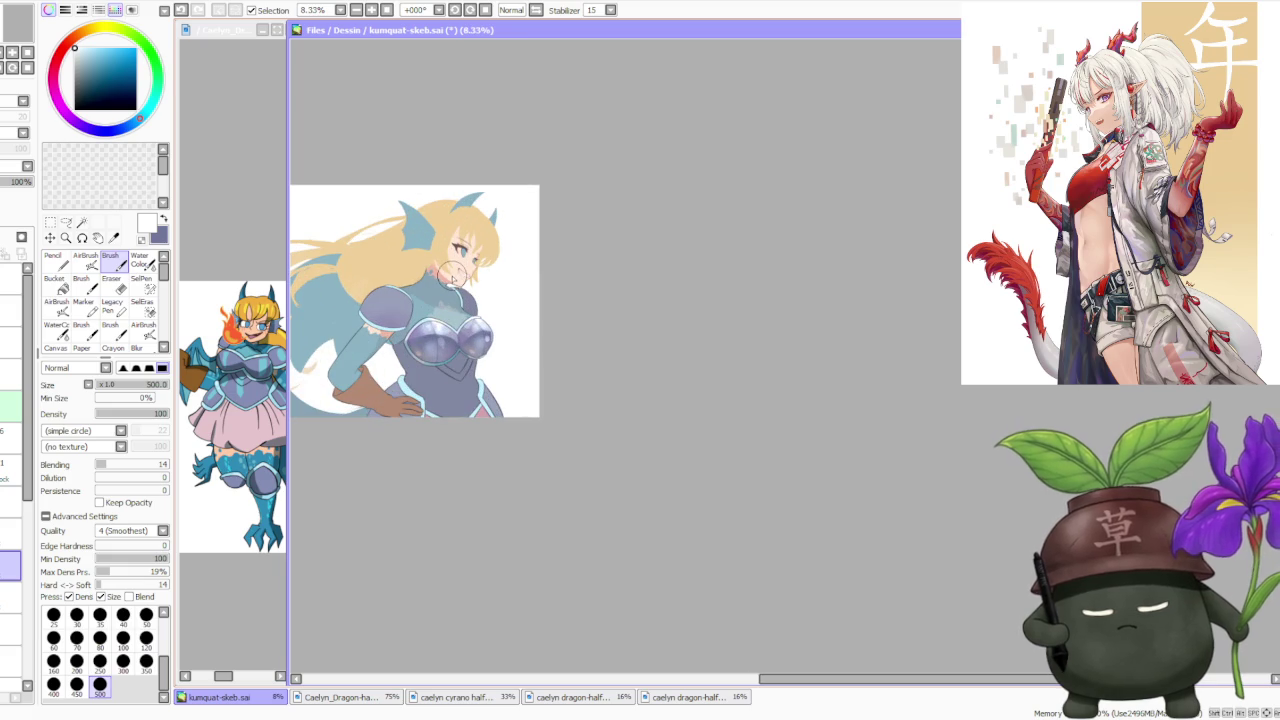
scroll(453, 297, "up", 1)
scroll(453, 297, "down", 1)
scroll(458, 270, "down", 2)
scroll(461, 258, "up", 1)
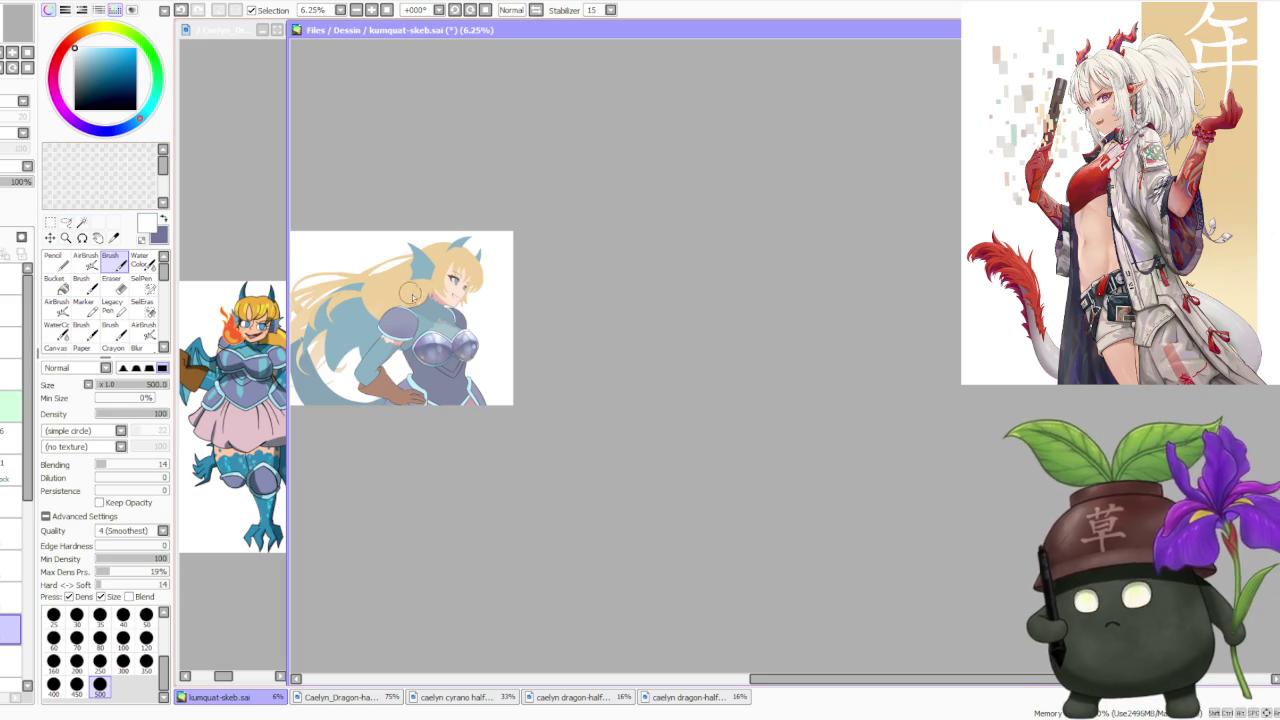
scroll(410, 298, "up", 1)
scroll(415, 315, "up", 1)
left_click(419, 327, "alt")
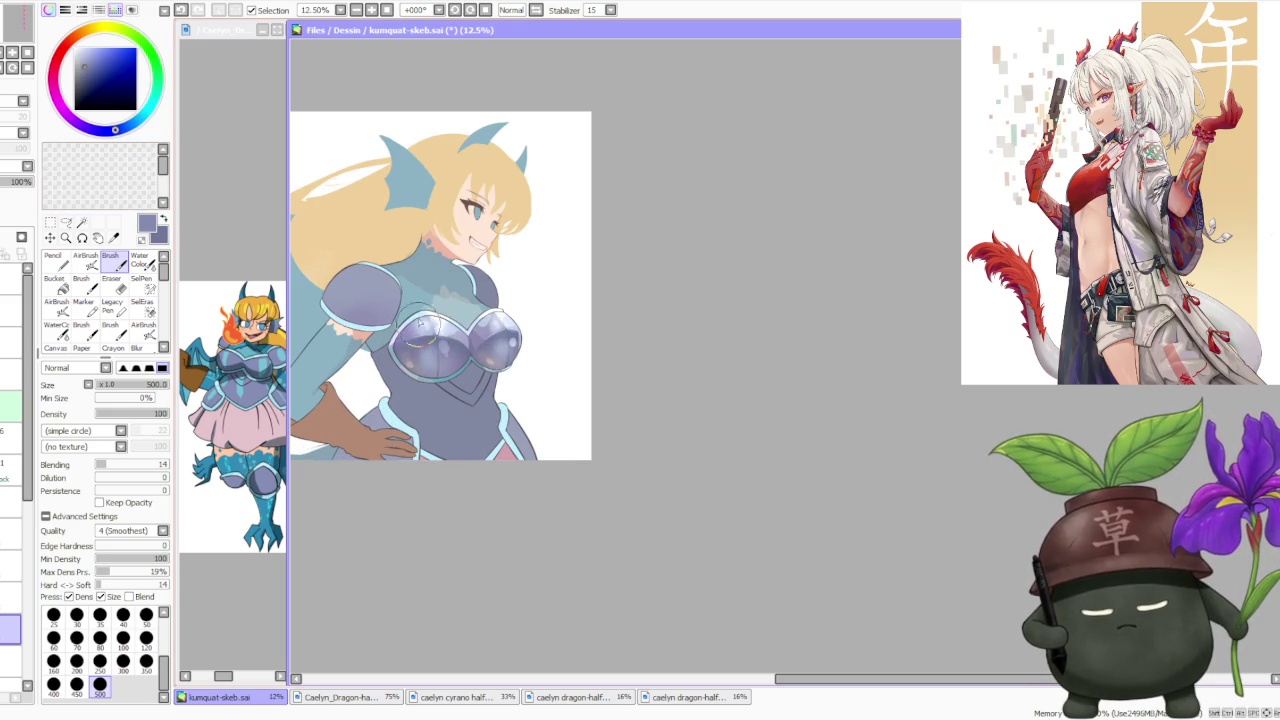
Paint lighter lavender highlights on the right breastplate cup.
left_click(450, 320, "alt")
mouse_move(464, 318)
left_mouse_down()
mouse_move(490, 325)
mouse_move(492, 368)
mouse_move(472, 335)
mouse_move(480, 352)
left_mouse_up()
left_click(478, 415, "alt")
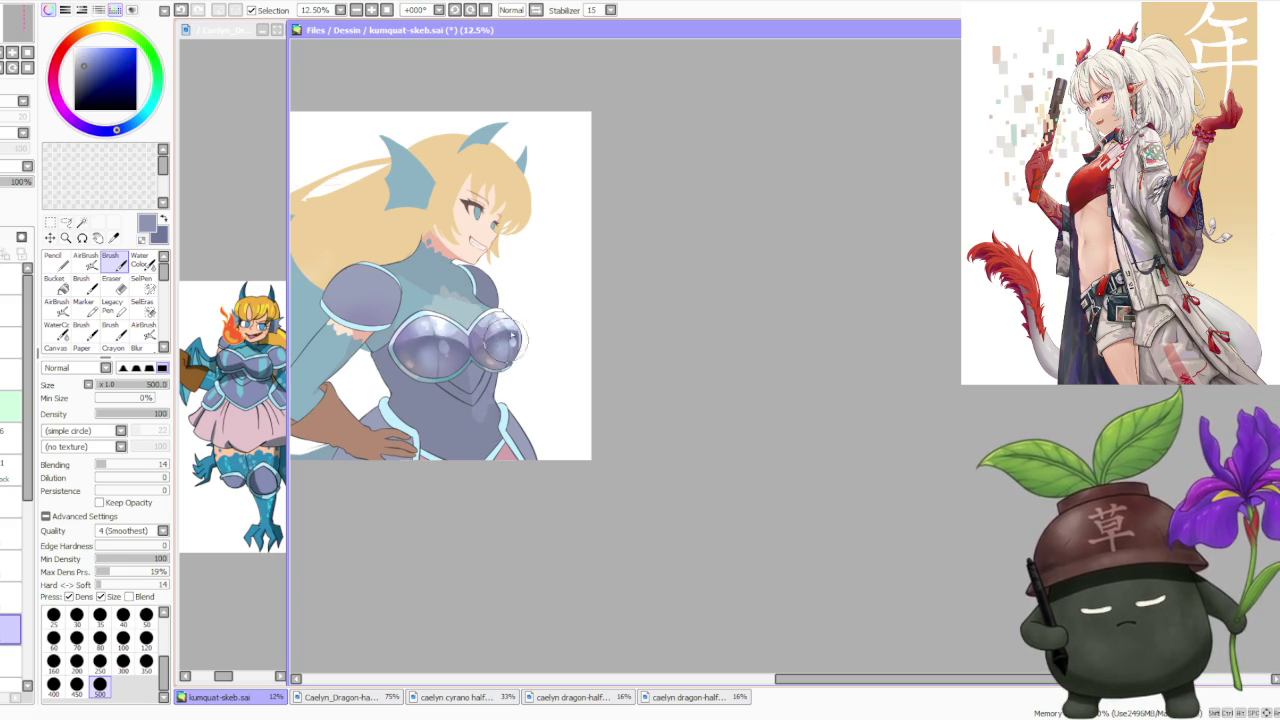
left_click(508, 342, "alt")
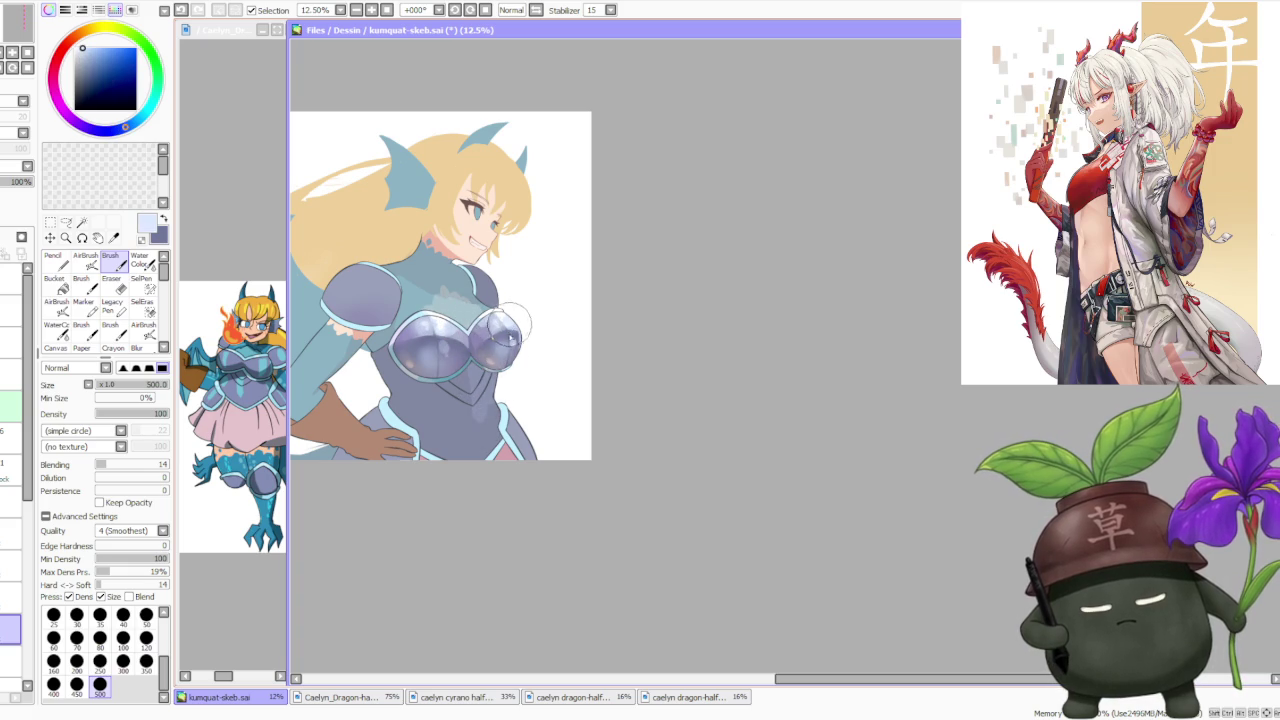
Repaint the lower belly armour shading with a sampled mid purple.
left_click(492, 385, "alt")
left_click_drag(490, 395, 480, 445)
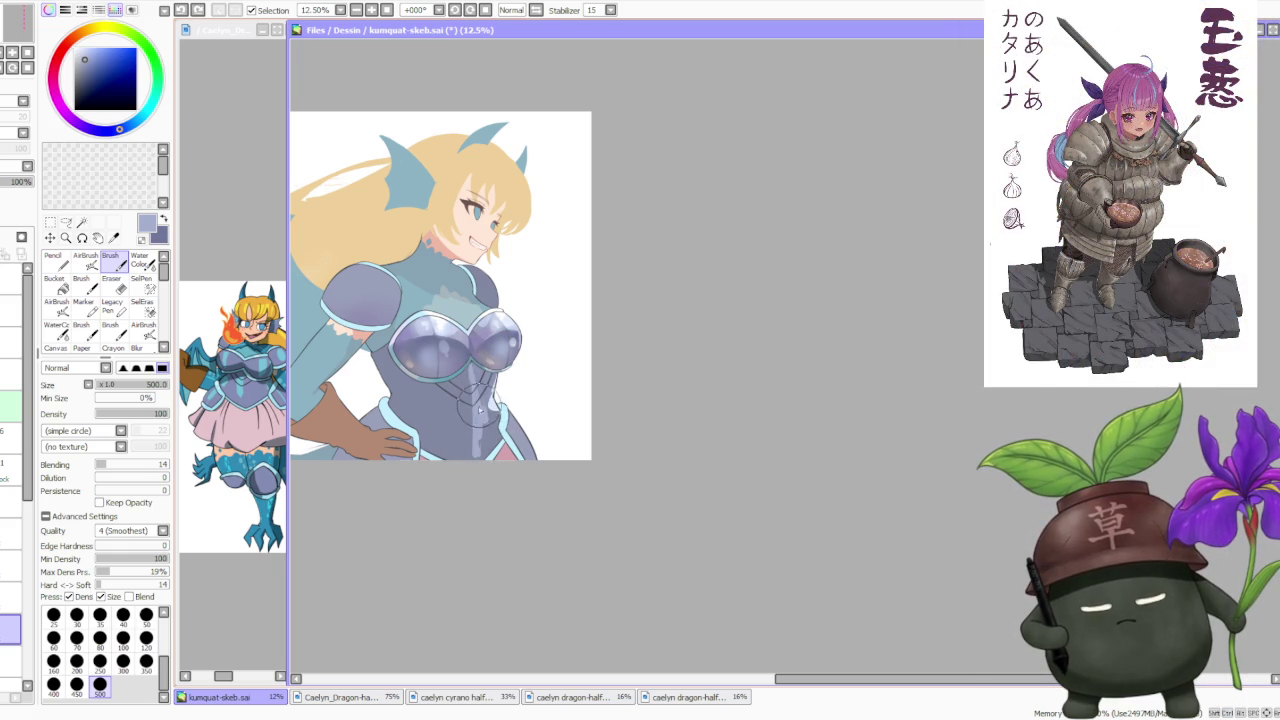
left_click(462, 358, "alt")
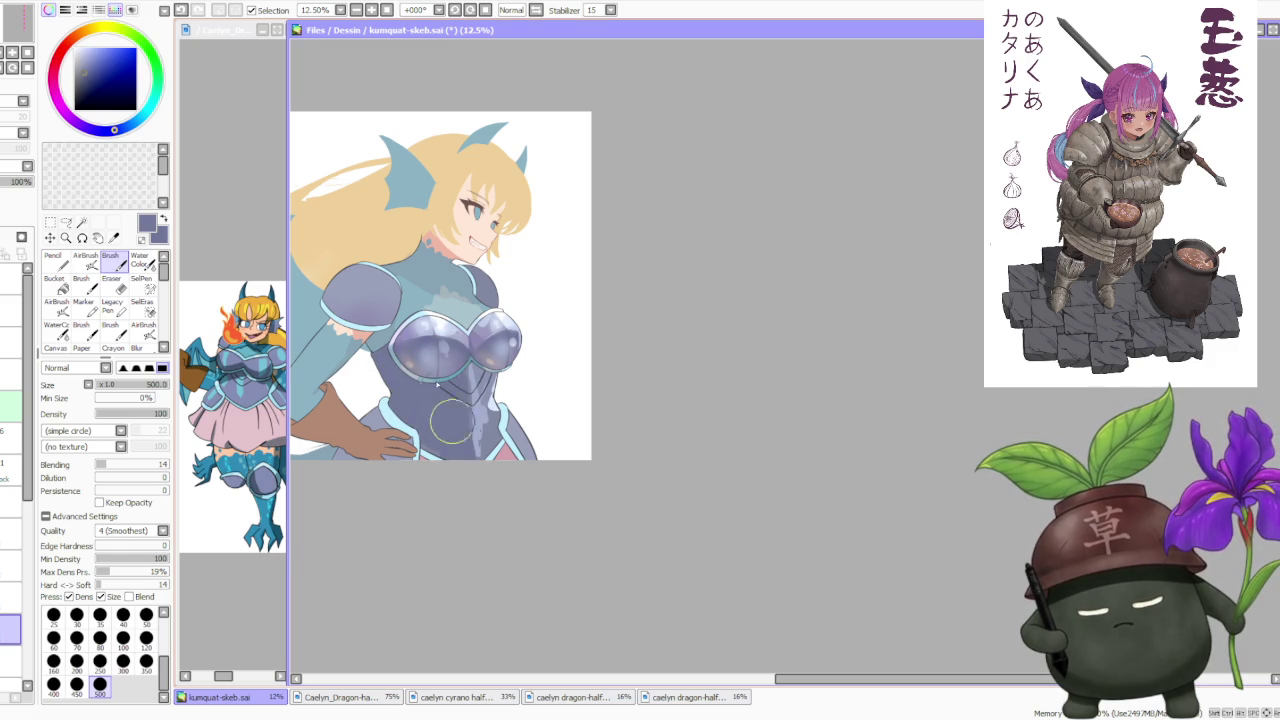
left_click(395, 330, "alt")
Airbrush the armour below the chest lighter, then sample its greyish mauve.
key("v")
left_click_drag(373, 366, 403, 394)
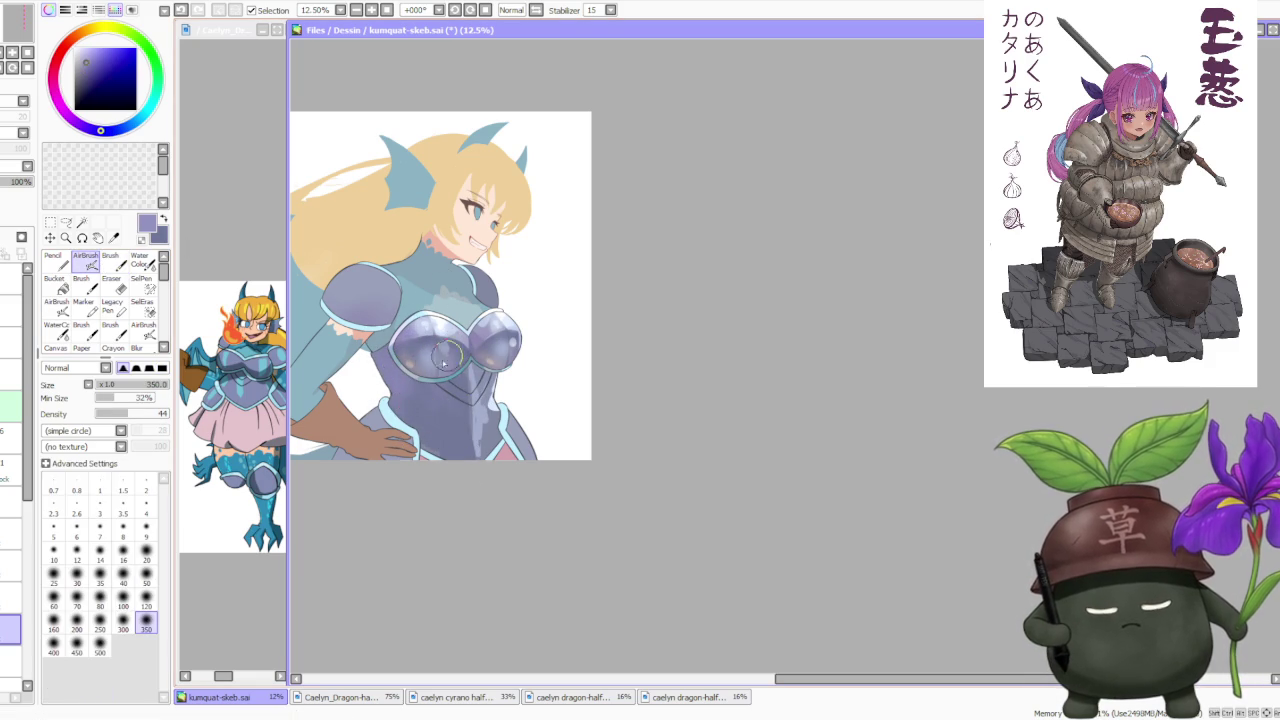
left_click(402, 364, "alt")
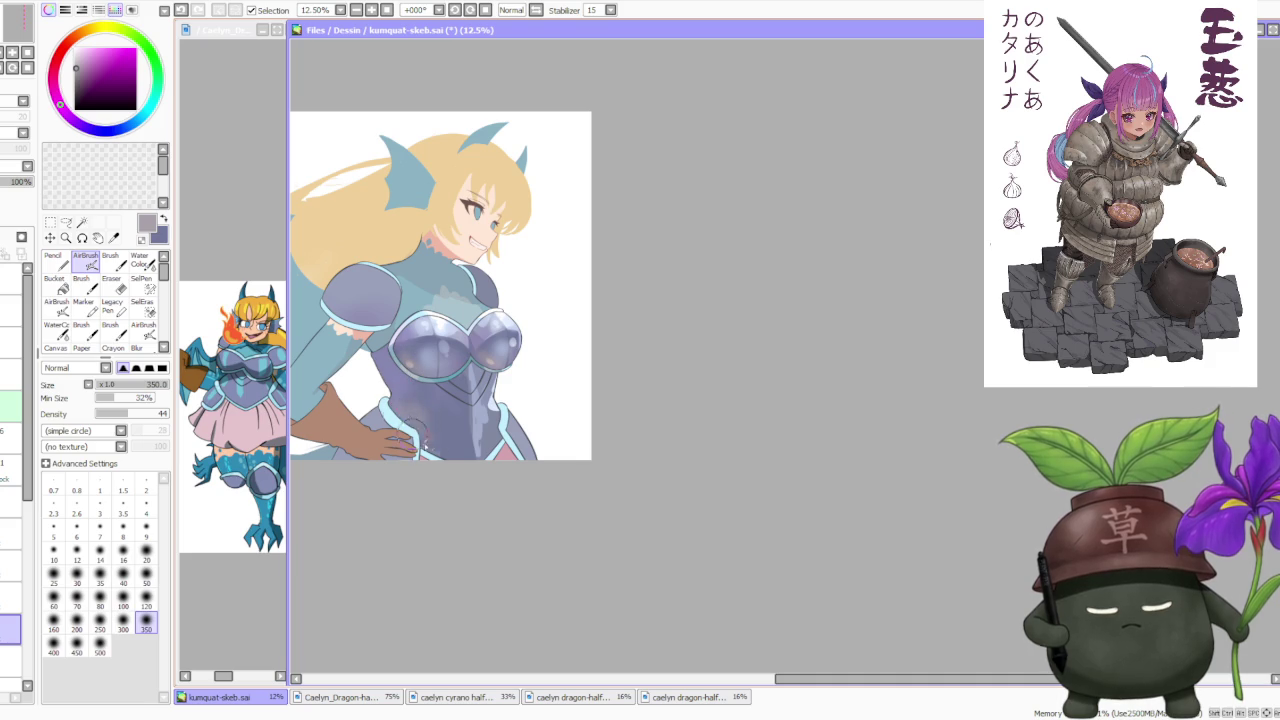
scroll(465, 290, "down", 1)
scroll(472, 275, "up", 1)
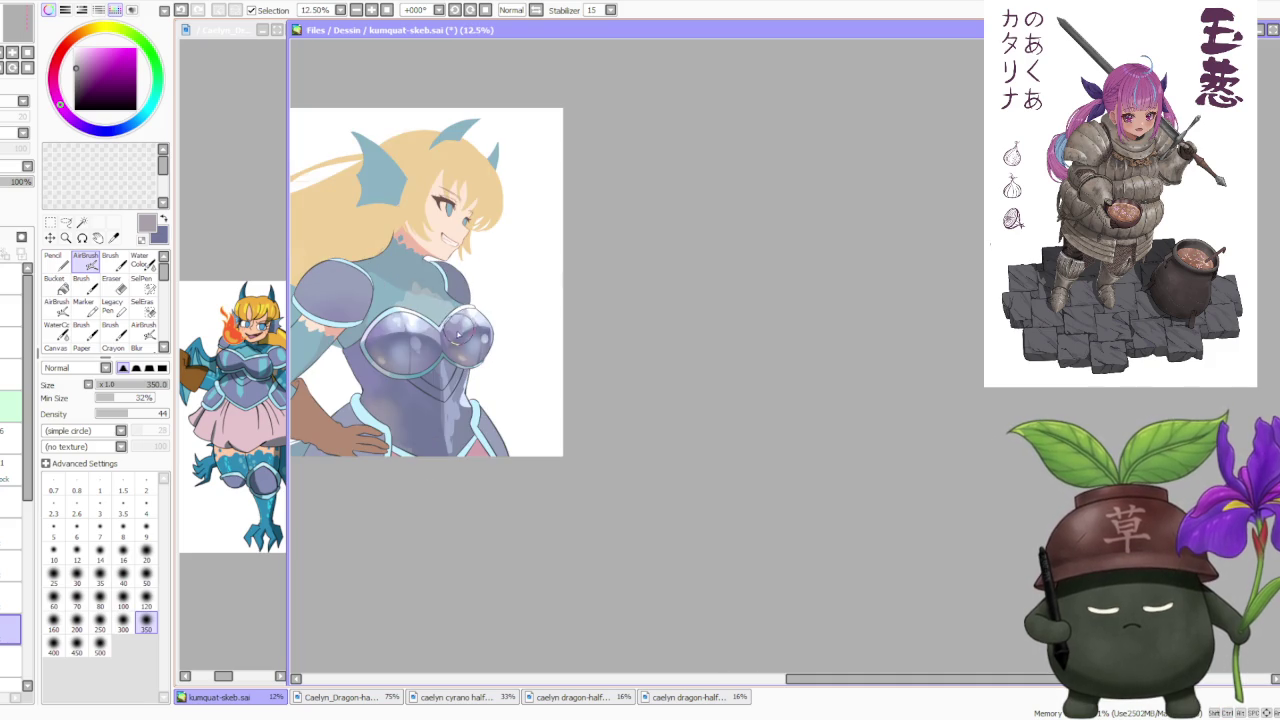
Try dark blue-violet and lighter violet, then return to the firmer brush and sample a darker purple.
left_click(447, 325, "alt")
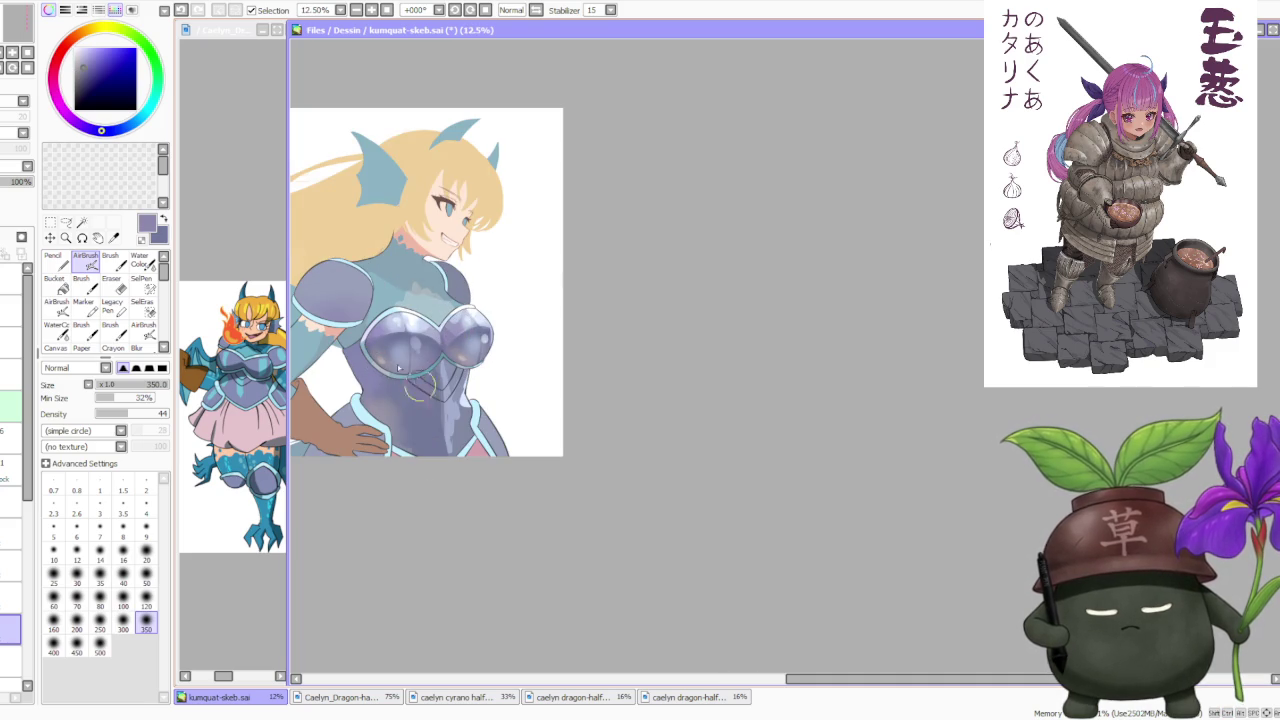
left_click(470, 343, "alt")
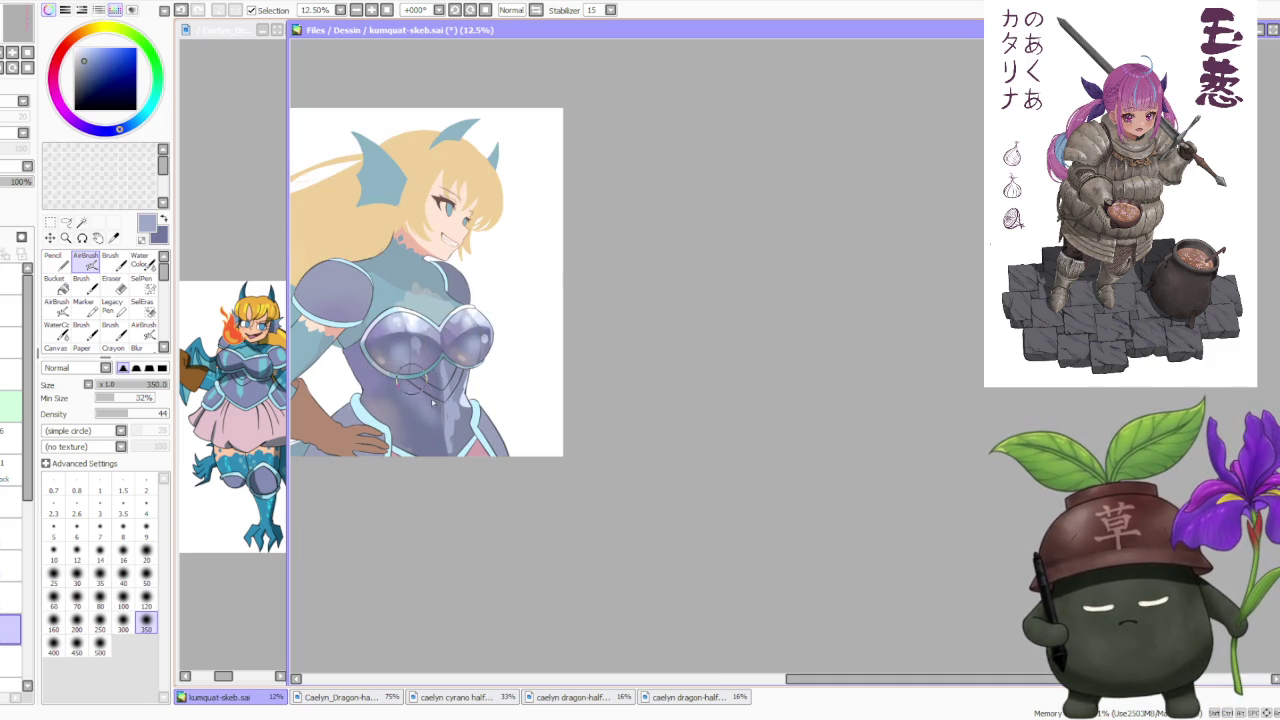
key("b")
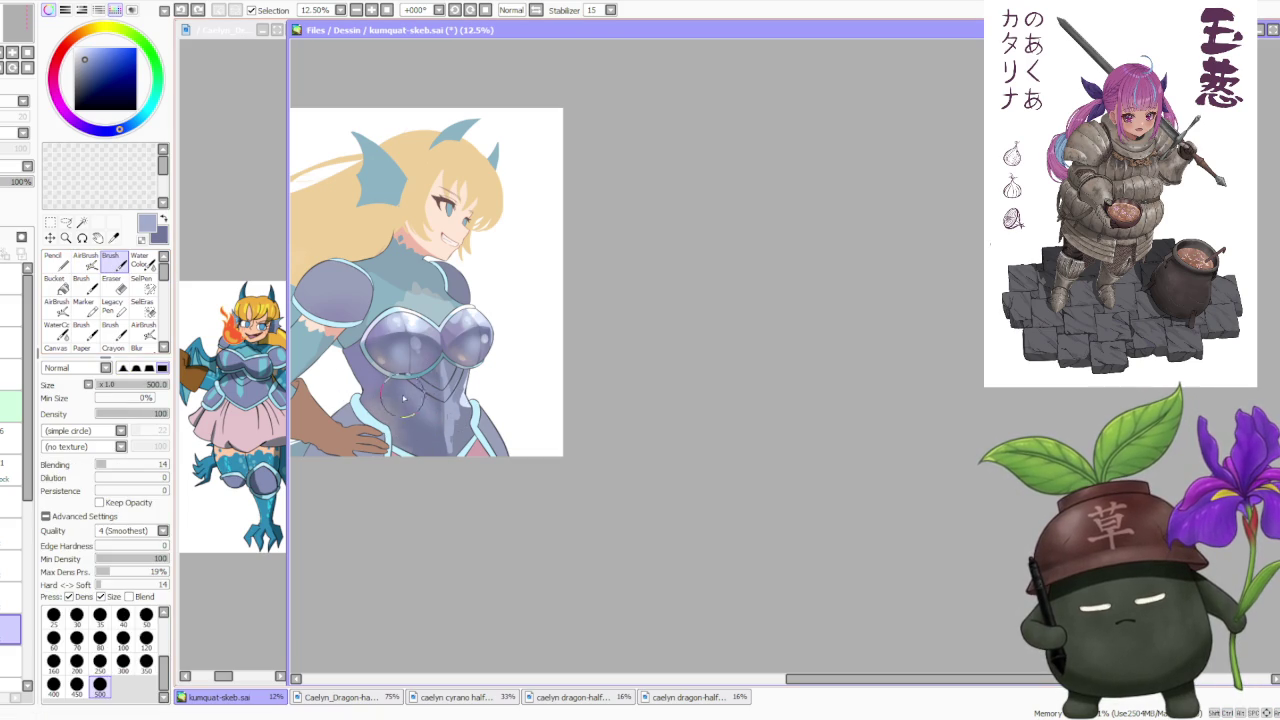
left_click(398, 398, "alt")
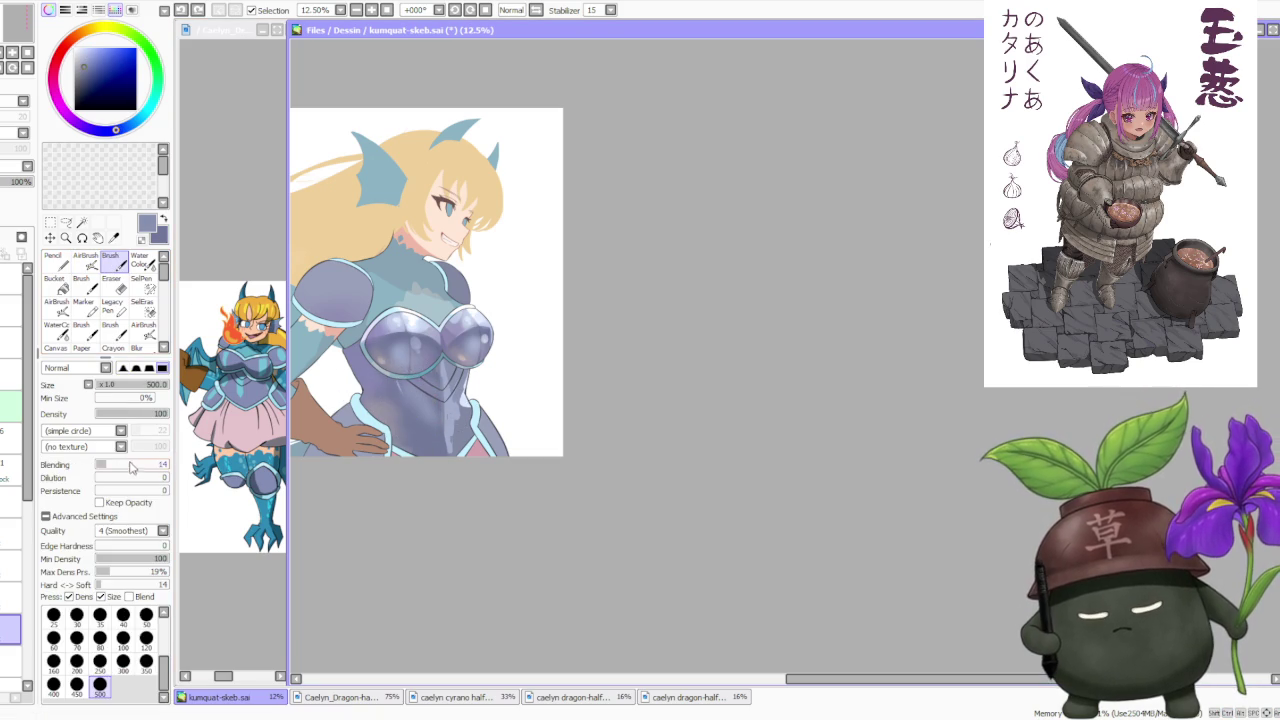
Sample armour tones and paint dark purple shading strokes on the chest armour.
left_click(398, 370, "alt")
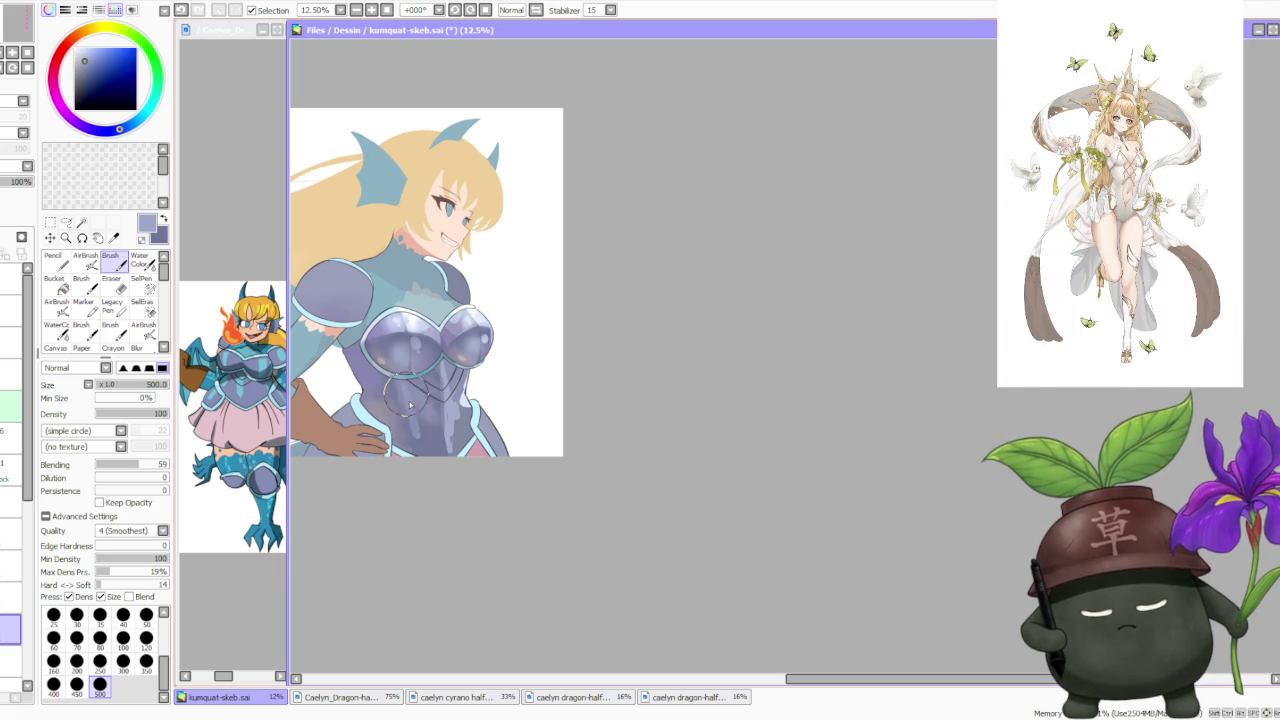
left_click(430, 420, "alt")
left_click(435, 418, "alt")
left_click(445, 410, "alt")
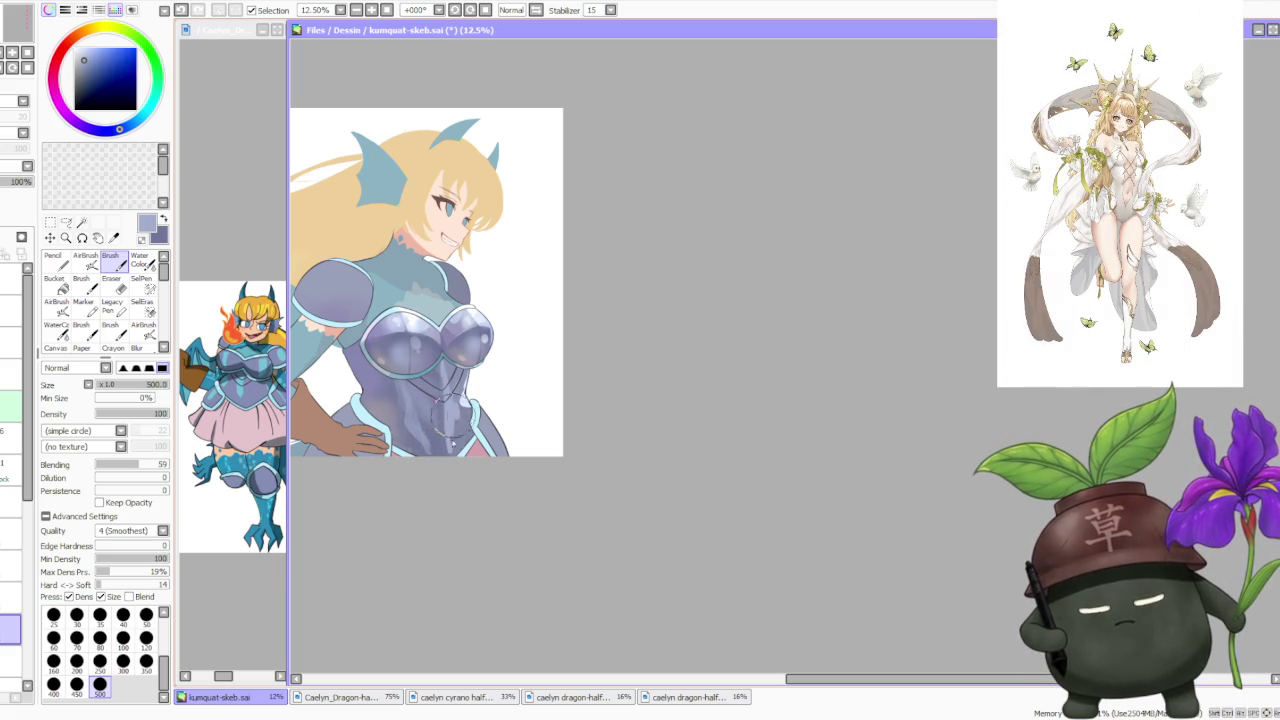
left_click(465, 408, "alt")
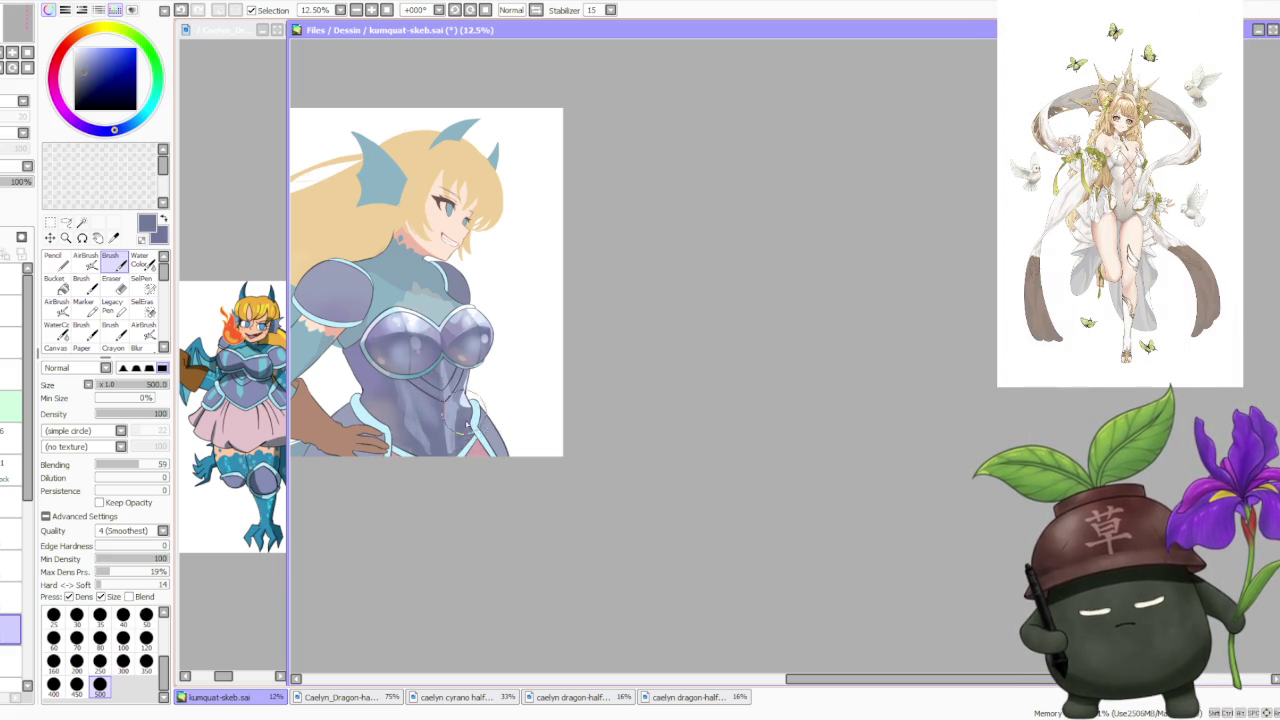
left_click(472, 392, "alt")
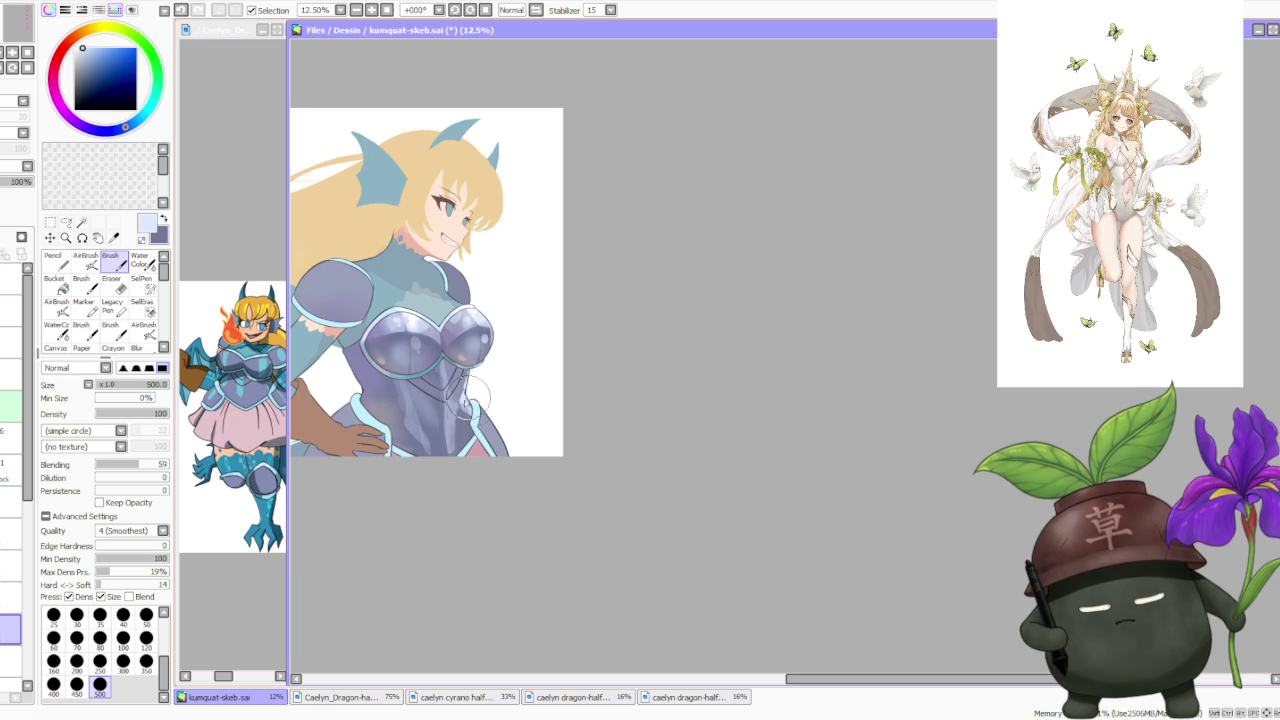
left_click(445, 348, "alt")
left_click_drag(445, 348, 452, 386)
left_click(418, 445, "alt")
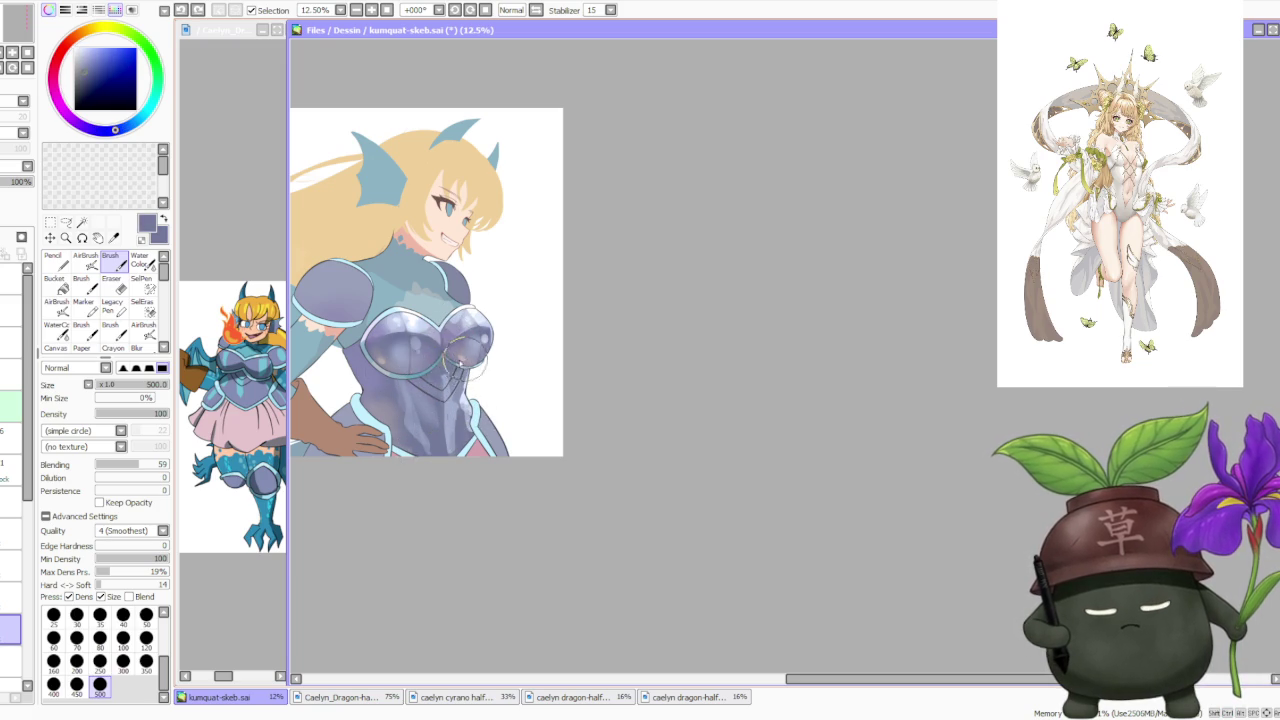
Try a soft airbrushed darker tone on the lower armour, undo it, and return to the brush.
left_click(450, 366, "alt")
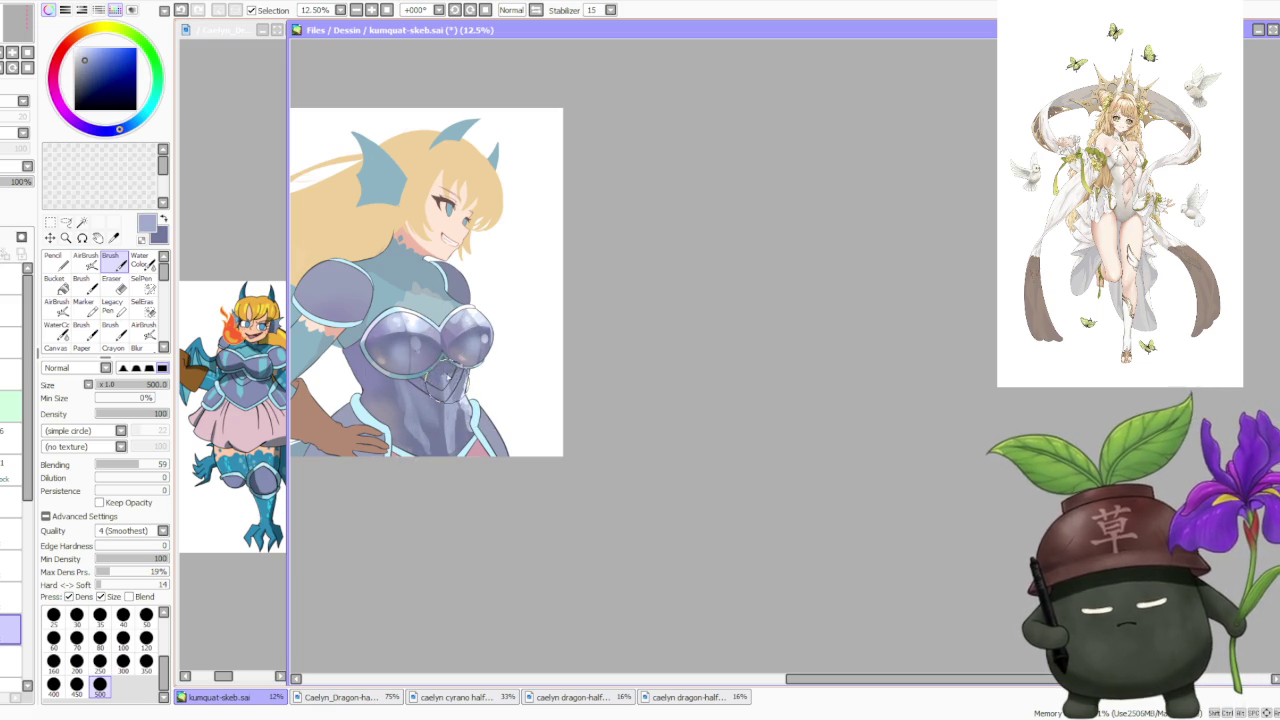
left_click(433, 408, "alt")
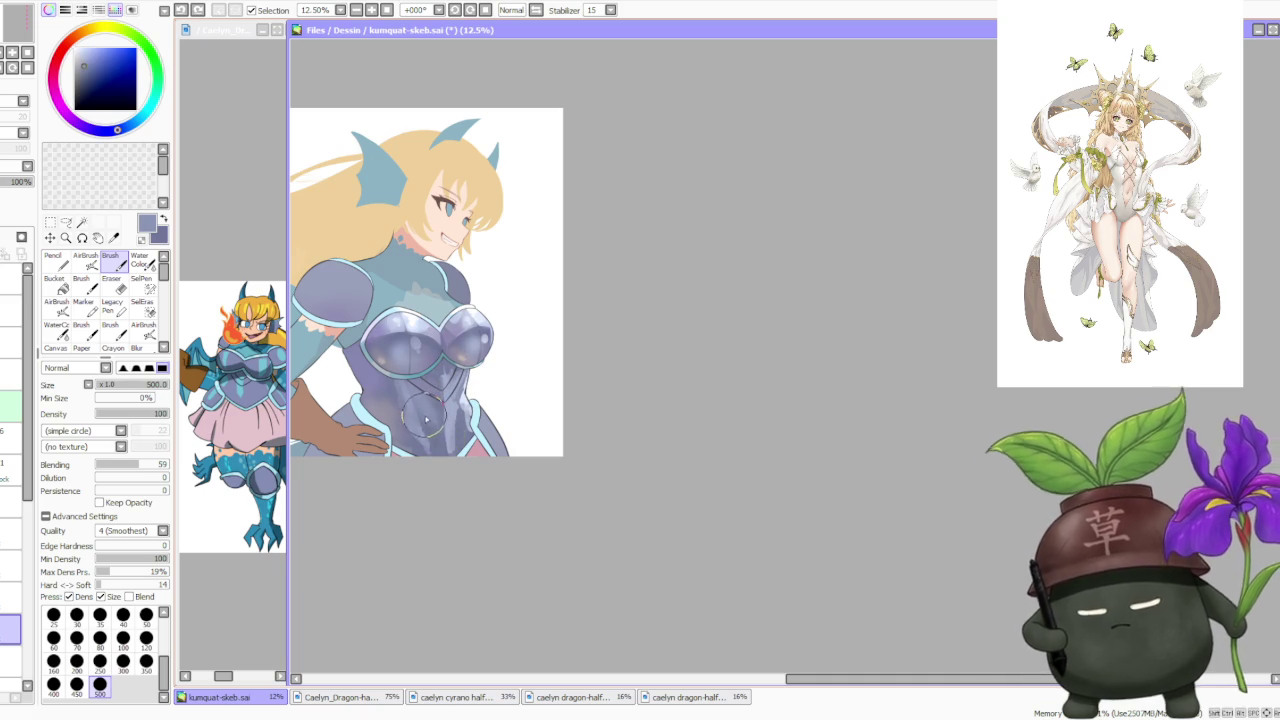
left_click(385, 365, "alt")
key("v")
left_click_drag(446, 472, 446, 433)
key("ctrl+z")
key("ctrl+z")
key("ctrl+z")
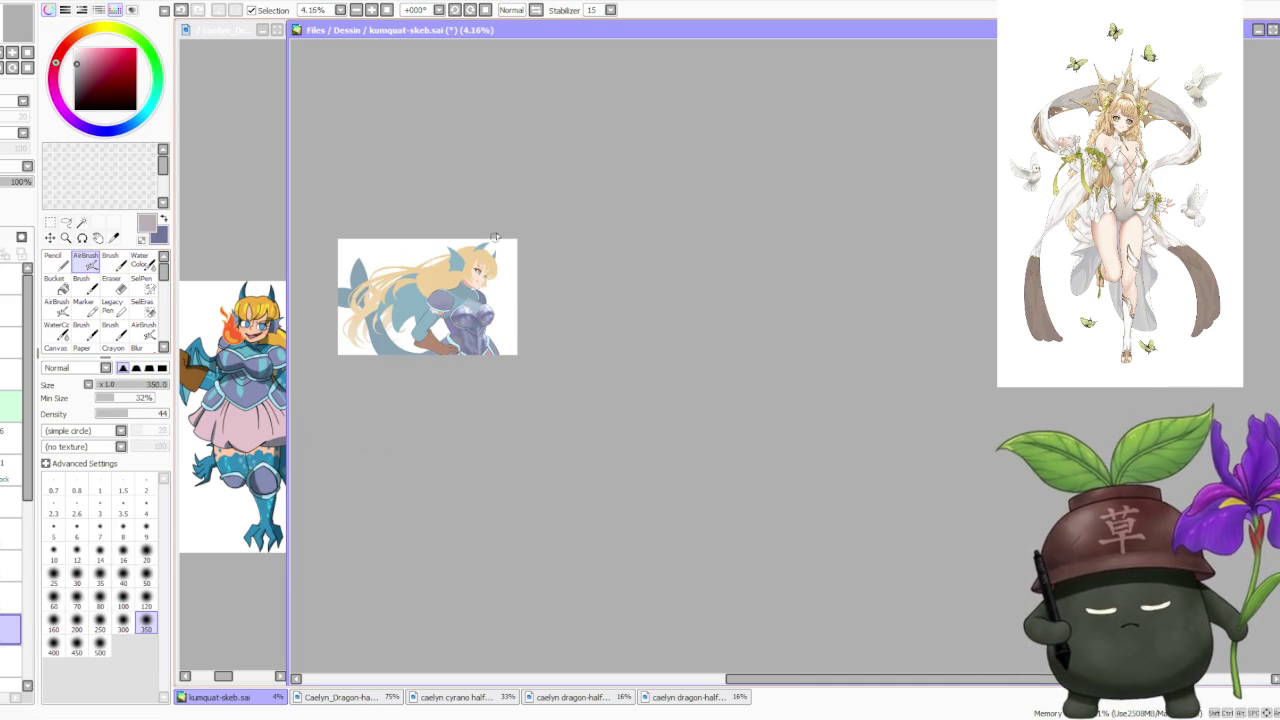
key("ctrl+z")
scroll(418, 389, "up", 1)
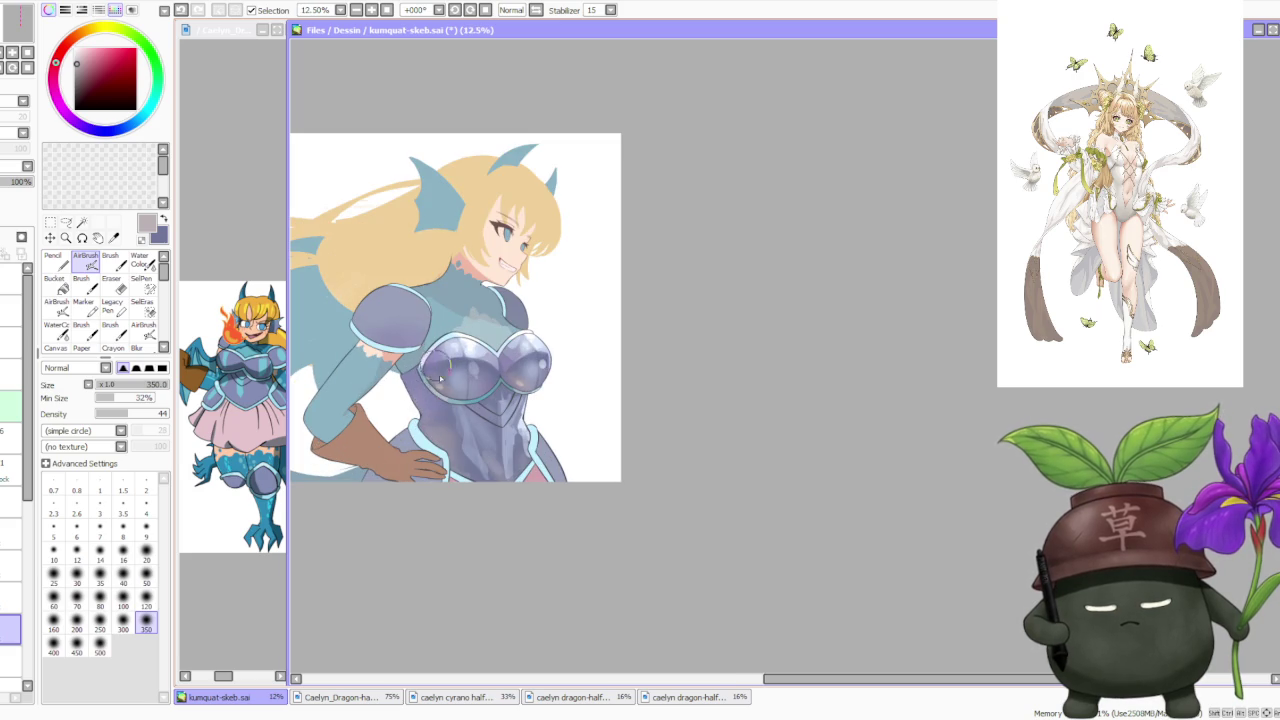
key("b")
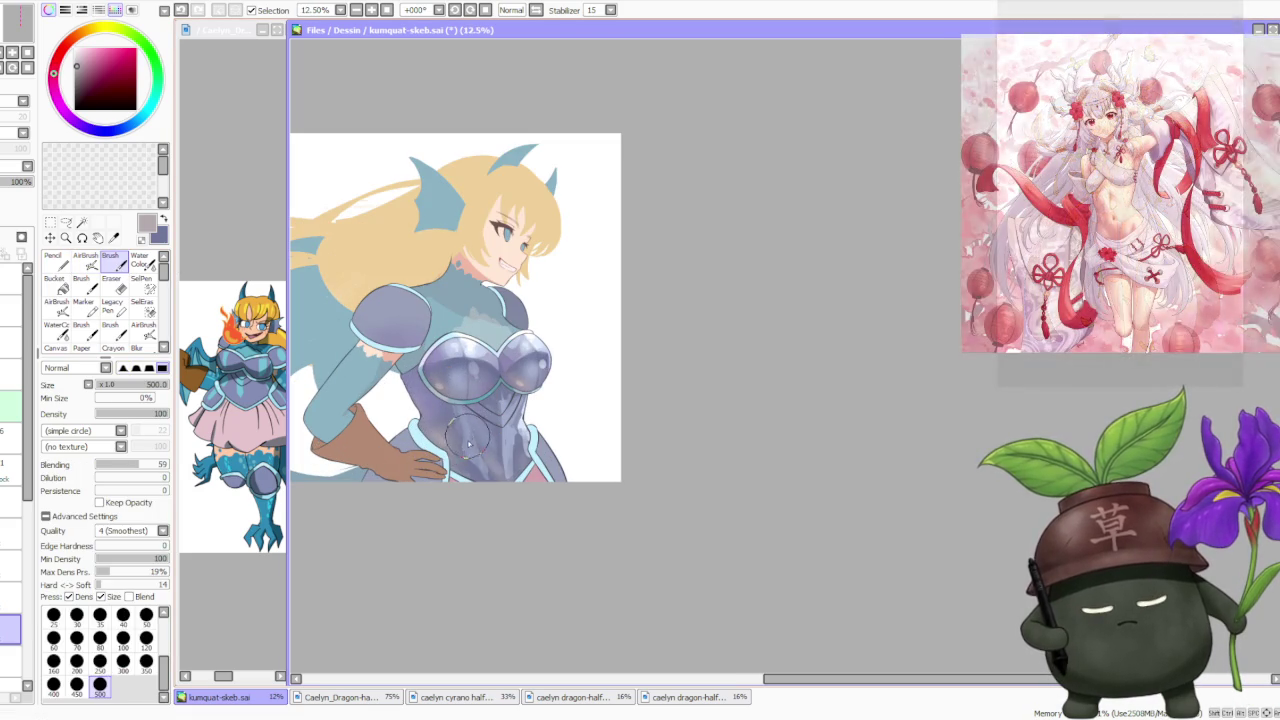
Sample blue-violet, greyish purple and light lavender tones from the armour.
left_click(466, 442, "alt")
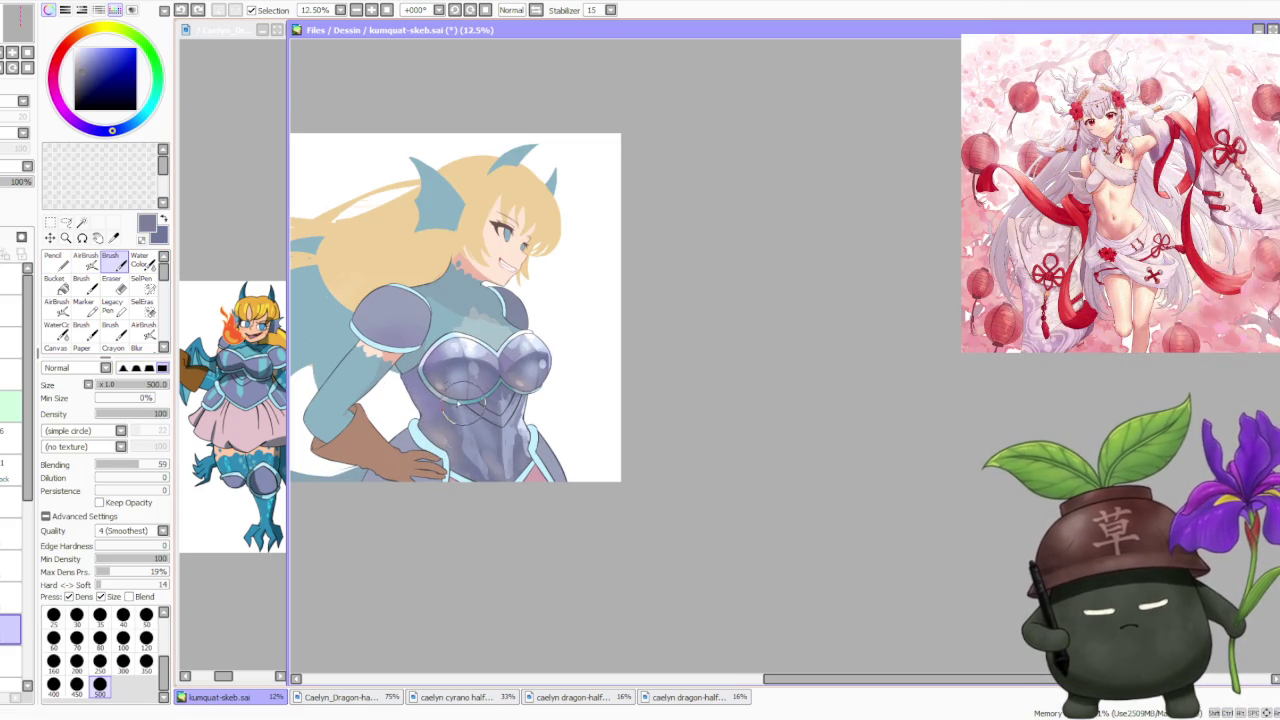
left_click(490, 395, "alt")
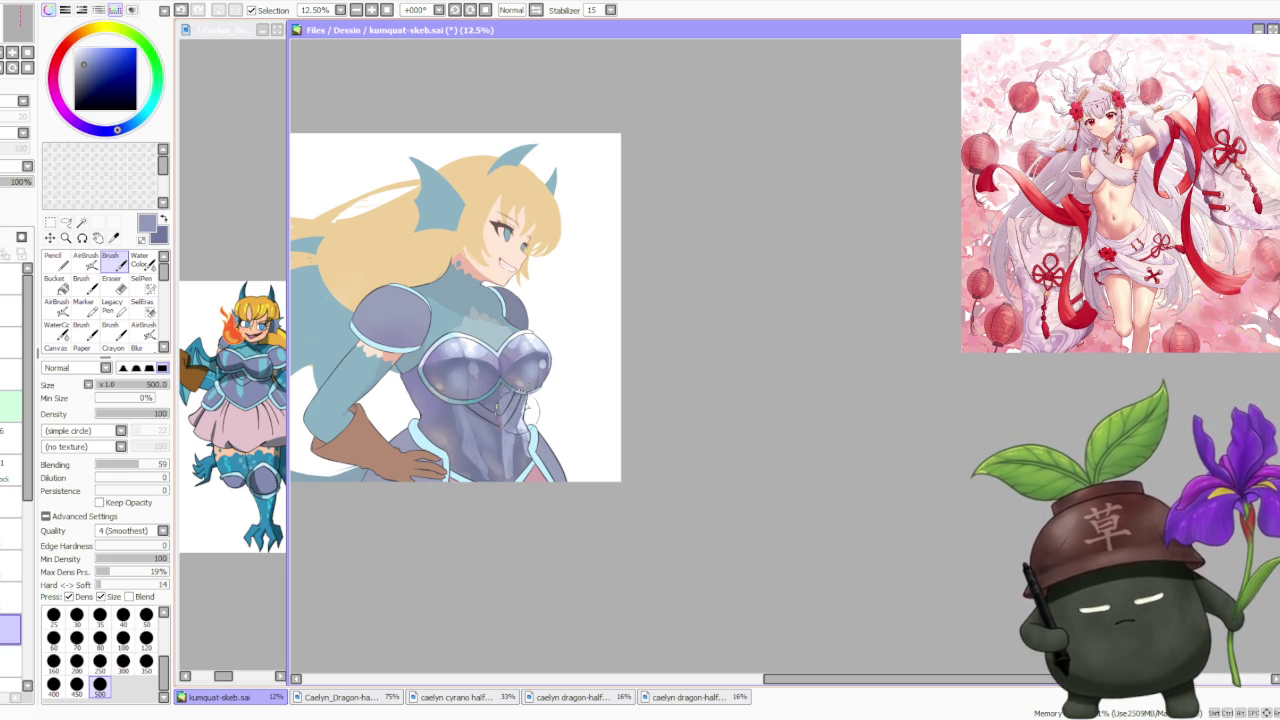
left_click(527, 401, "alt")
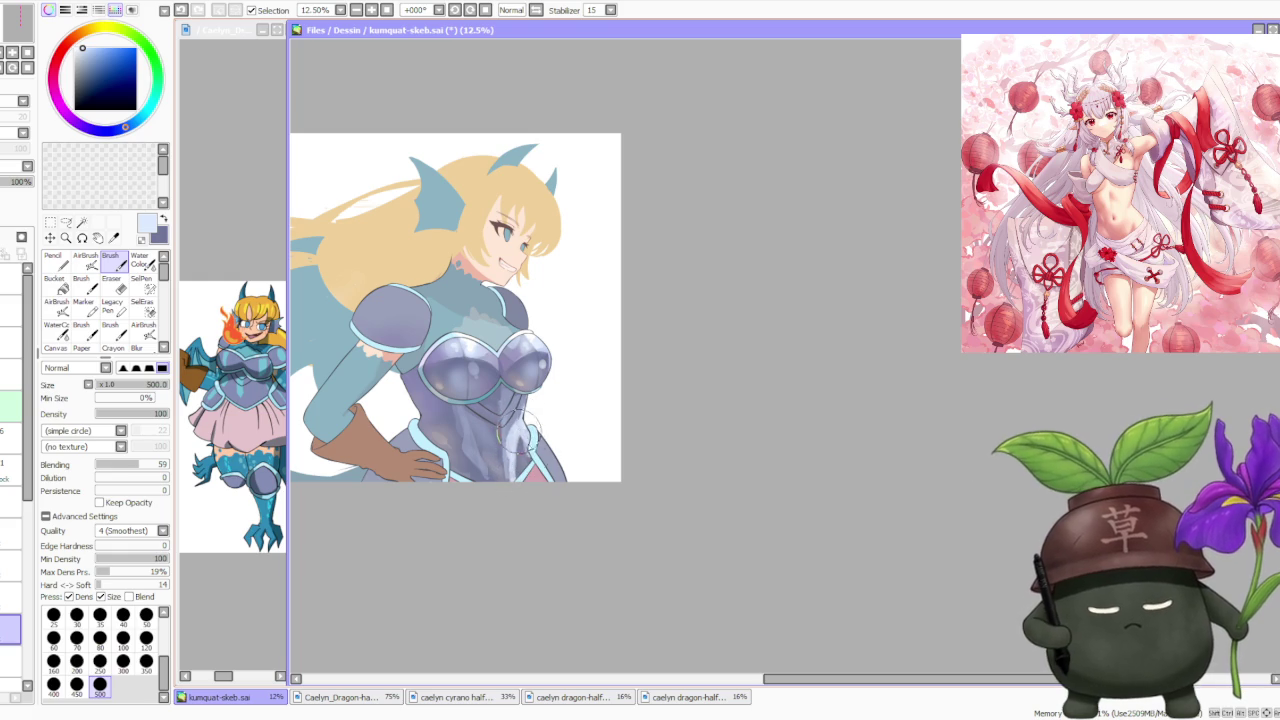
left_click(515, 452, "alt")
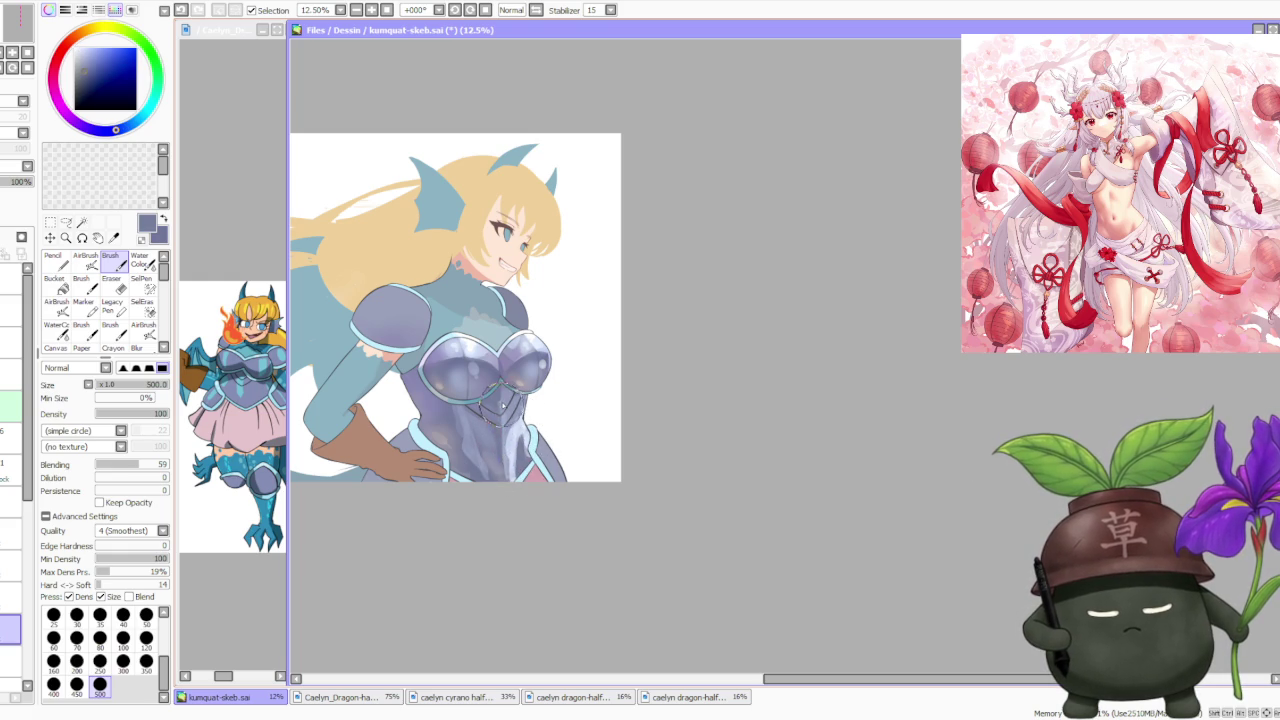
left_click(518, 453, "alt")
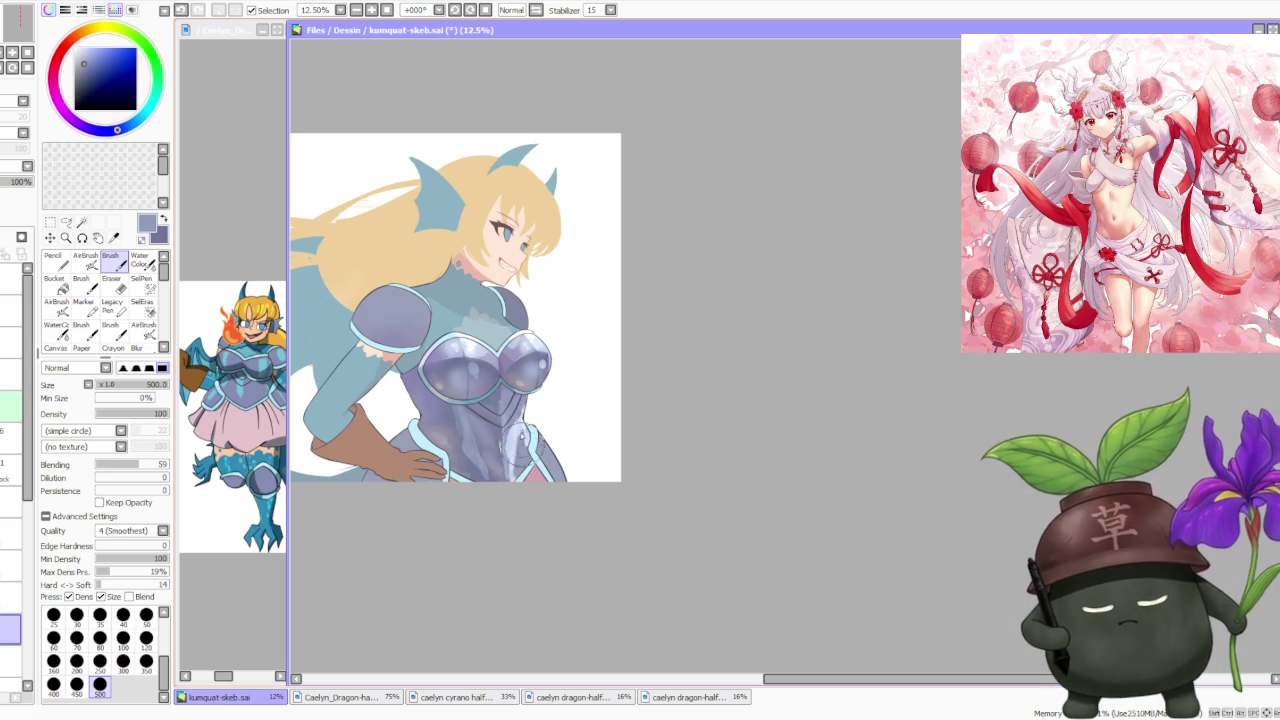
left_click(520, 440, "alt")
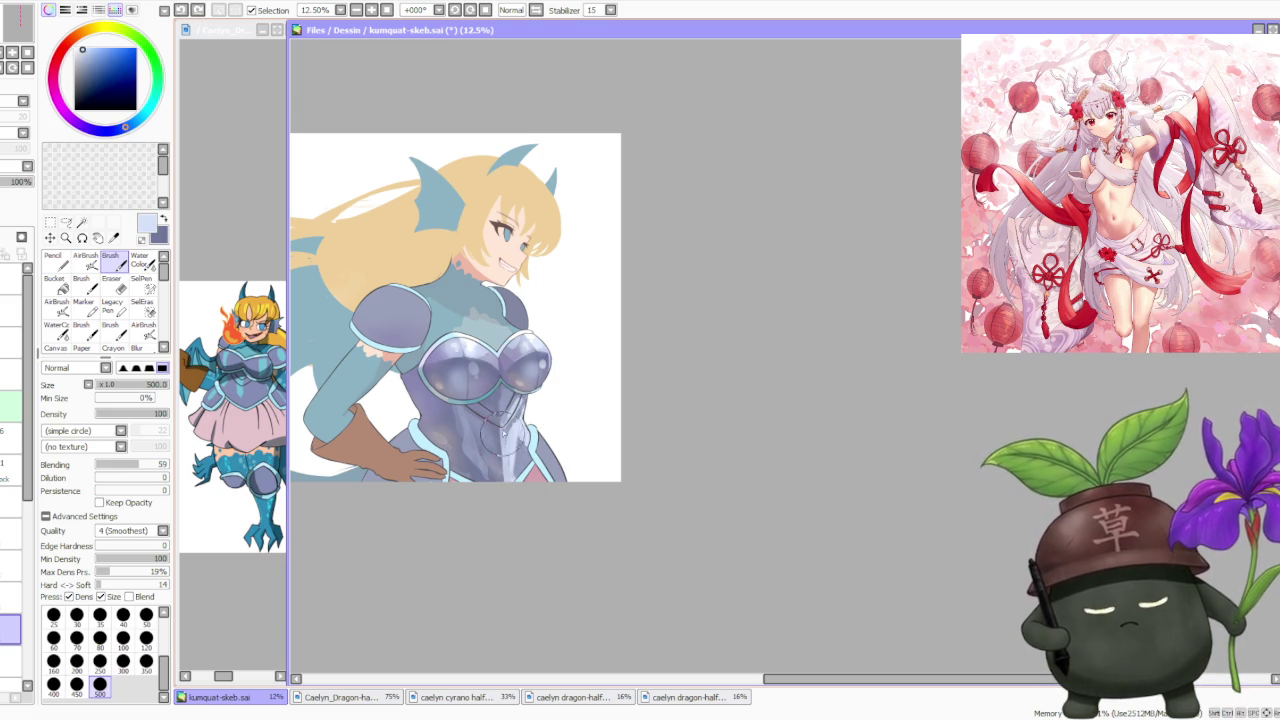
scroll(488, 420, "down", 2)
scroll(500, 435, "up", 2)
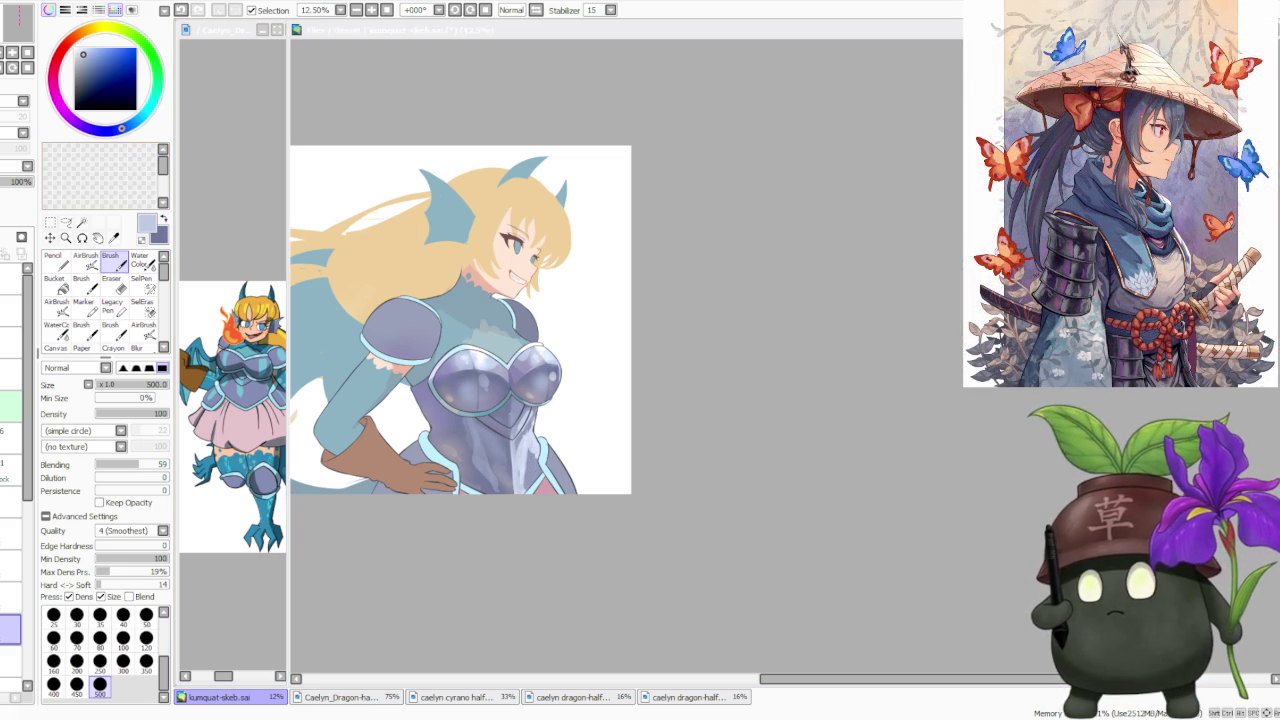
left_click(483, 425)
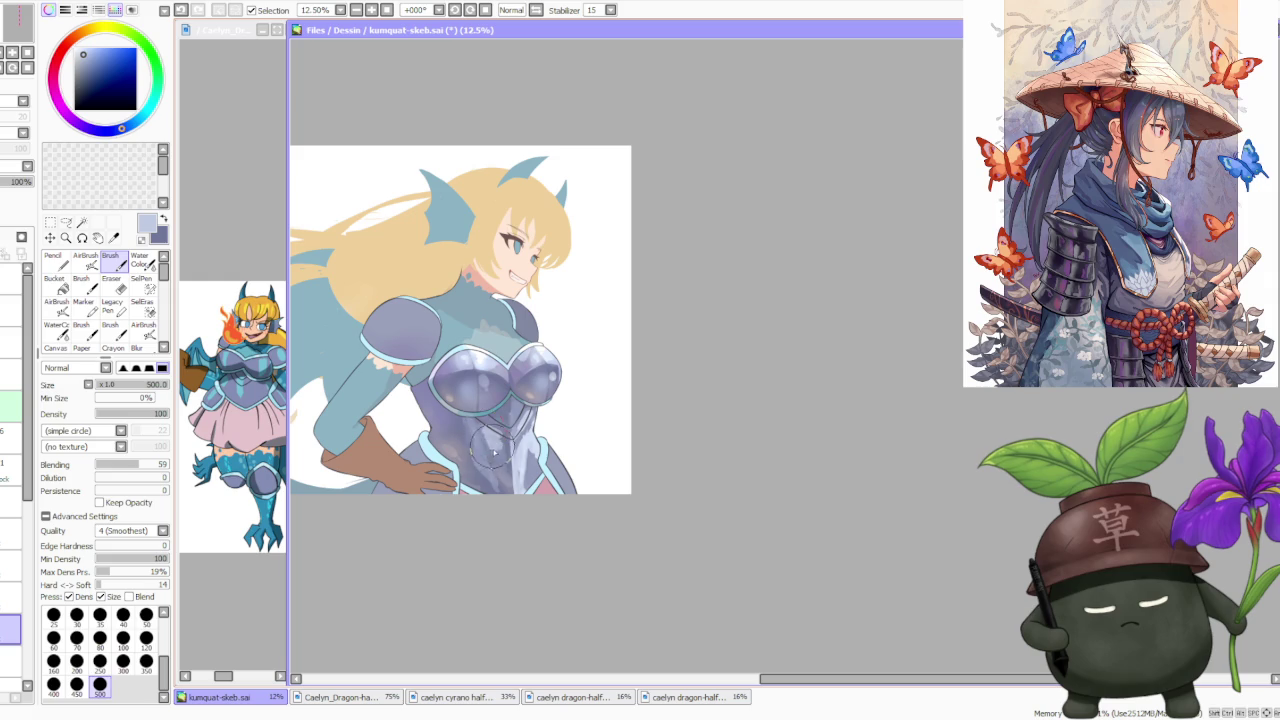
scroll(510, 367, "down", 1)
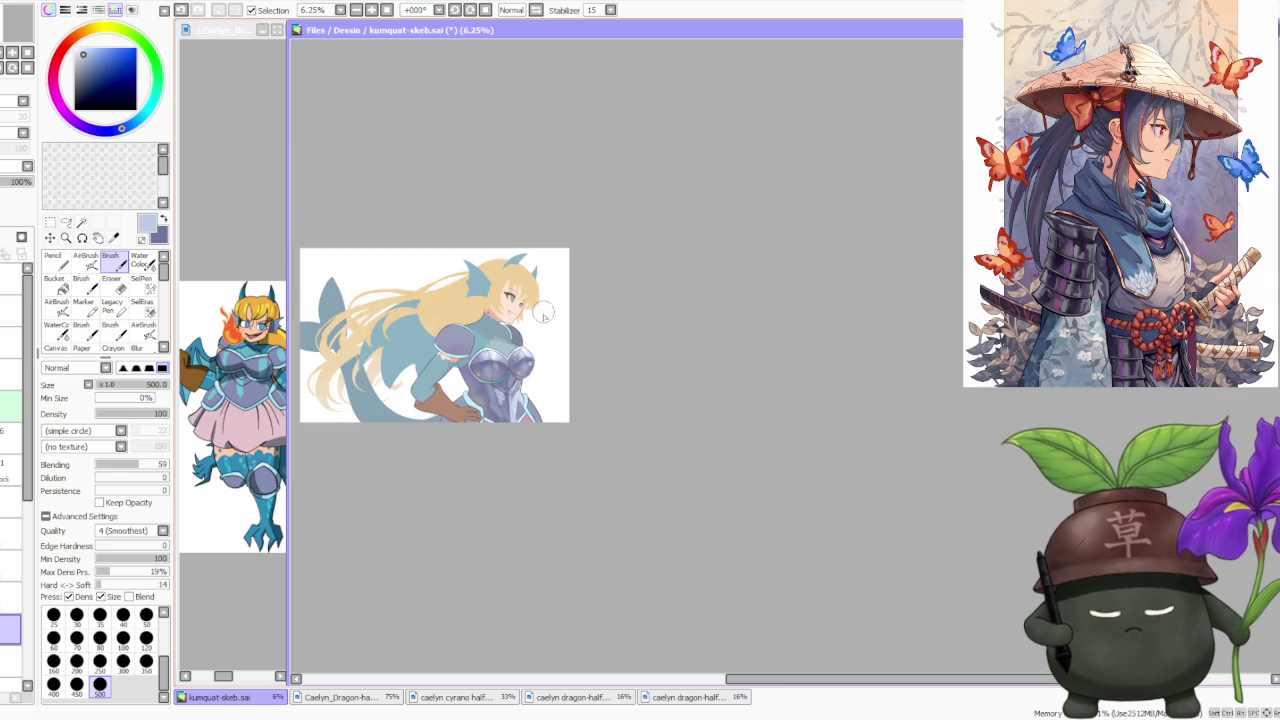
scroll(540, 320, "up", 1)
scroll(478, 382, "up", 1)
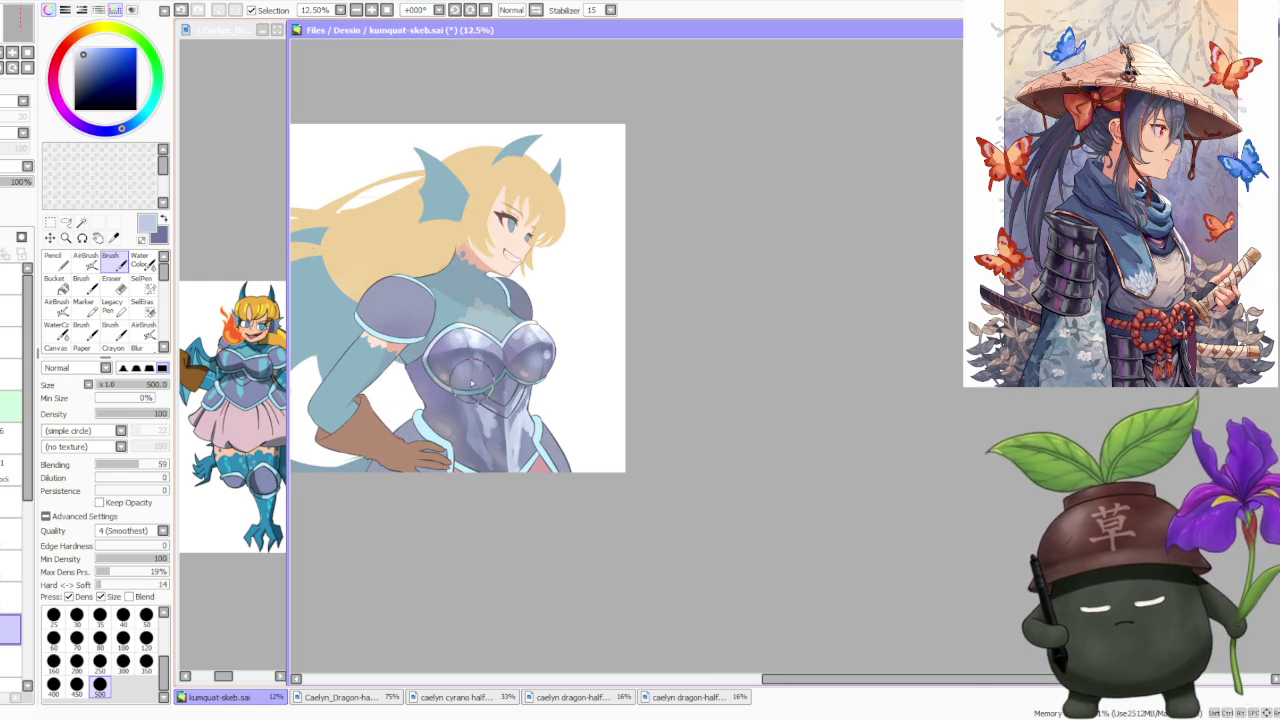
Try small dark purple strokes near the chest, undo them, and resample purple-grey tones.
left_click(473, 382, "alt")
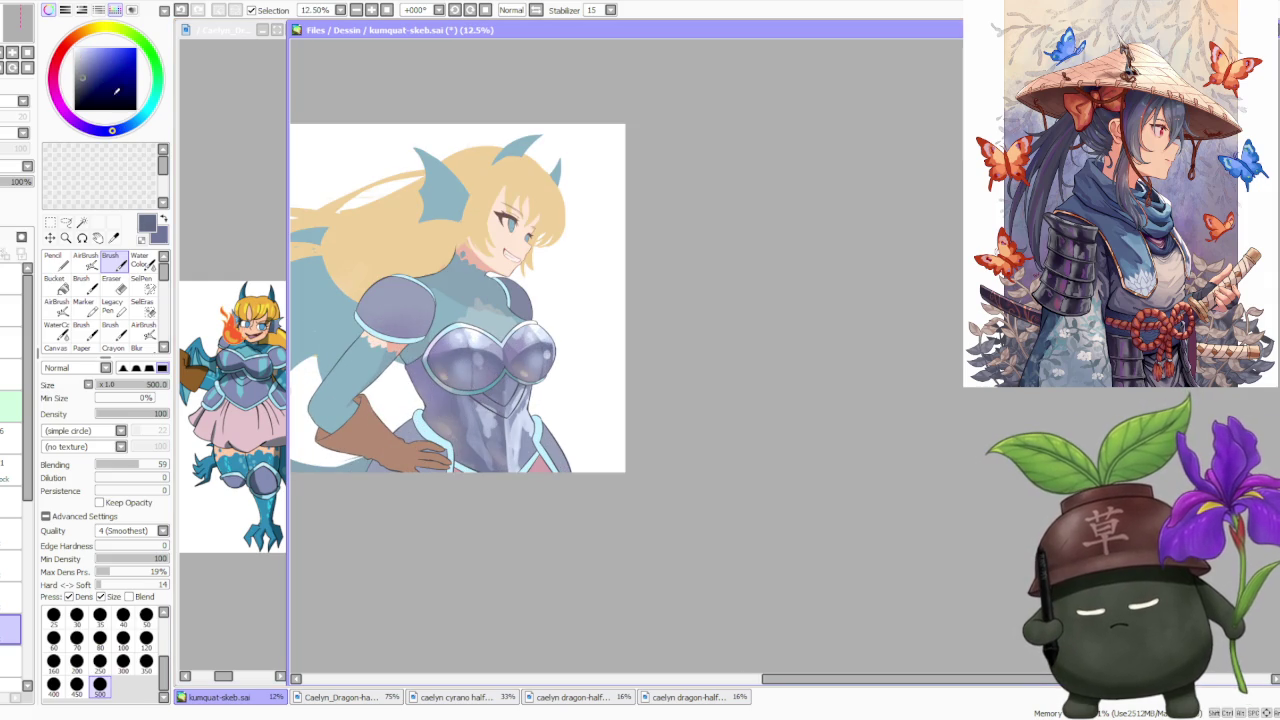
mouse_move(438, 372)
left_mouse_down()
mouse_move(480, 410)
mouse_move(490, 400)
mouse_move(442, 372)
left_mouse_up()
key("ctrl+z")
key("ctrl+z")
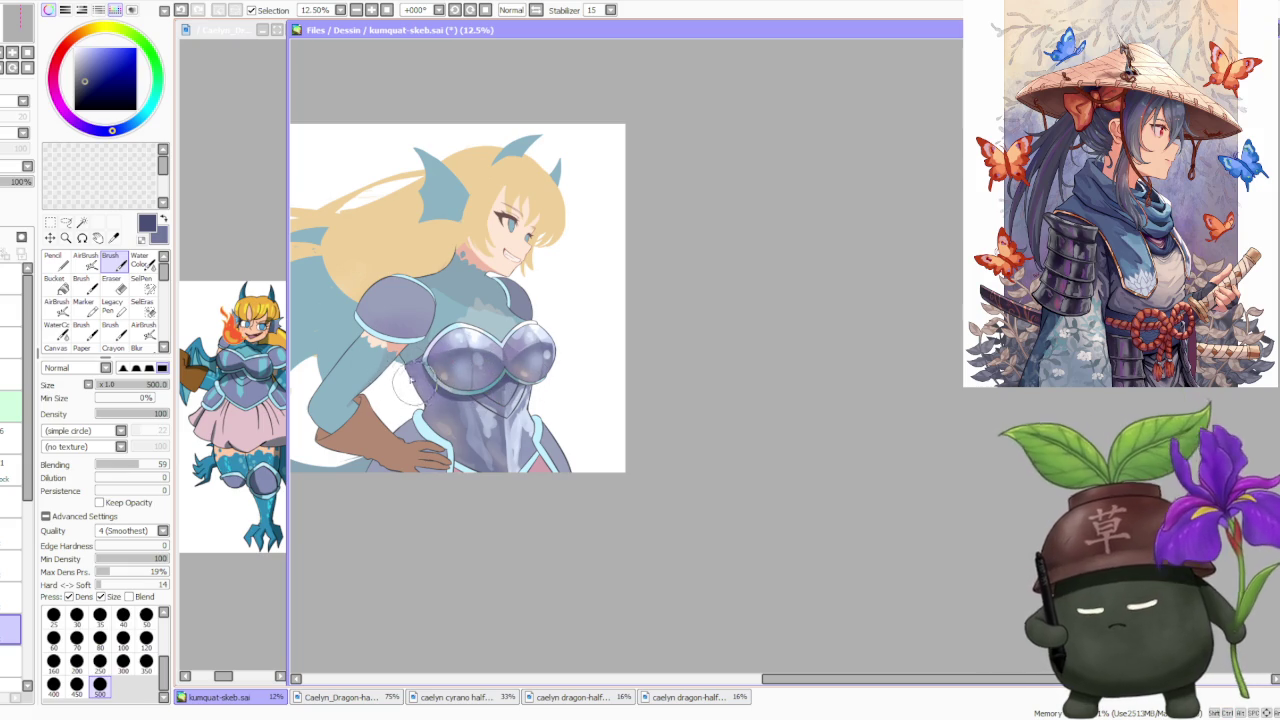
left_click(440, 410, "alt")
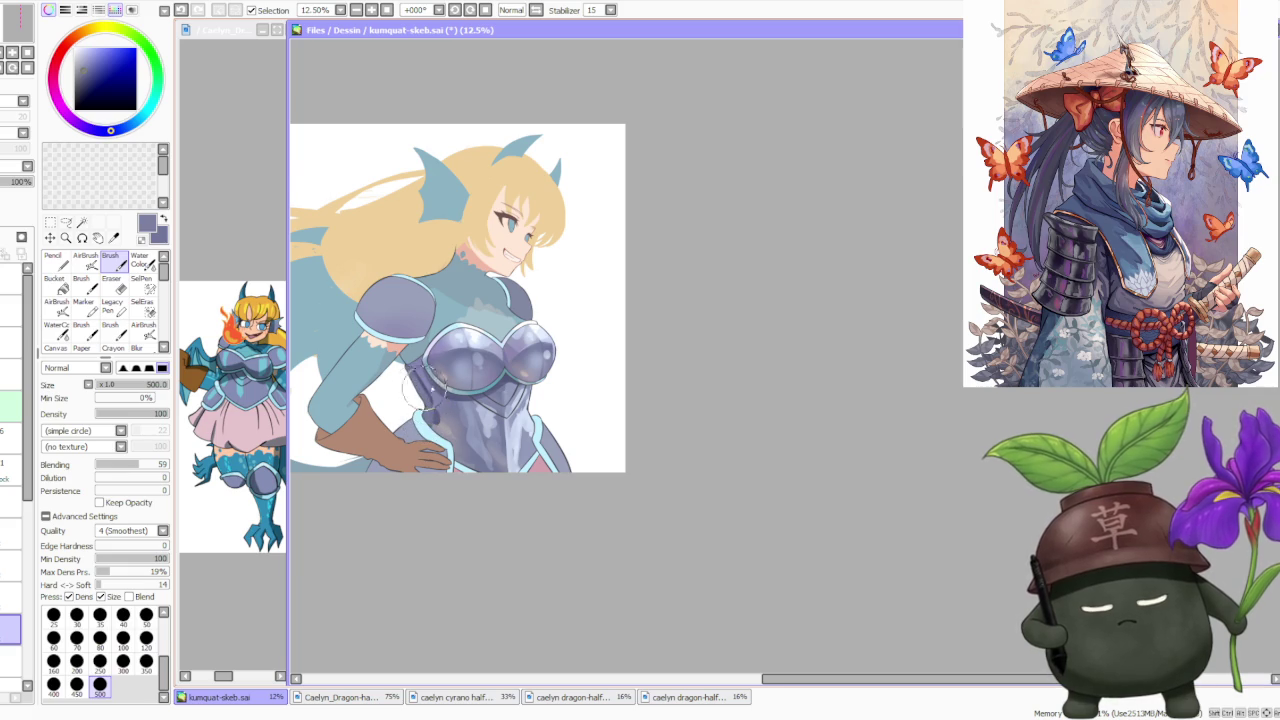
scroll(415, 388, "down", 2)
scroll(415, 340, "up", 2)
left_click(410, 382, "alt")
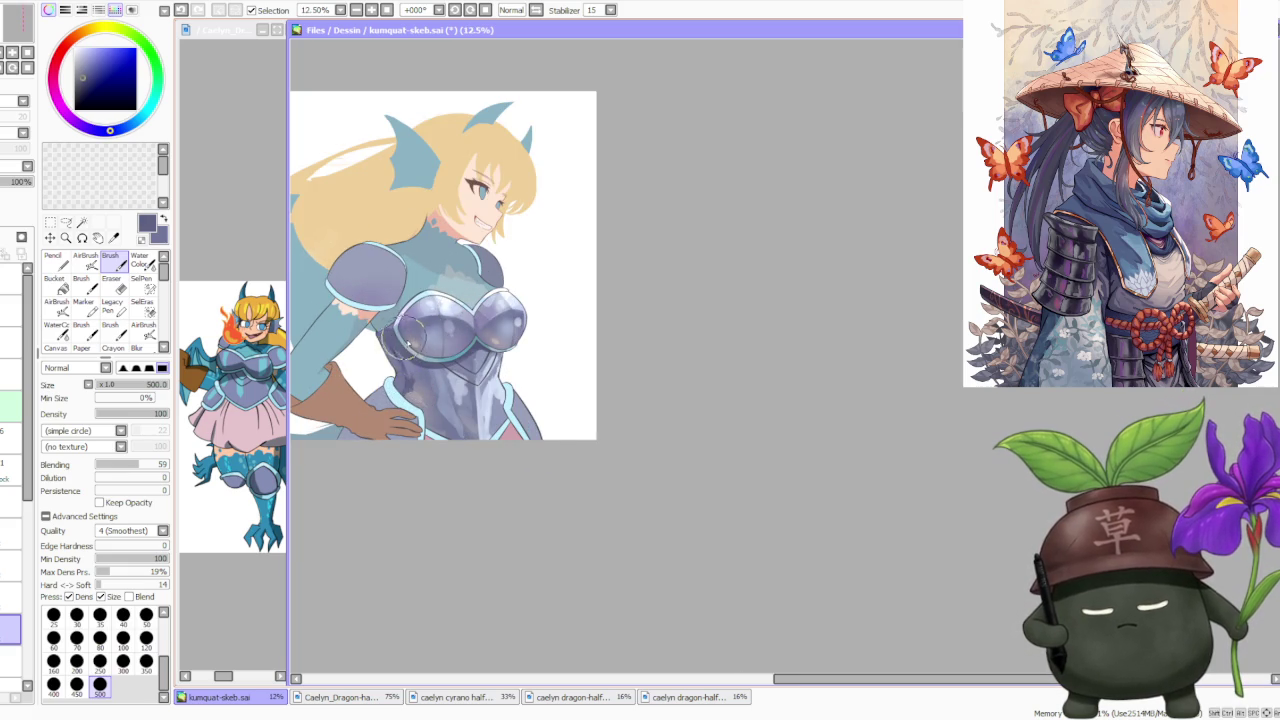
left_click(446, 400, "alt")
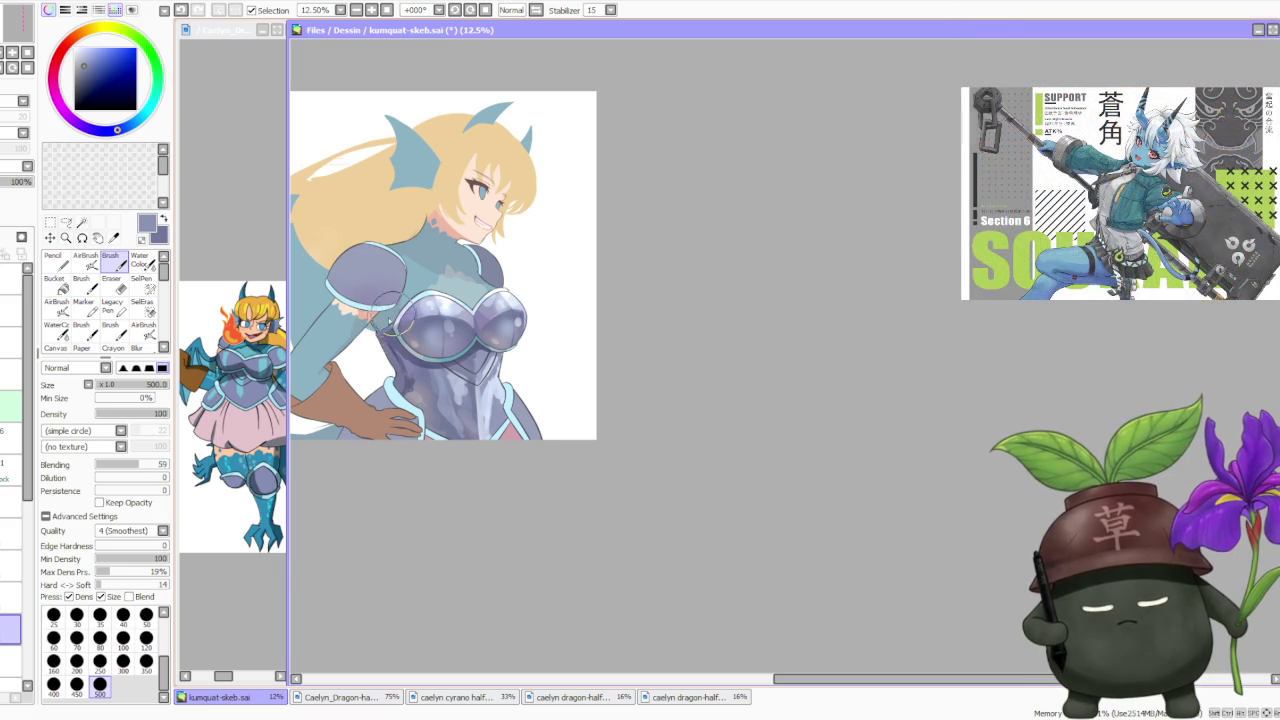
Paint light lavender over the upper chest armour.
scroll(400, 318, "down", 1)
scroll(483, 244, "down", 1)
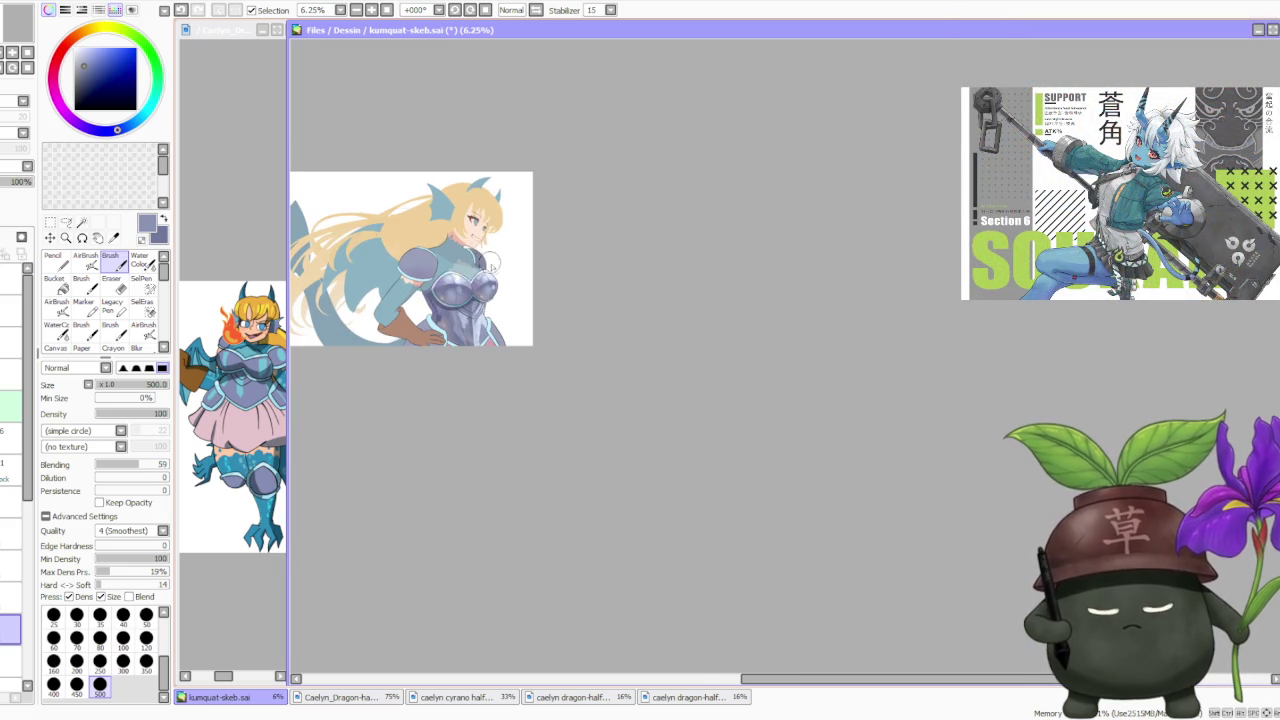
scroll(490, 258, "down", 1)
scroll(488, 260, "up", 1)
scroll(485, 262, "up", 1)
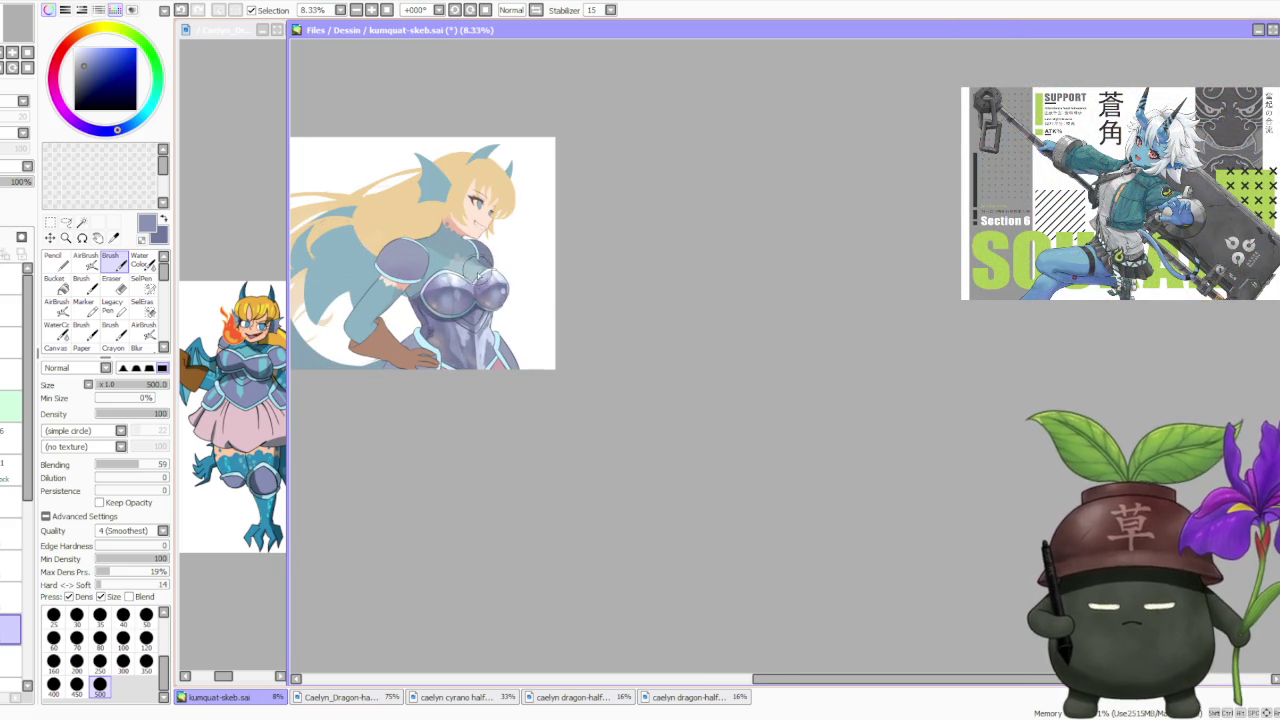
scroll(450, 330, "up", 1)
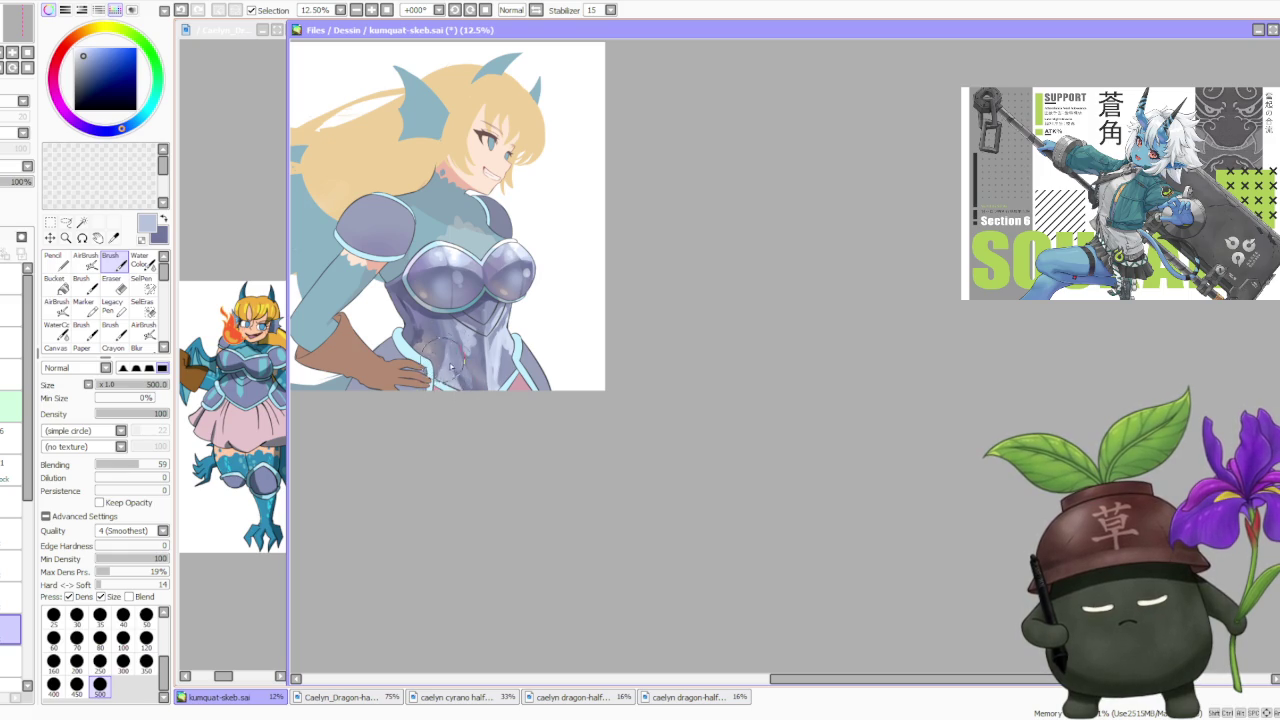
left_click(432, 374, "alt")
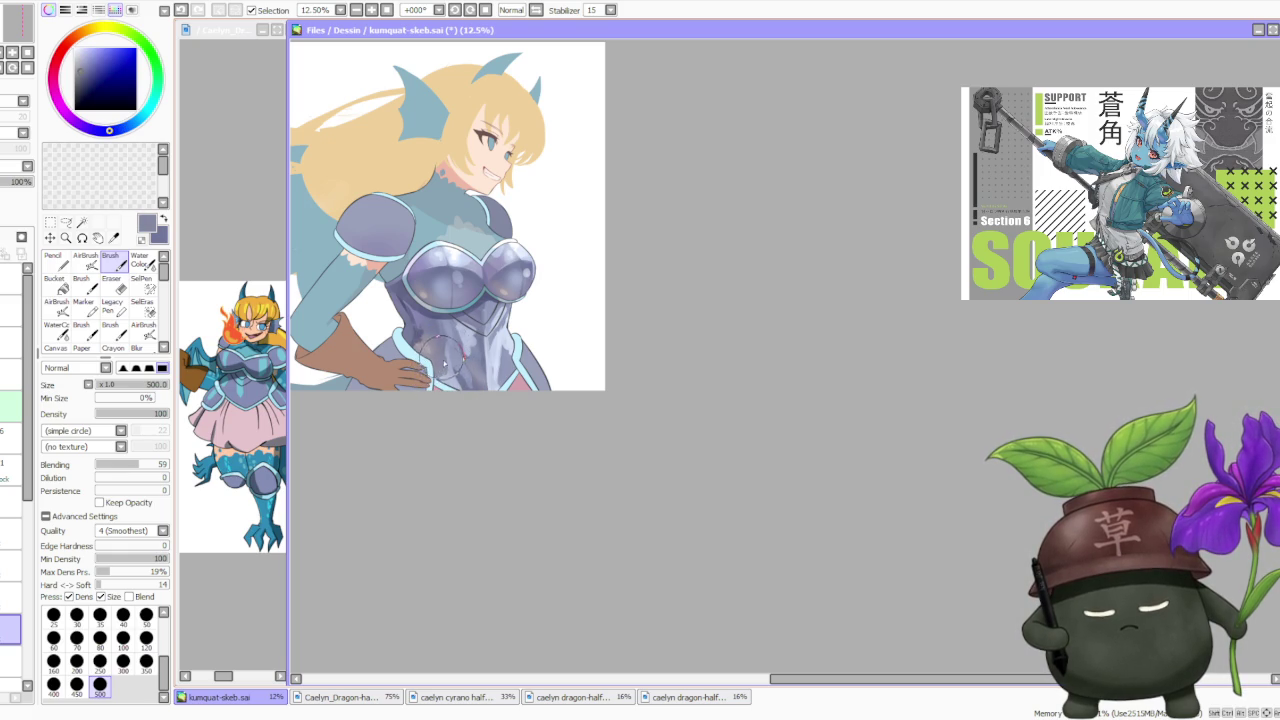
scroll(440, 366, "down", 1)
left_click(498, 285, "alt")
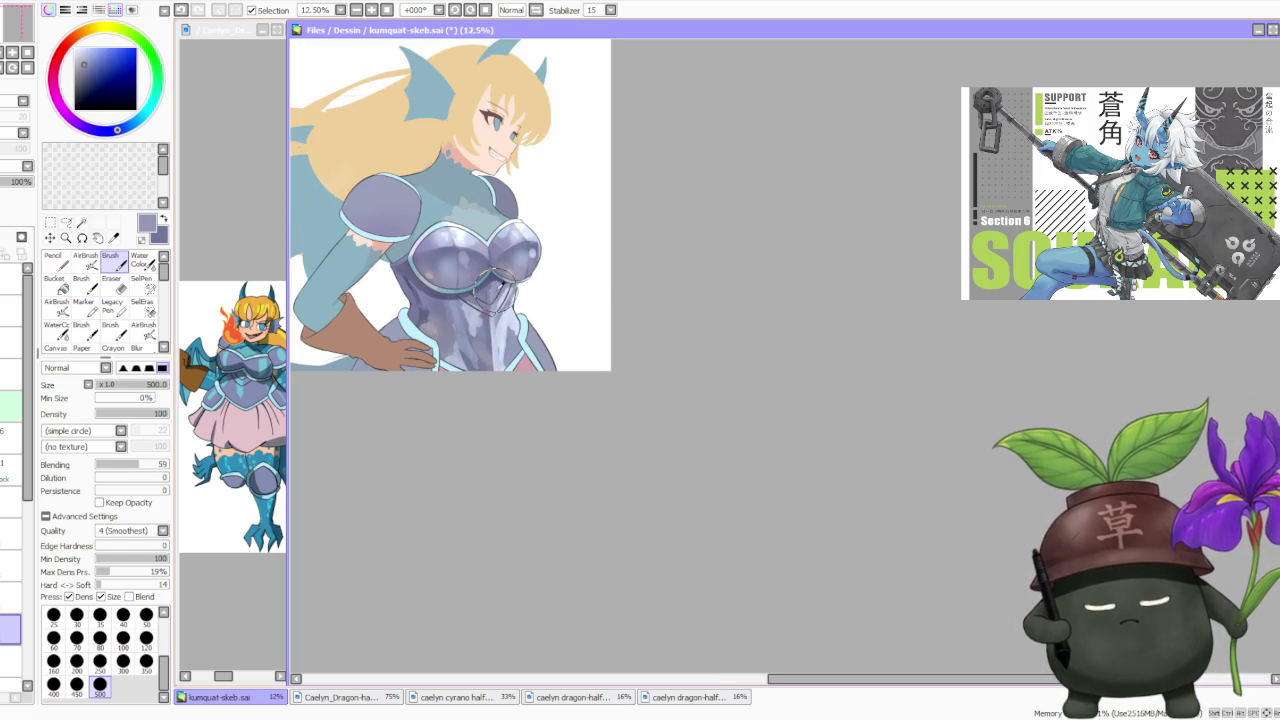
left_click(508, 290, "alt")
scroll(508, 290, "up", 1)
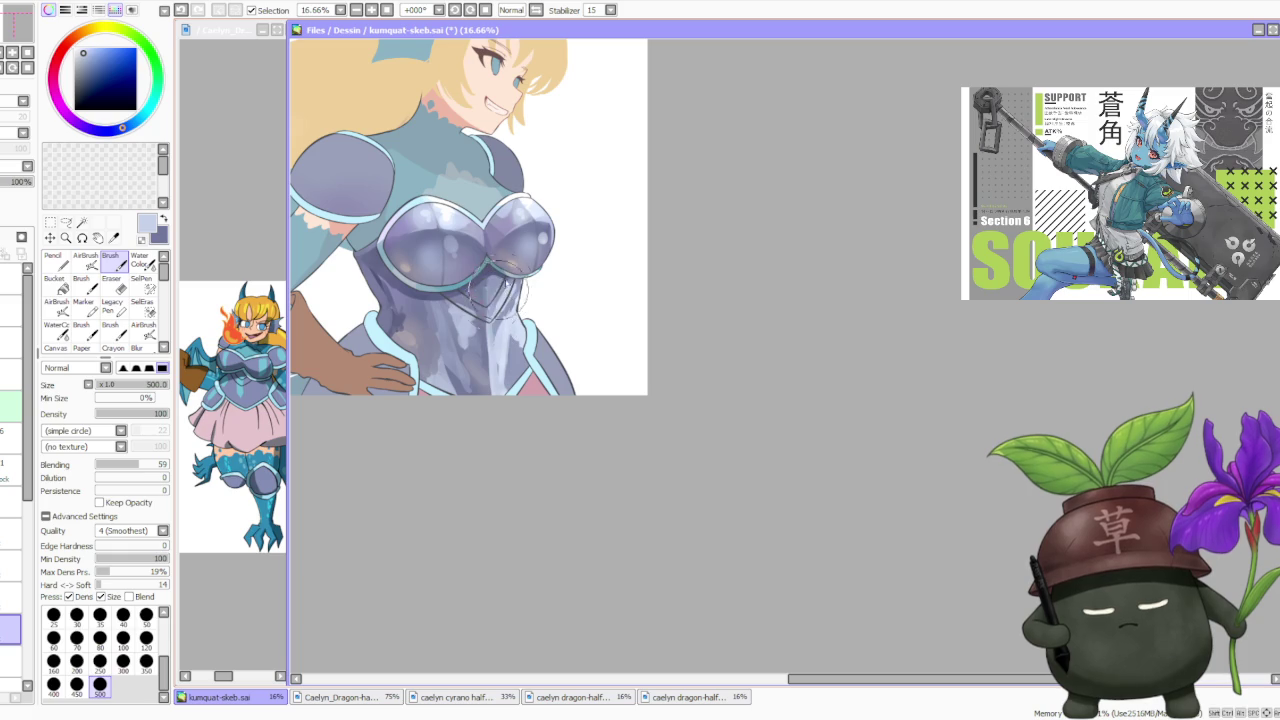
left_click_drag(524, 256, 490, 316)
Shade the breastplate with dark grey and the waist armour with muted purple-blue.
left_click(494, 277, "alt")
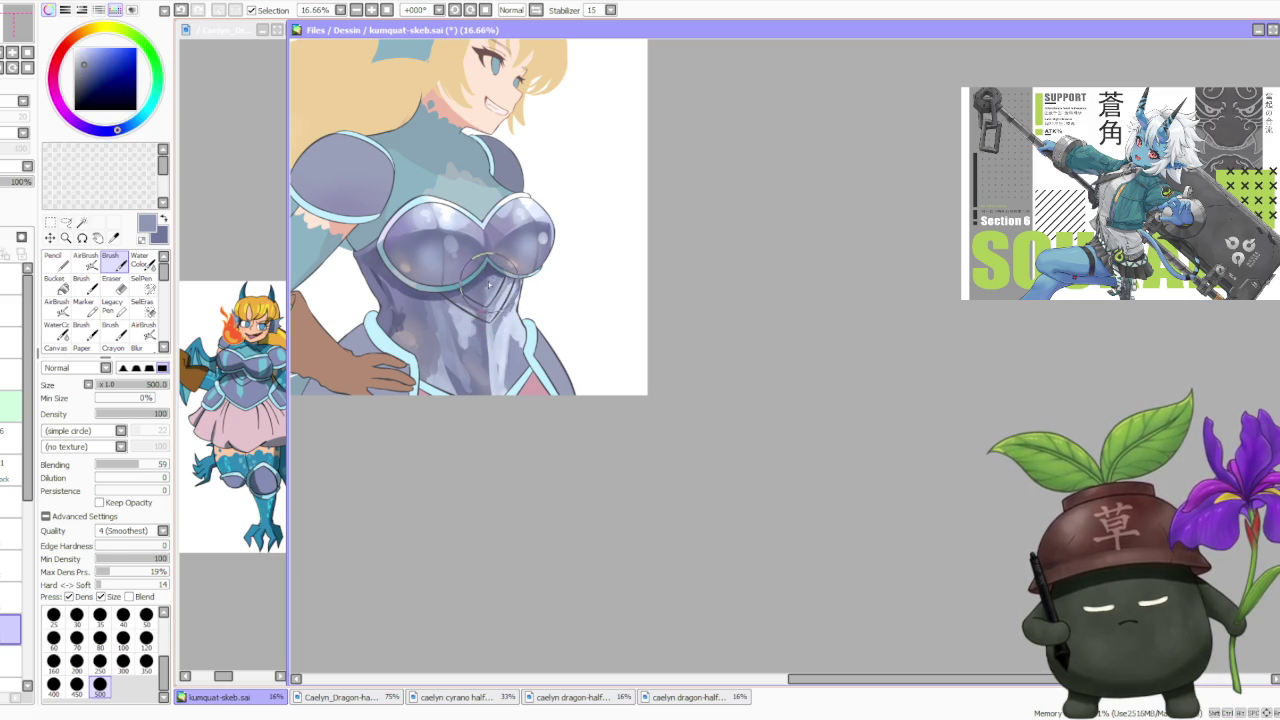
left_click(479, 294, "alt")
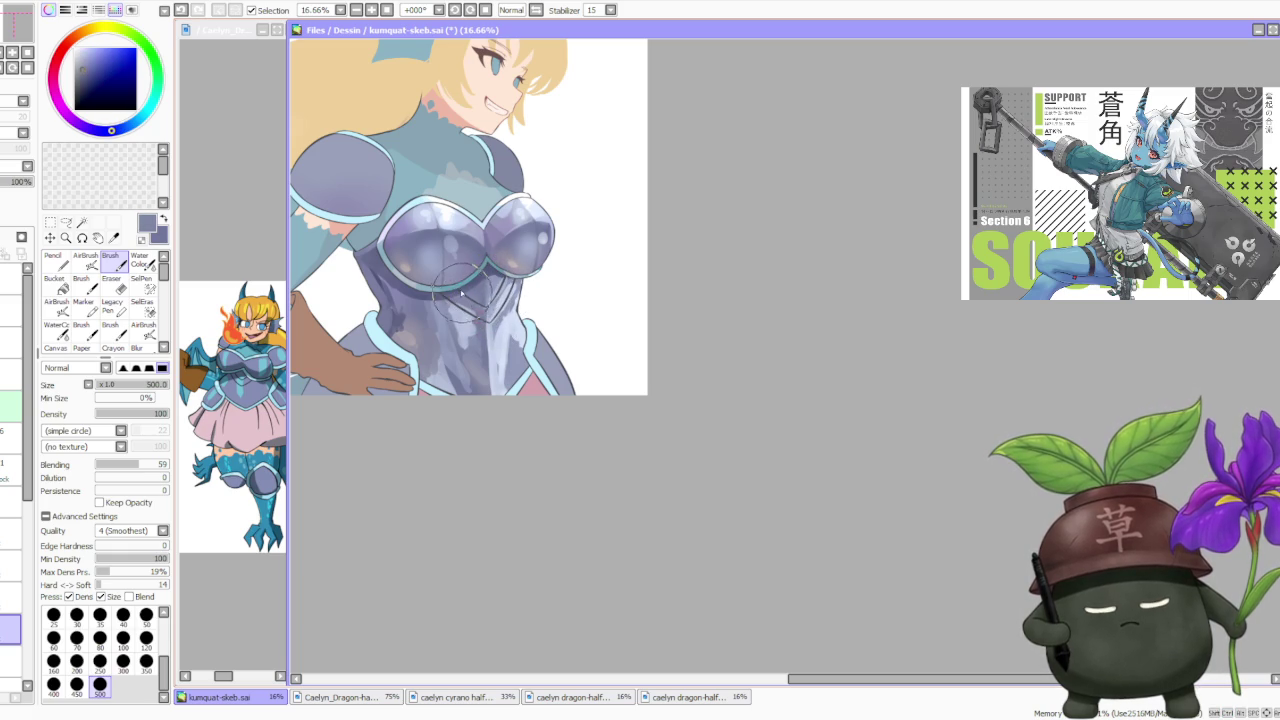
left_click(450, 295, "alt")
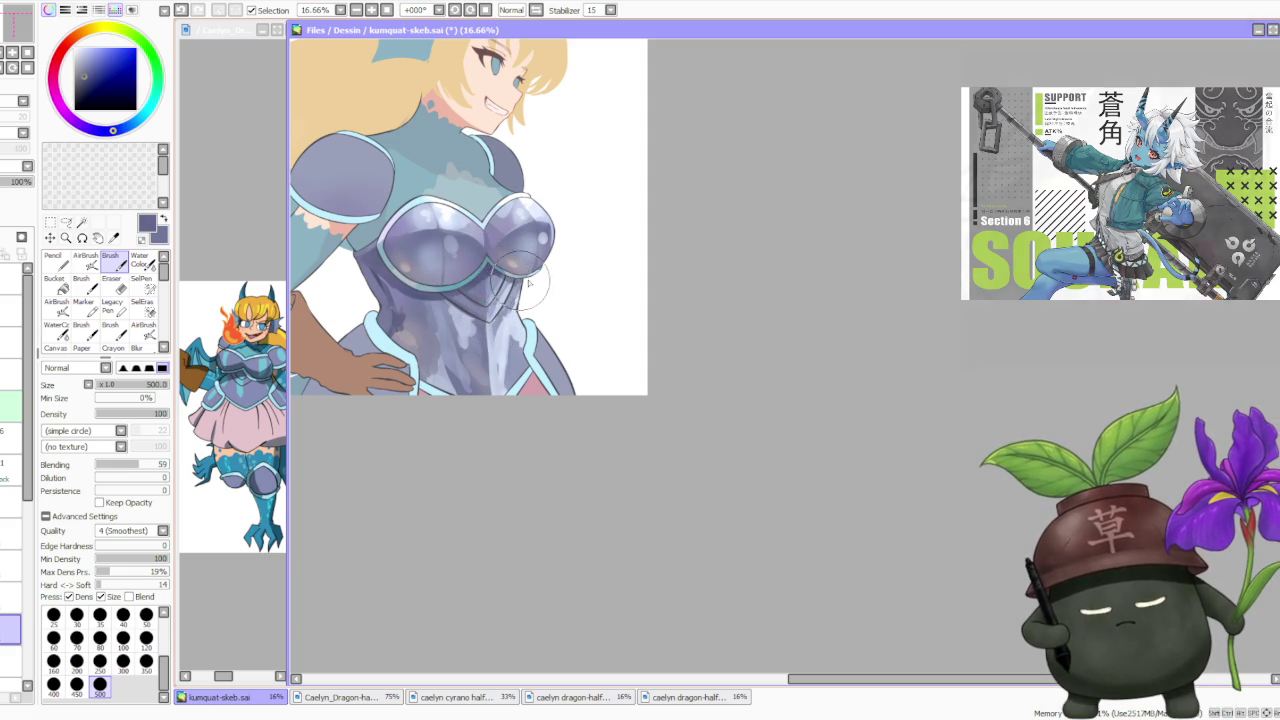
left_click(525, 280, "alt")
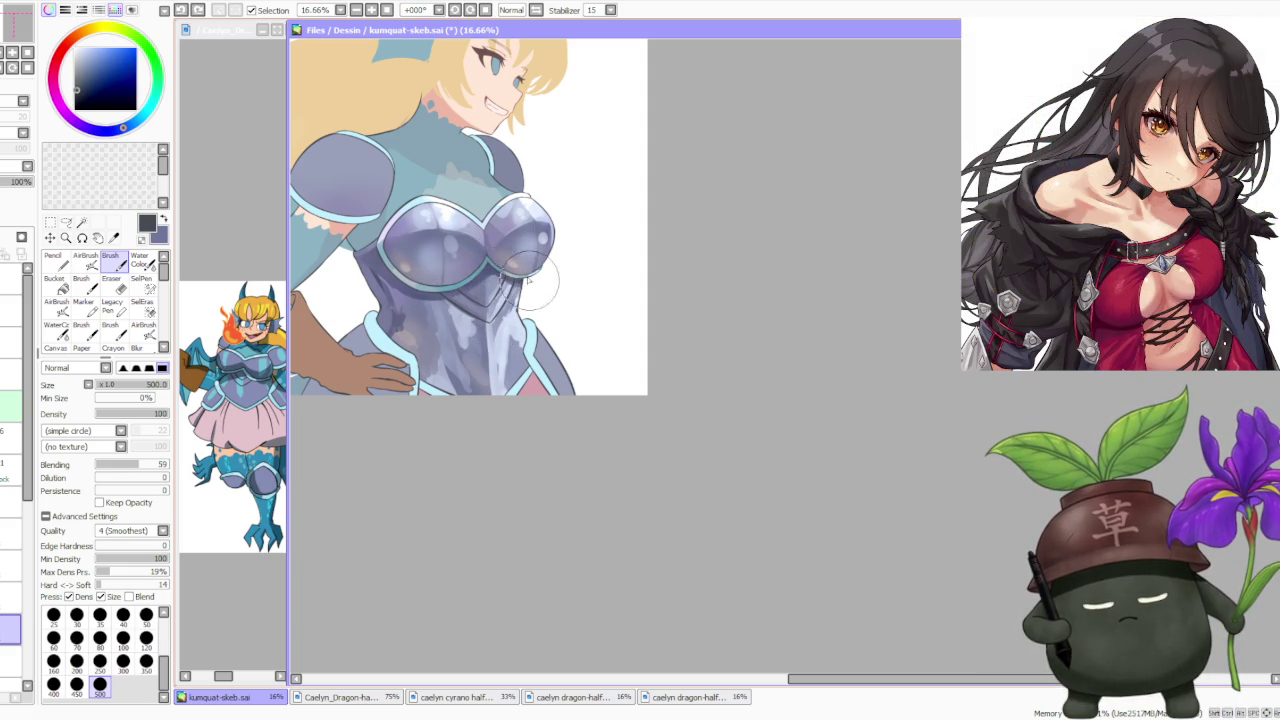
left_click_drag(500, 255, 530, 285)
mouse_move(375, 265)
left_mouse_down()
mouse_move(420, 285)
mouse_move(388, 291)
left_mouse_up()
left_click(373, 267, "alt")
mouse_move(370, 335)
left_mouse_down()
mouse_move(418, 300)
mouse_move(395, 310)
mouse_move(392, 335)
left_mouse_up()
Sample lighter and darker armour tones around the chest and waist.
left_click(406, 317, "alt")
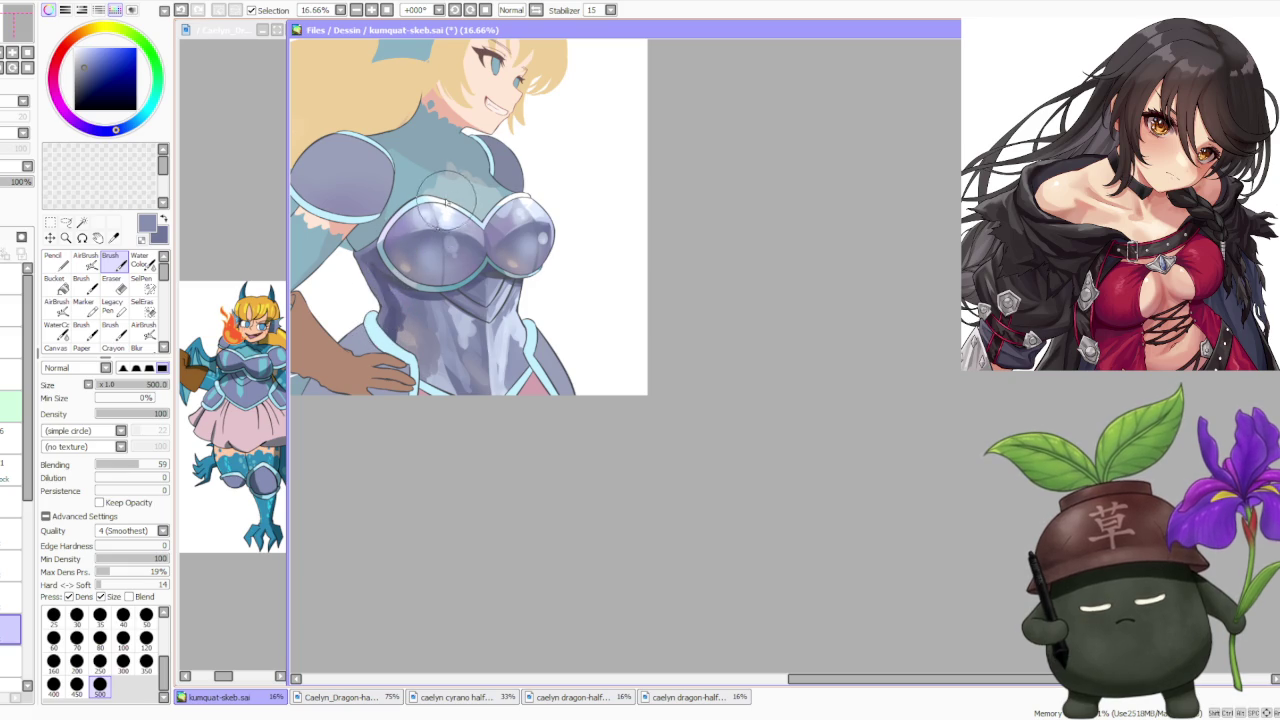
left_click(465, 320, "alt")
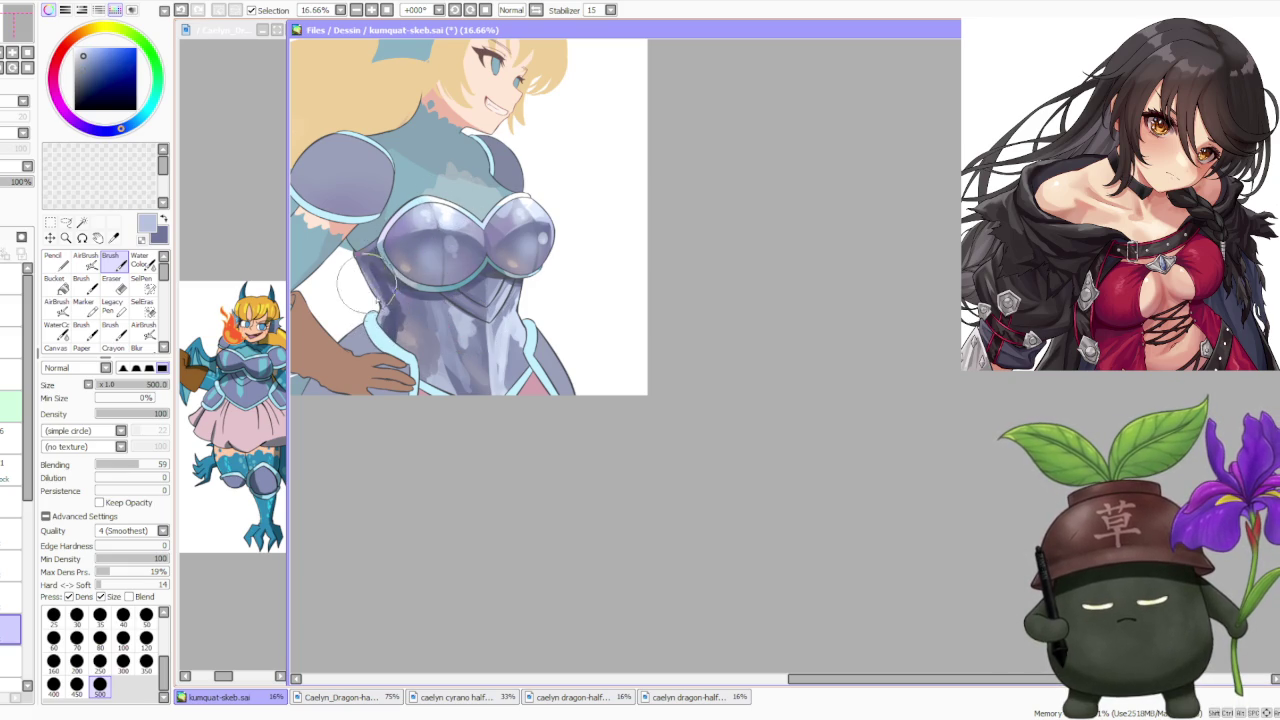
left_click(375, 318, "alt")
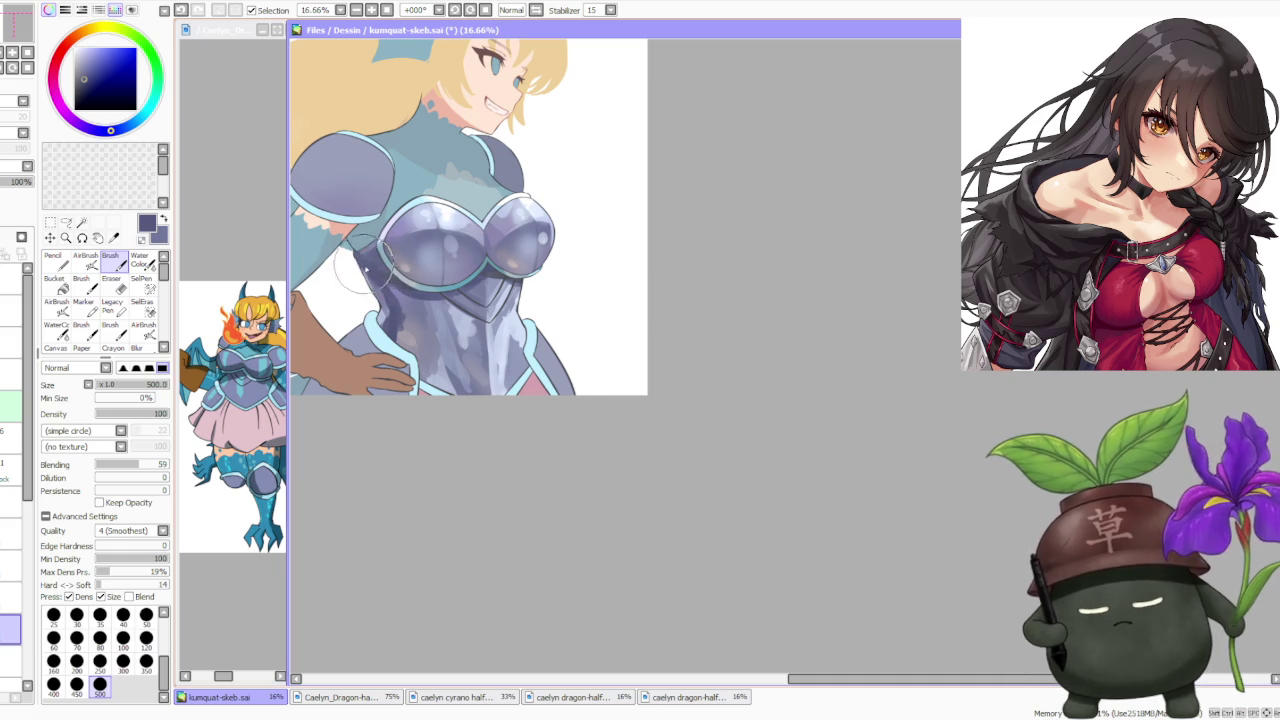
left_click(368, 262, "alt")
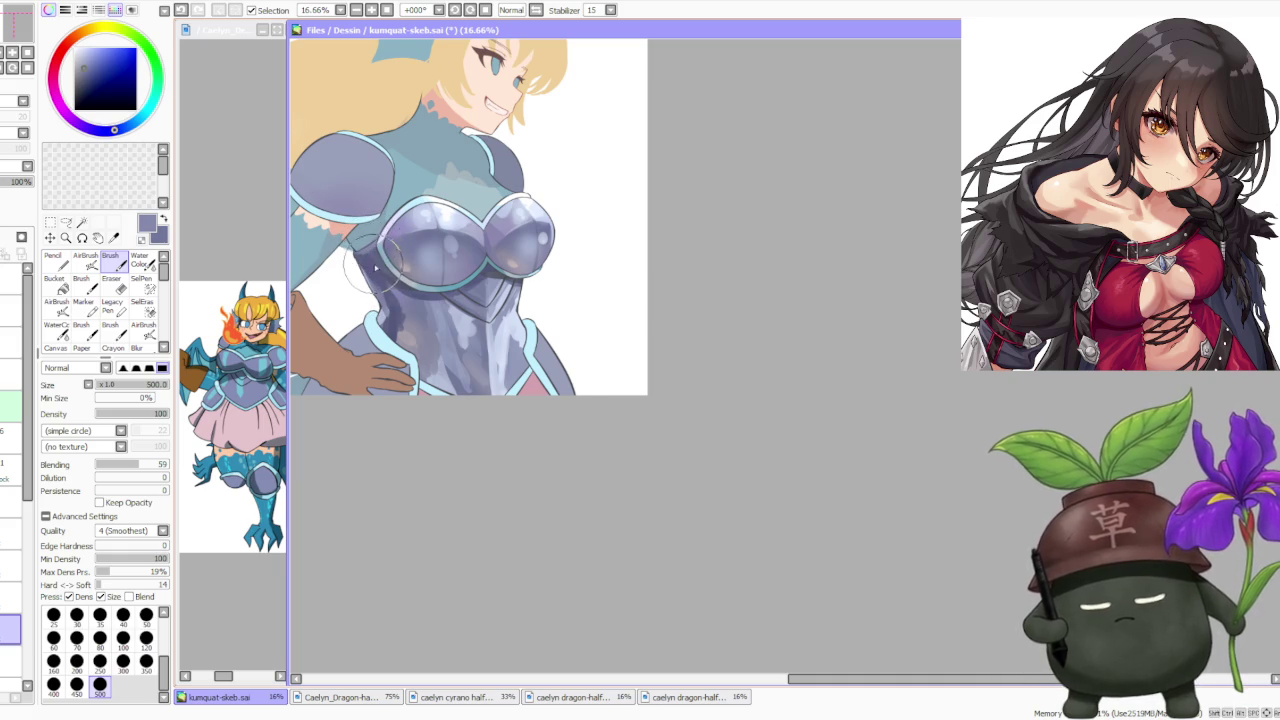
left_click(377, 263, "alt")
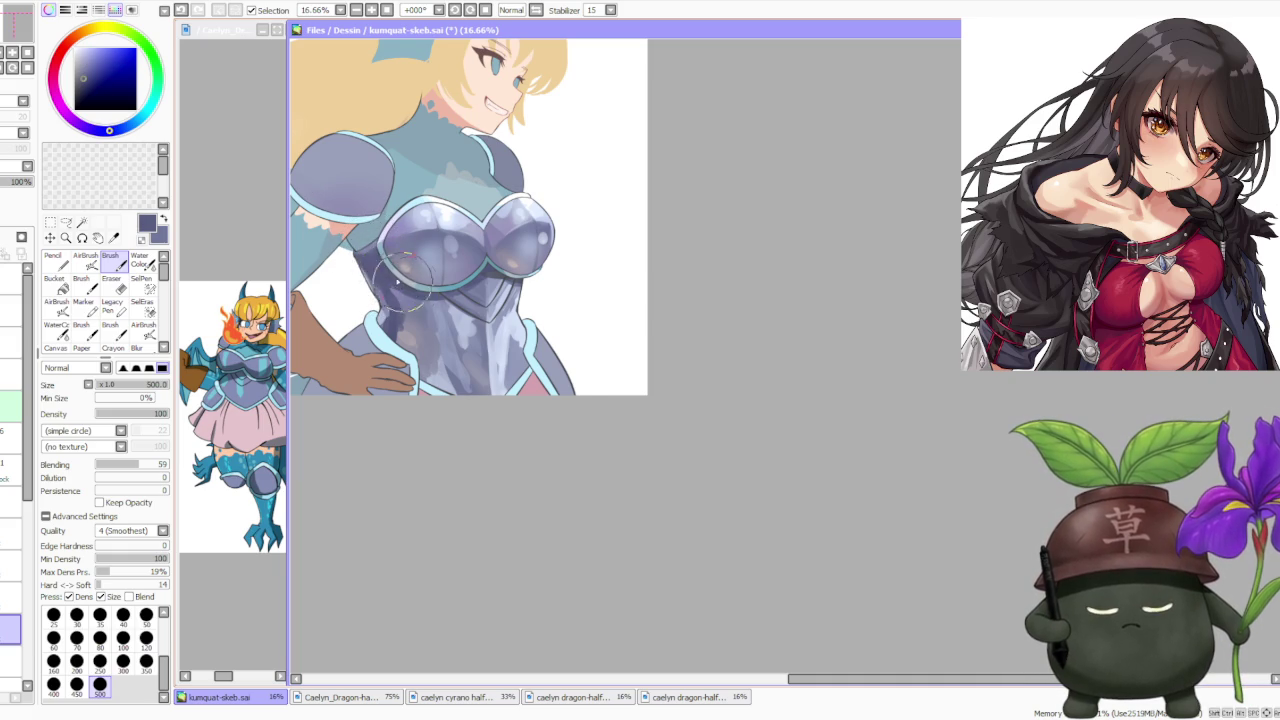
scroll(440, 290, "down", 1)
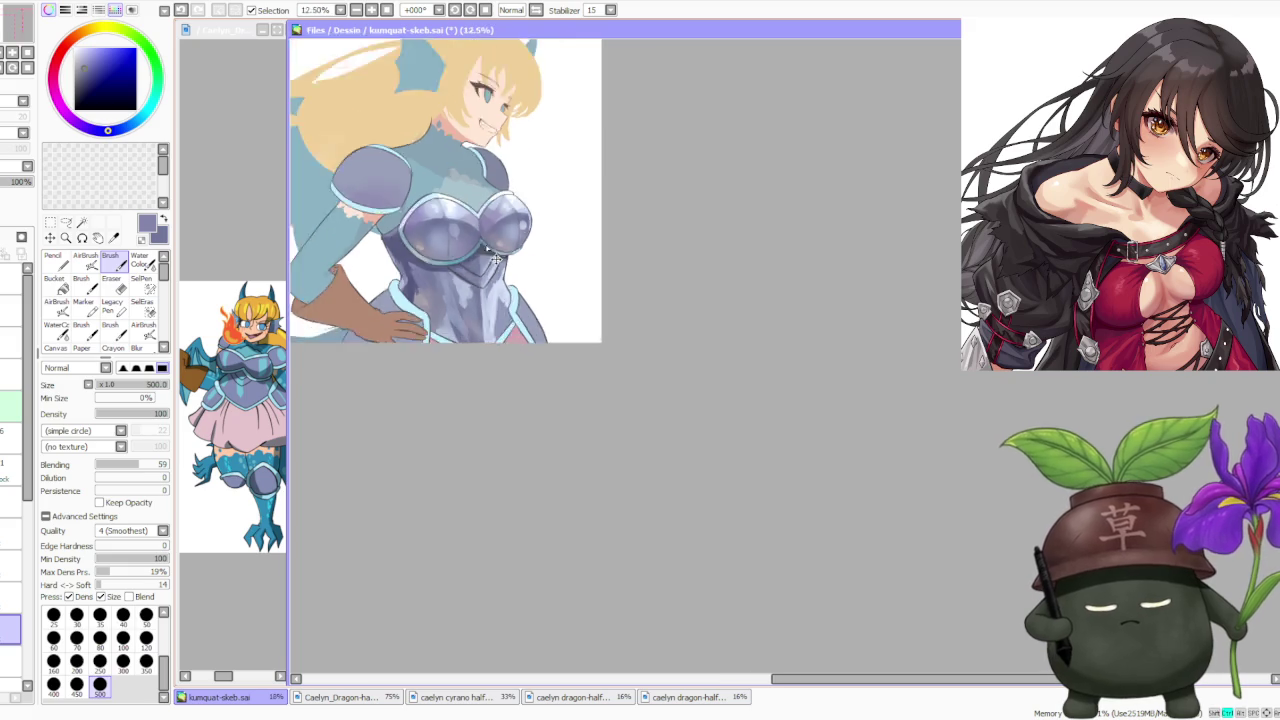
scroll(497, 255, "up", 1)
left_click(140, 260)
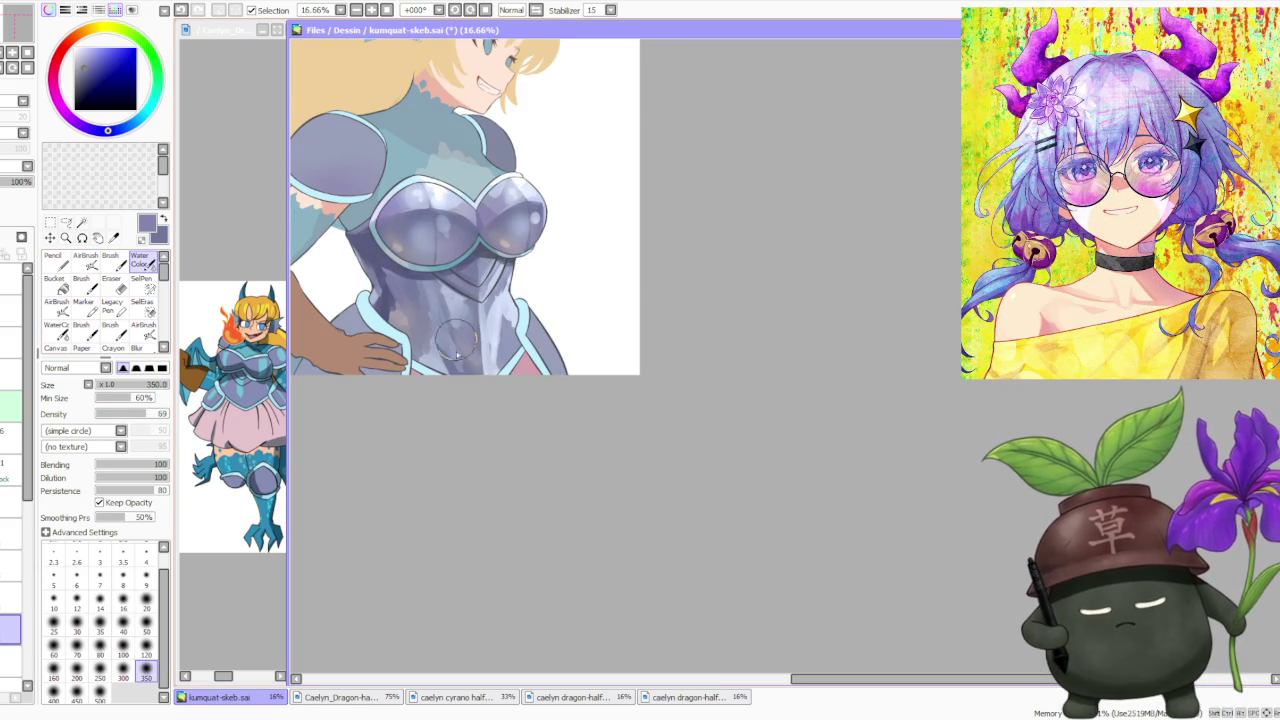
Soften the belly shading with the Water Color tool.
mouse_move(462, 305)
left_mouse_down()
mouse_move(450, 290)
mouse_move(496, 350)
mouse_move(500, 285)
left_mouse_up()
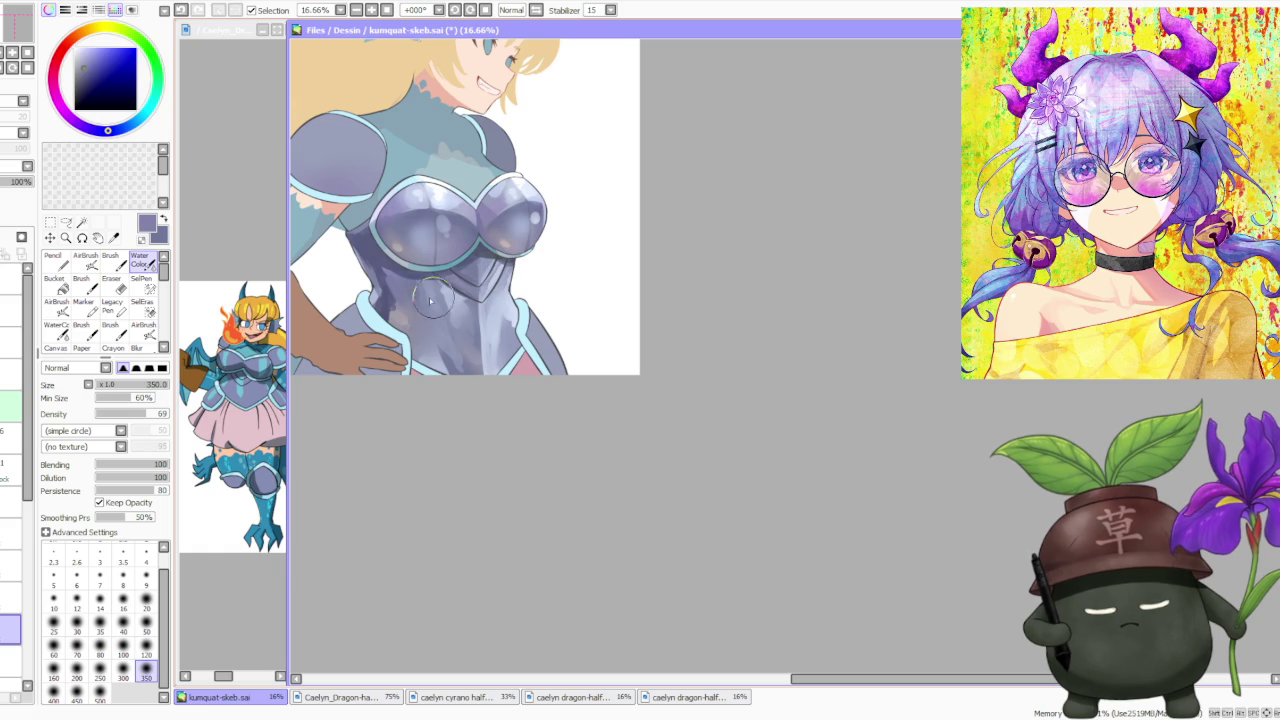
scroll(558, 165, "down", 2)
scroll(558, 165, "down", 2)
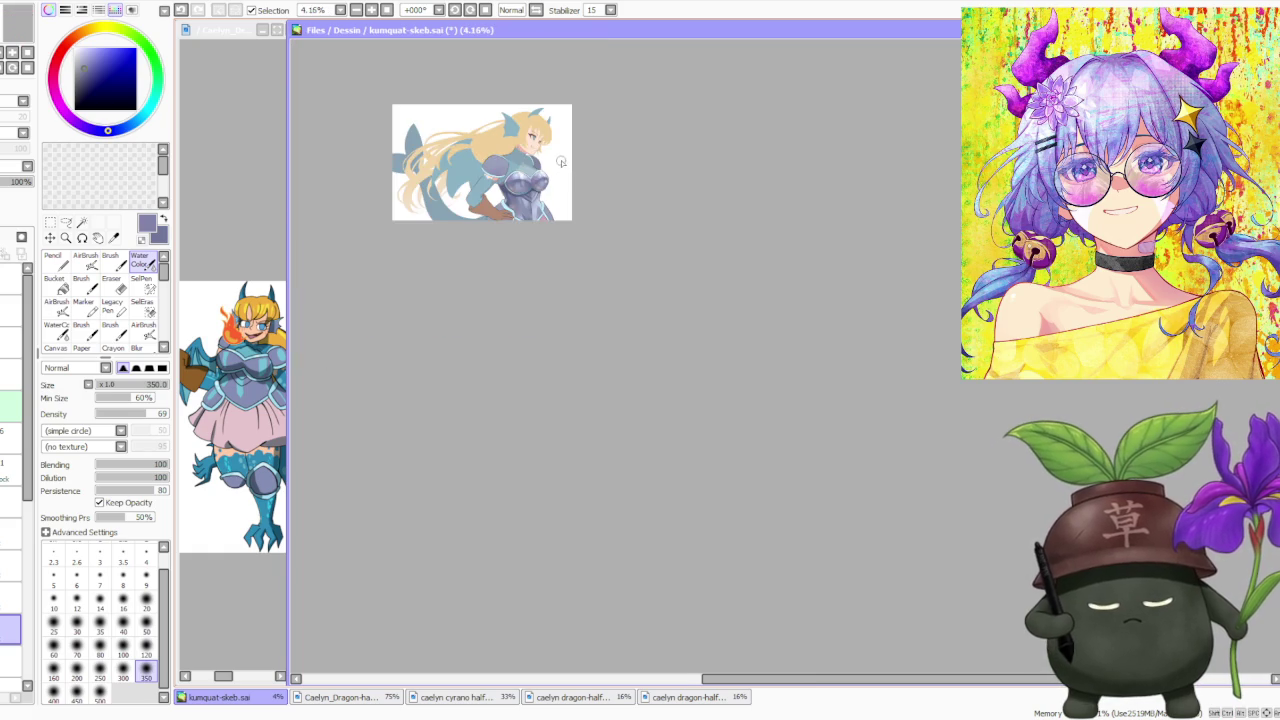
scroll(561, 160, "up", 3)
scroll(557, 164, "down", 2)
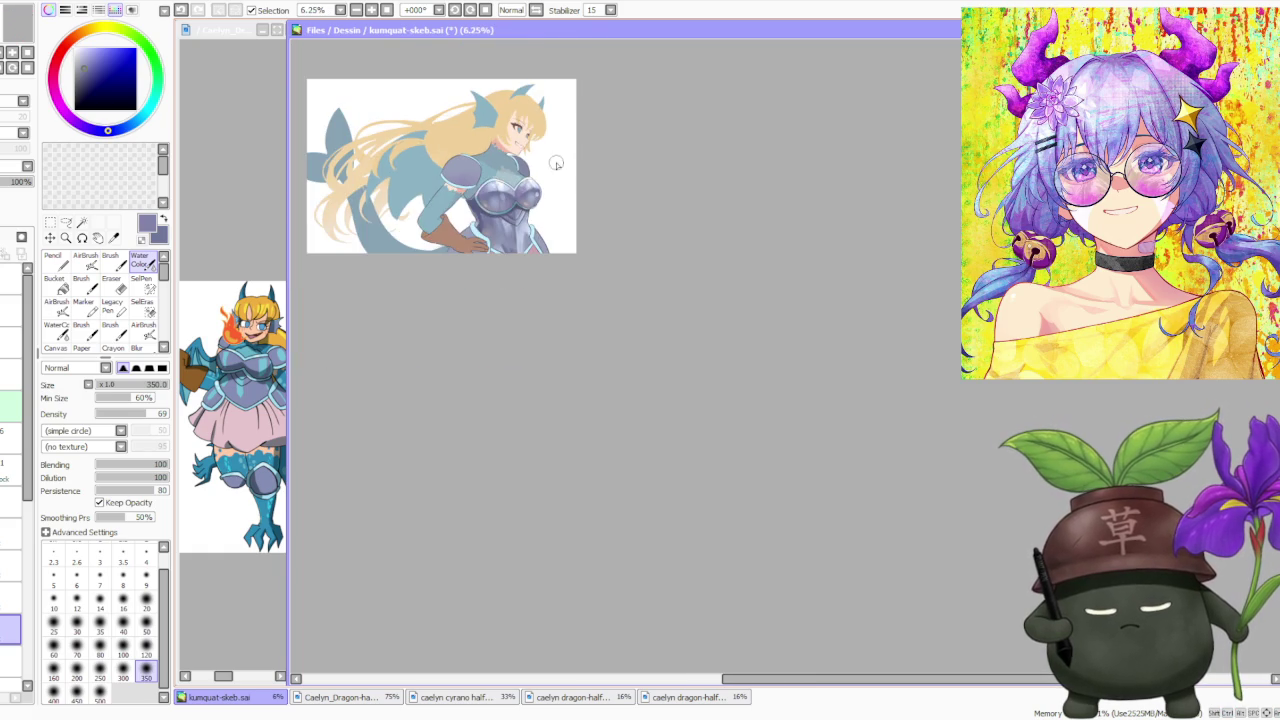
scroll(558, 155, "up", 1)
scroll(549, 163, "up", 1)
scroll(512, 142, "up", 1)
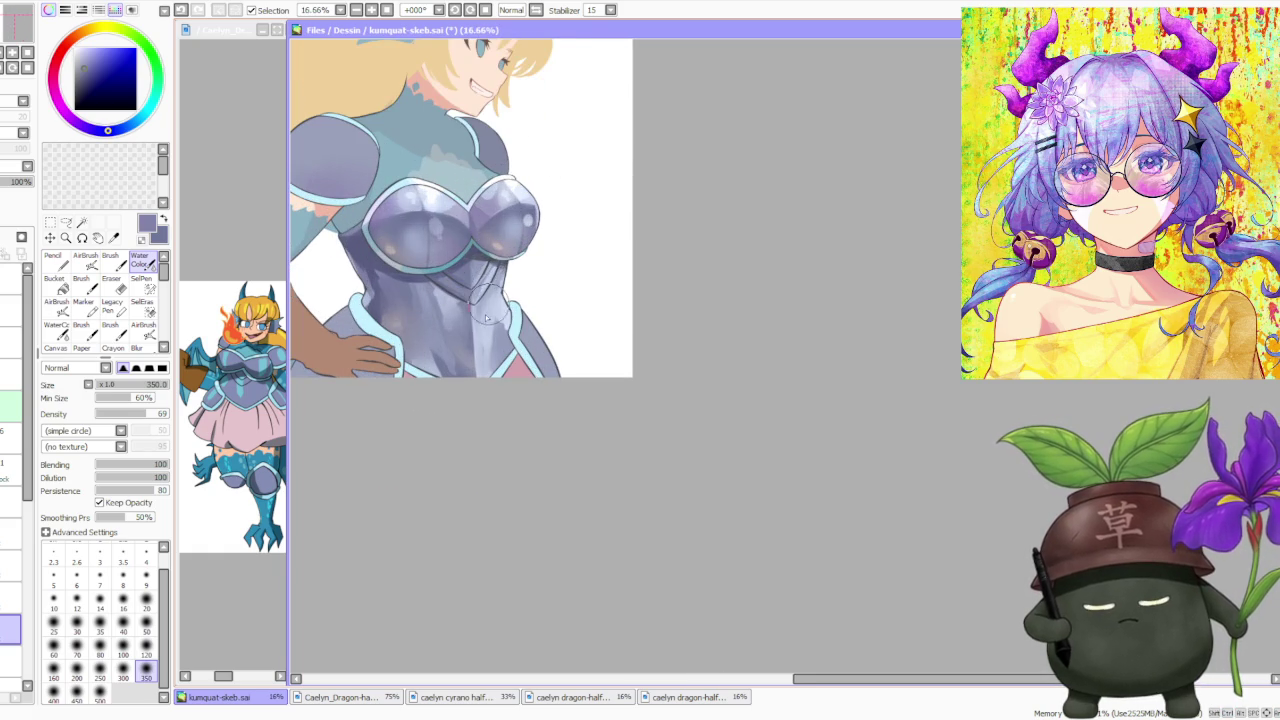
Paint white chest highlights, then return to Brush with Blending set to 26.
left_click(510, 228, "alt")
left_click_drag(515, 165, 512, 205)
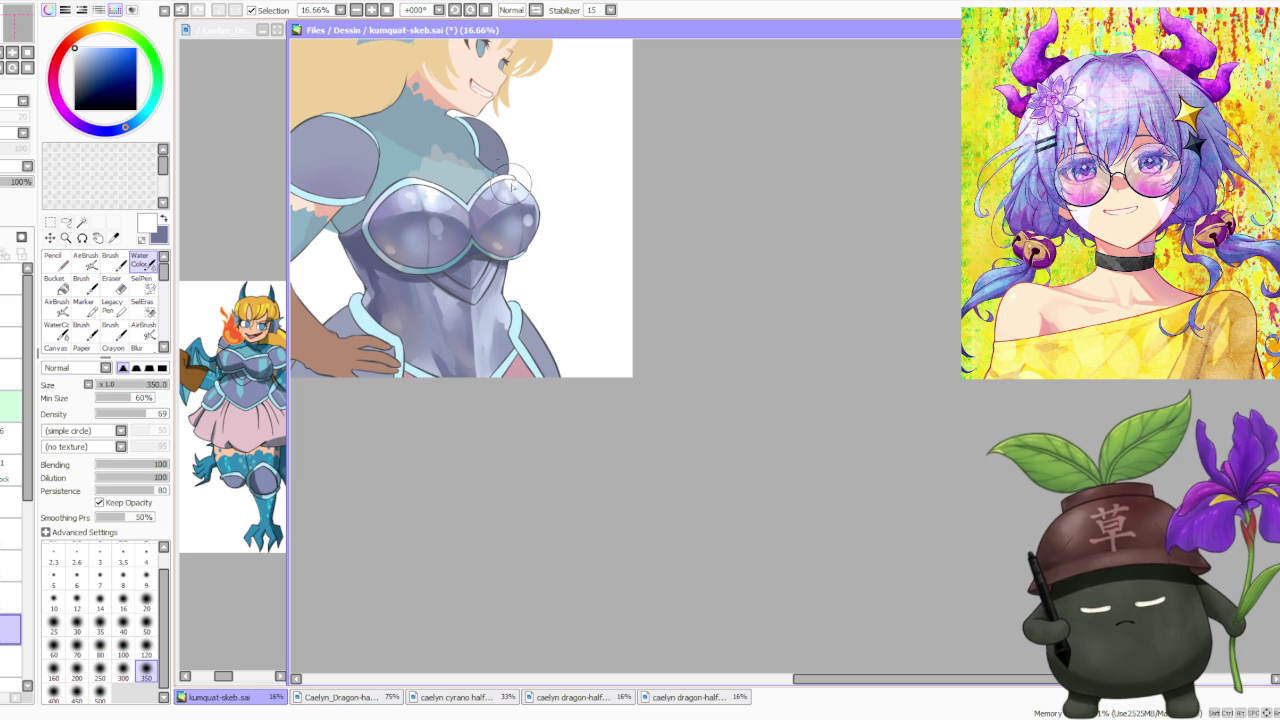
left_click(110, 262)
left_click_drag(129, 466, 114, 466)
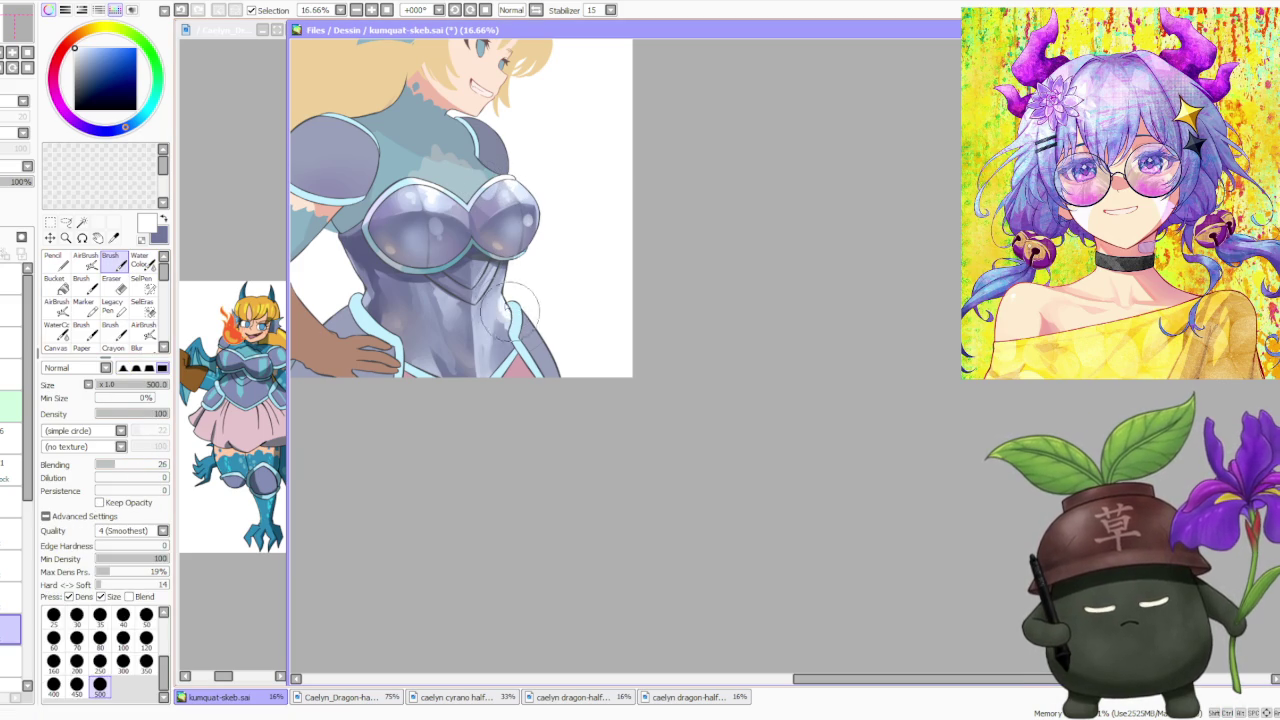
Try a light highlight down the chest centre, then undo it.
left_click_drag(476, 322, 478, 360)
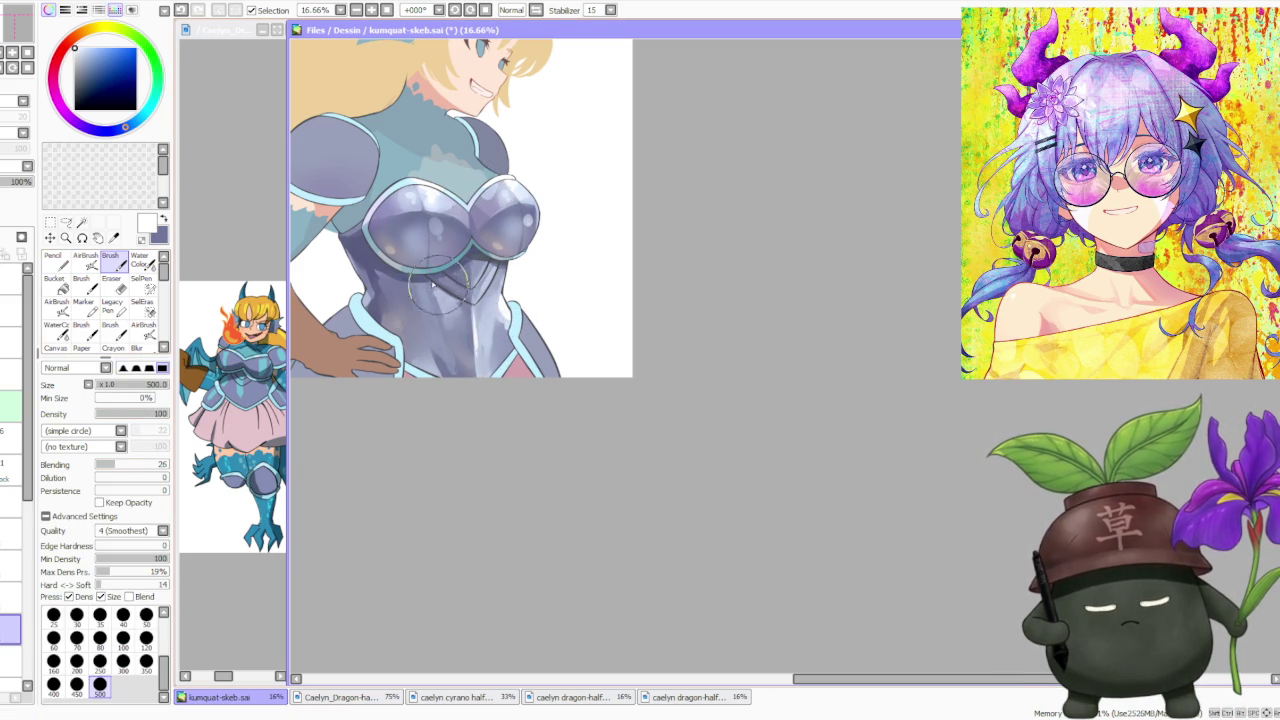
key("ctrl+z")
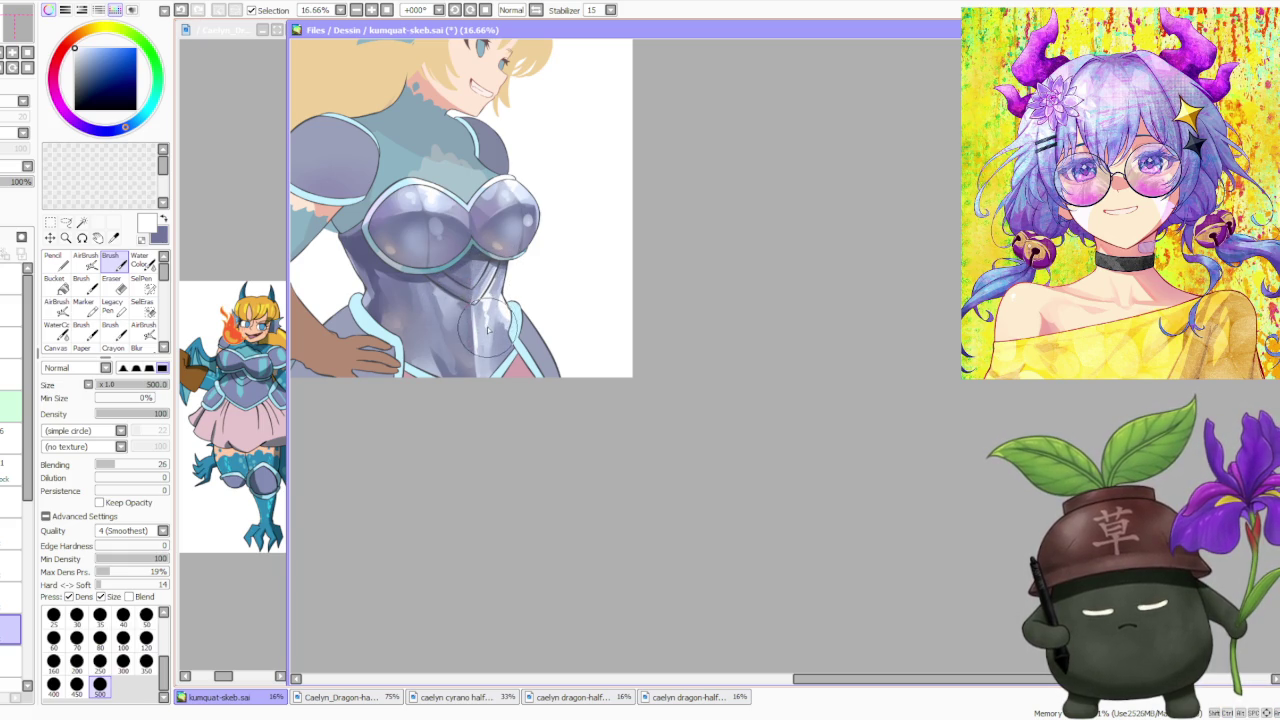
scroll(500, 262, "down", 2)
scroll(500, 262, "down", 1)
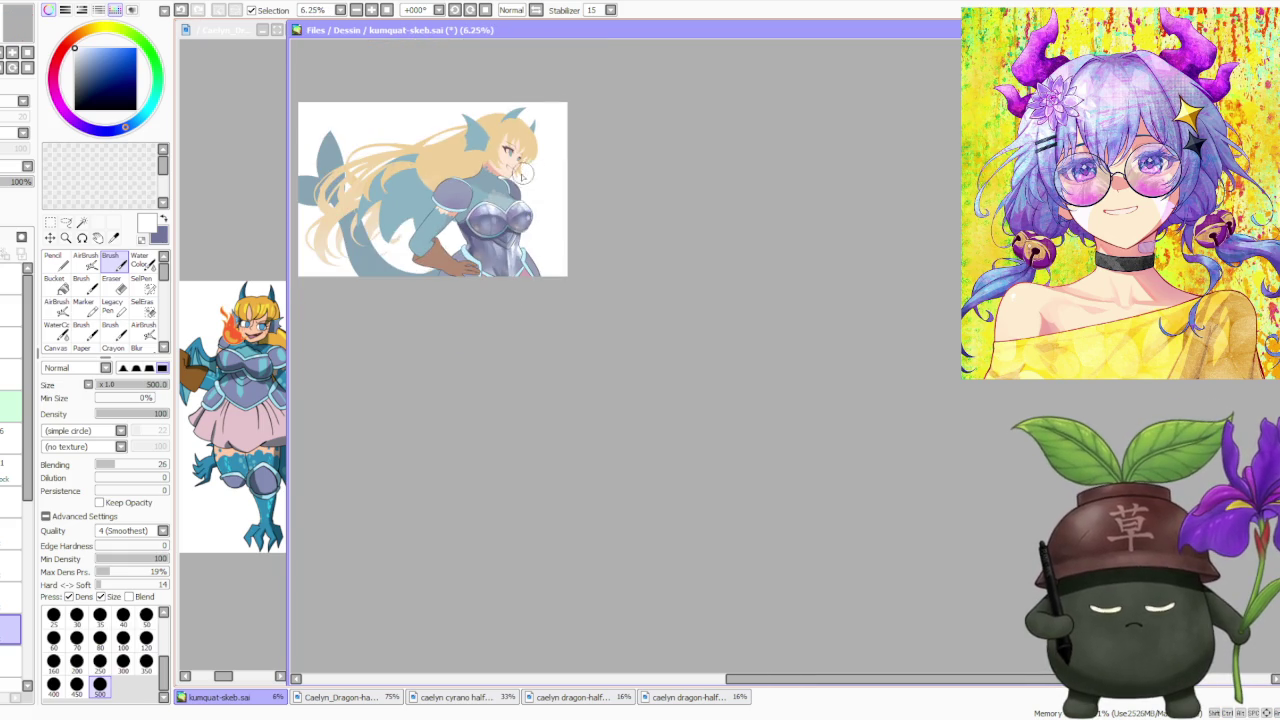
scroll(503, 340, "up", 3)
scroll(503, 340, "up", 1)
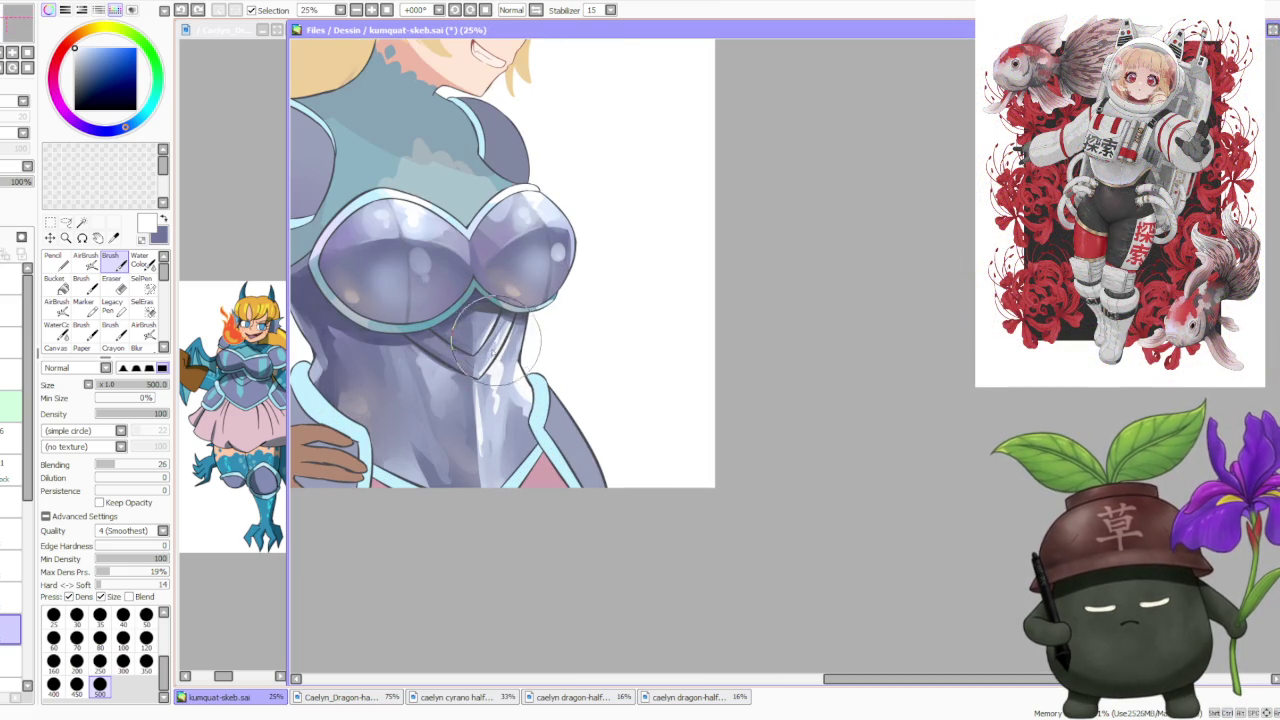
scroll(525, 342, "down", 1)
scroll(525, 342, "up", 1)
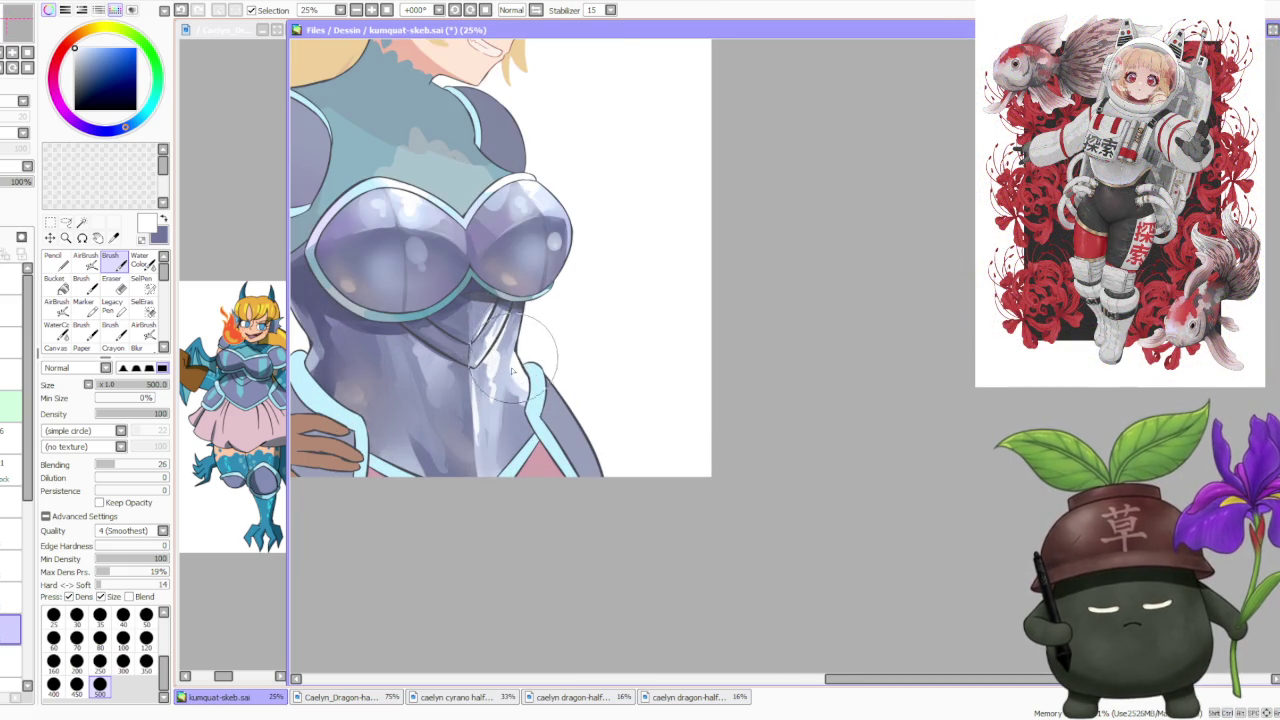
Paint lavender highlights and grey-mauve shading over the lower torso and right chest.
left_click_drag(525, 378, 478, 462)
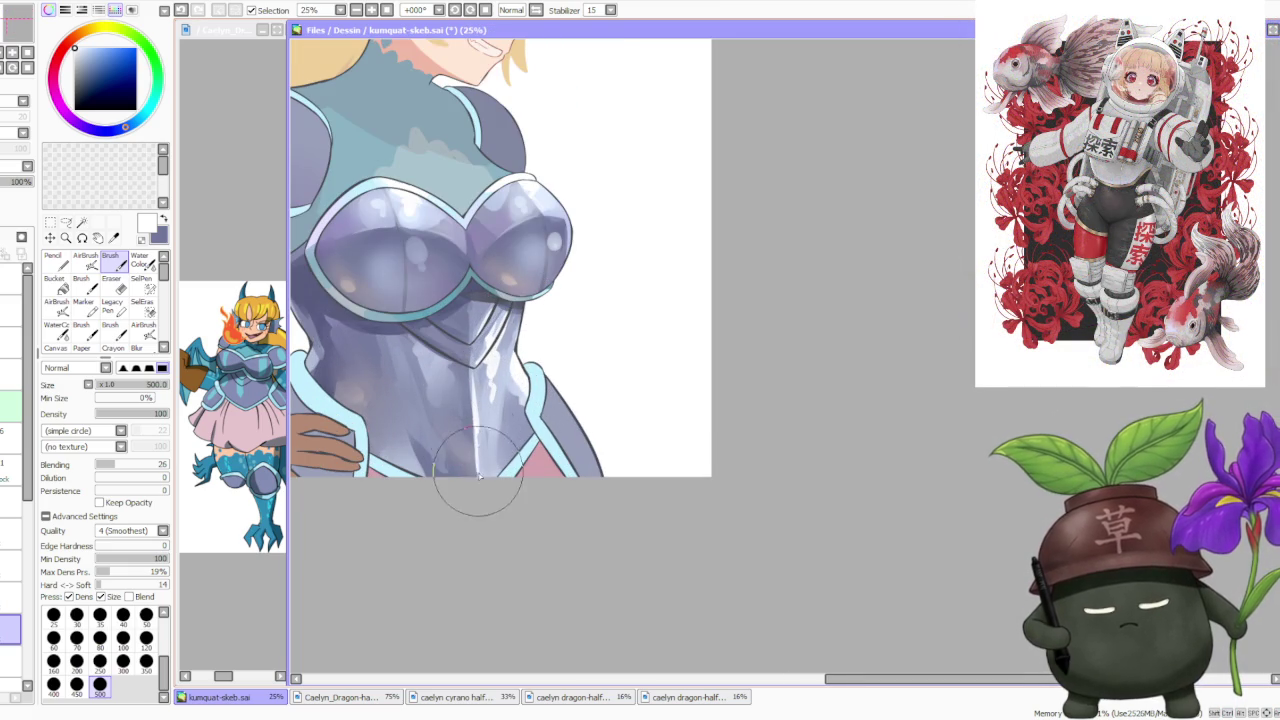
left_click(478, 468, "alt")
left_click_drag(480, 400, 487, 451)
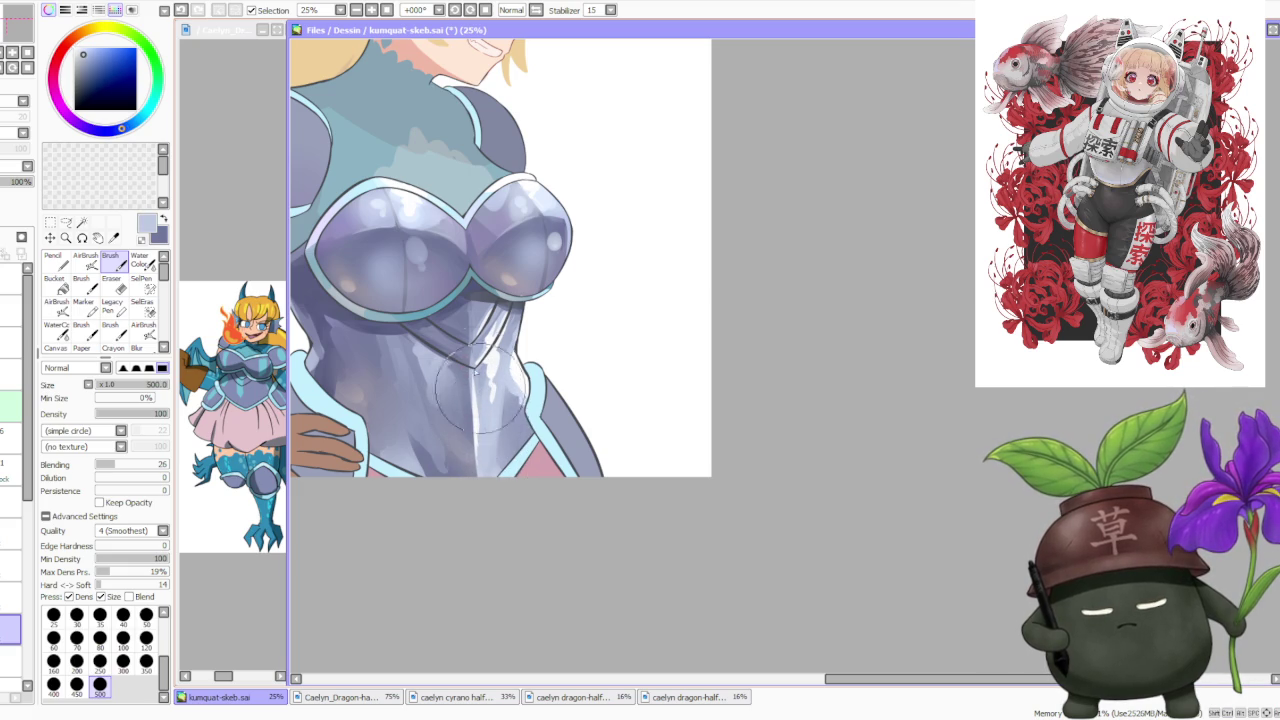
left_click(356, 321, "alt")
left_click_drag(418, 388, 427, 413)
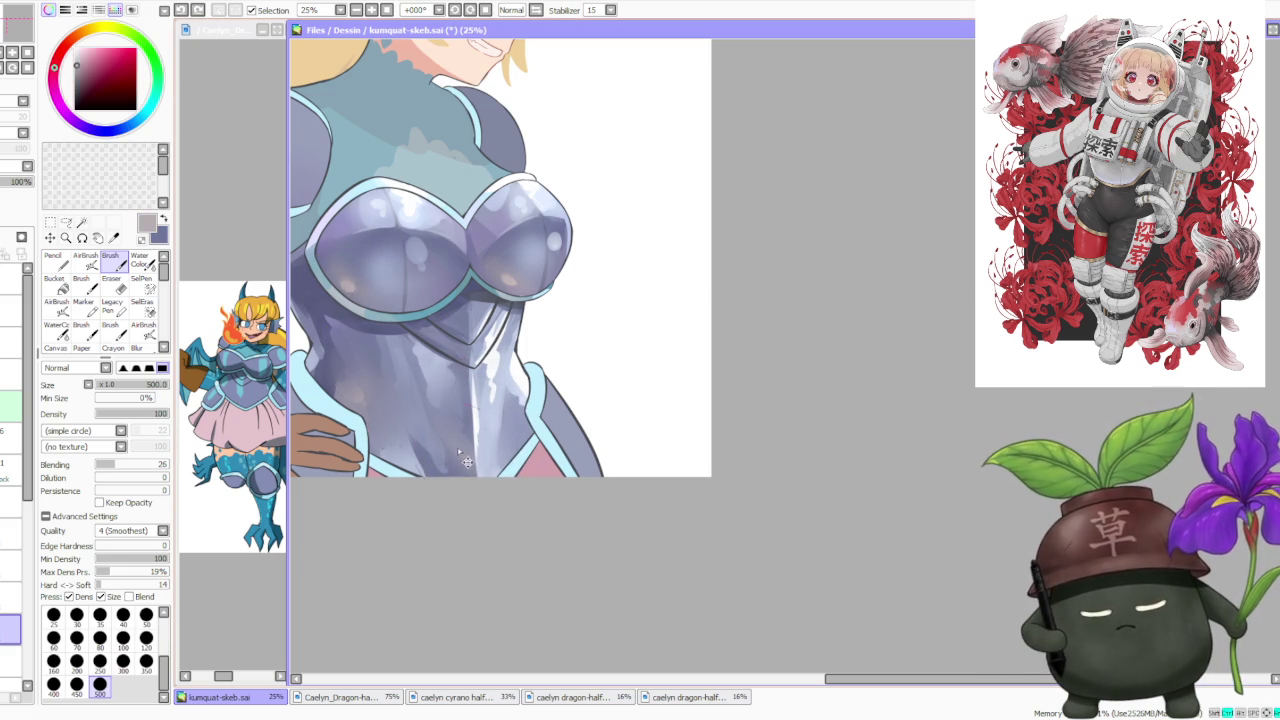
left_click_drag(440, 460, 500, 400)
mouse_move(514, 246)
left_mouse_down()
mouse_move(480, 370)
mouse_move(447, 335)
left_mouse_up()
Pick a dark purple and switch to airbrush painting.
left_click(470, 255, "alt")
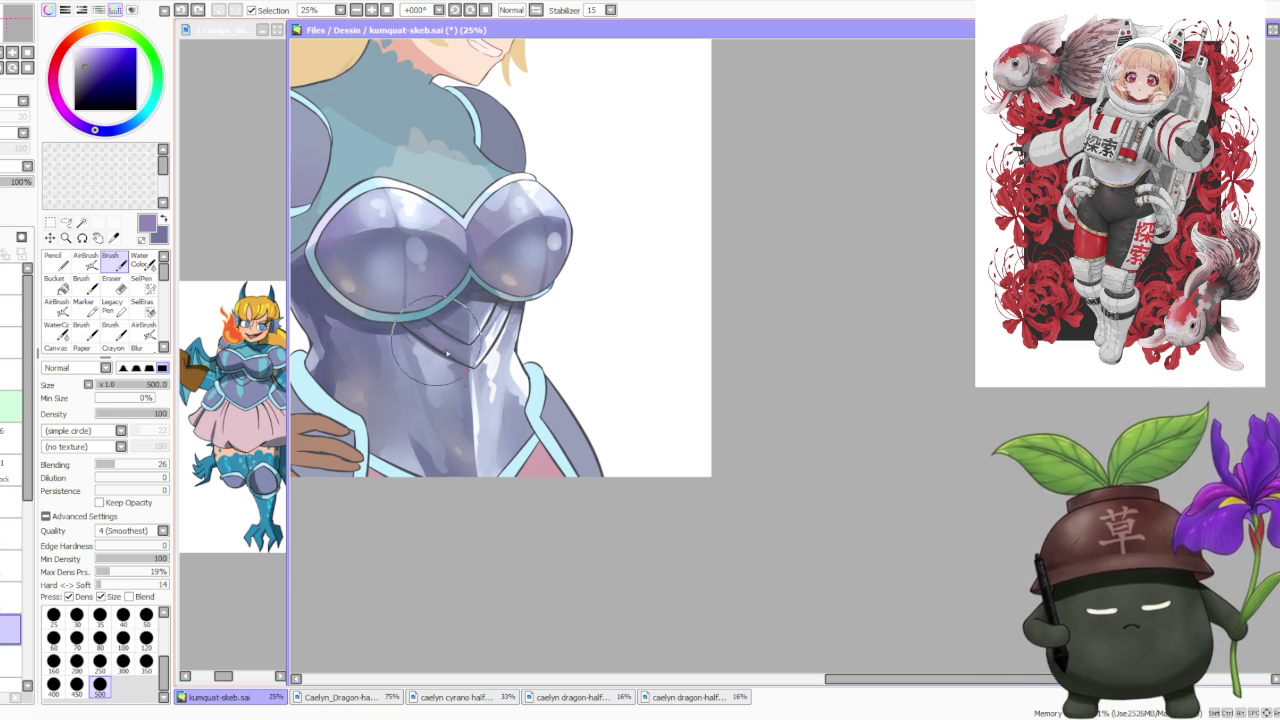
scroll(480, 262, "down", 2)
scroll(420, 288, "up", 1)
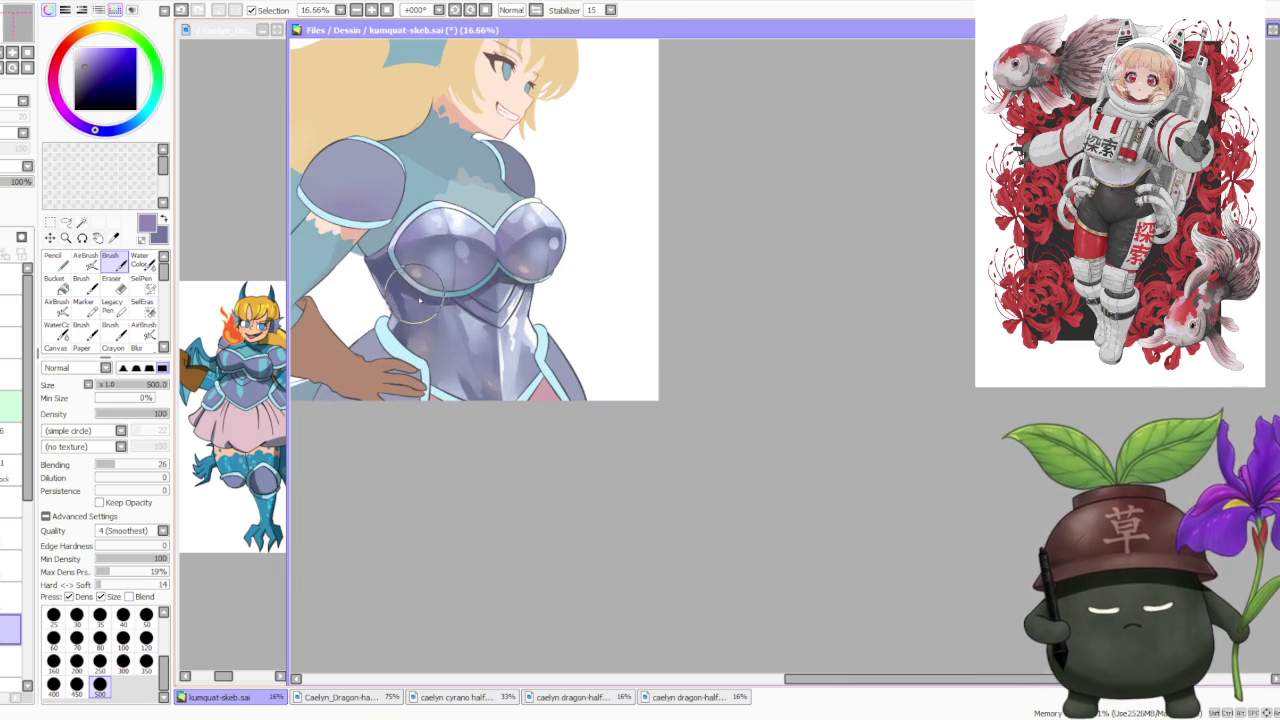
left_click(88, 261)
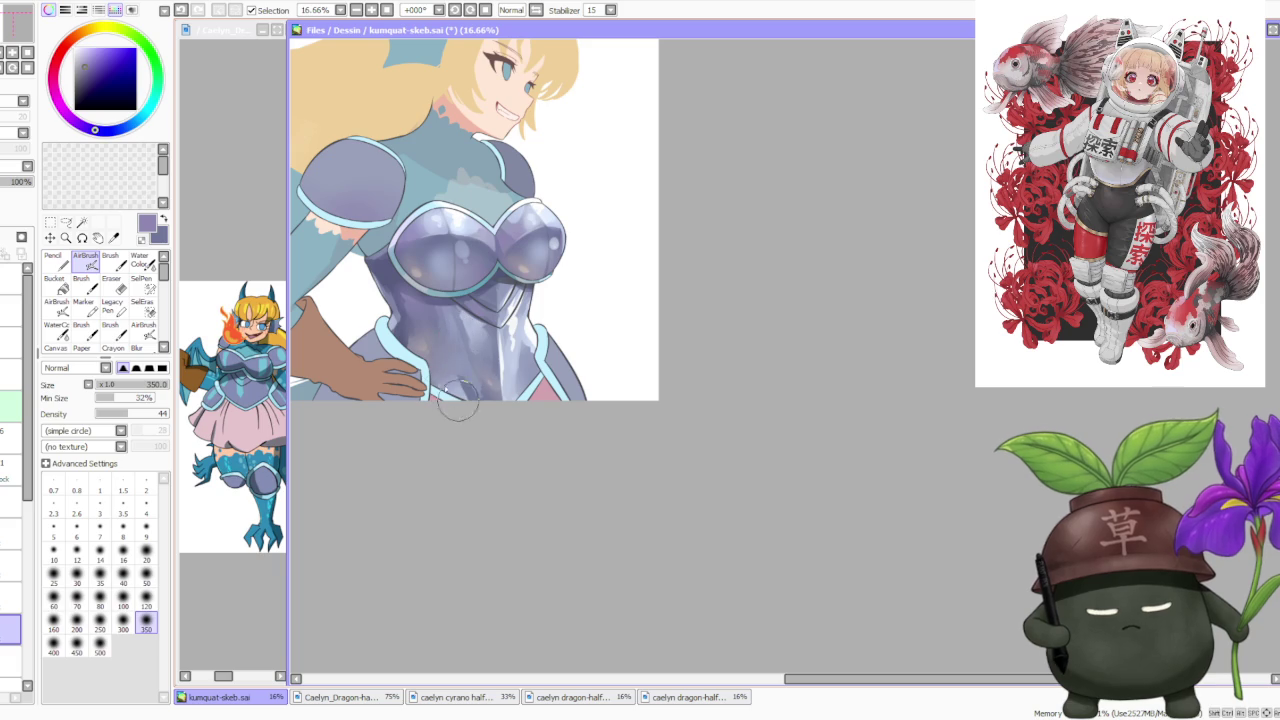
scroll(550, 232, "down", 2)
scroll(545, 244, "down", 1)
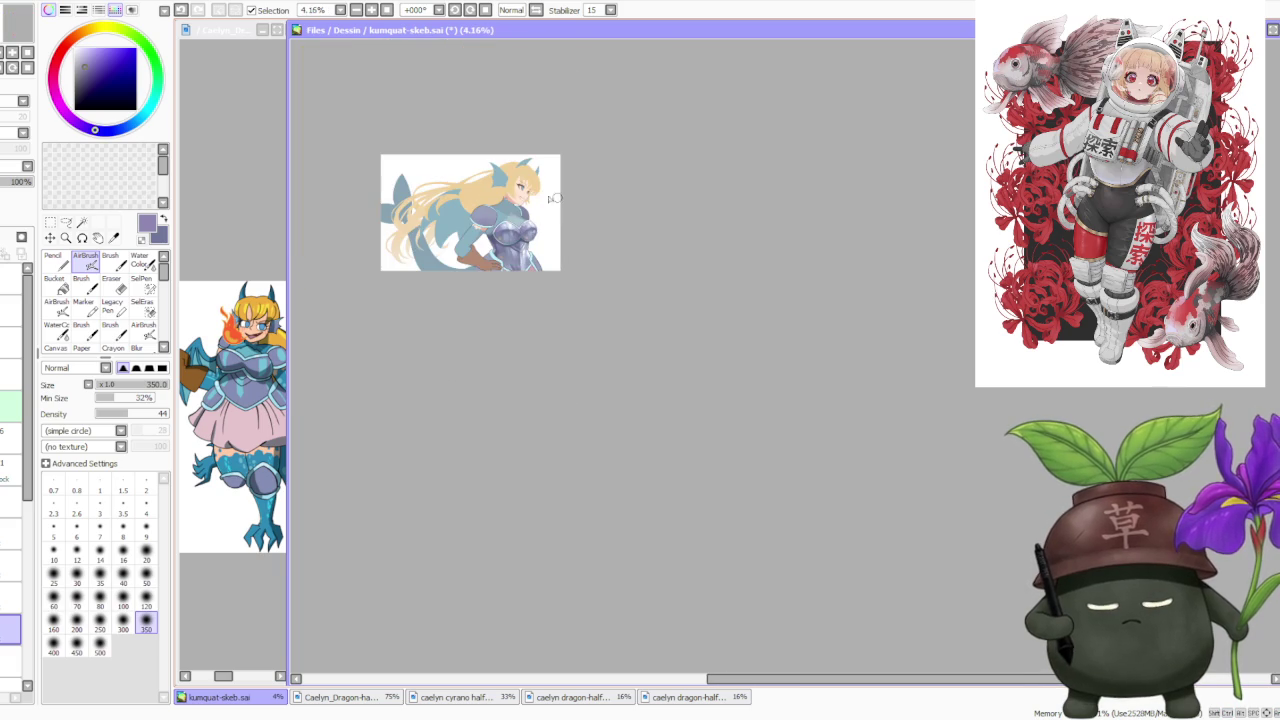
scroll(510, 159, "up", 1)
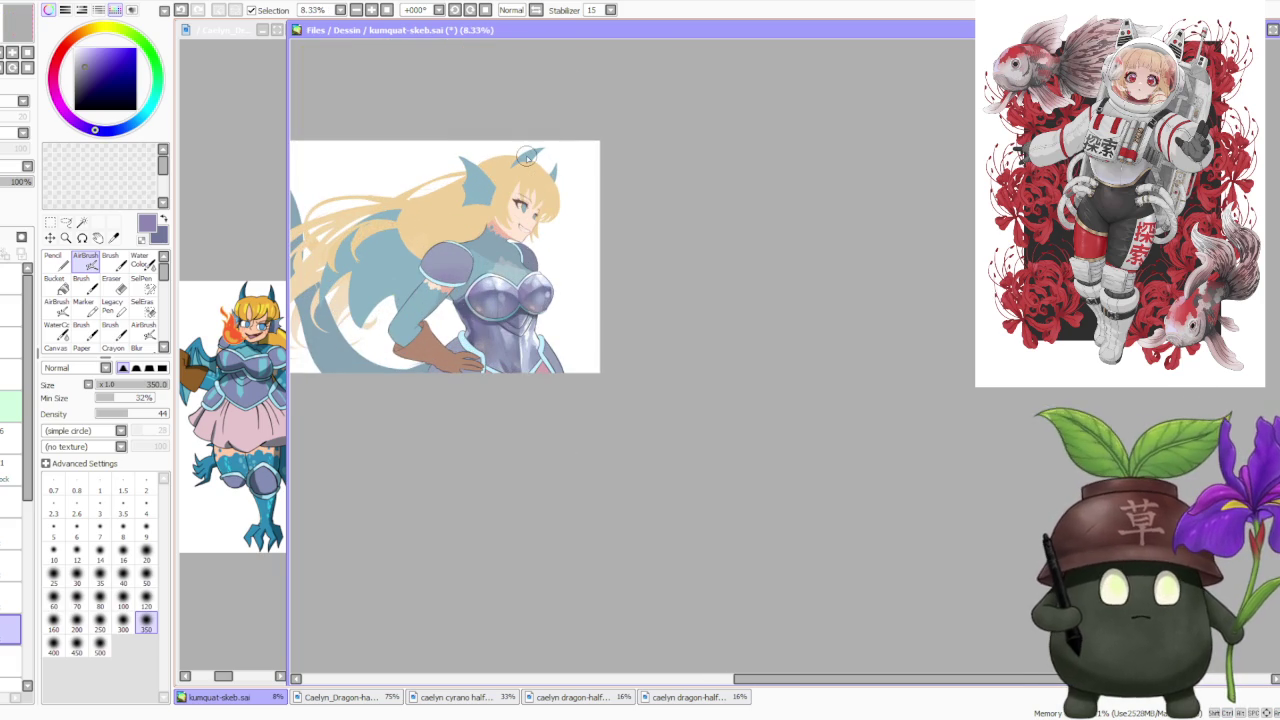
scroll(630, 292, "down", 1)
scroll(482, 267, "up", 2)
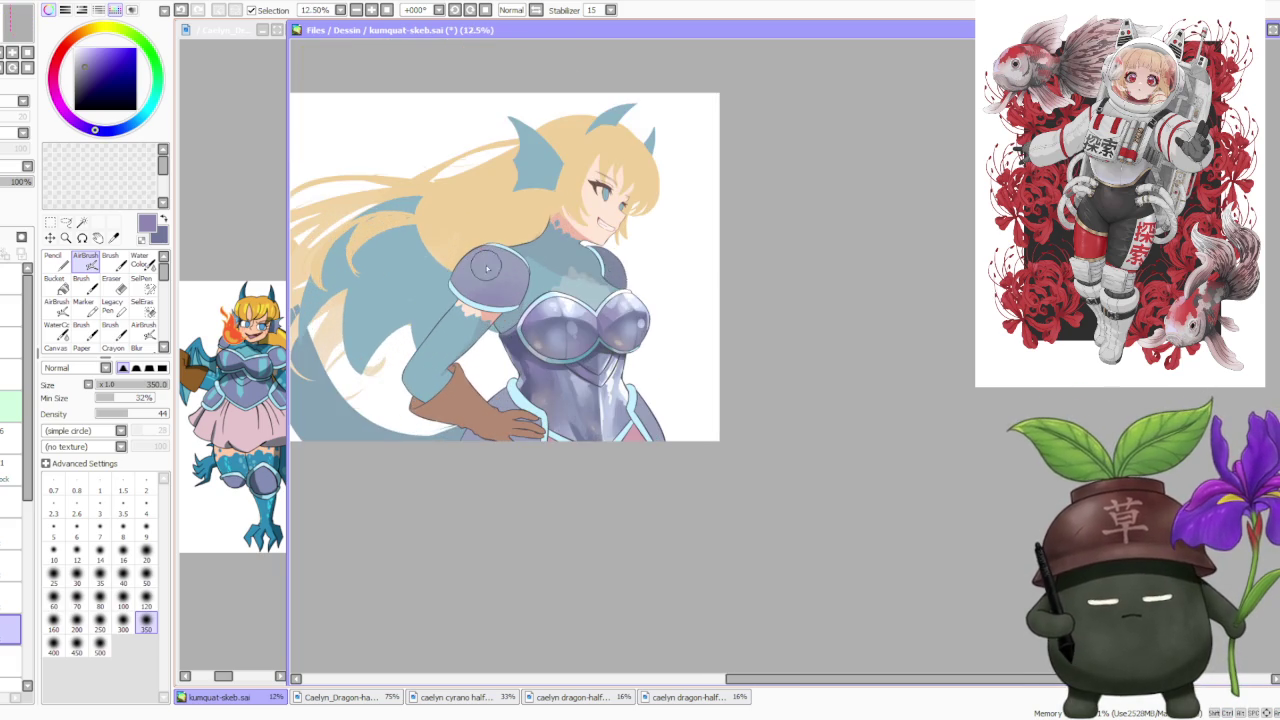
scroll(710, 300, "up", 1)
left_click_drag(710, 300, 818, 282)
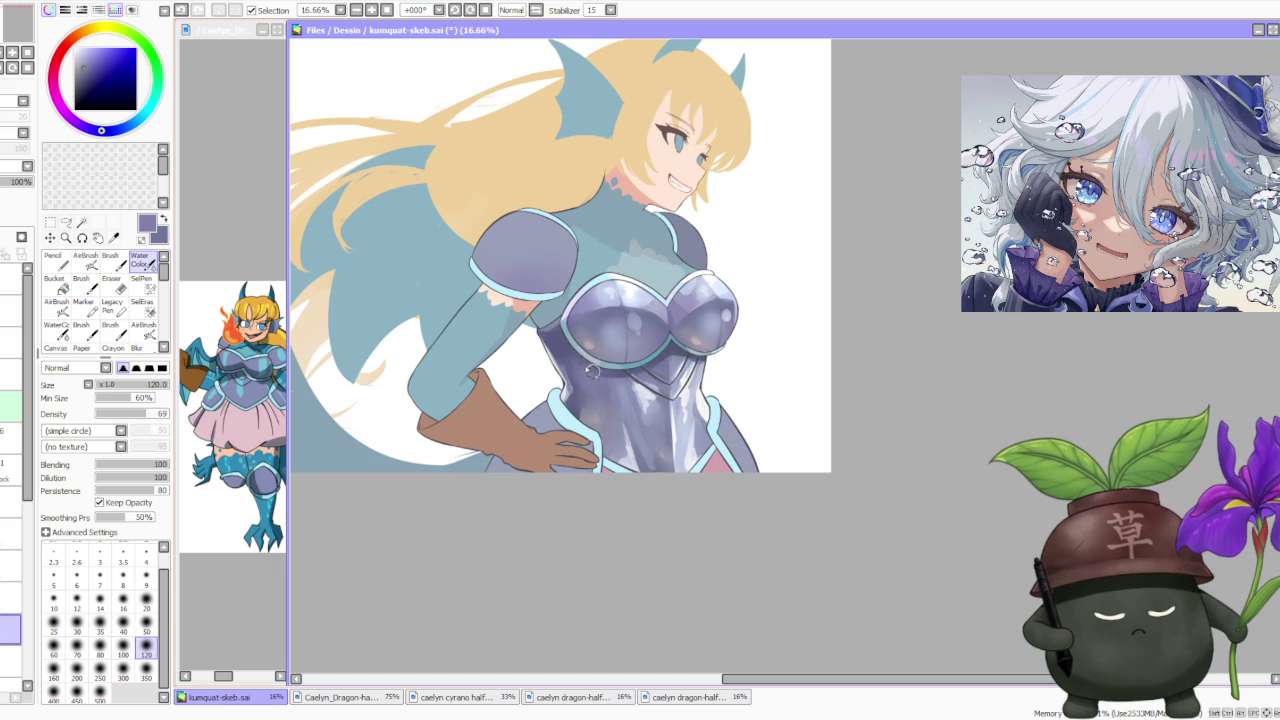
key("c")
Blend and soften the shading across the breastplate with the large brush, picking blue shades.
key("b")
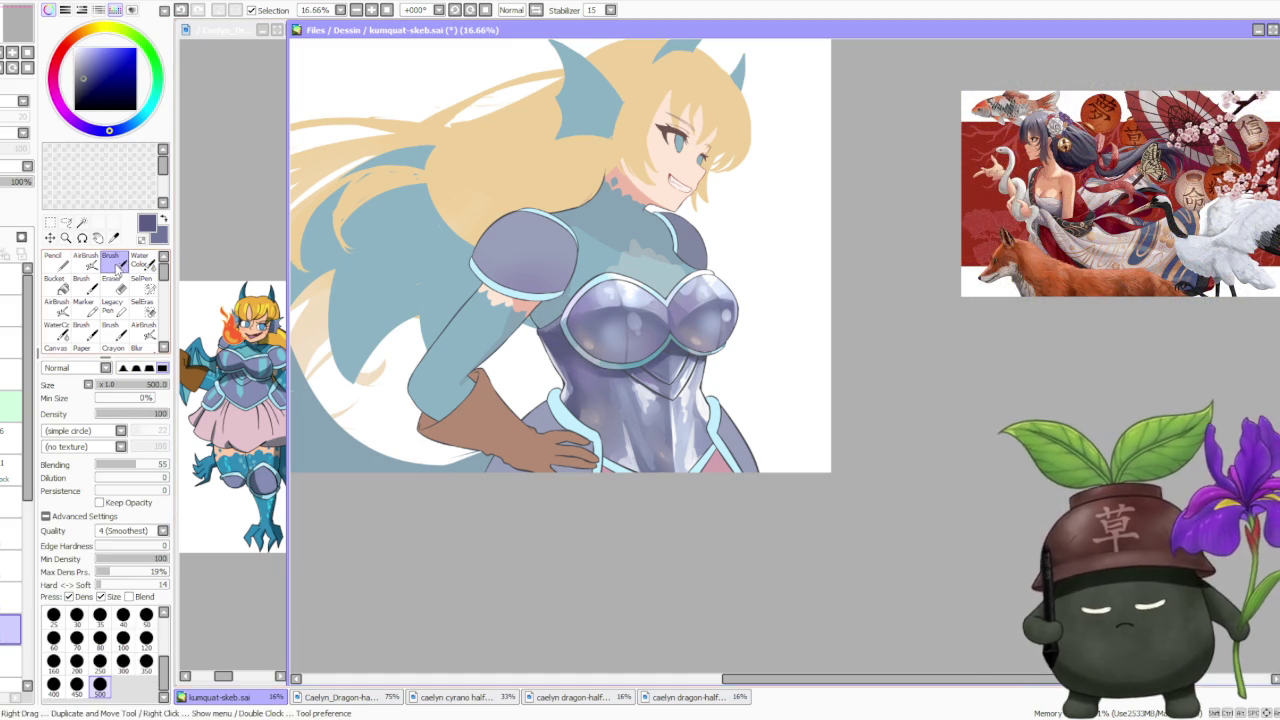
left_click_drag(580, 365, 648, 390)
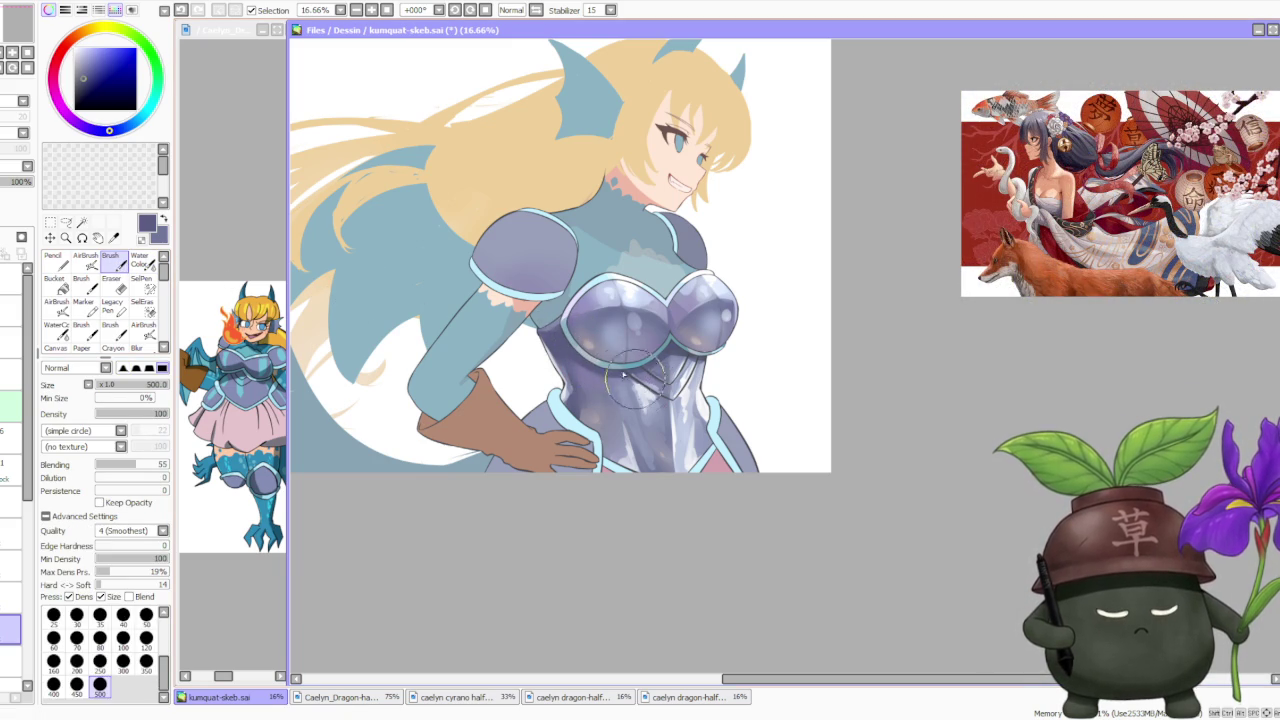
mouse_move(648, 390)
left_mouse_down()
mouse_move(670, 345)
mouse_move(703, 357)
mouse_move(606, 345)
left_mouse_up()
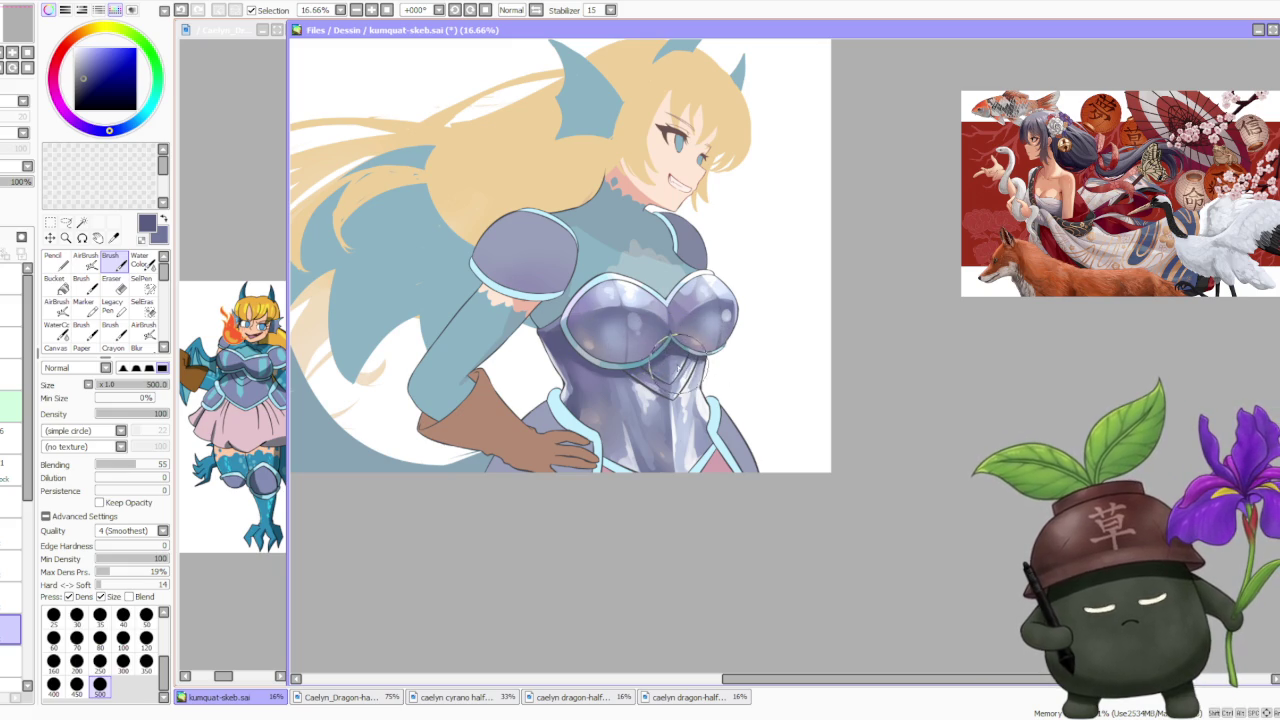
left_click(660, 340, "alt")
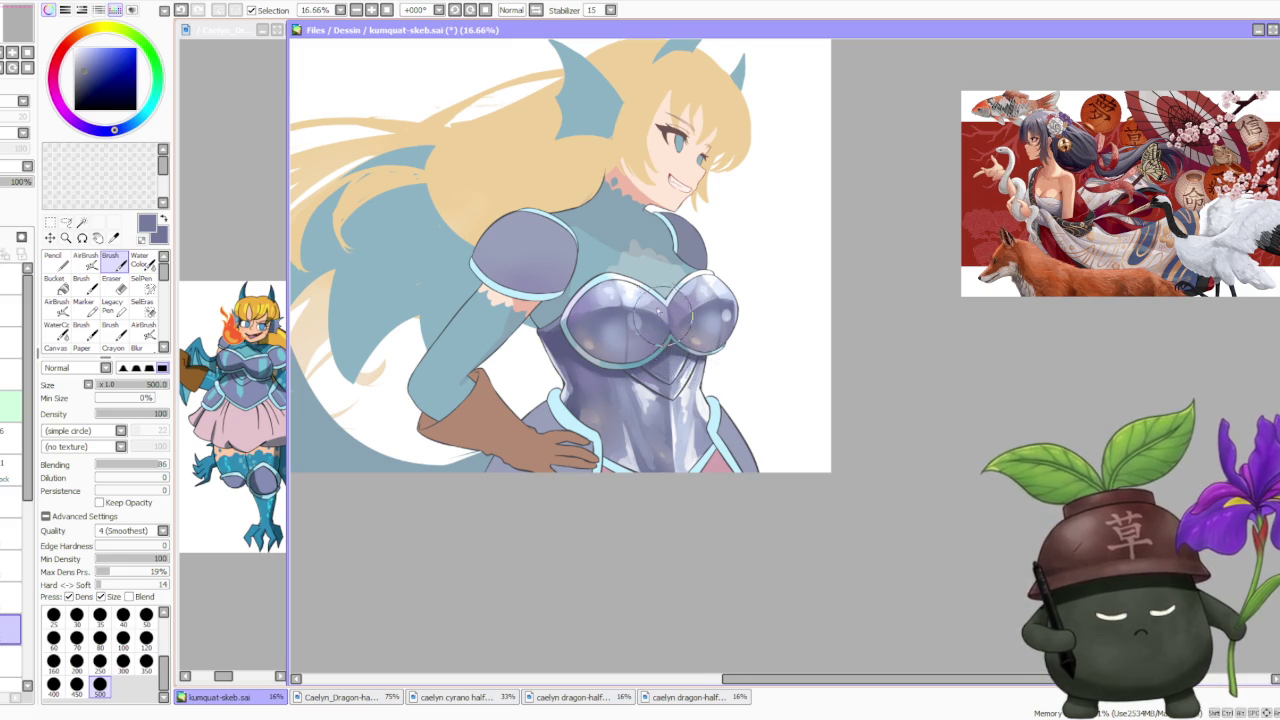
scroll(662, 318, "down", 2)
scroll(650, 290, "up", 1)
scroll(680, 250, "down", 2)
scroll(697, 221, "down", 2)
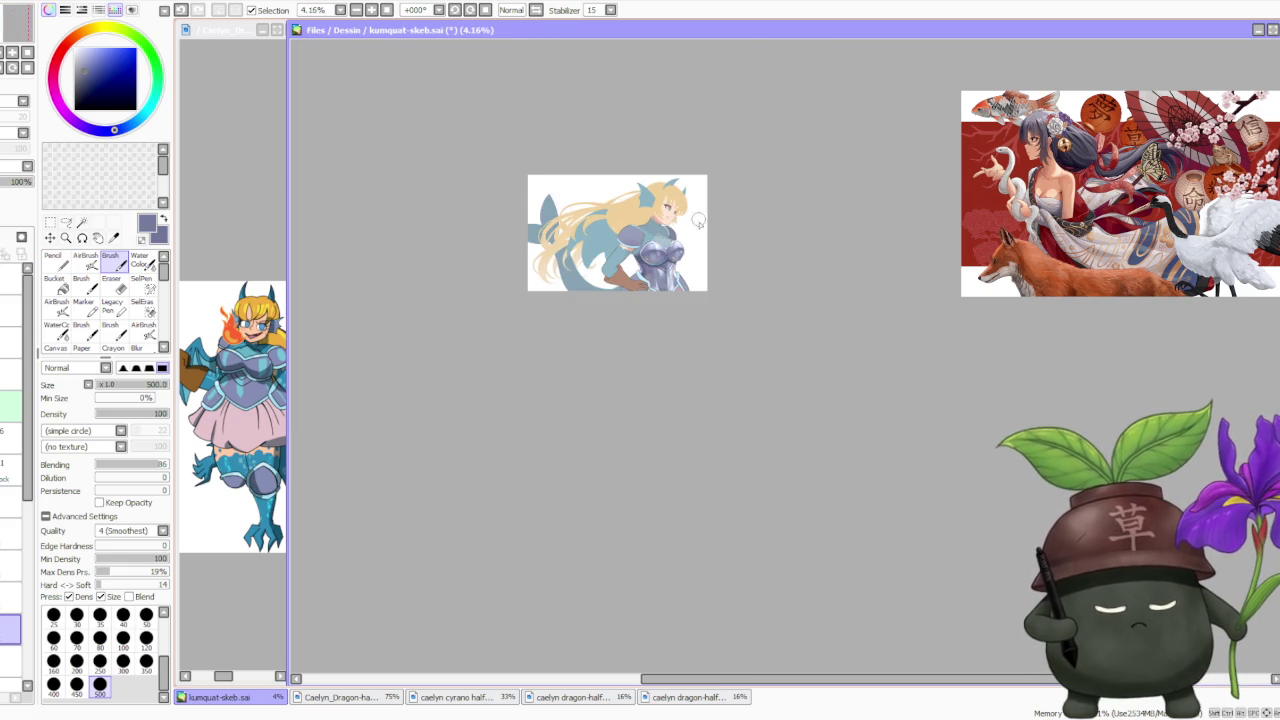
scroll(697, 221, "up", 3)
scroll(689, 260, "up", 2)
left_click(550, 410, "alt")
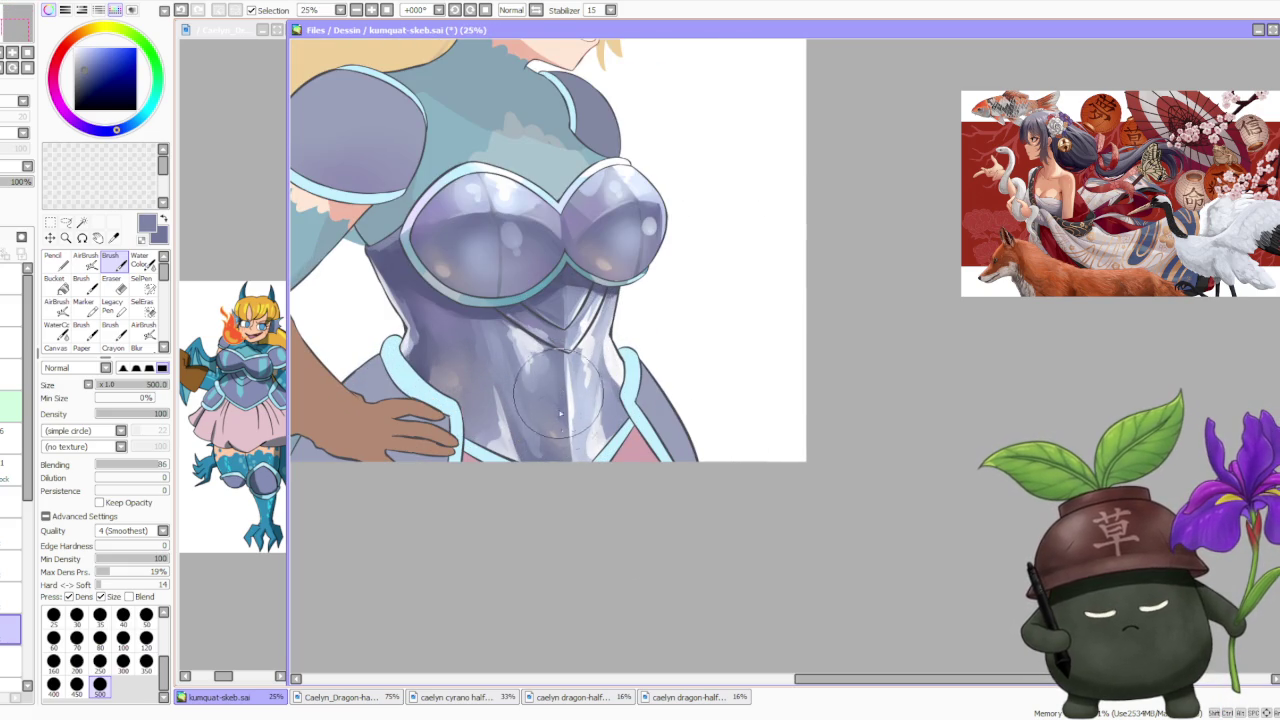
Paint a faint darker stroke on the left torso and near-white streaks on the lower corset.
left_click_drag(505, 405, 495, 322)
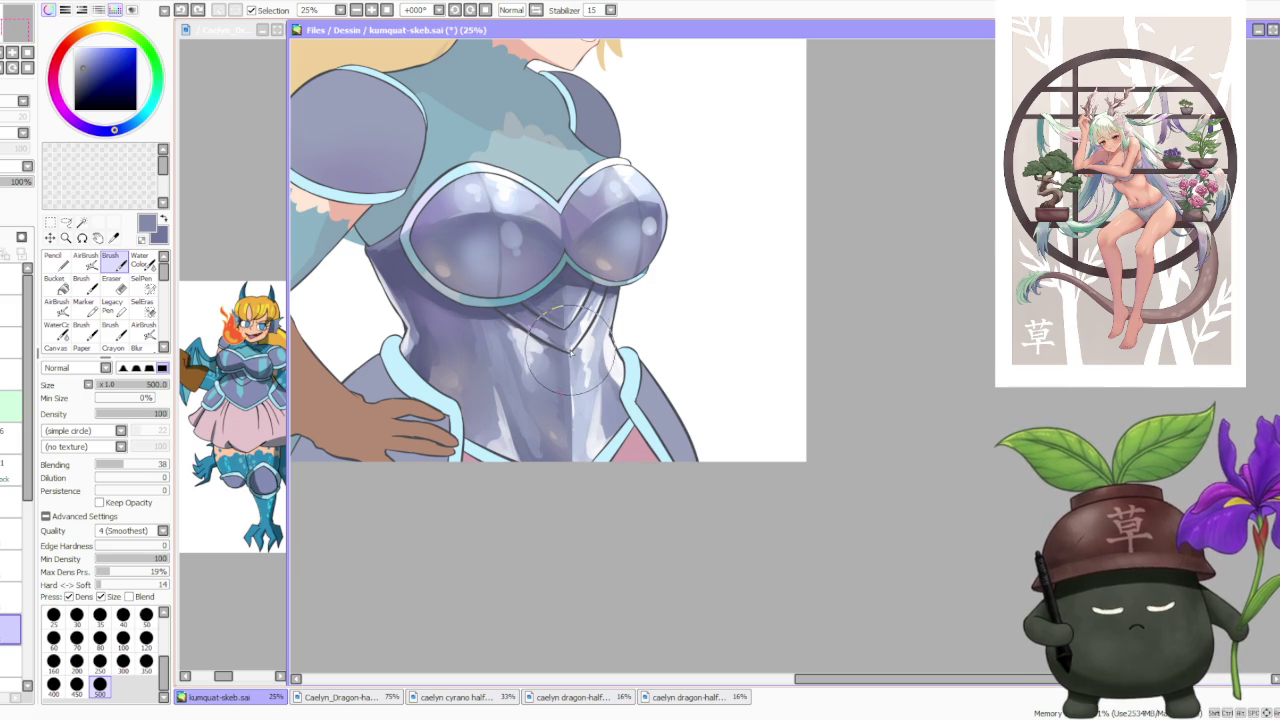
mouse_move(566, 352)
left_mouse_down()
mouse_move(600, 440)
mouse_move(584, 380)
mouse_move(560, 440)
left_mouse_up()
left_click(570, 366, "alt")
left_click_drag(570, 380, 576, 434)
Paint long vertical near-white highlight streaks down the centre of the corset.
scroll(576, 434, "down", 2)
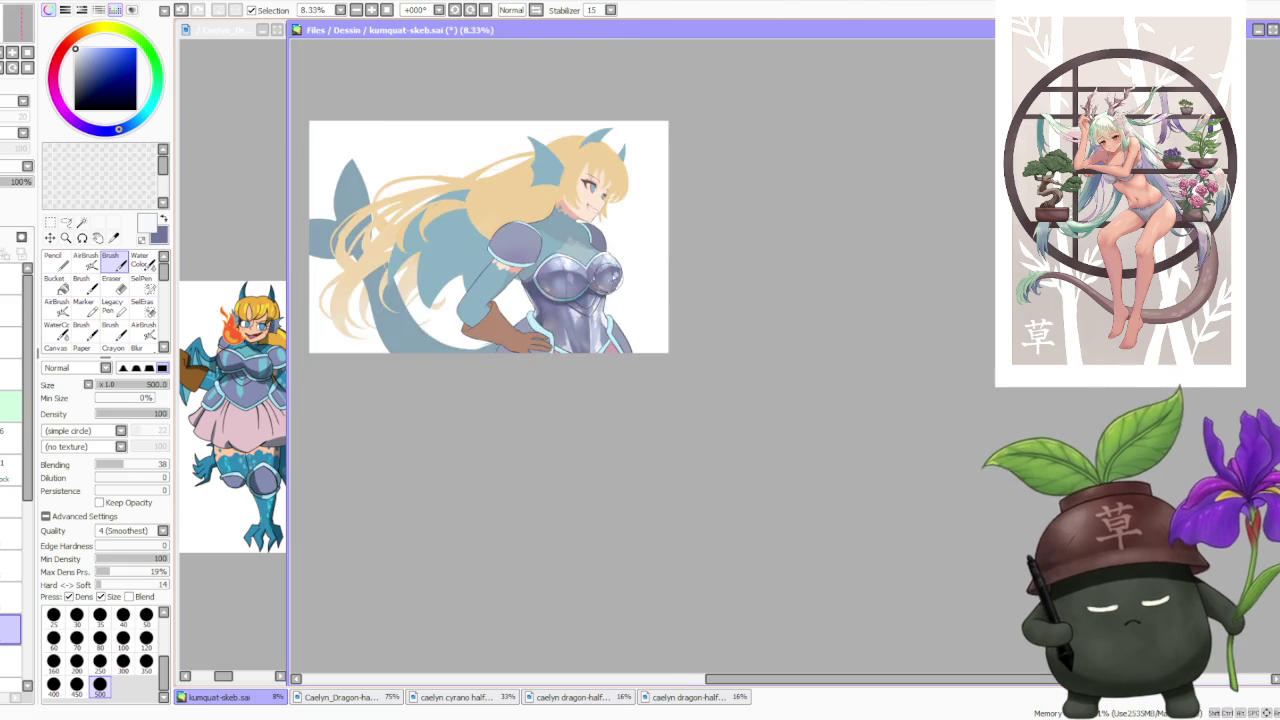
scroll(629, 266, "down", 1)
scroll(626, 260, "up", 2)
scroll(590, 380, "up", 1)
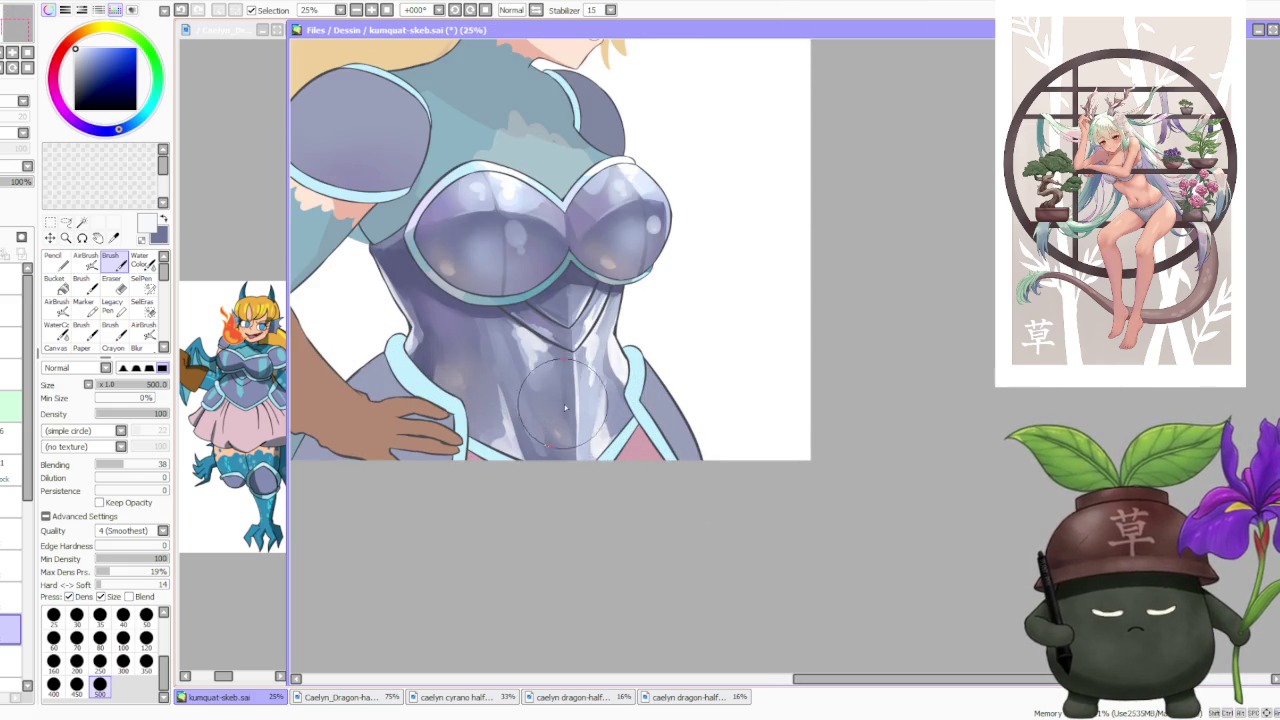
scroll(572, 380, "down", 1)
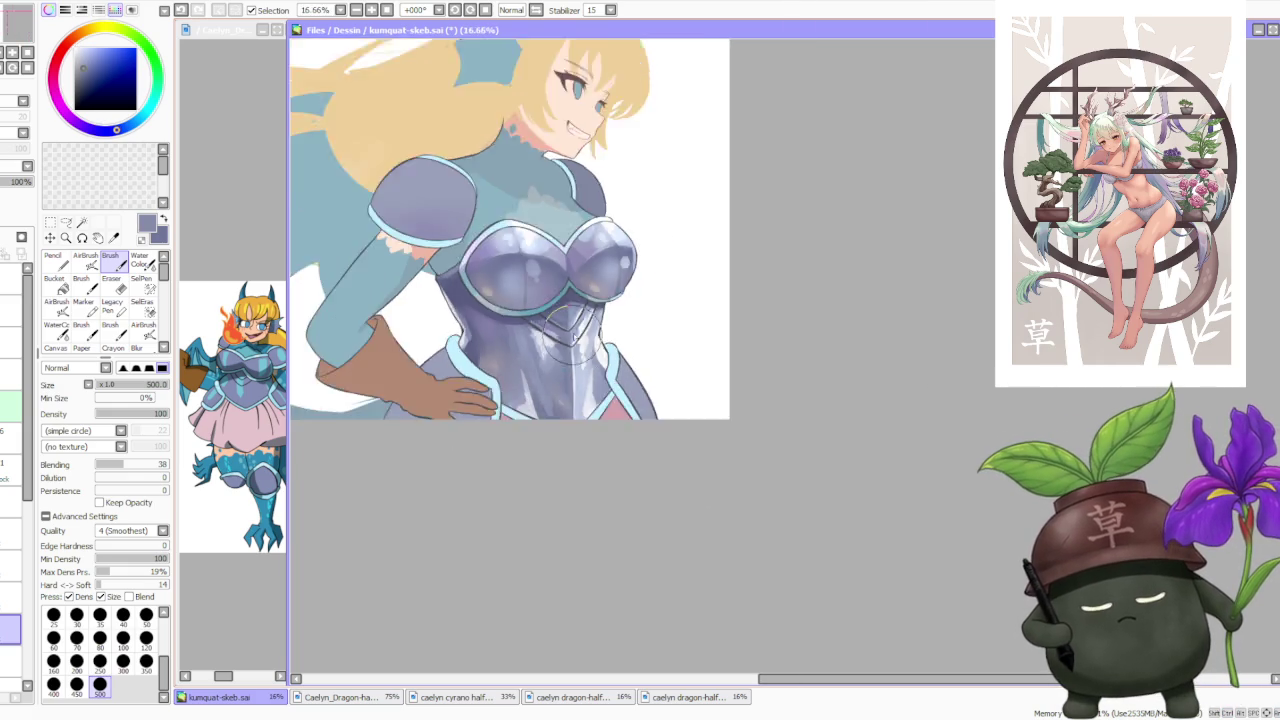
scroll(566, 330, "up", 2)
scroll(562, 330, "down", 1)
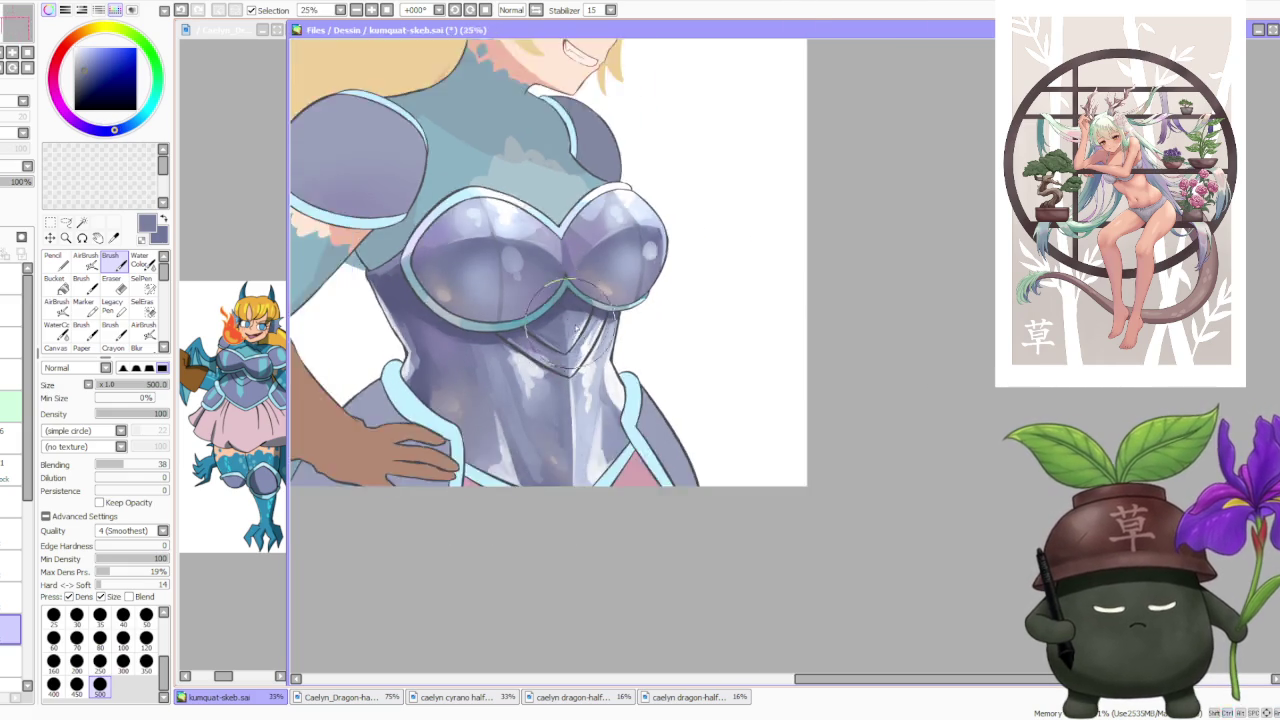
scroll(600, 300, "down", 2)
scroll(645, 280, "down", 1)
scroll(668, 256, "up", 1)
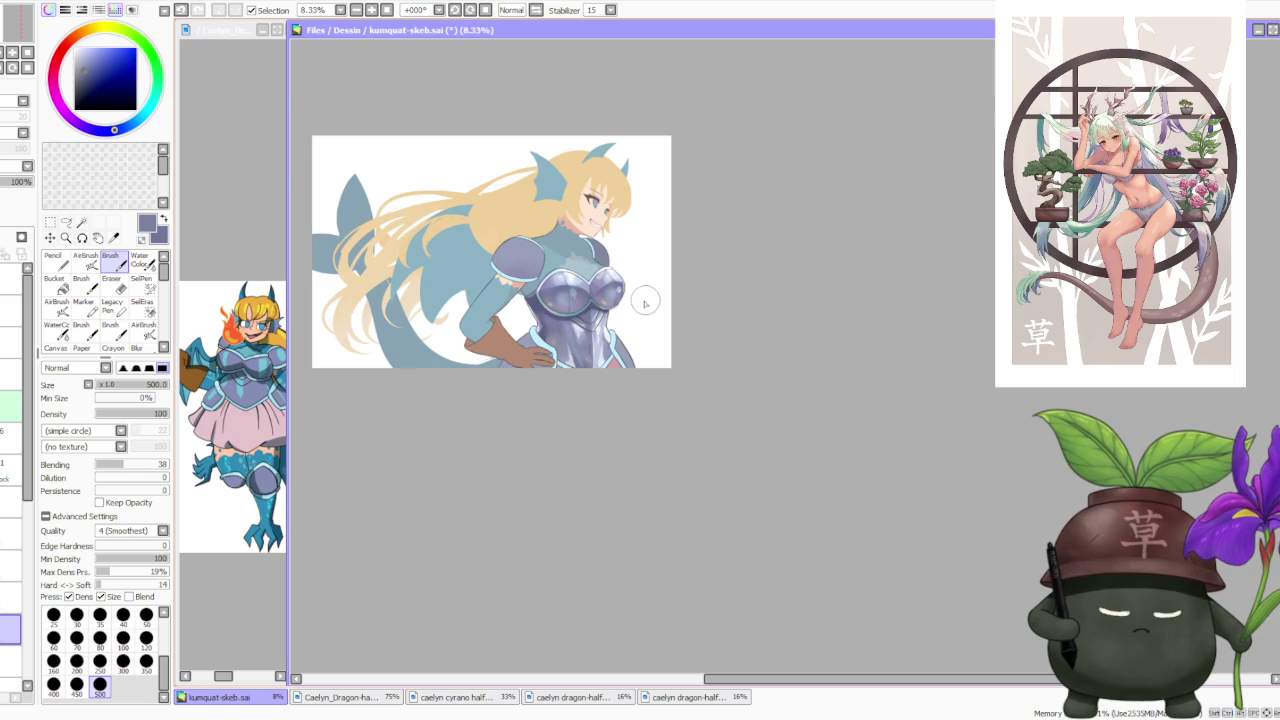
scroll(615, 289, "up", 2)
scroll(600, 360, "up", 1)
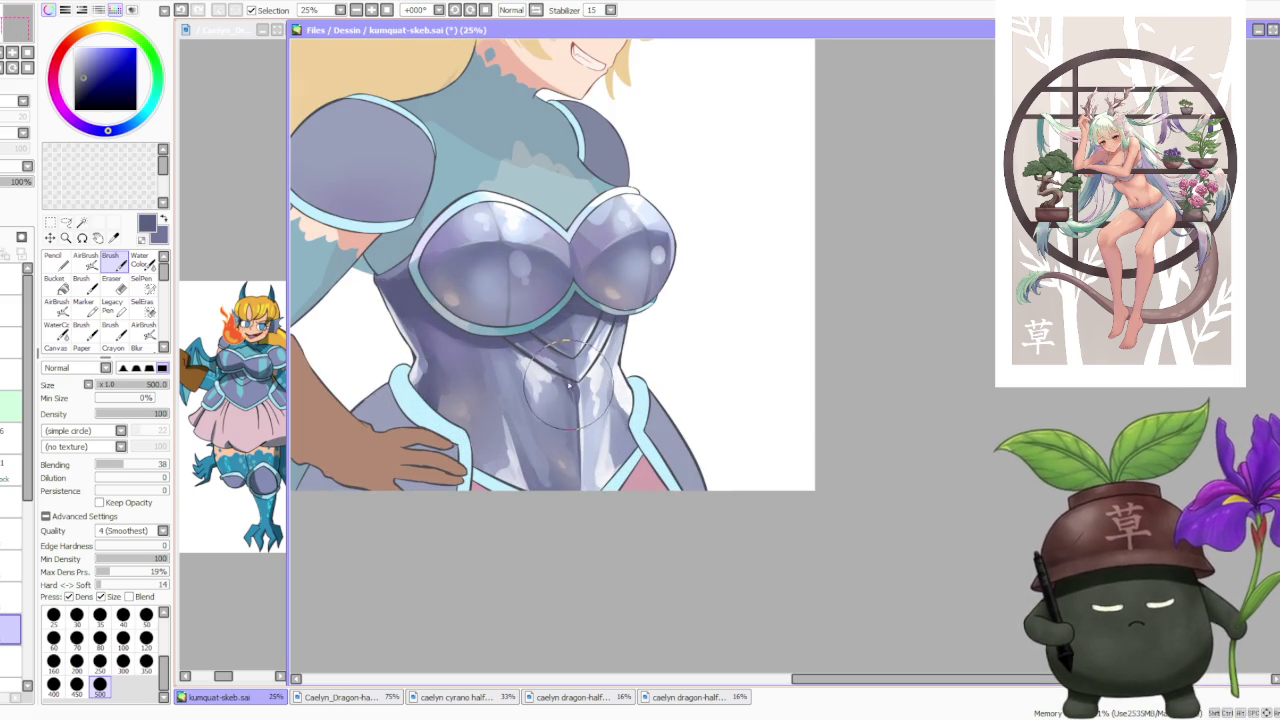
mouse_move(550, 370)
left_mouse_down()
mouse_move(600, 405)
mouse_move(600, 485)
left_mouse_up()
left_click_drag(560, 340, 585, 422)
Pick a light lavender, then sample a greyish tone from the armour.
left_click(585, 420, "alt")
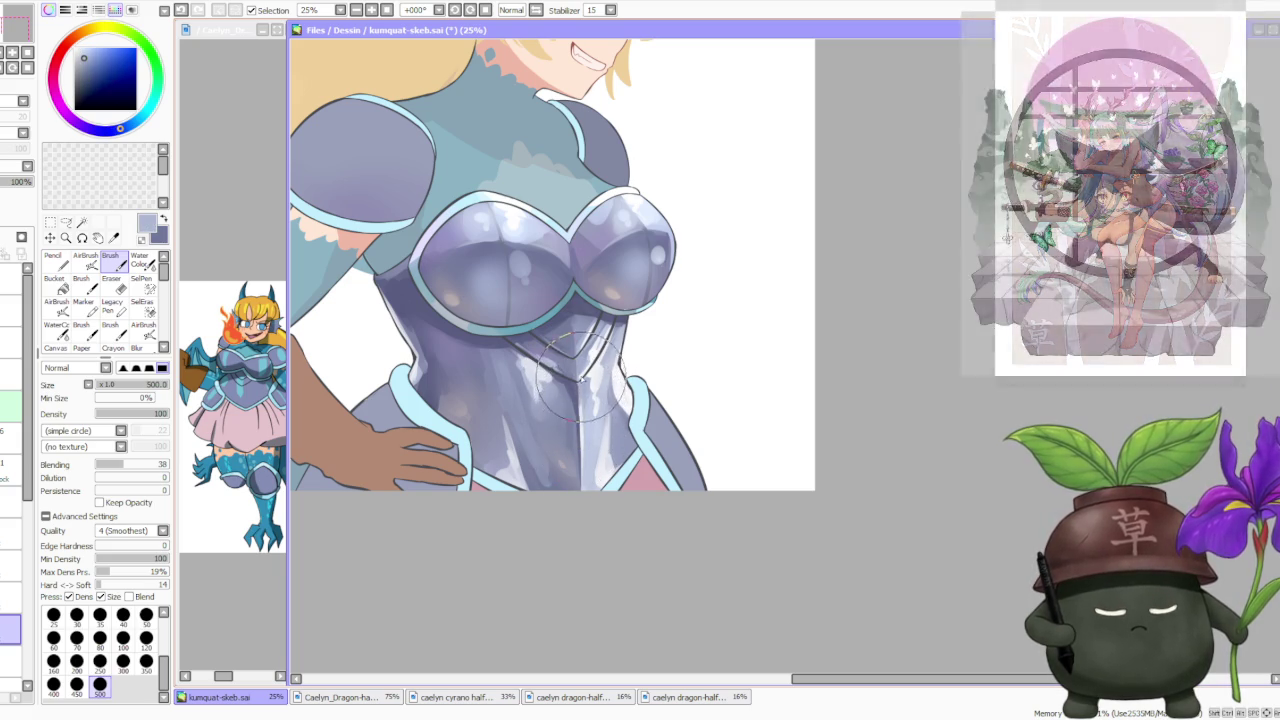
scroll(600, 360, "down", 2)
scroll(645, 290, "down", 1)
scroll(645, 290, "down", 1)
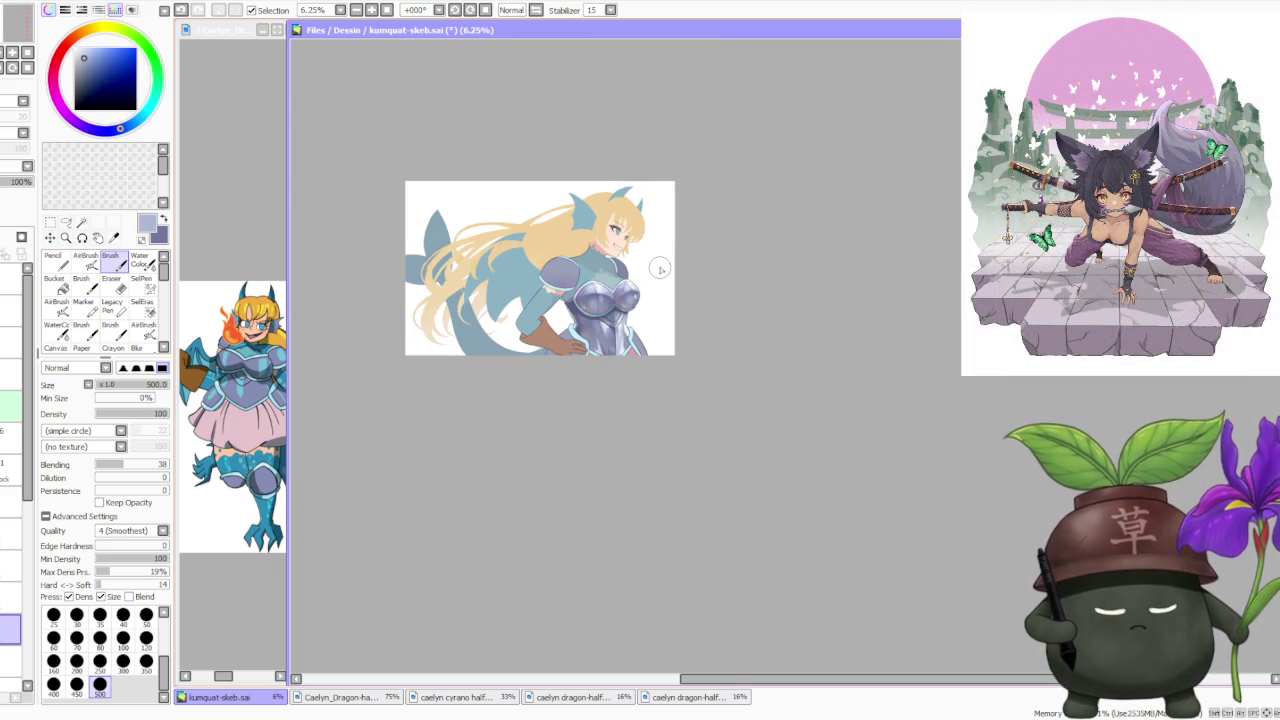
scroll(660, 269, "up", 2)
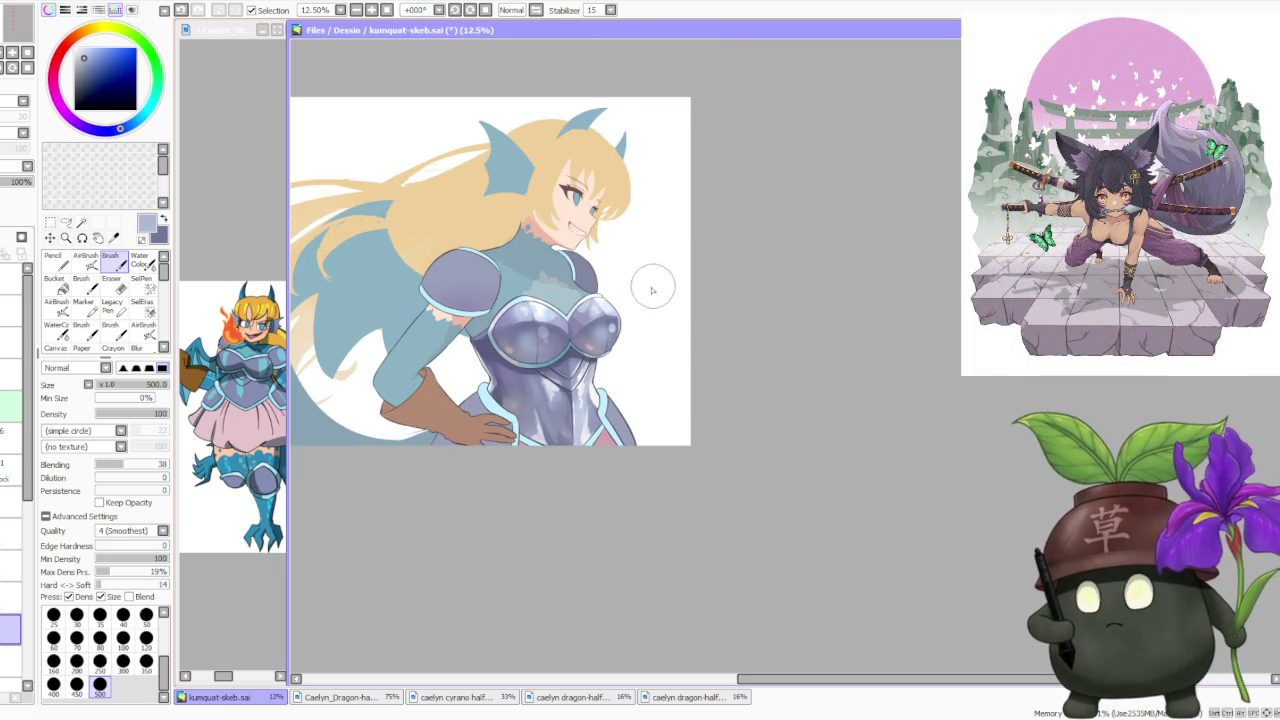
scroll(565, 420, "up", 1)
scroll(575, 440, "up", 1)
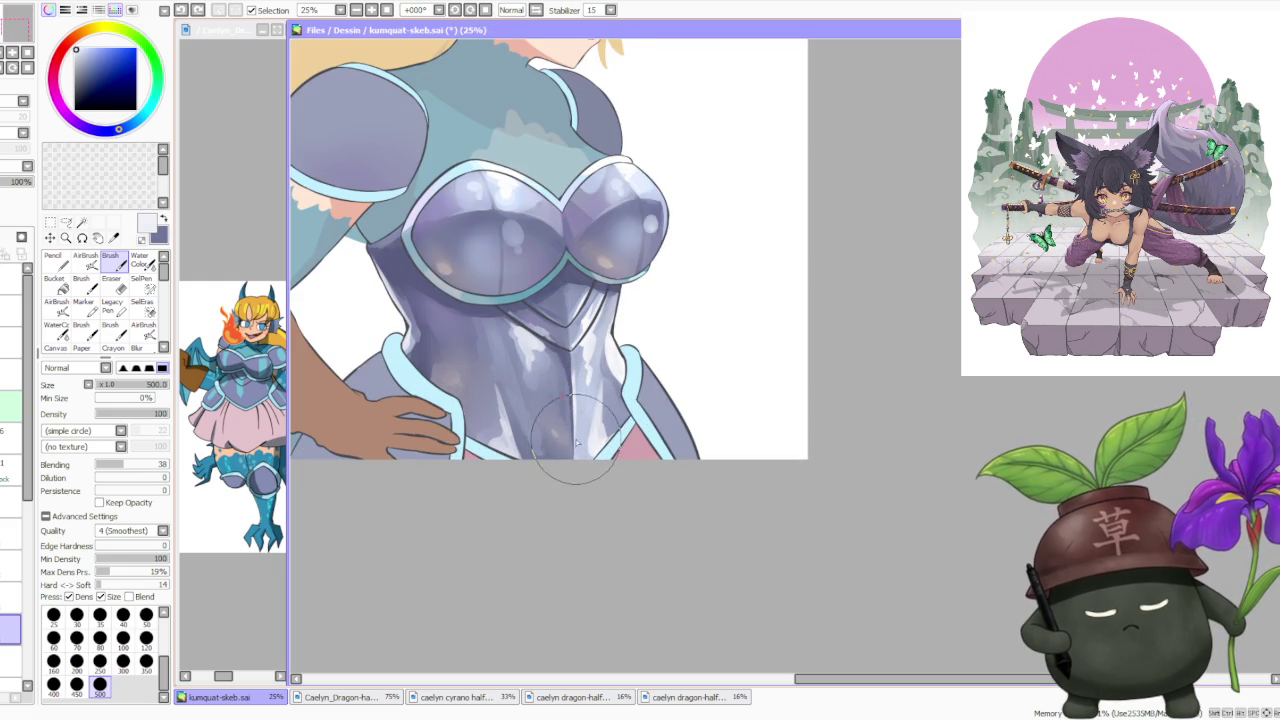
scroll(605, 440, "down", 2)
scroll(628, 395, "down", 1)
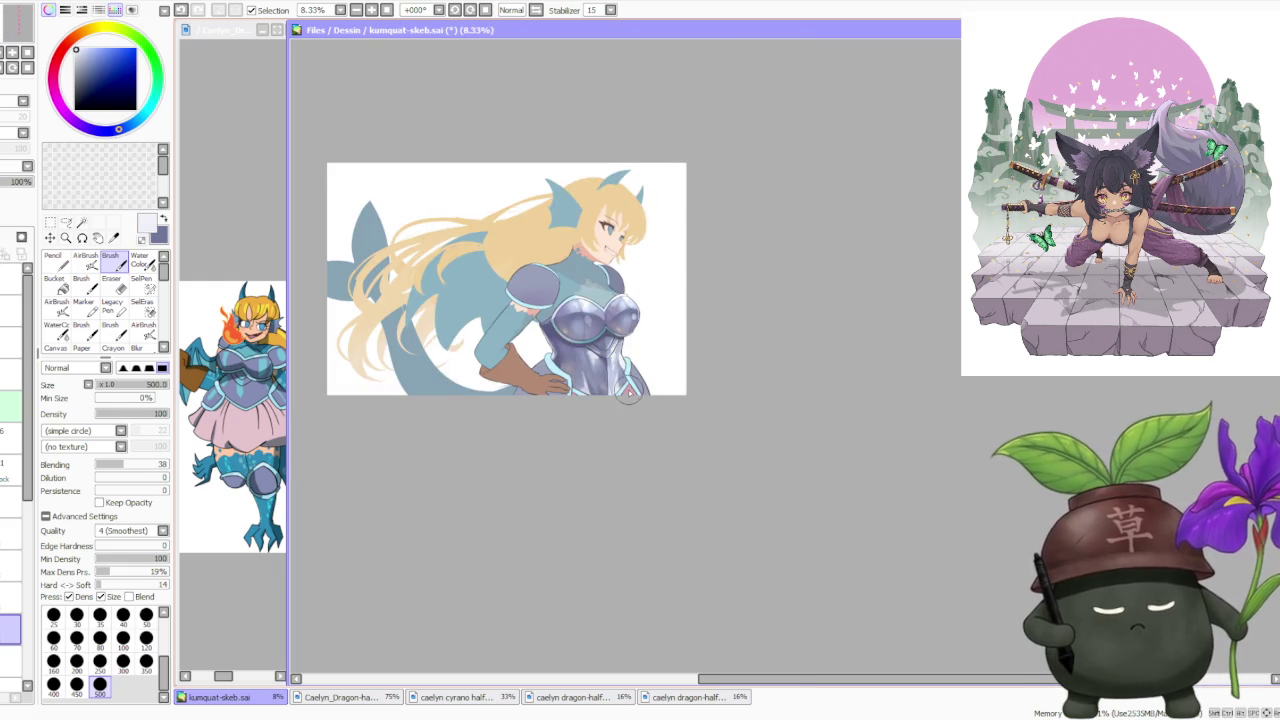
scroll(632, 390, "up", 2)
scroll(620, 340, "down", 1)
scroll(645, 295, "down", 2)
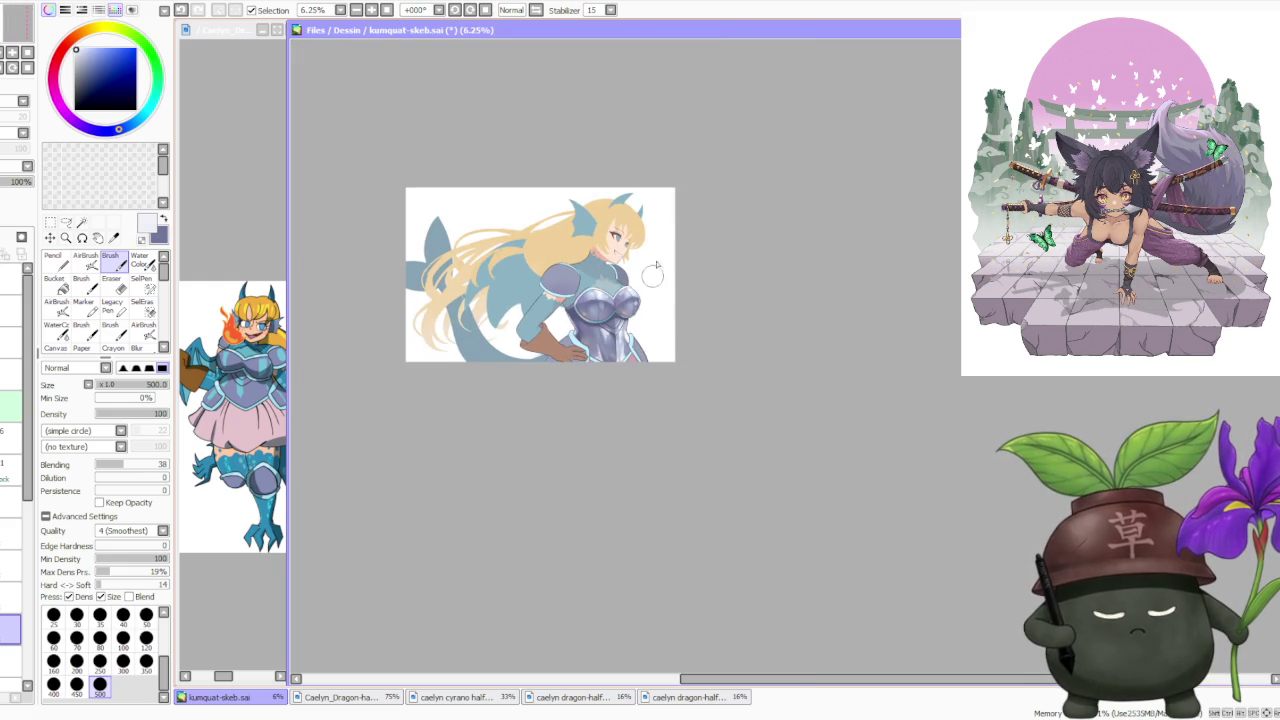
scroll(650, 318, "up", 4)
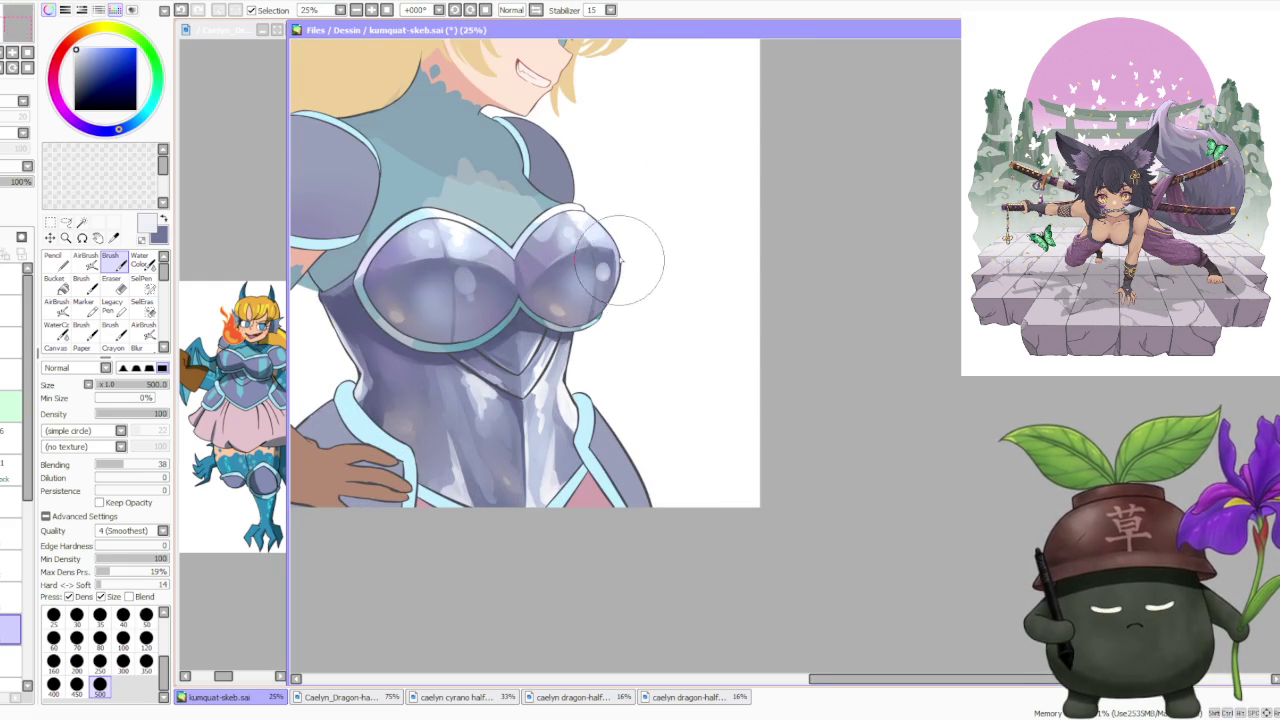
left_click(530, 290, "alt")
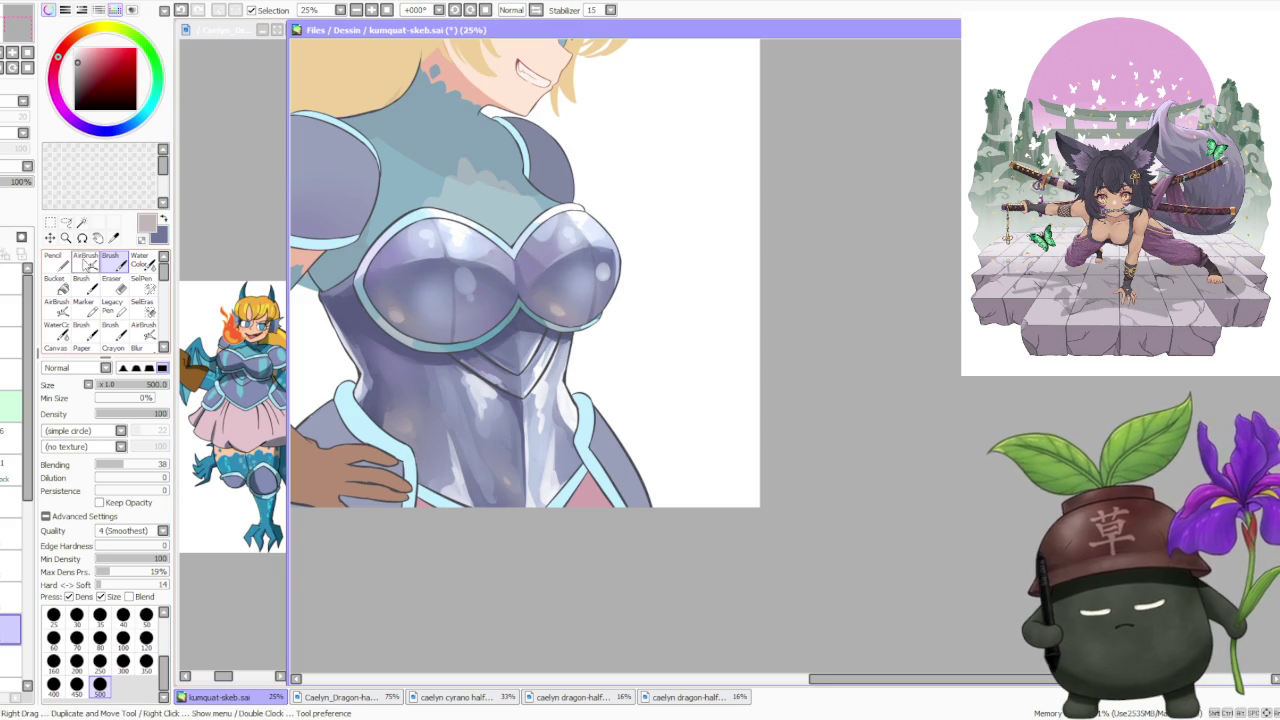
Airbrush soft lavender-purple shading over the lower corset.
left_click(86, 258)
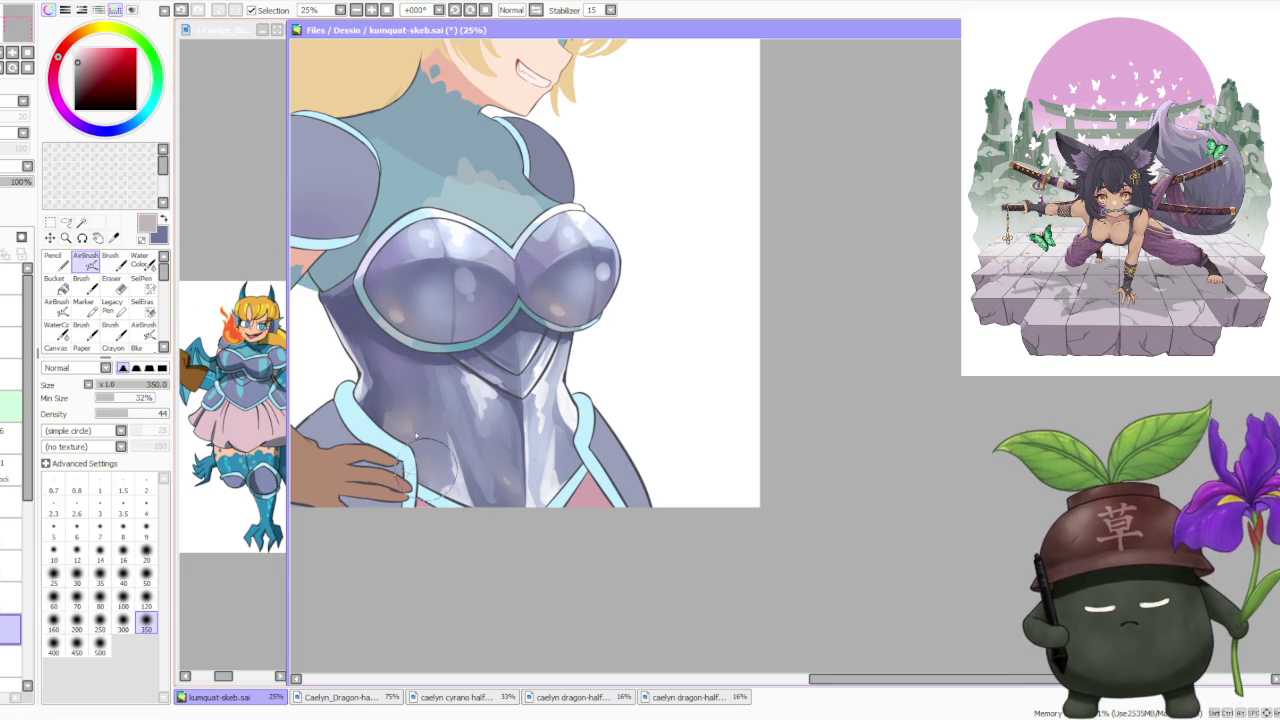
left_click(383, 262, "alt")
left_click_drag(470, 462, 478, 468)
left_click_drag(440, 410, 498, 489)
left_click_drag(478, 446, 490, 452)
left_click_drag(519, 388, 567, 487)
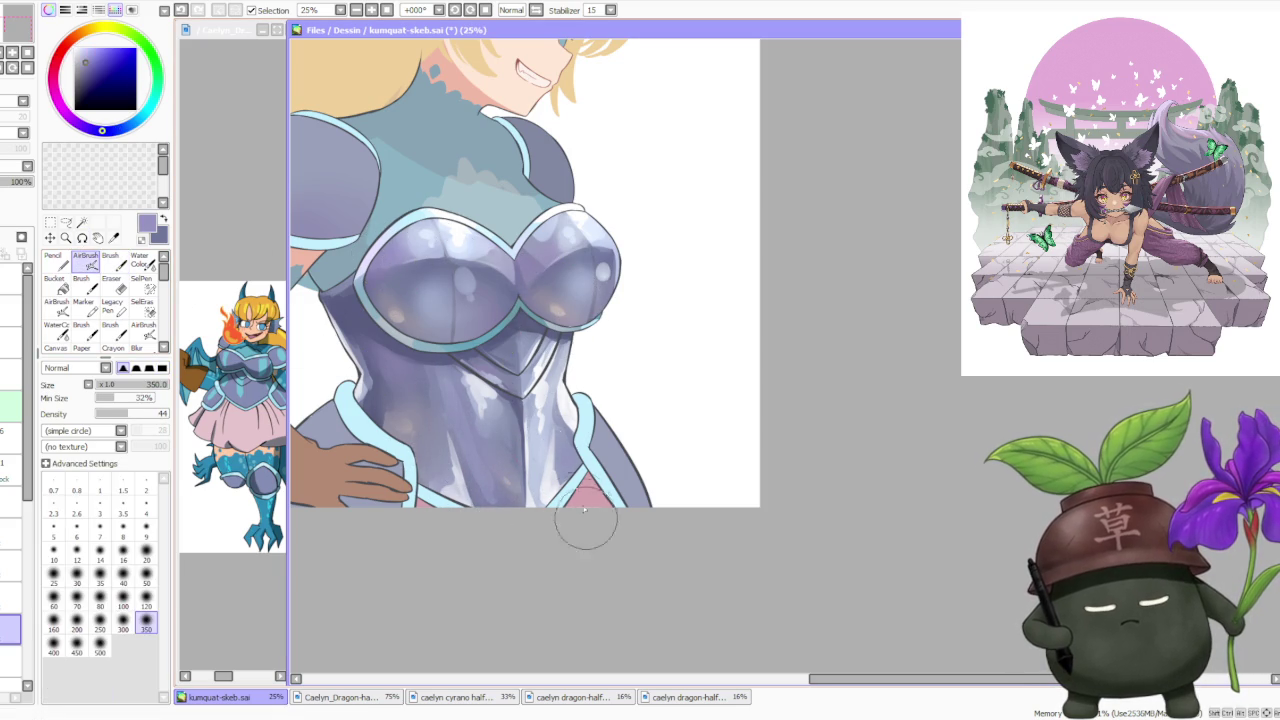
Scroll around the canvas to review the corset shading.
scroll(571, 510, "down", 1)
scroll(585, 300, "down", 1)
scroll(590, 278, "down", 1)
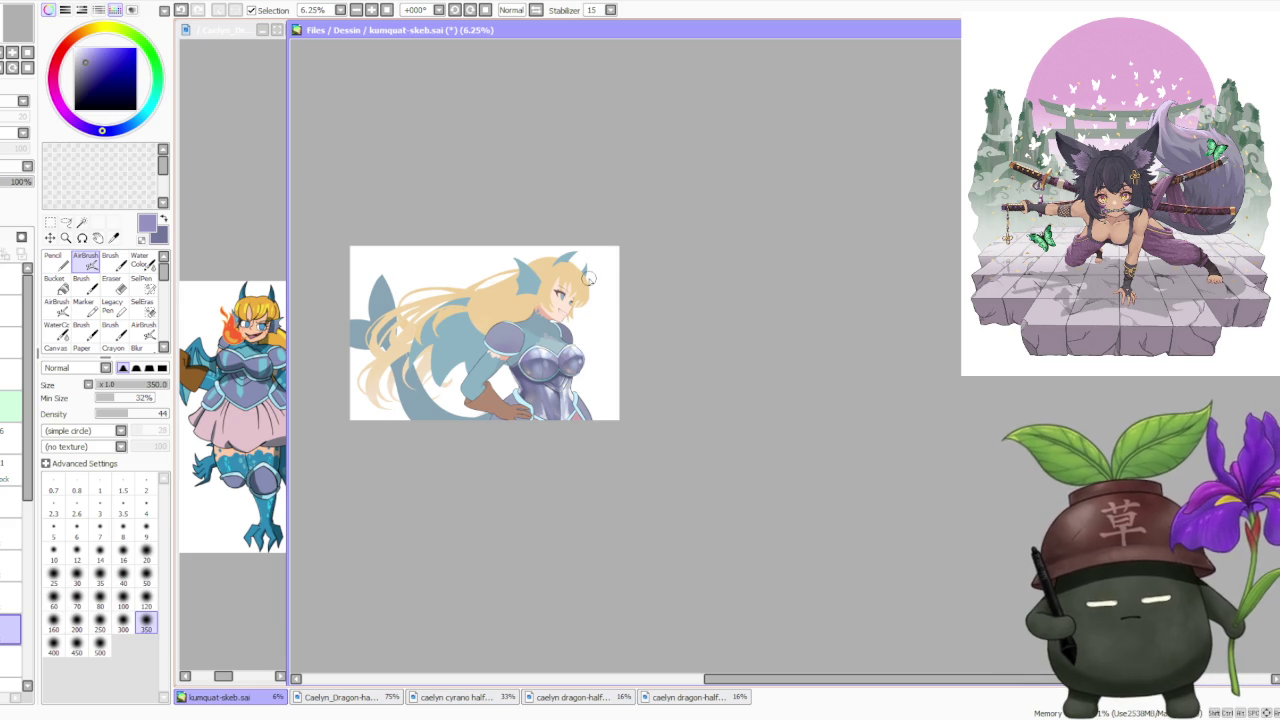
scroll(486, 366, "up", 1)
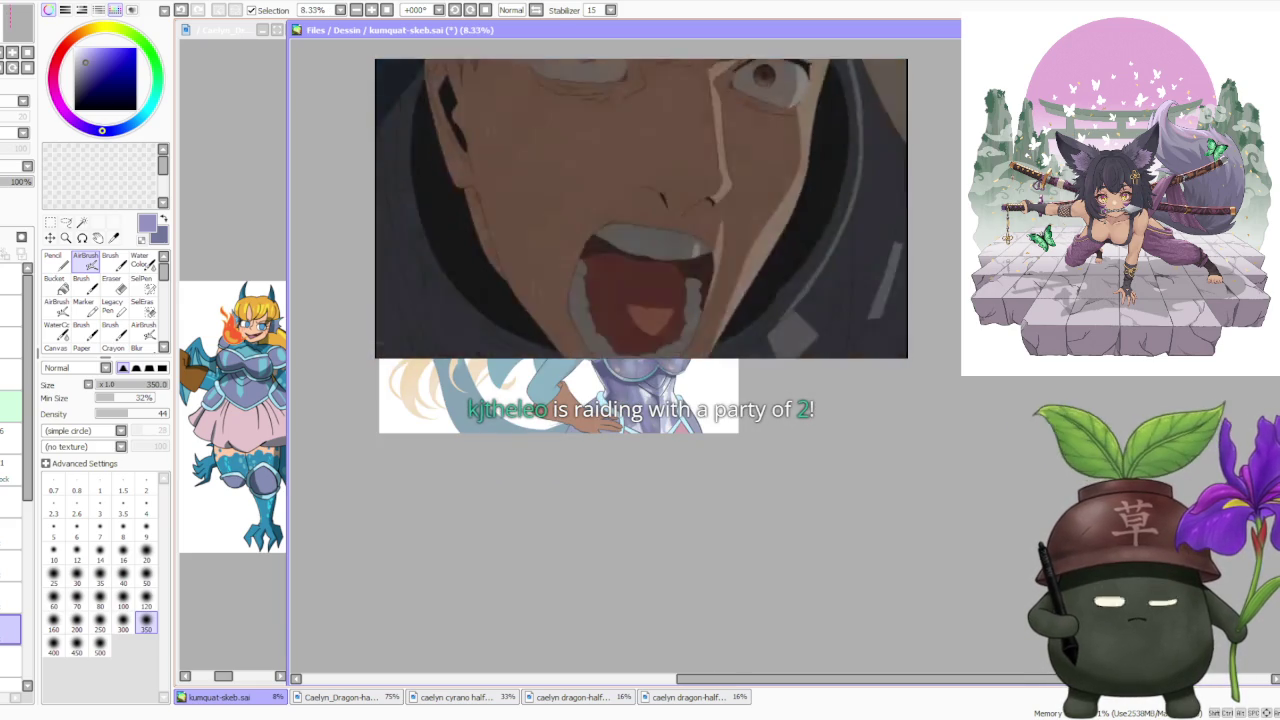
scroll(545, 420, "left", 1)
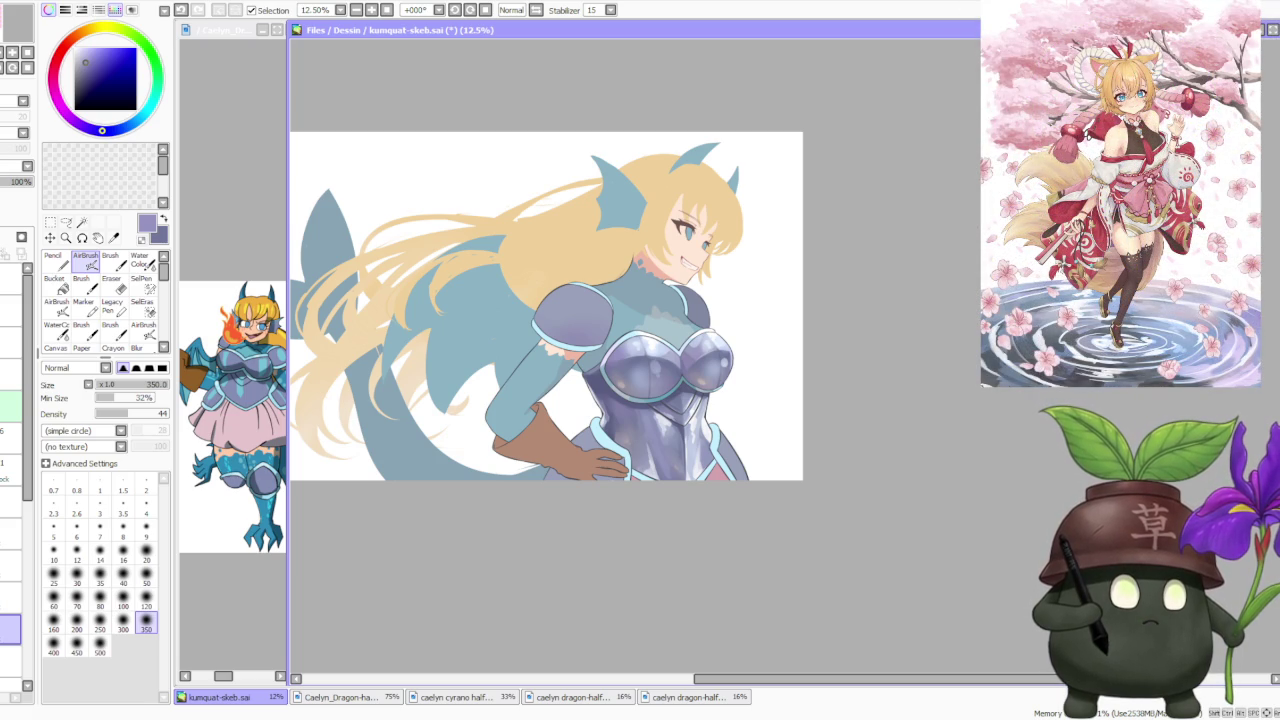
key("alt+Tab")
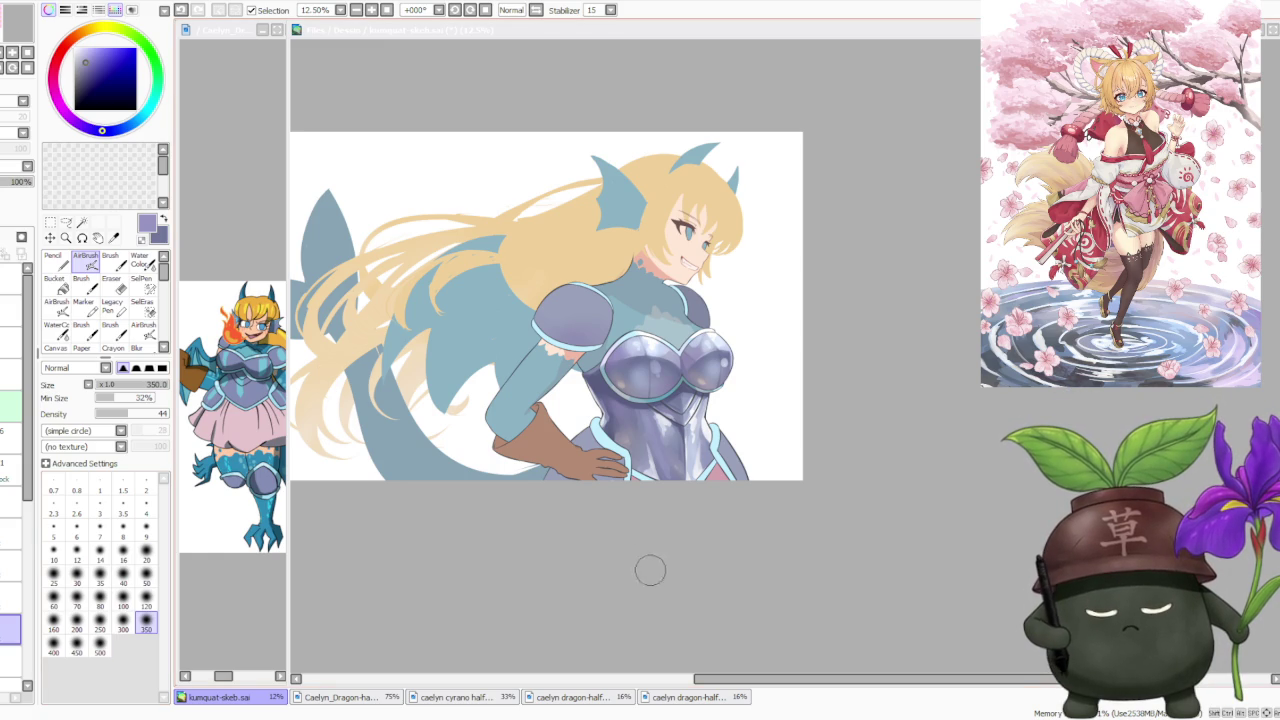
scroll(633, 563, "down", 1)
scroll(785, 477, "up", 1)
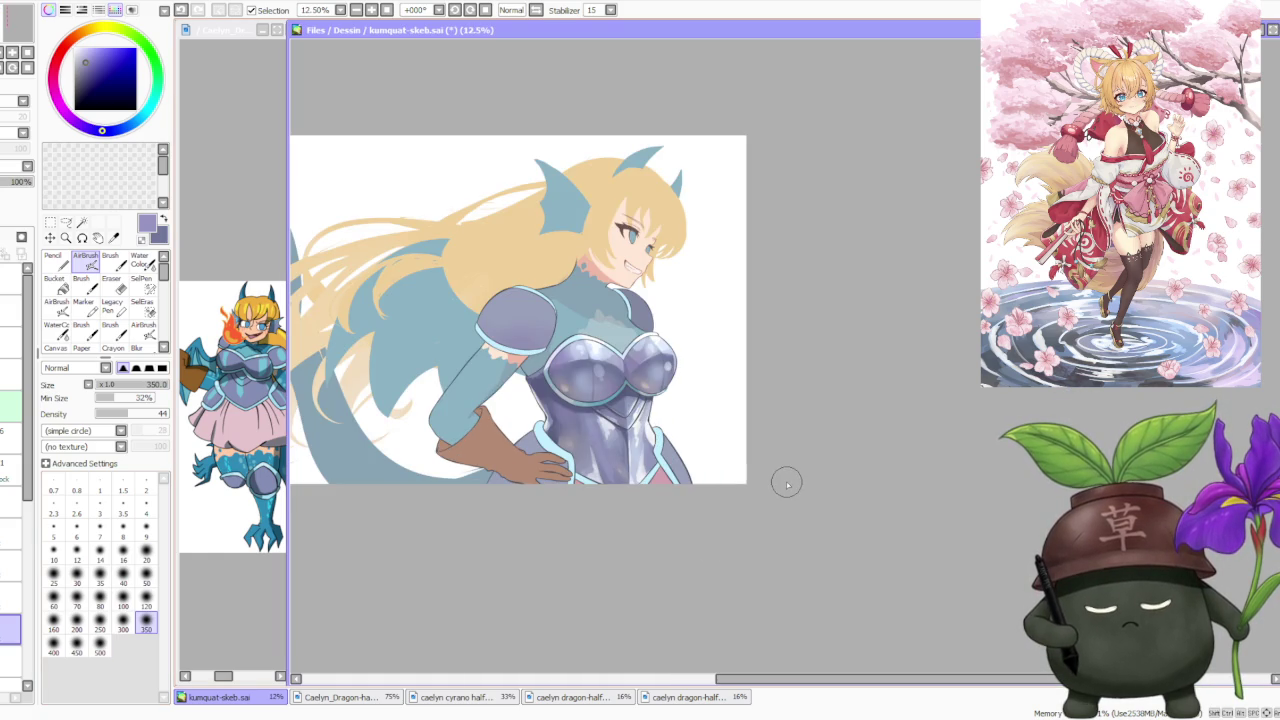
scroll(768, 475, "down", 1)
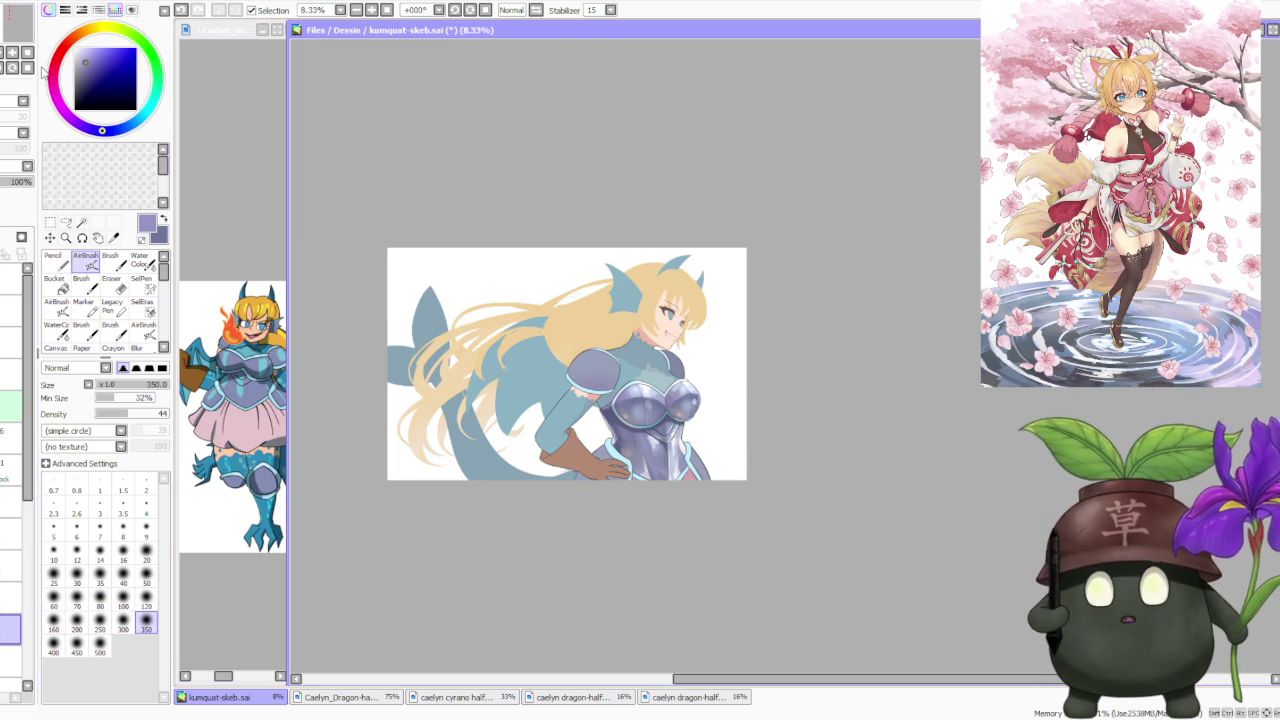
scroll(775, 500, "up", 1)
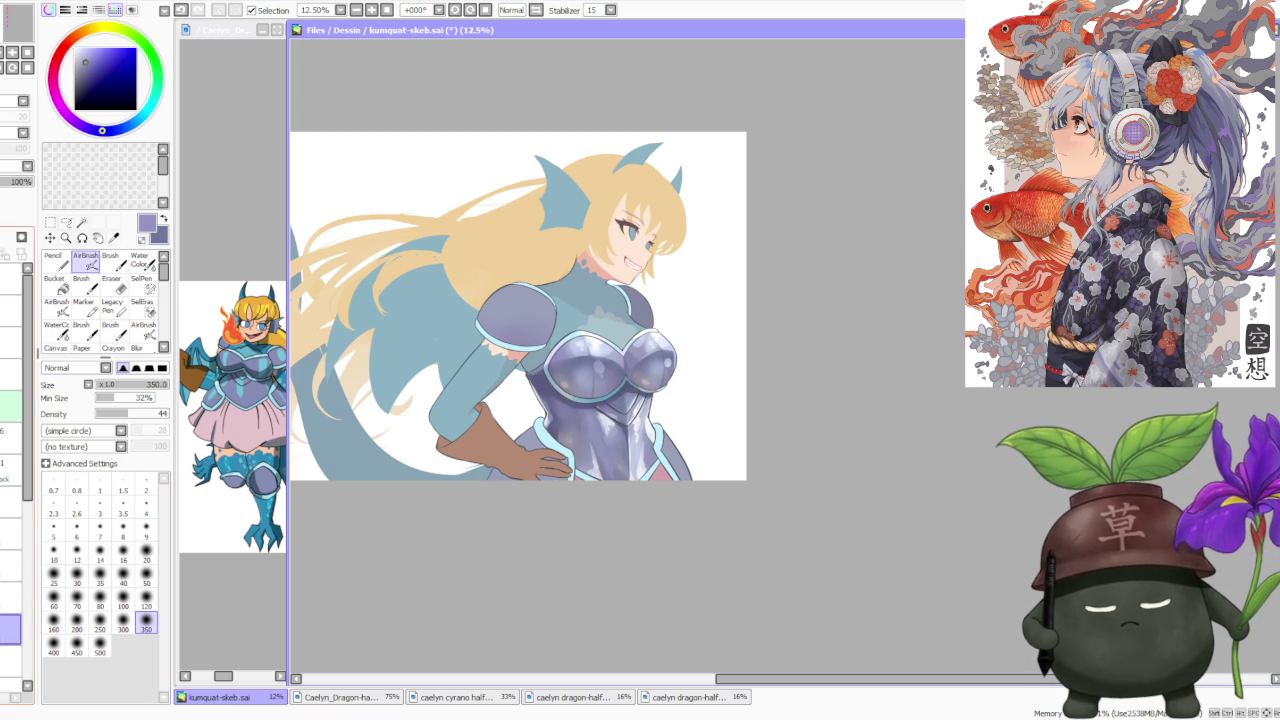
Move to a higher layer and eyedrop white, light lavender and near-white from the breastplate.
left_click(10, 566)
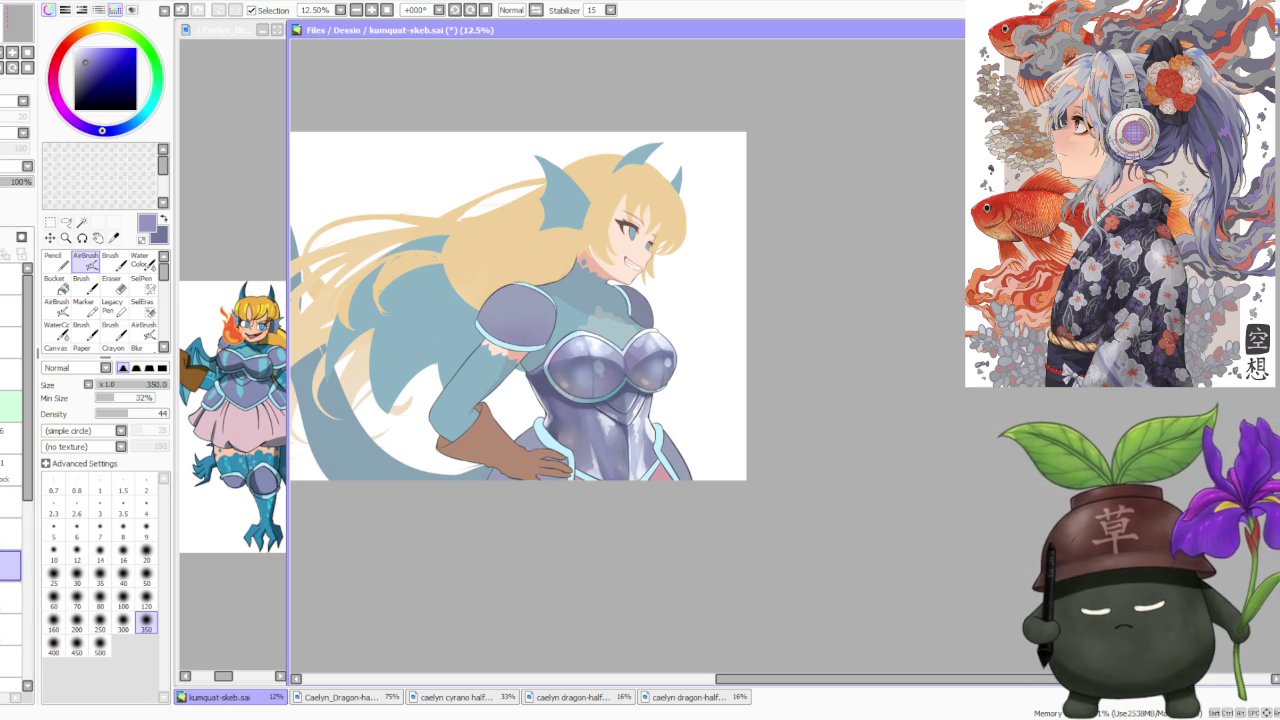
left_click(648, 415, "alt")
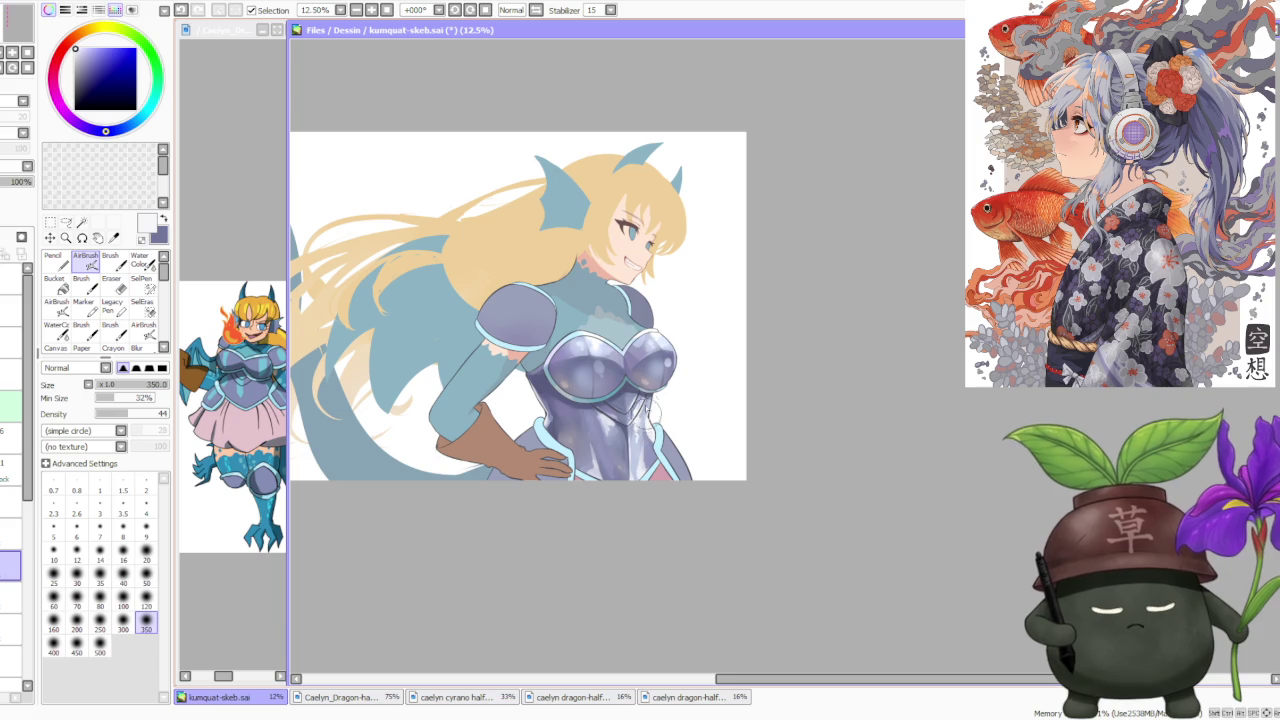
left_click(668, 344, "alt")
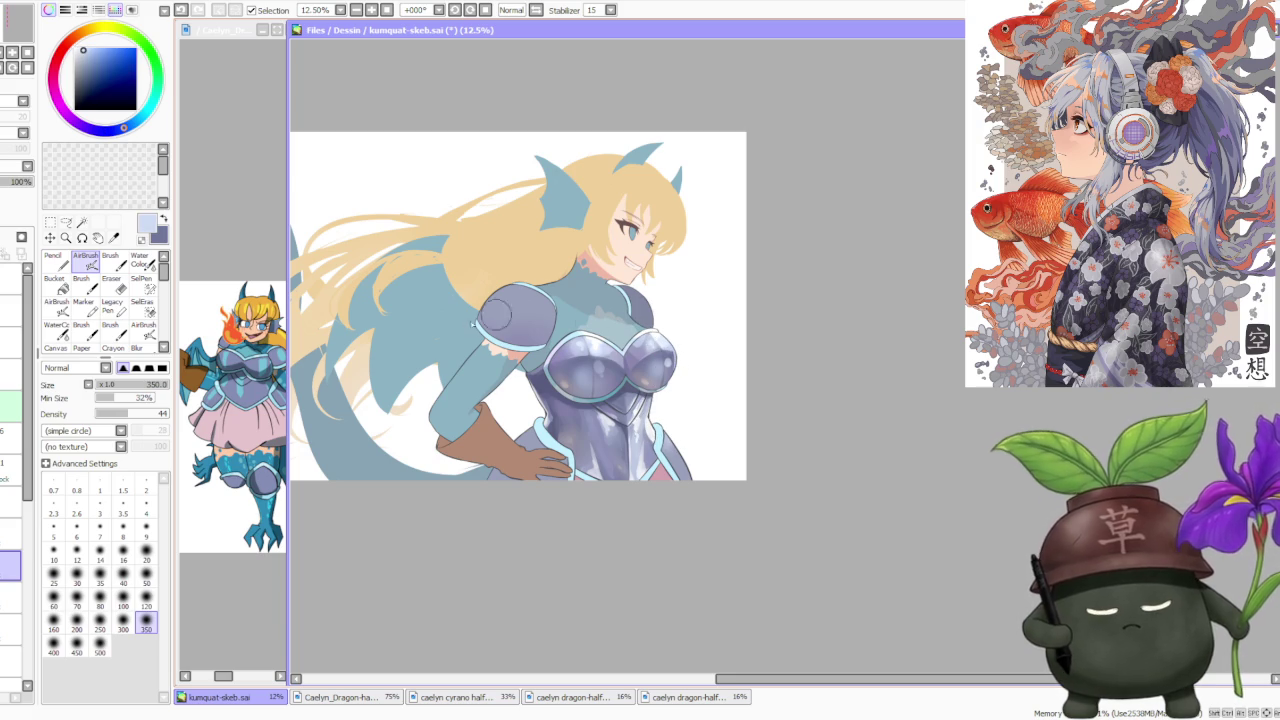
left_click(660, 327, "alt")
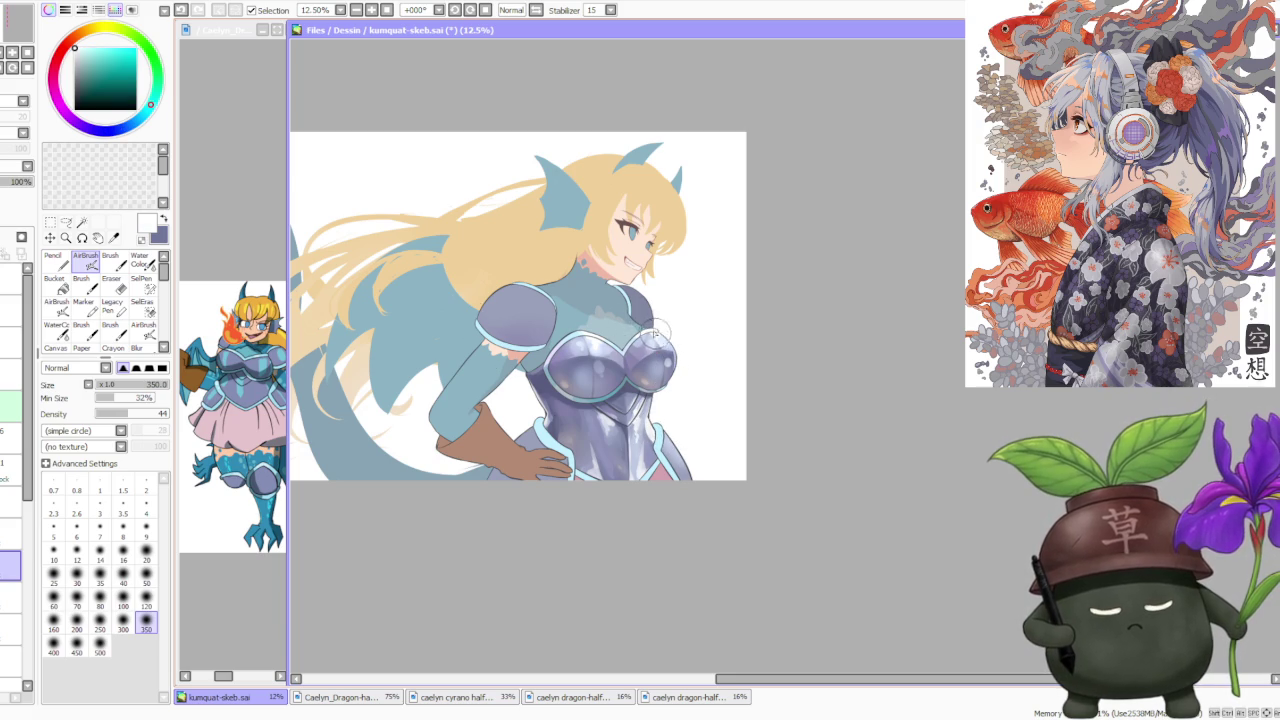
left_click(110, 262)
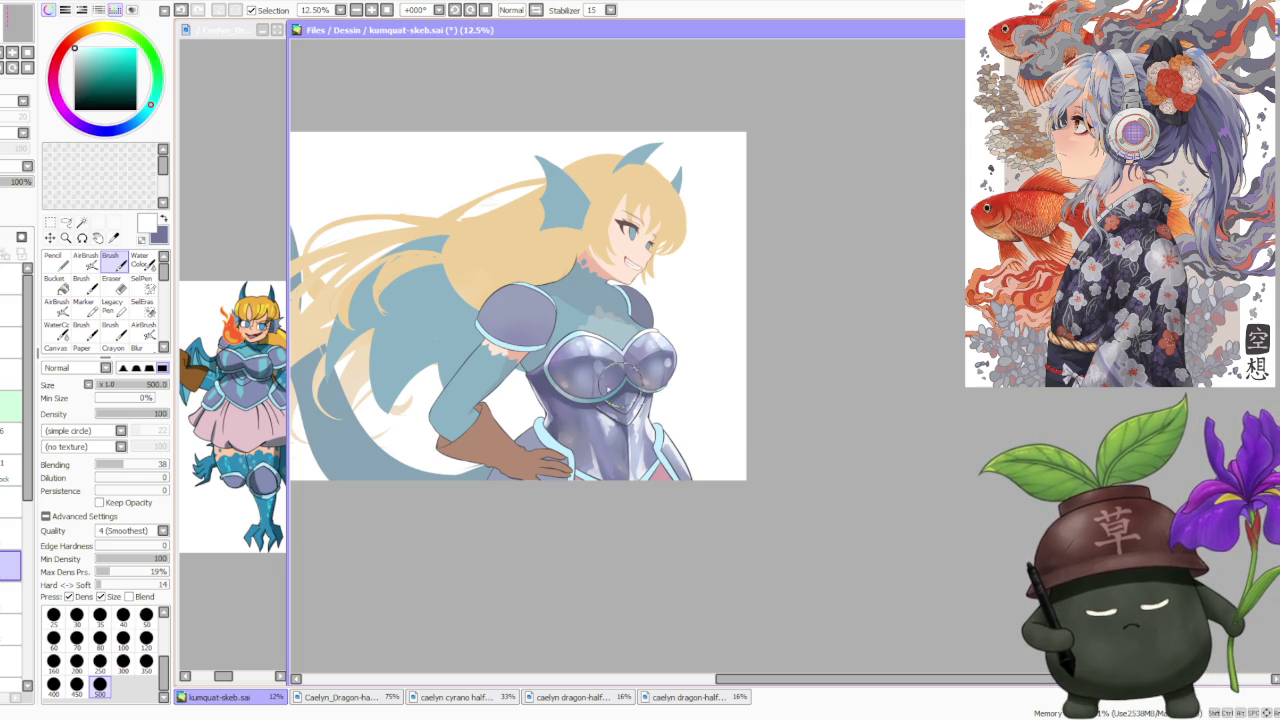
Eyedrop blue-purple and near-white armour tones and repaint the purple shading on the chest.
left_click(585, 412, "alt")
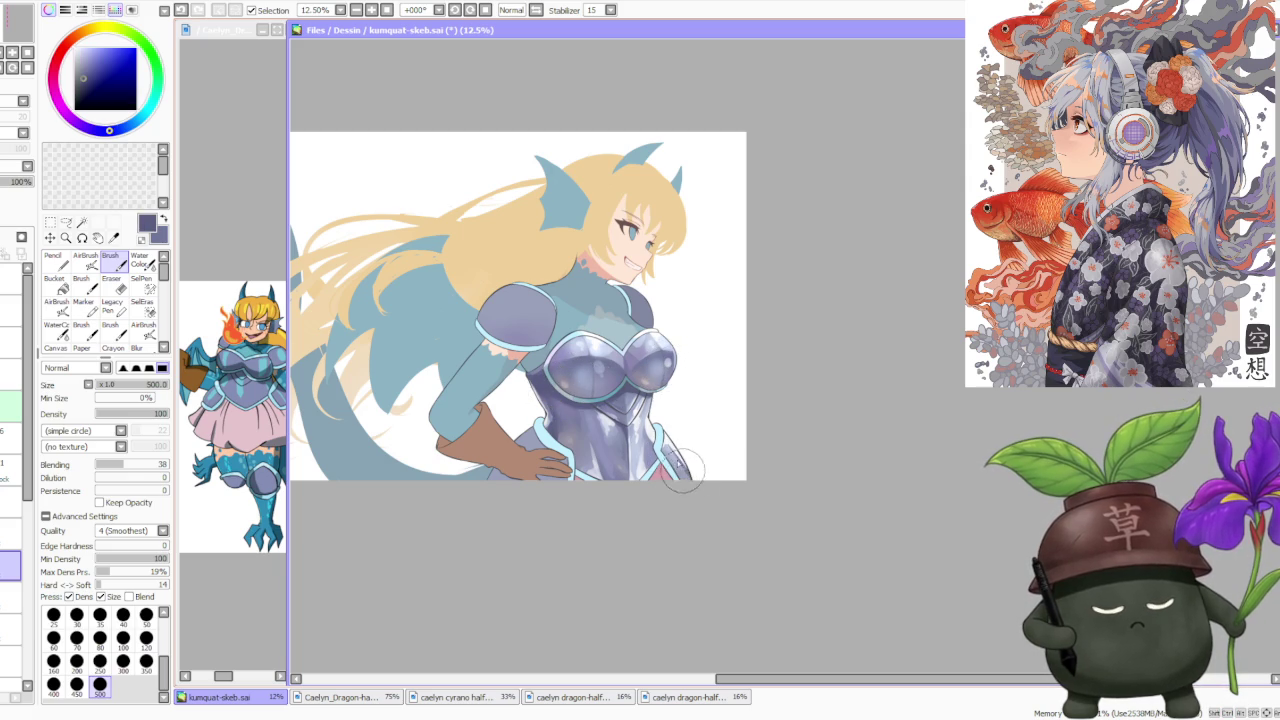
left_click(670, 437, "alt")
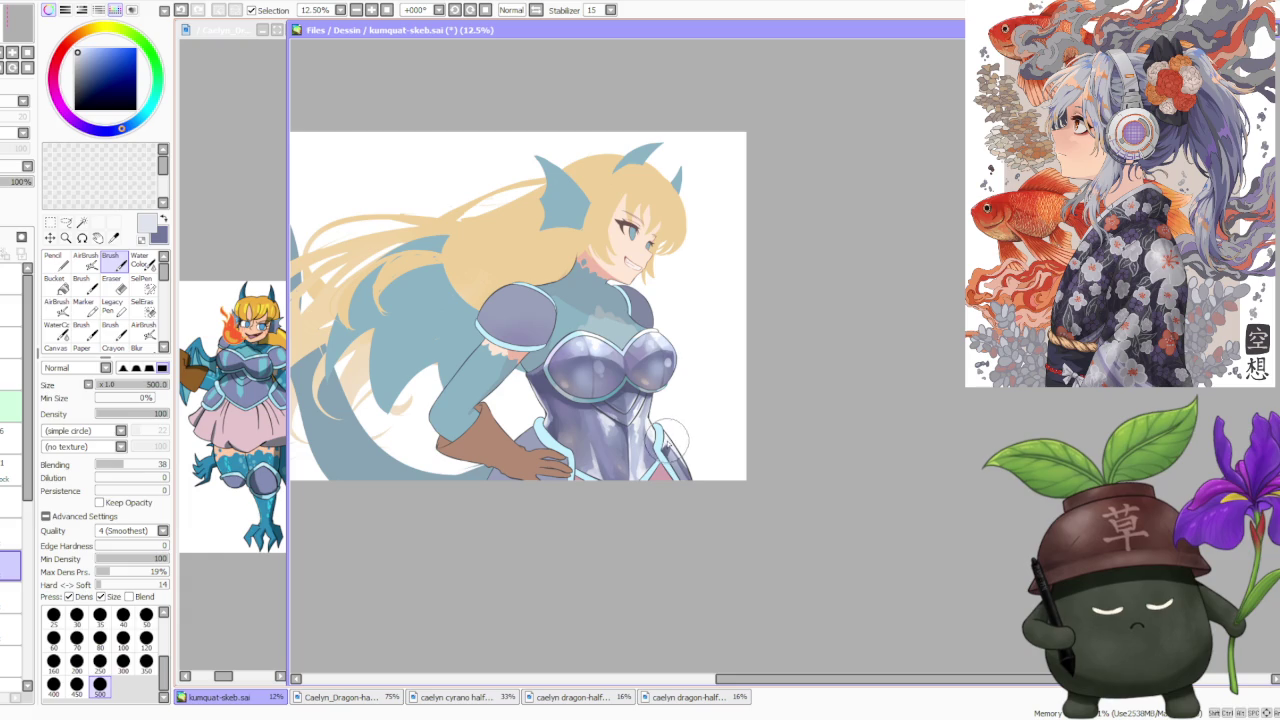
left_click(674, 466, "alt")
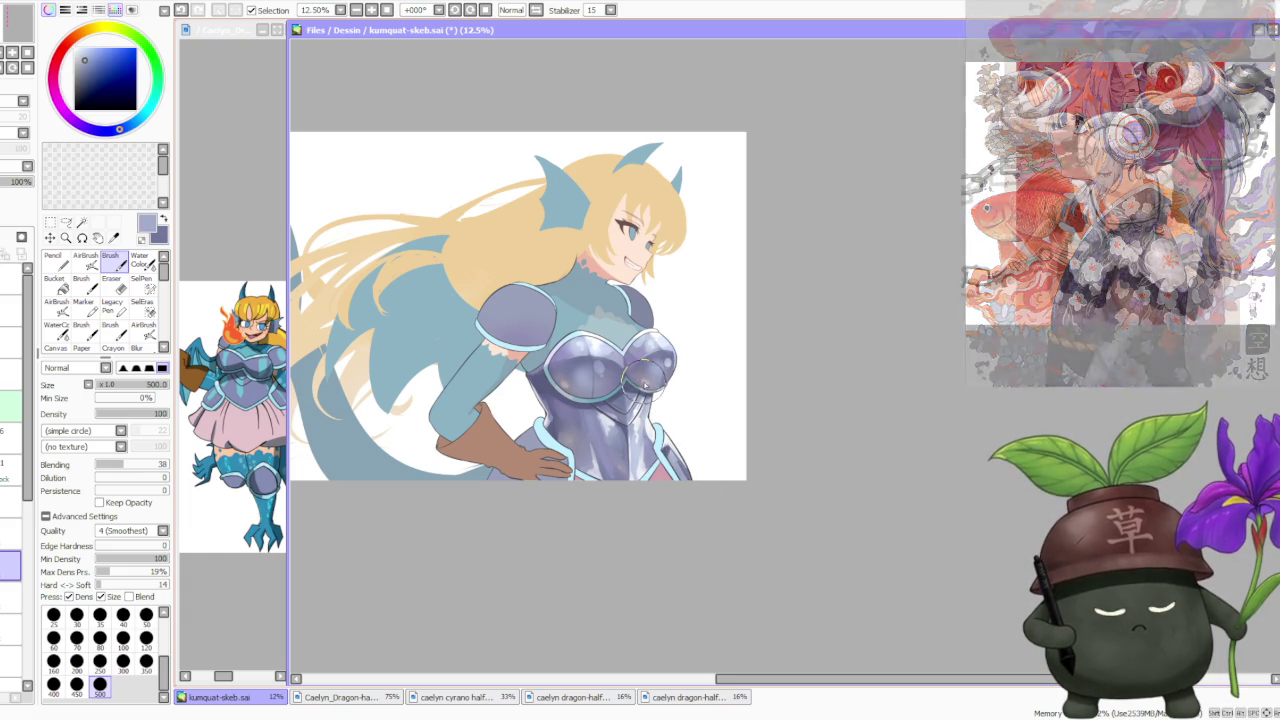
left_click(675, 465, "alt")
key("v")
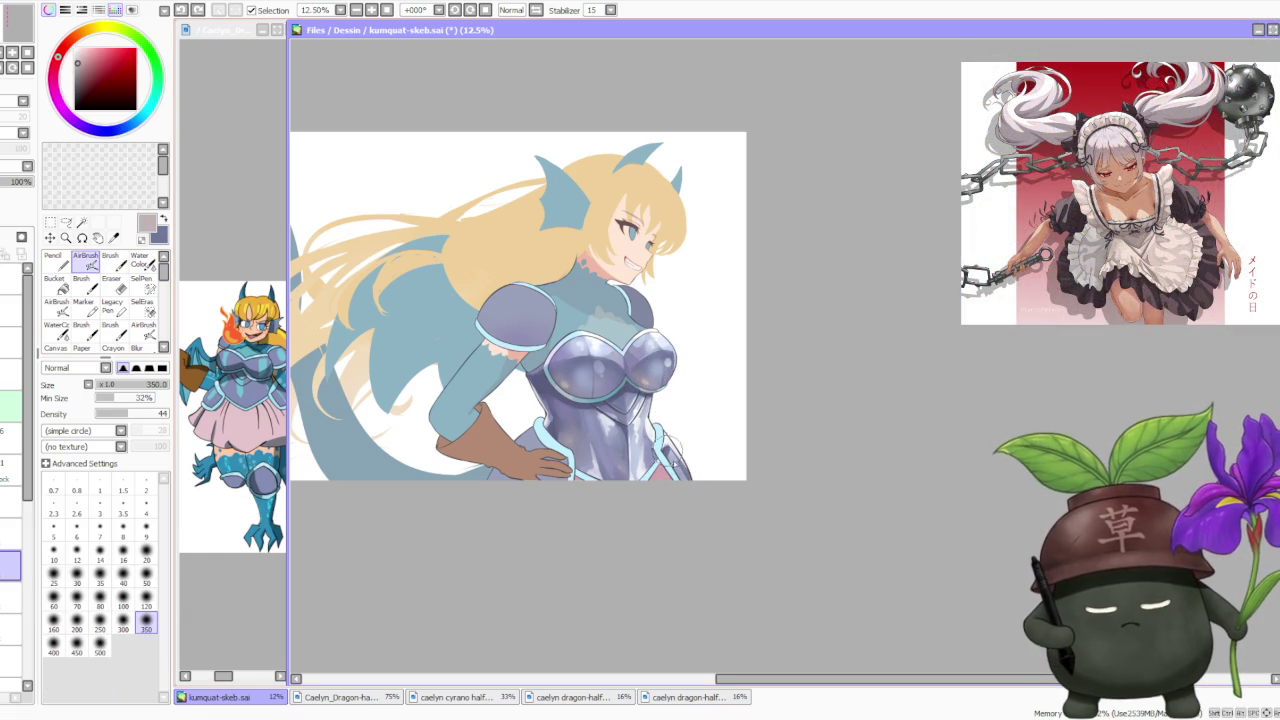
left_click(591, 383, "alt")
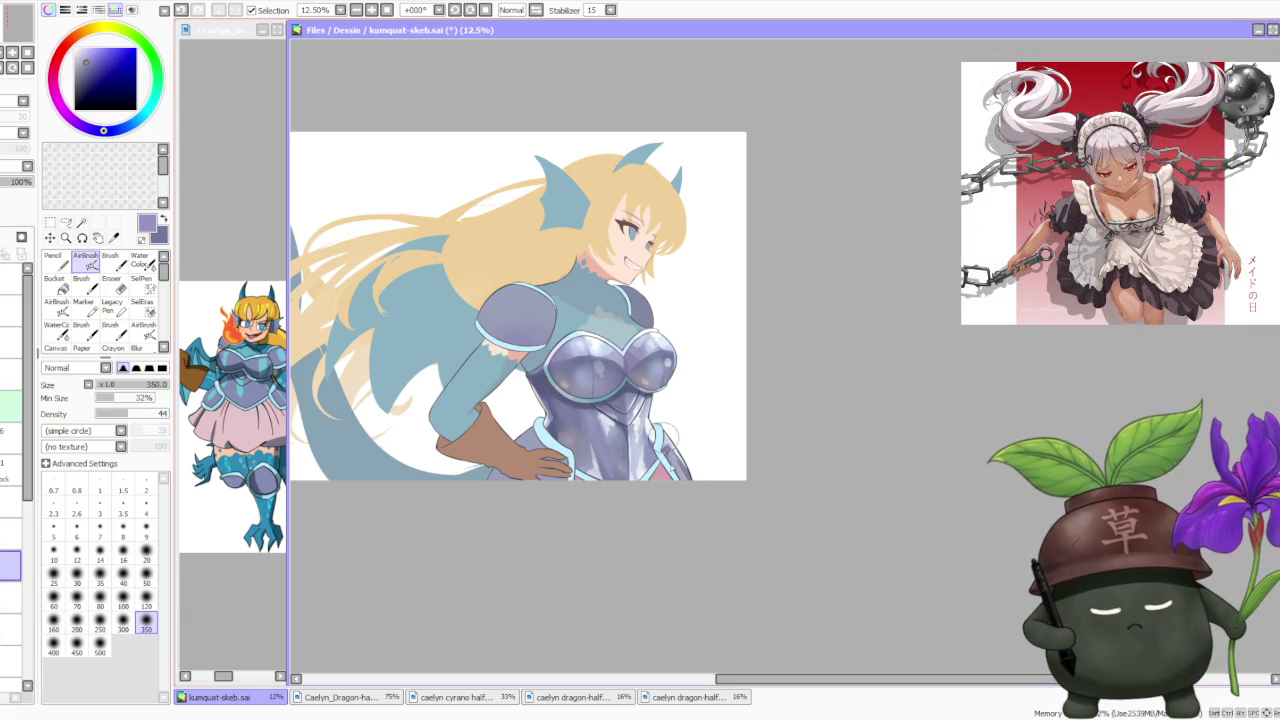
scroll(670, 410, "down", 3)
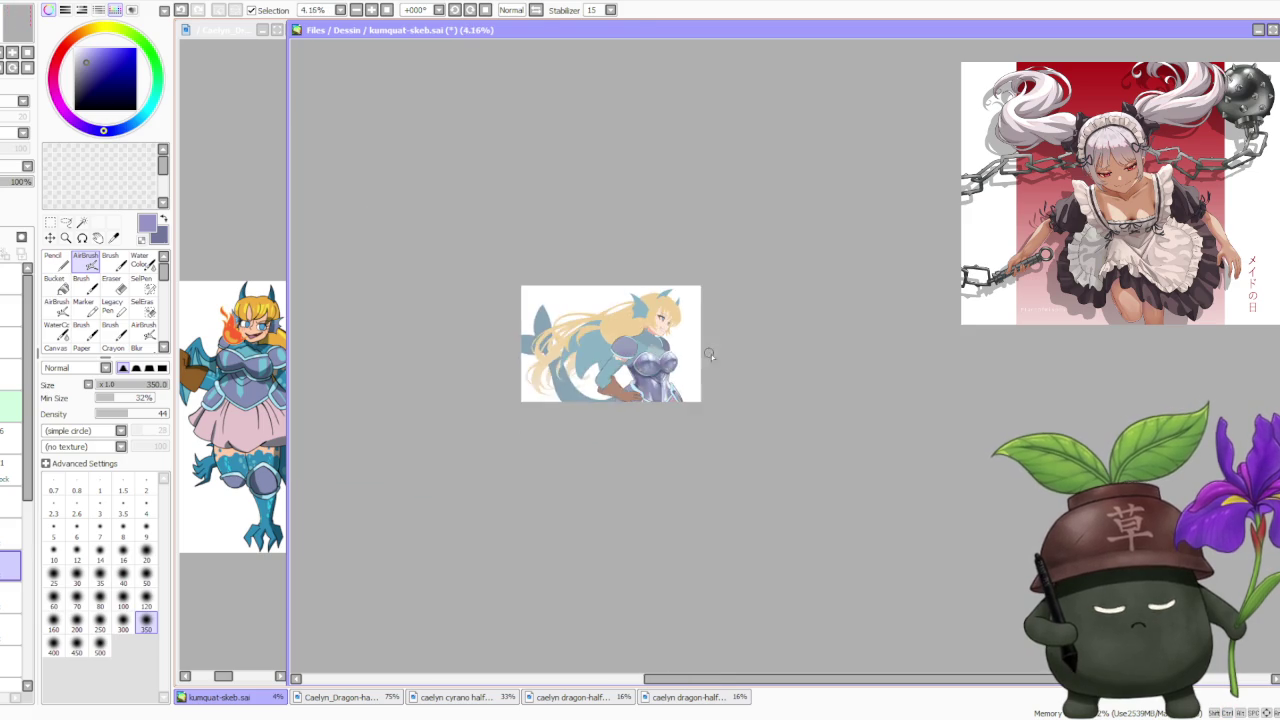
scroll(600, 370, "up", 2)
key("b")
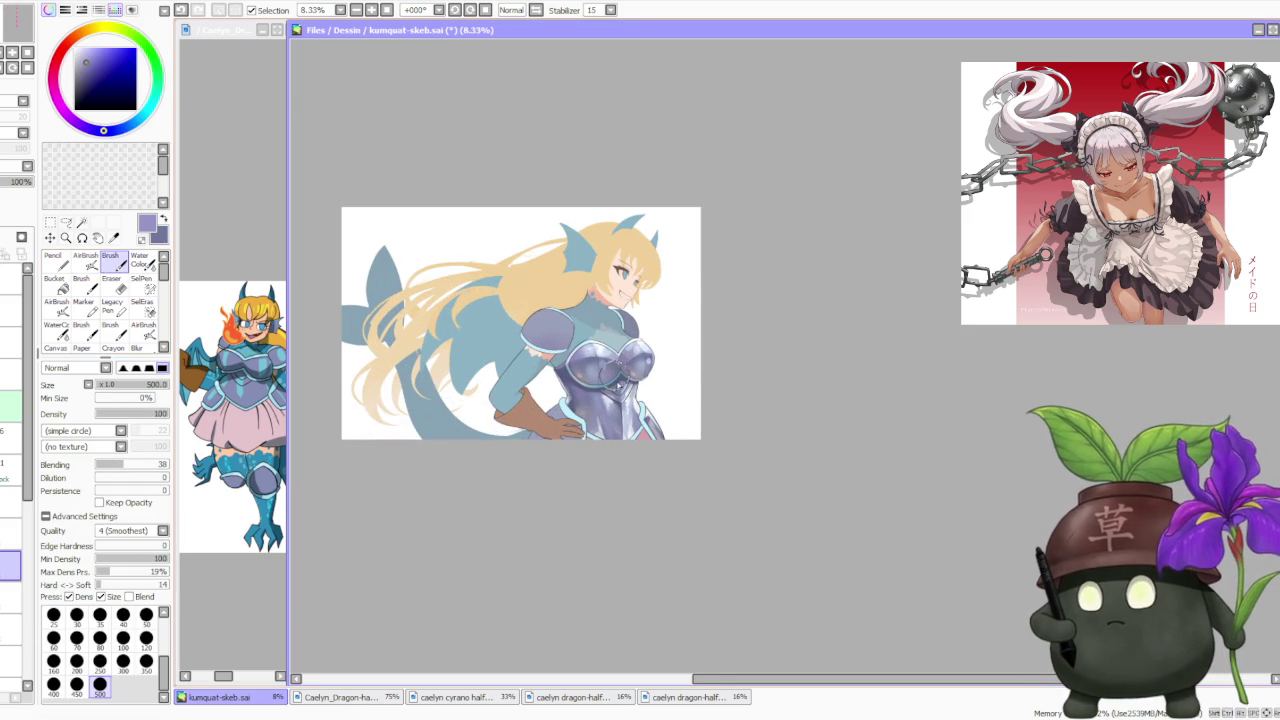
scroll(625, 399, "up", 1)
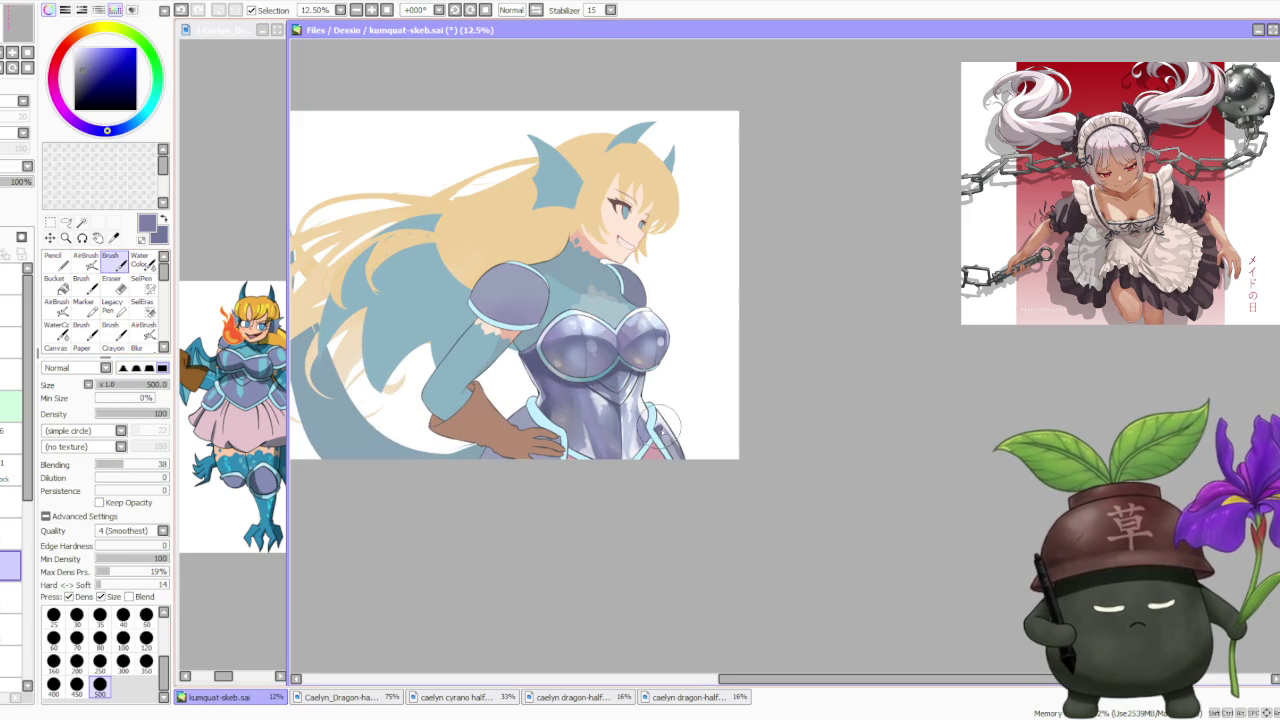
mouse_move(662, 360)
left_mouse_down()
mouse_move(630, 330)
mouse_move(660, 355)
mouse_move(648, 366)
mouse_move(647, 352)
left_mouse_up()
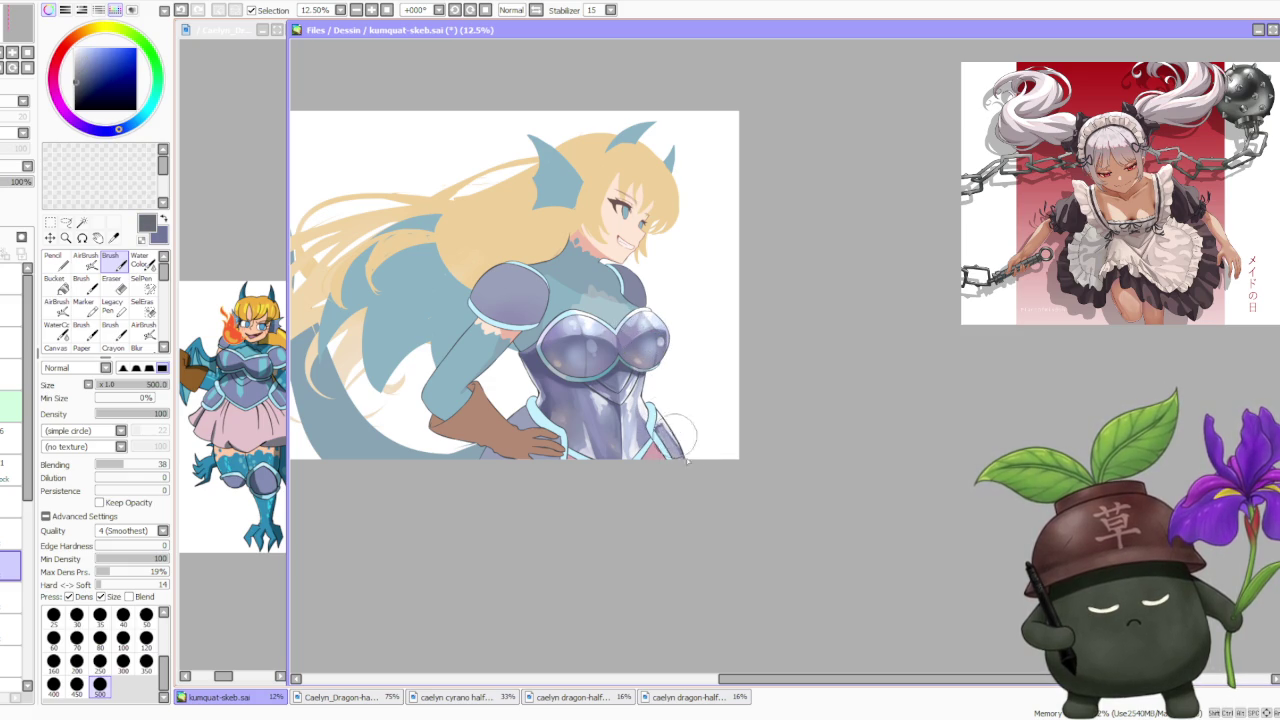
Paint white along the armour's lower-right edge, then load a light lavender.
left_click(689, 459, "alt")
left_click_drag(680, 450, 660, 410)
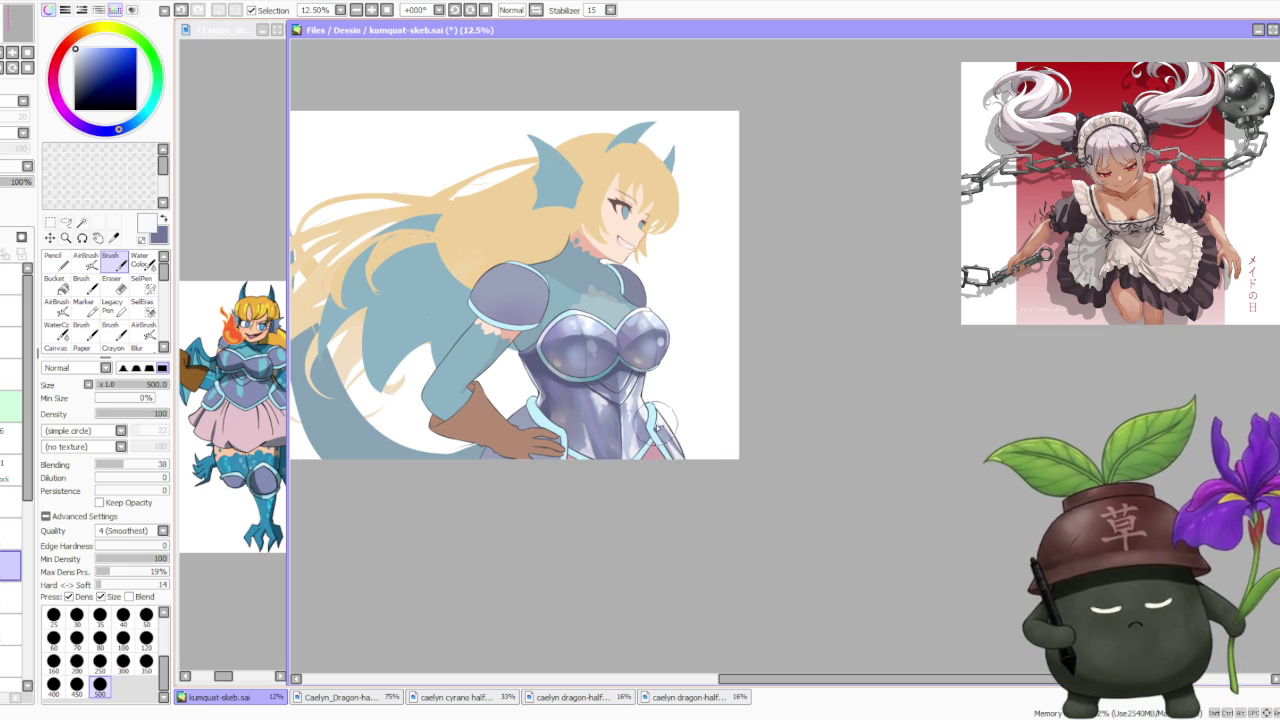
left_click(658, 416, "alt")
left_click(665, 325, "alt")
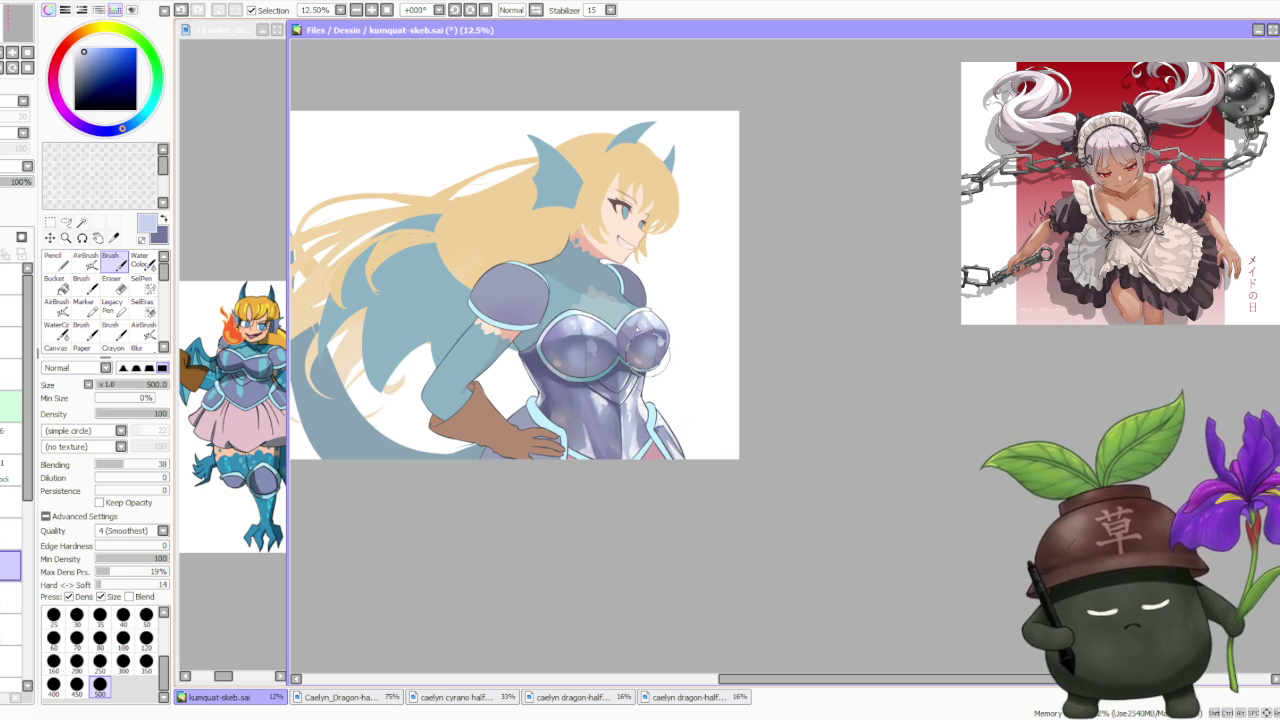
left_click(86, 260)
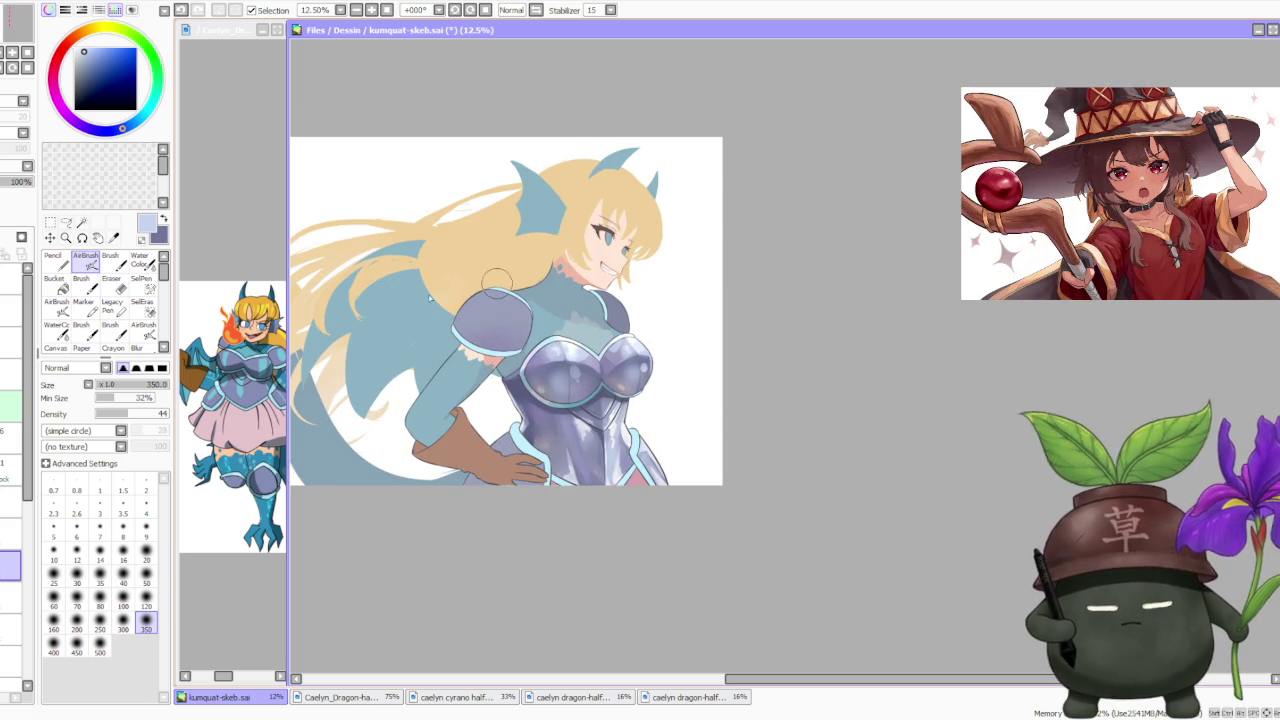
left_click(115, 262)
Eyedrop purple-grey, pale lavender, slate purple and near-white tones from the armour.
scroll(570, 400, "up", 1)
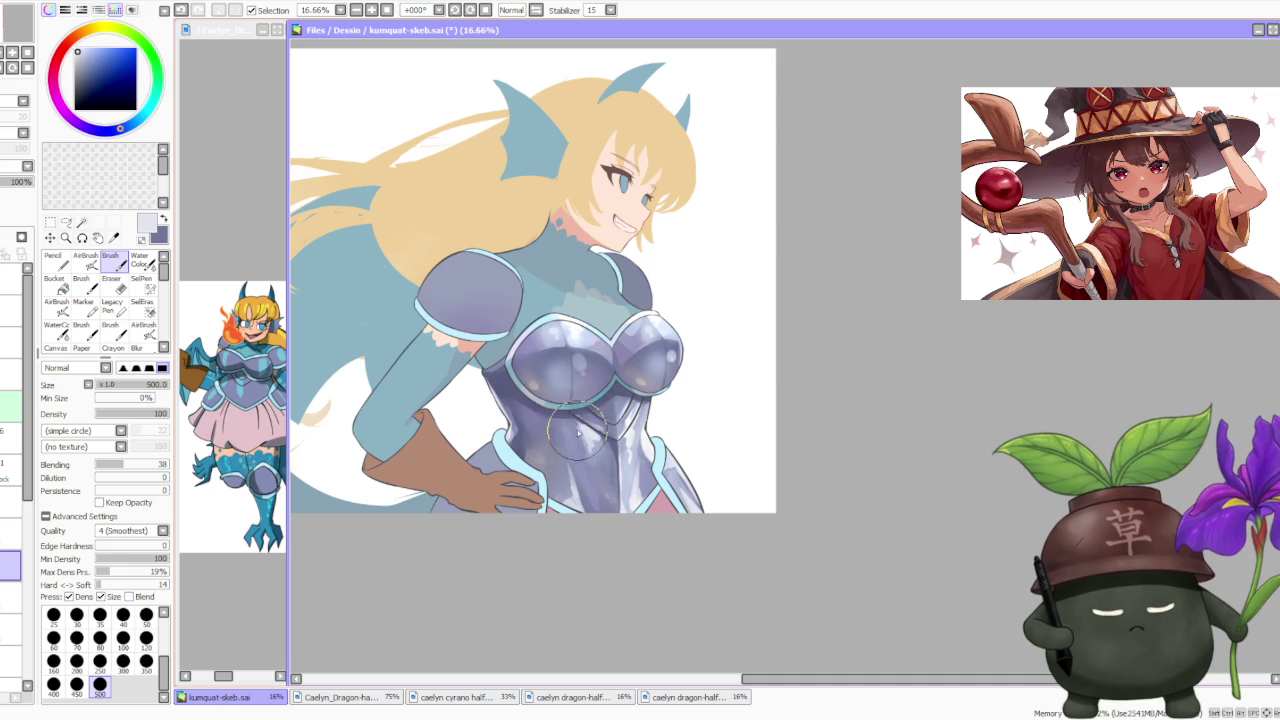
left_click(573, 425, "alt")
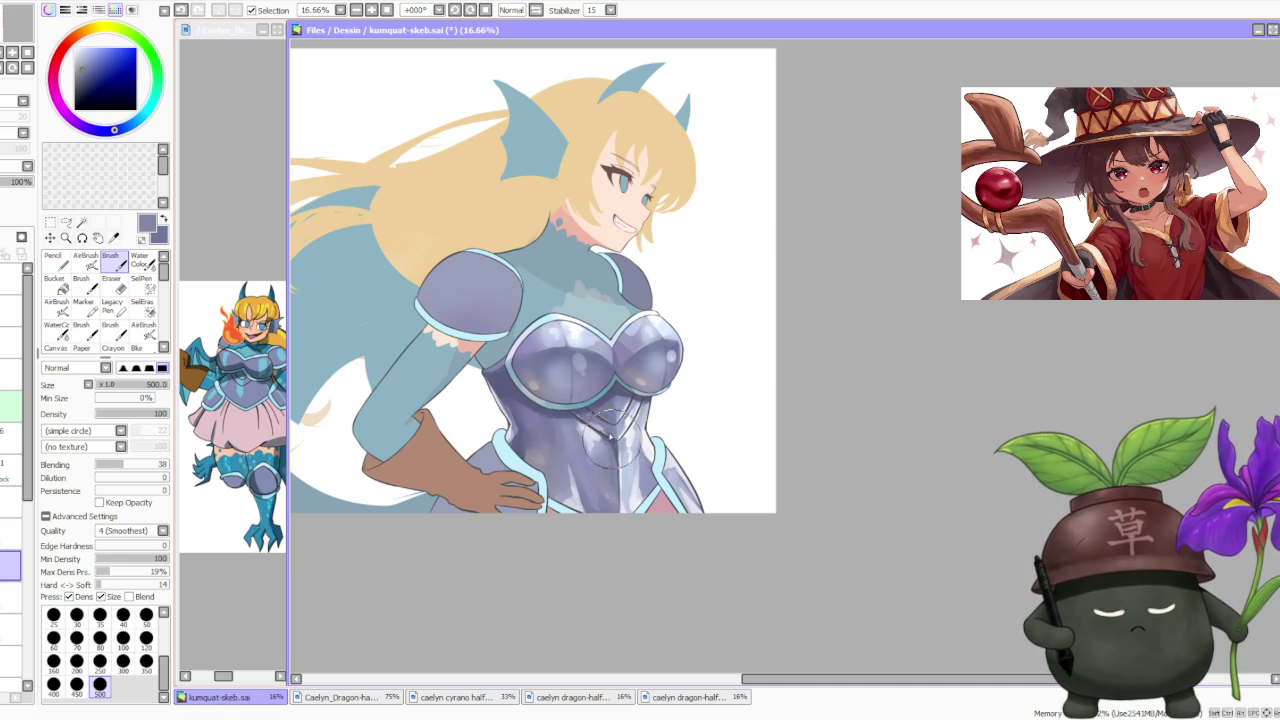
scroll(624, 402, "down", 1)
scroll(624, 402, "up", 1)
left_click(588, 470, "alt")
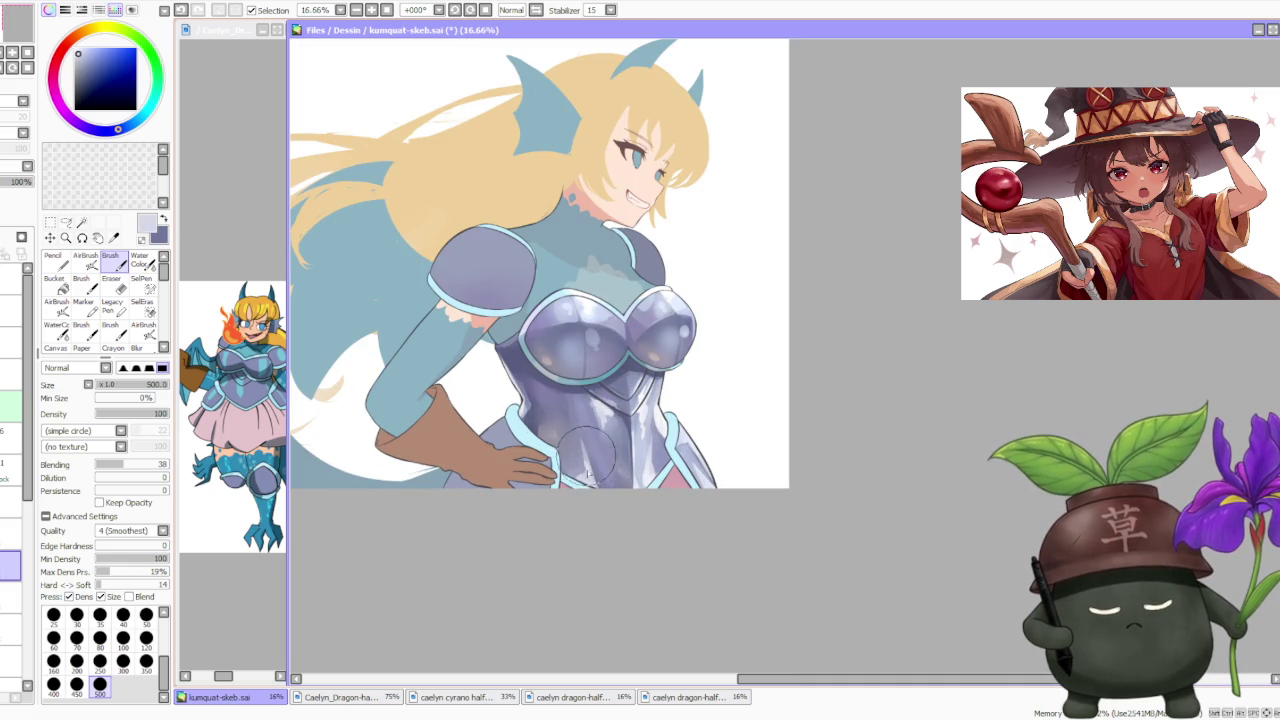
scroll(629, 349, "down", 1)
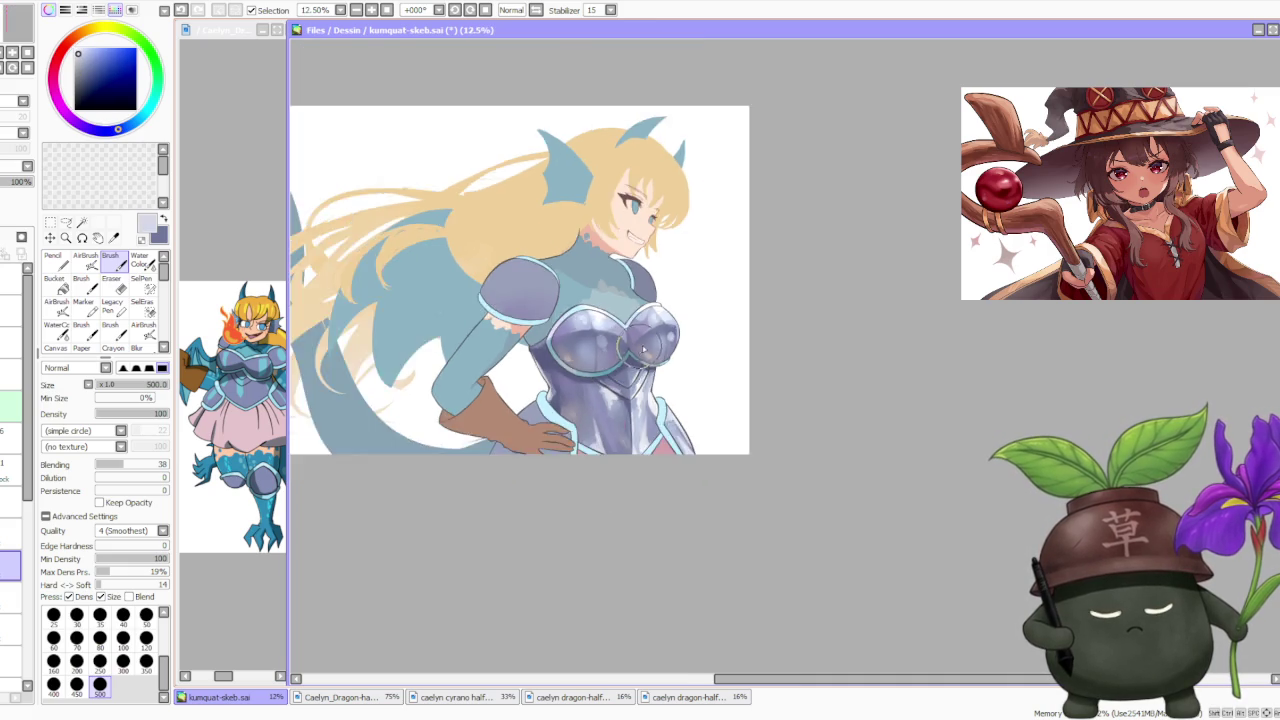
scroll(650, 345, "down", 1)
scroll(673, 344, "up", 1)
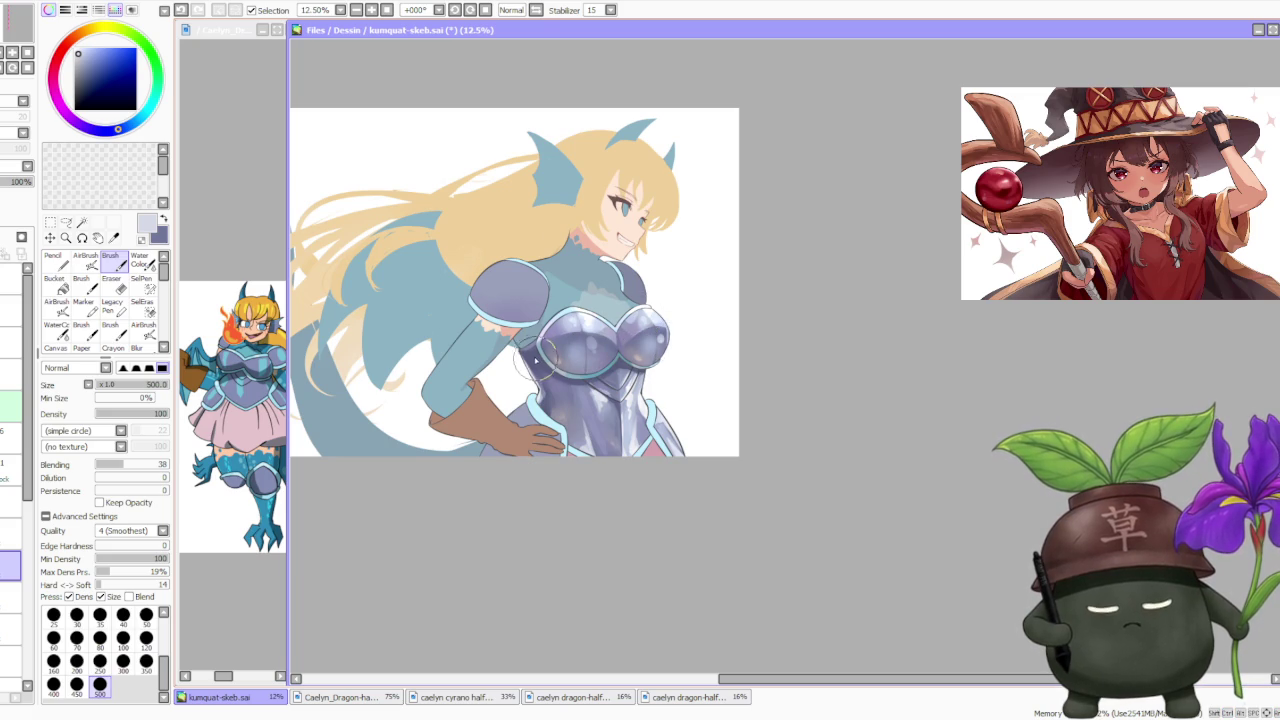
left_click(546, 360, "alt")
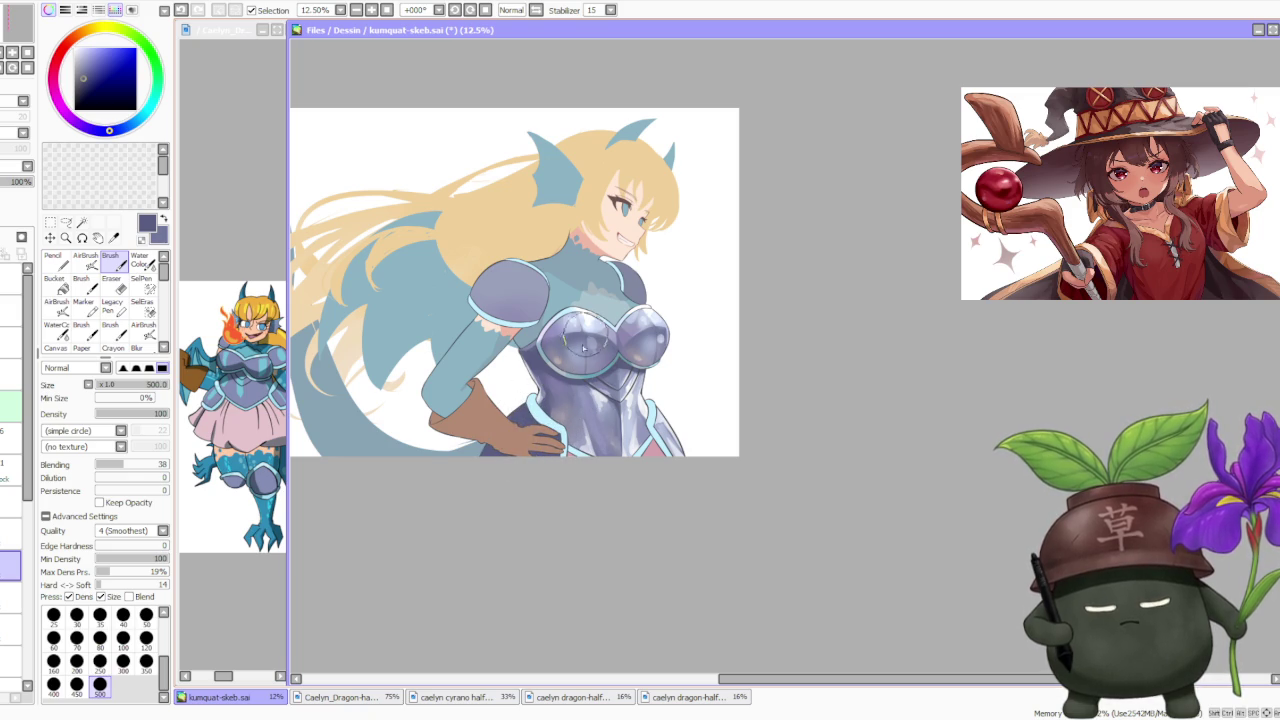
left_click(628, 408, "alt")
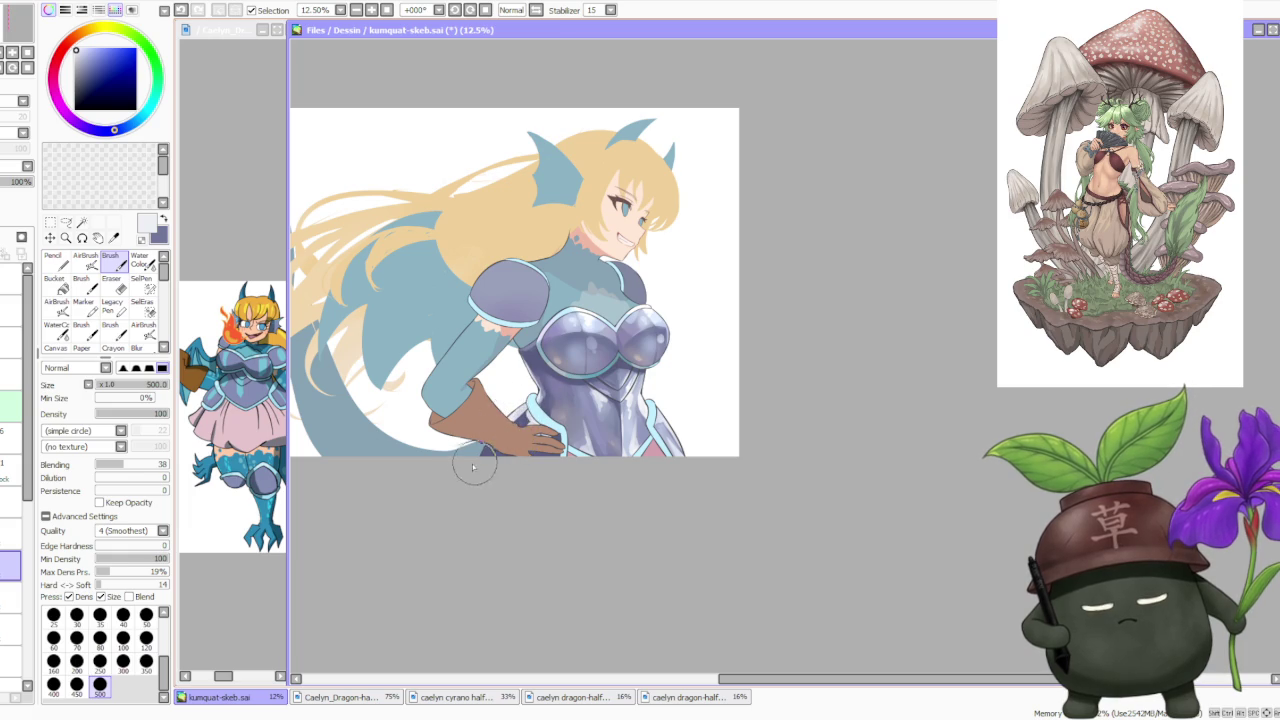
left_click(566, 397, "alt")
Paint grey-purple strokes on the lower armour and eyedrop slate blue and white.
left_click_drag(566, 397, 600, 425)
left_click(530, 430, "alt")
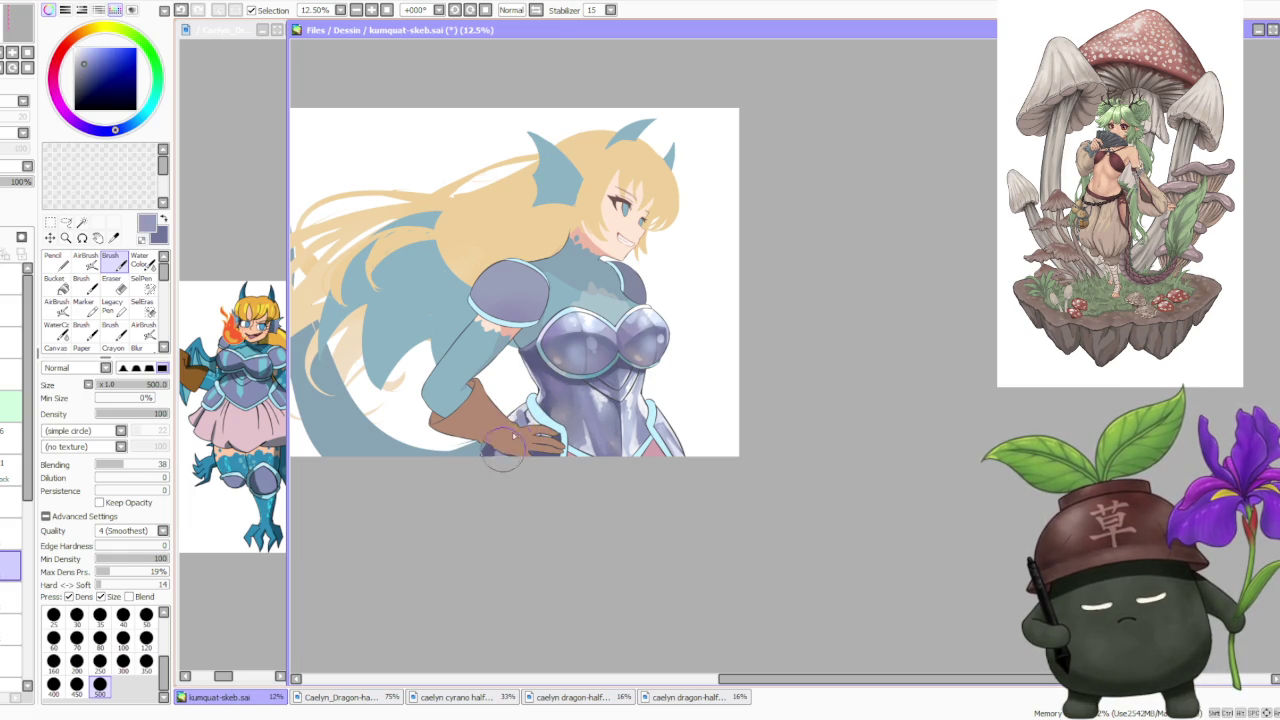
right_click(502, 427)
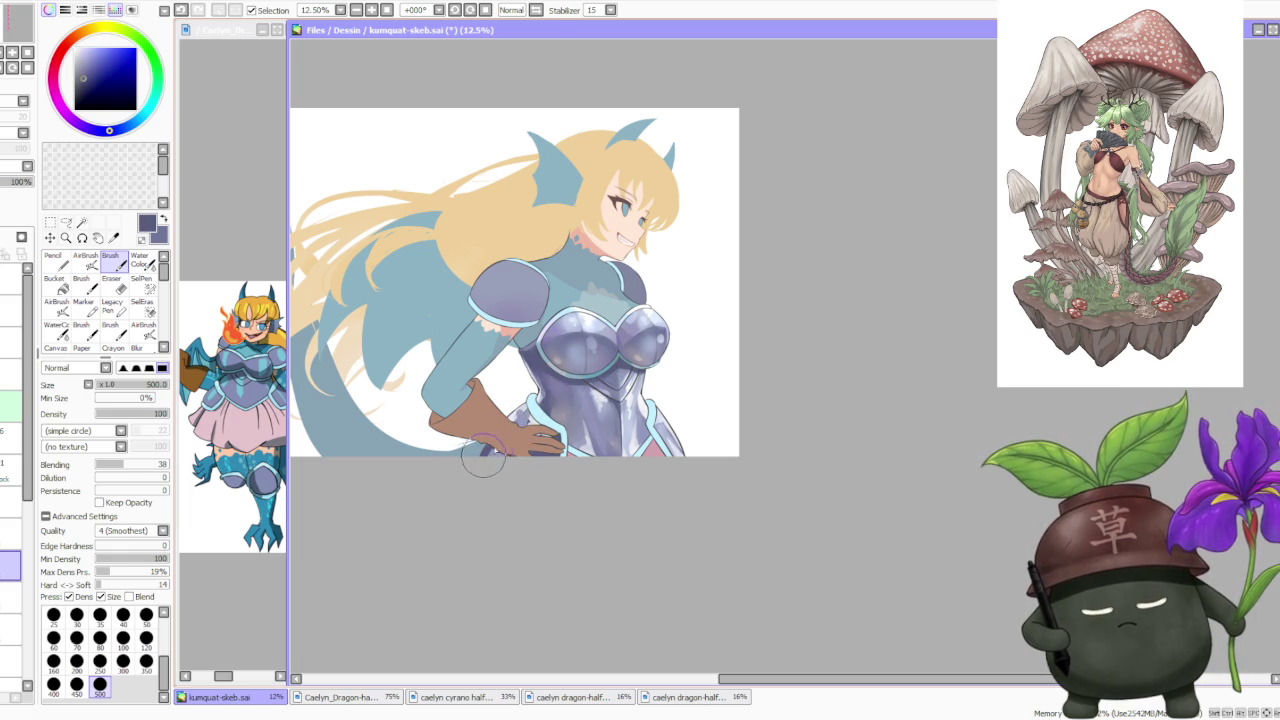
right_click(500, 427)
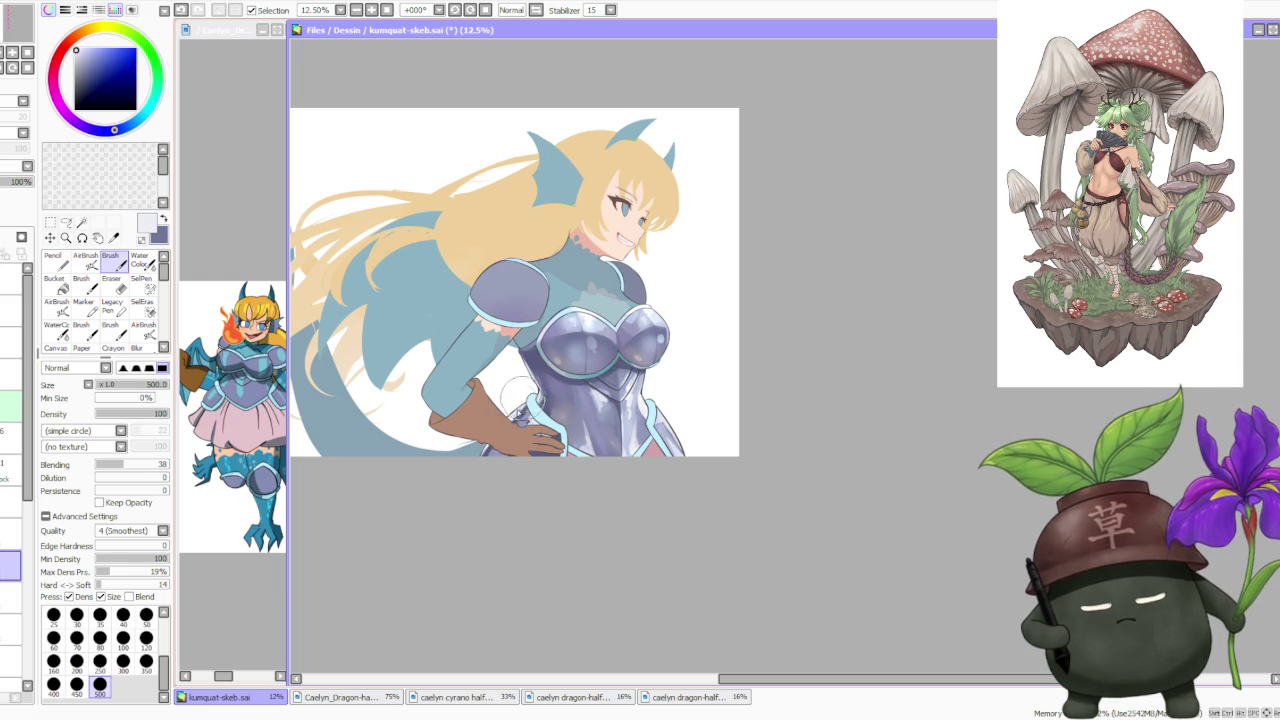
scroll(606, 350, "down", 1)
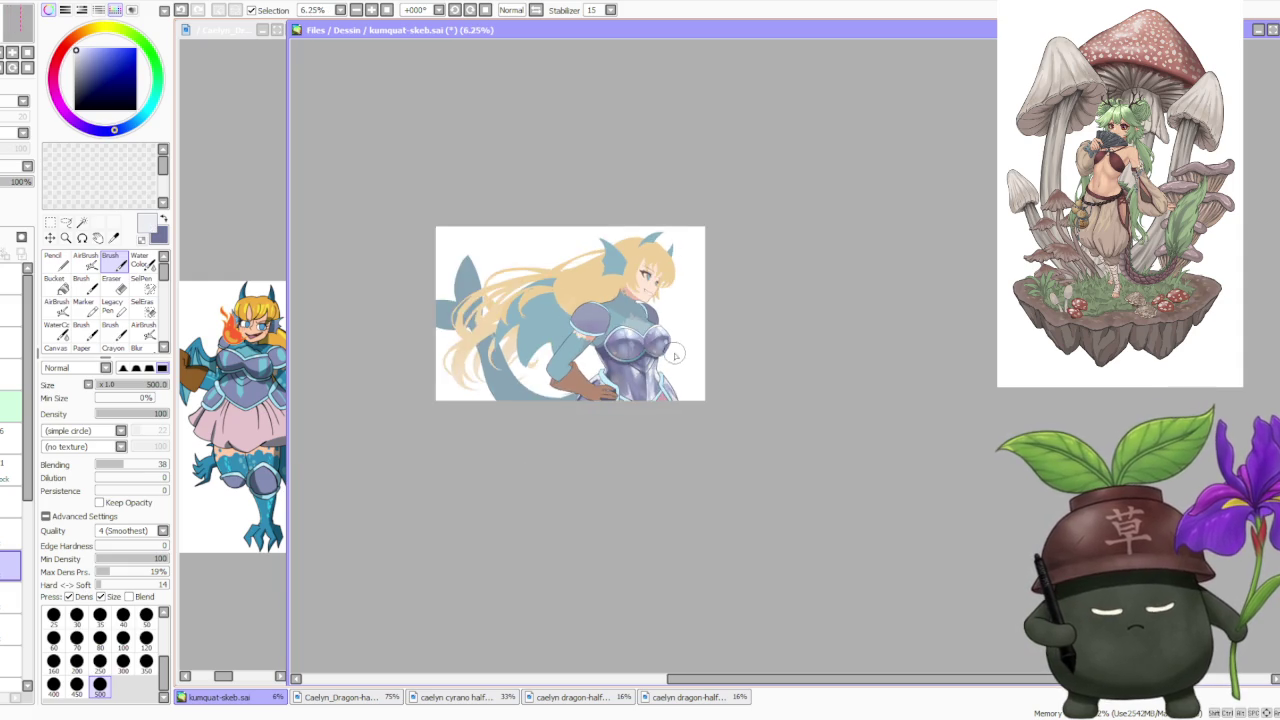
scroll(600, 350, "up", 1)
Eyedrop greyish lavender, deeper purple and near-white tones from the breastplate.
right_click(566, 352)
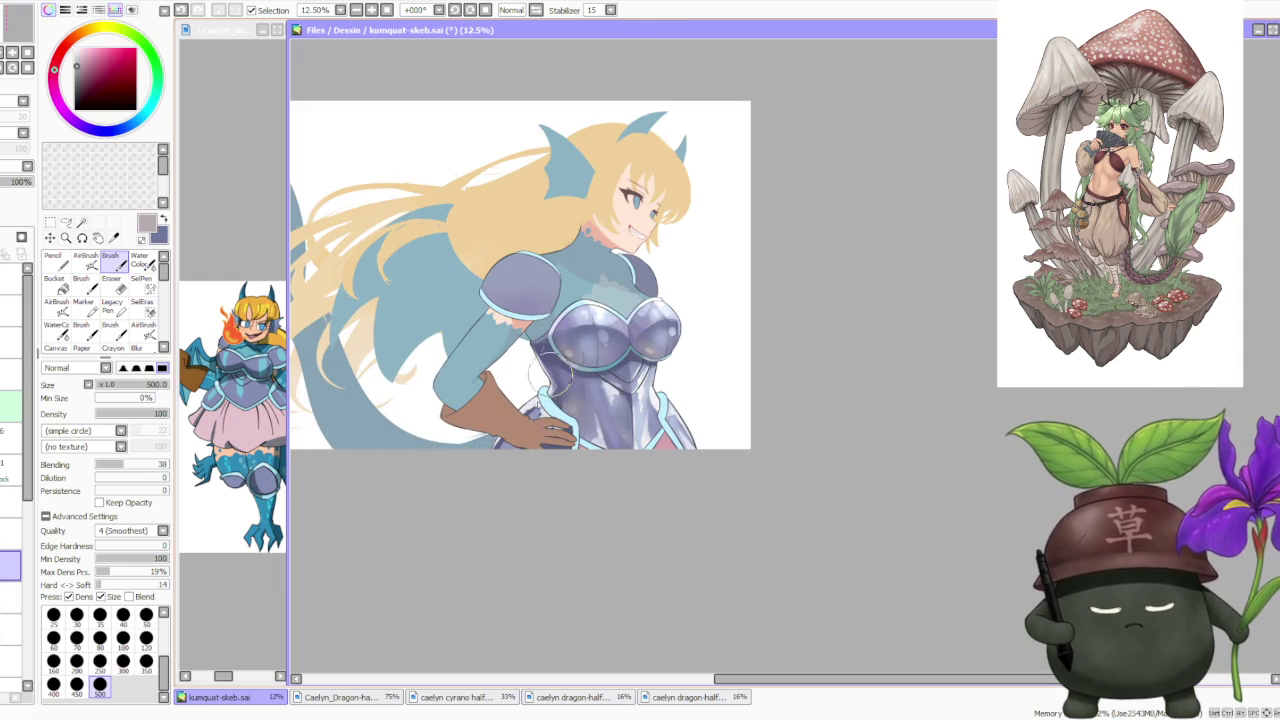
right_click(570, 318)
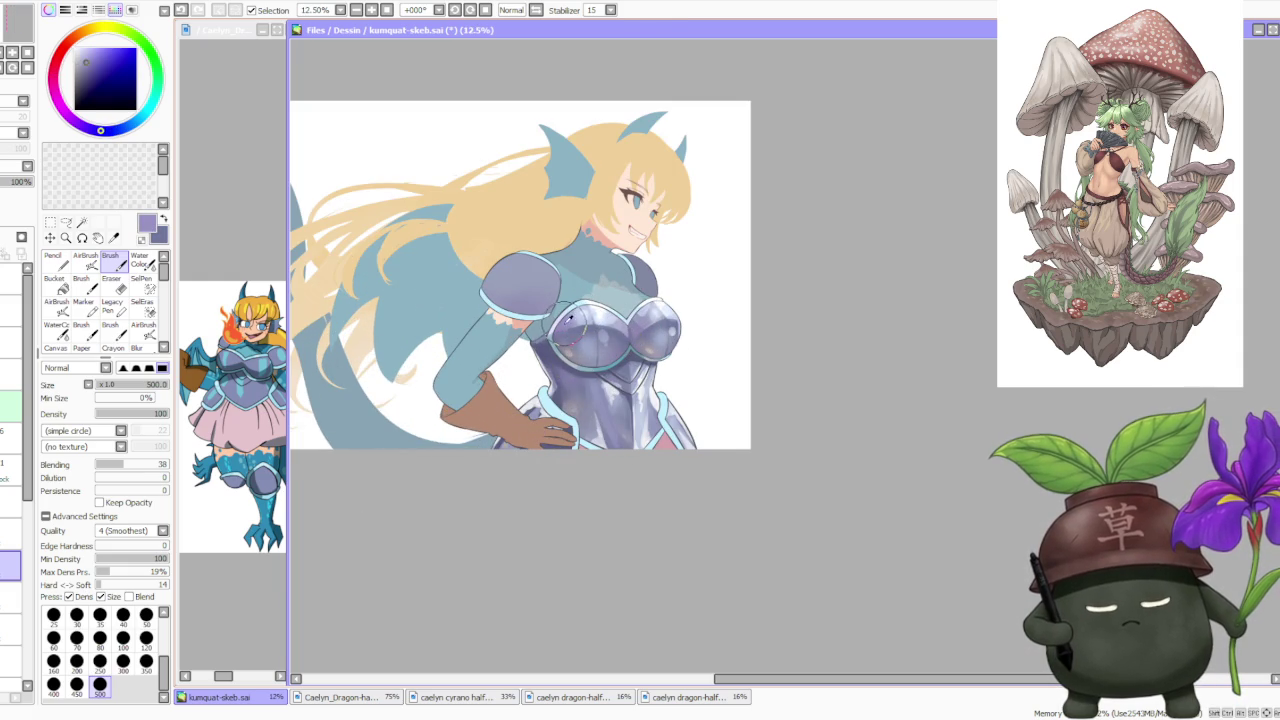
left_click(85, 262)
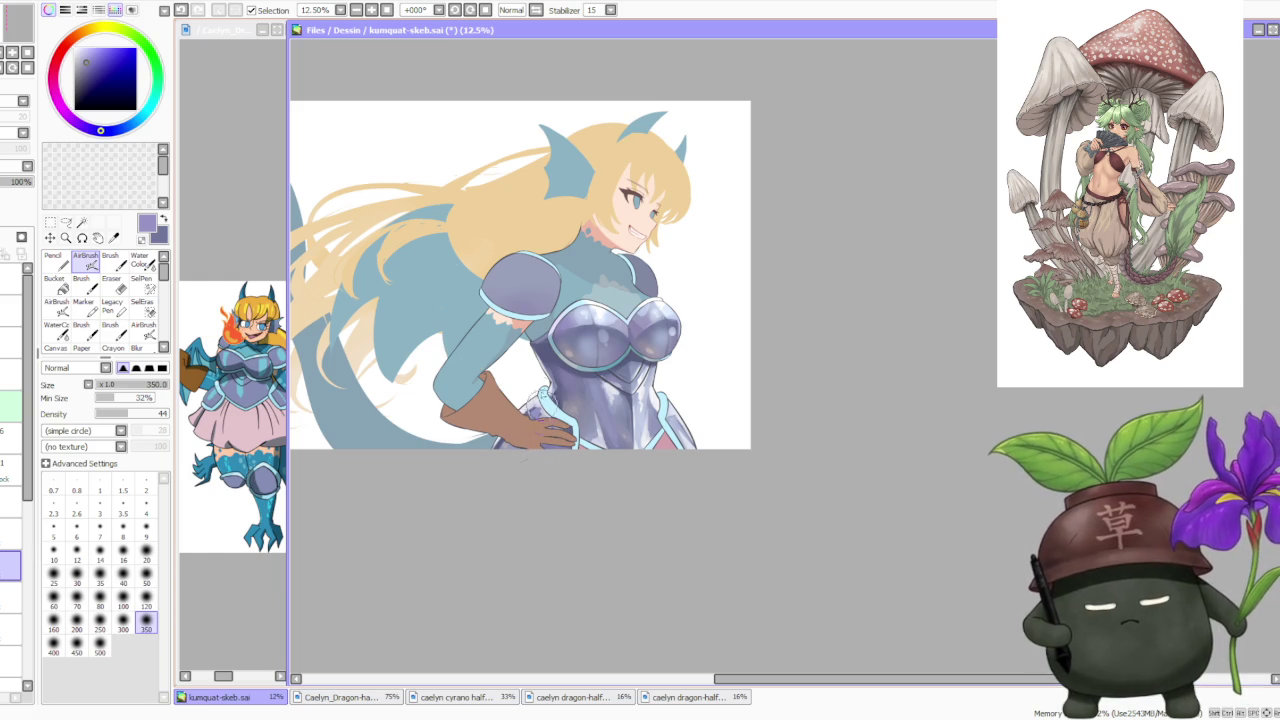
key("b")
right_click(535, 380)
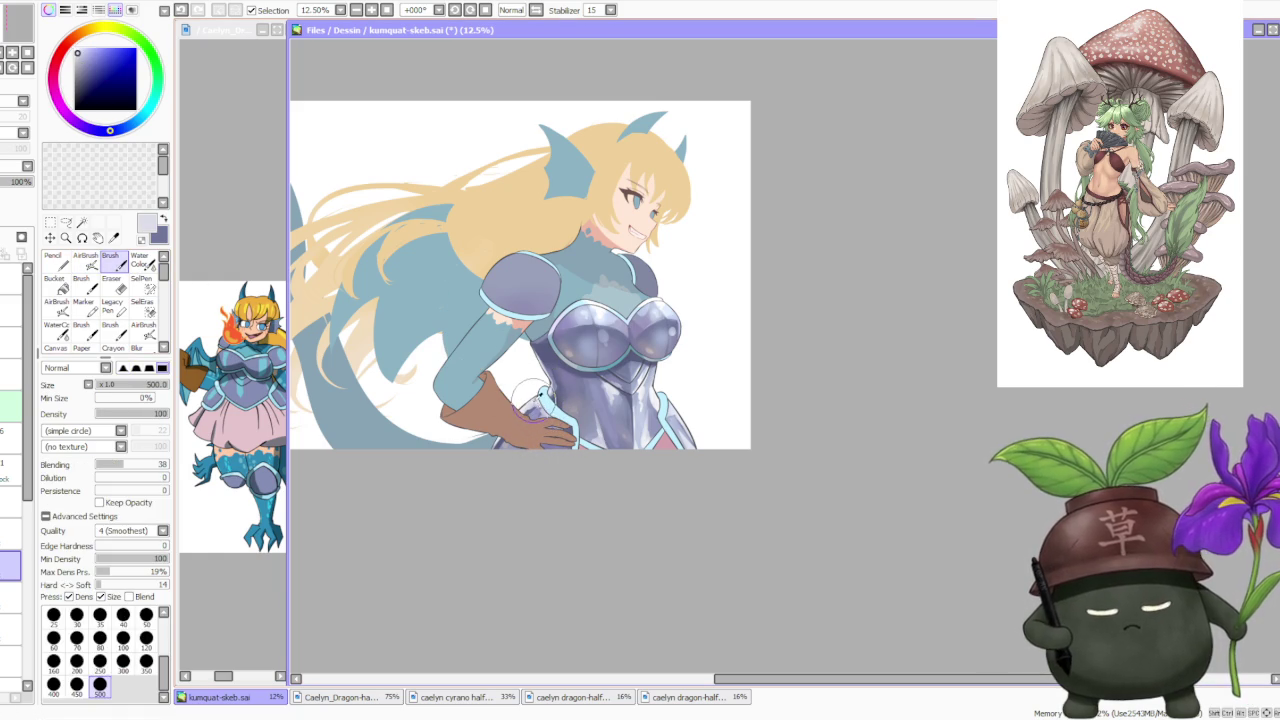
right_click(527, 411)
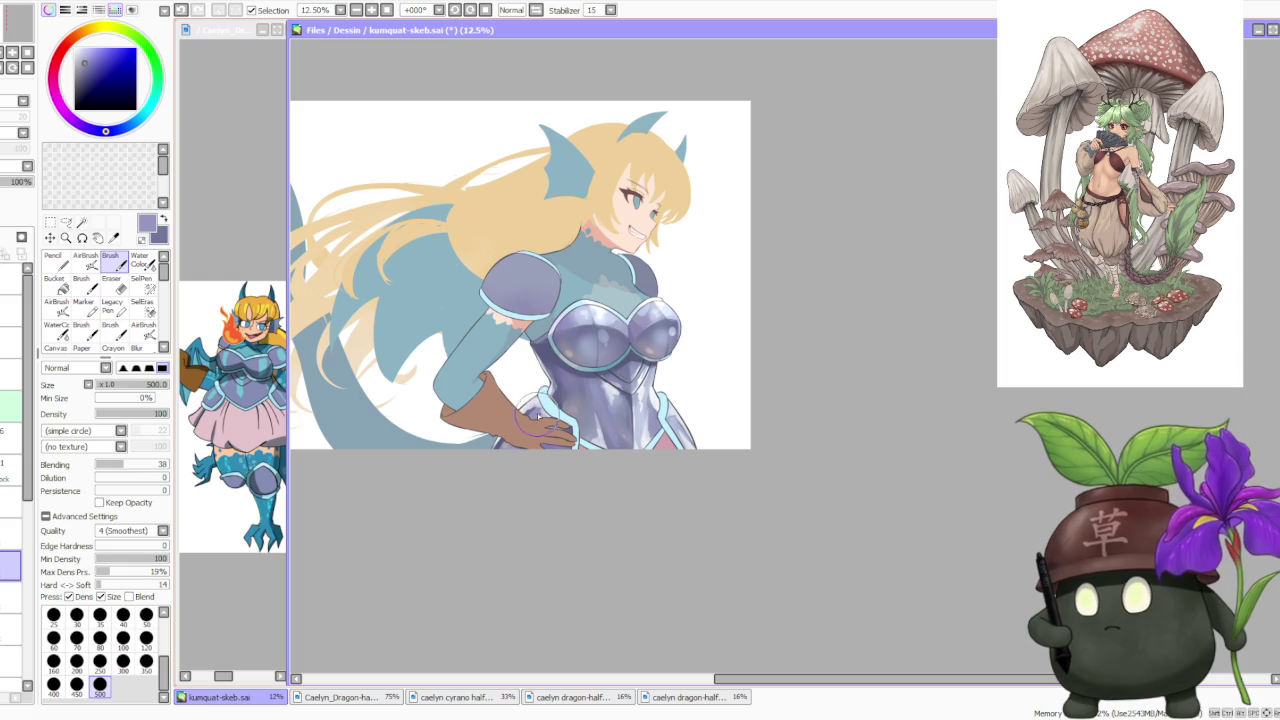
right_click(540, 402)
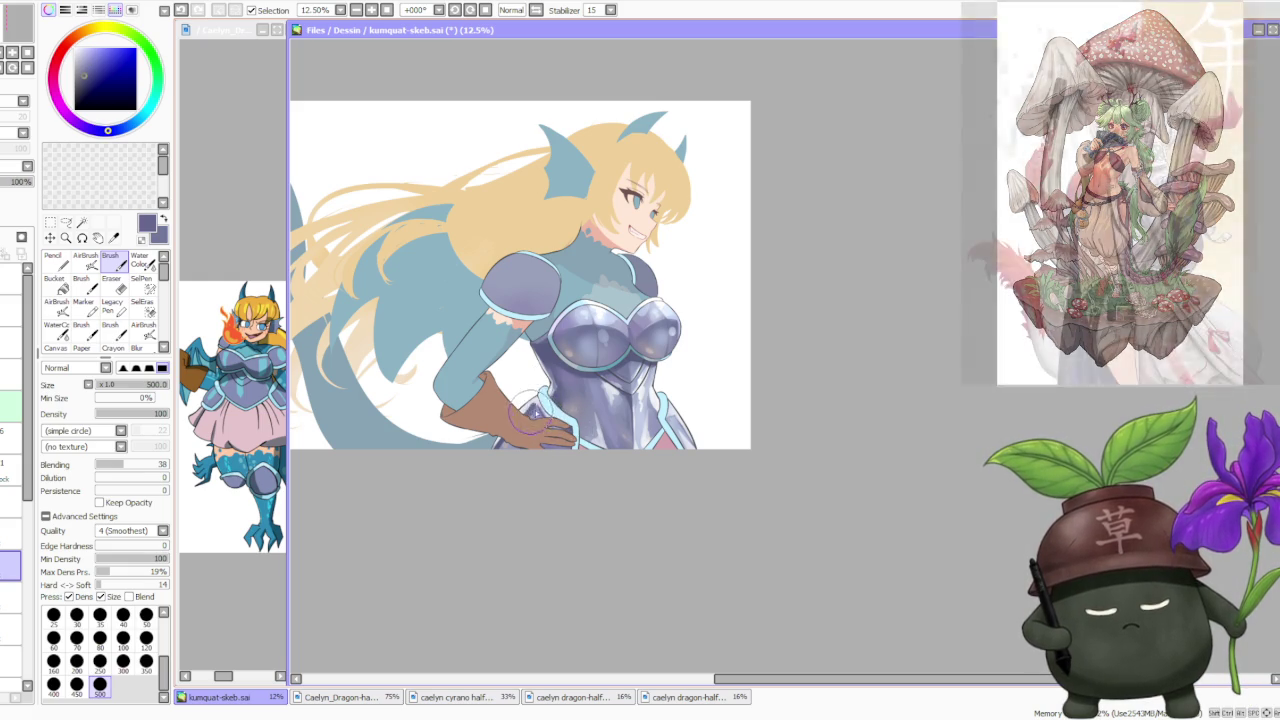
right_click(520, 404)
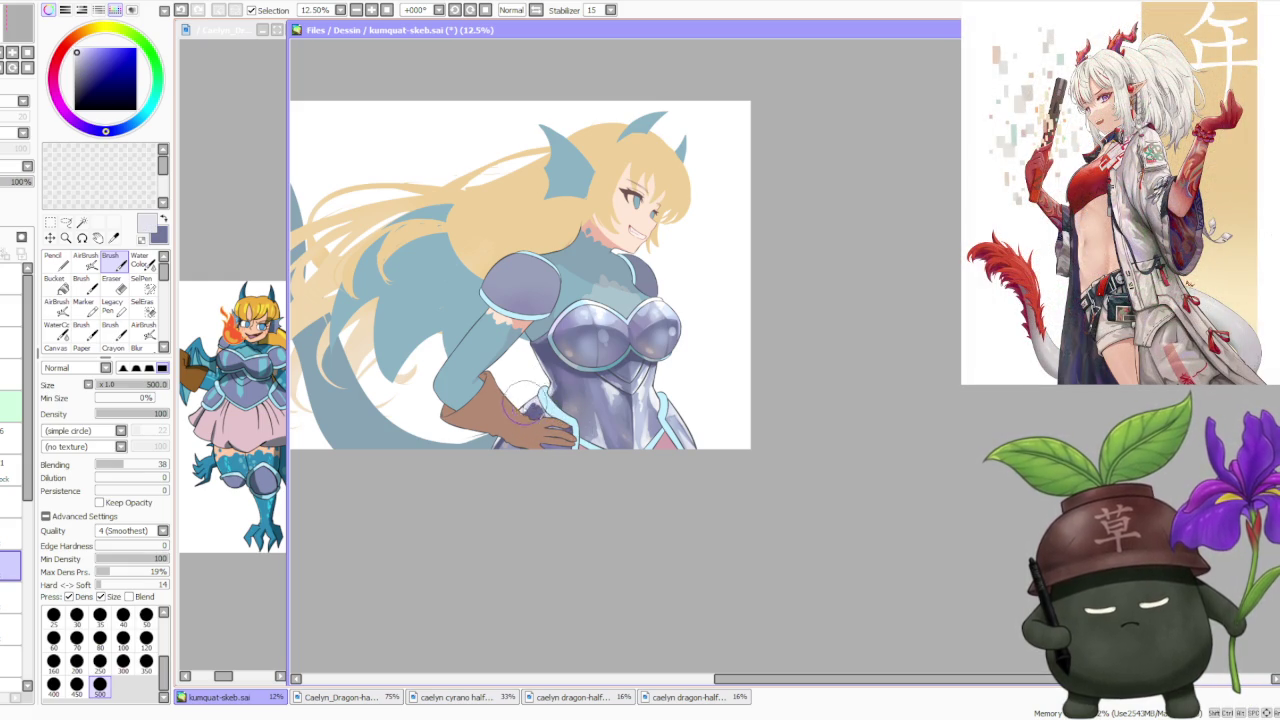
scroll(555, 375, "down", 1)
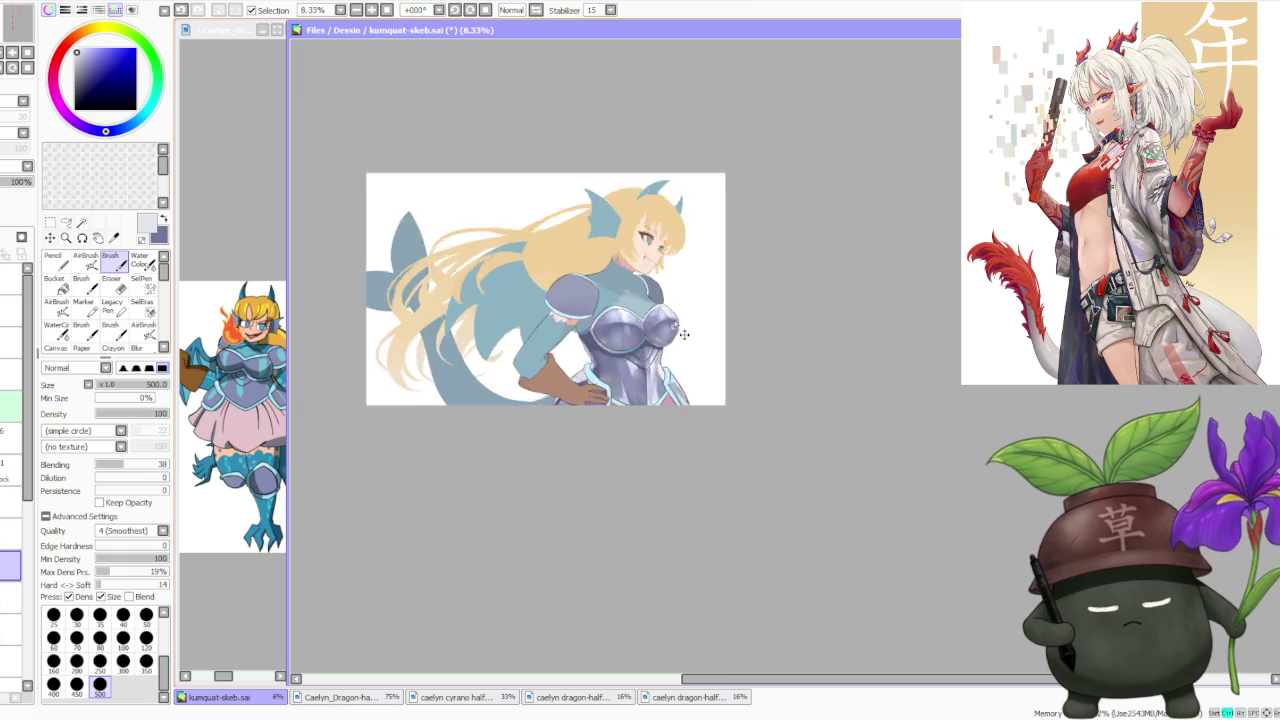
scroll(640, 315, "up", 1)
Sample shades on the right breastplate dome and load a pale armour tone.
right_click(653, 310)
right_click(648, 305)
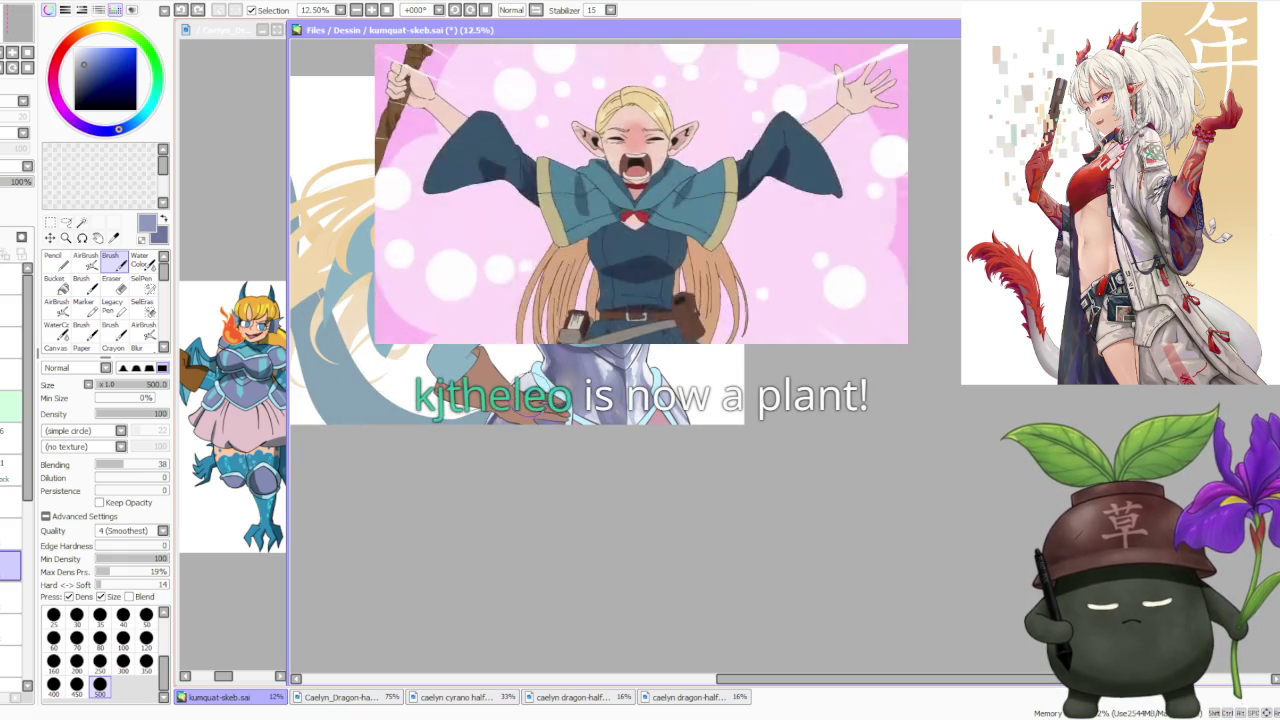
right_click(650, 315)
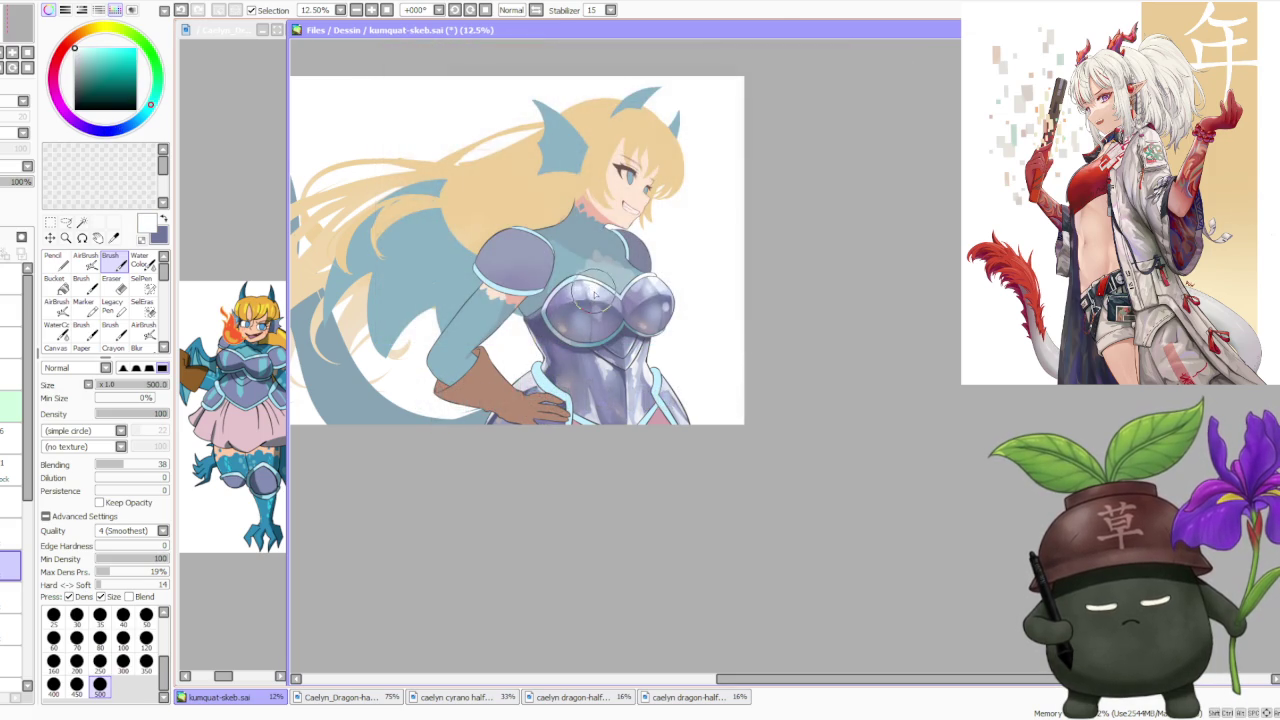
right_click(595, 295)
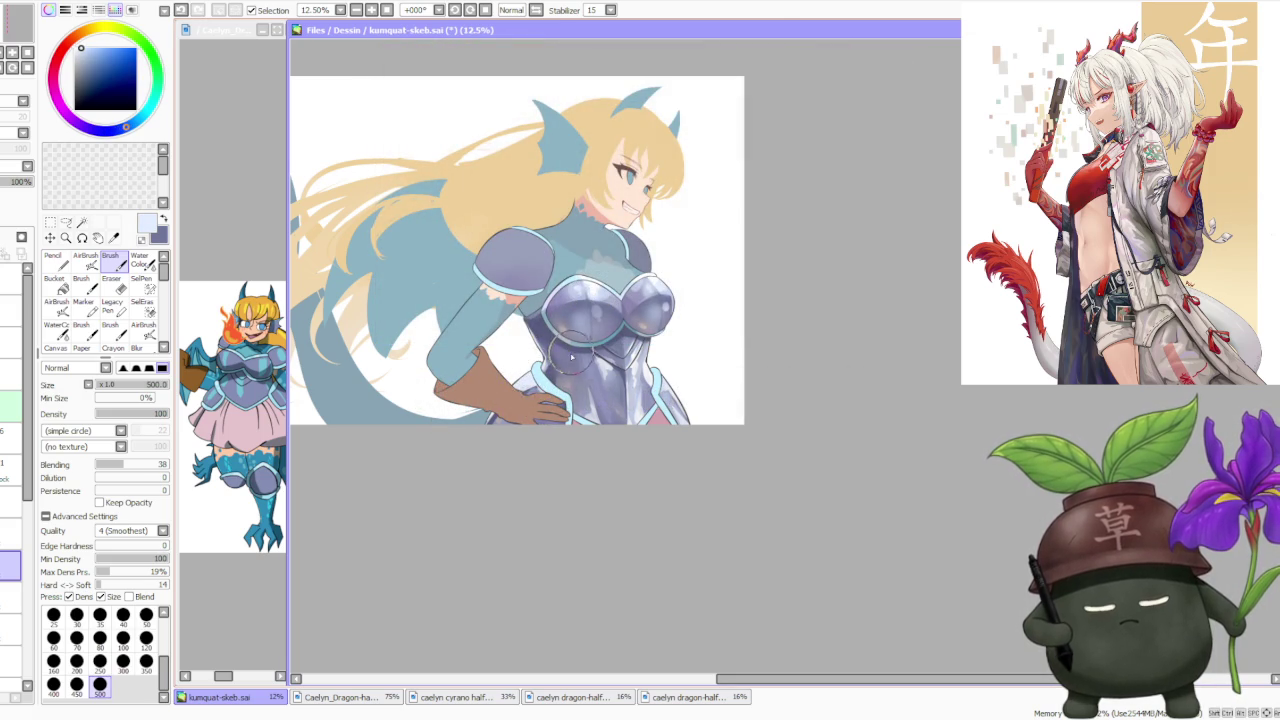
scroll(712, 326, "down", 3)
scroll(703, 288, "up", 2)
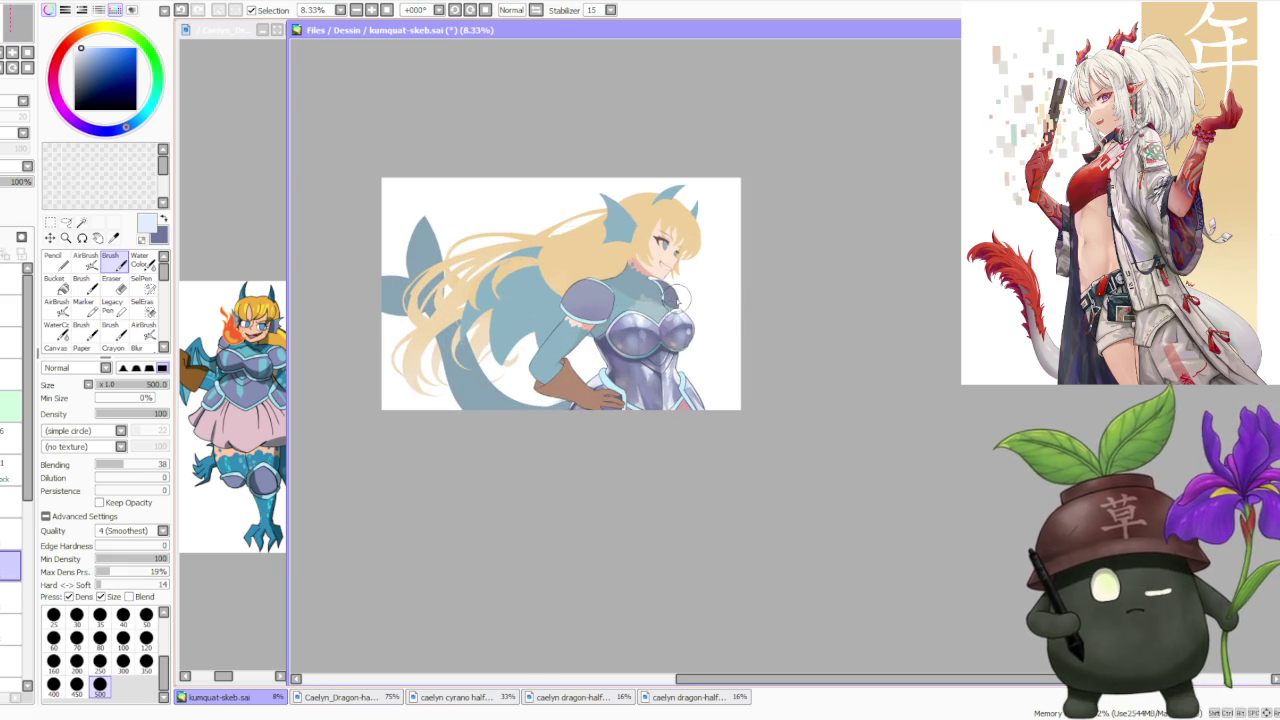
scroll(675, 360, "up", 1)
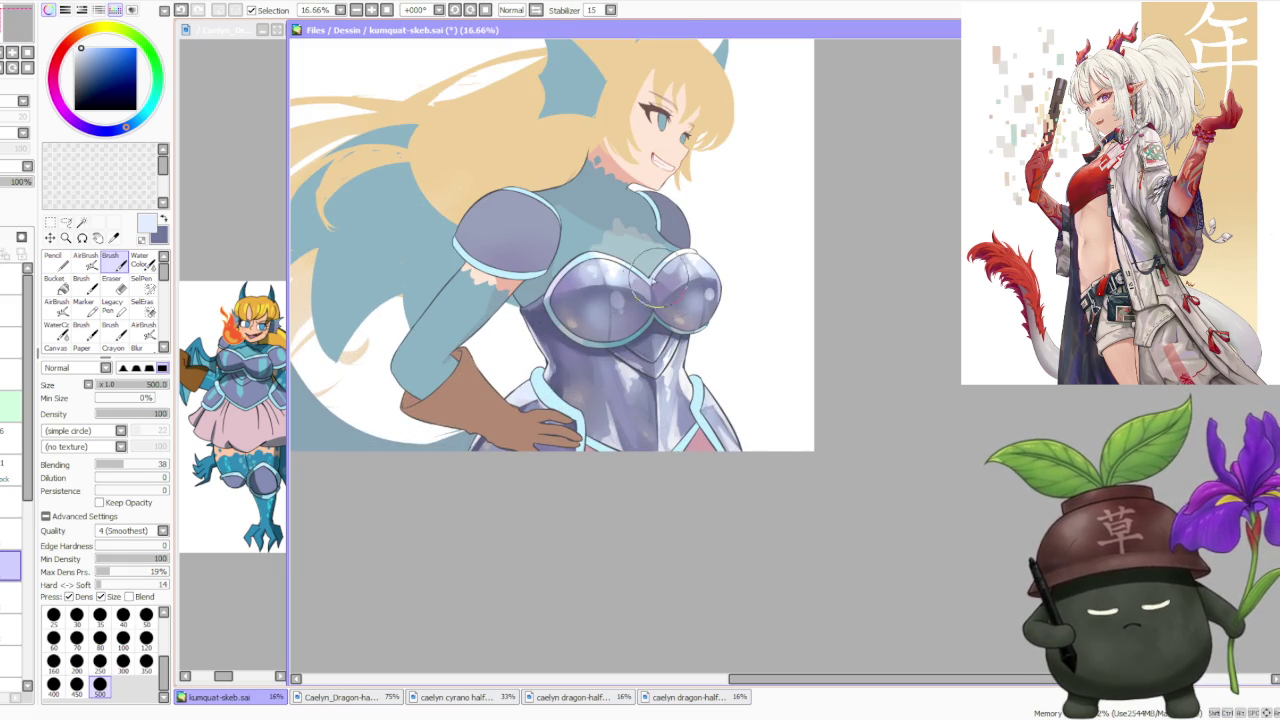
left_click(615, 268, "alt")
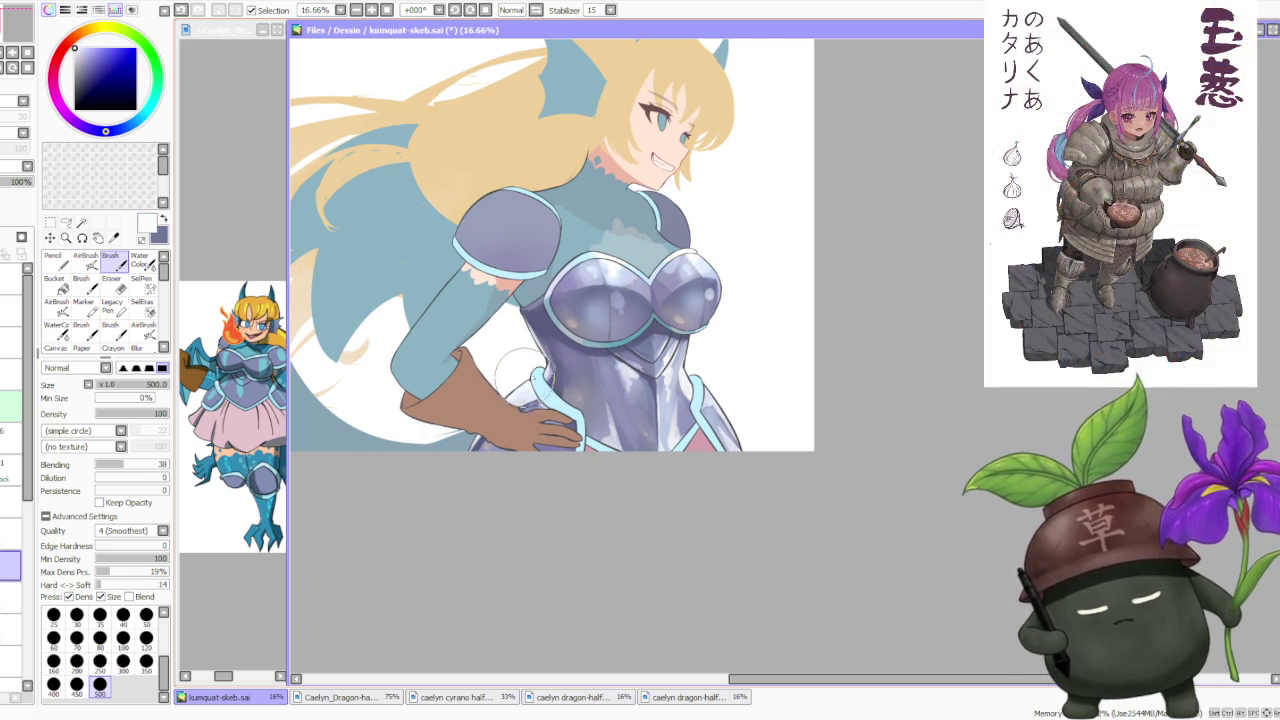
scroll(600, 330, "up", 1)
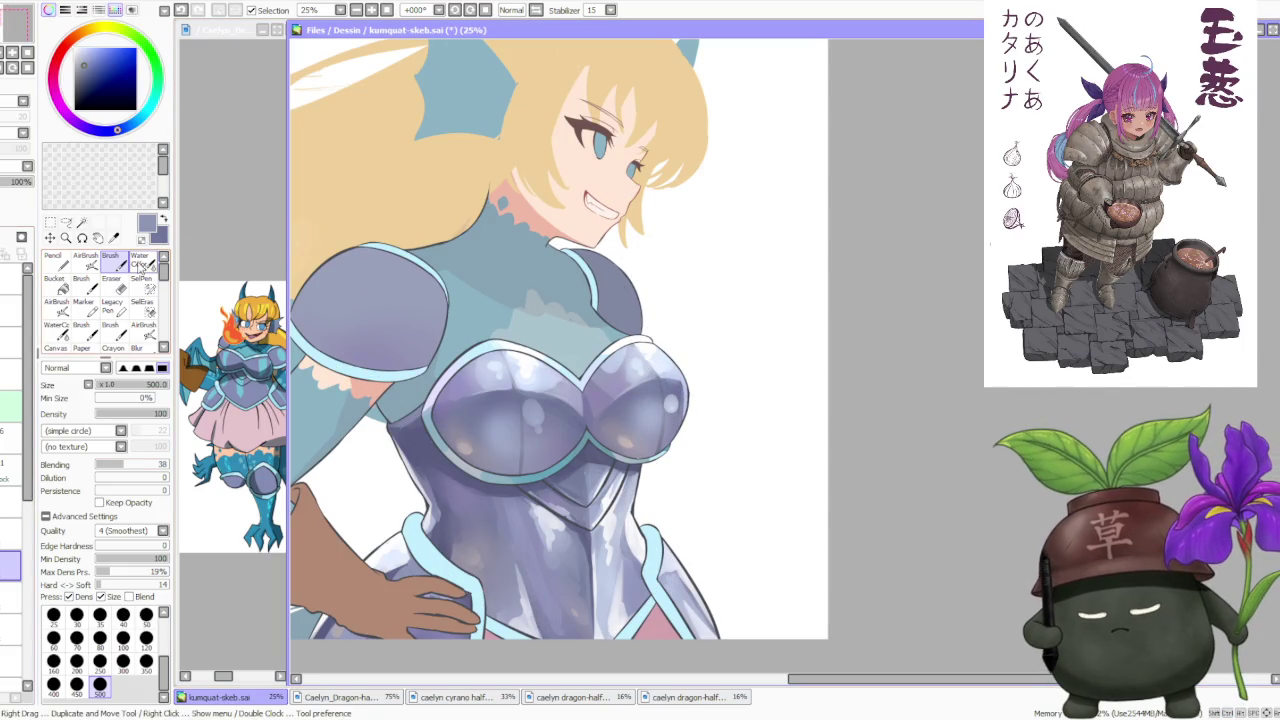
Fill the left shoulder pauldron with dark blue-grey sampled from the armour.
key("c")
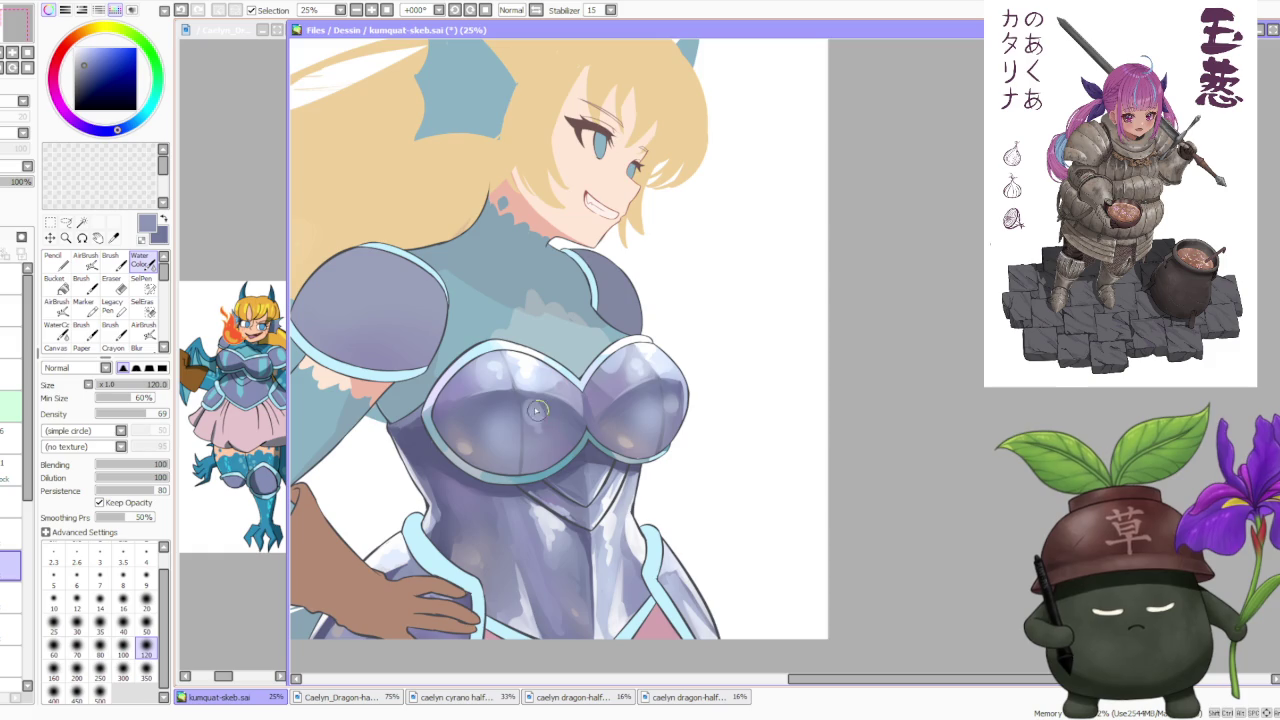
scroll(600, 380, "down", 3)
scroll(648, 272, "down", 1)
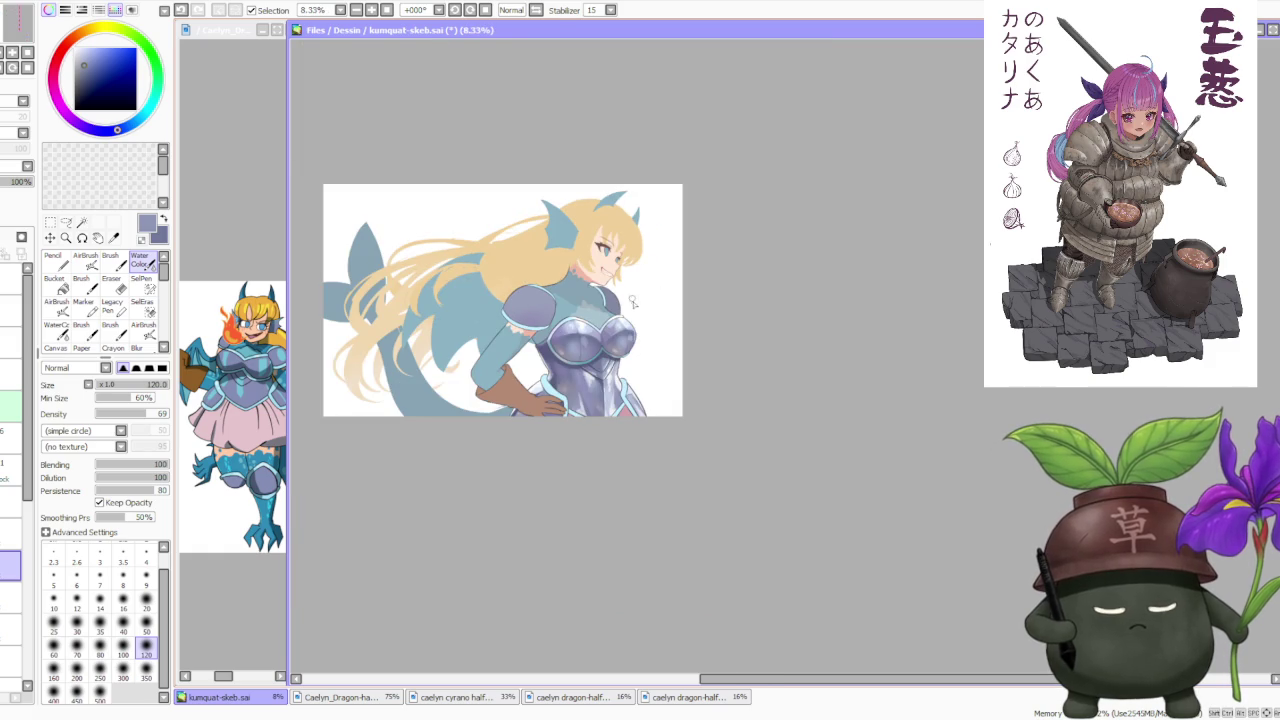
scroll(648, 399, "up", 2)
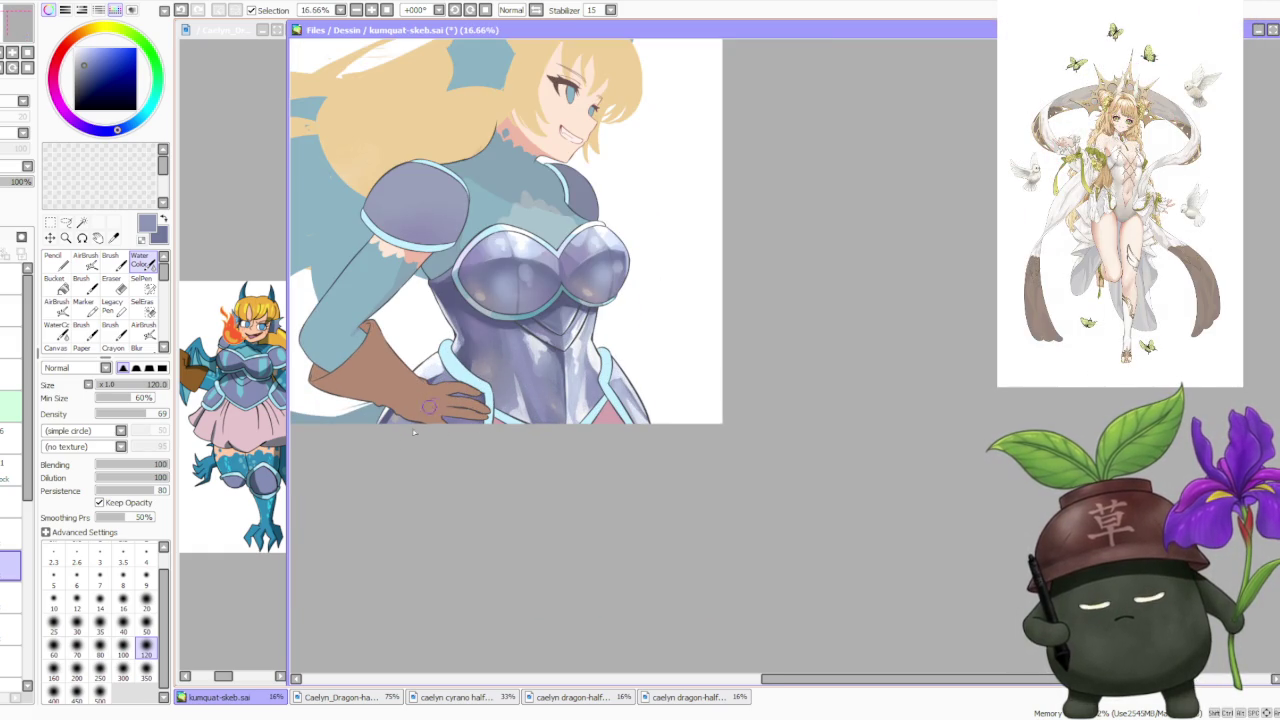
scroll(423, 444, "down", 2)
scroll(423, 444, "down", 1)
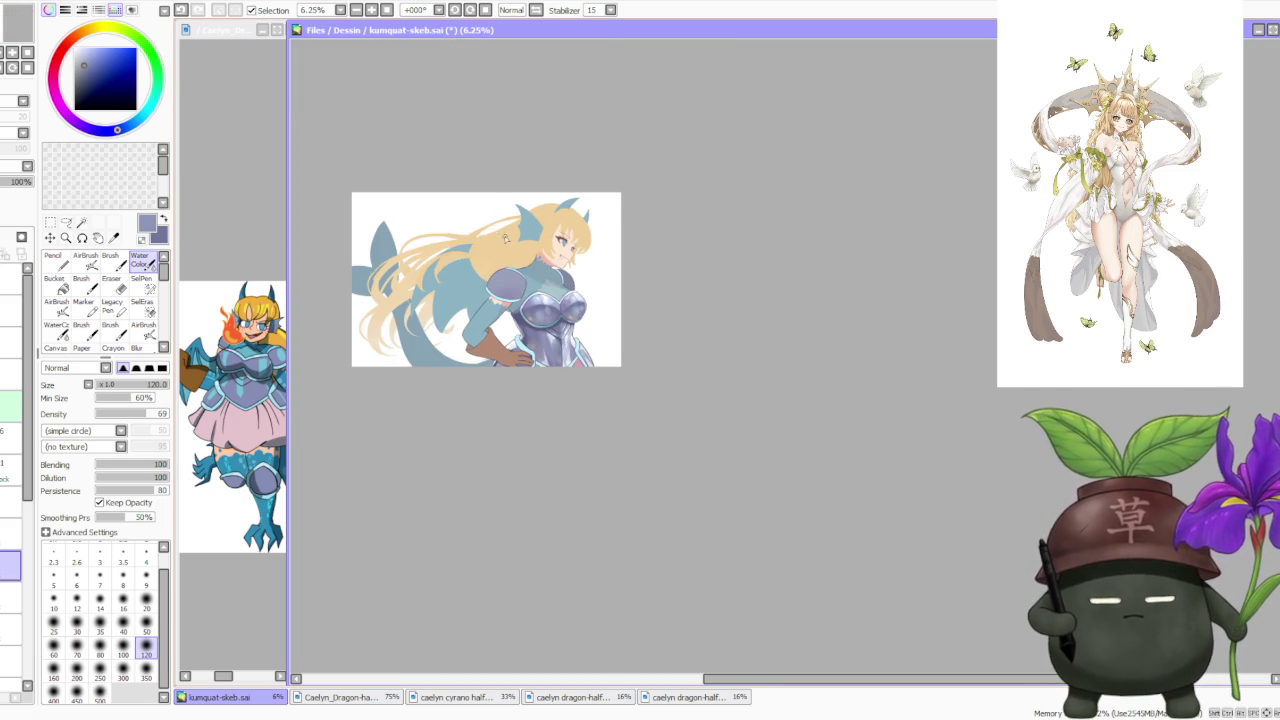
scroll(497, 271, "up", 1)
scroll(503, 275, "up", 1)
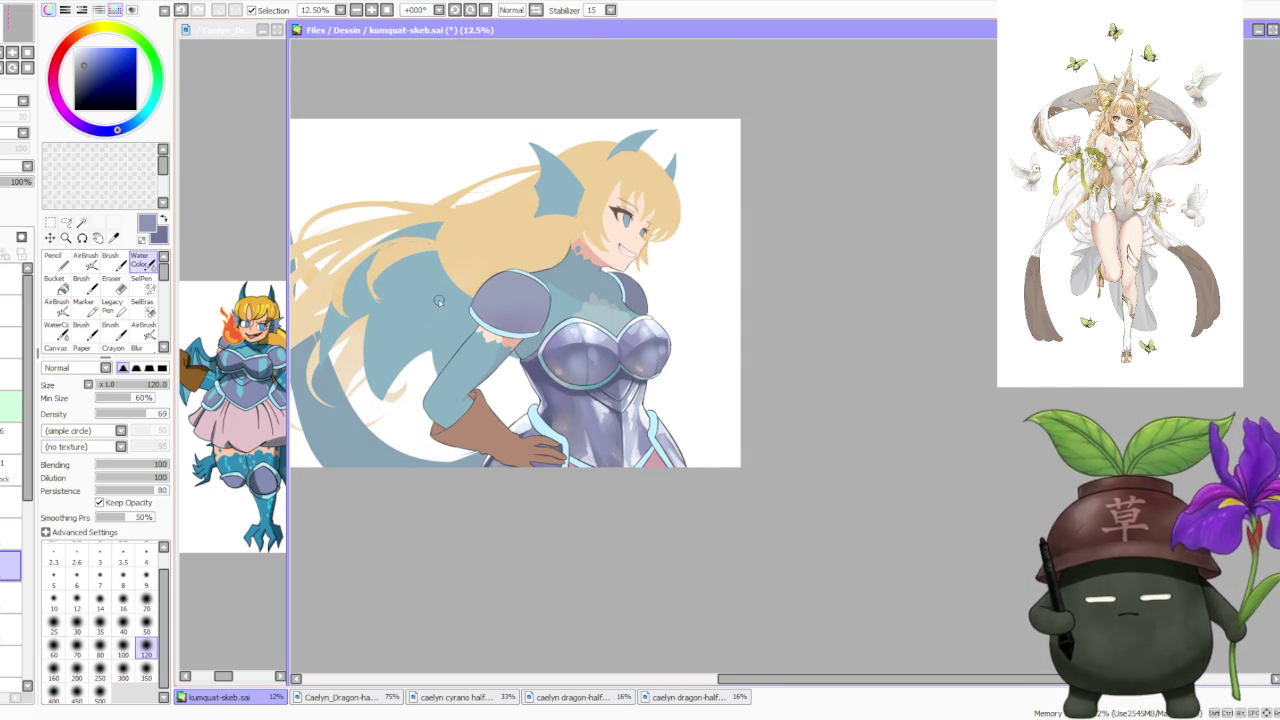
key("b")
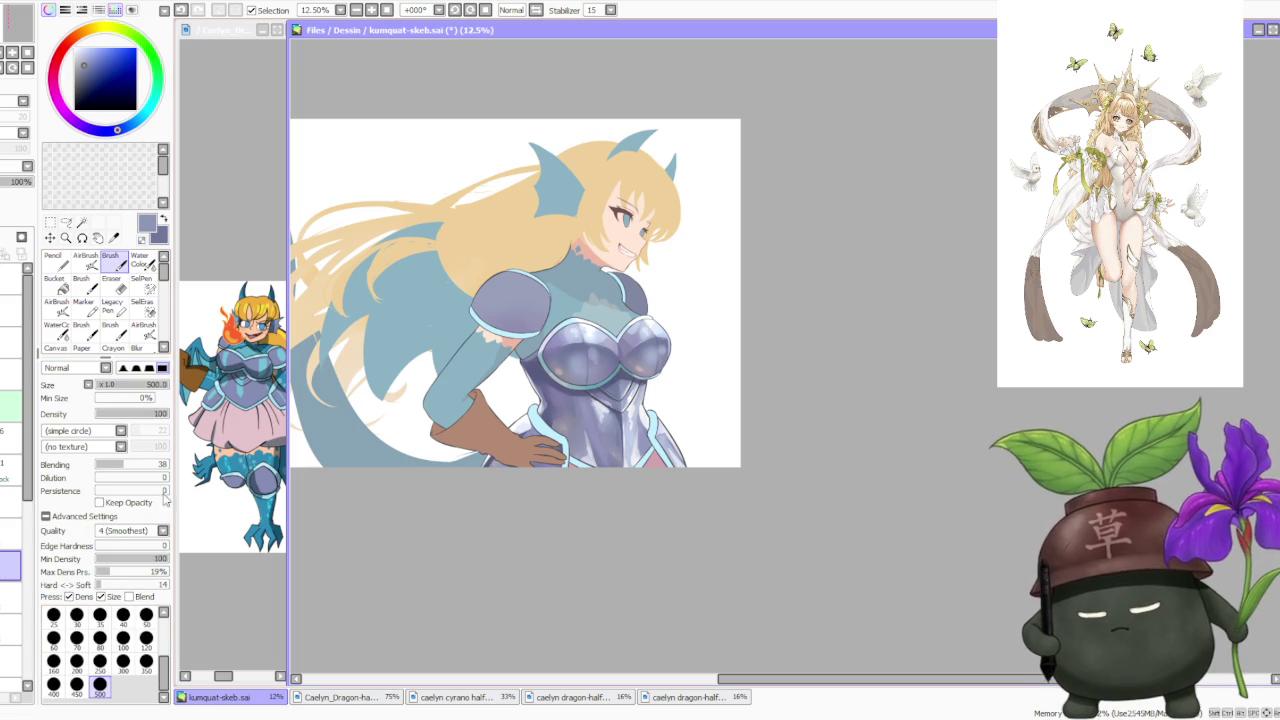
left_click(535, 370, "alt")
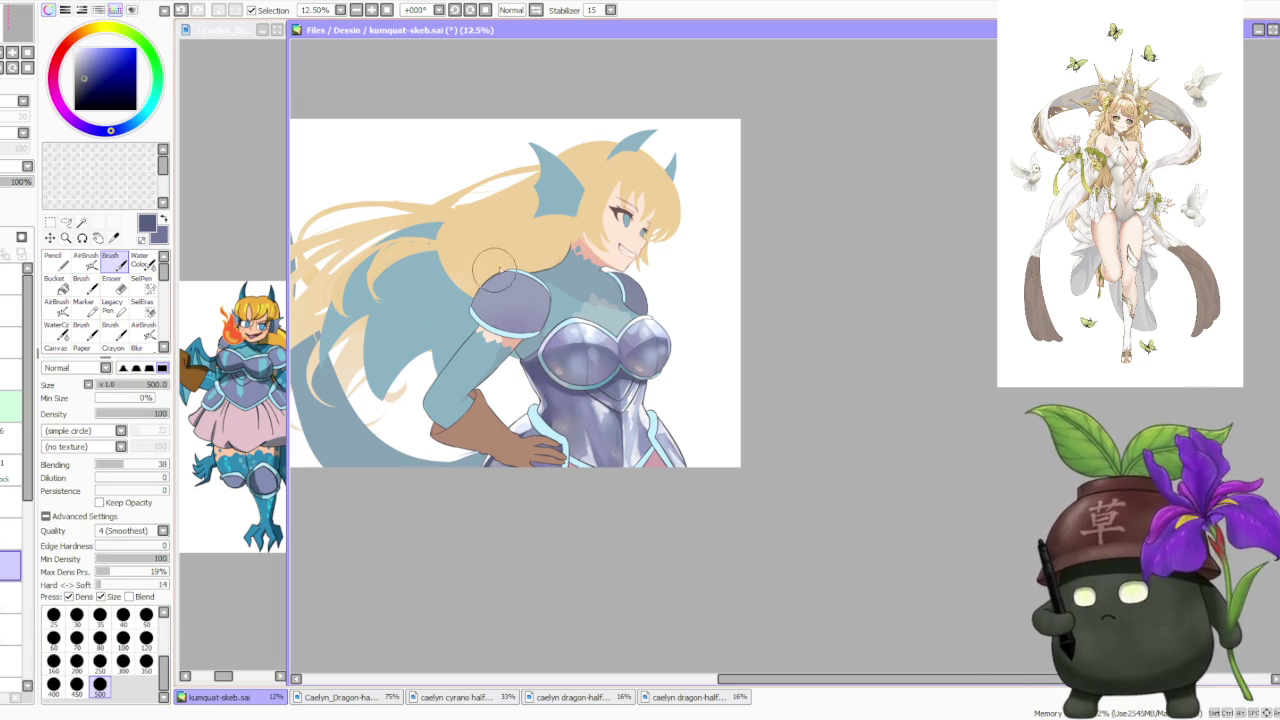
mouse_move(484, 318)
left_mouse_down()
mouse_move(505, 255)
mouse_move(520, 250)
left_mouse_up()
left_click_drag(495, 295, 560, 245)
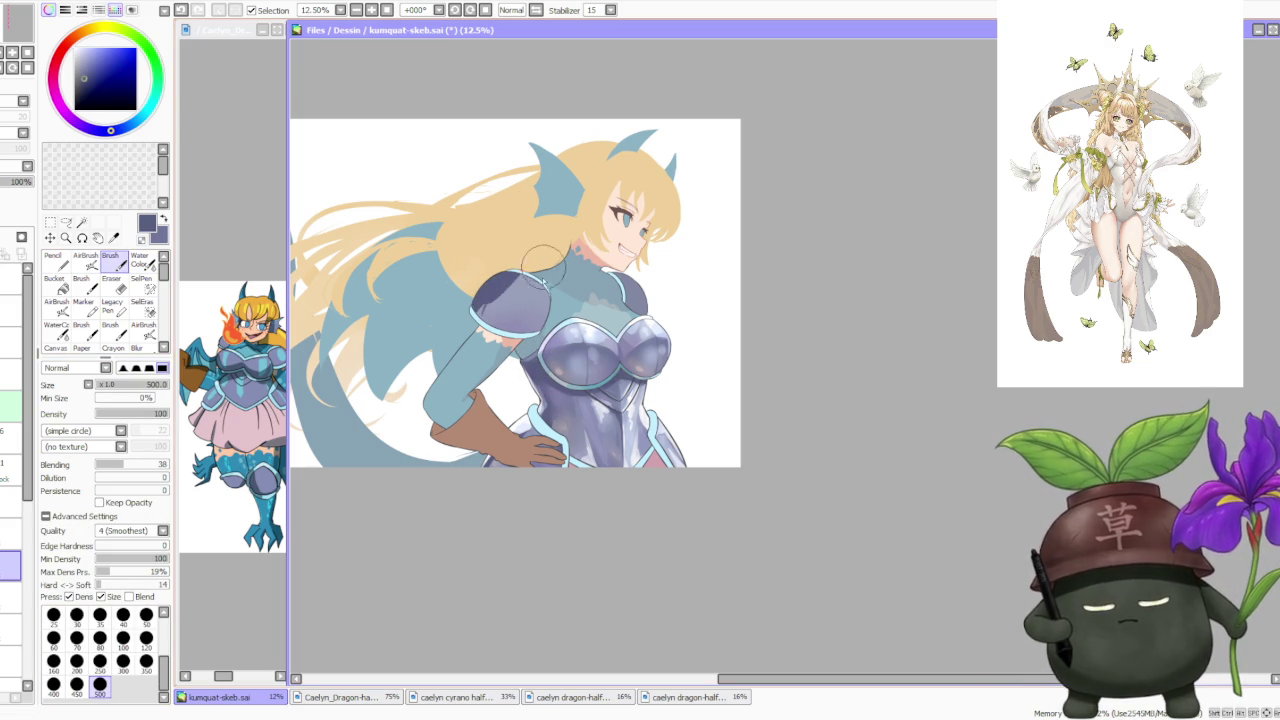
Deepen the pauldron's blue-grey, then add light lavender strokes and a white highlight.
left_click(600, 360, "alt")
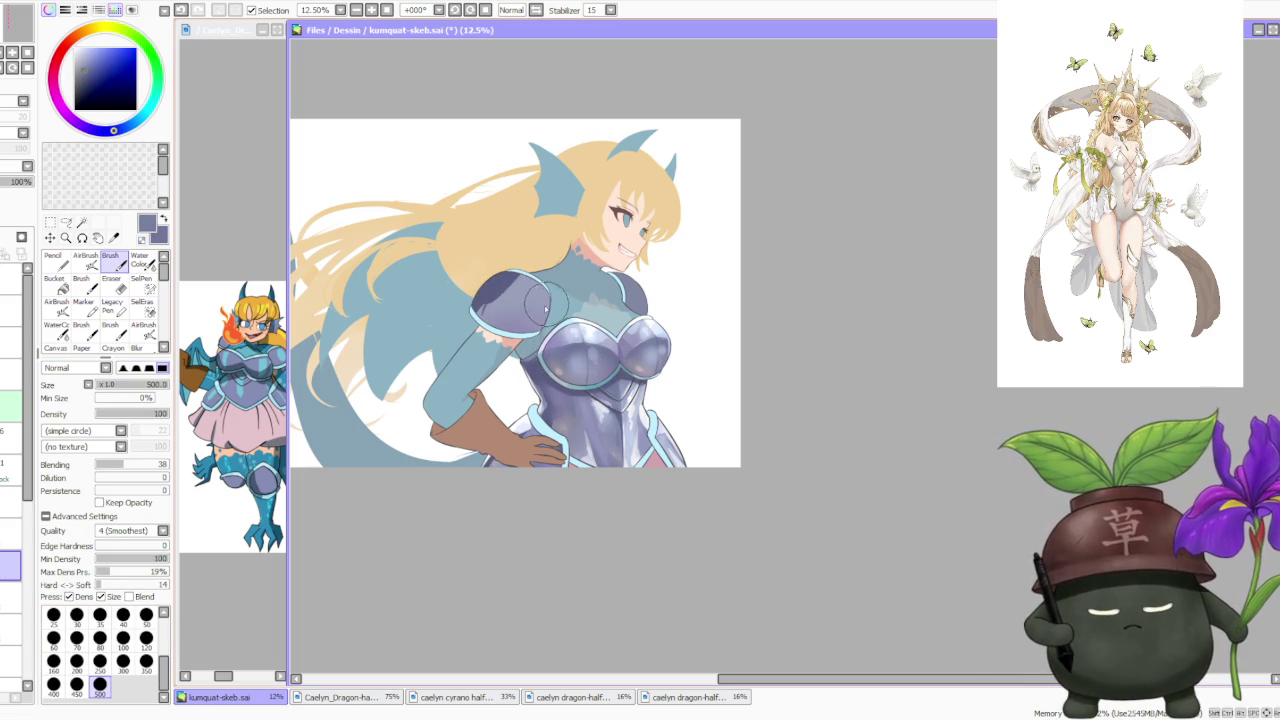
left_click(491, 290, "alt")
mouse_move(480, 305)
left_mouse_down()
mouse_move(530, 328)
mouse_move(600, 330)
mouse_move(480, 300)
left_mouse_up()
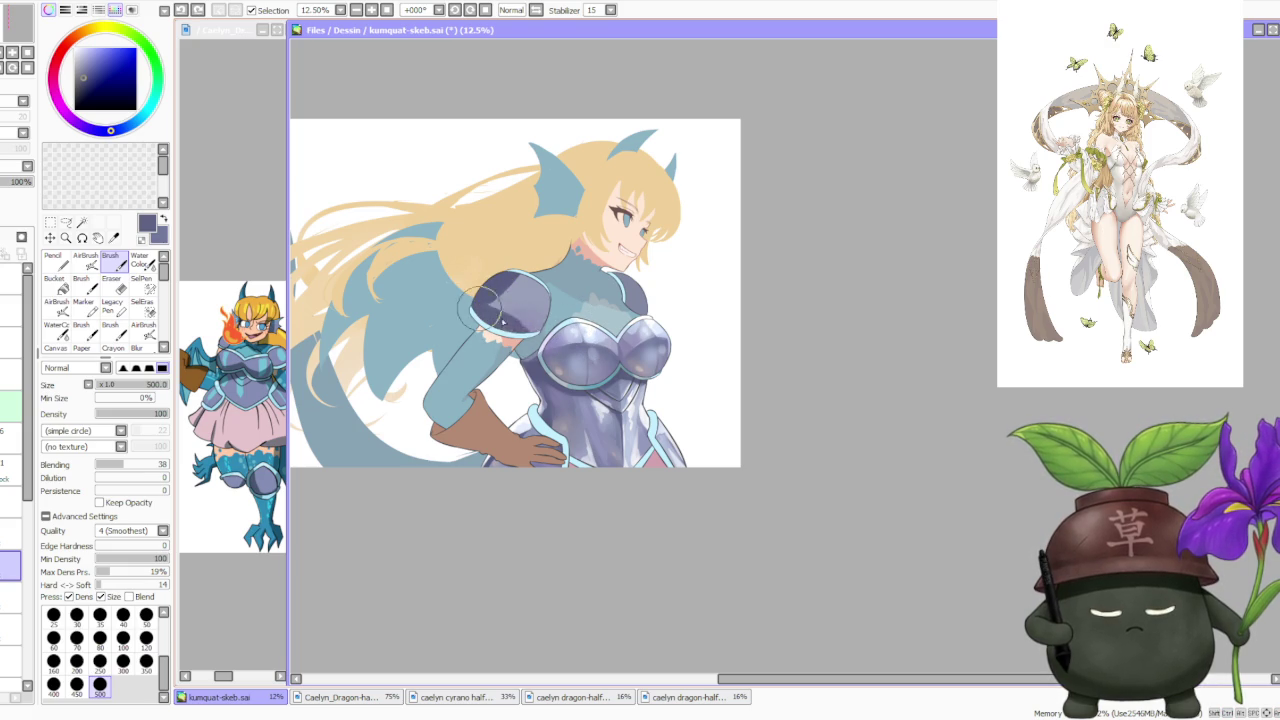
left_click(580, 325, "alt")
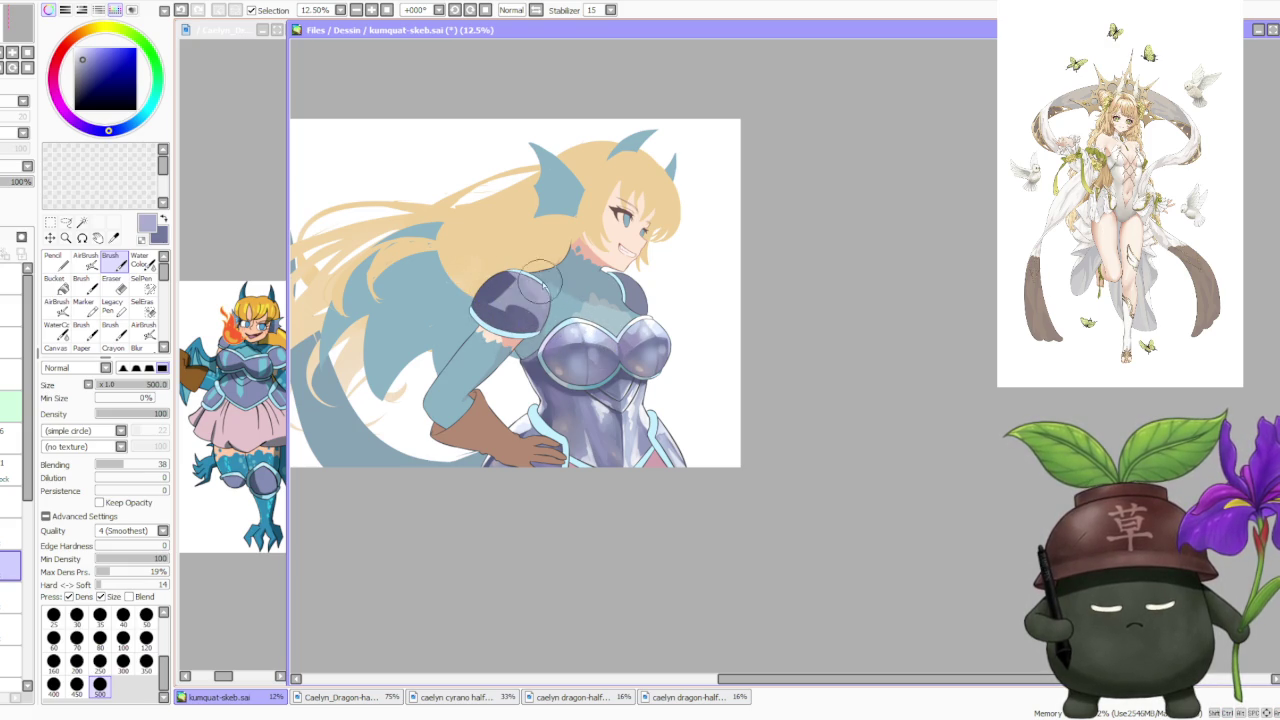
left_click(592, 340, "alt")
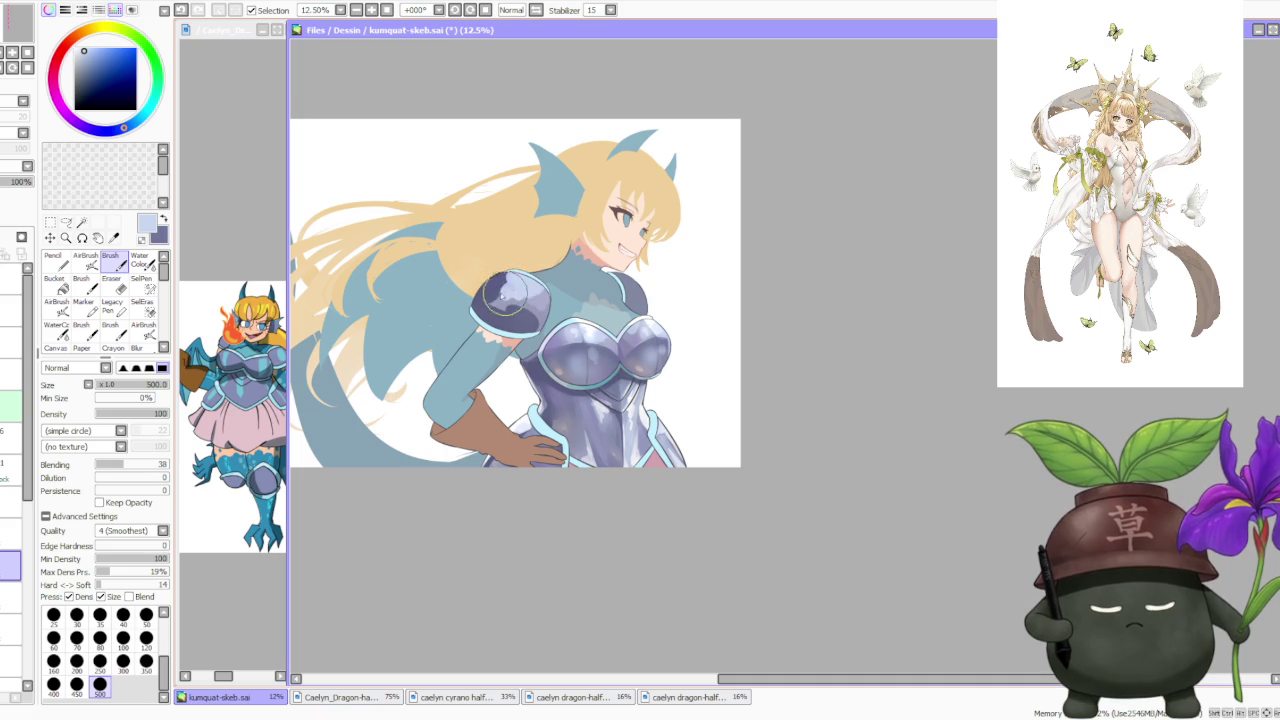
left_click_drag(508, 270, 505, 290)
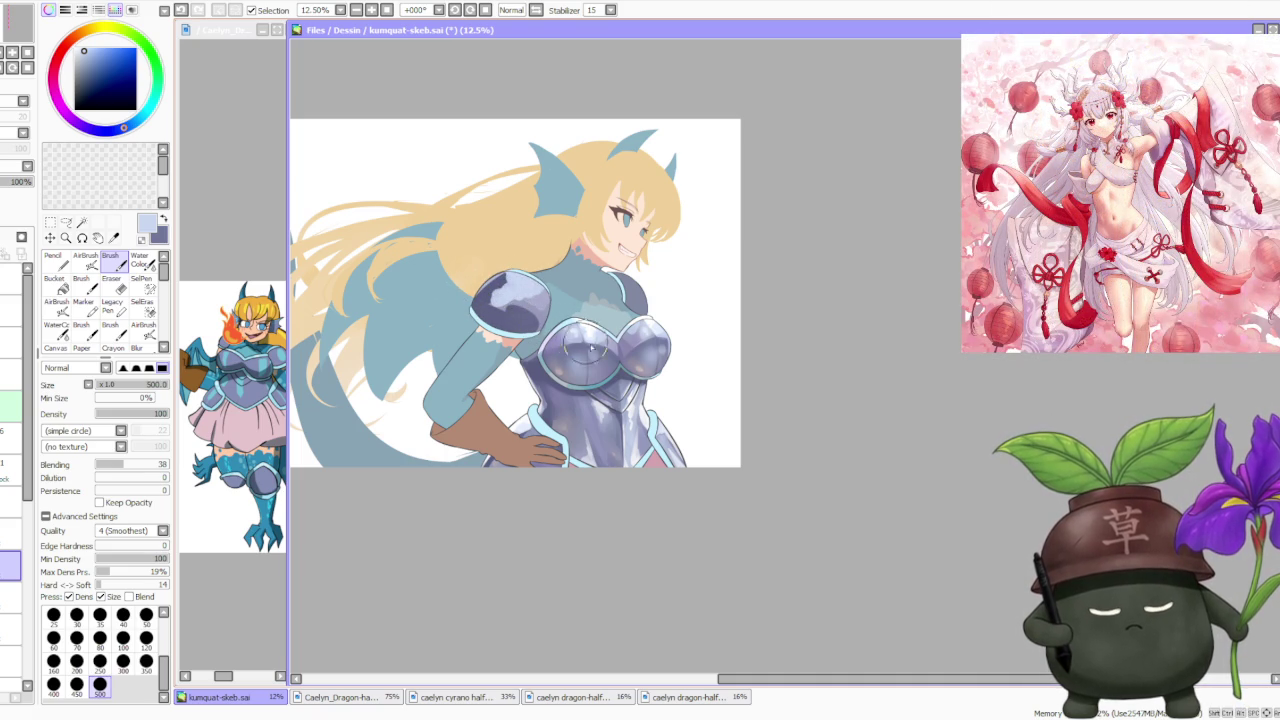
left_click(590, 325, "alt")
left_click_drag(517, 268, 528, 278)
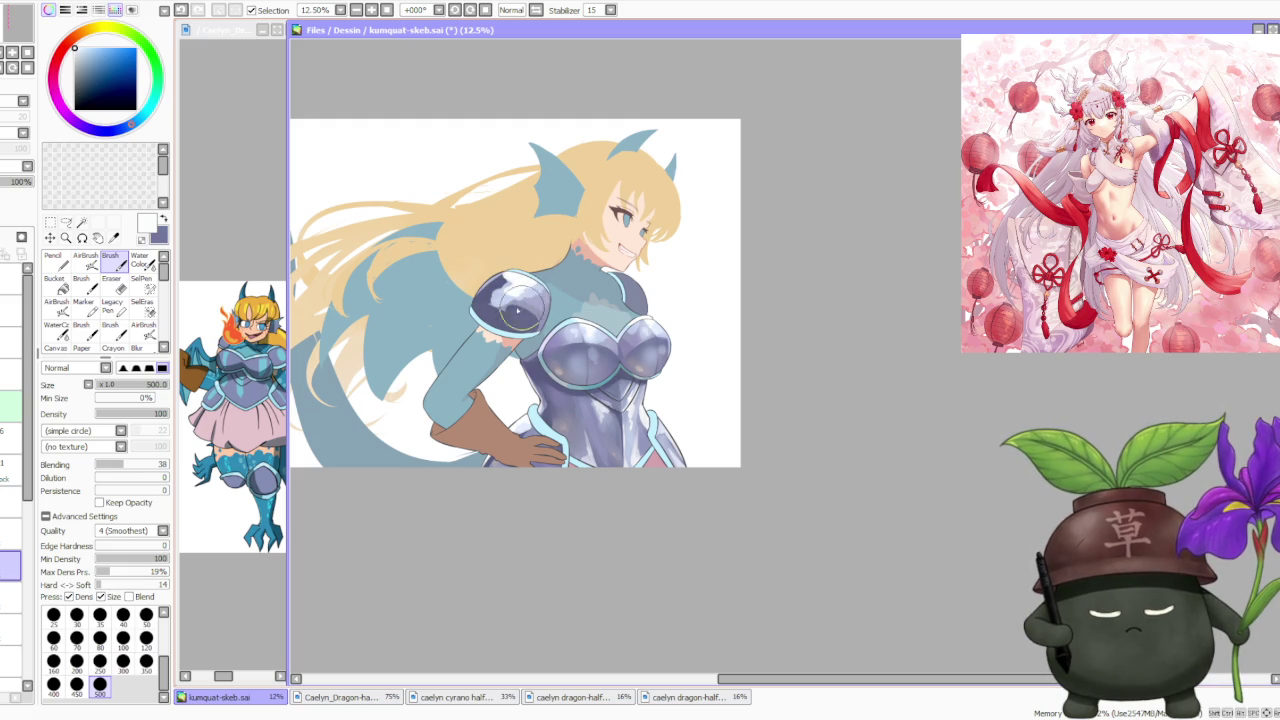
Sample navy and lavender from the pauldron and softly airbrush part of it lighter.
left_click(484, 312, "alt")
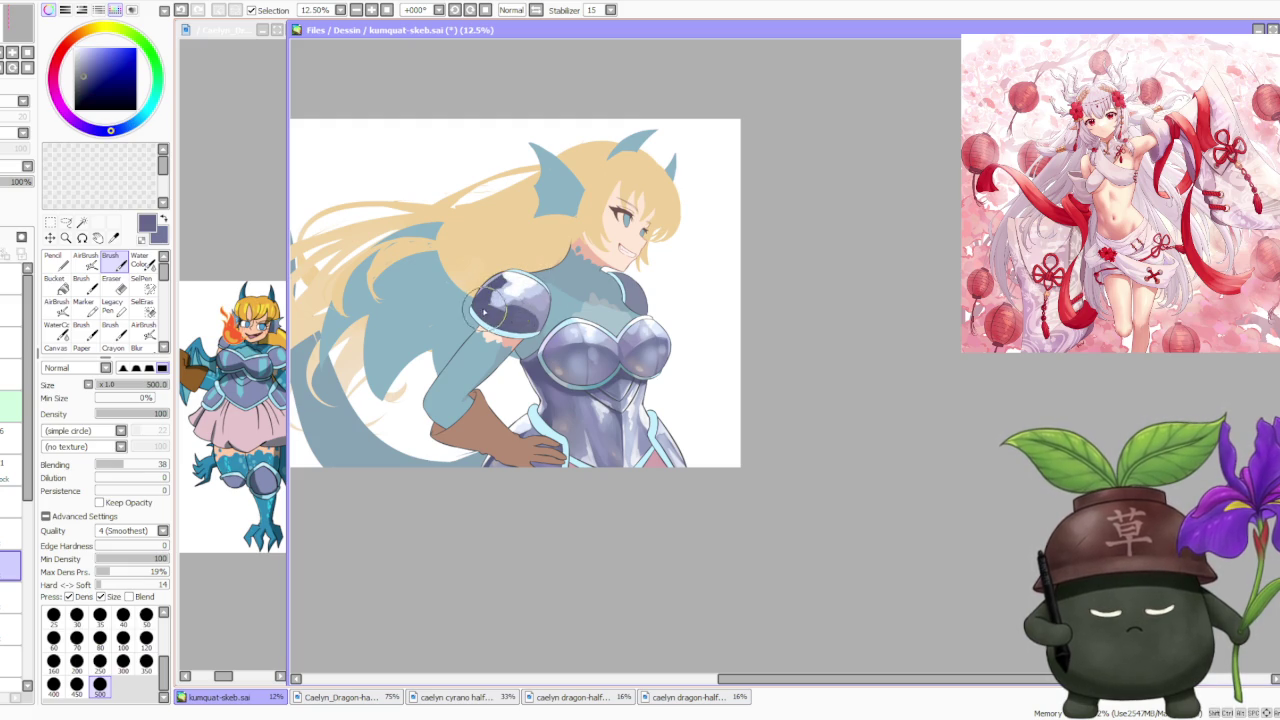
left_click(543, 312, "alt")
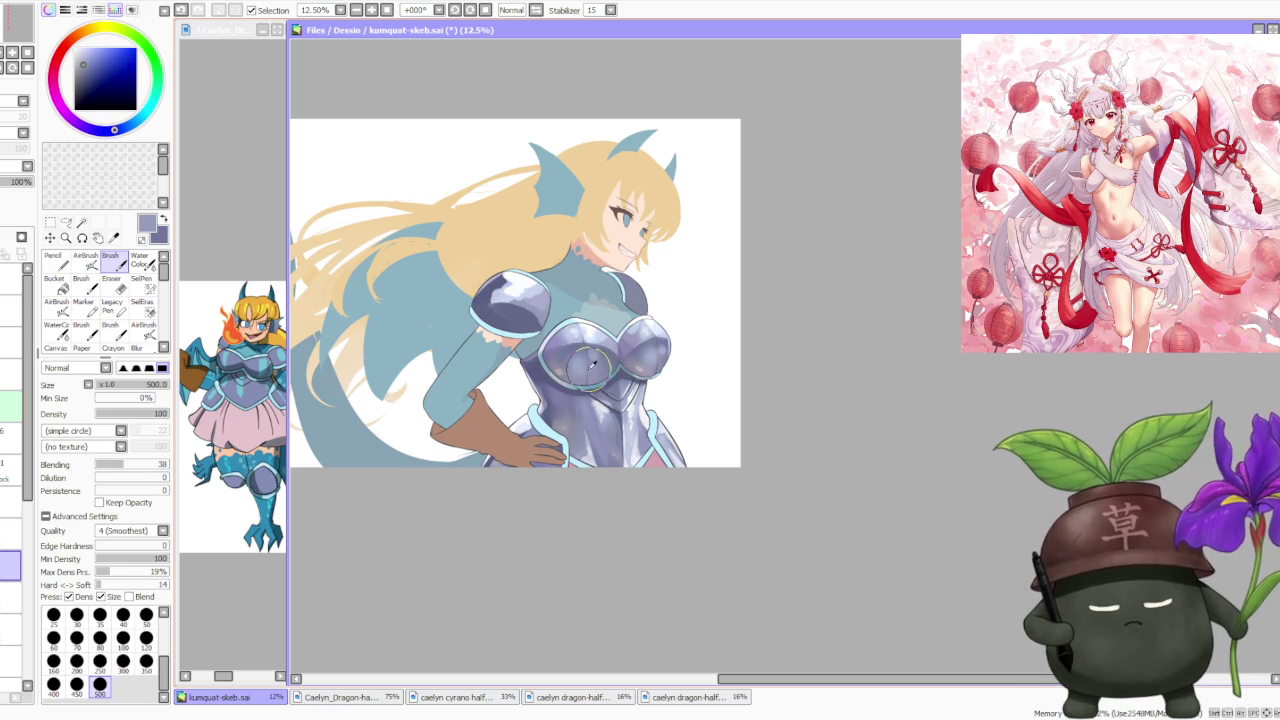
key("v")
left_click_drag(485, 316, 510, 322)
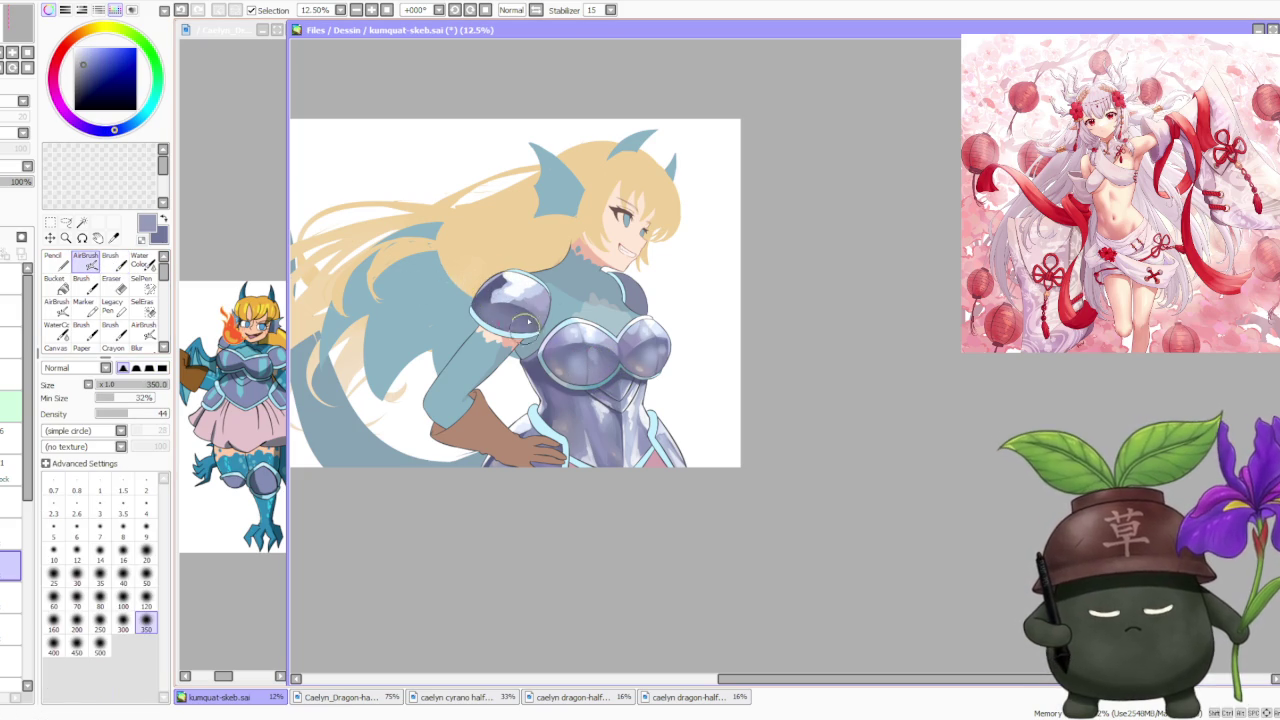
Softly lighten the shoulder pad's shading and sample its lighter lavender.
scroll(512, 318, "down", 1)
scroll(512, 318, "down", 2)
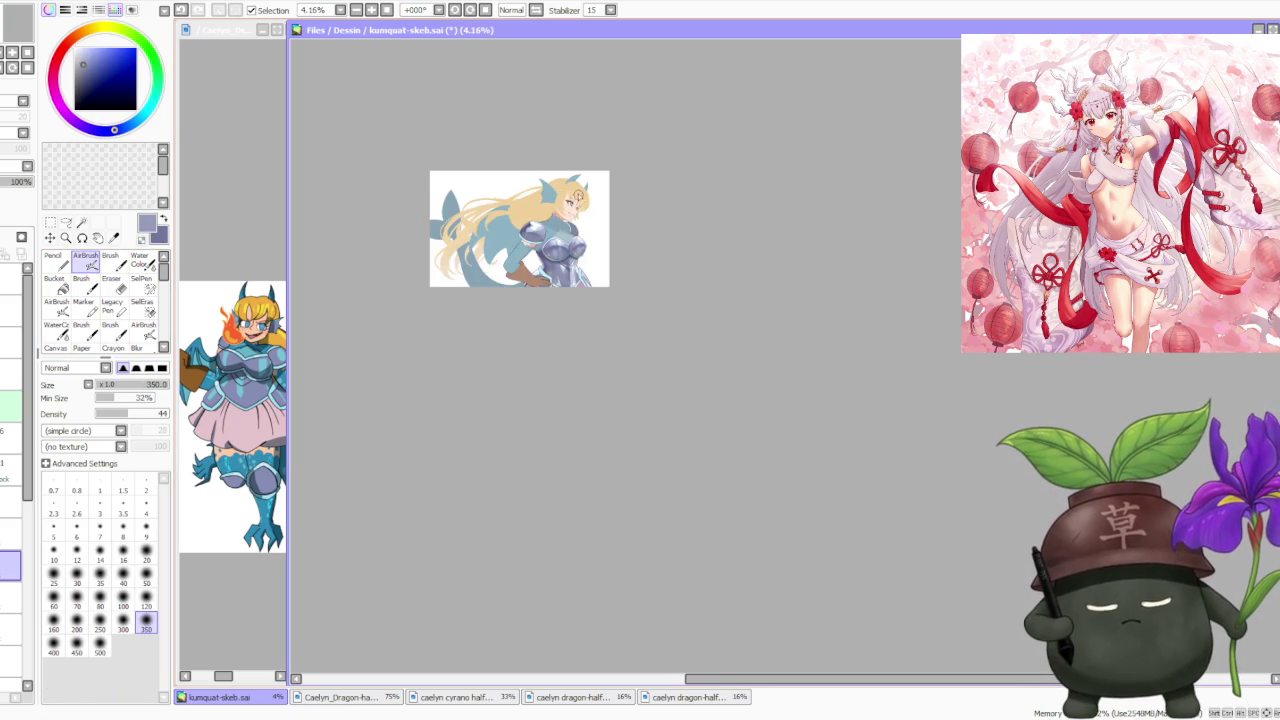
scroll(464, 323, "up", 4)
left_click_drag(464, 323, 462, 341)
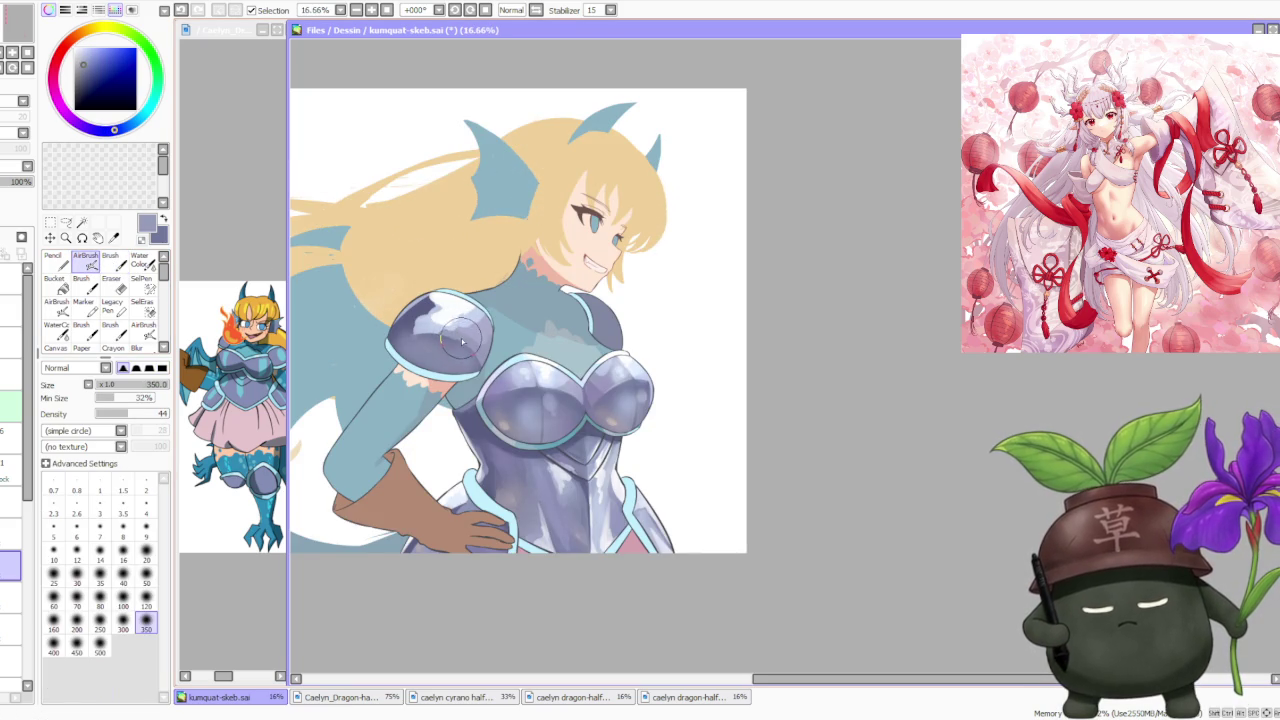
key("w")
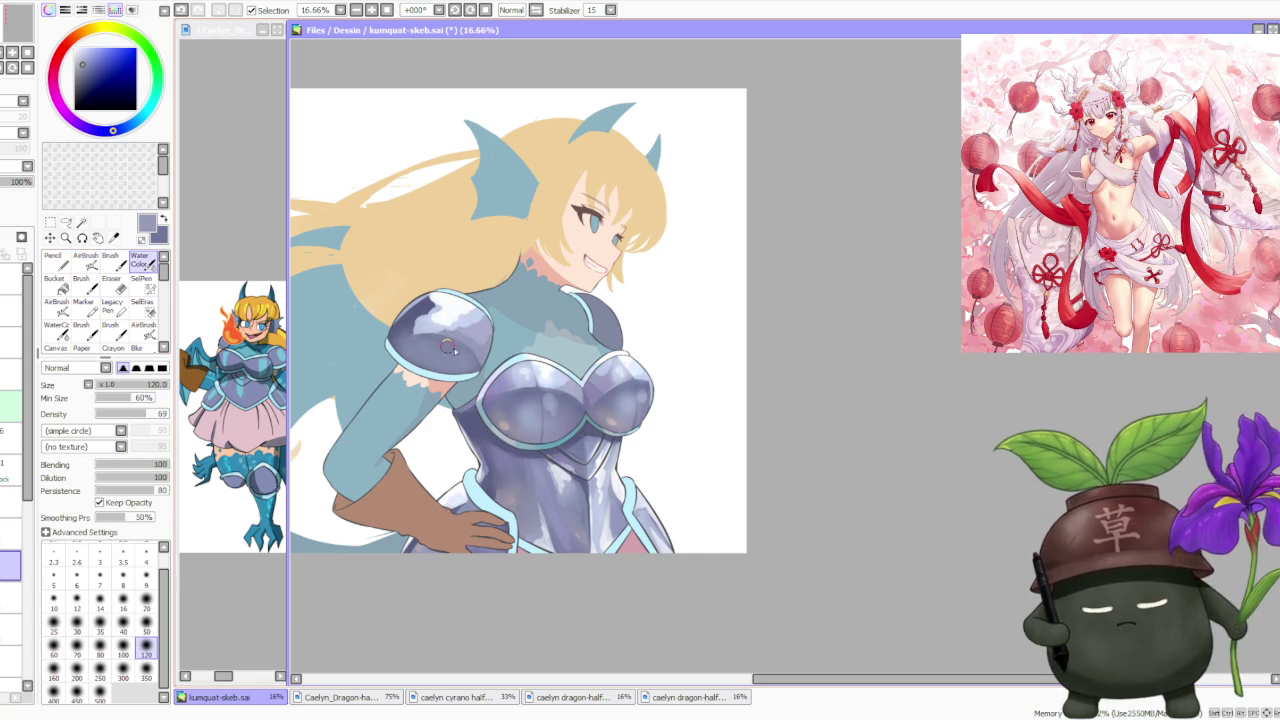
left_click(466, 317, "alt")
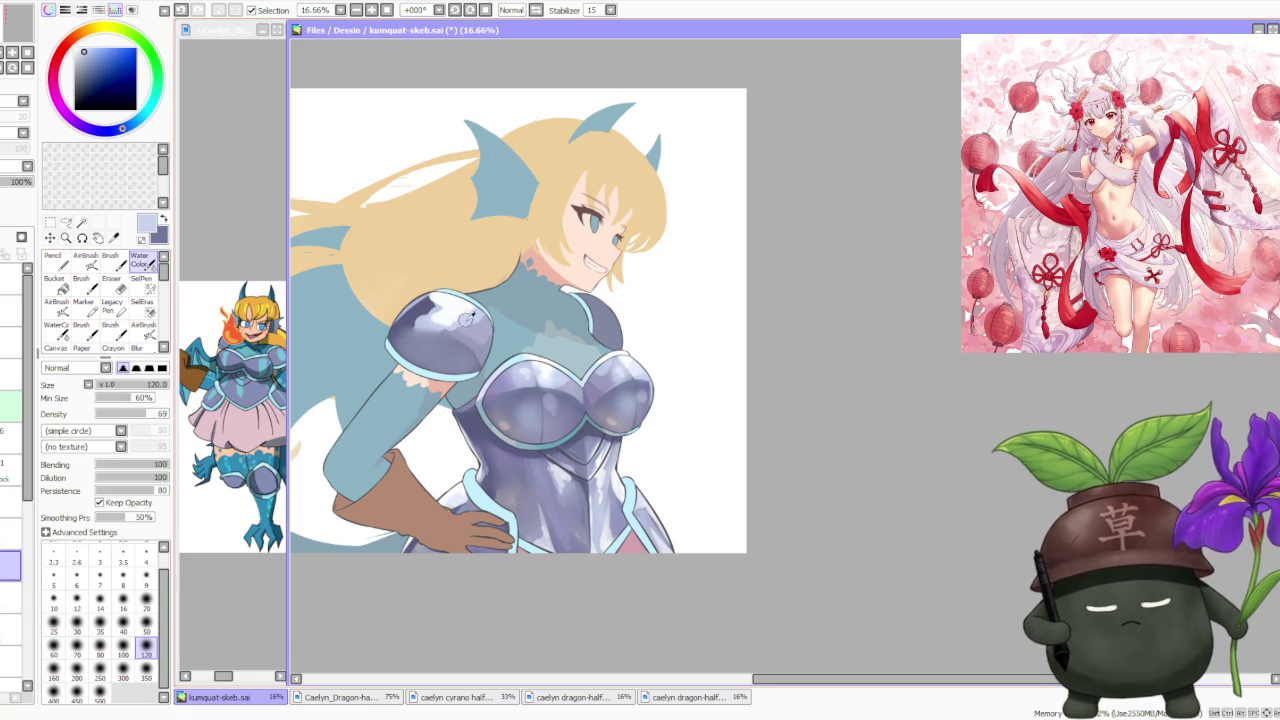
key("b")
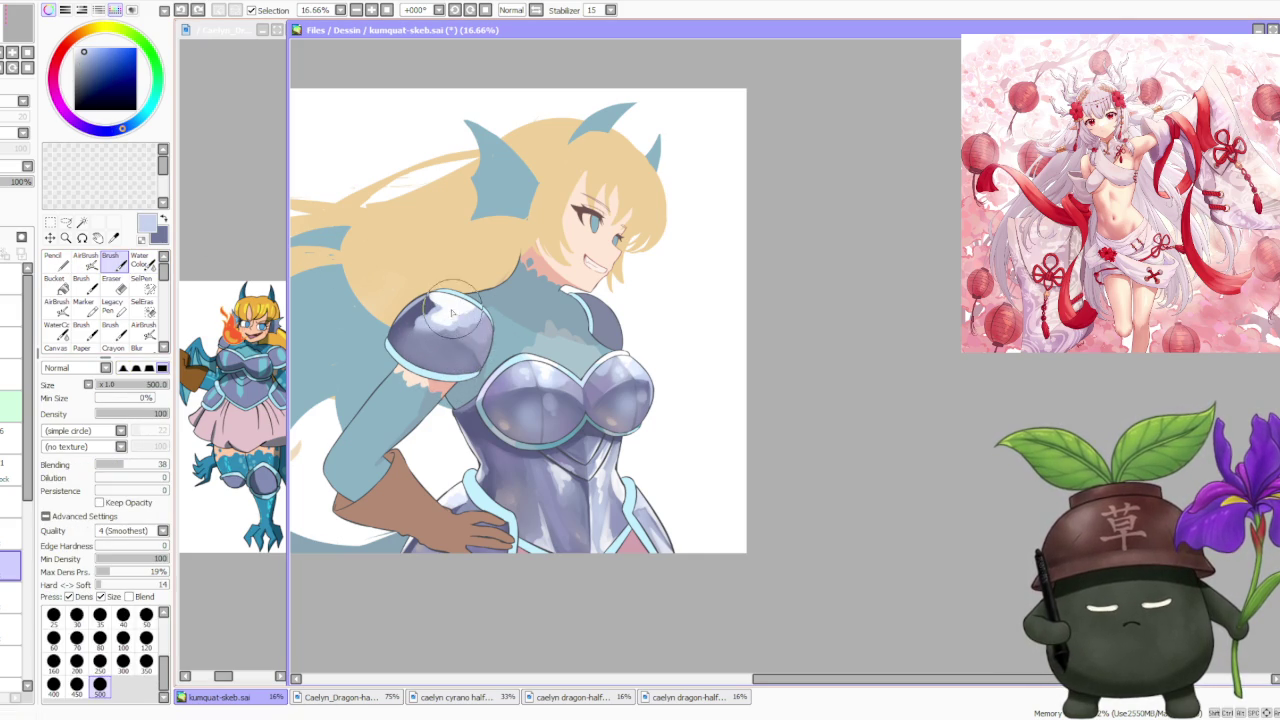
Re-sample the light lavender, undo the previous stroke, and brush faint lavender across the pauldron.
left_click(152, 232)
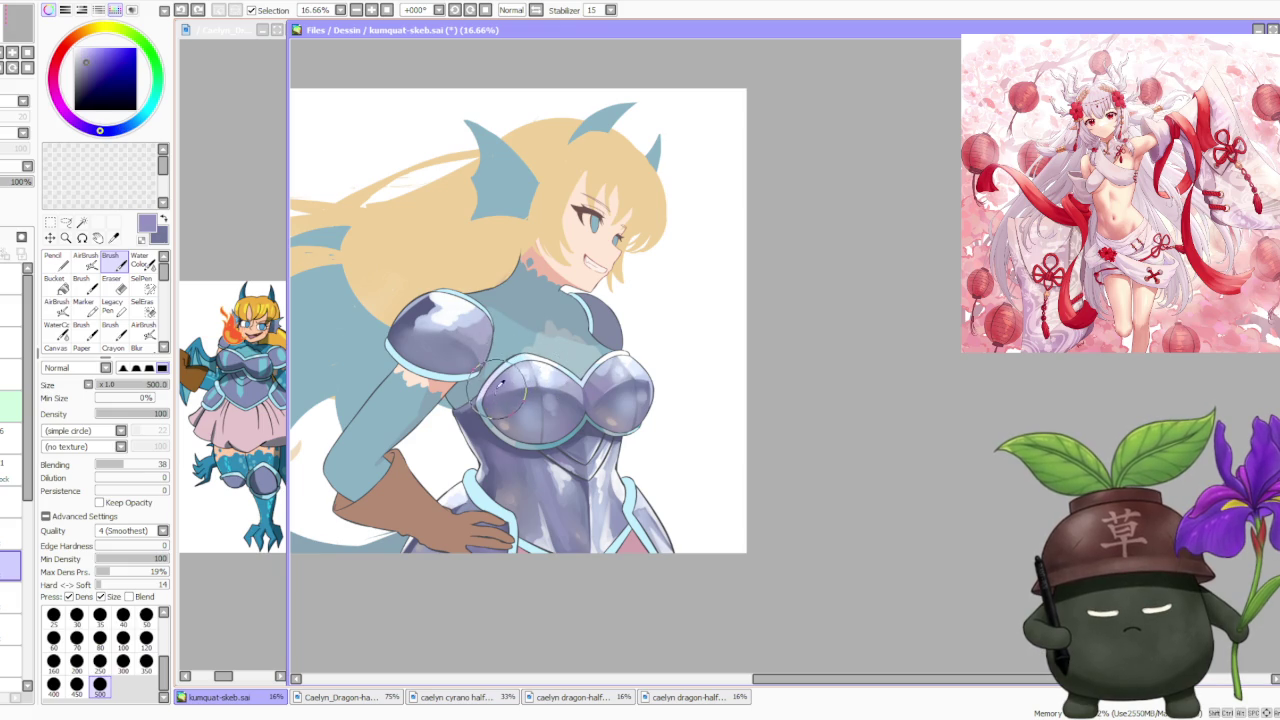
key("v")
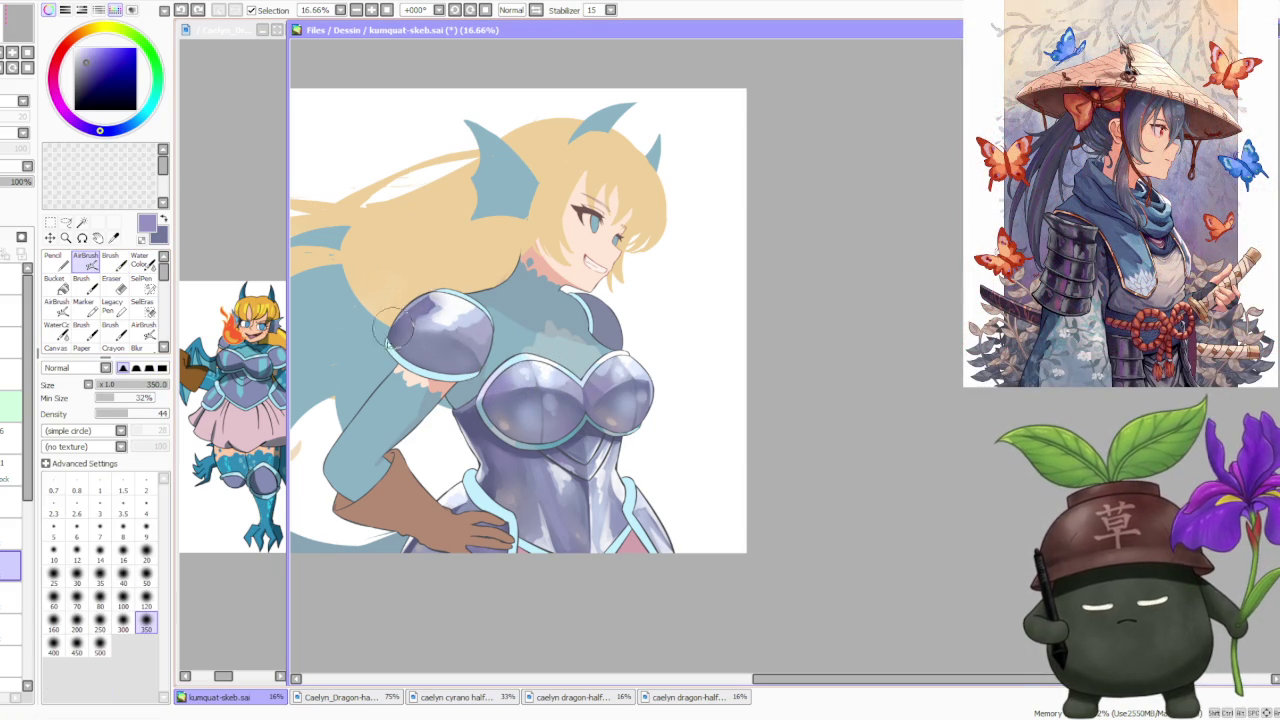
scroll(409, 323, "down", 2)
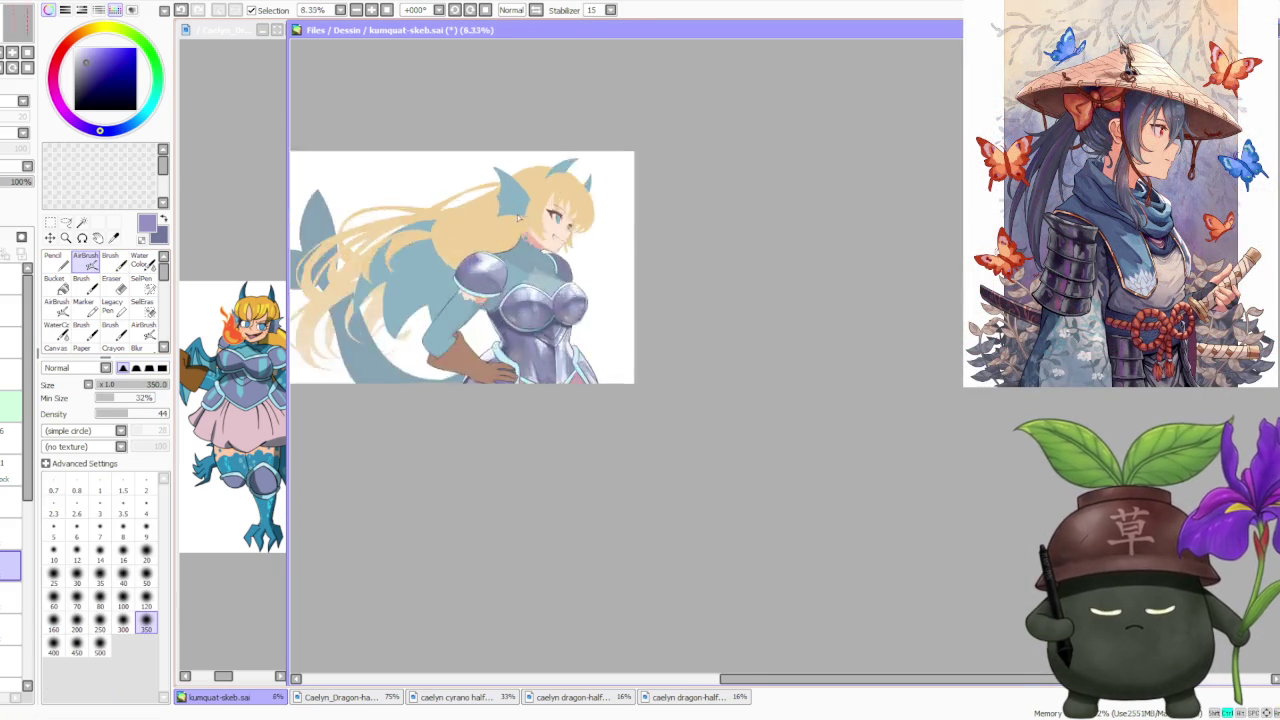
scroll(428, 292, "up", 2)
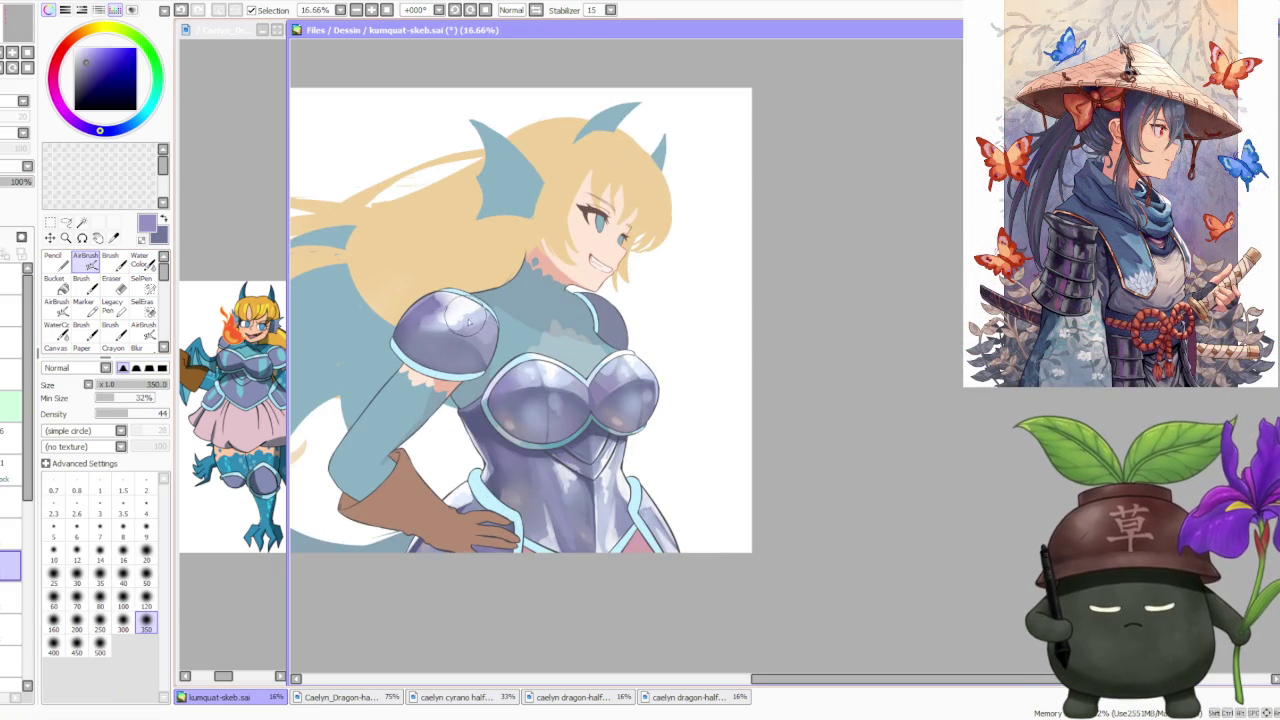
left_click(460, 312, "alt")
key("b")
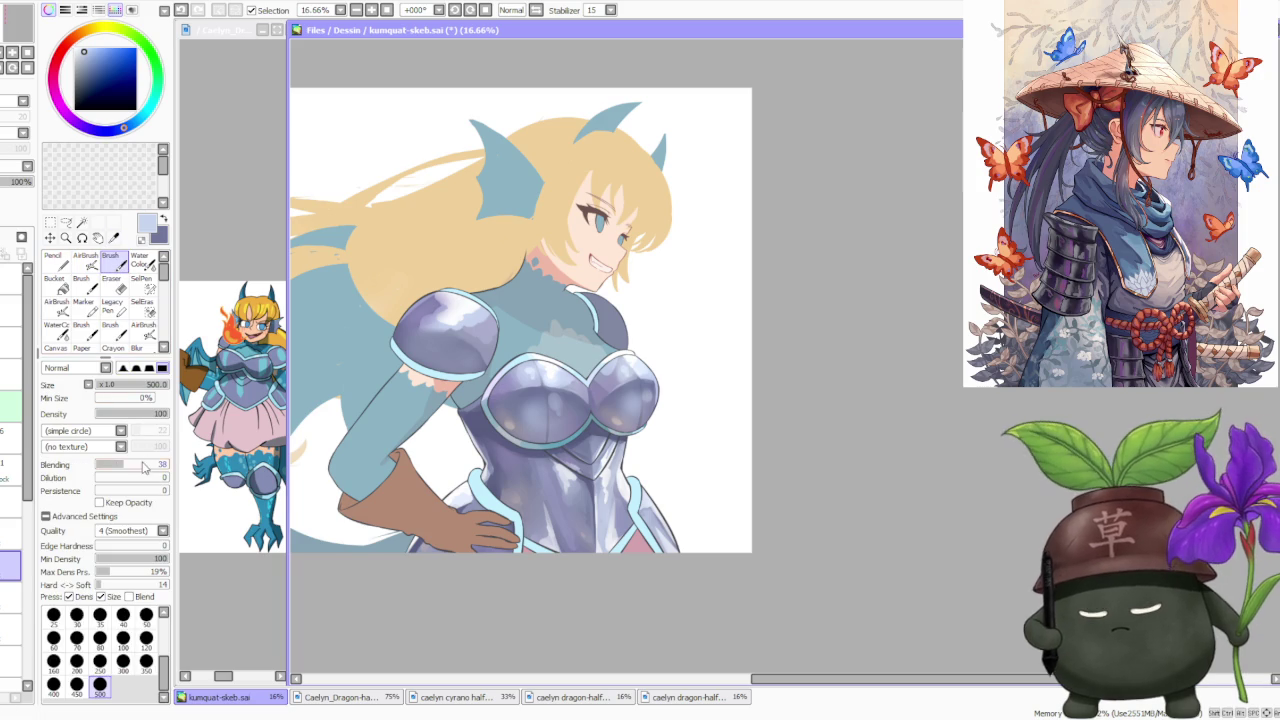
key("ctrl+z")
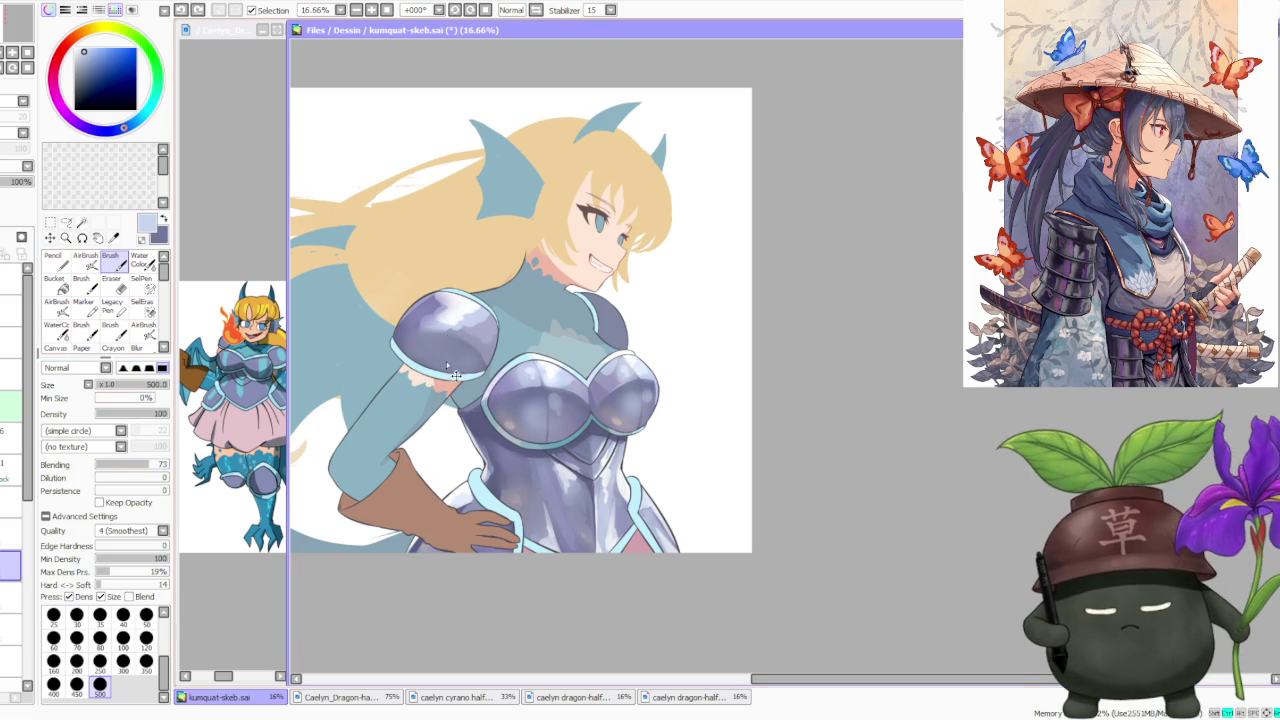
left_click_drag(447, 355, 464, 355)
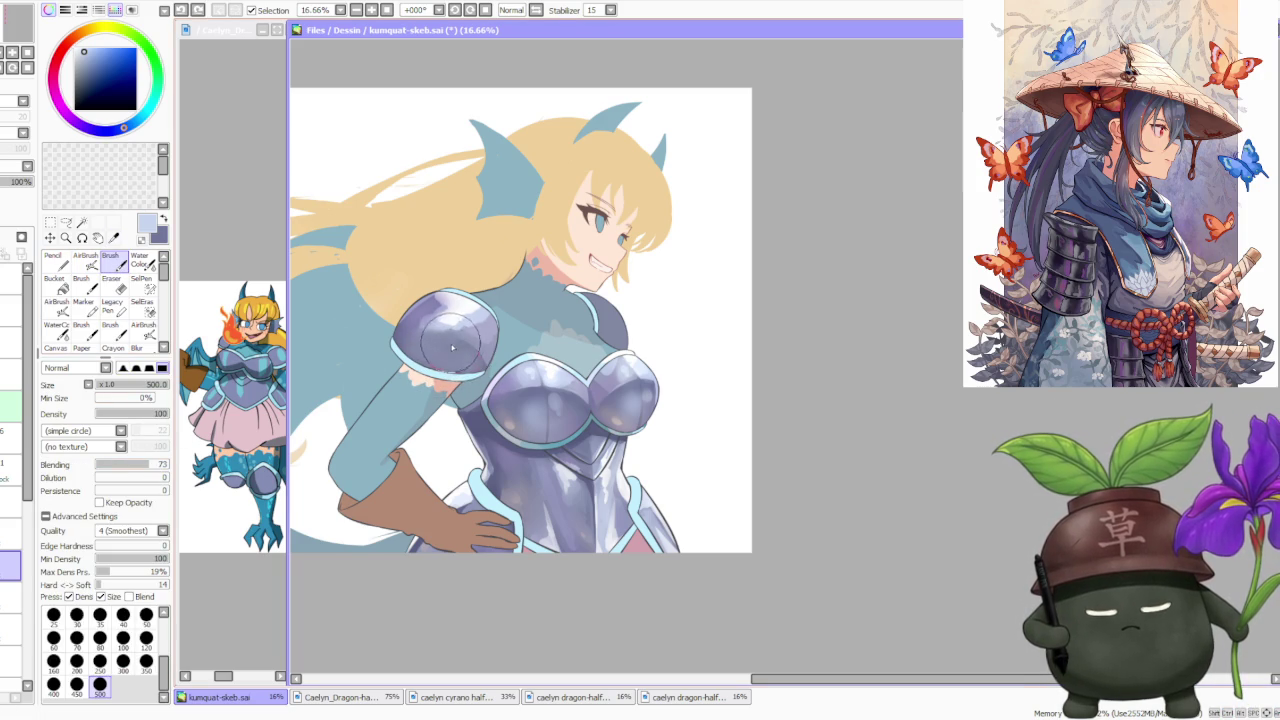
left_click(500, 420, "alt")
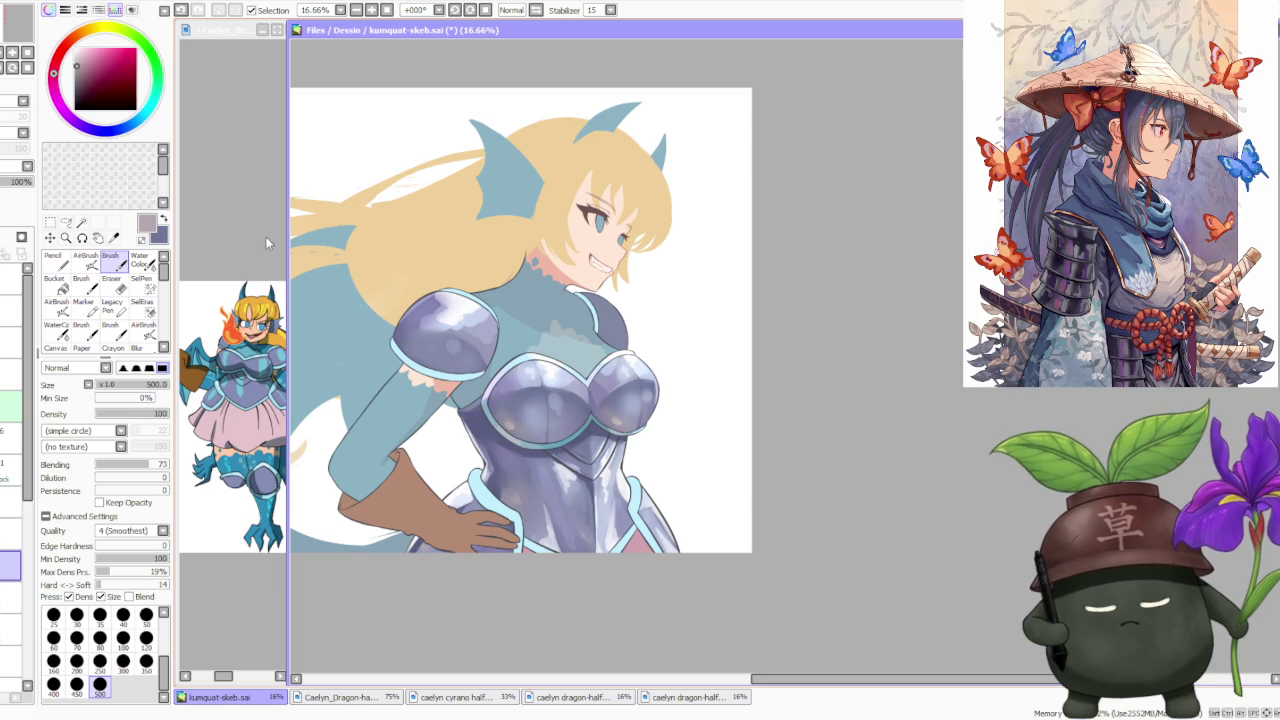
Shift the colour to a lighter peach tone and smooth the purple shading on the pauldron.
key("v")
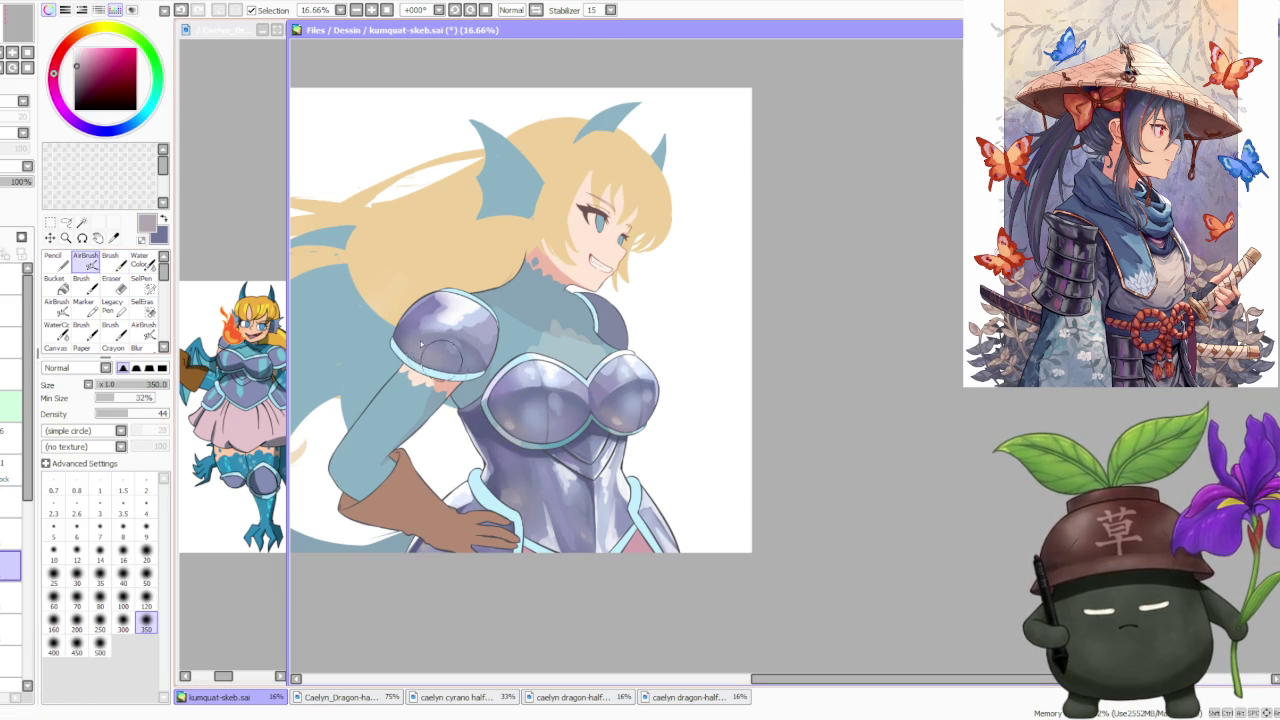
key("b")
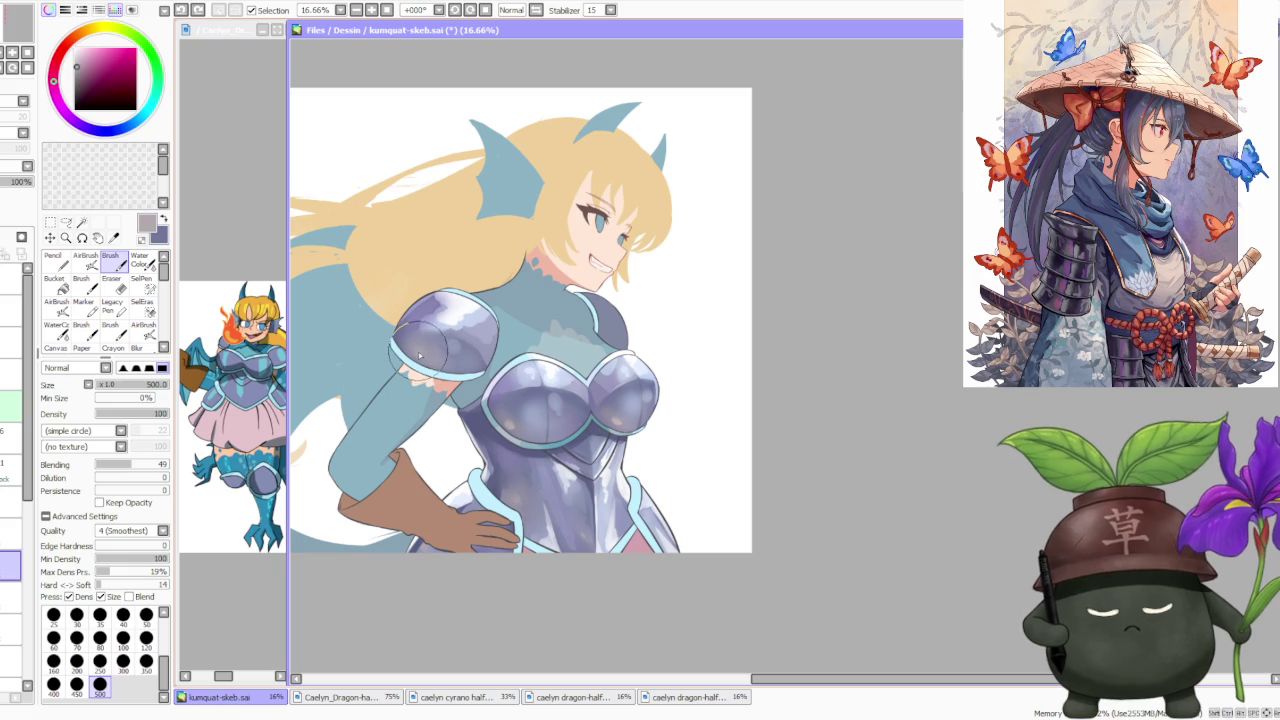
left_click(73, 55)
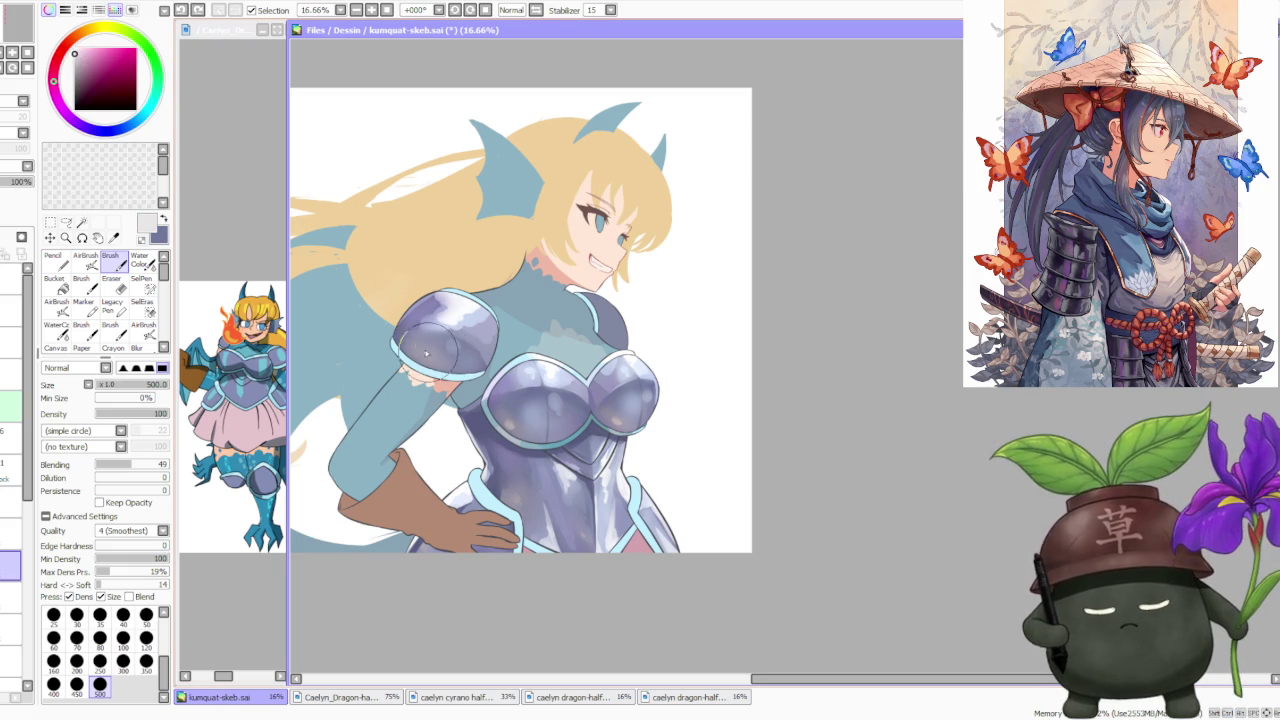
left_click(141, 76)
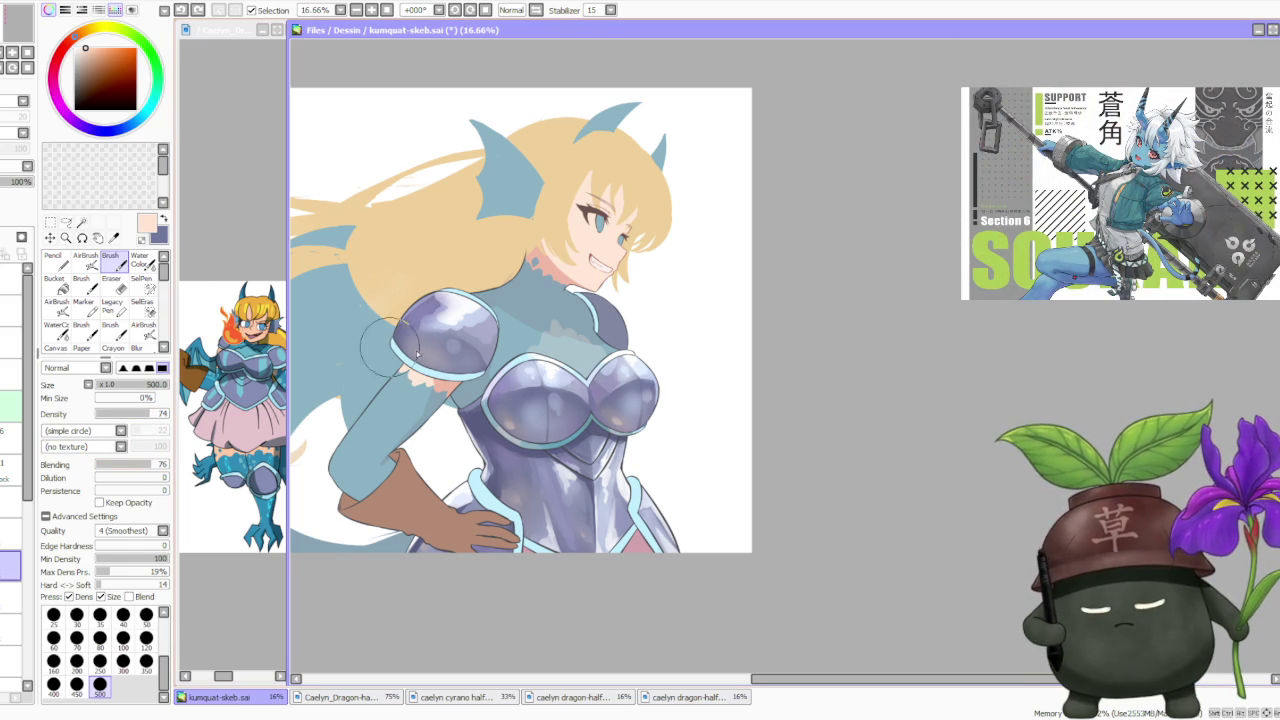
mouse_move(420, 340)
left_mouse_down()
mouse_move(465, 322)
mouse_move(440, 340)
mouse_move(405, 310)
left_mouse_up()
mouse_move(495, 340)
left_mouse_down()
mouse_move(505, 395)
mouse_move(471, 365)
mouse_move(440, 300)
mouse_move(465, 295)
mouse_move(453, 332)
mouse_move(460, 297)
left_mouse_up()
Sample the pad's lavender and purple, then add a bright highlight along the pauldron's top.
left_click(471, 366, "alt")
left_click(450, 306, "alt")
left_click(455, 306, "alt")
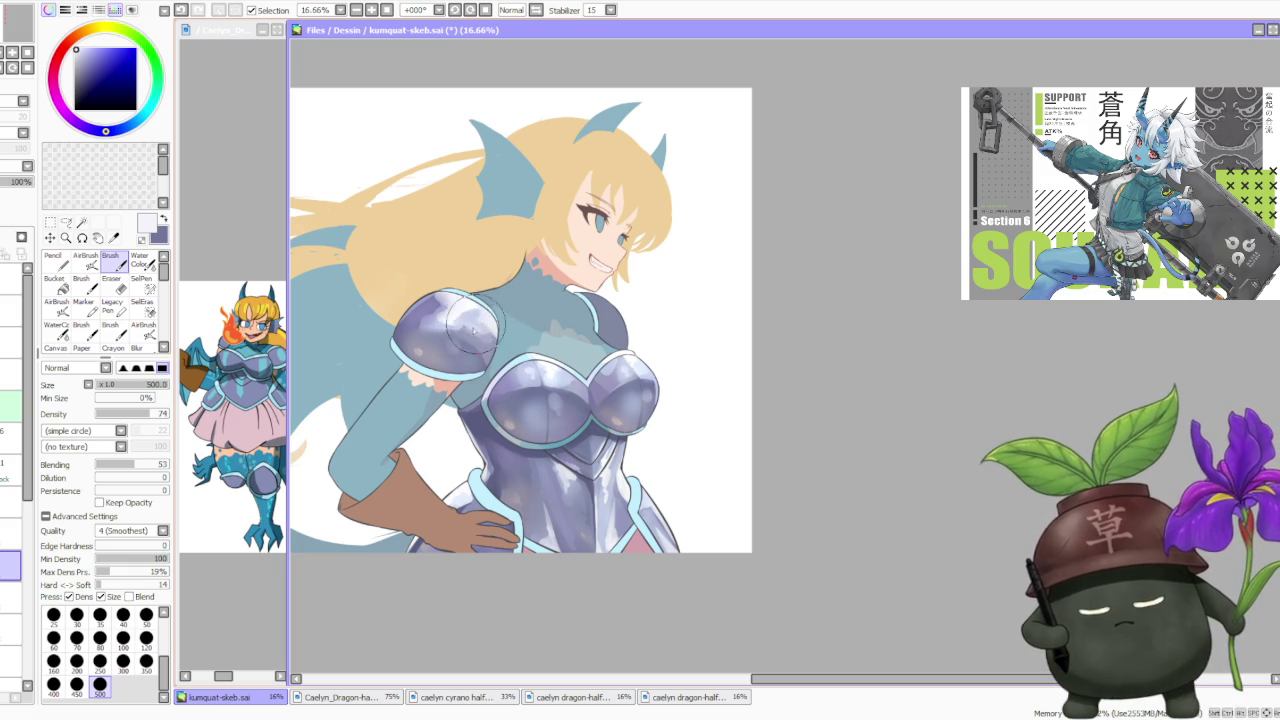
scroll(491, 252, "down", 1)
scroll(491, 252, "down", 2)
scroll(513, 238, "up", 1)
scroll(515, 240, "up", 1)
scroll(550, 212, "down", 2)
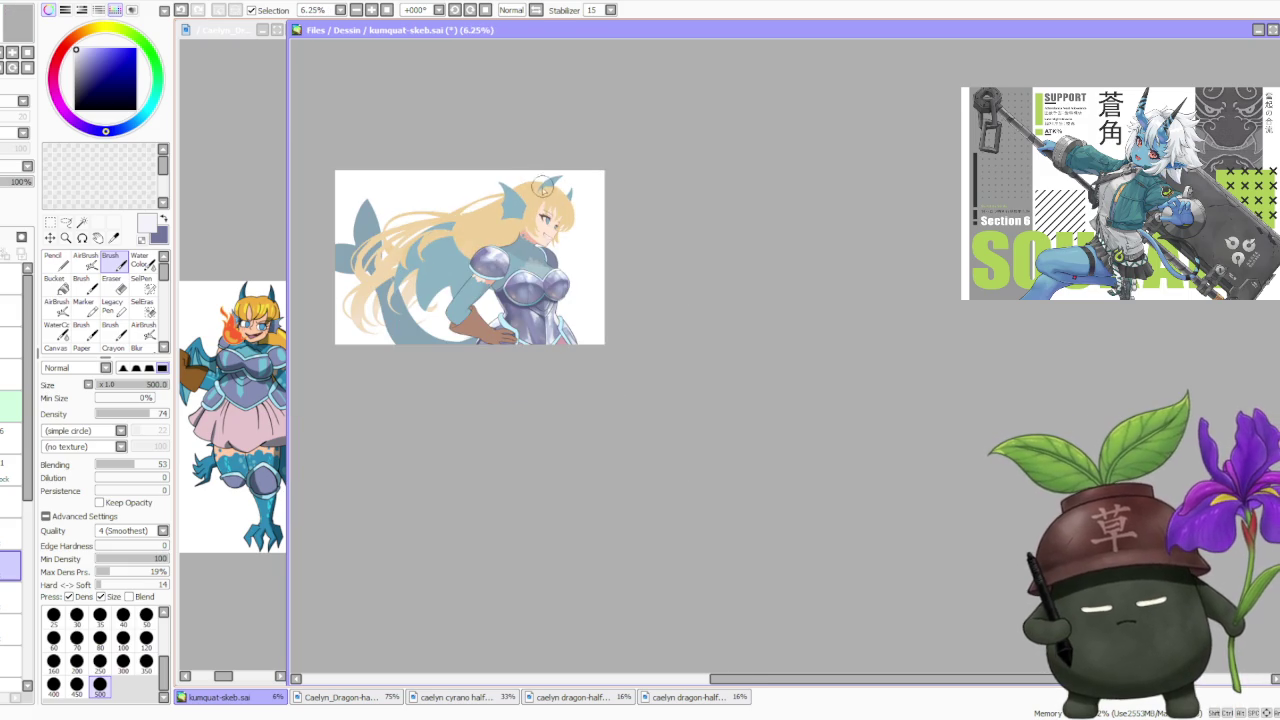
Brush a darker purple onto the upper part of the shoulder pauldron.
scroll(525, 216, "up", 2)
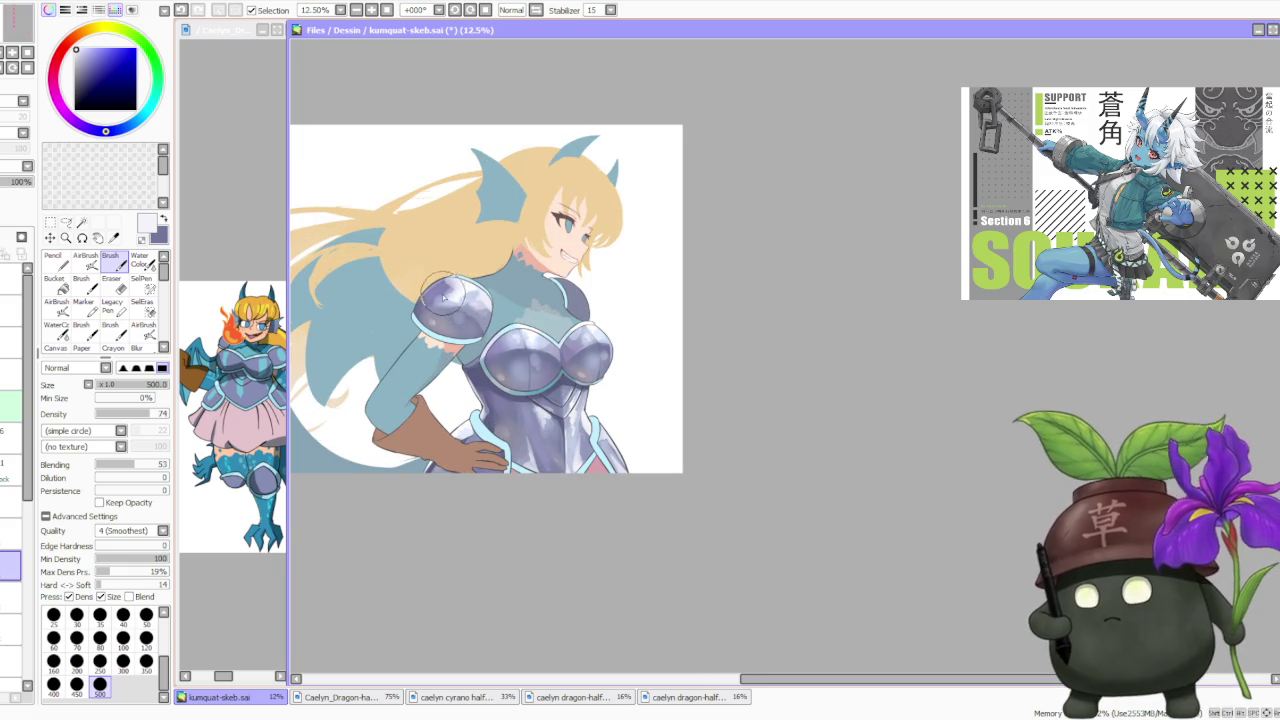
scroll(442, 298, "up", 1)
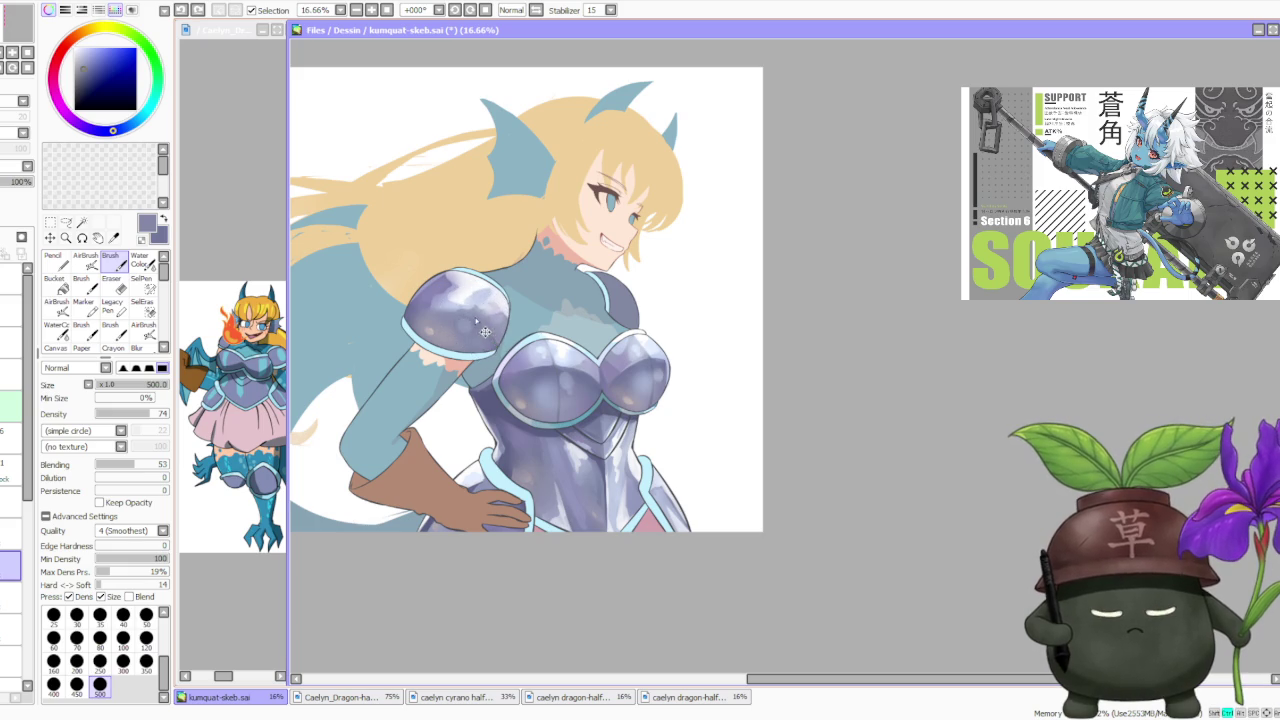
left_click(495, 405, "alt")
mouse_move(430, 330)
left_mouse_down()
mouse_move(415, 300)
mouse_move(462, 314)
left_mouse_up()
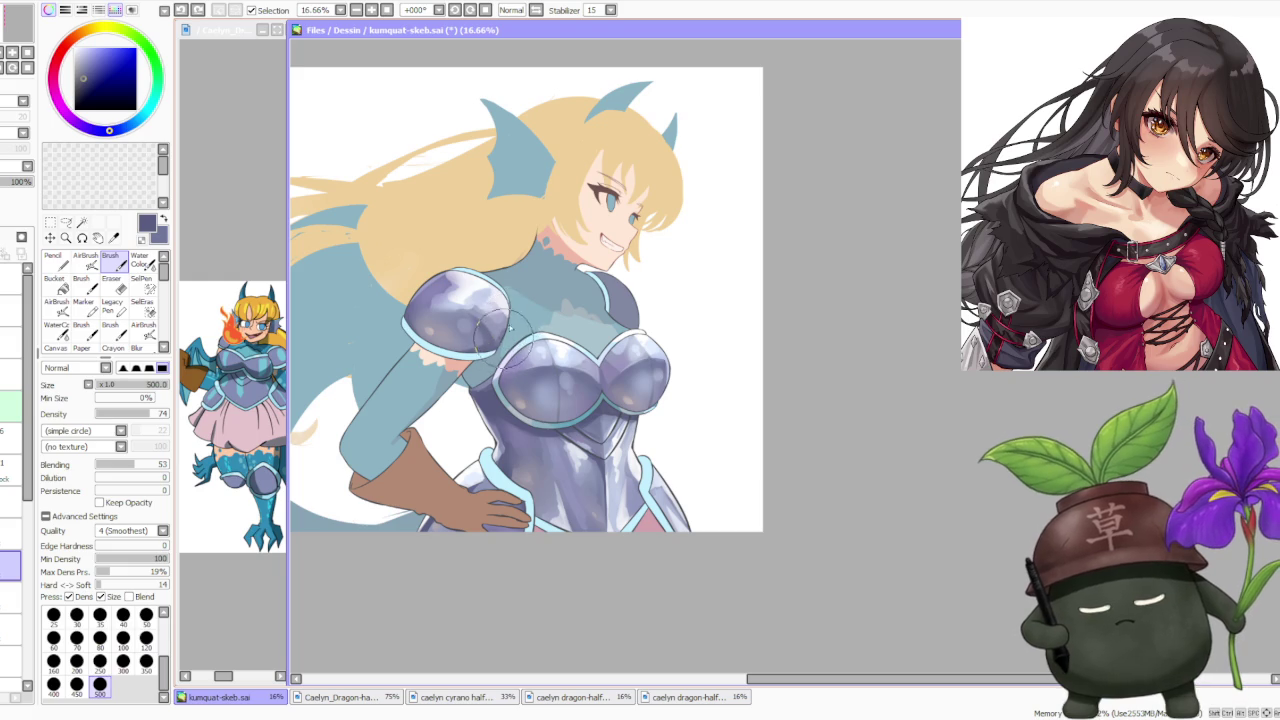
scroll(515, 323, "down", 2)
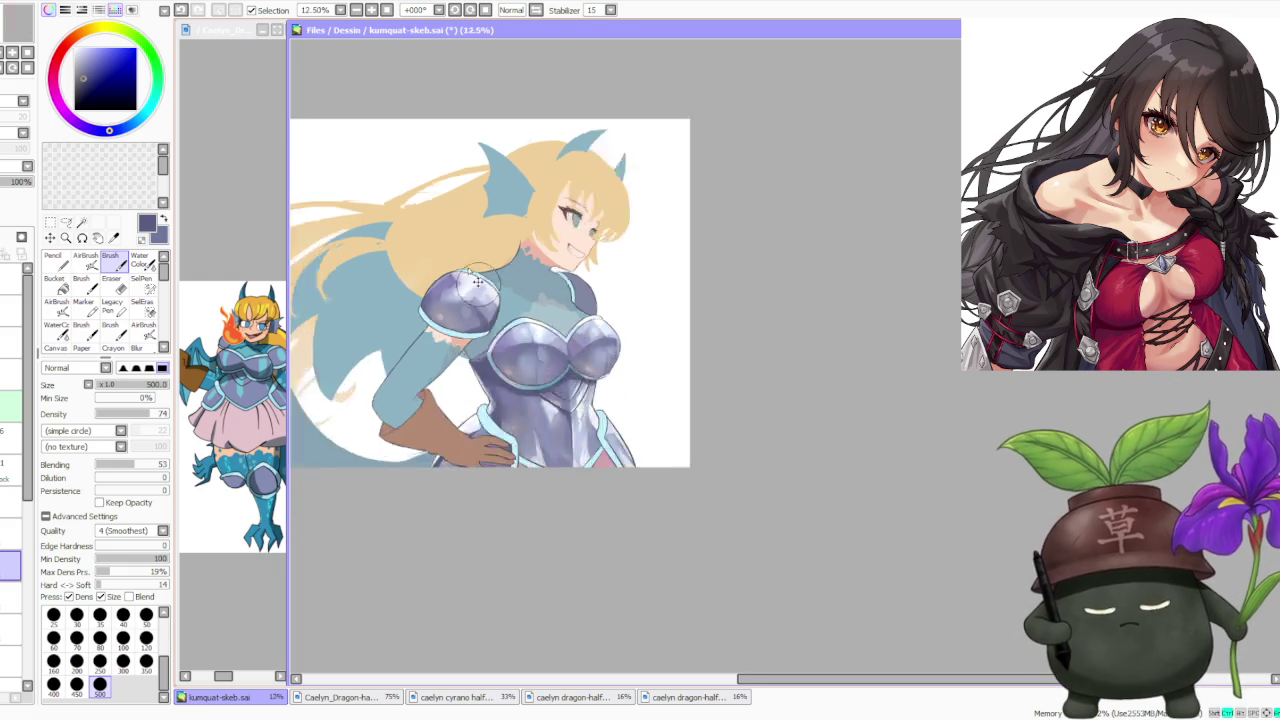
scroll(473, 282, "up", 1)
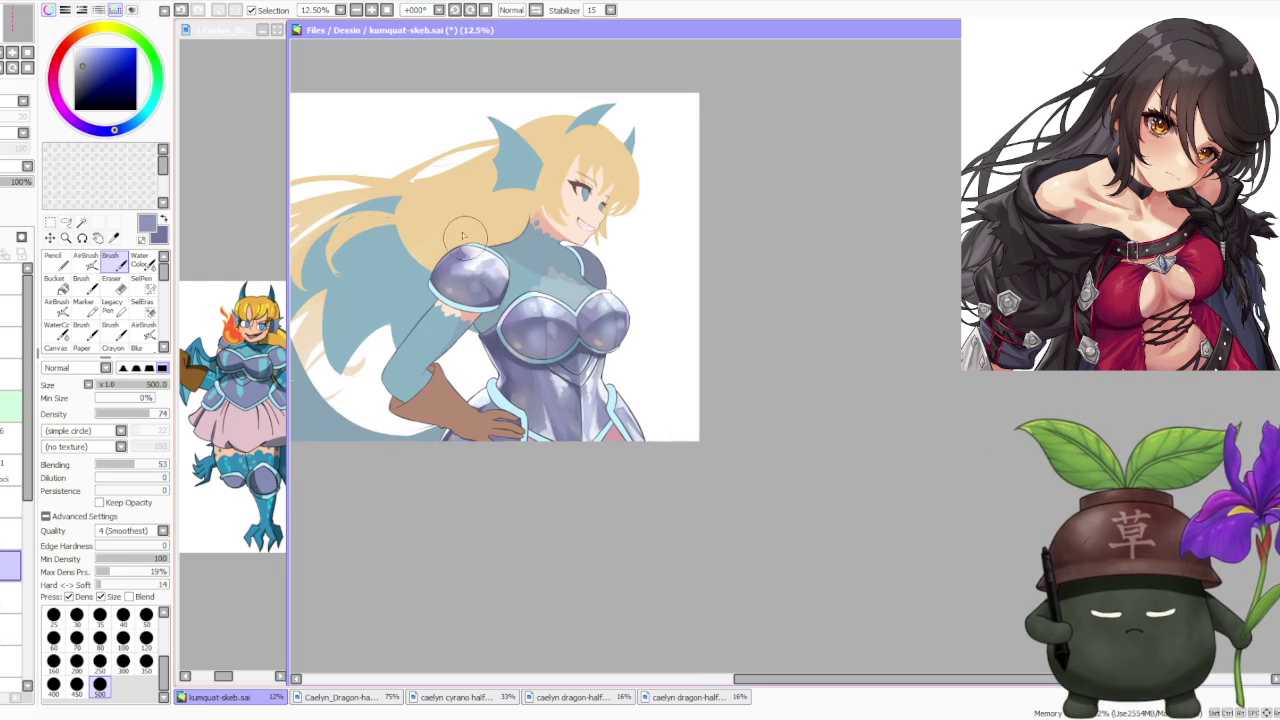
Sample near-white, pale lavender, pale blue and dark lavender, and undo two unwanted shoulder strokes.
left_click(480, 263, "alt")
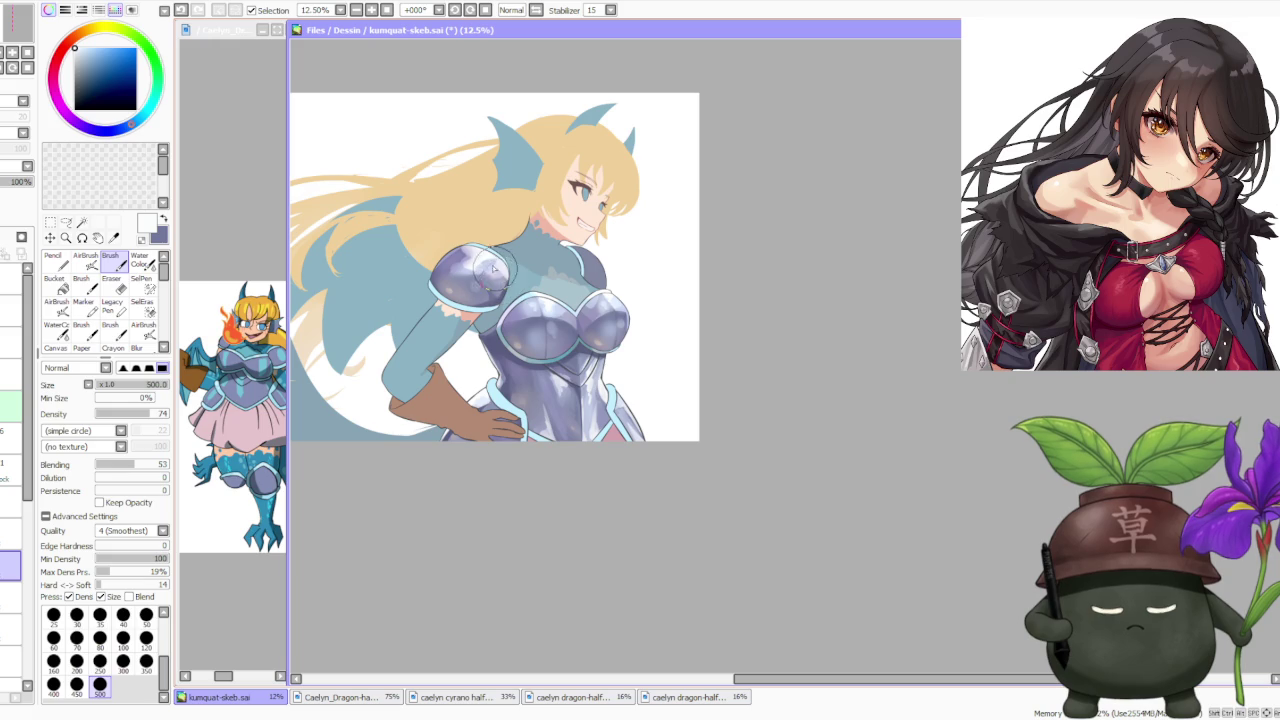
left_click(476, 256, "alt")
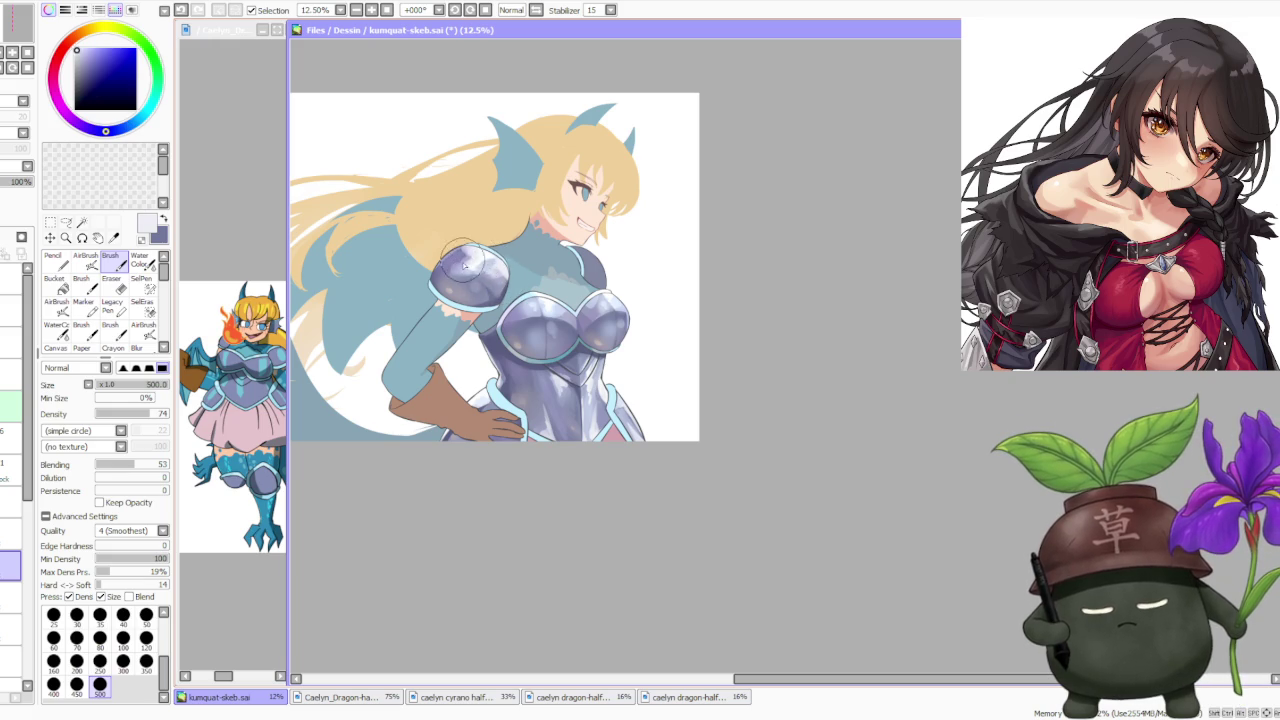
left_click(526, 287, "alt")
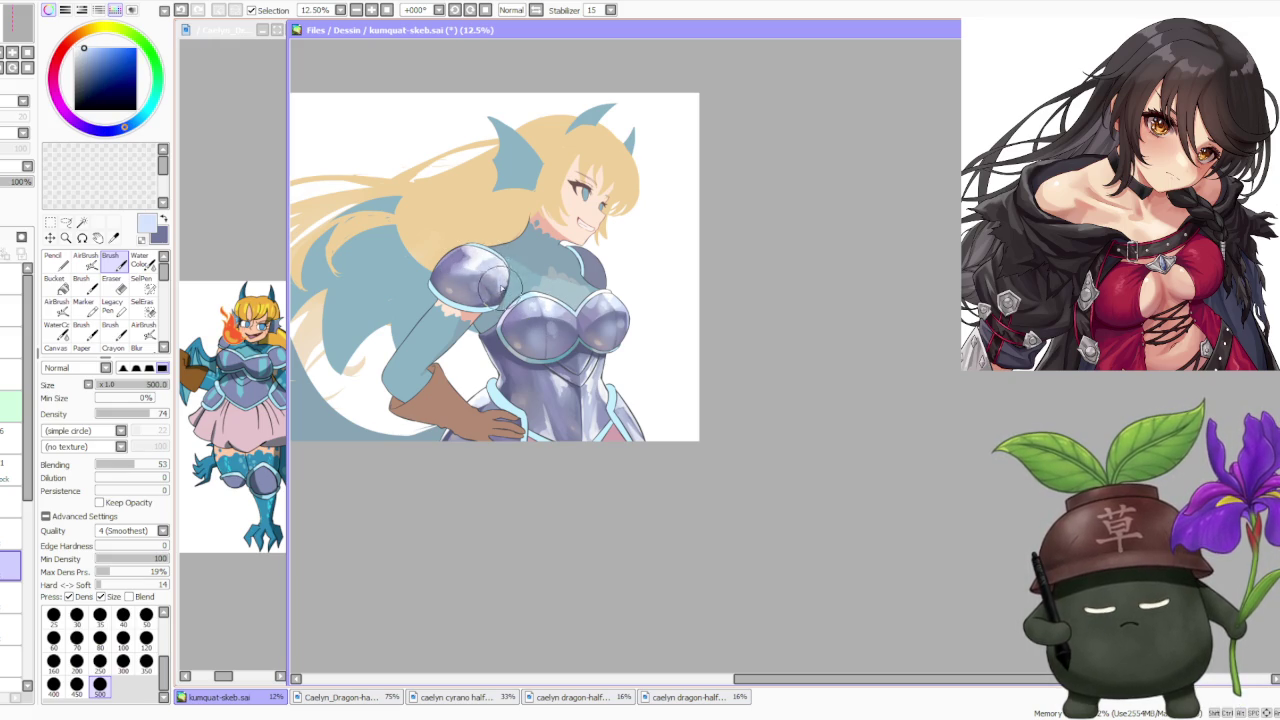
key("ctrl+z")
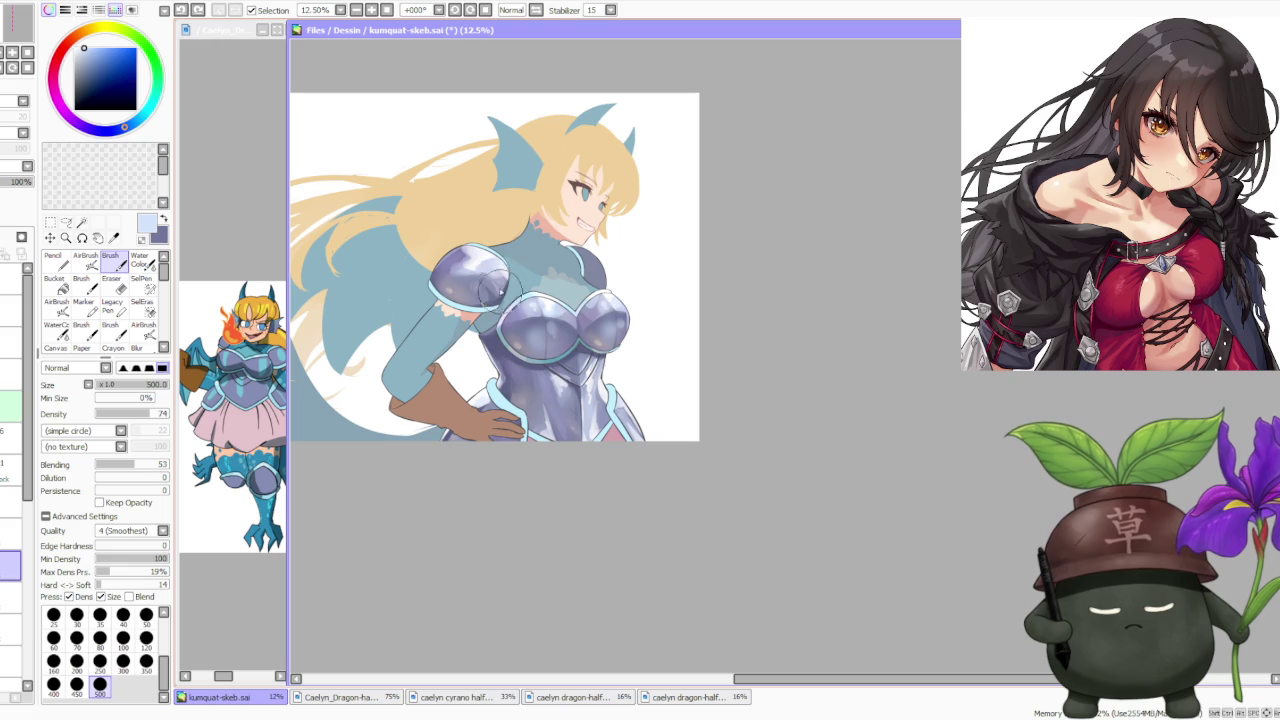
left_click(448, 266, "alt")
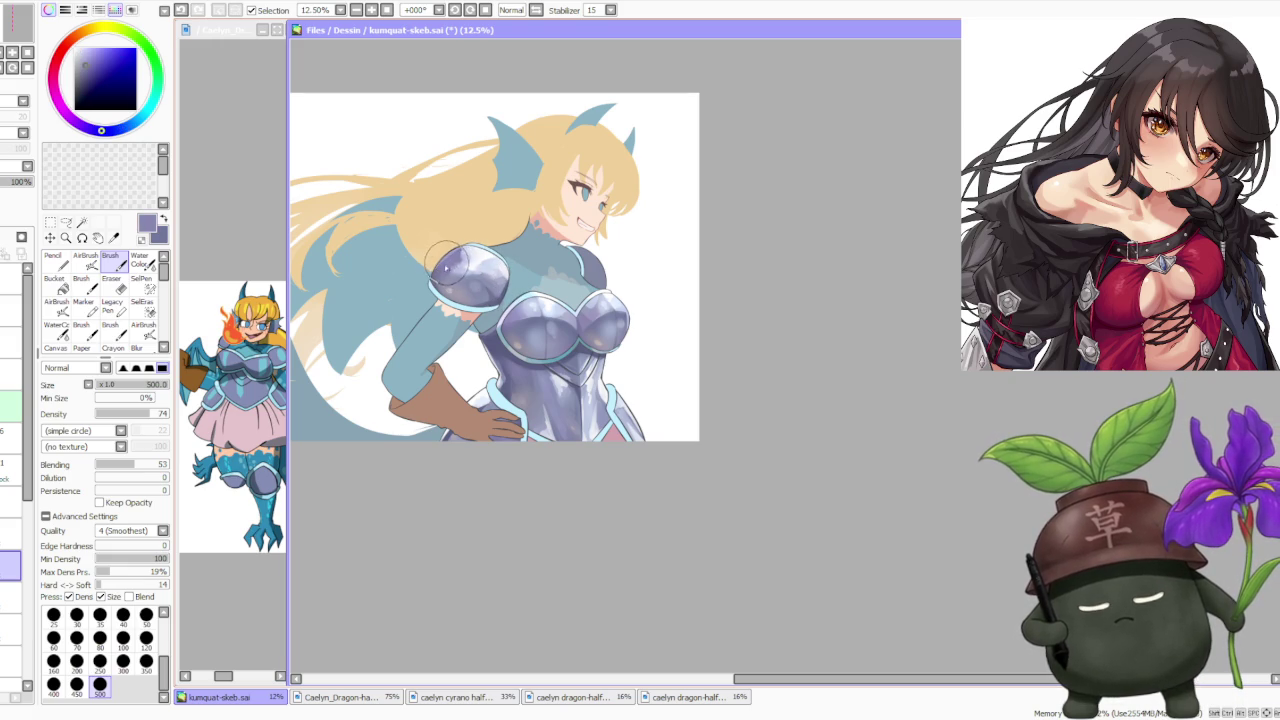
key("ctrl+z")
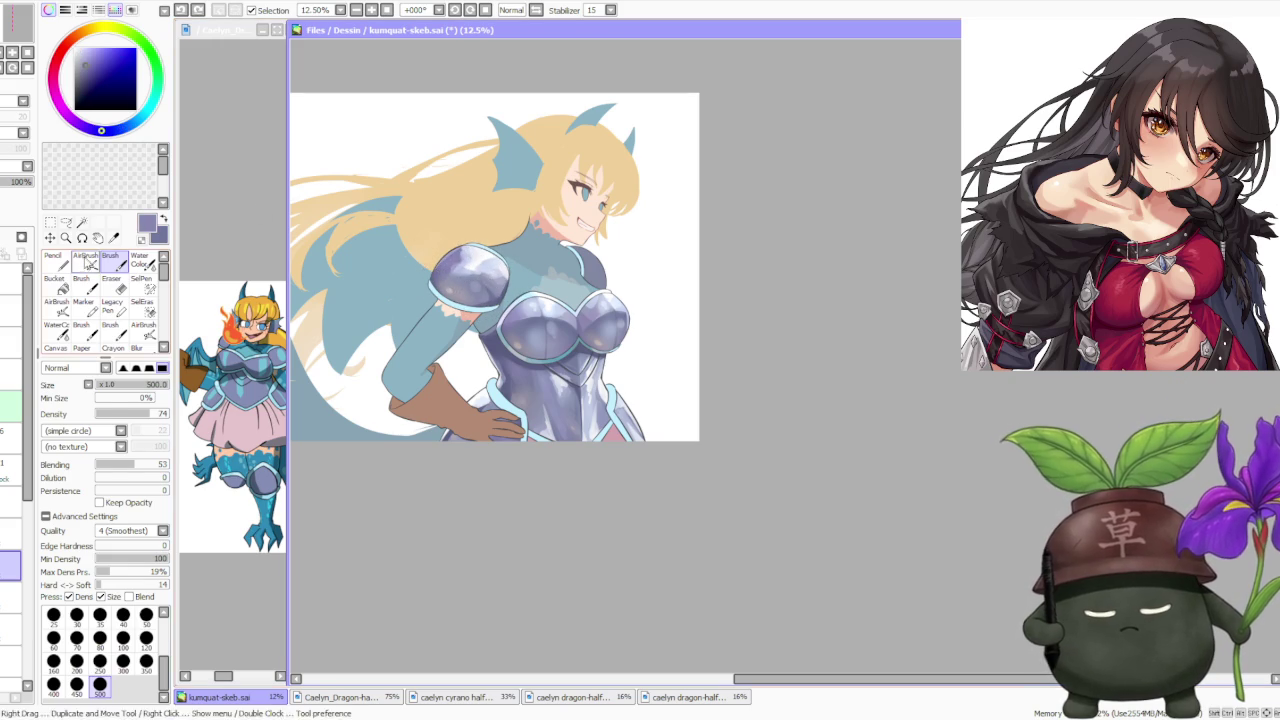
key("a")
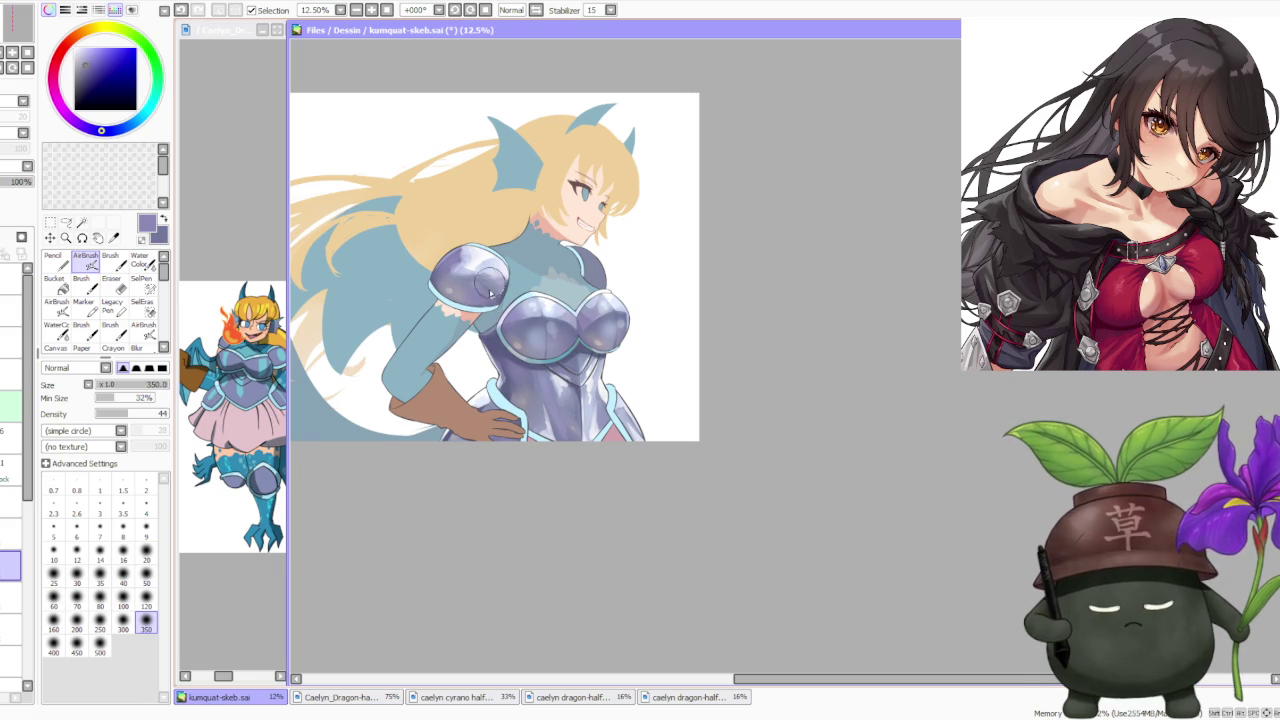
scroll(492, 276, "down", 2)
scroll(530, 230, "down", 1)
scroll(580, 193, "up", 3)
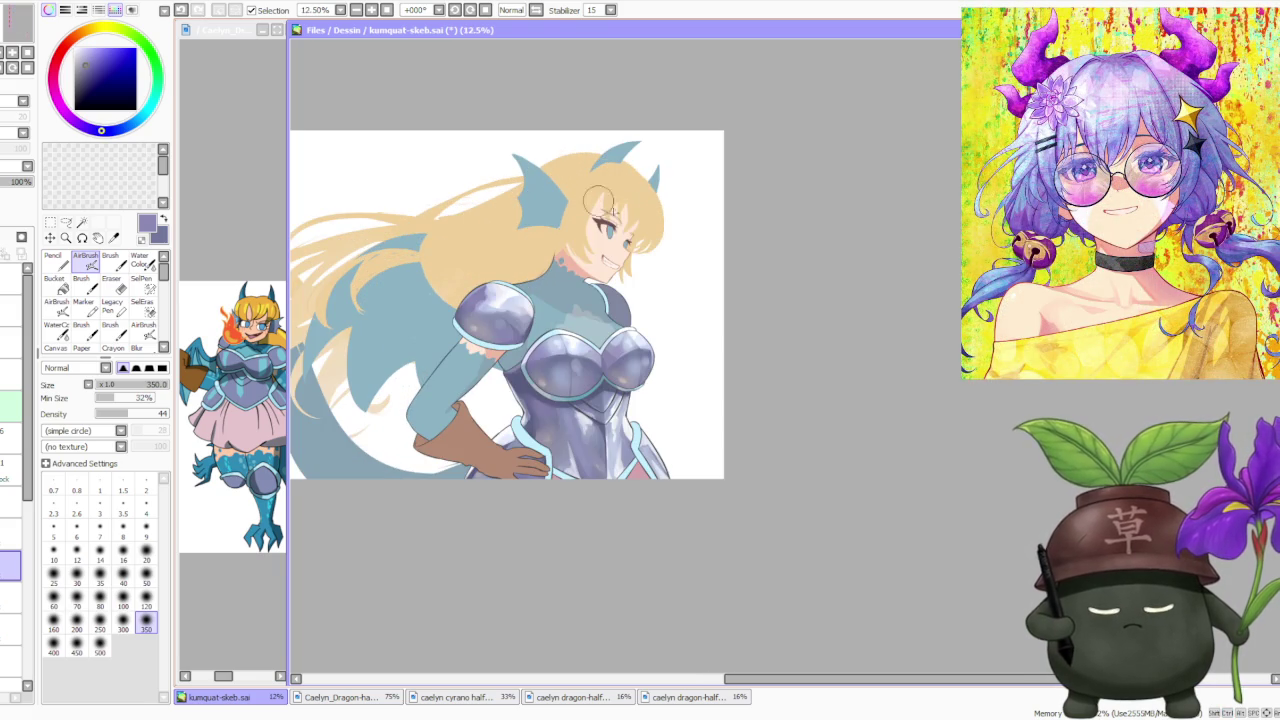
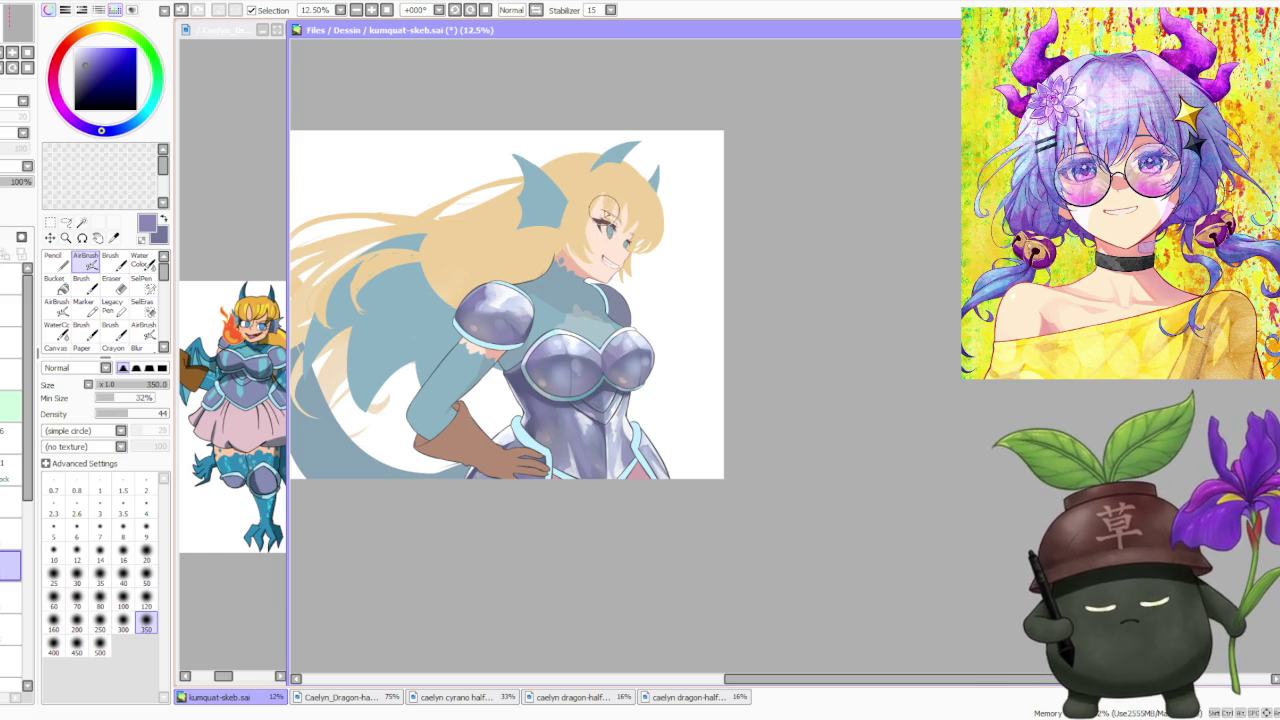
Blend the shoulder pauldron's shading with a wide Water Color stroke at brush size 350.
scroll(597, 215, "down", 1)
scroll(593, 222, "up", 1)
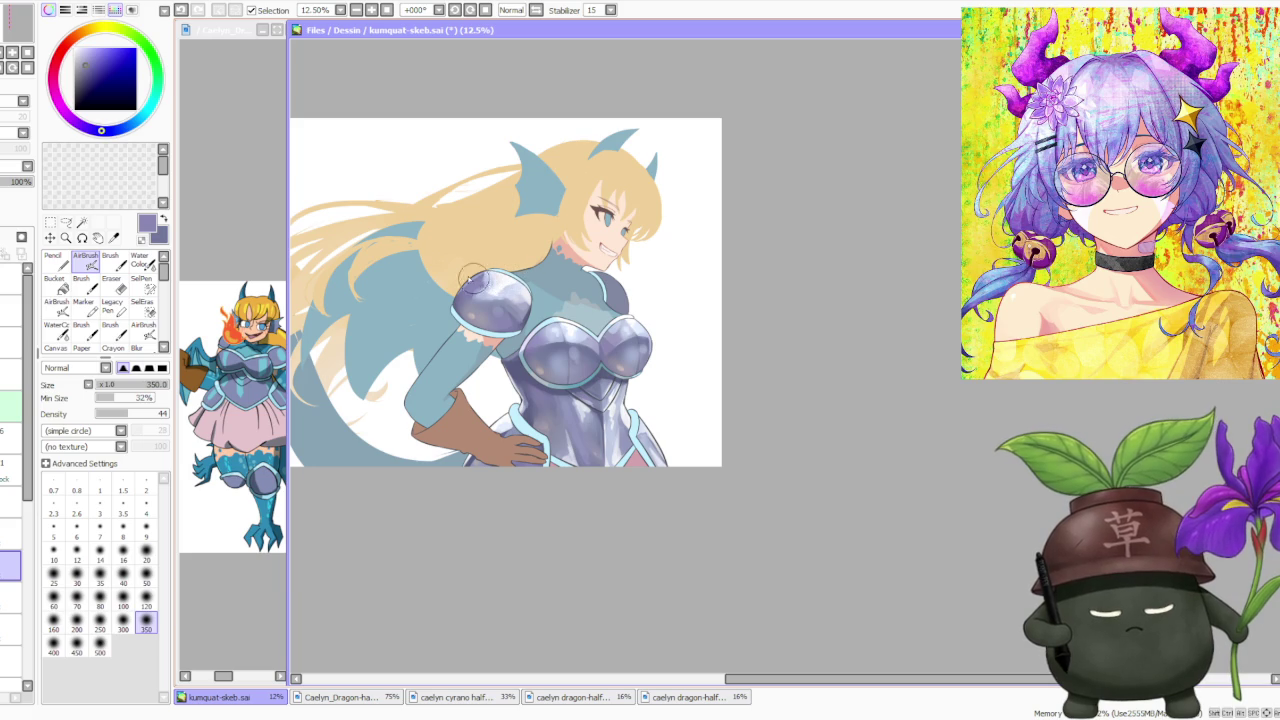
key("c")
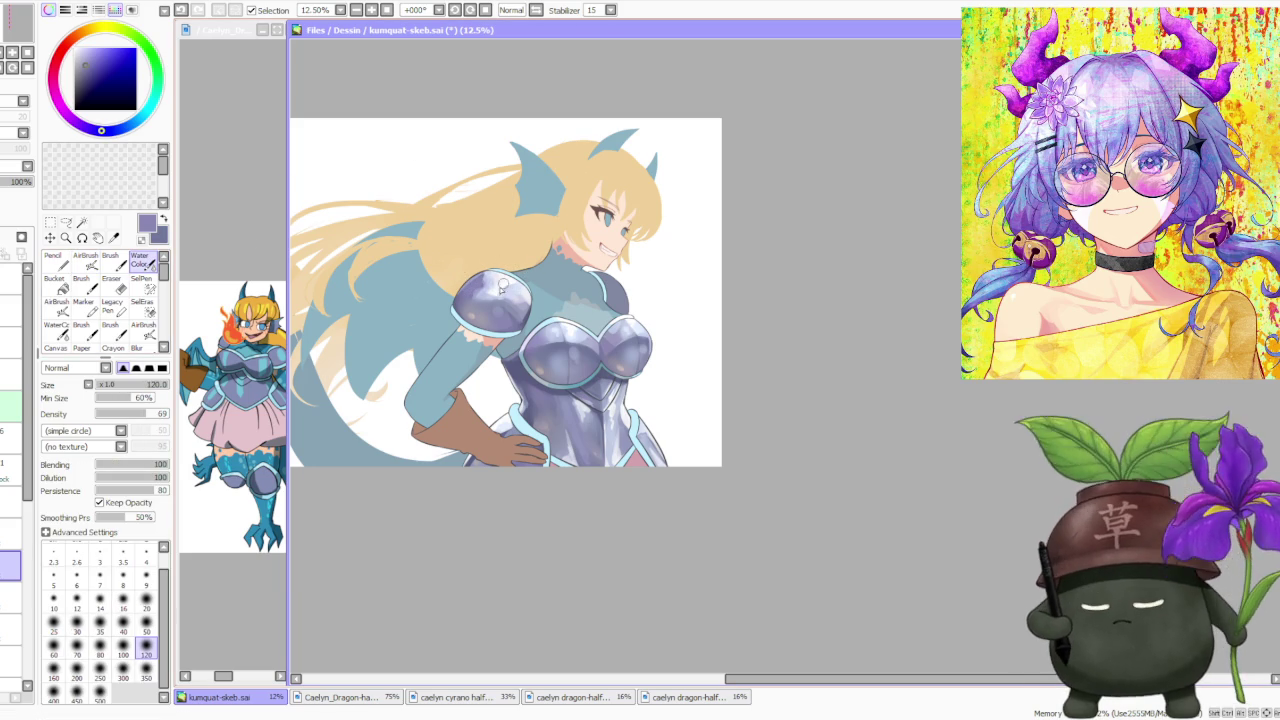
left_click(146, 670)
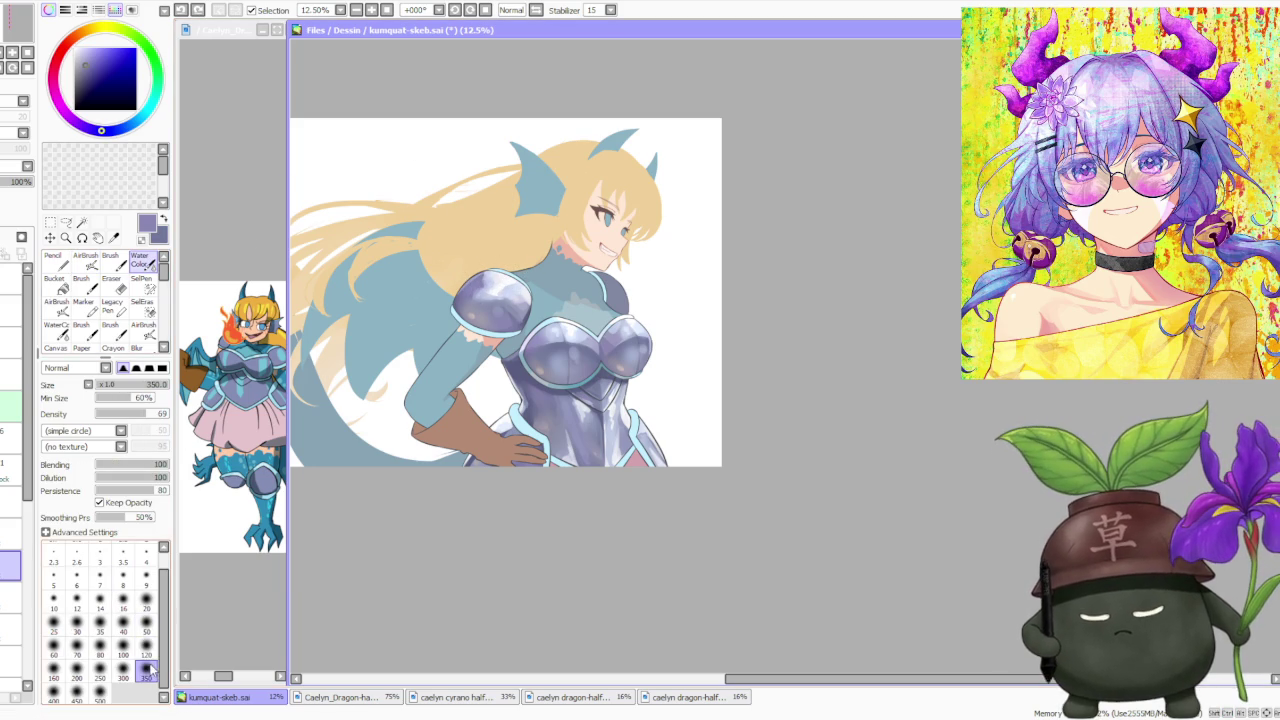
left_click_drag(478, 288, 513, 293)
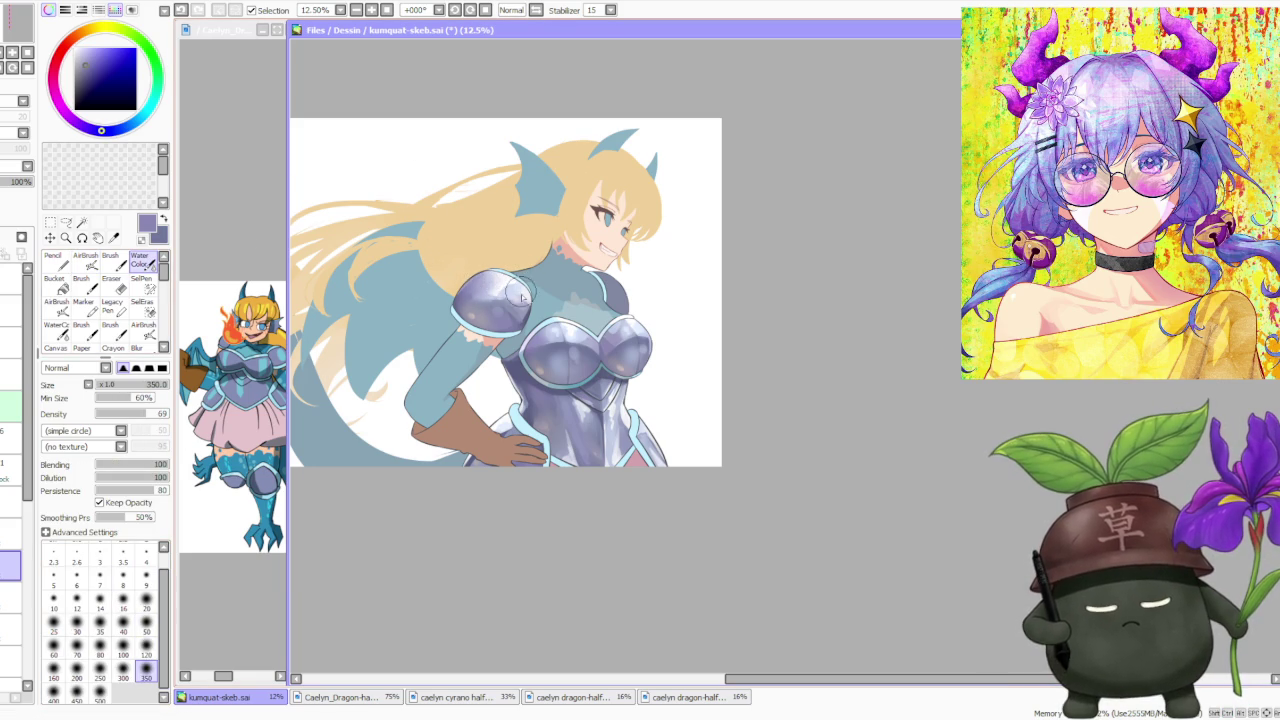
scroll(518, 307, "down", 1)
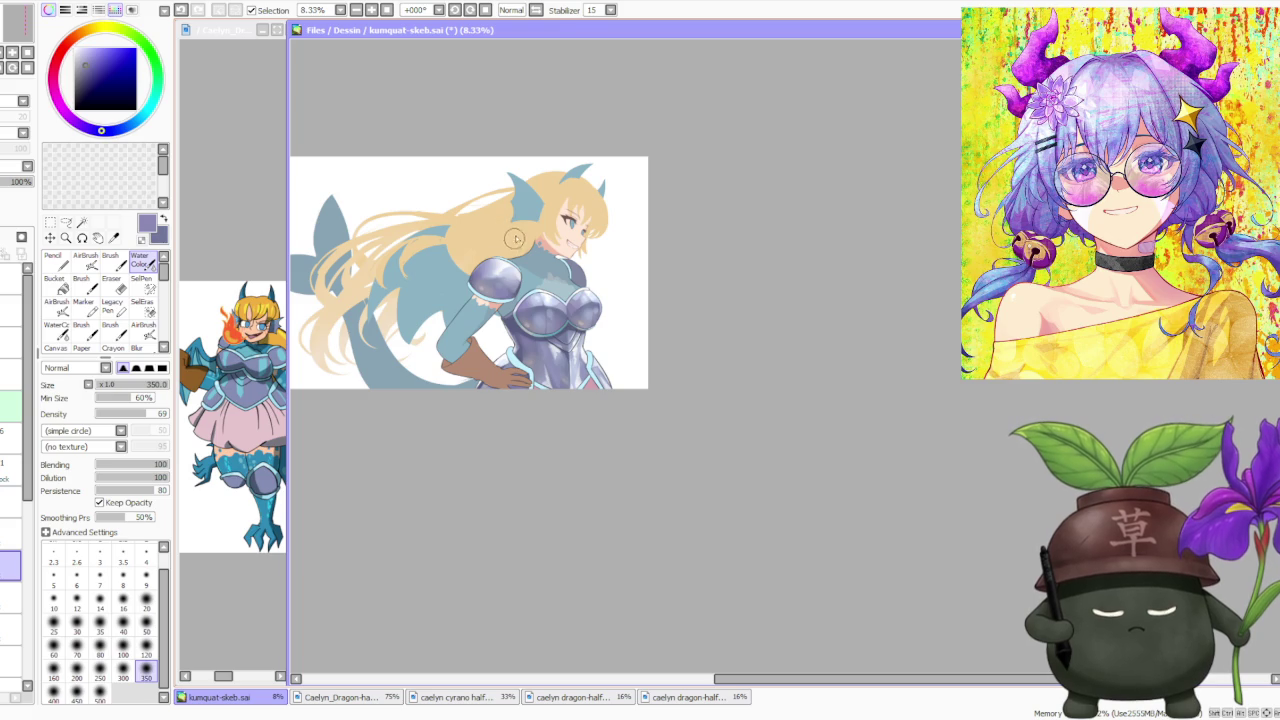
scroll(513, 240, "down", 2)
scroll(558, 232, "up", 3)
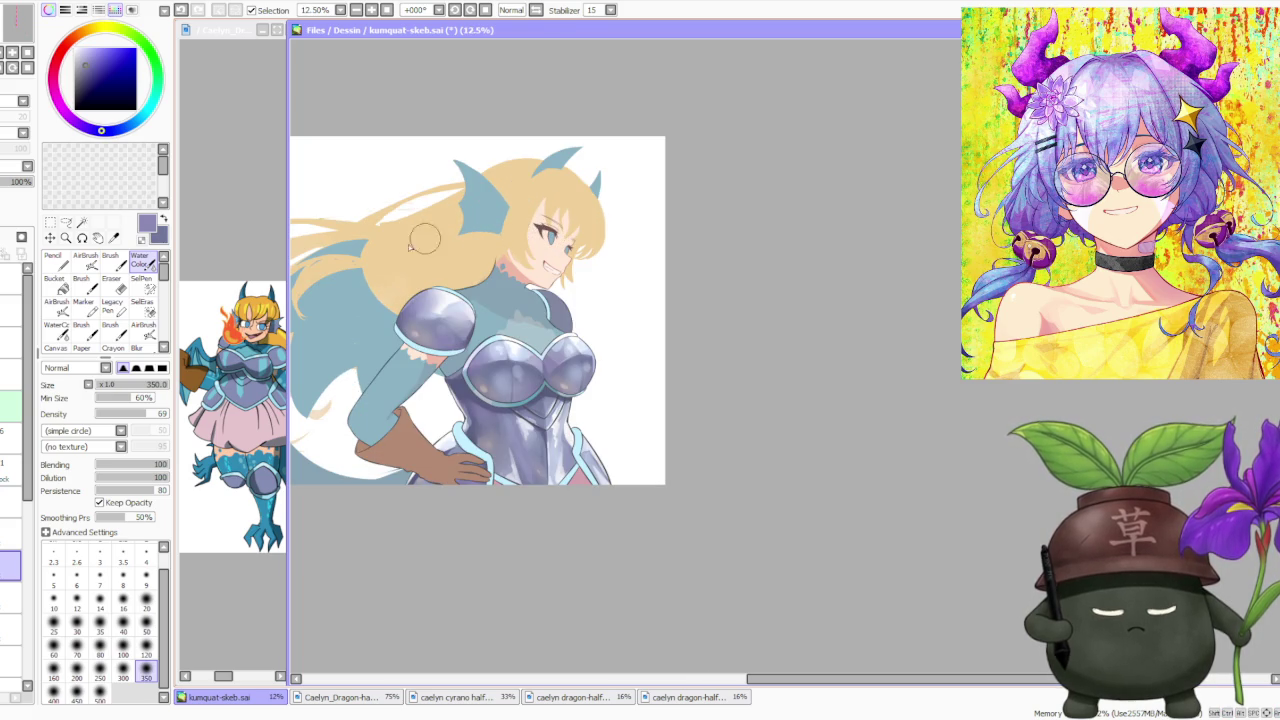
key("b")
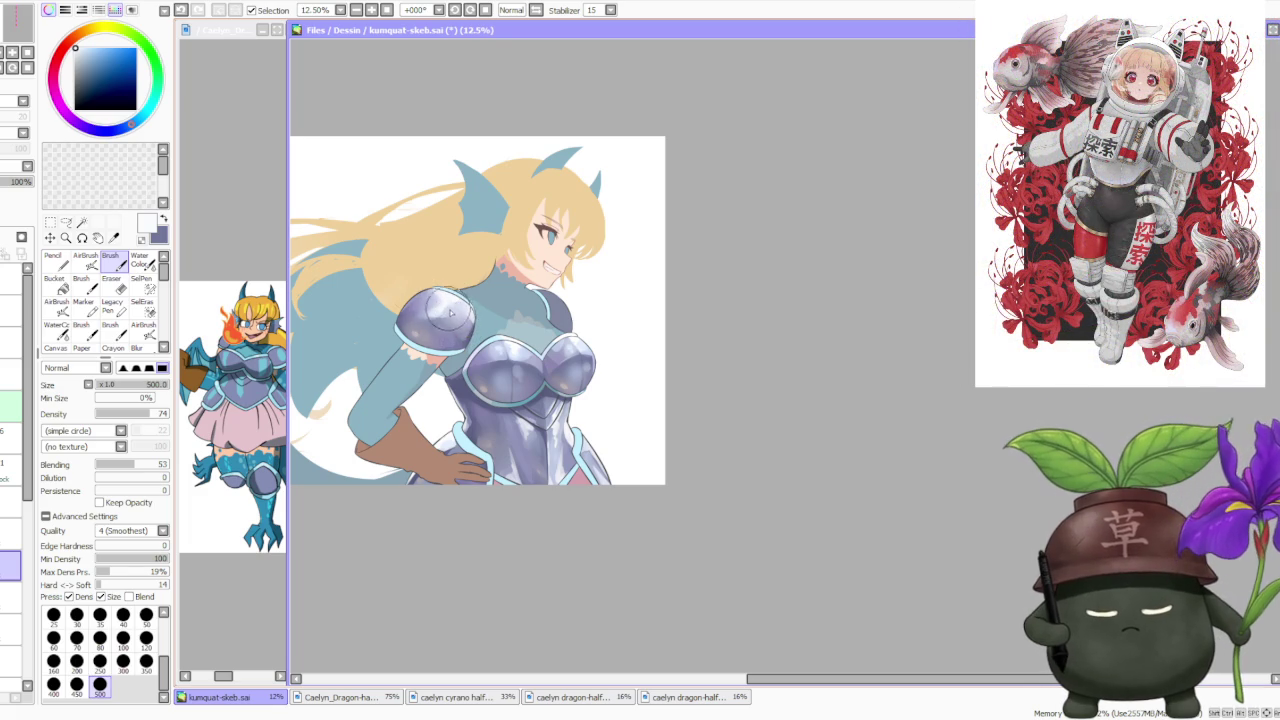
Sample light and dark armour purples and undo two unwanted shoulder strokes.
left_click(449, 312, "alt")
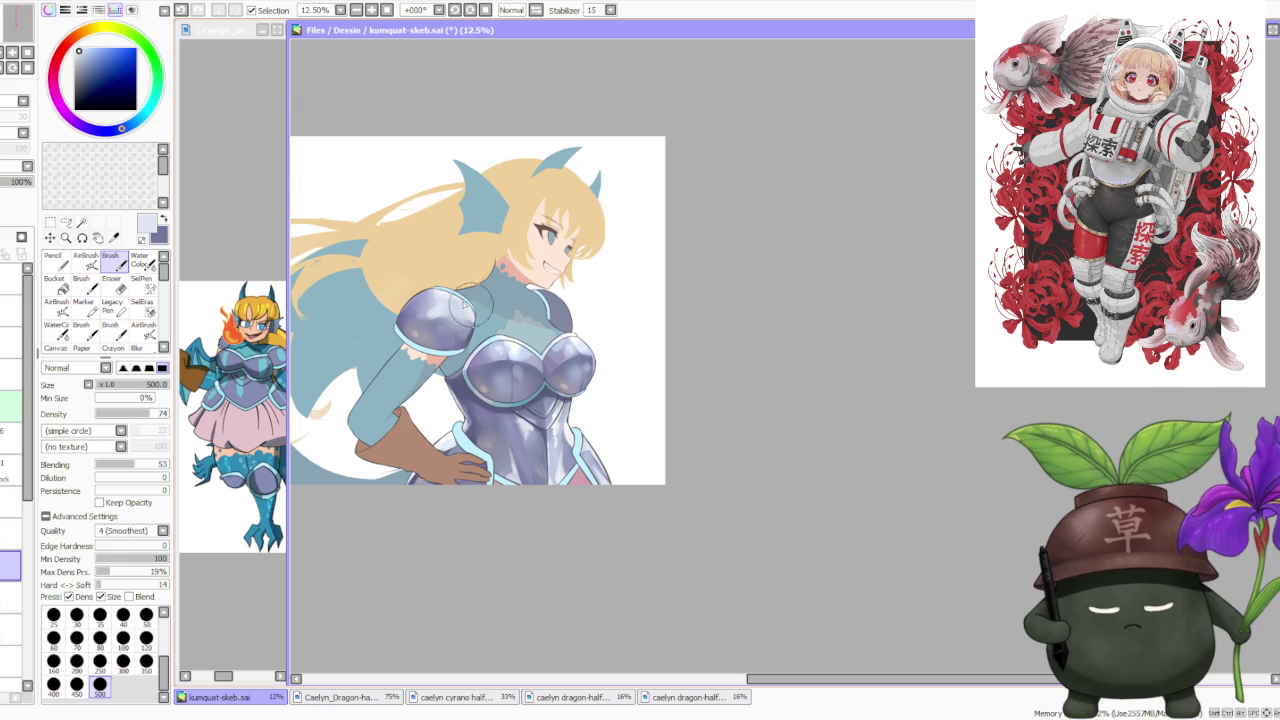
left_click(517, 373, "alt")
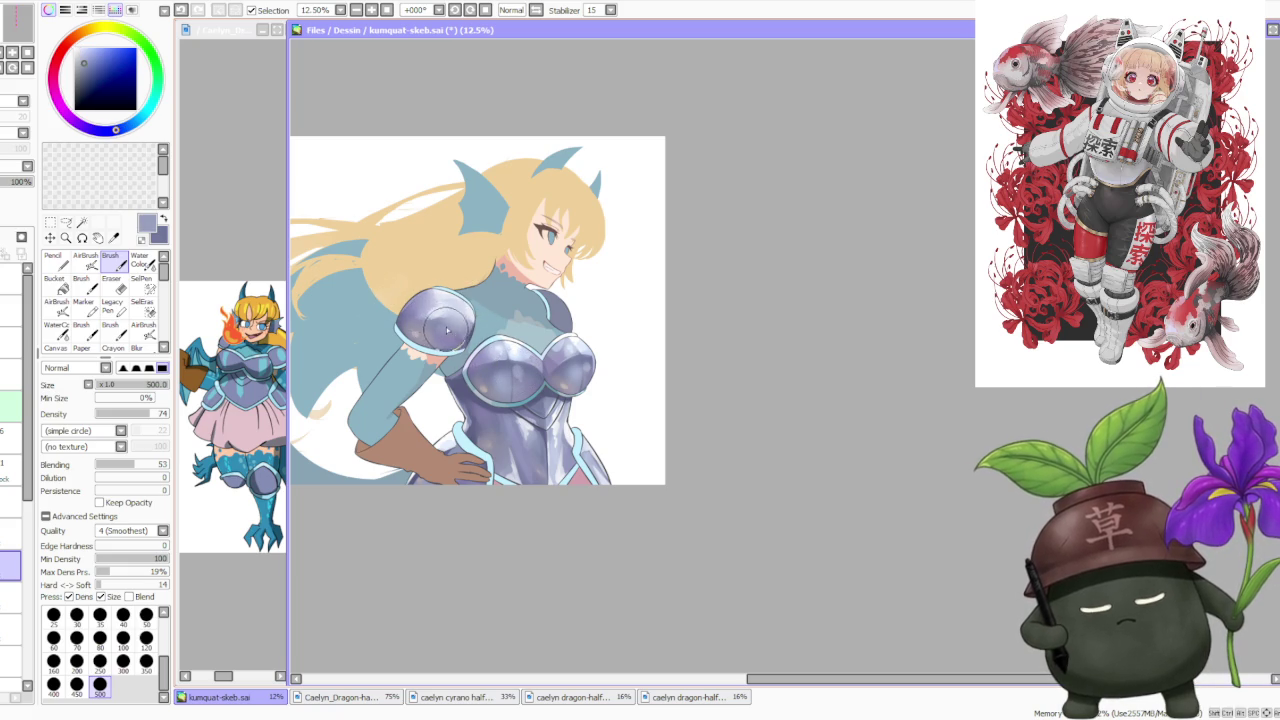
left_click(443, 332, "alt")
key("ctrl+z")
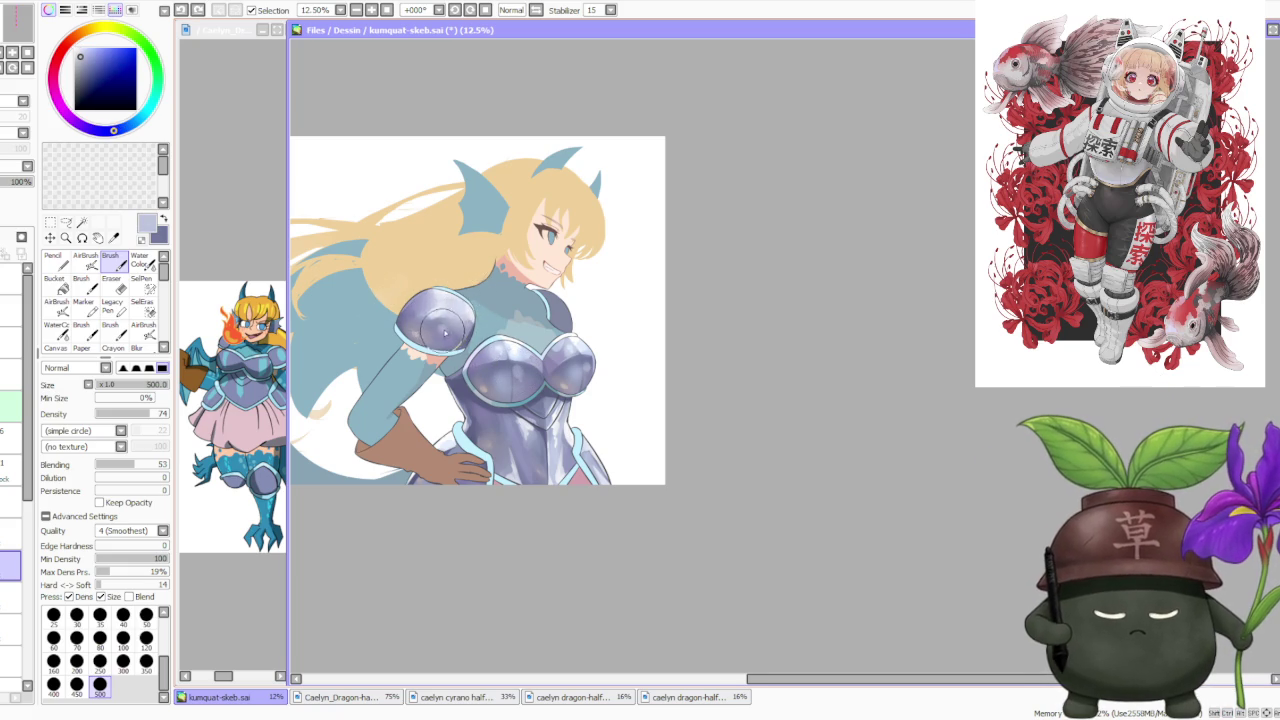
scroll(443, 335, "down", 1)
scroll(440, 300, "up", 1)
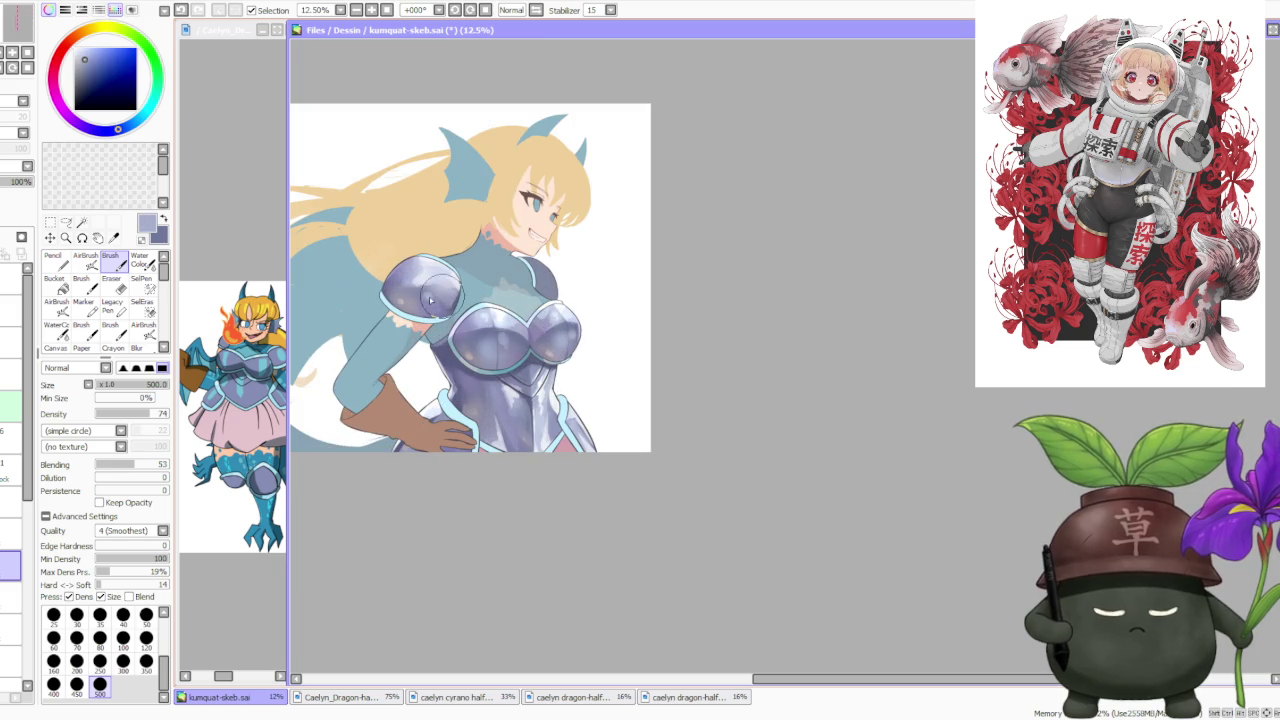
key("ctrl+z")
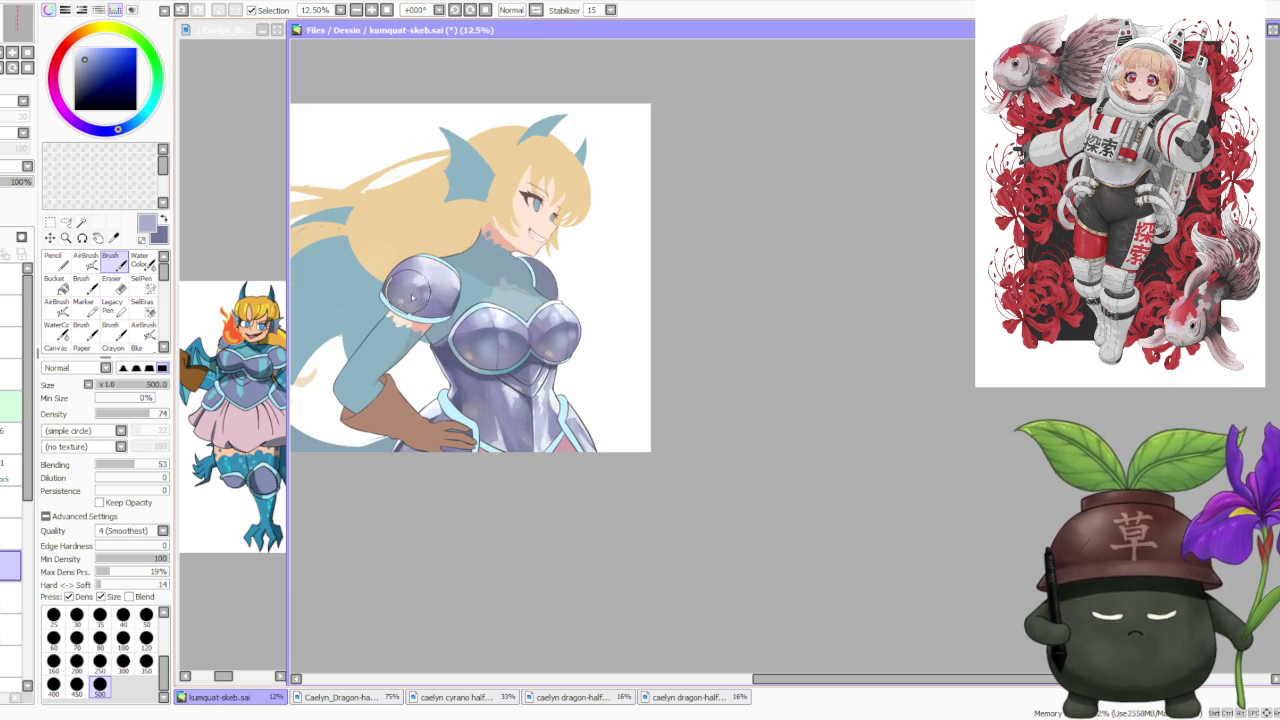
scroll(448, 237, "down", 1)
scroll(556, 185, "down", 2)
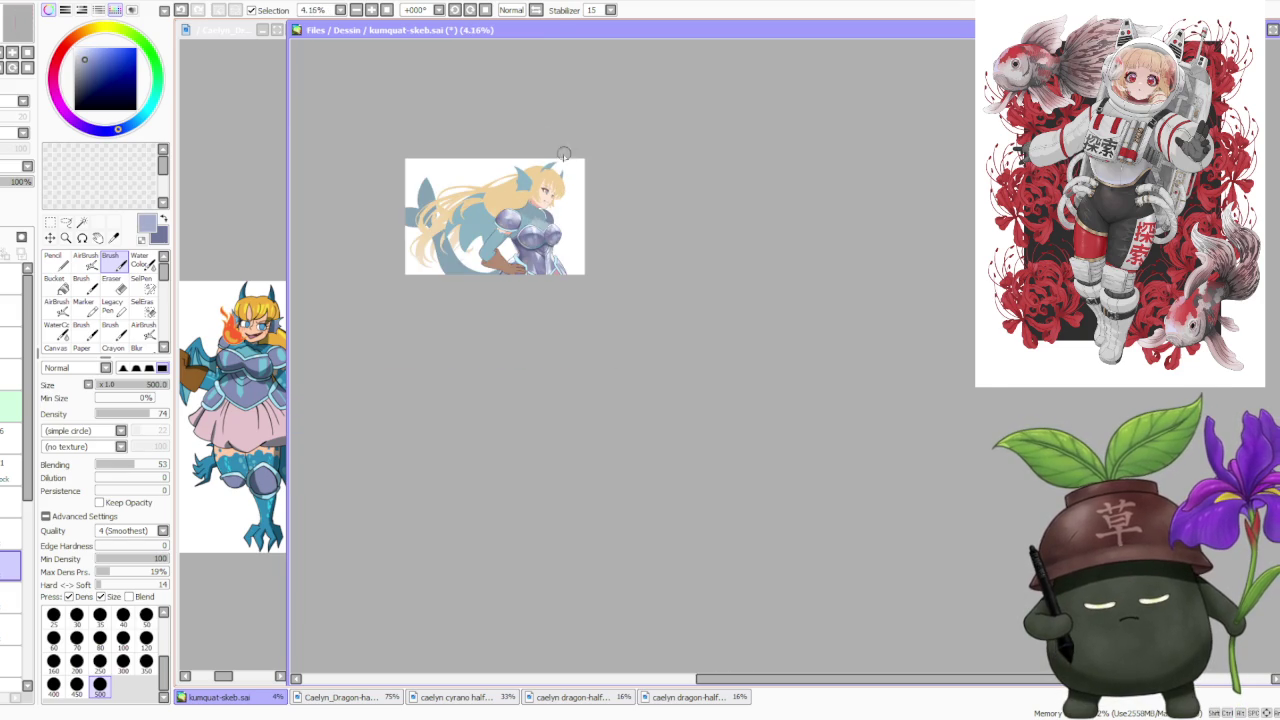
scroll(564, 152, "up", 1)
scroll(545, 192, "up", 1)
scroll(560, 242, "up", 1)
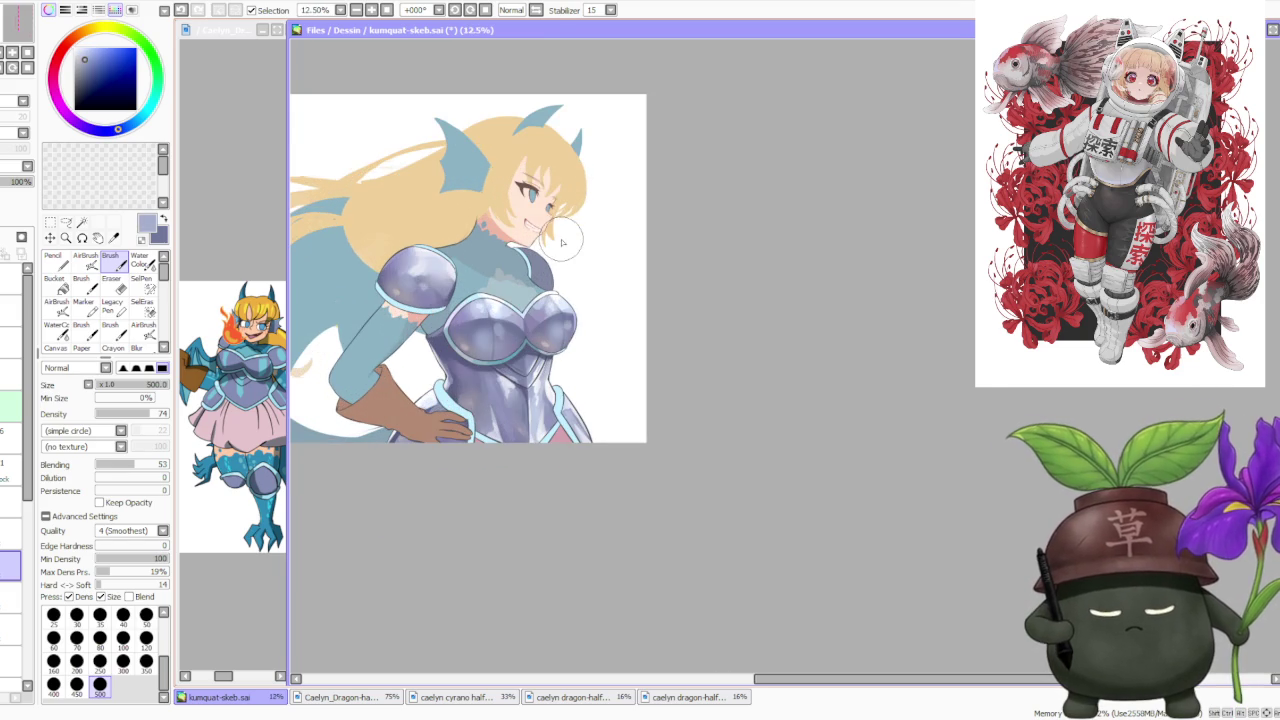
scroll(559, 235, "down", 1)
scroll(554, 180, "down", 1)
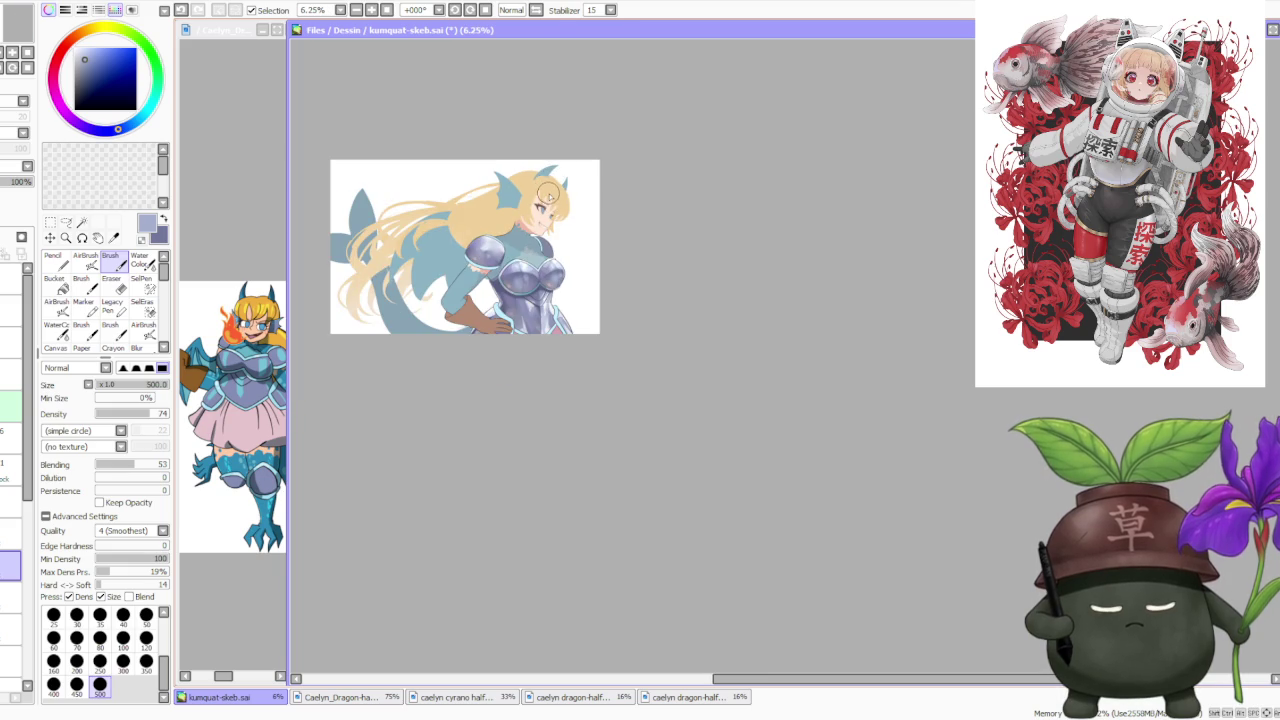
scroll(547, 197, "up", 2)
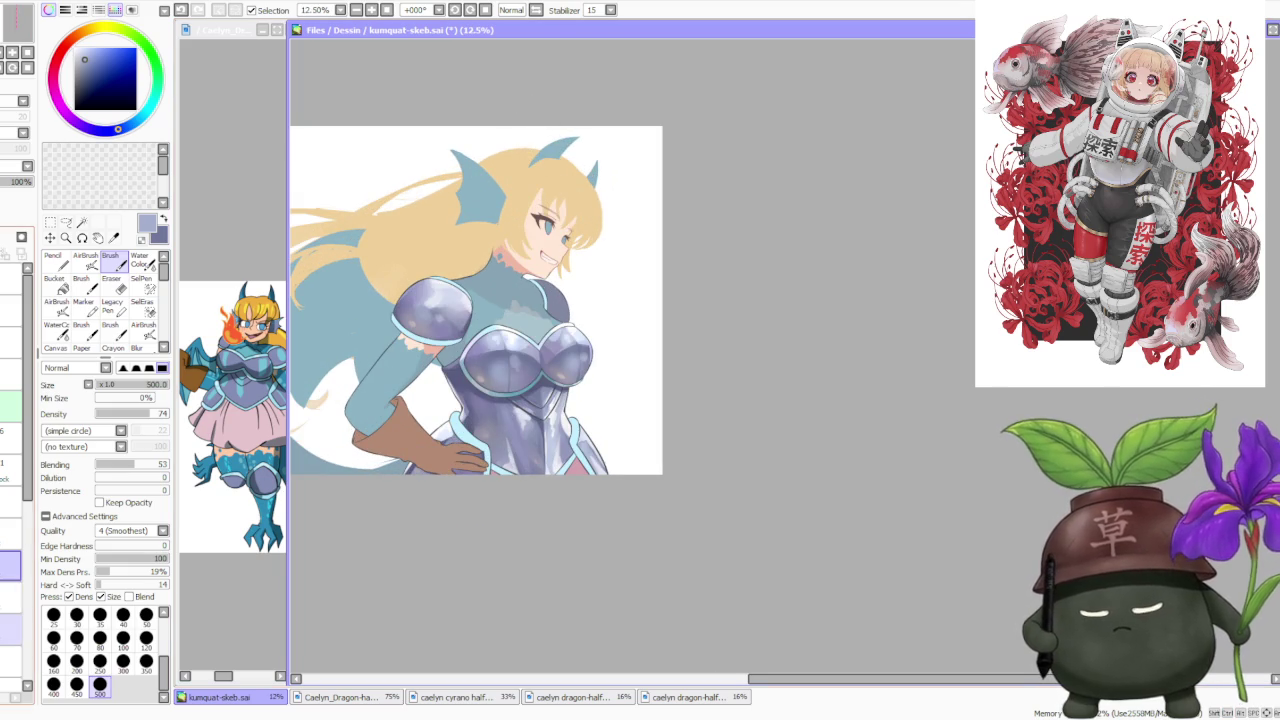
Paint pale lavender highlights across the neck and shoulder, alternating with grey-lavender and near-white.
left_click(470, 293, "alt")
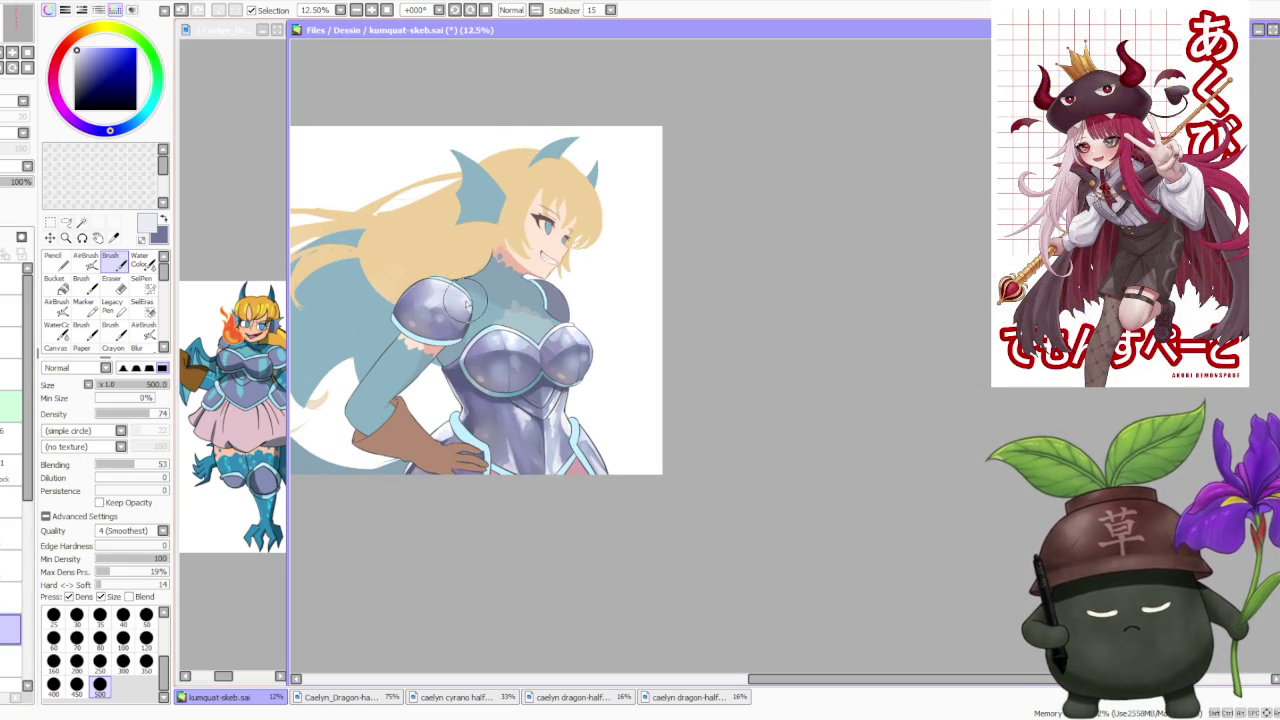
mouse_move(535, 290)
left_mouse_down()
mouse_move(568, 296)
mouse_move(545, 278)
mouse_move(565, 310)
left_mouse_up()
left_click(455, 318, "alt")
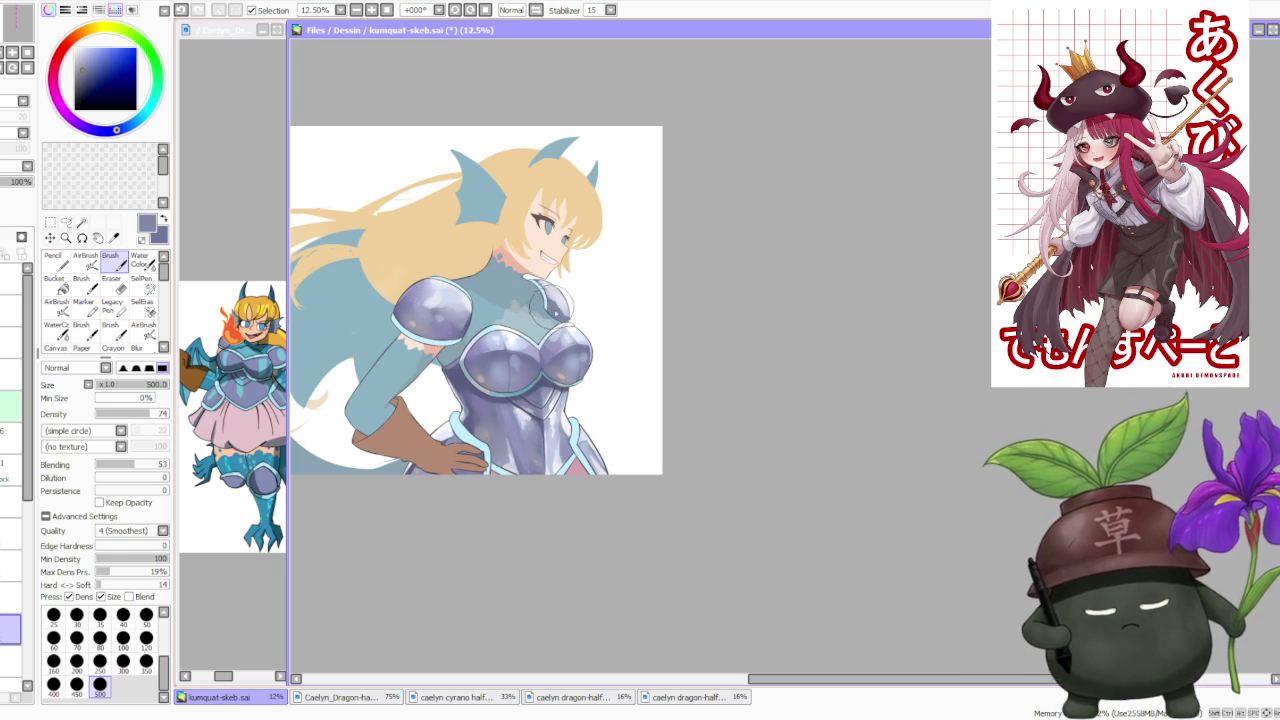
left_click(500, 342, "alt")
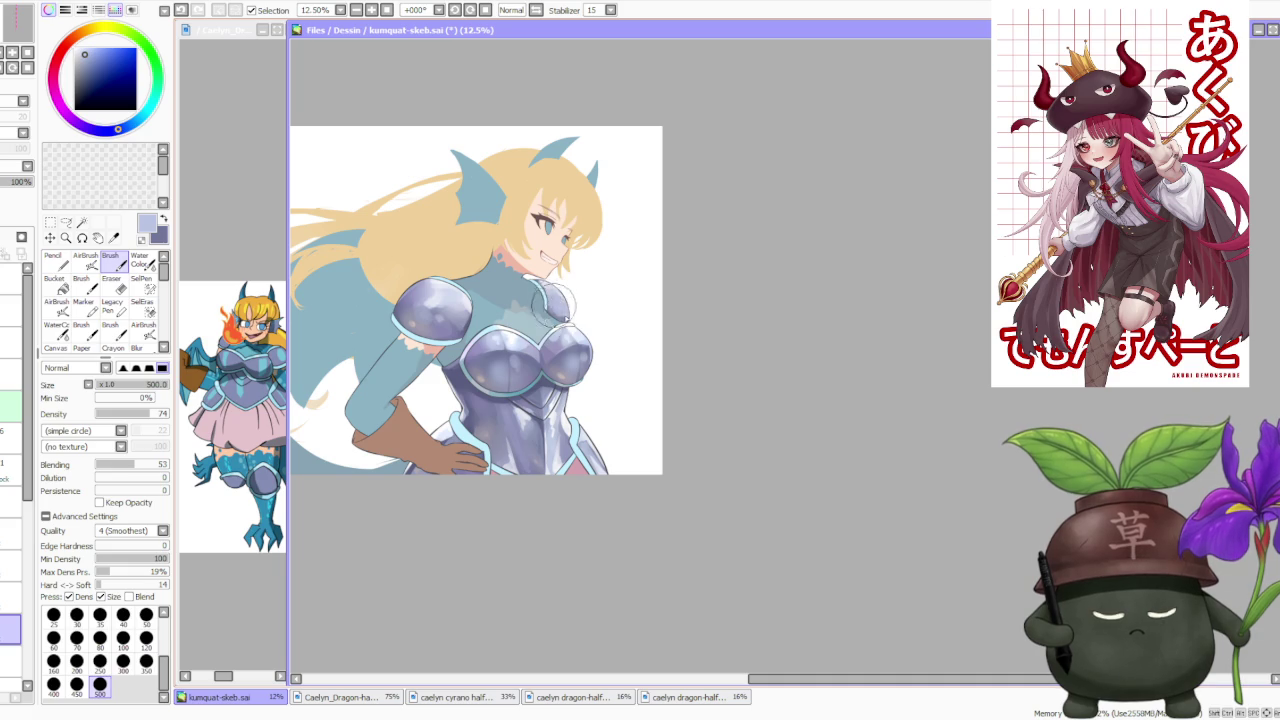
left_click(452, 320, "alt")
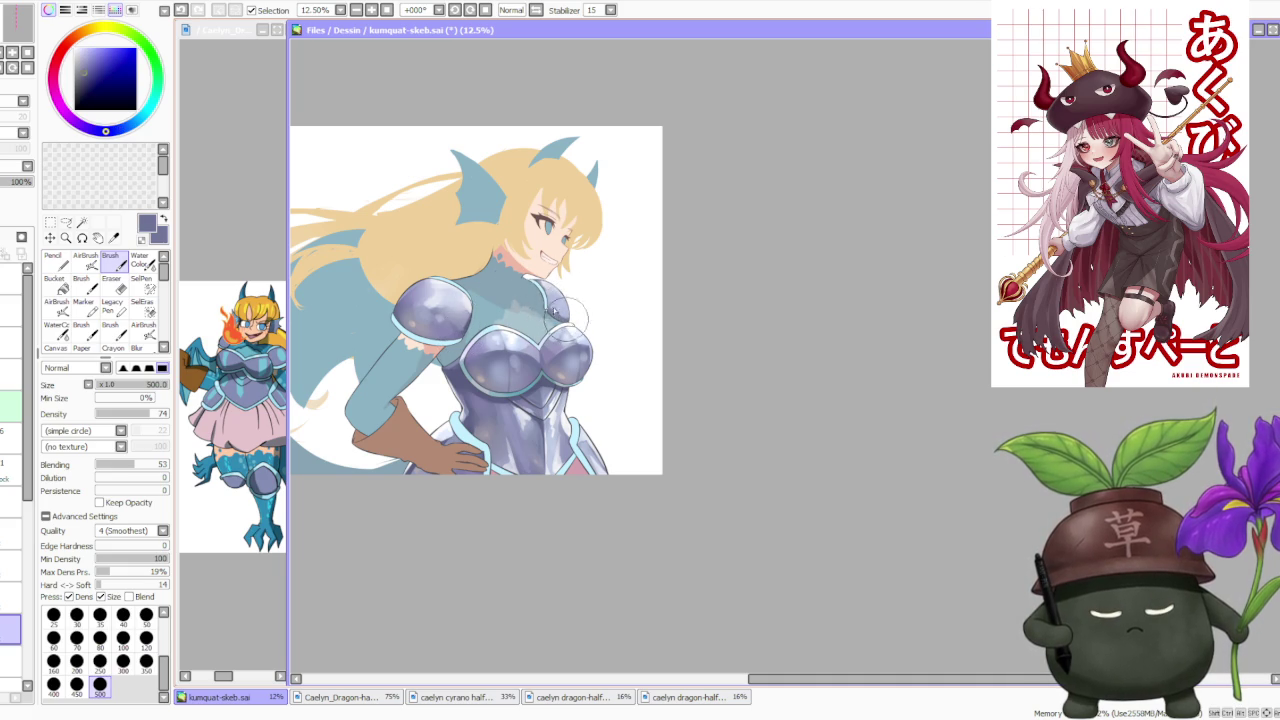
left_click(534, 288, "alt")
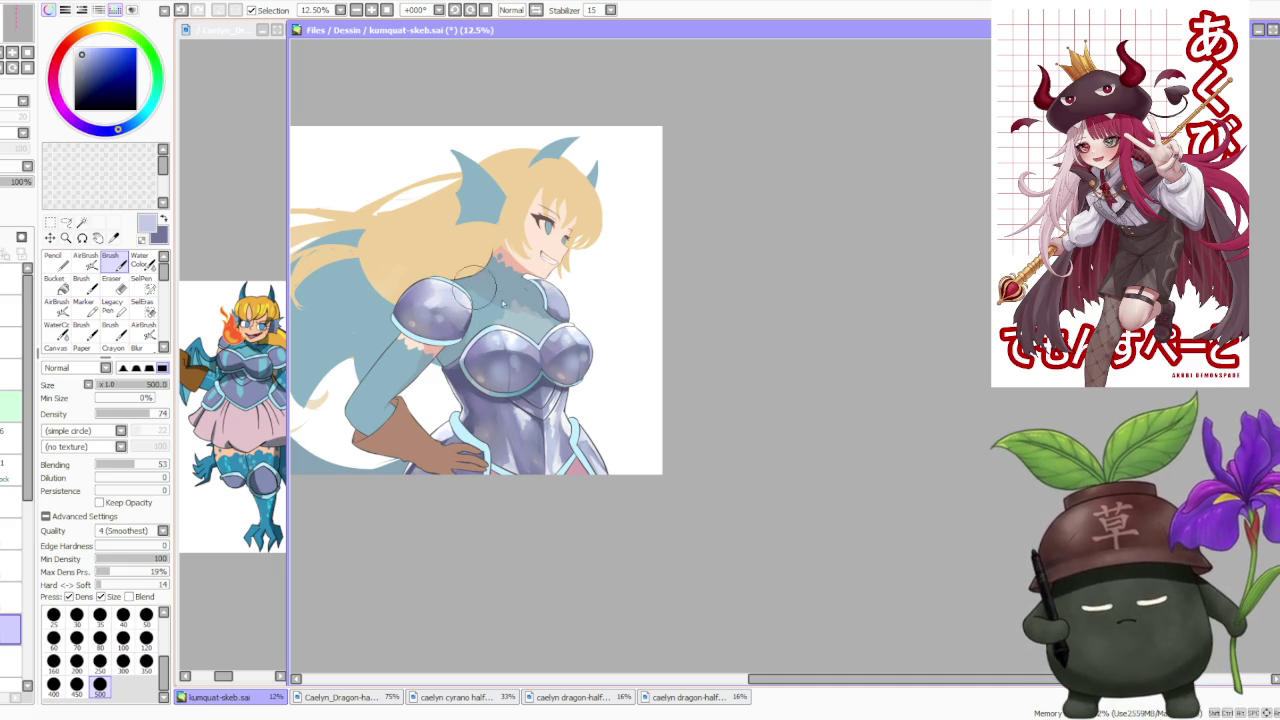
left_click(512, 320, "alt")
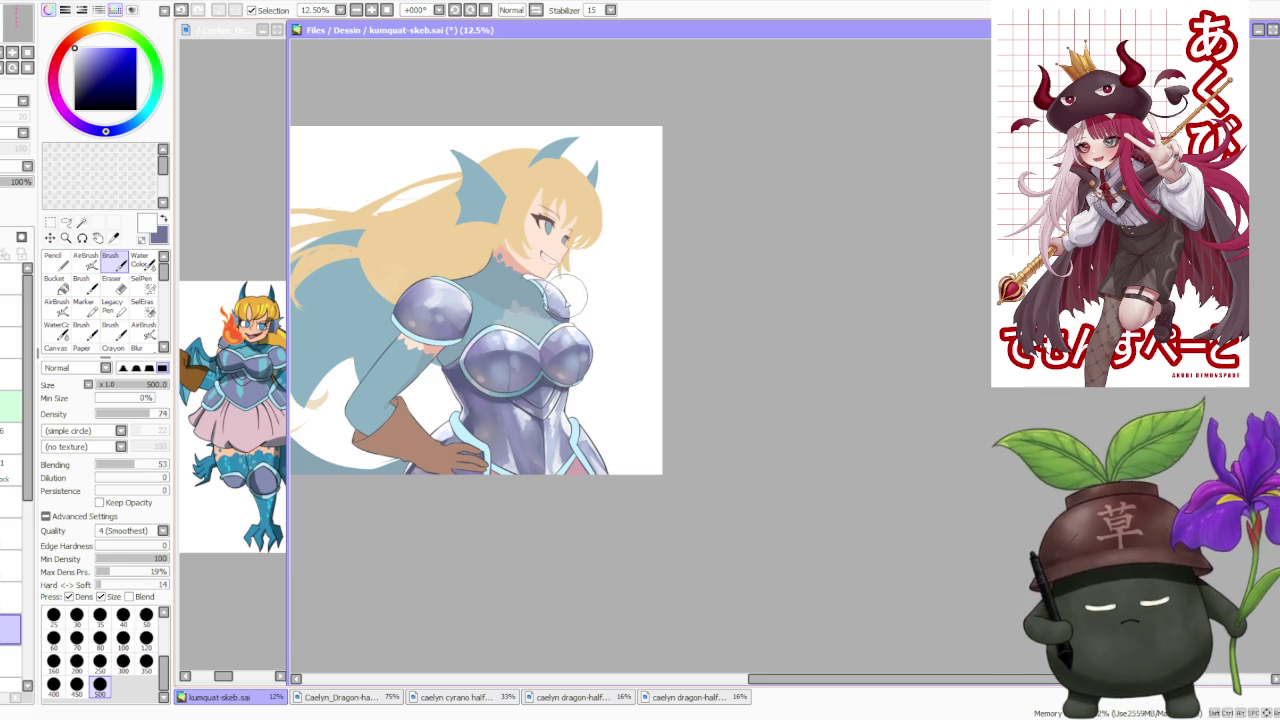
Sample greyish-lavender and armour purple as shading colours for the chest armour.
scroll(578, 310, "down", 1)
scroll(575, 230, "down", 1)
scroll(573, 237, "up", 2)
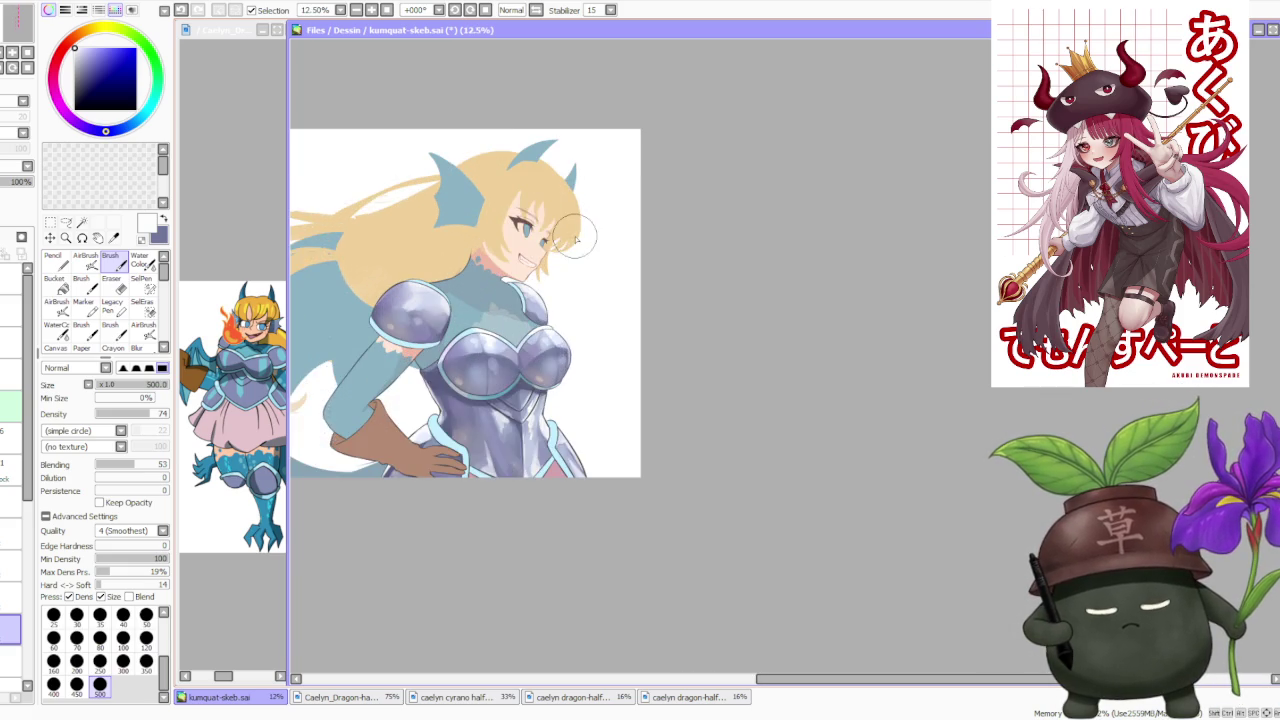
scroll(573, 237, "up", 1)
left_click(347, 345, "alt")
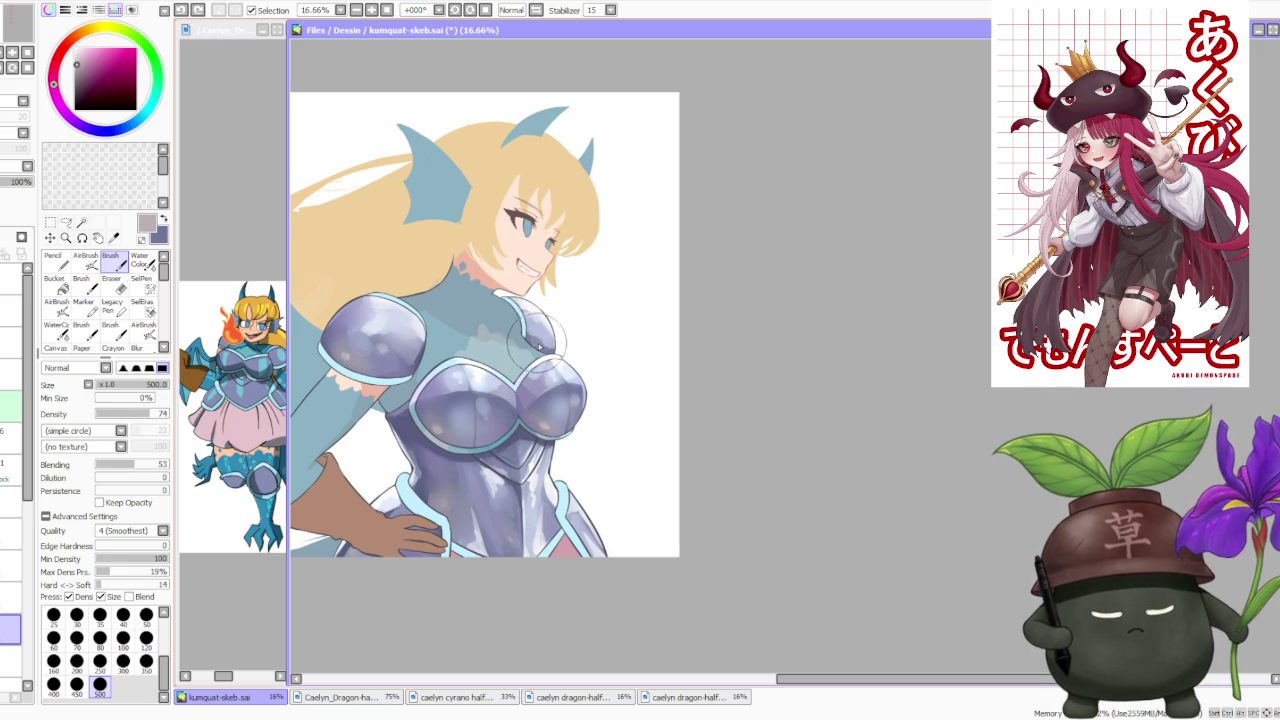
left_click(425, 393, "alt")
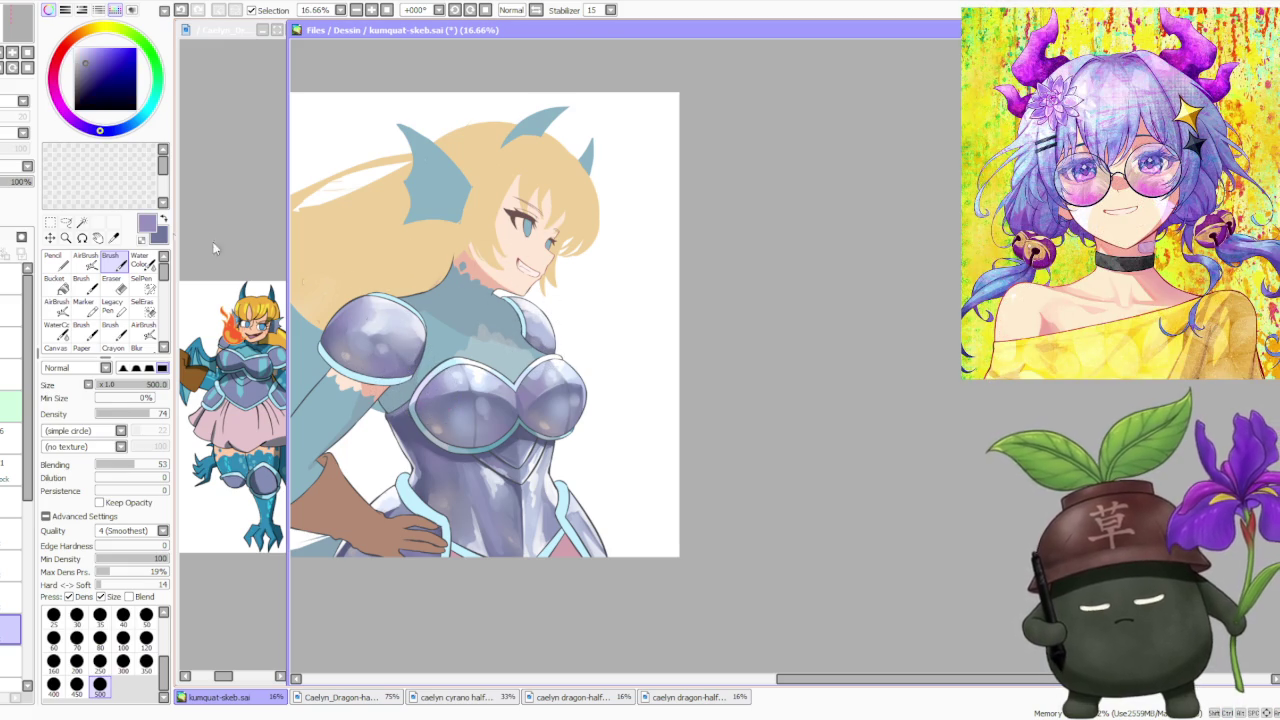
key("v")
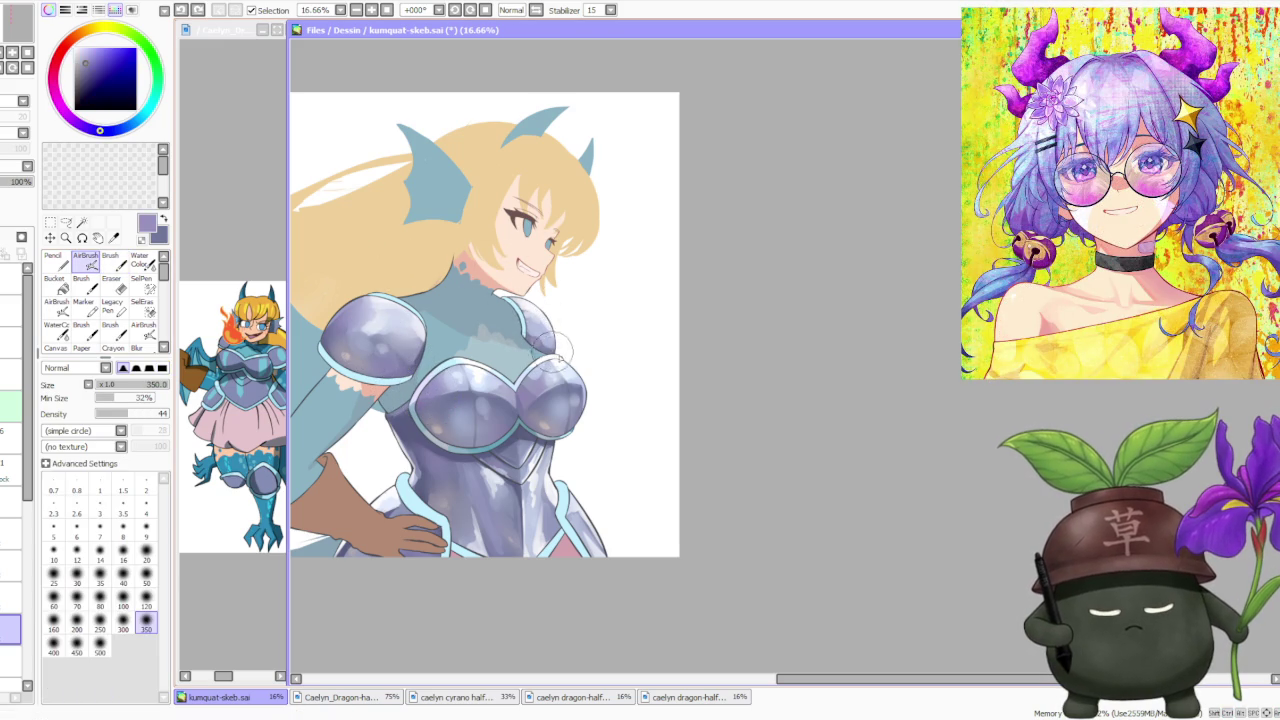
Mirror the canvas horizontally to check proportions, then restore normal orientation.
scroll(515, 305, "down", 1)
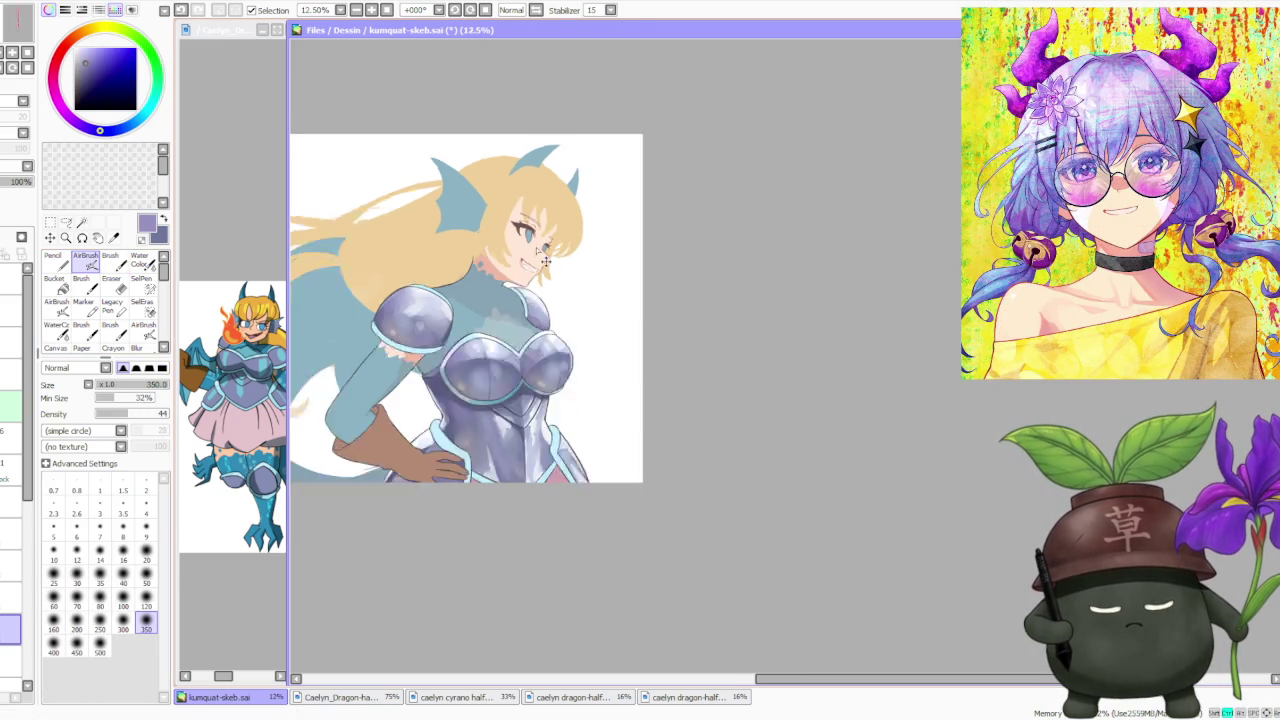
scroll(530, 270, "down", 1)
scroll(557, 200, "down", 1)
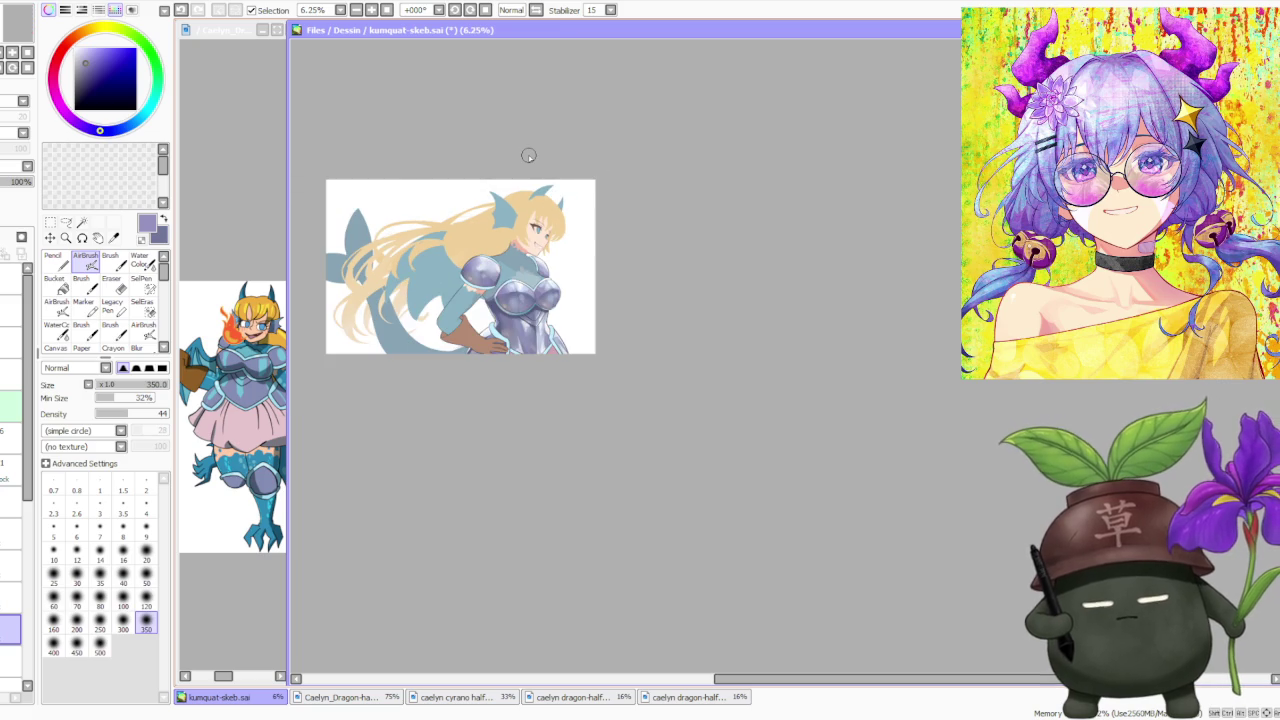
scroll(537, 250, "up", 1)
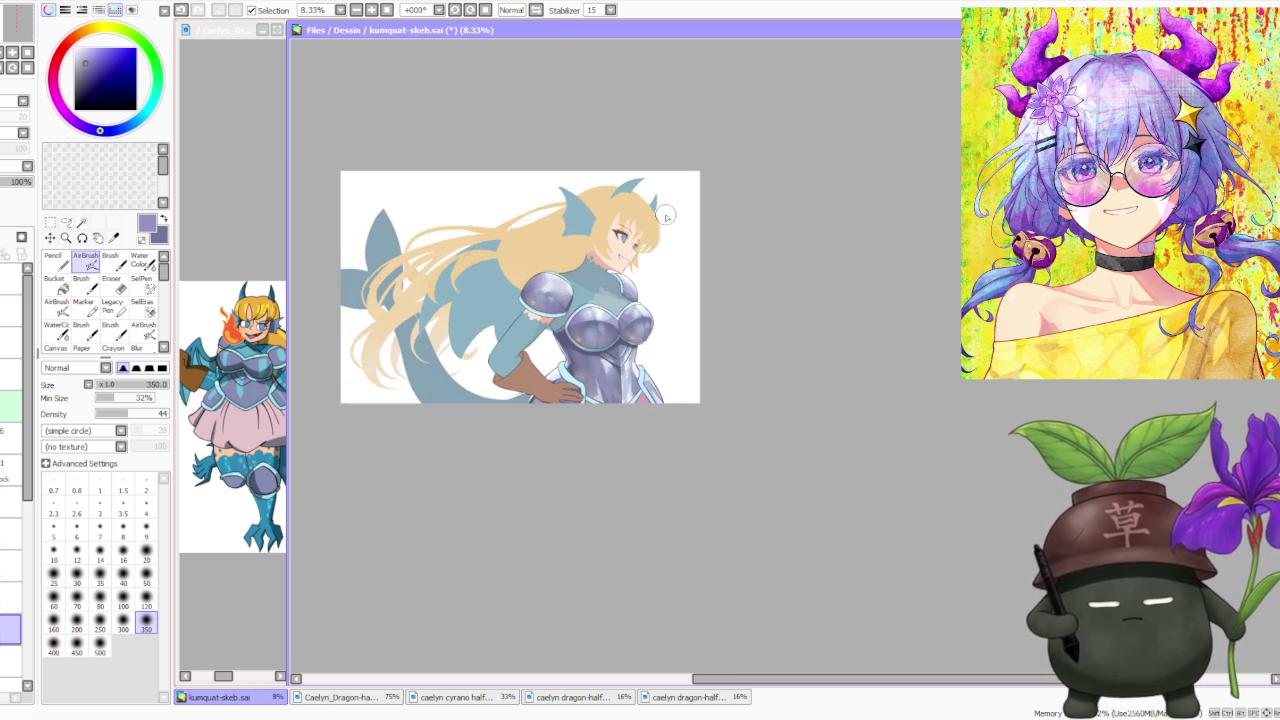
scroll(664, 213, "up", 1)
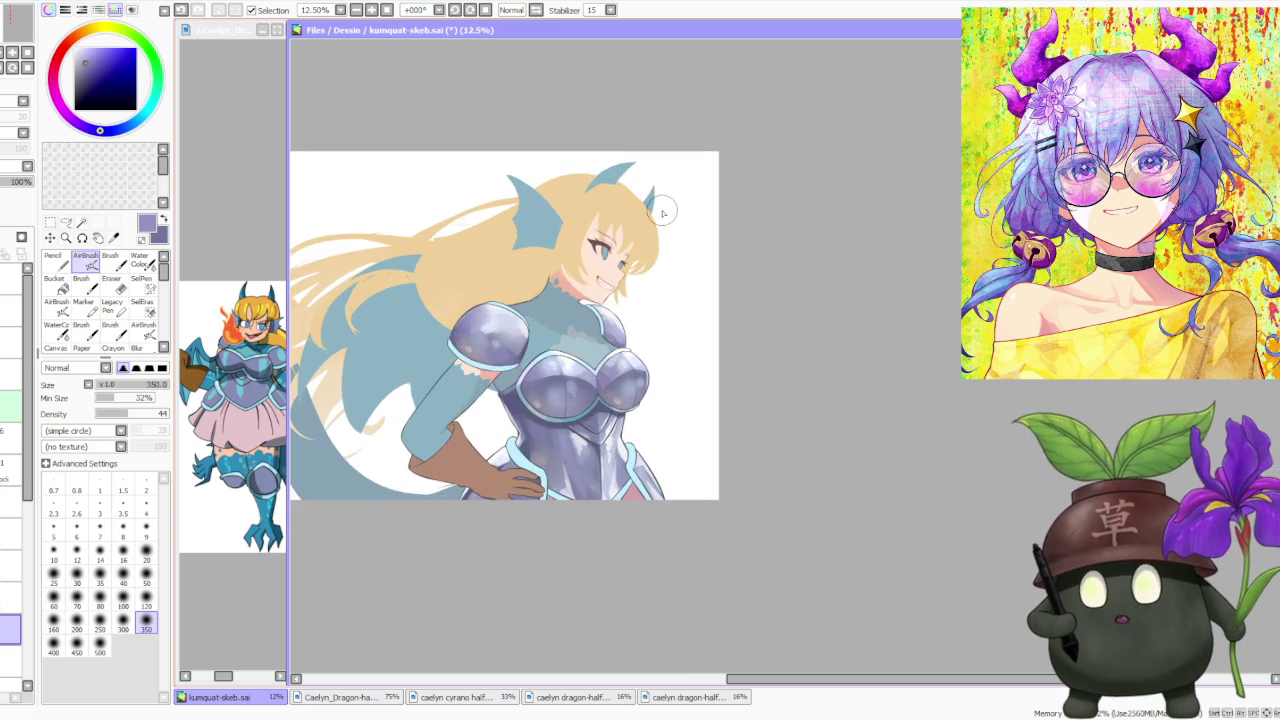
scroll(661, 215, "up", 1)
scroll(659, 215, "down", 2)
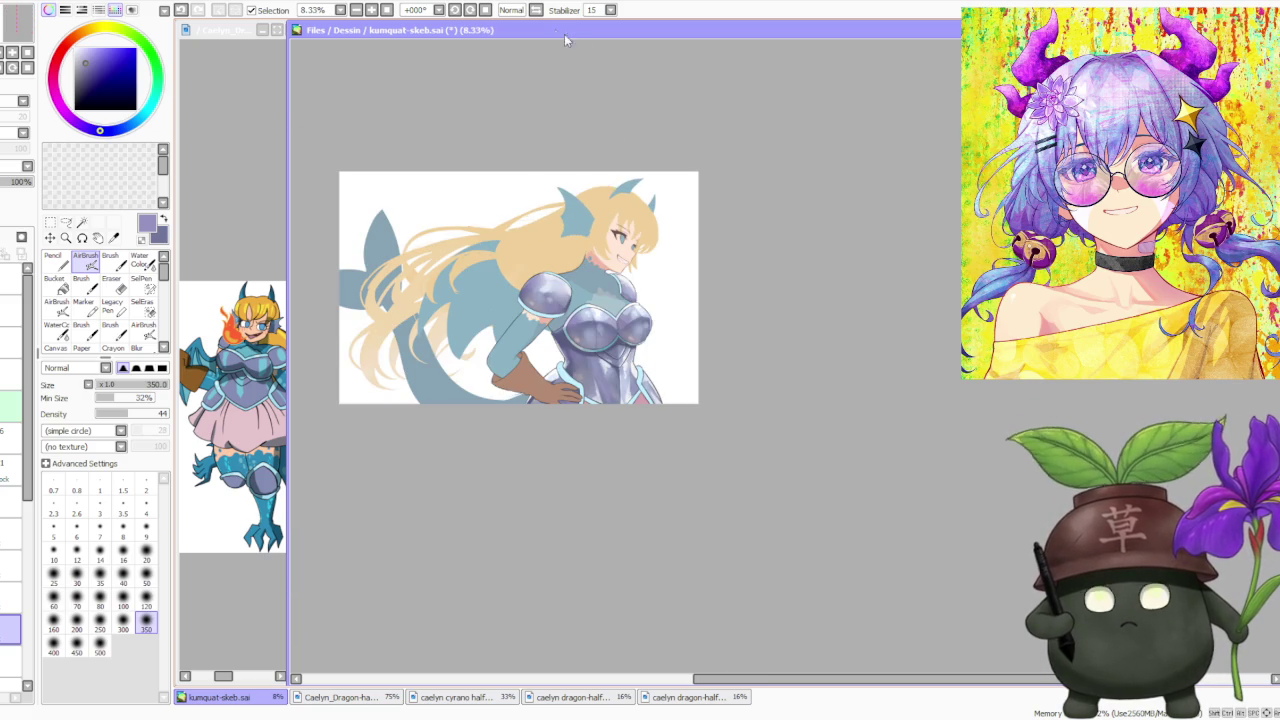
left_click(537, 11)
left_click(537, 11)
Switch from the airbrush back to the regular brush at size 500.
scroll(544, 128, "down", 1)
scroll(606, 205, "up", 1)
scroll(626, 230, "up", 1)
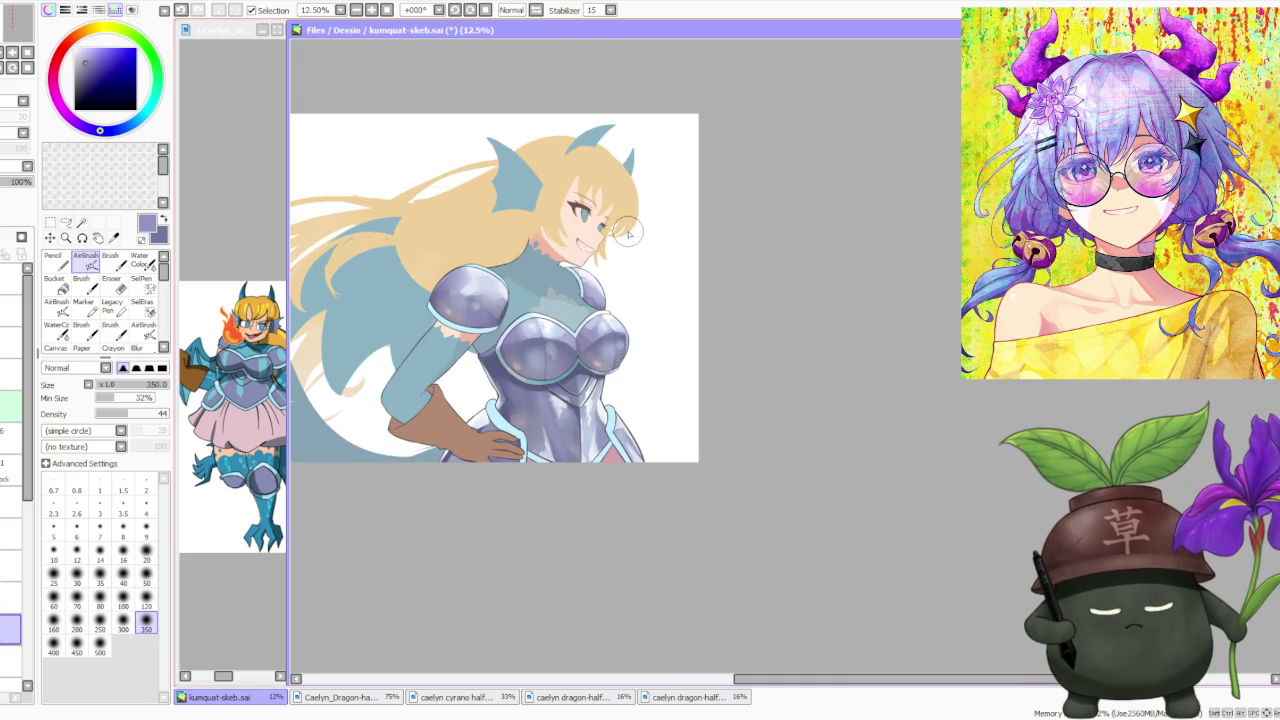
scroll(621, 214, "up", 1)
scroll(612, 212, "down", 2)
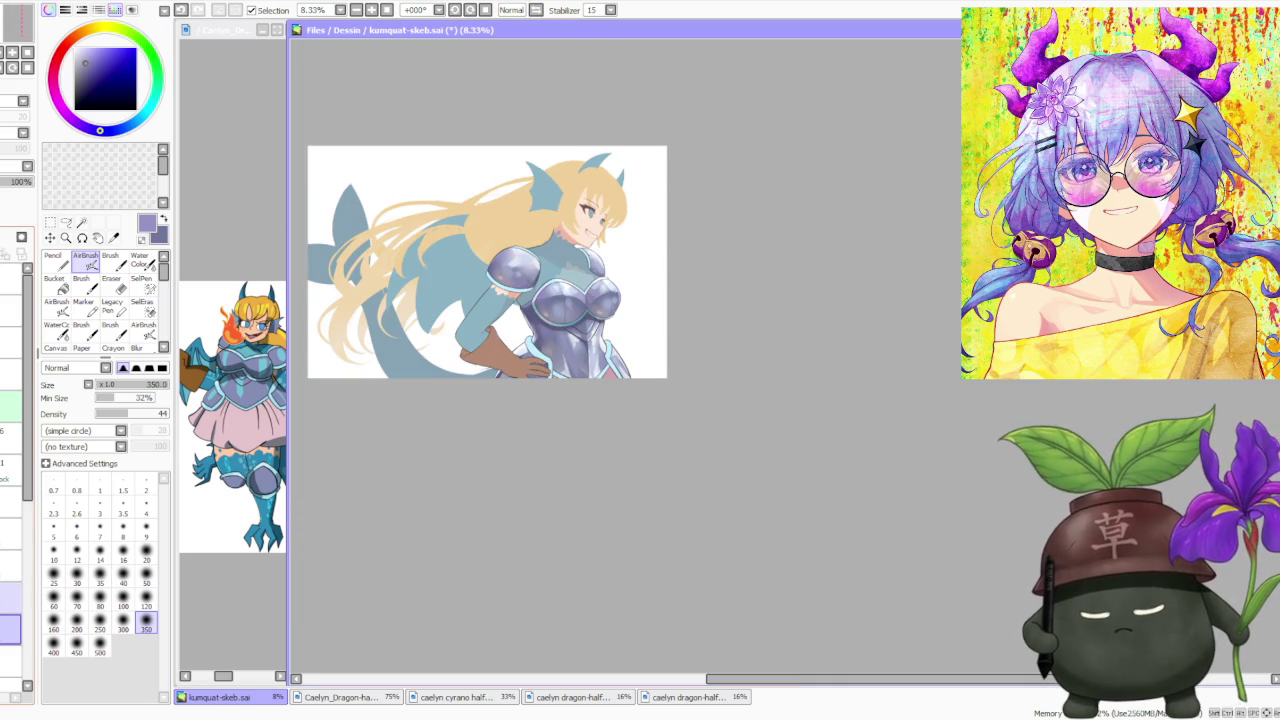
scroll(520, 420, "down", 1)
scroll(587, 342, "up", 2)
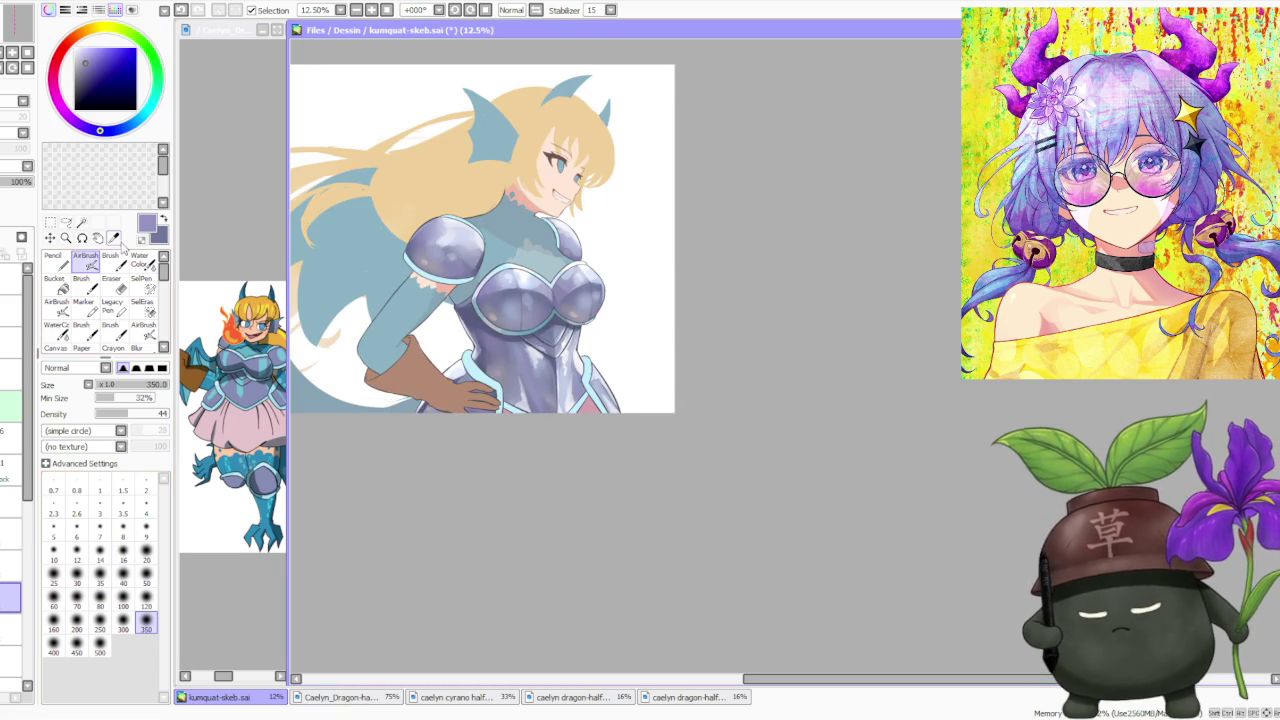
key("b")
scroll(550, 329, "up", 1)
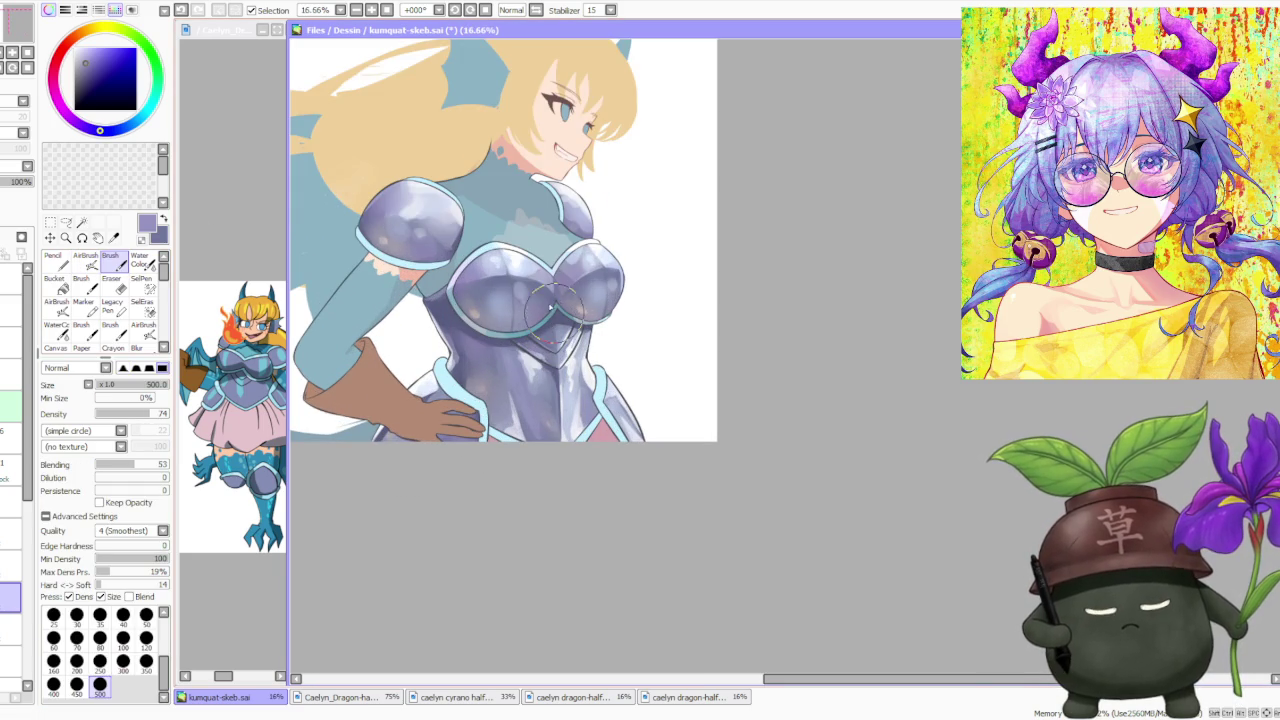
Brush near-white highlights on the lower armour and clean the shoulder pad's edge in blue-grey.
left_click(516, 252, "alt")
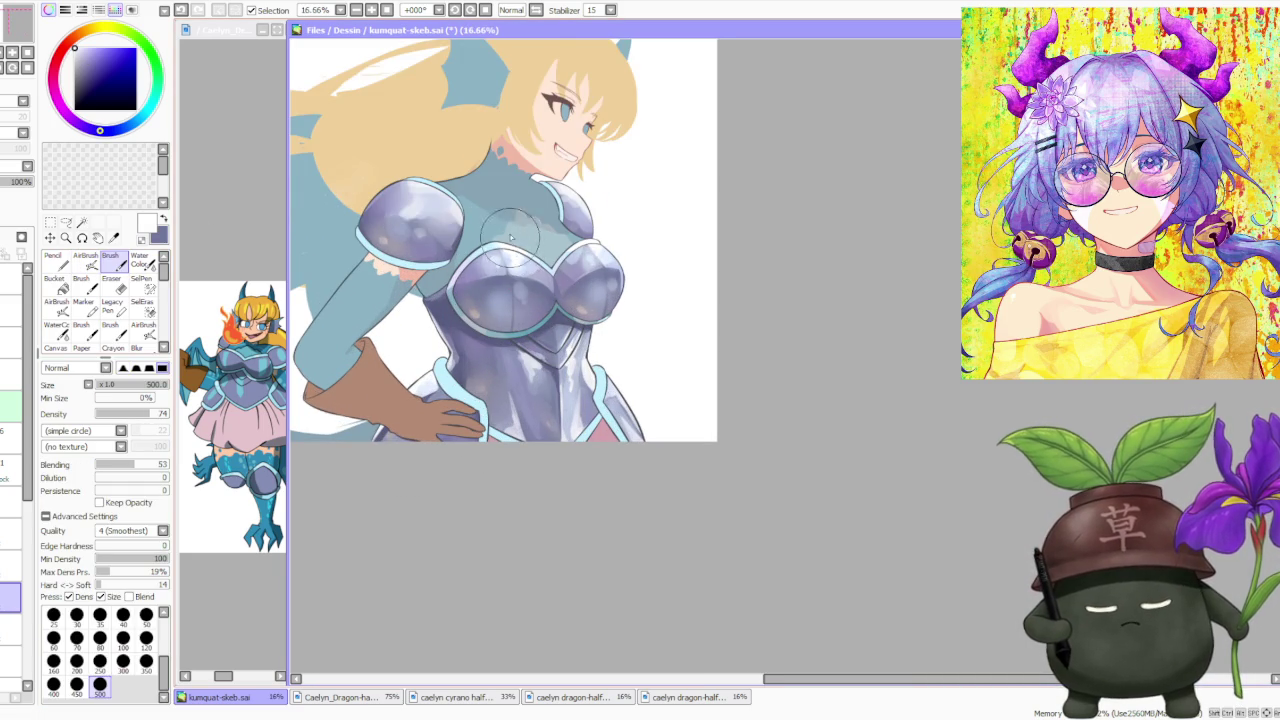
scroll(505, 215, "down", 1)
scroll(515, 180, "up", 2)
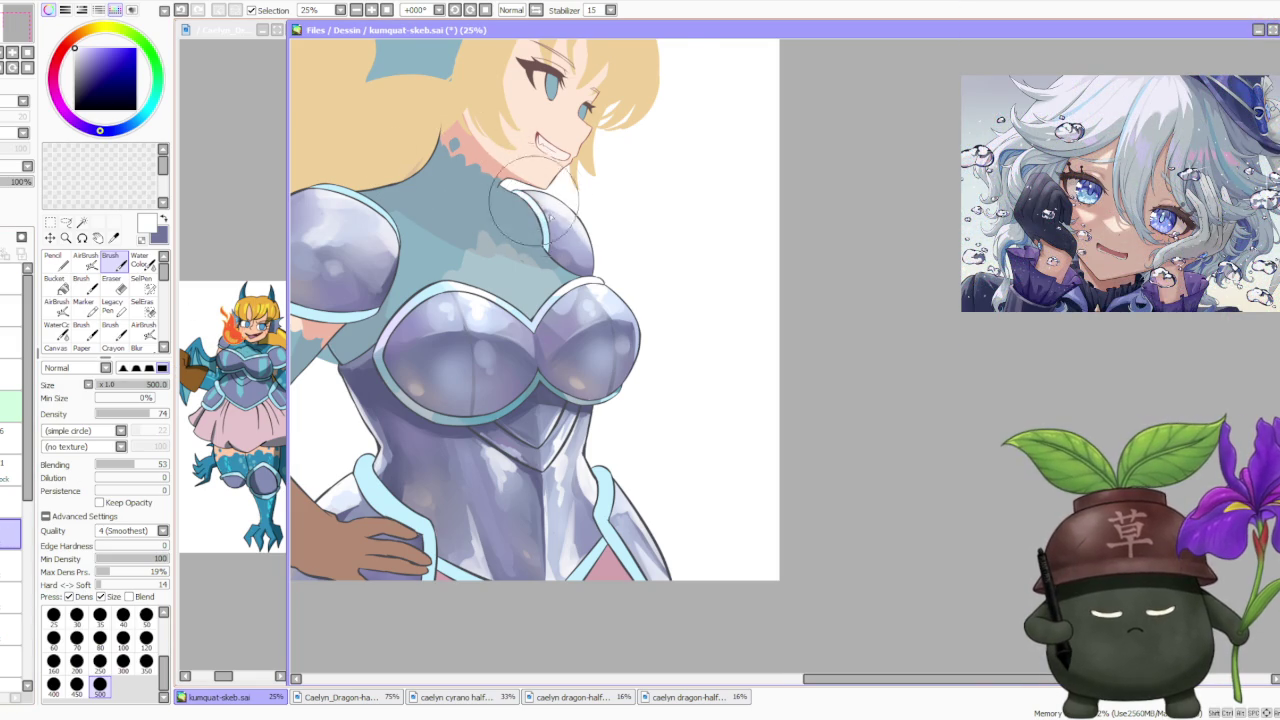
scroll(505, 185, "down", 1)
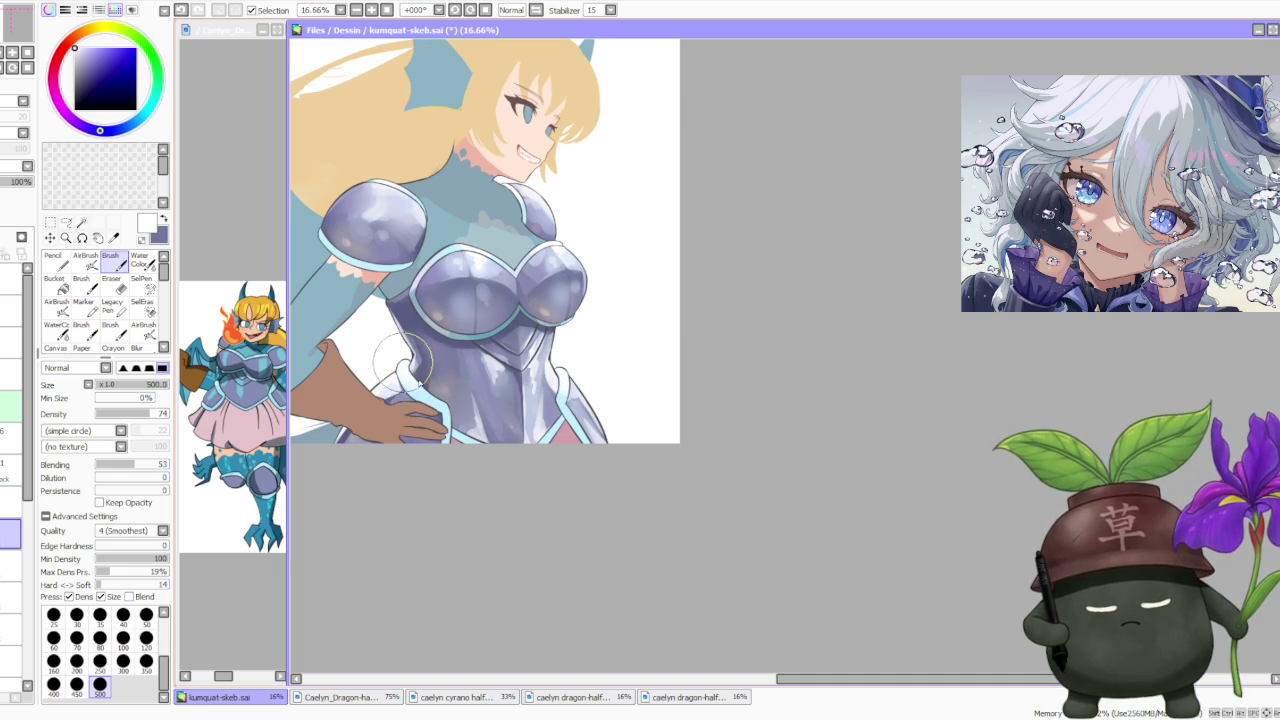
left_click(495, 310, "alt")
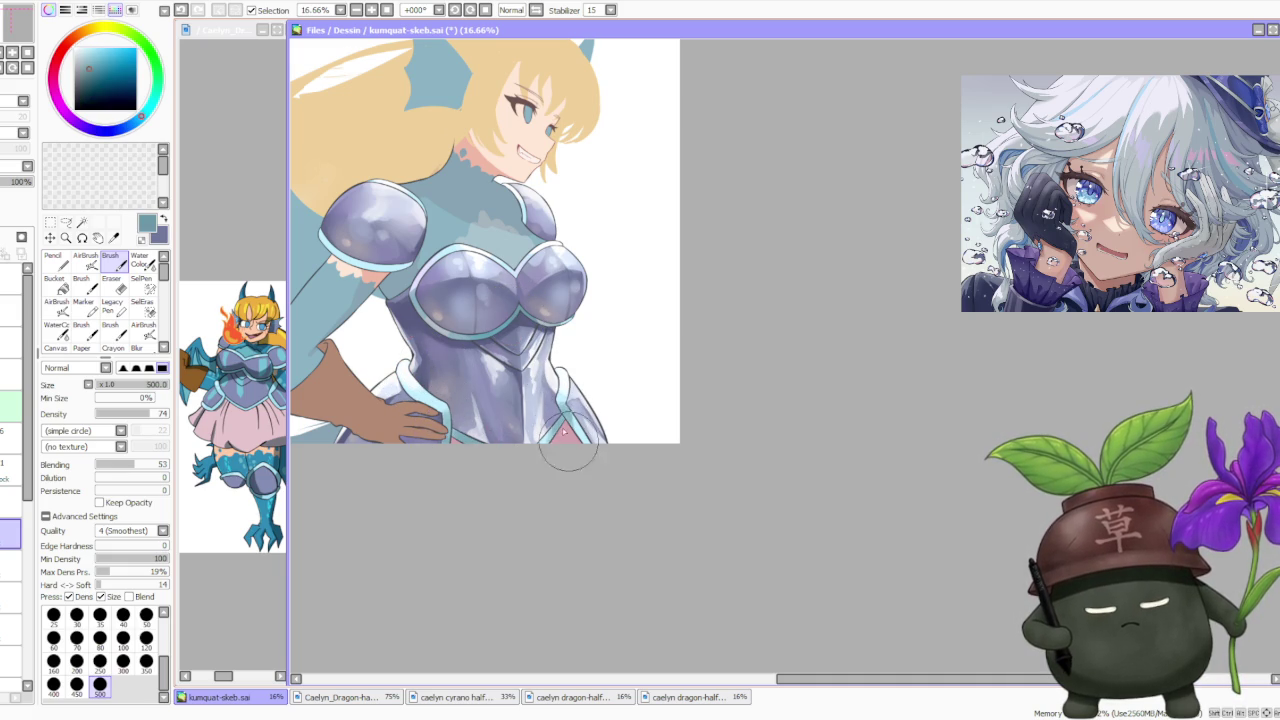
left_click(437, 330, "alt")
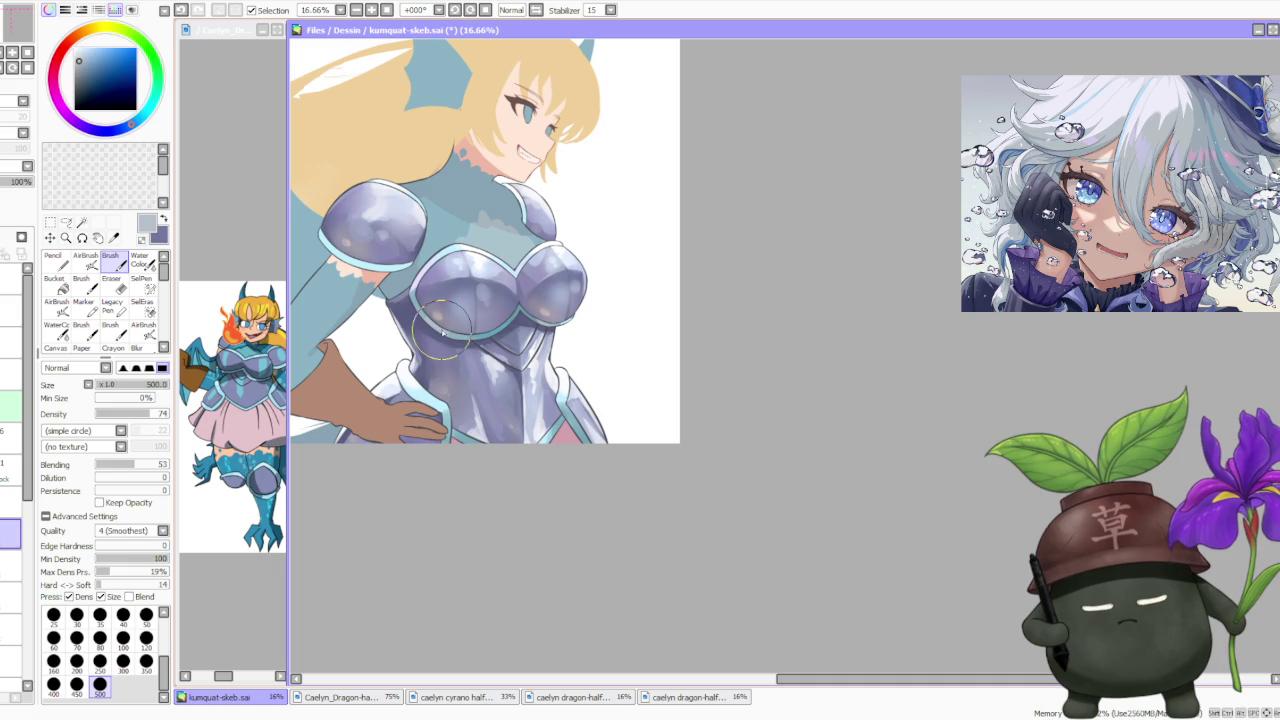
left_click(444, 412, "alt")
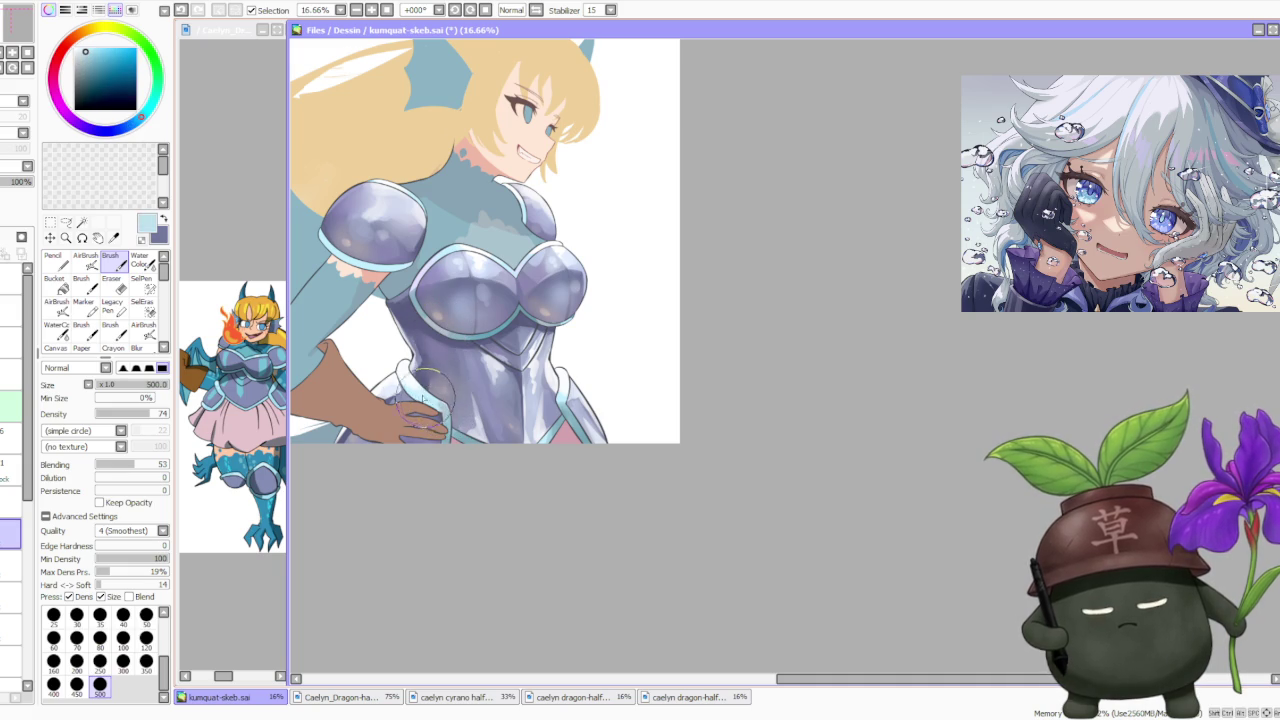
mouse_move(440, 405)
left_mouse_down()
mouse_move(480, 380)
mouse_move(565, 395)
left_mouse_up()
left_click(560, 405, "alt")
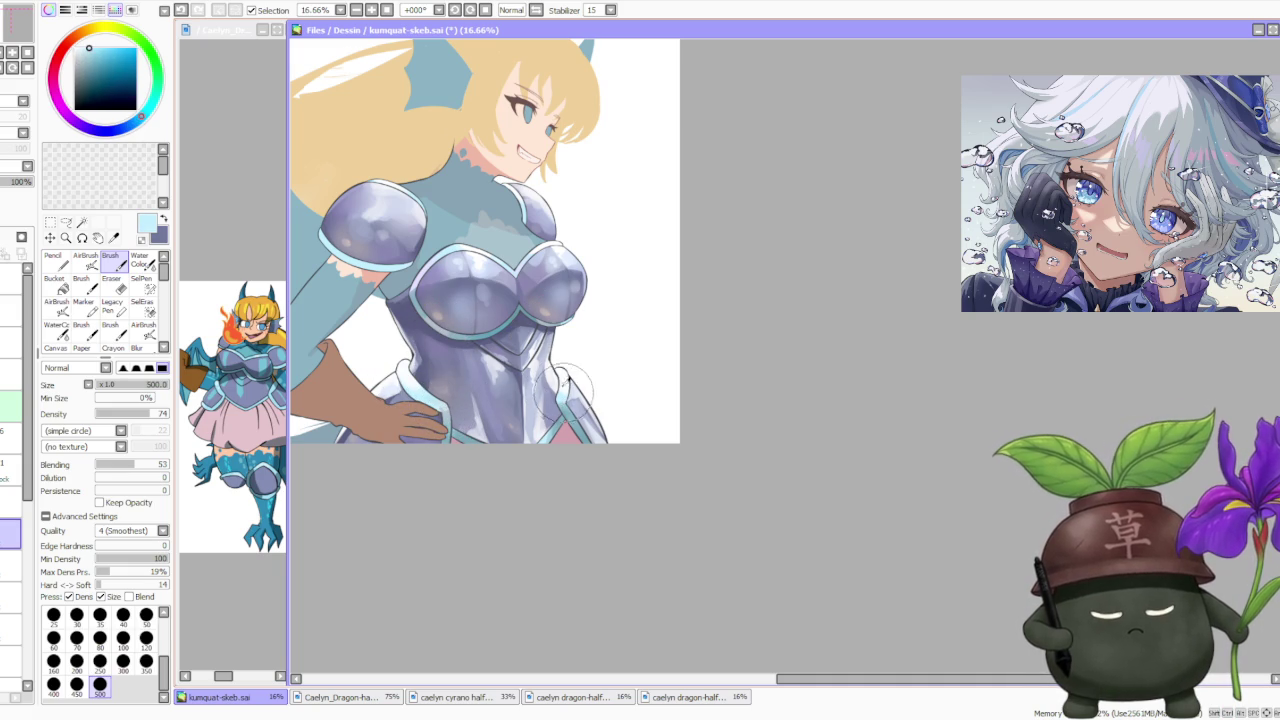
left_click(435, 335, "alt")
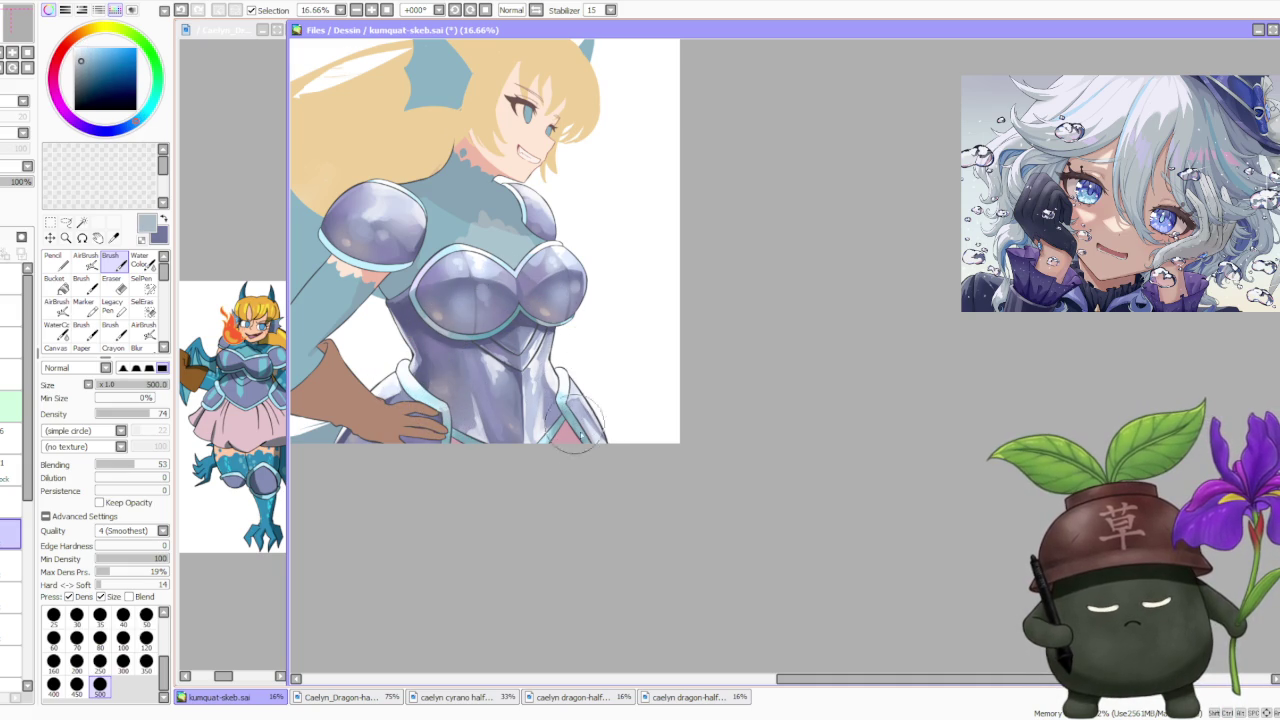
left_click_drag(380, 265, 440, 272)
Smooth the teal bodysuit around the neck, collar, shoulder pad and upper arm.
left_click(392, 188, "alt")
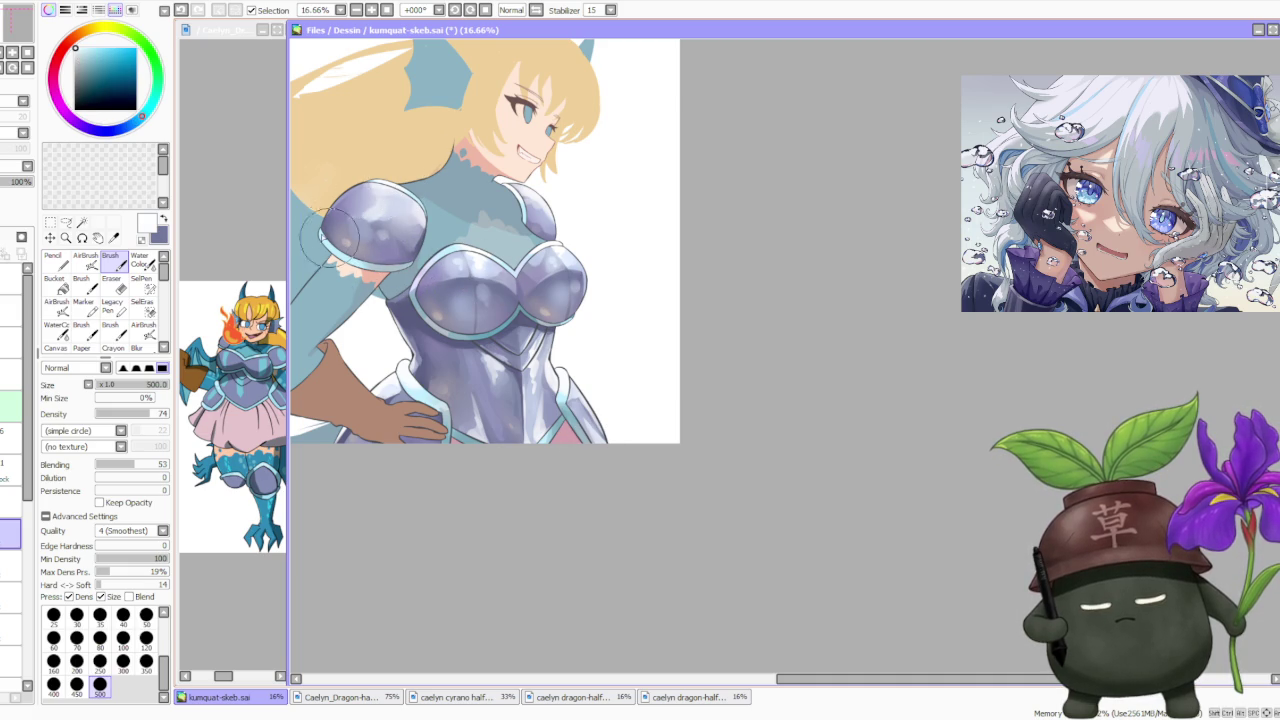
left_click(520, 215, "alt")
left_click_drag(520, 215, 540, 235)
mouse_move(427, 236)
left_mouse_down()
mouse_move(390, 280)
mouse_move(335, 240)
mouse_move(310, 255)
mouse_move(340, 260)
left_mouse_up()
left_click_drag(330, 215, 355, 235)
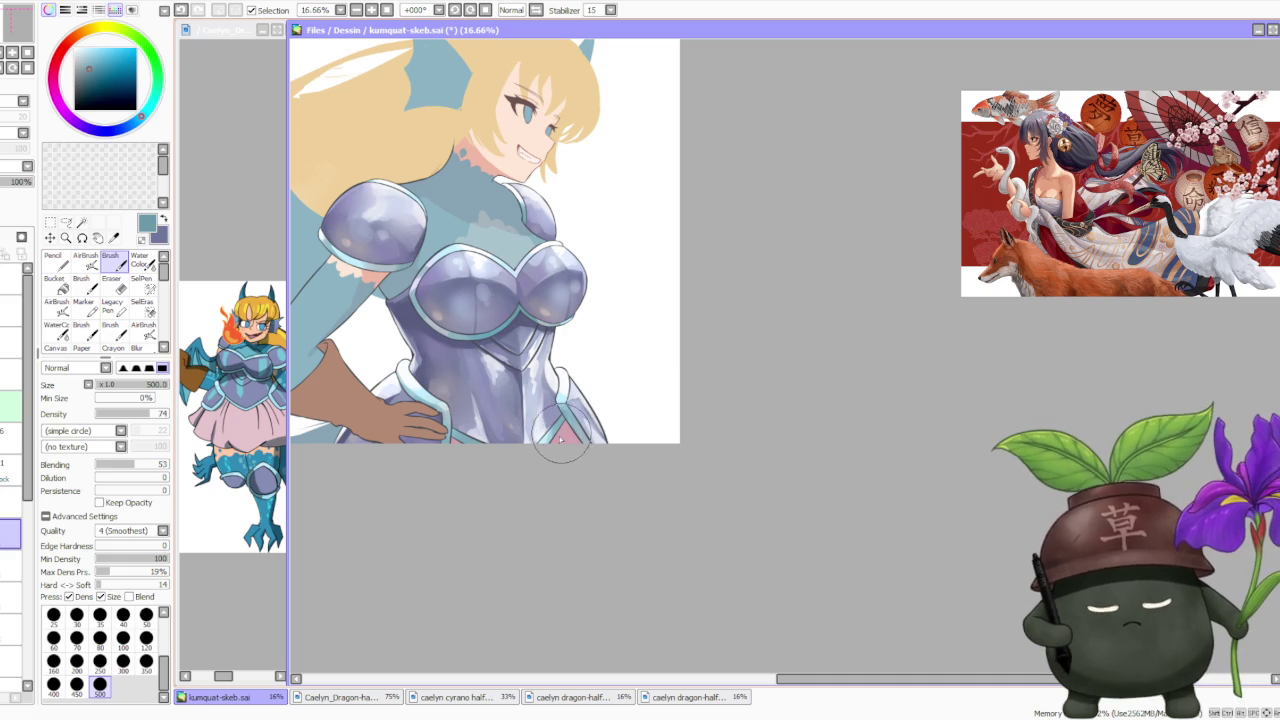
Touch up the shoulder pad's lower rim in a light cyan sampled from the canvas.
left_click(425, 399, "alt")
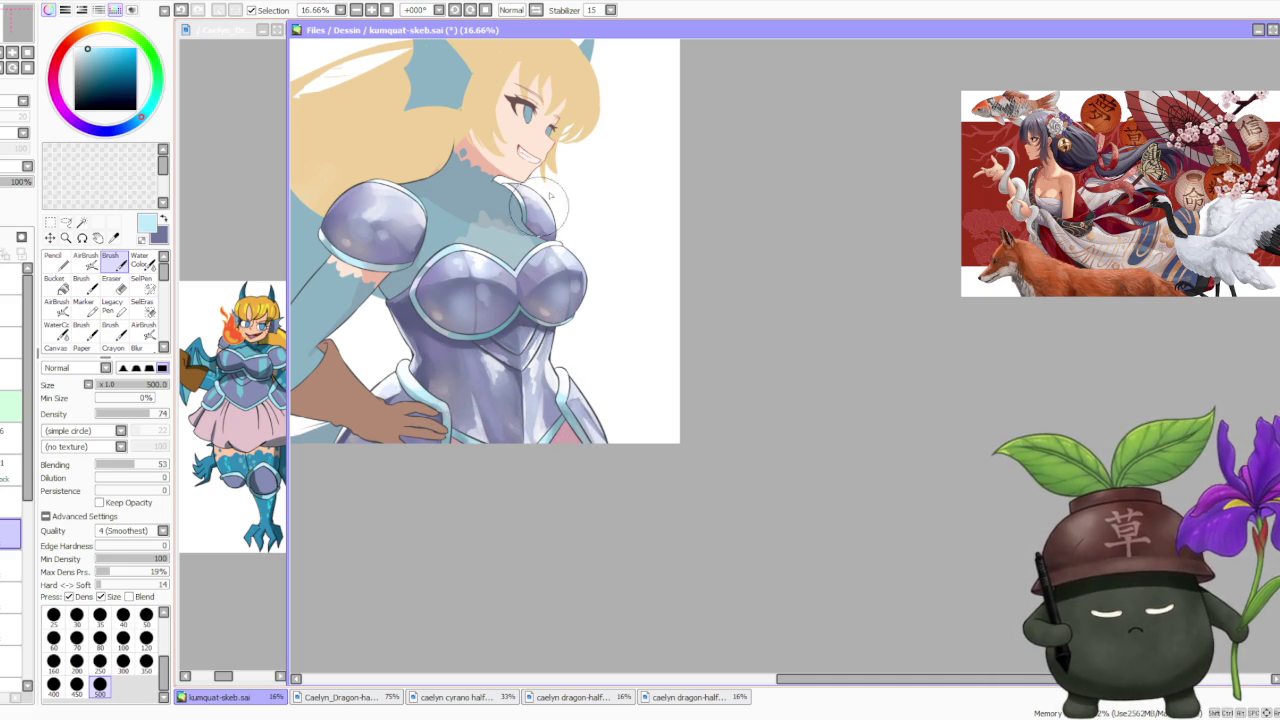
left_click(538, 214, "alt")
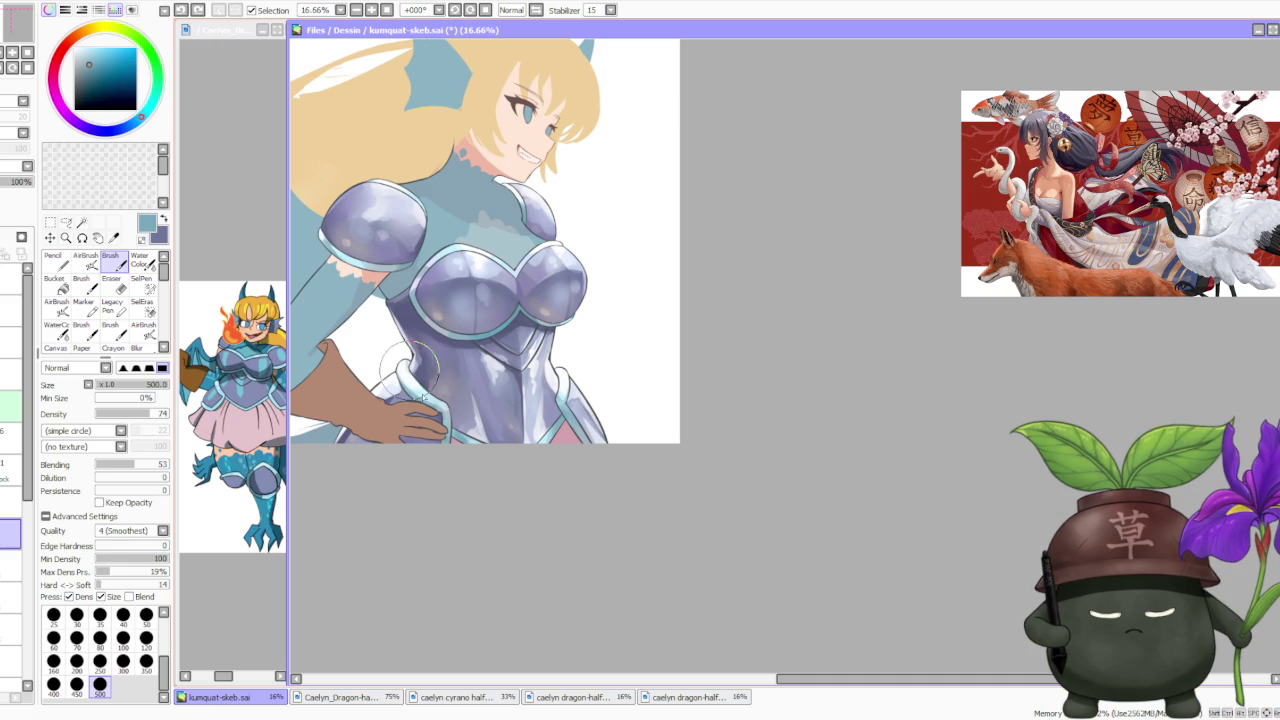
scroll(390, 248, "down", 2)
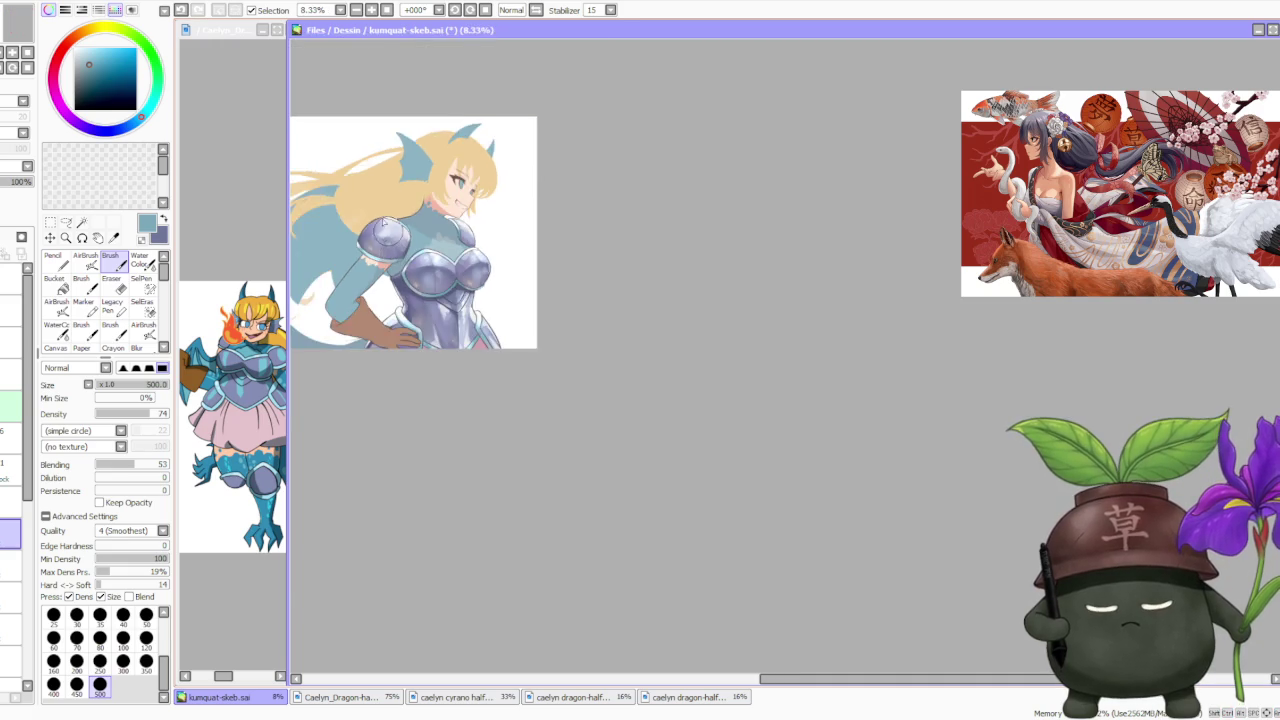
scroll(390, 248, "up", 4)
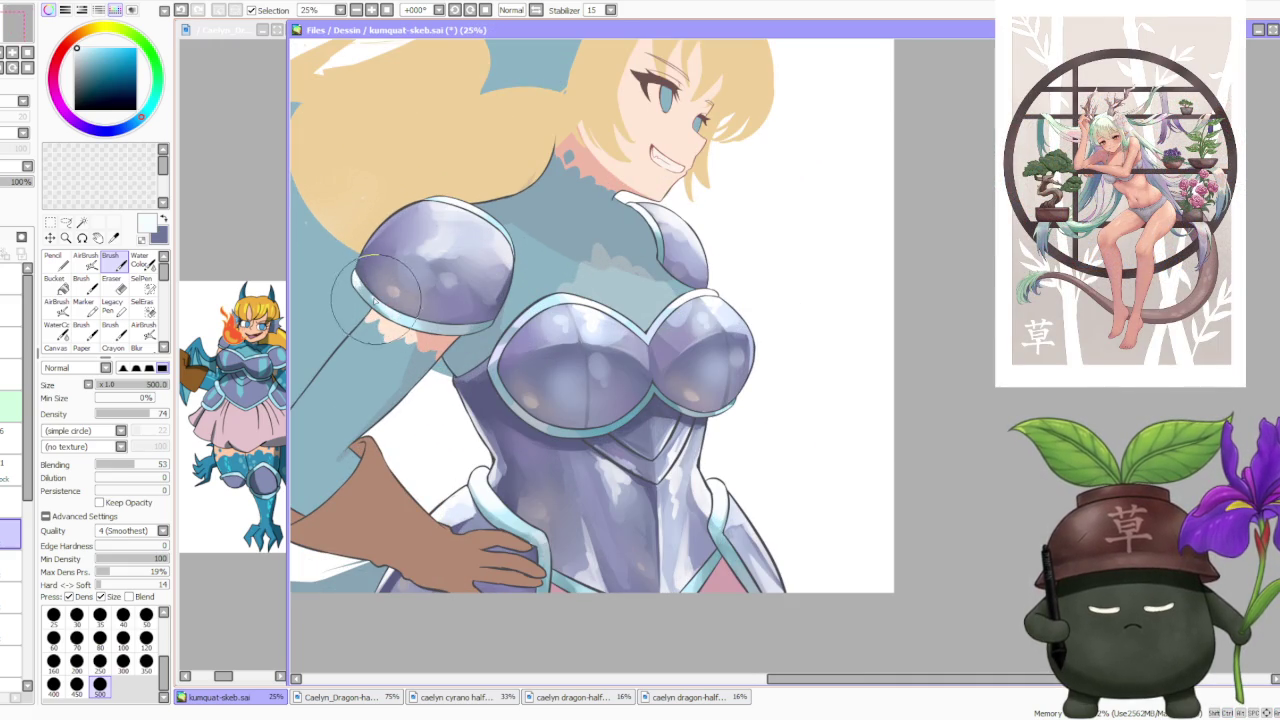
left_click(376, 300, "alt")
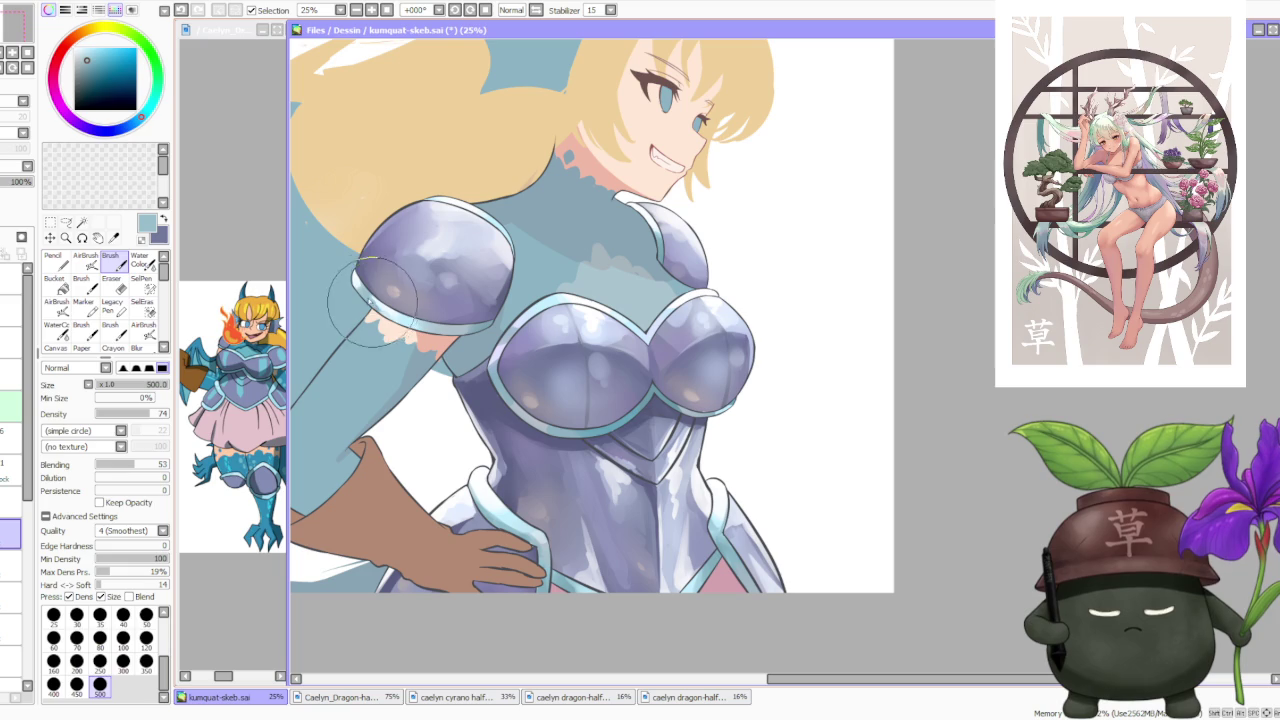
left_click(428, 318, "alt")
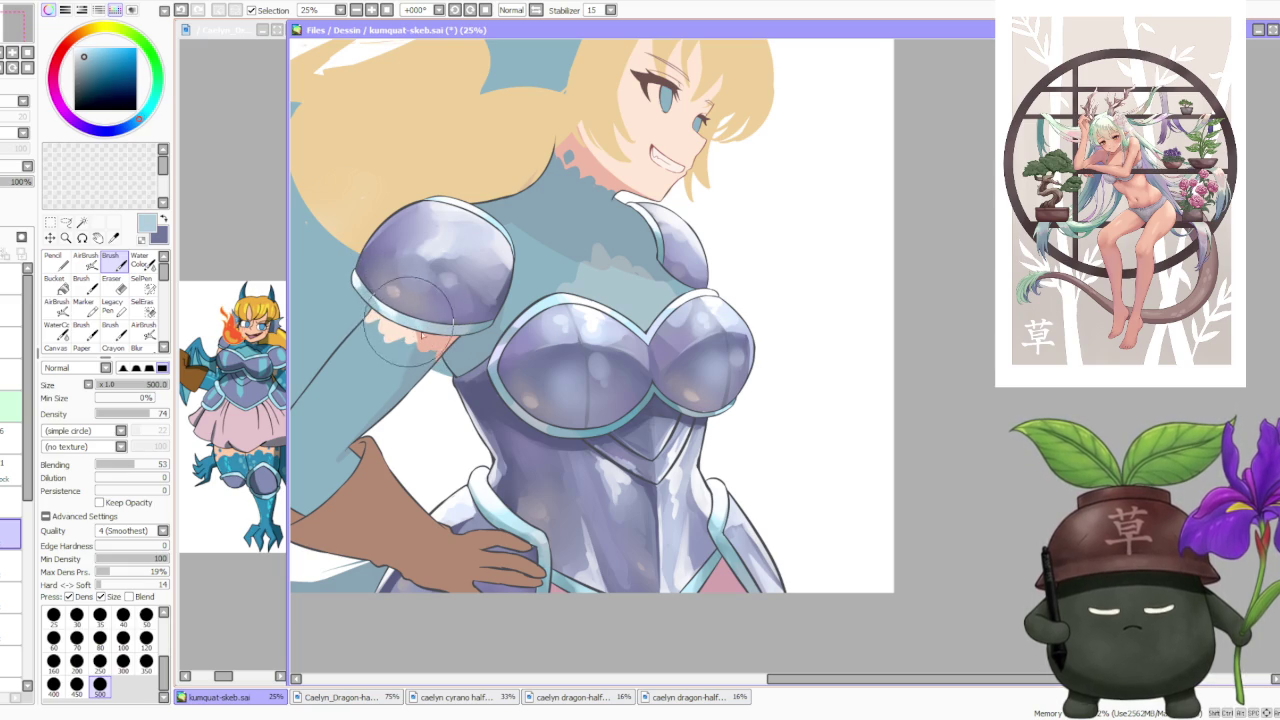
left_click(418, 313, "alt")
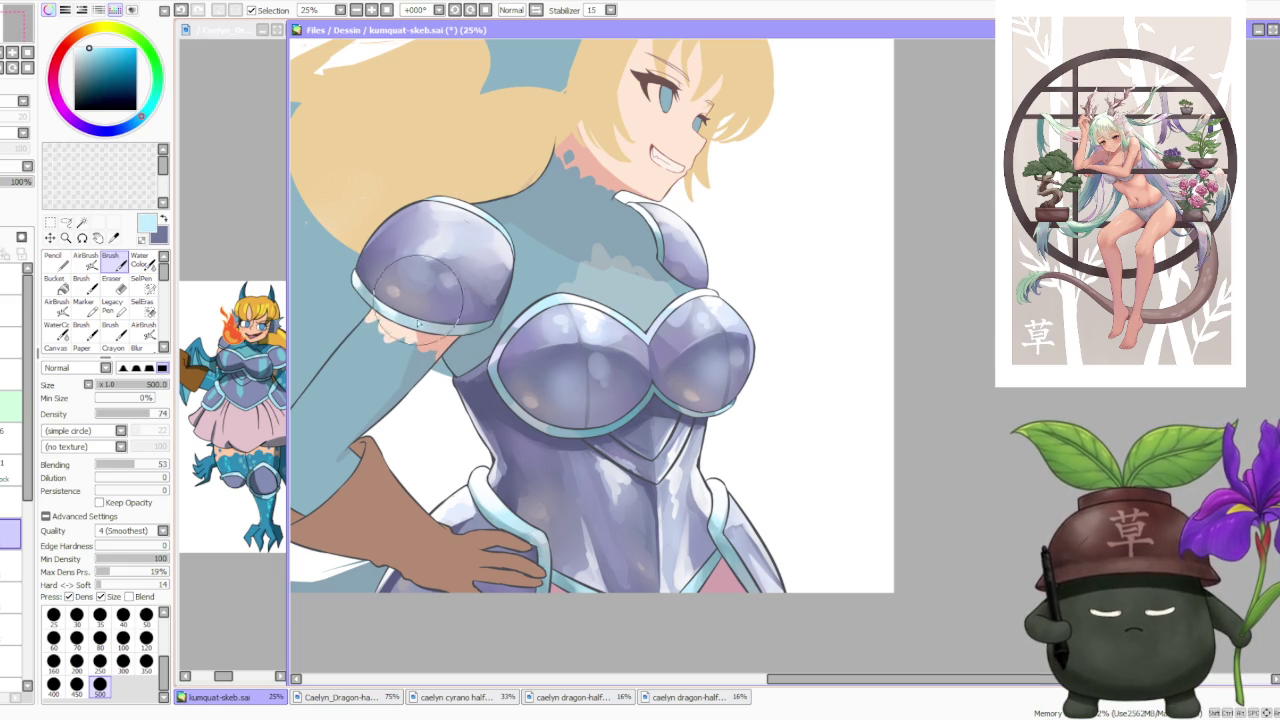
mouse_move(490, 320)
left_mouse_down()
mouse_move(432, 335)
mouse_move(462, 318)
left_mouse_up()
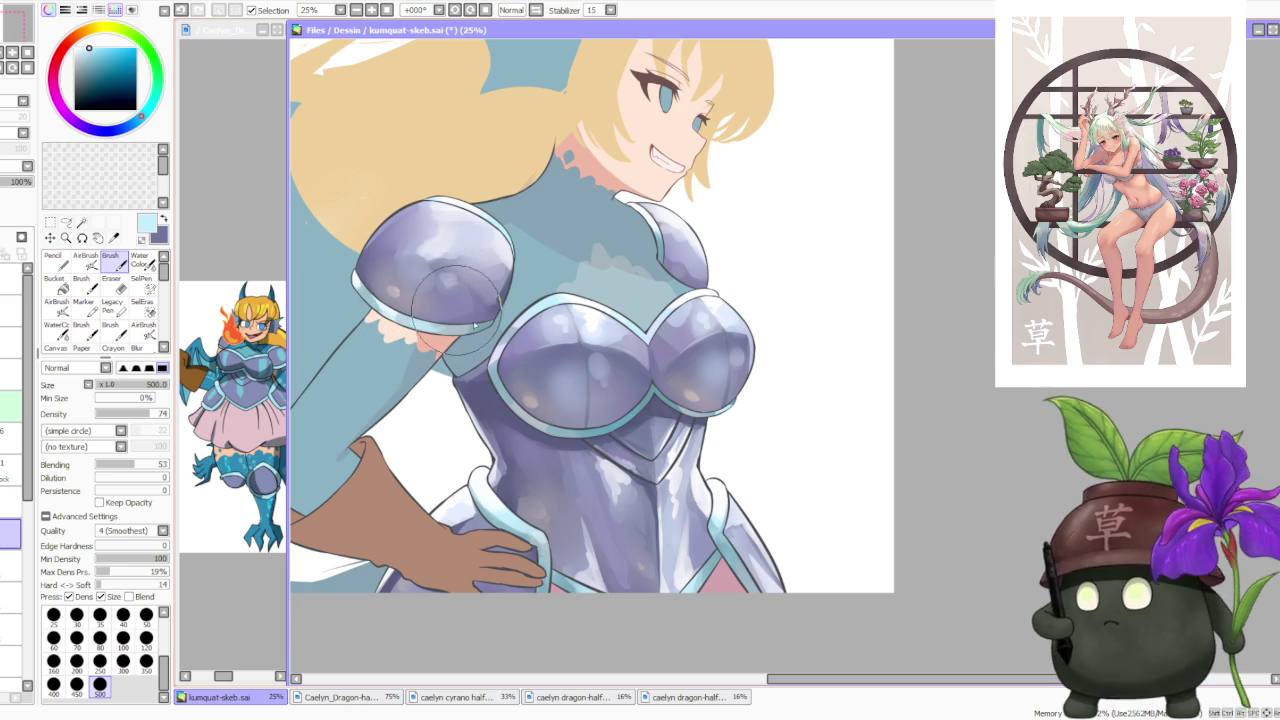
Review the armour up close and set the painting colour to purple.
scroll(600, 330, "down", 1)
scroll(630, 335, "down", 1)
scroll(643, 340, "down", 1)
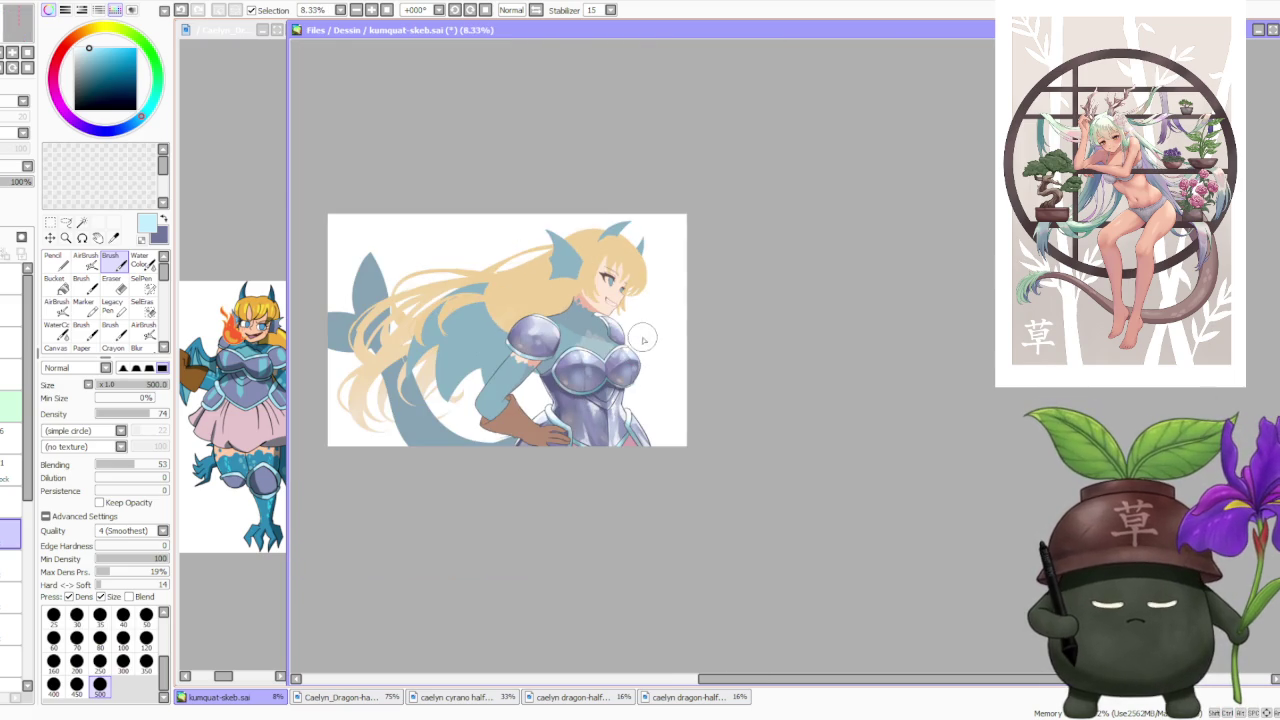
scroll(684, 266, "down", 1)
scroll(680, 266, "up", 3)
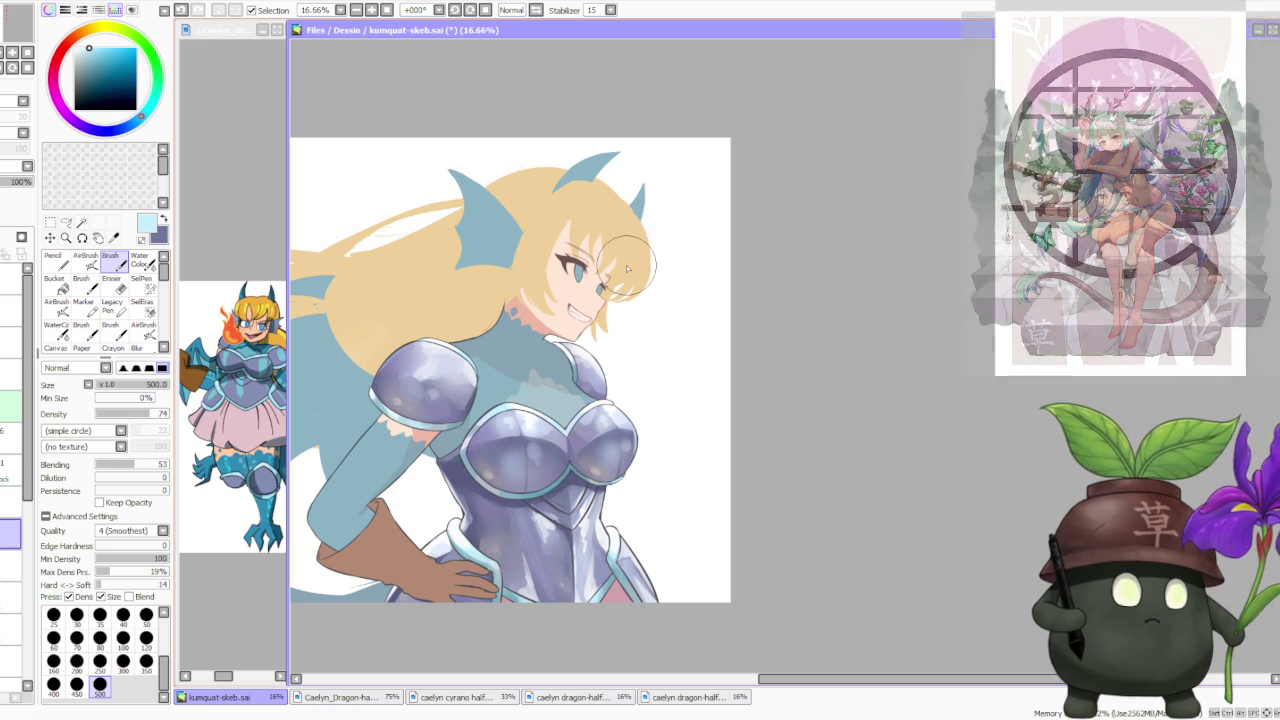
scroll(706, 264, "down", 1)
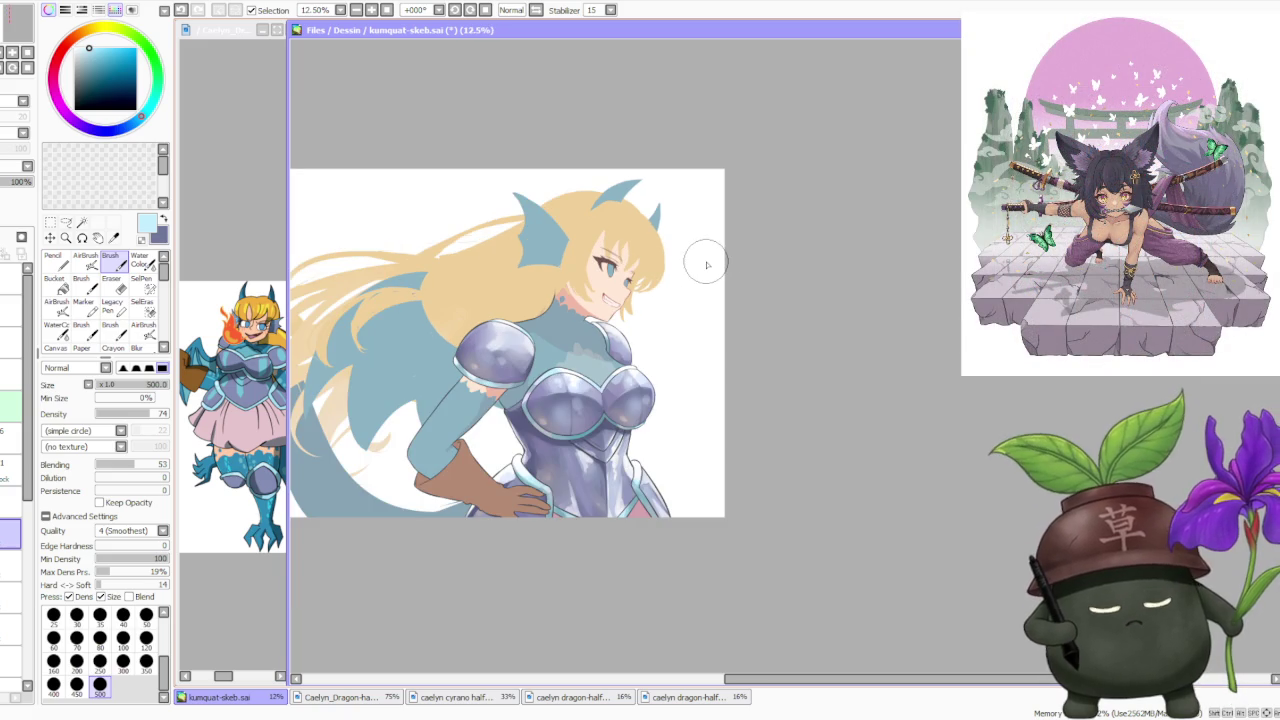
scroll(465, 240, "down", 1)
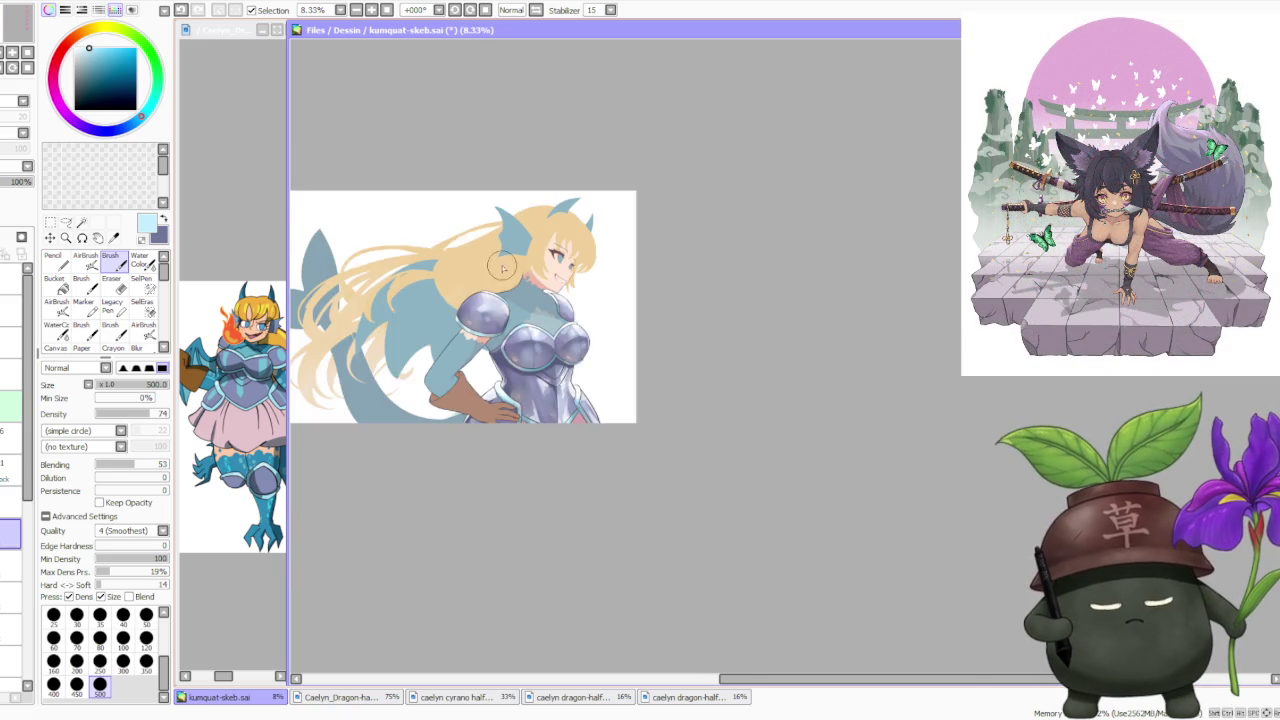
scroll(558, 300, "up", 2)
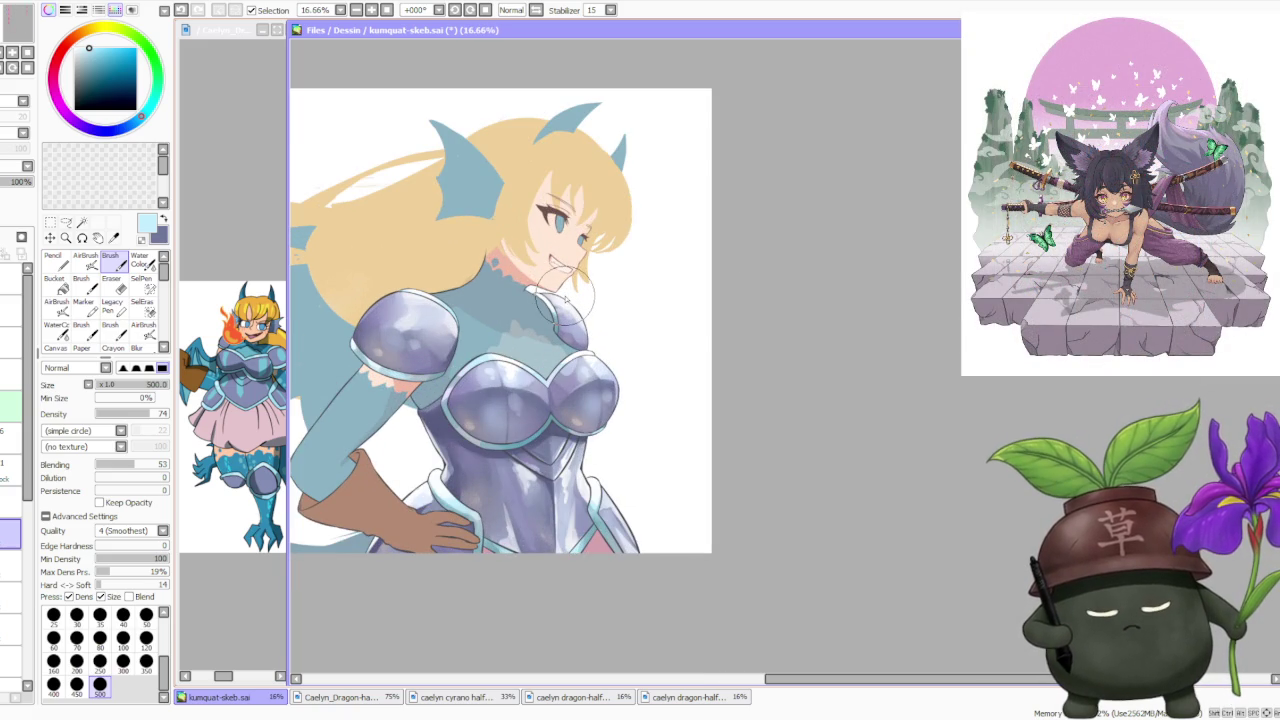
scroll(557, 415, "down", 1)
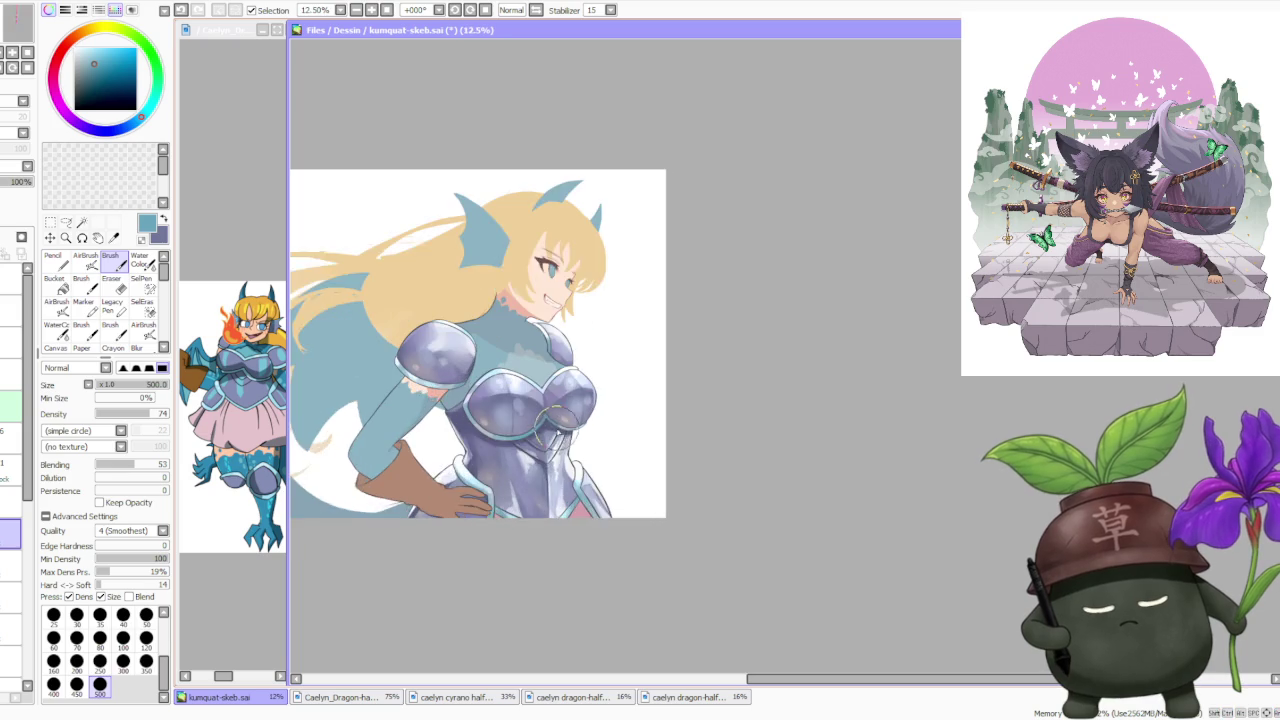
scroll(557, 415, "up", 1)
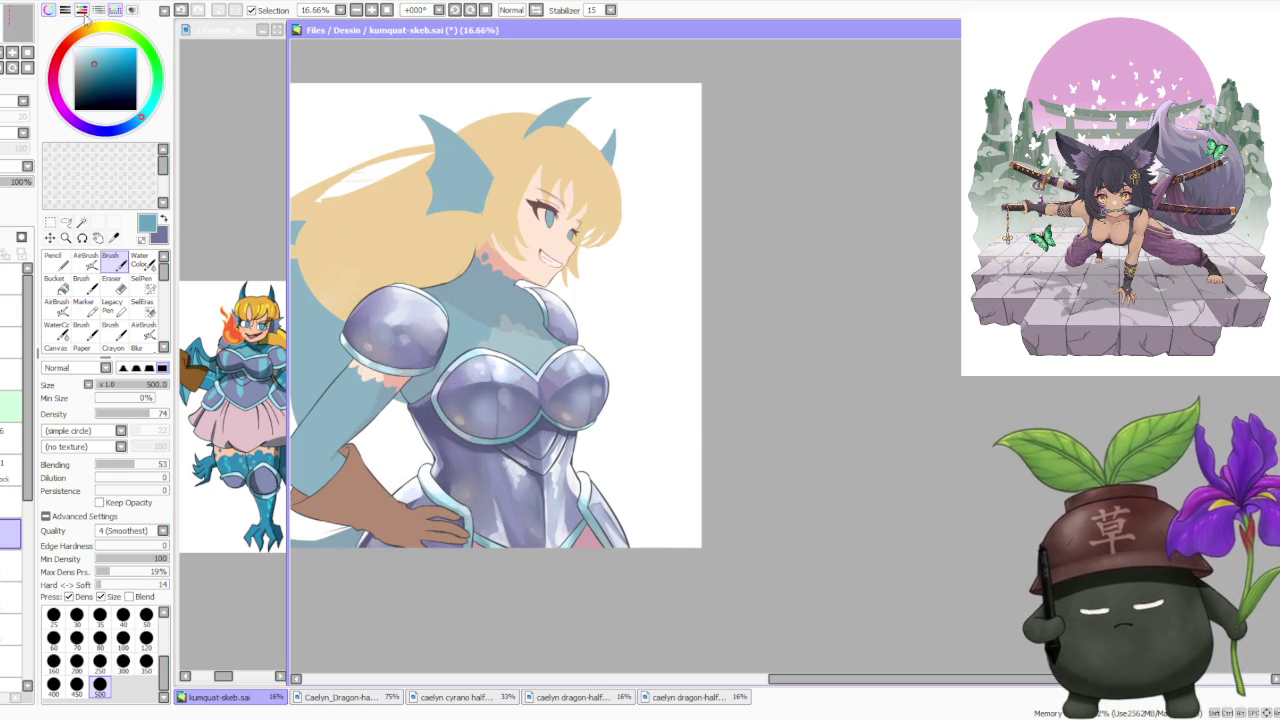
left_click(96, 122)
Lighten the purple slightly and switch to the soft airbrush.
left_click(96, 56)
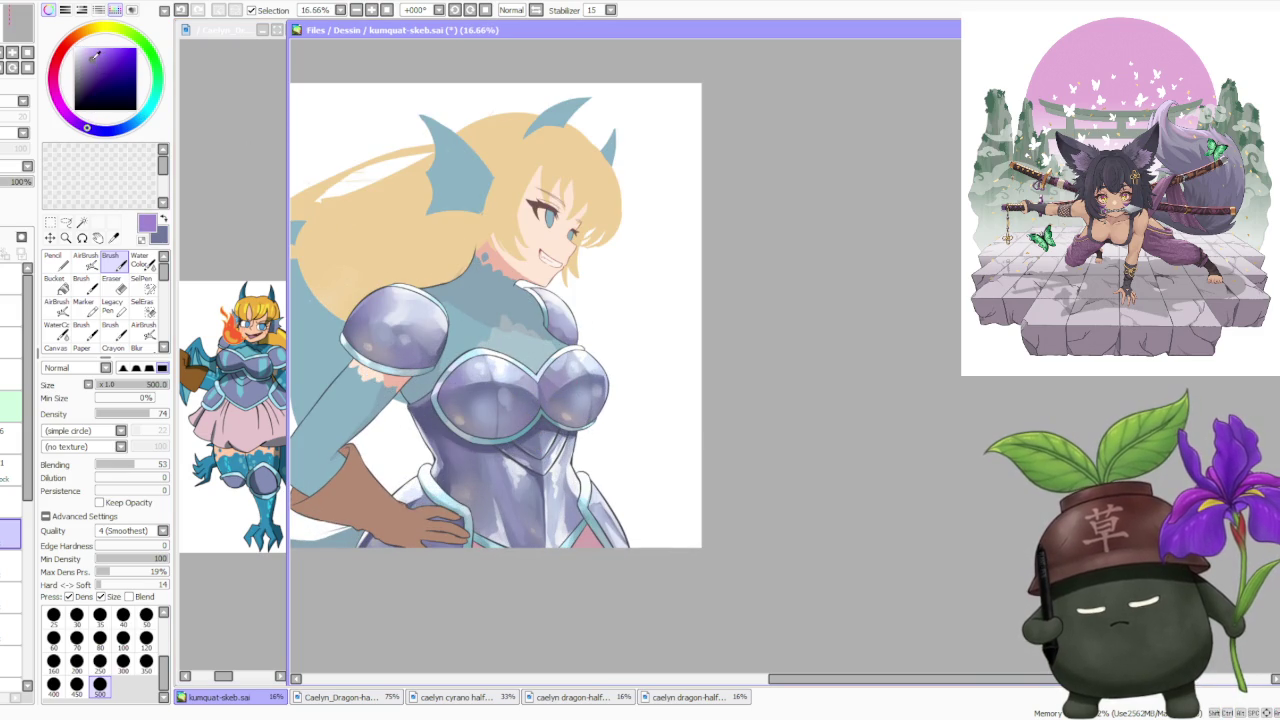
left_click(85, 259)
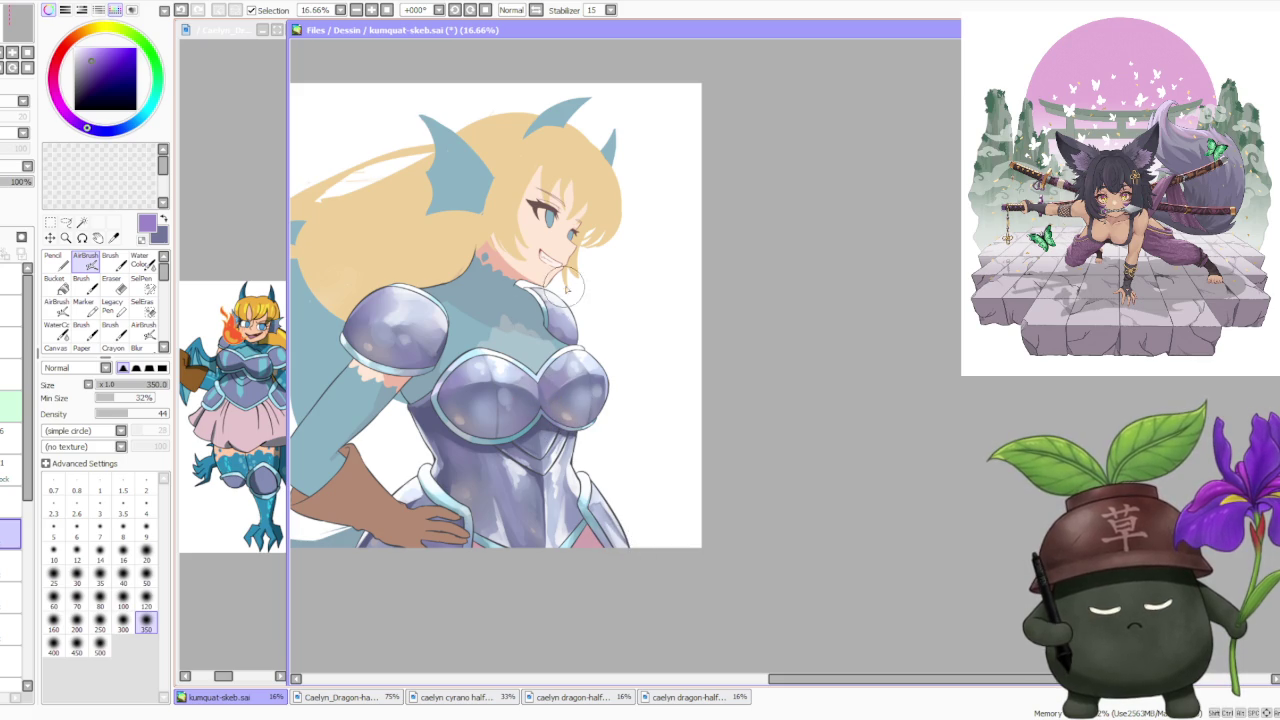
scroll(555, 280, "down", 3)
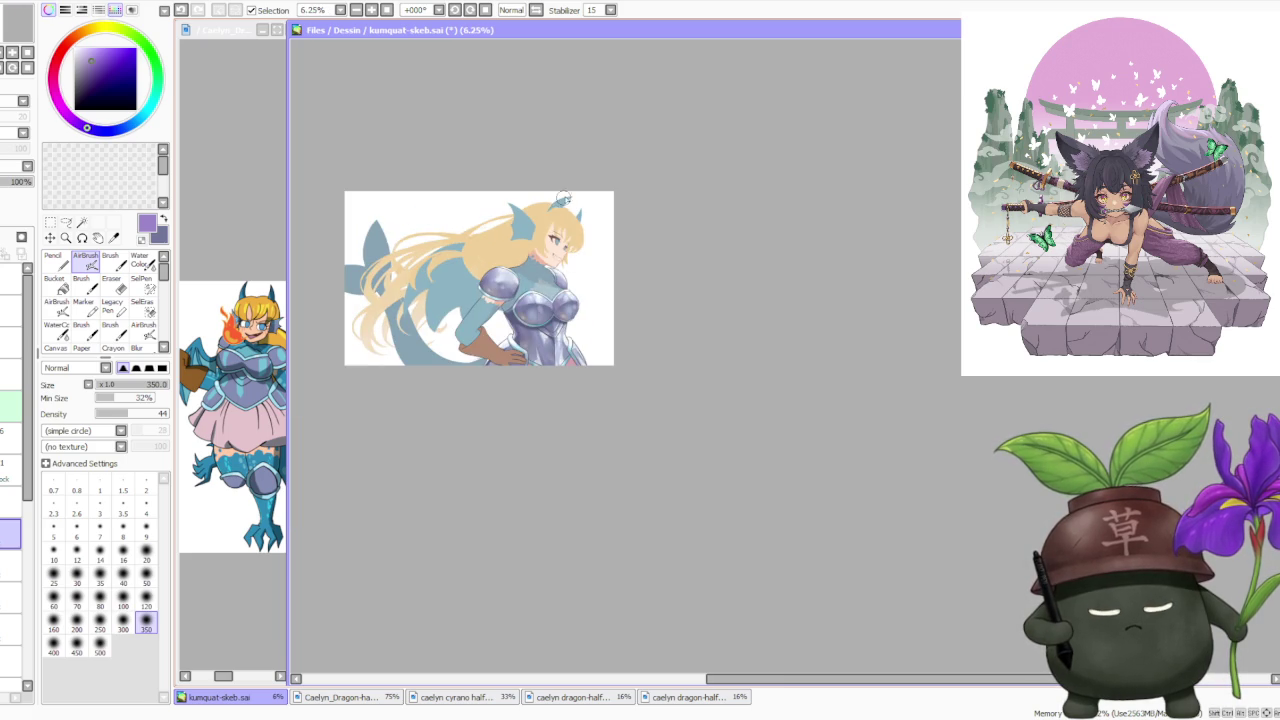
scroll(566, 201, "down", 1)
scroll(590, 226, "up", 2)
scroll(571, 214, "up", 2)
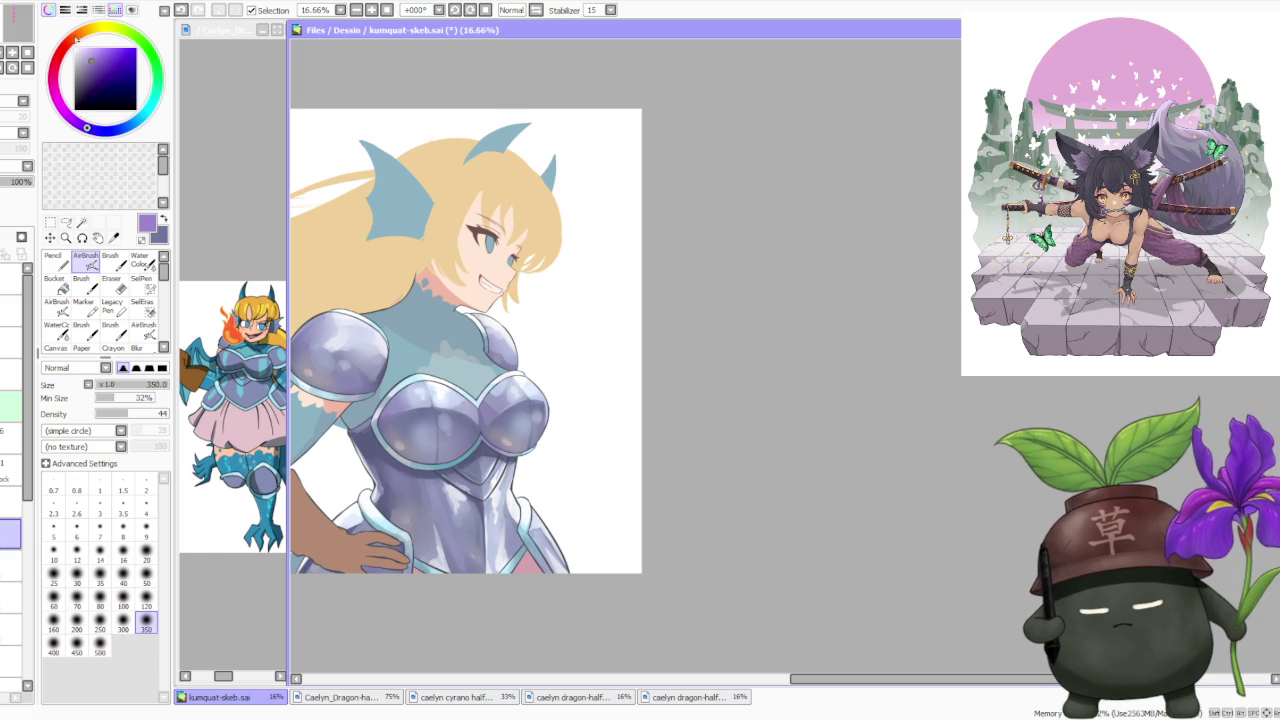
Choose a light peach skin colour and nudge the view up and right.
left_click(103, 37)
left_click(87, 48)
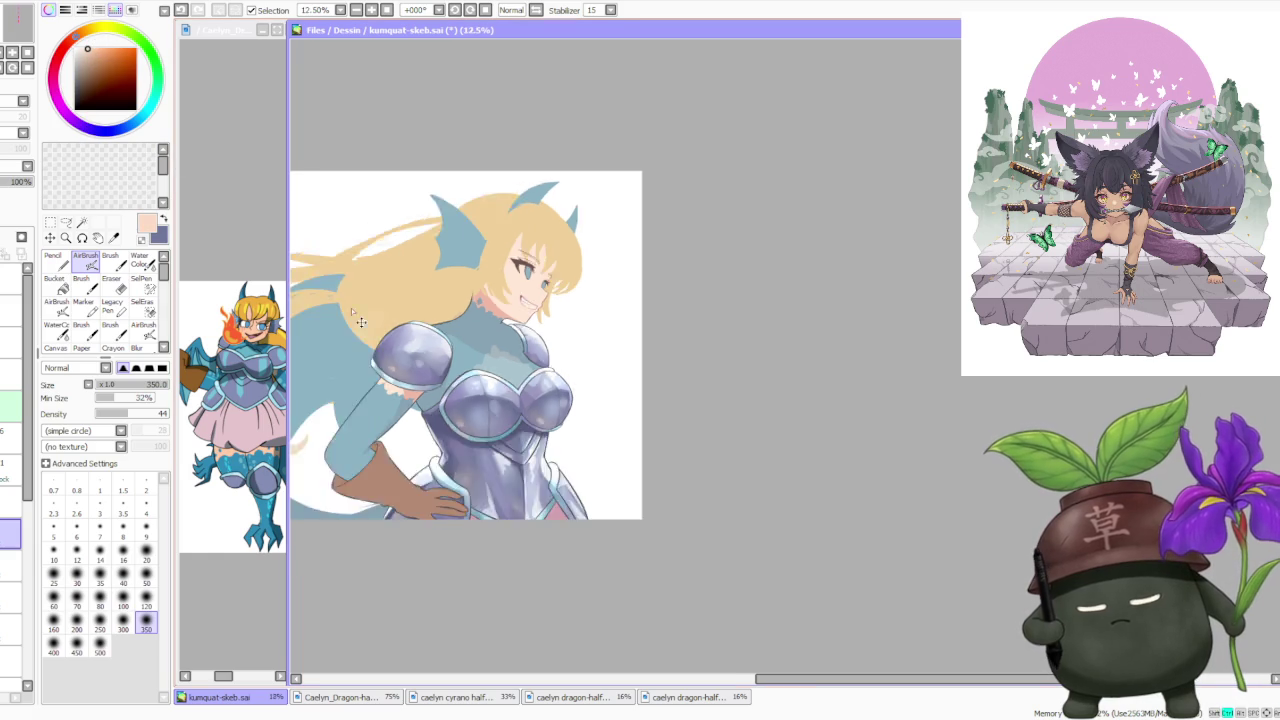
left_click_drag(323, 401, 388, 378)
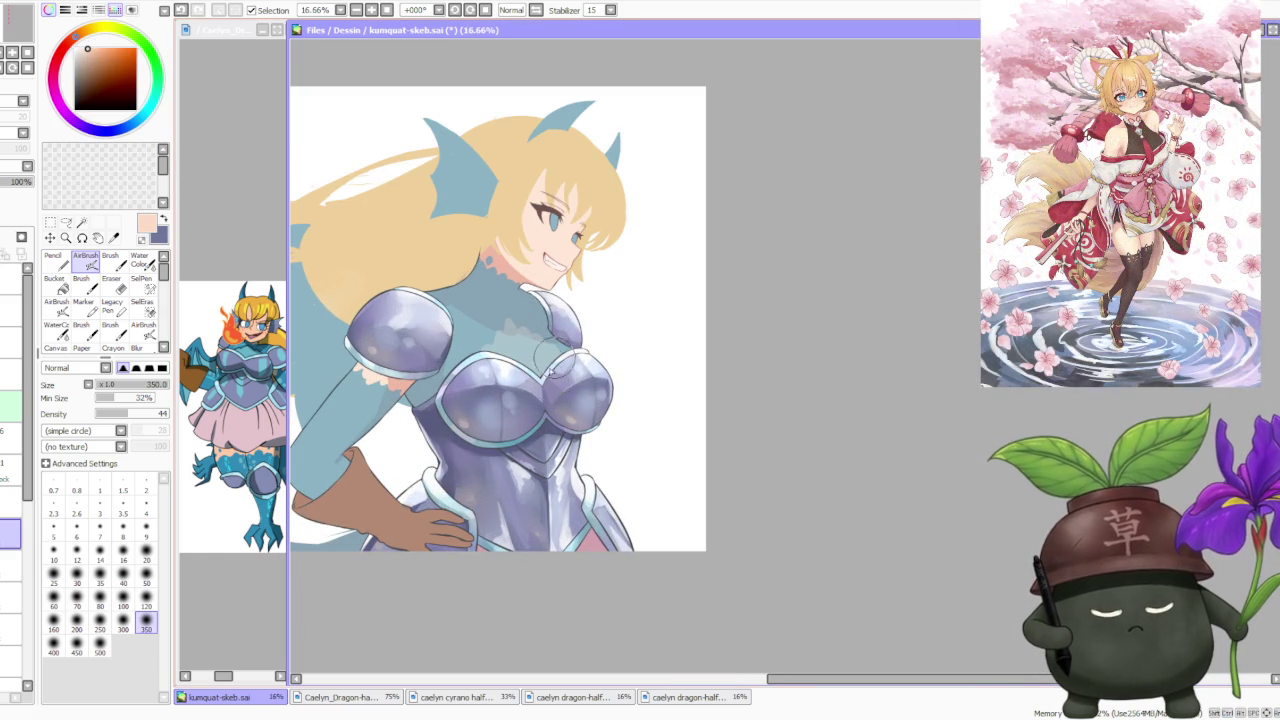
scroll(531, 331, "down", 1)
scroll(590, 395, "up", 1)
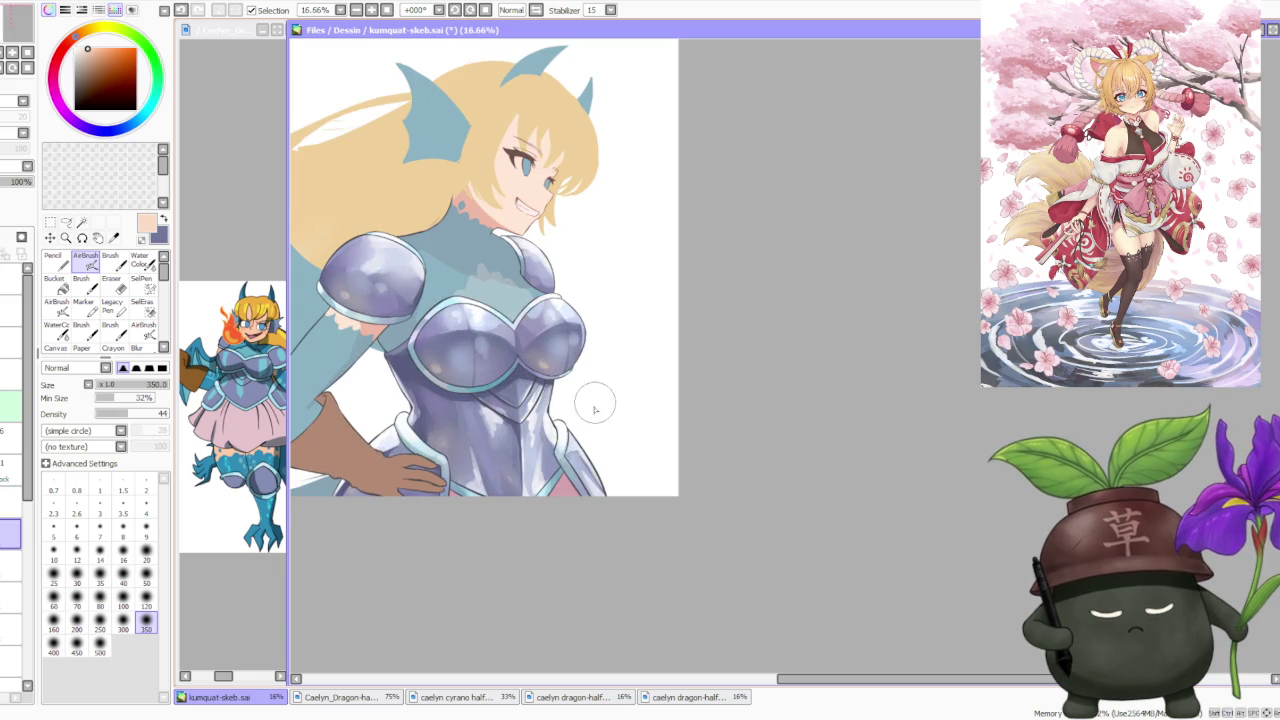
Zoom around the painting, then mirror the canvas horizontally.
scroll(556, 369, "down", 3)
scroll(575, 335, "down", 1)
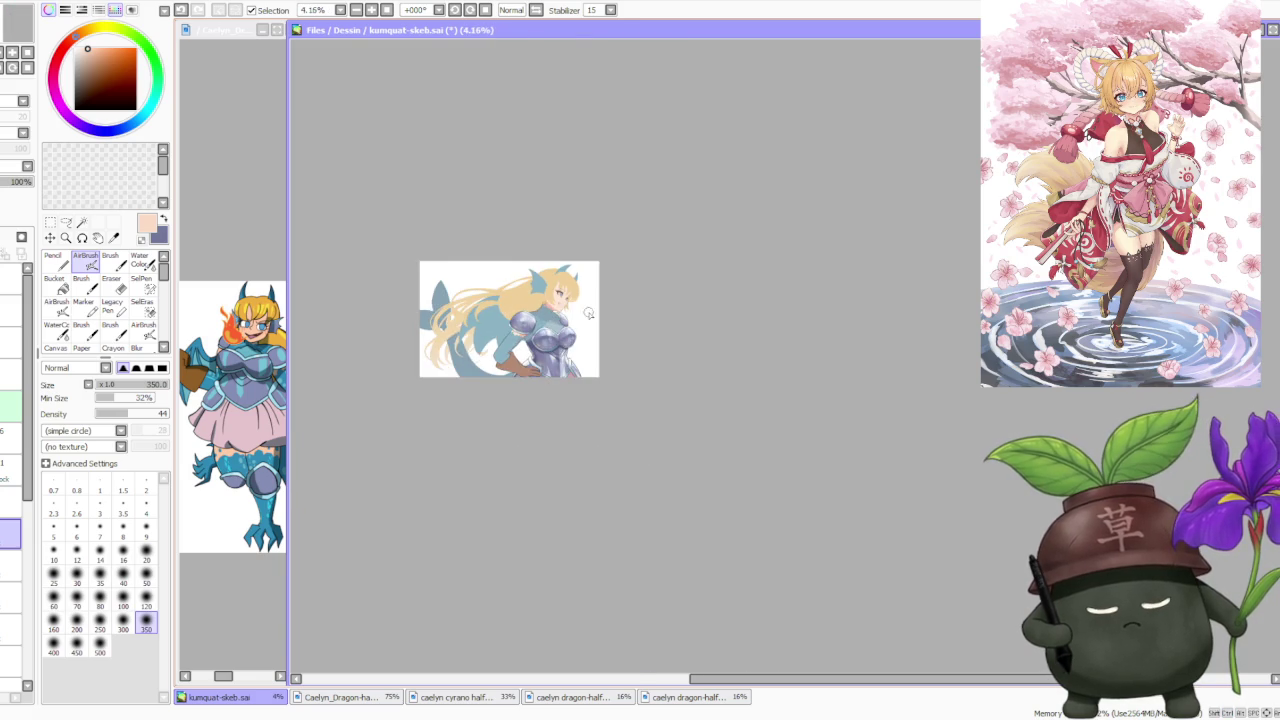
scroll(588, 313, "up", 1)
scroll(515, 228, "up", 1)
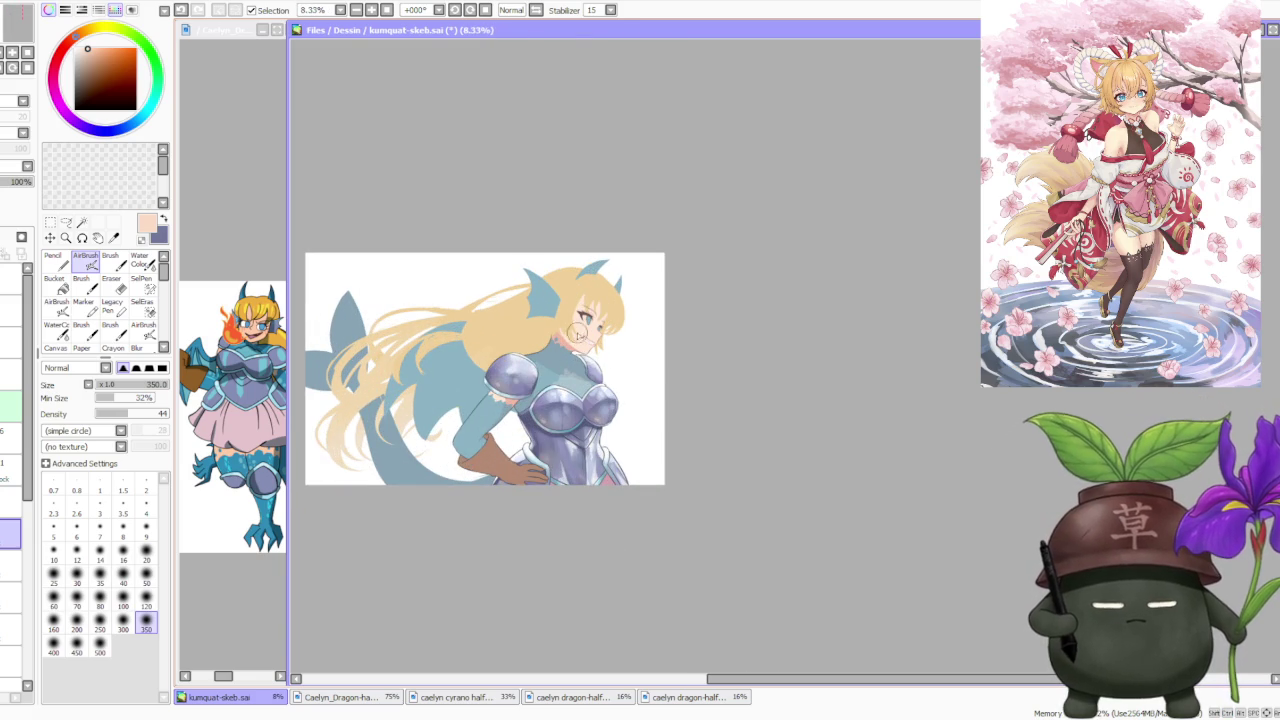
scroll(664, 375, "up", 1)
scroll(606, 331, "down", 3)
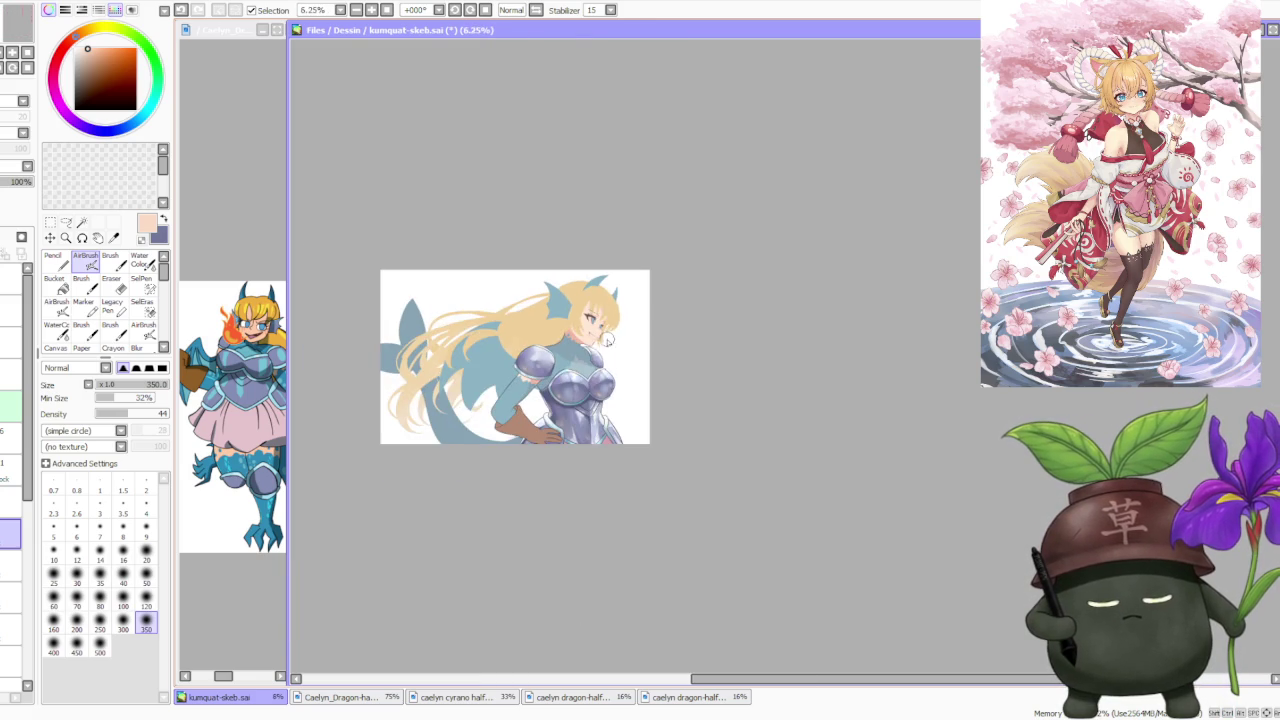
scroll(549, 303, "up", 2)
left_click(536, 10)
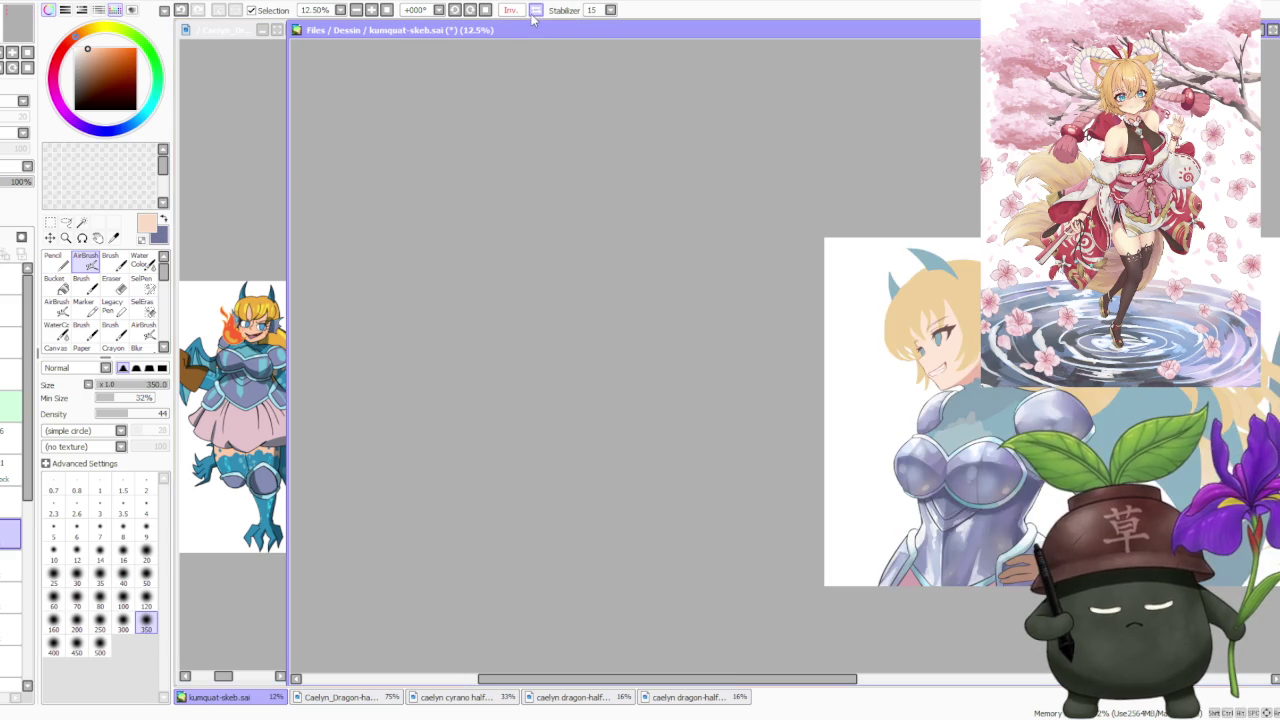
Unmirror the canvas and zoom in and out over the whole painting.
left_click(536, 10)
scroll(630, 405, "down", 1)
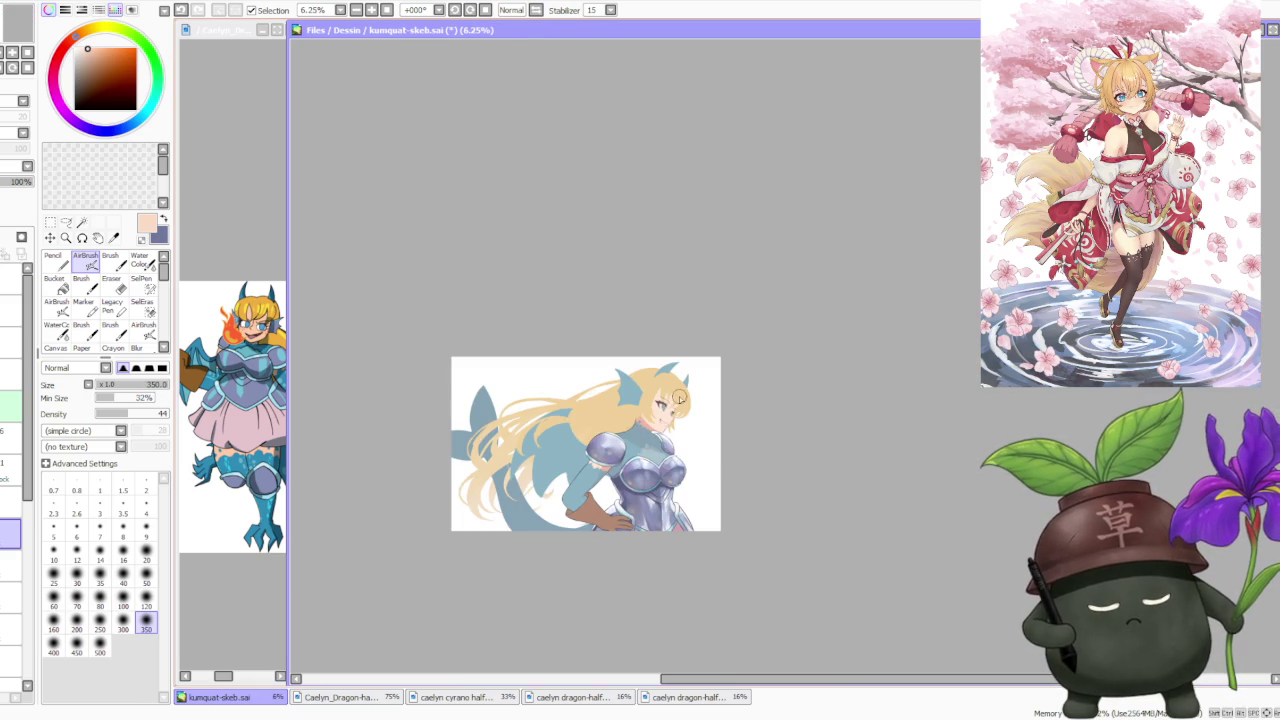
scroll(756, 456, "up", 1)
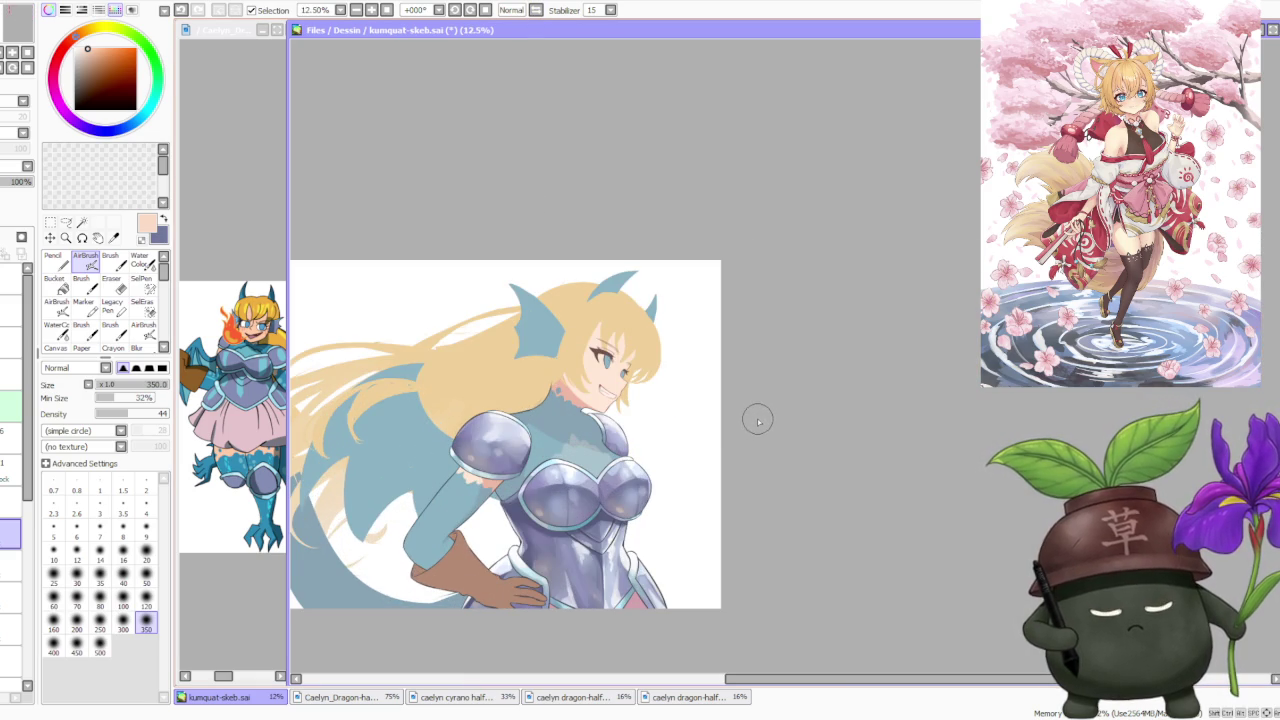
scroll(748, 412, "down", 1)
scroll(743, 409, "up", 1)
scroll(740, 410, "down", 1)
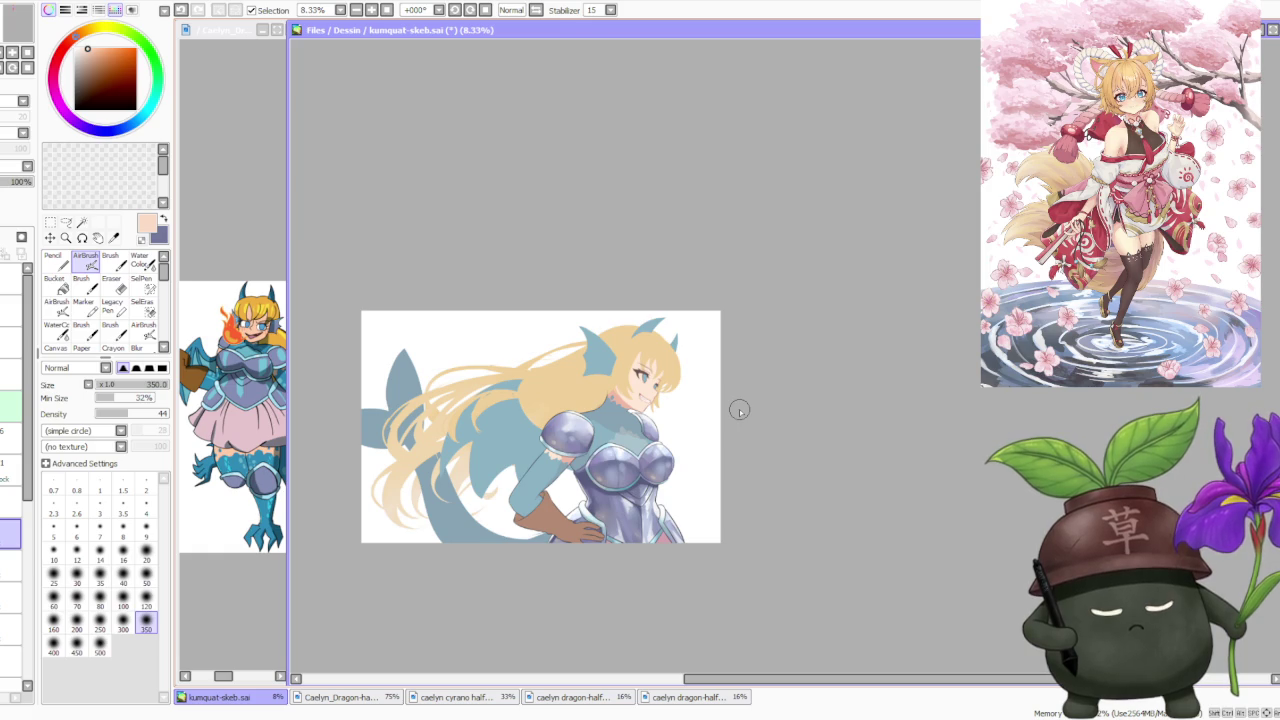
scroll(739, 410, "up", 1)
scroll(690, 500, "up", 2)
scroll(630, 600, "up", 1)
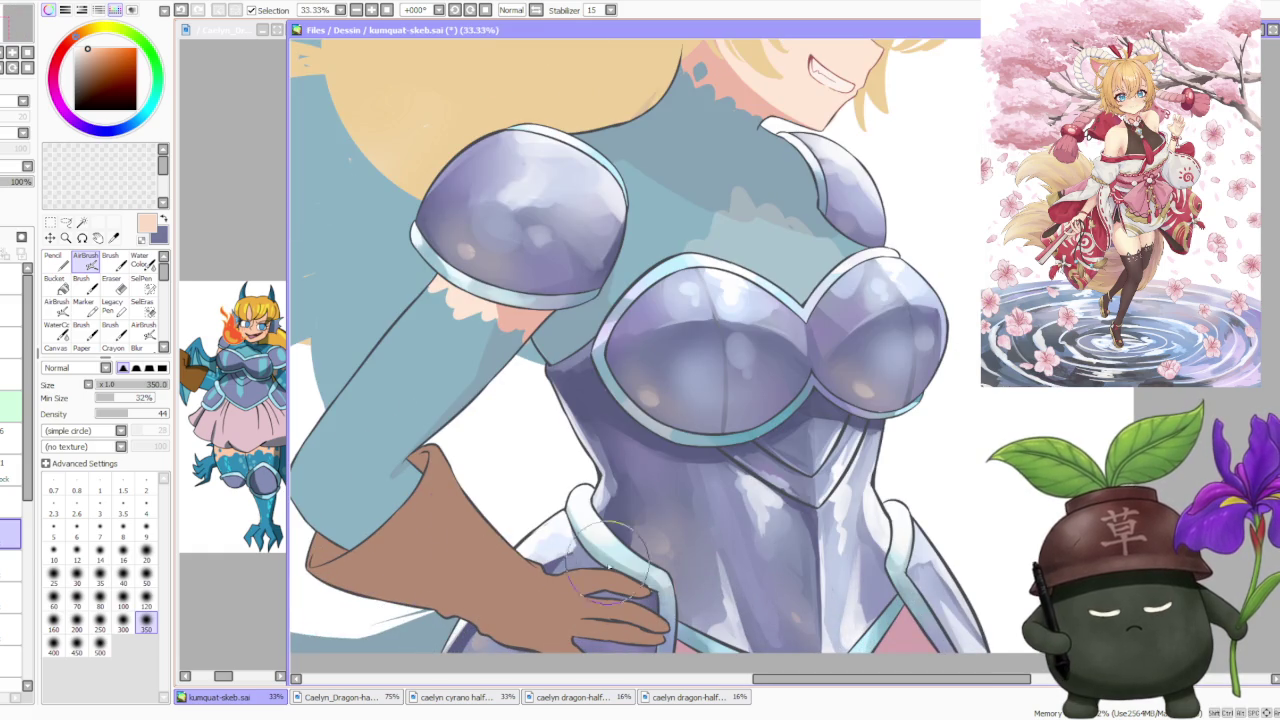
Inspect the armour up close, then bring up the first character reference document.
scroll(623, 615, "down", 1)
scroll(560, 490, "down", 1)
scroll(540, 477, "up", 1)
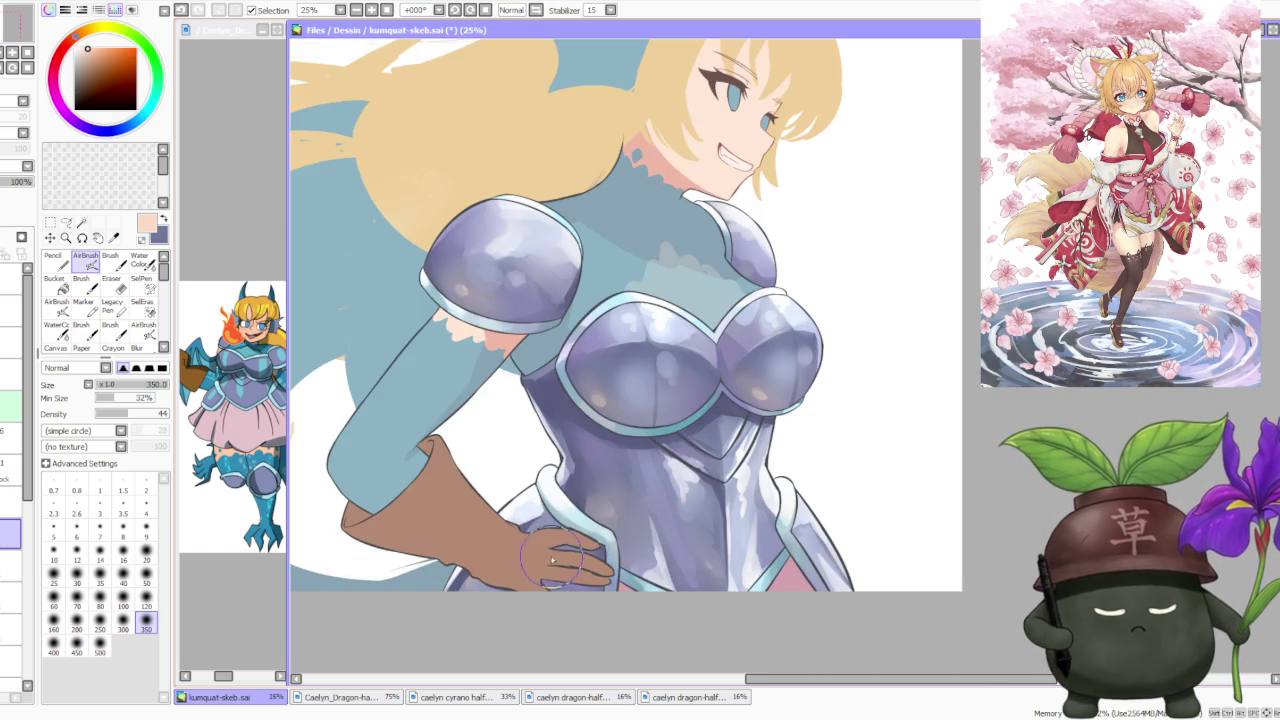
scroll(540, 510, "down", 2)
scroll(548, 507, "down", 1)
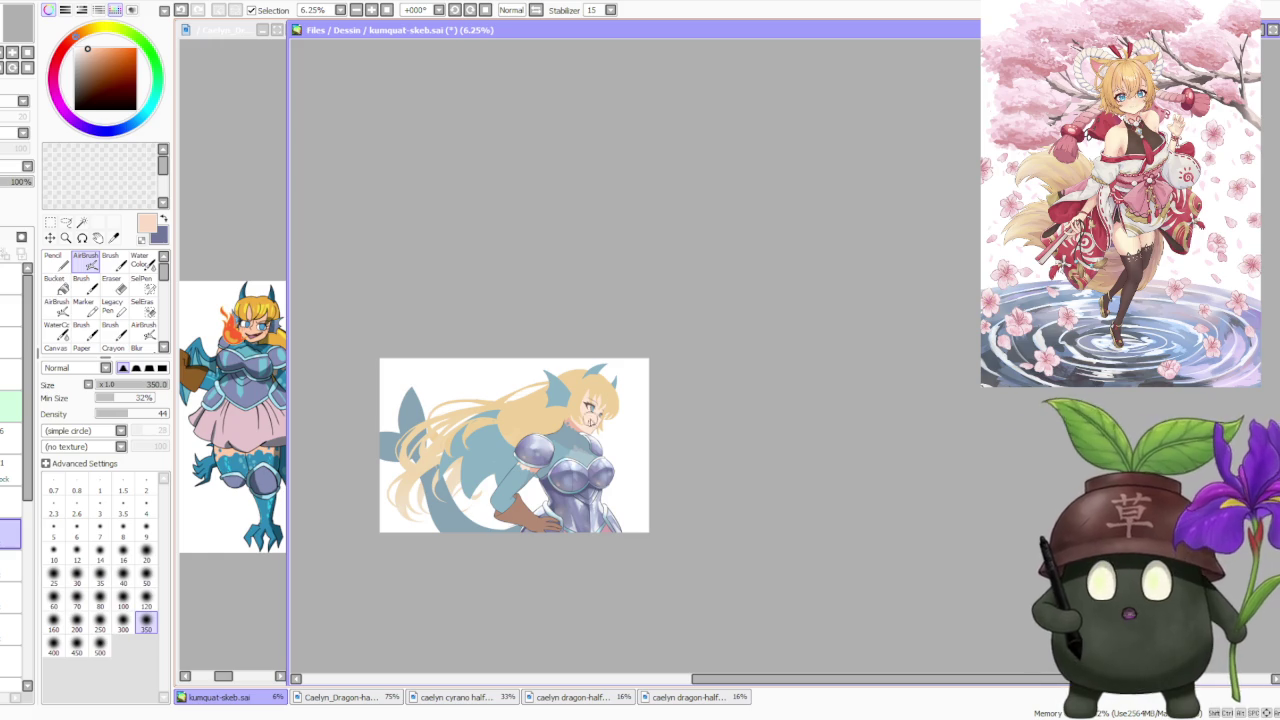
scroll(523, 433, "up", 1)
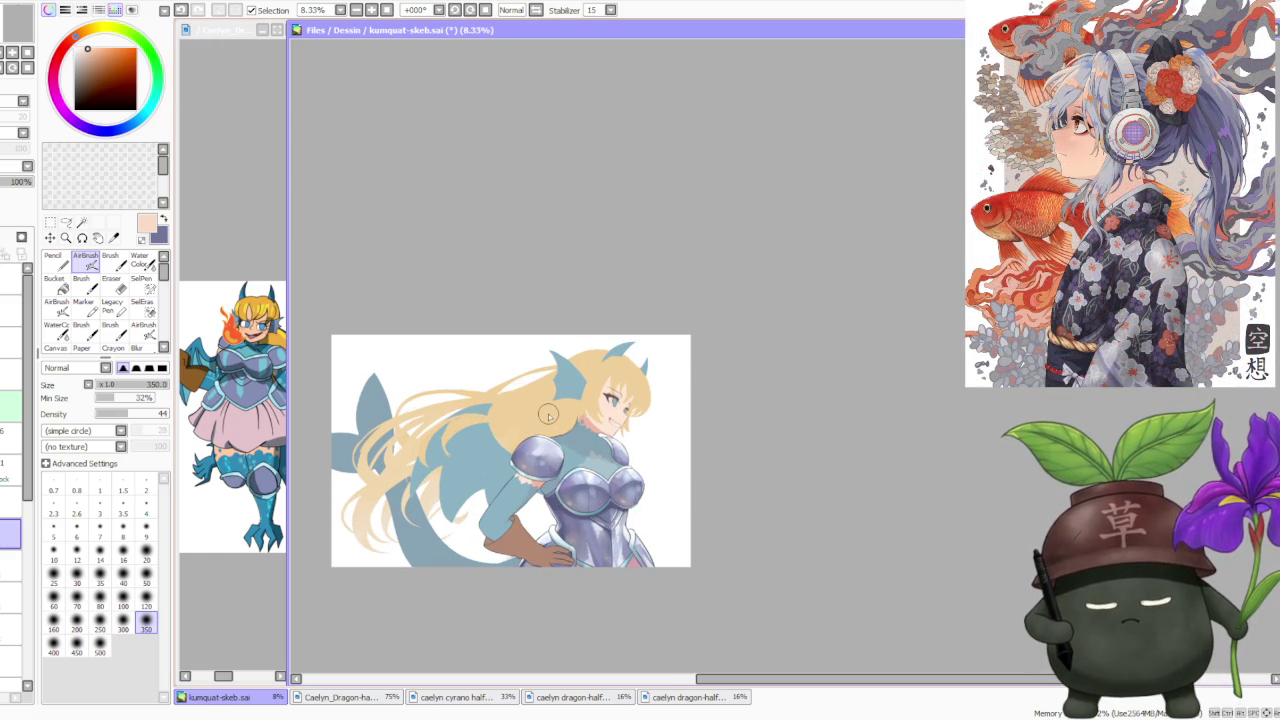
scroll(577, 477, "up", 1)
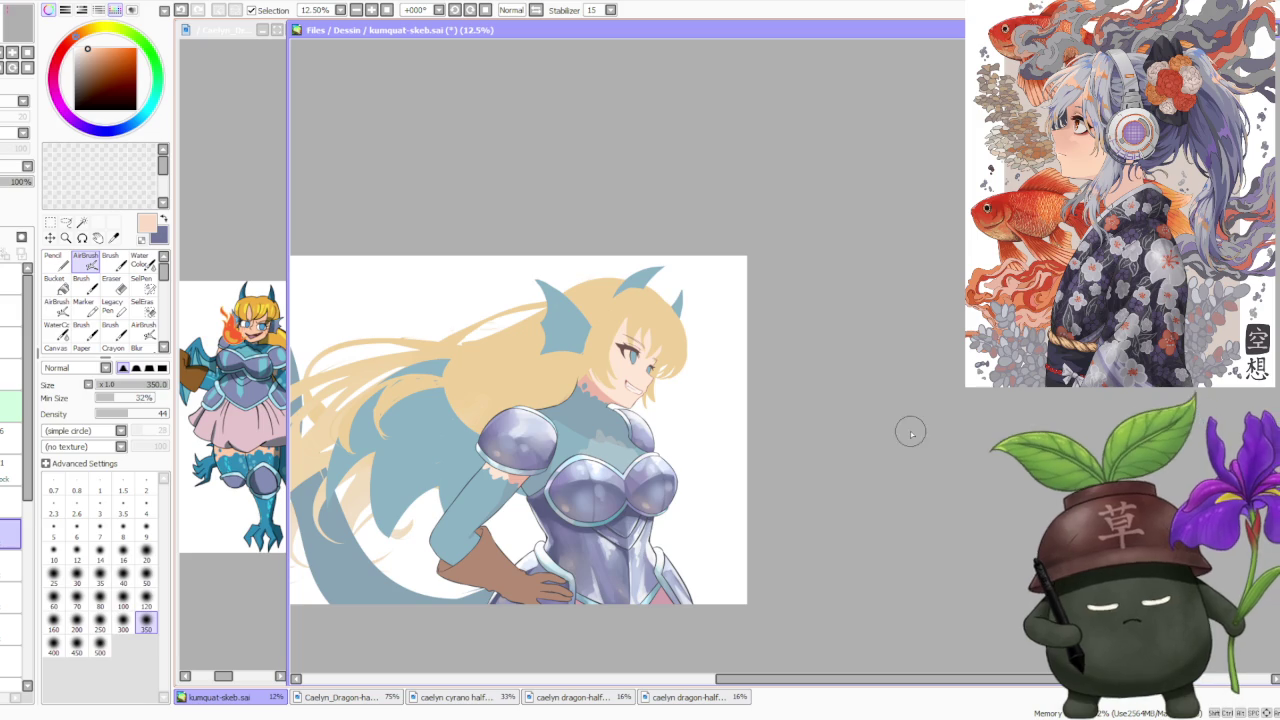
scroll(820, 415, "down", 1)
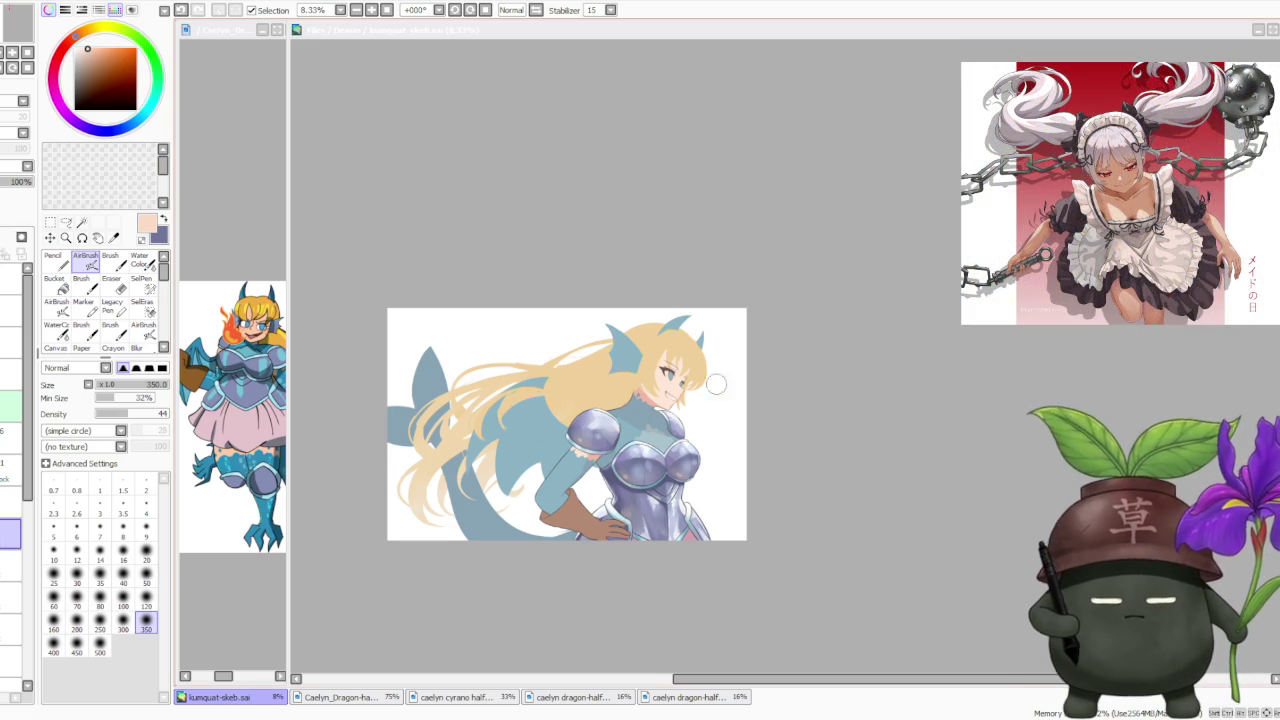
scroll(640, 411, "up", 1)
scroll(660, 370, "up", 1)
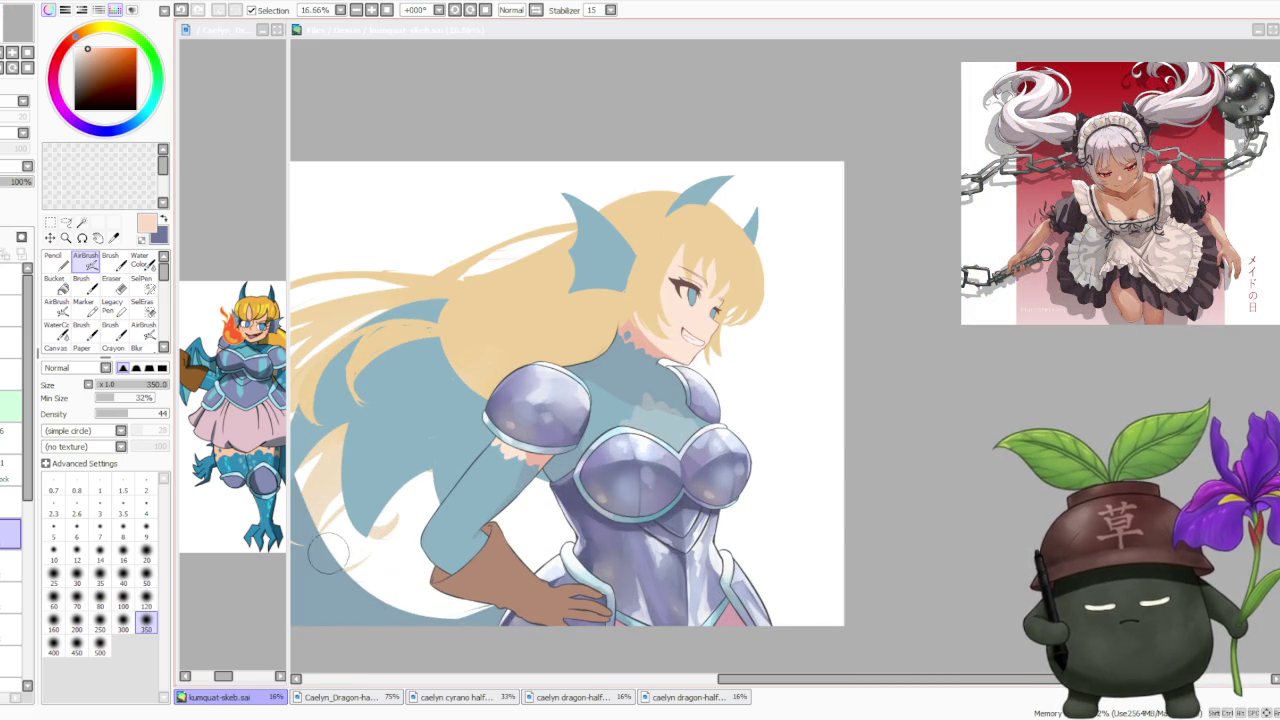
left_click(368, 699)
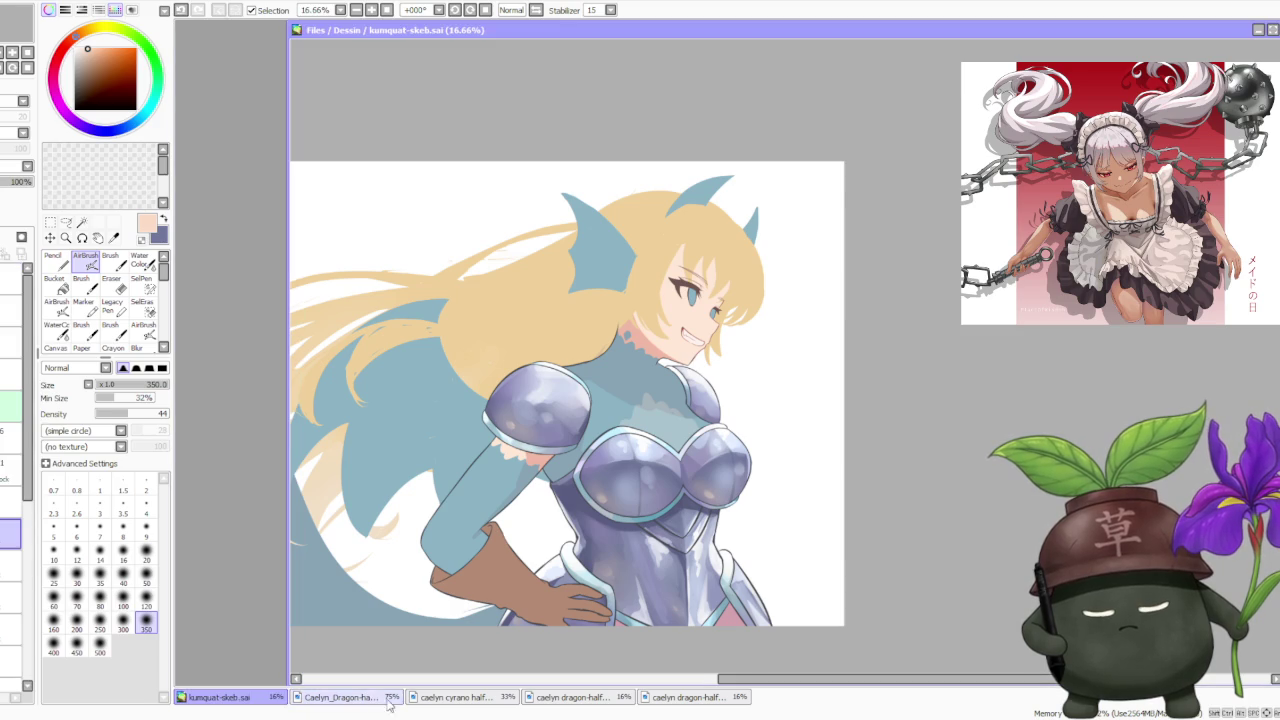
left_click(372, 699)
left_click(445, 697)
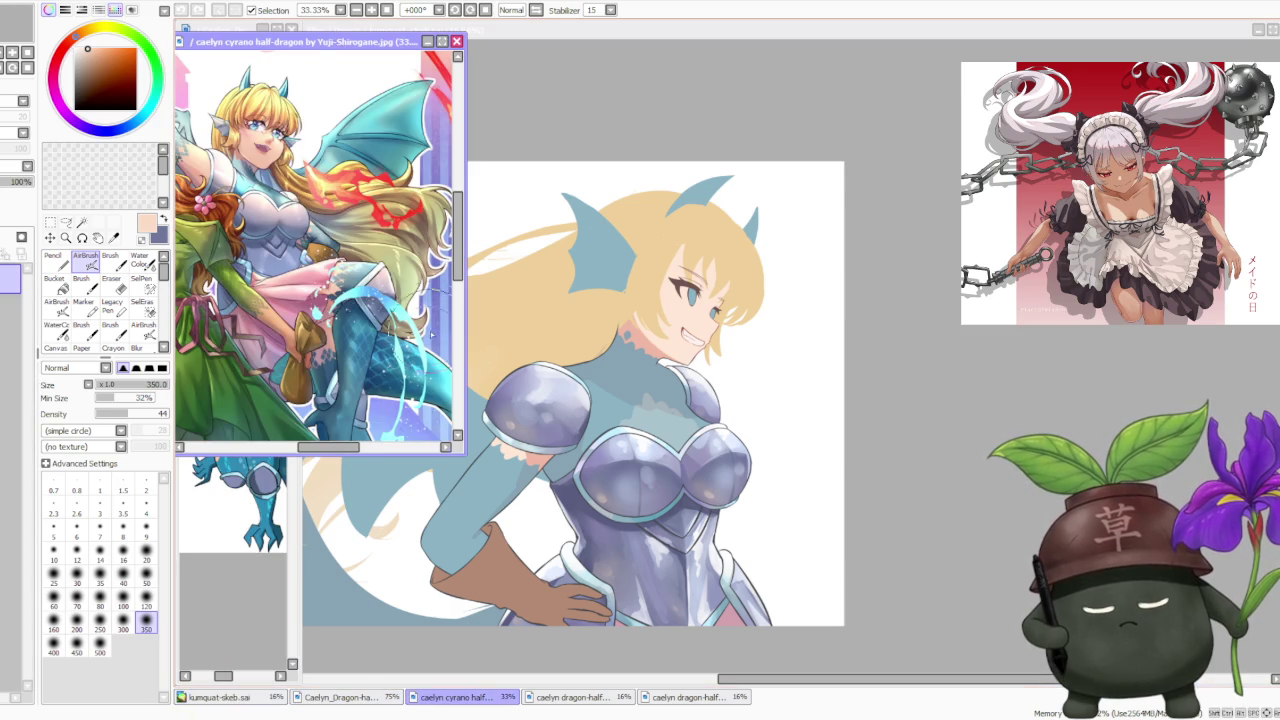
scroll(320, 250, "down", 2)
scroll(320, 250, "up", 1)
scroll(320, 250, "down", 1)
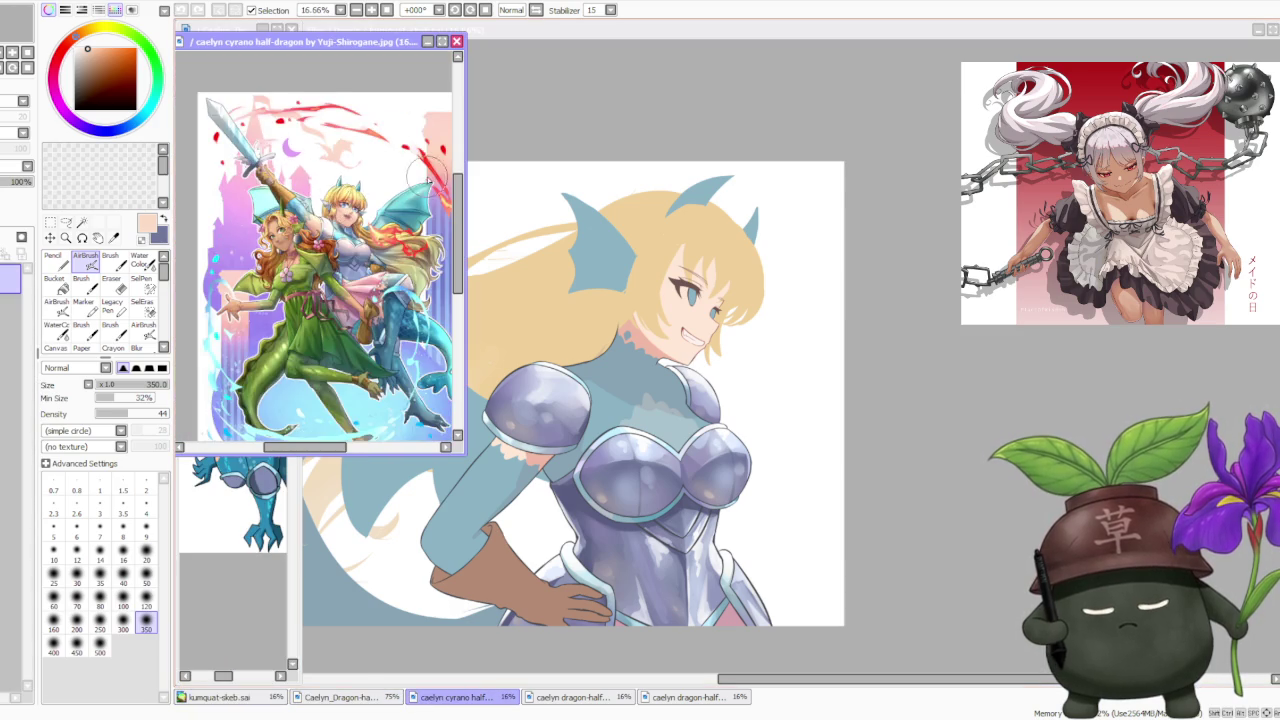
scroll(330, 205, "up", 1)
left_click(568, 699)
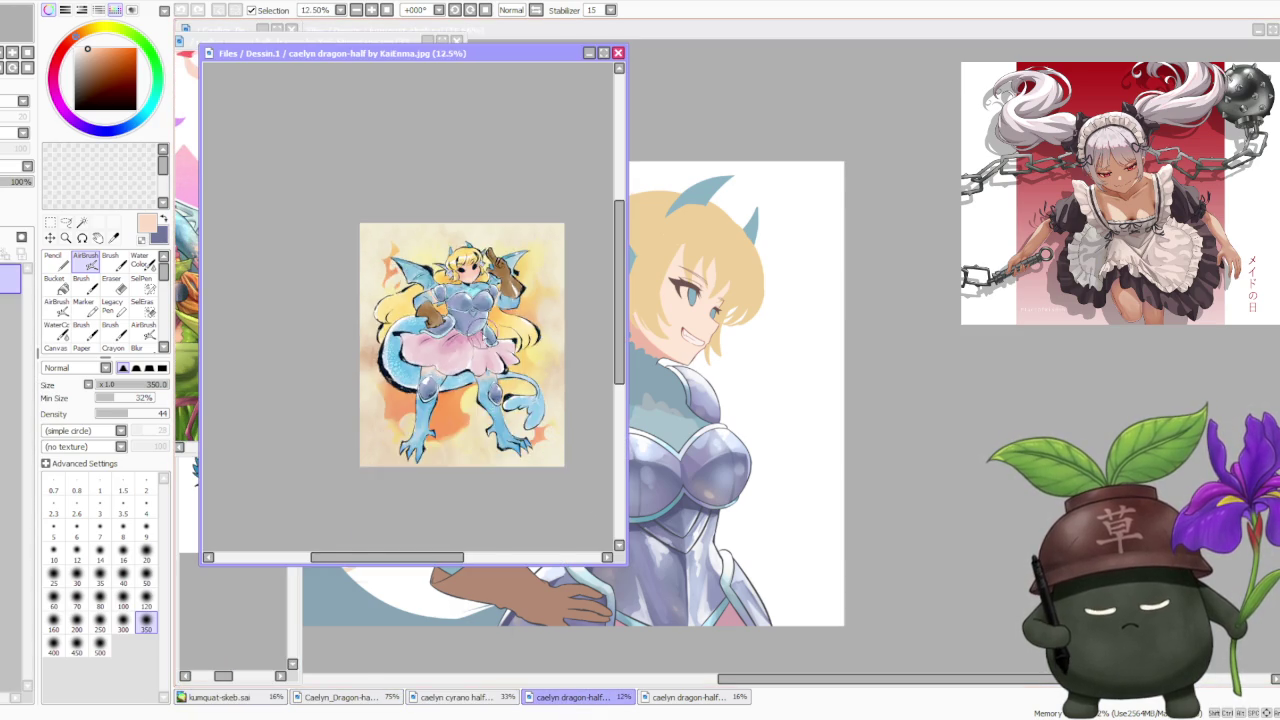
scroll(490, 330, "up", 1)
scroll(530, 320, "down", 1)
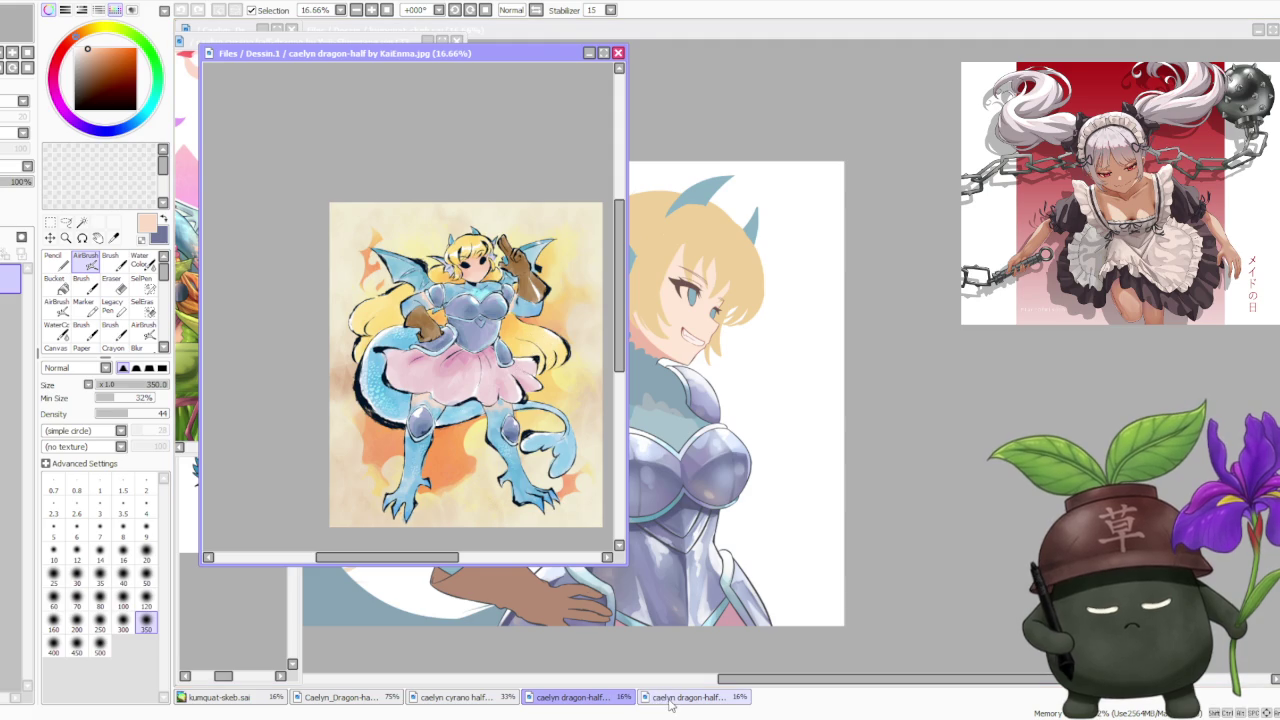
left_click(670, 700)
scroll(485, 420, "down", 1)
scroll(475, 400, "up", 2)
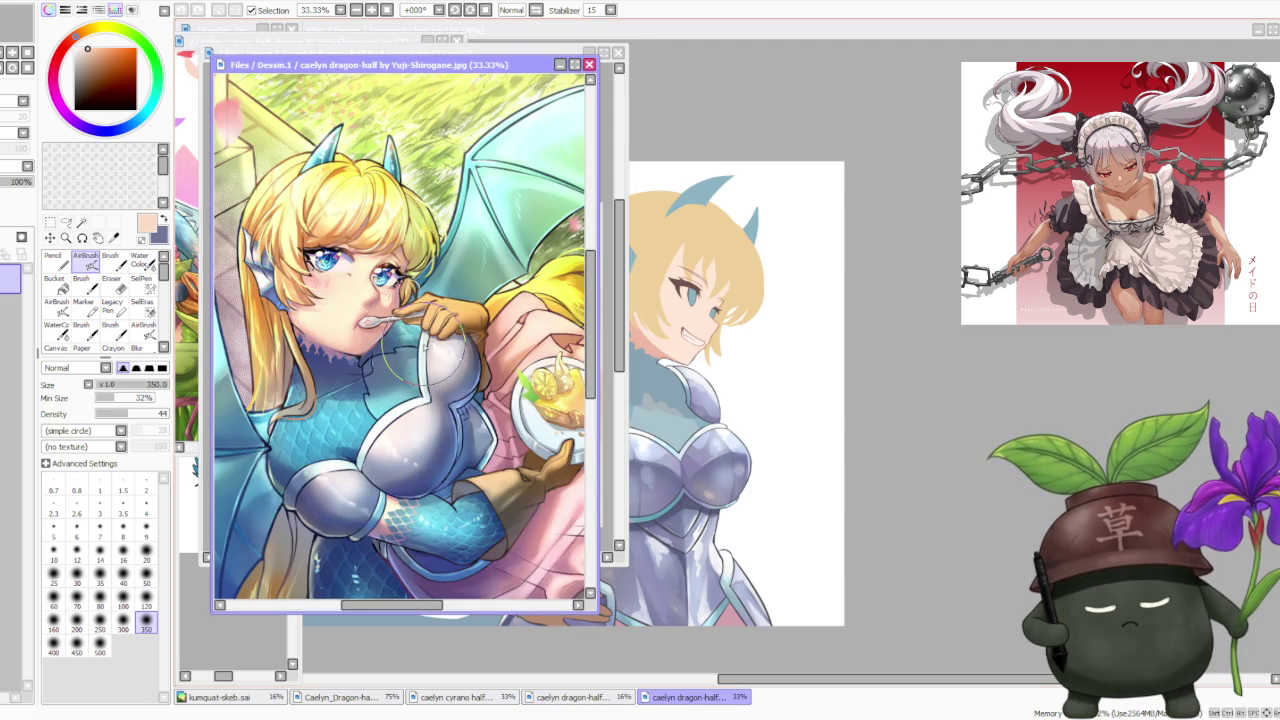
scroll(415, 355, "down", 2)
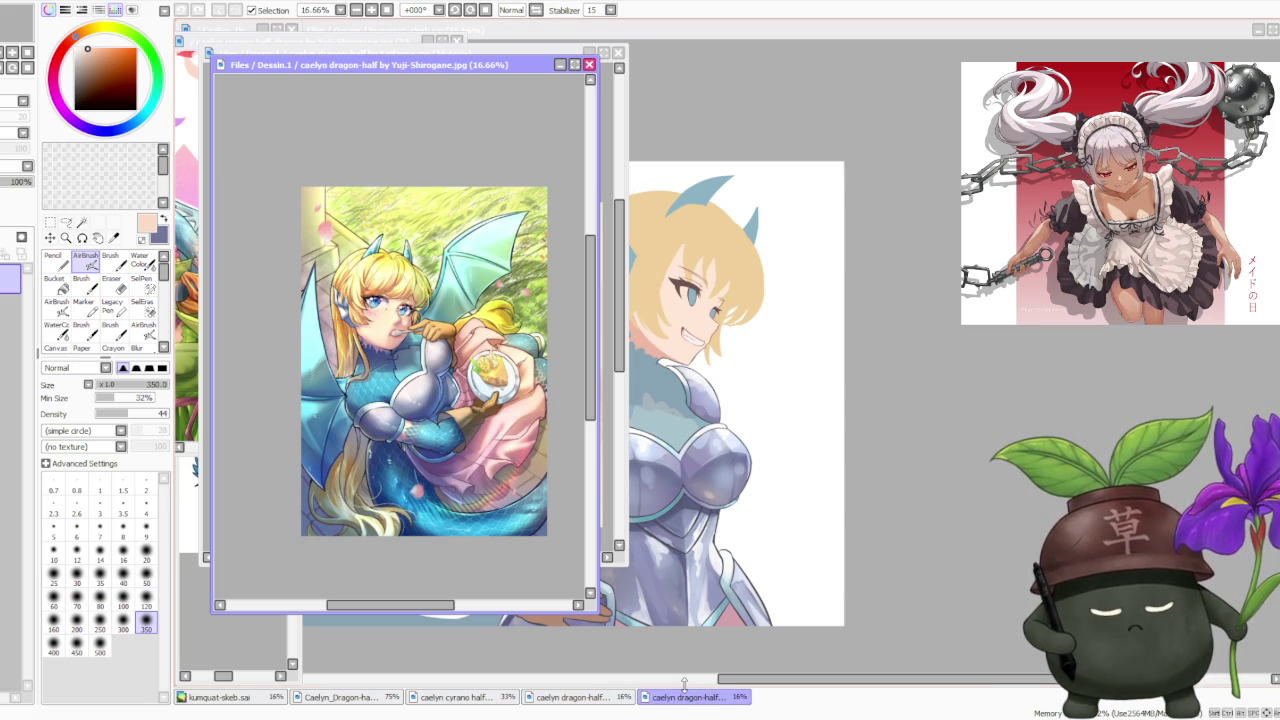
left_click(955, 448)
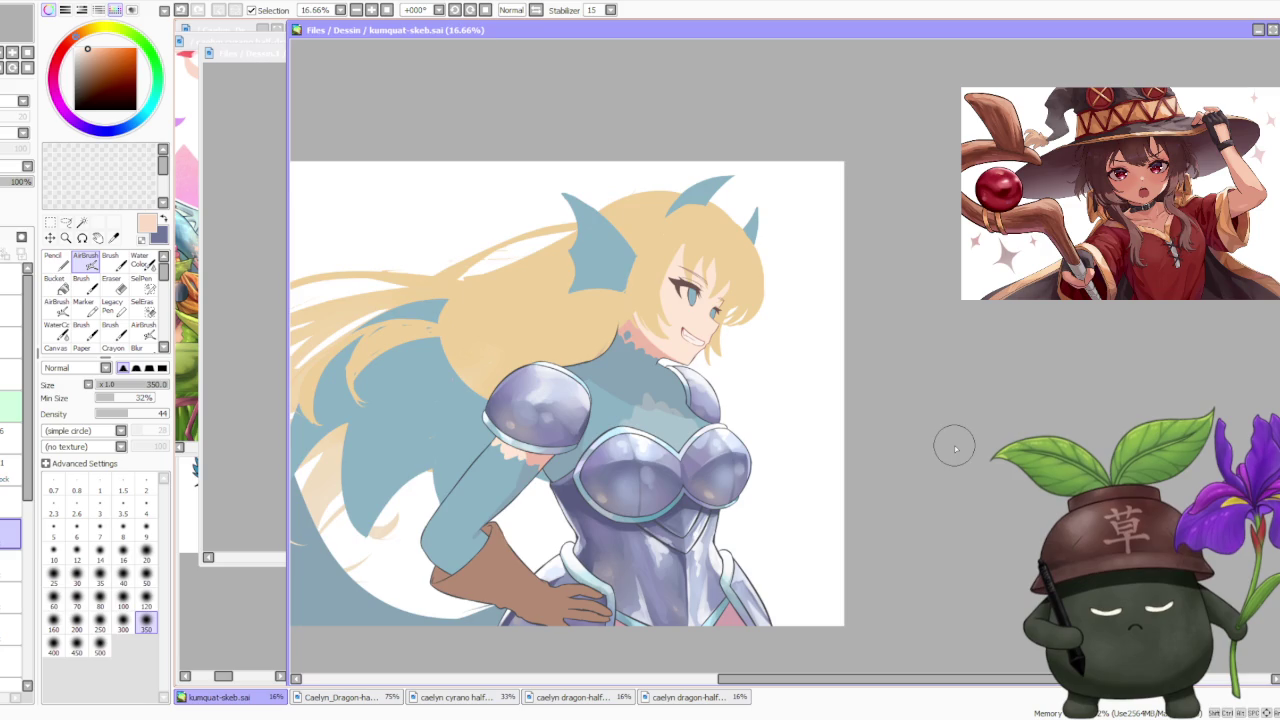
Paste the copied two-figure reference image onto the kumquat-skeb.sai canvas.
scroll(770, 344, "down", 1)
scroll(770, 344, "down", 1)
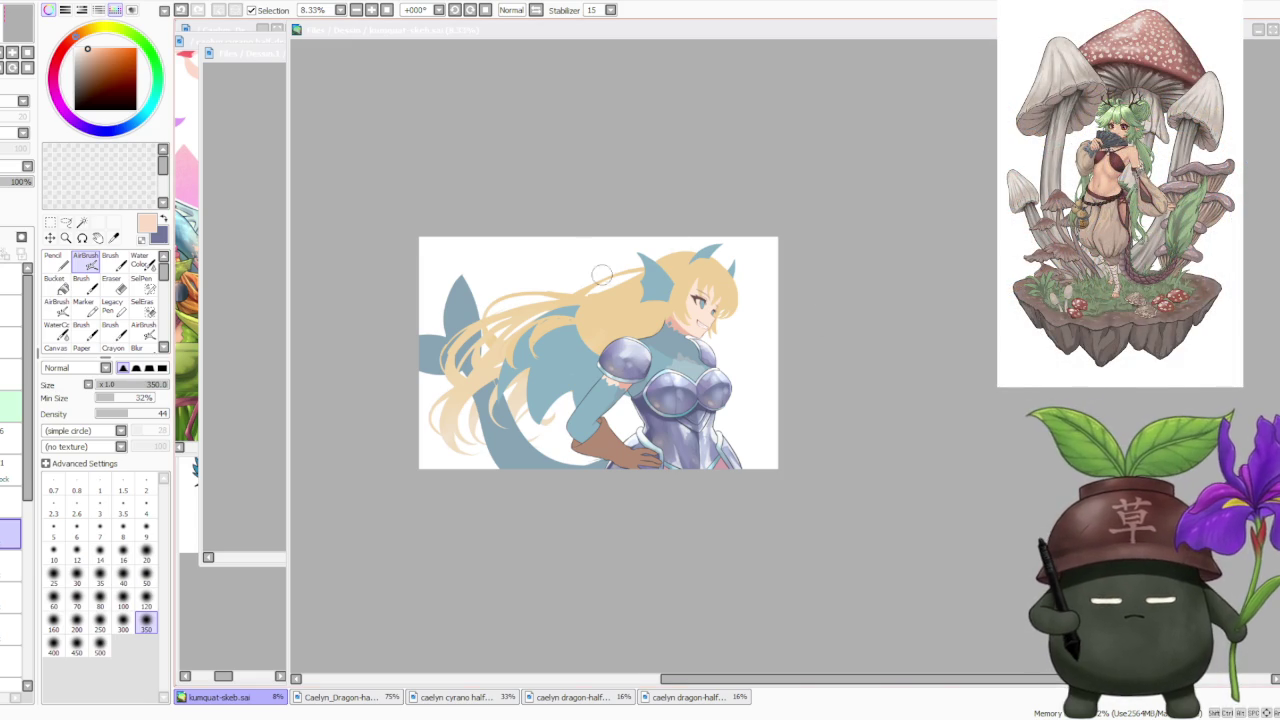
scroll(520, 242, "up", 2)
scroll(518, 238, "down", 1)
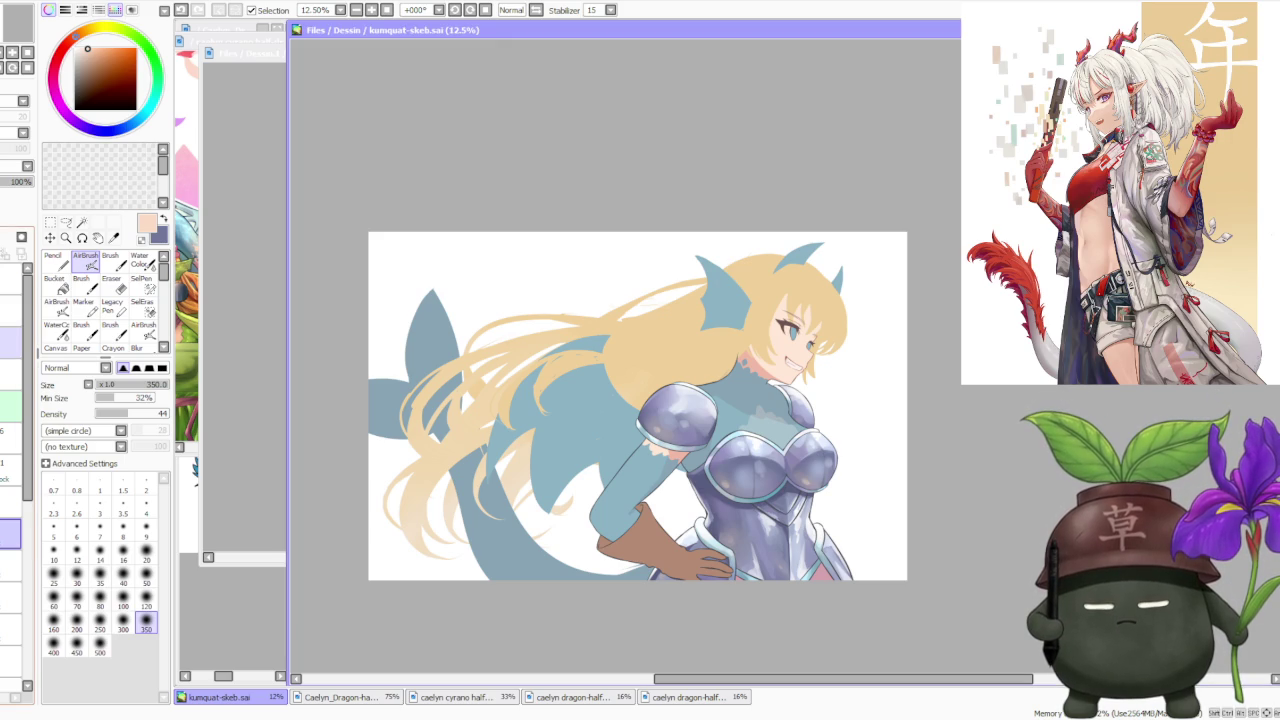
left_click(12, 342)
key("ctrl+v")
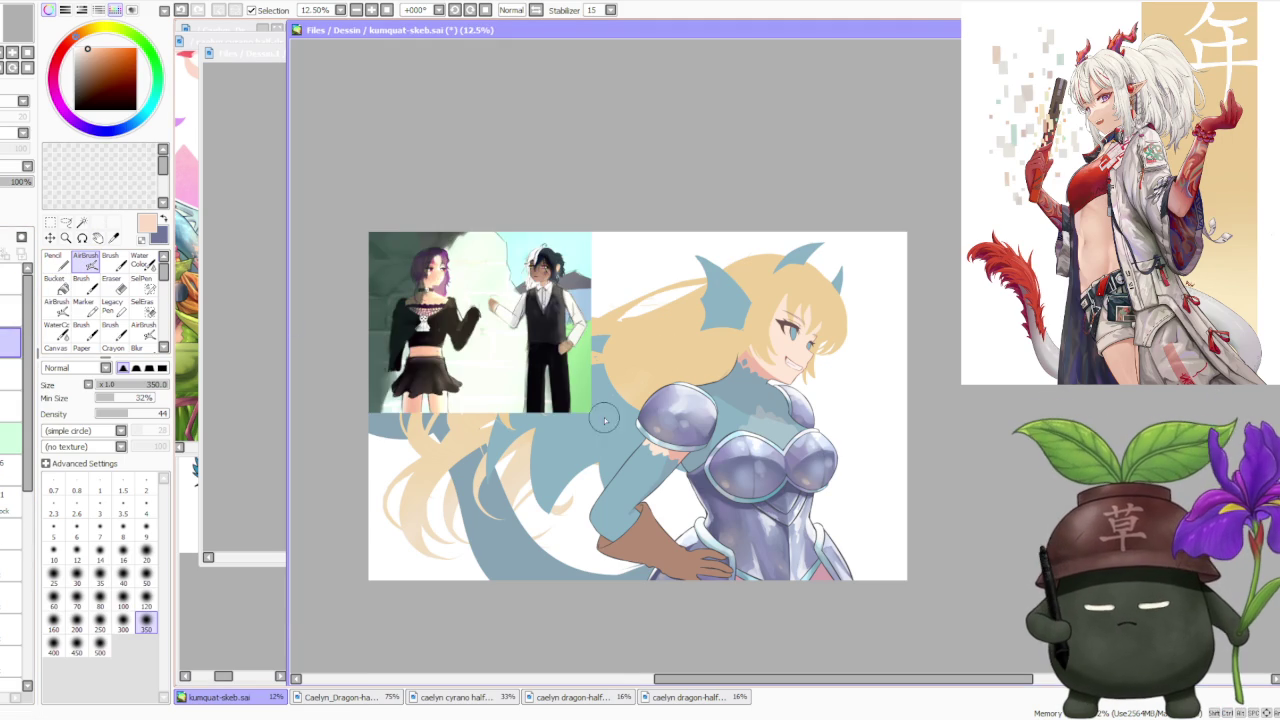
scroll(495, 280, "up", 2)
scroll(505, 292, "up", 1)
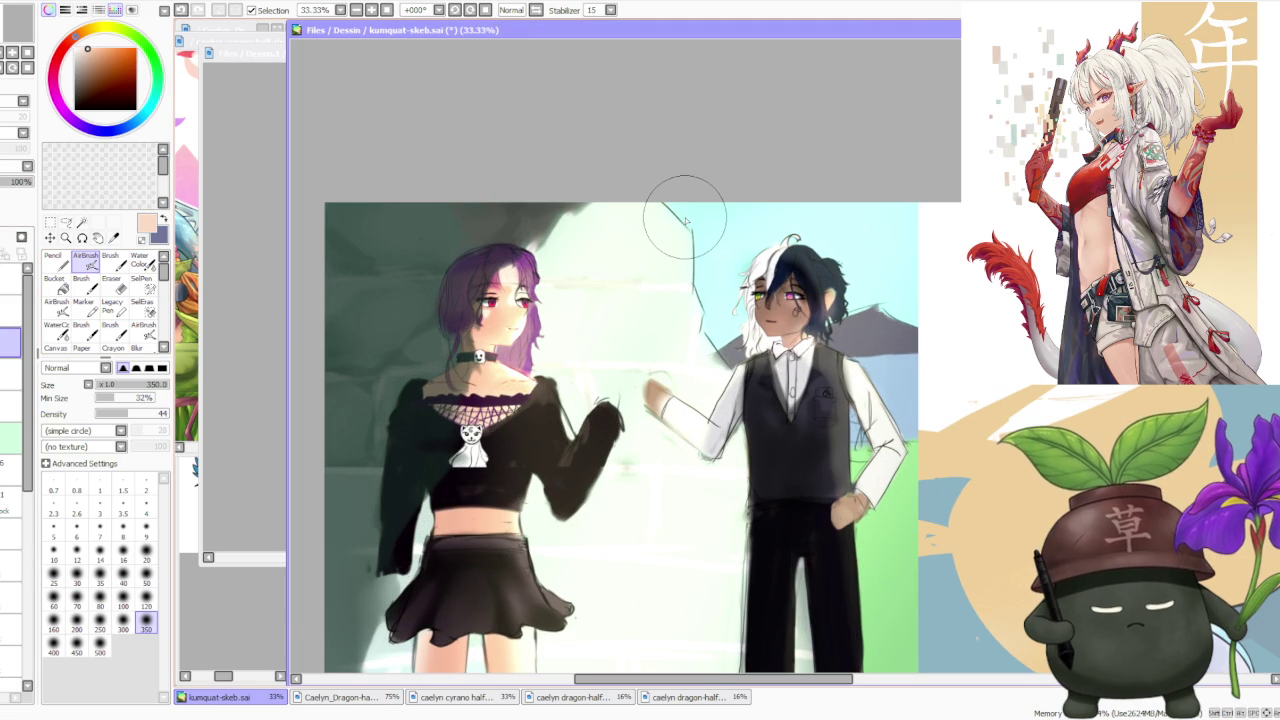
scroll(685, 218, "down", 1)
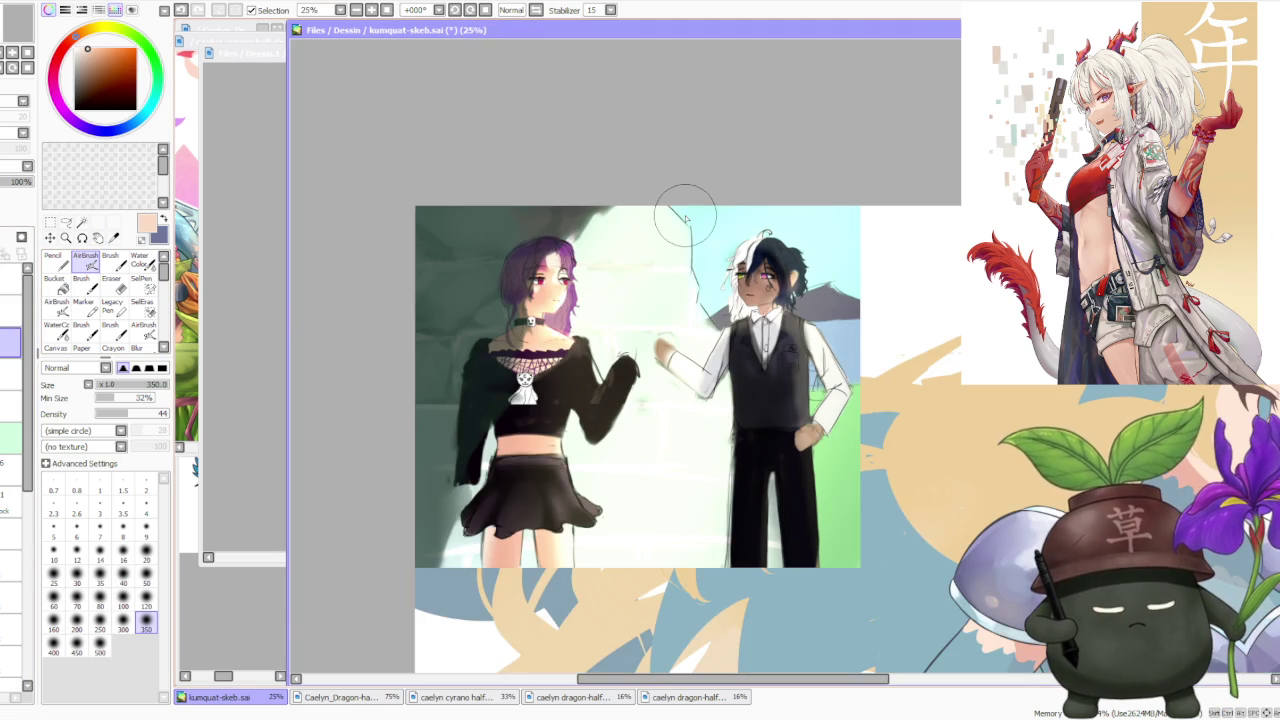
scroll(685, 218, "up", 1)
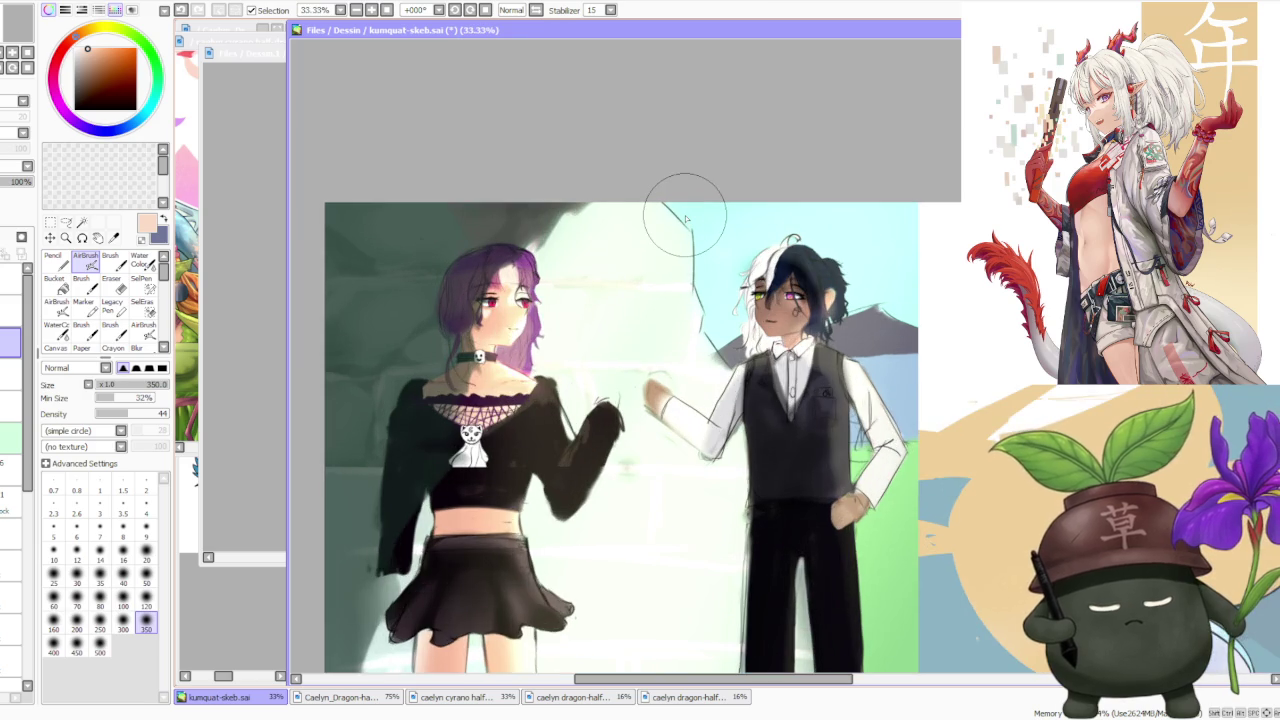
scroll(685, 218, "down", 2)
scroll(685, 285, "up", 1)
scroll(685, 285, "up", 1)
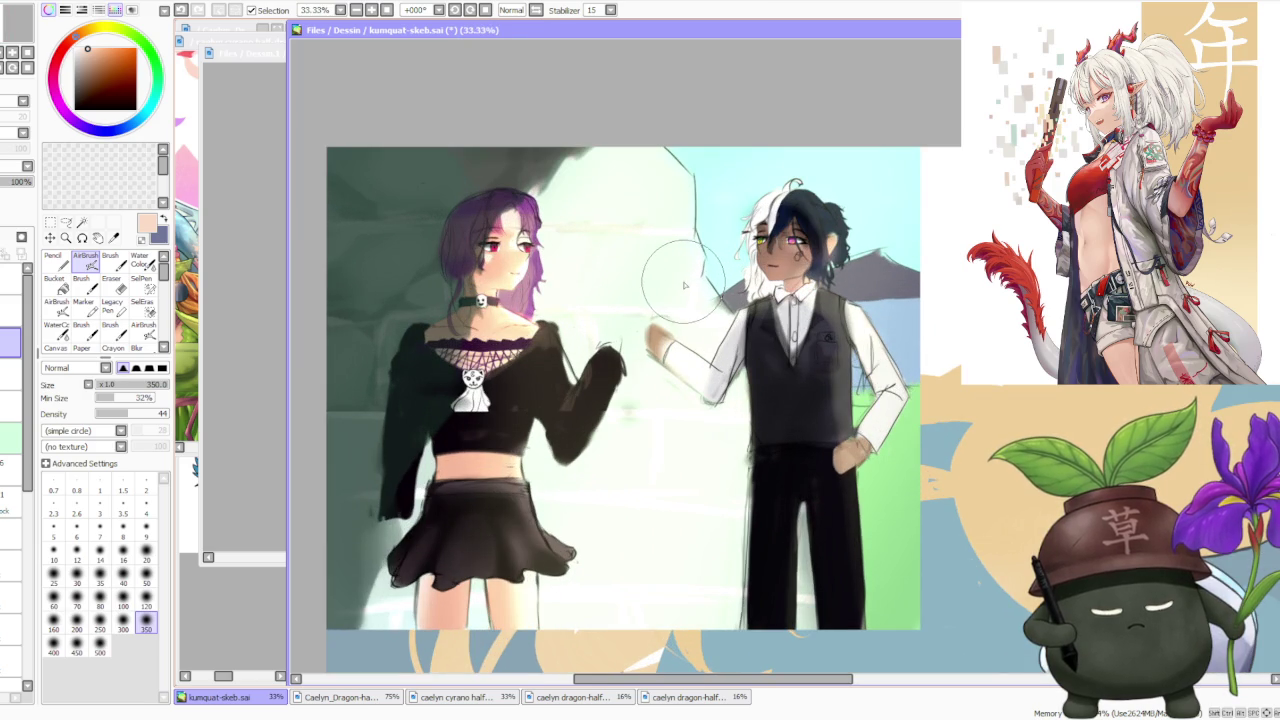
scroll(665, 250, "down", 2)
scroll(654, 247, "up", 1)
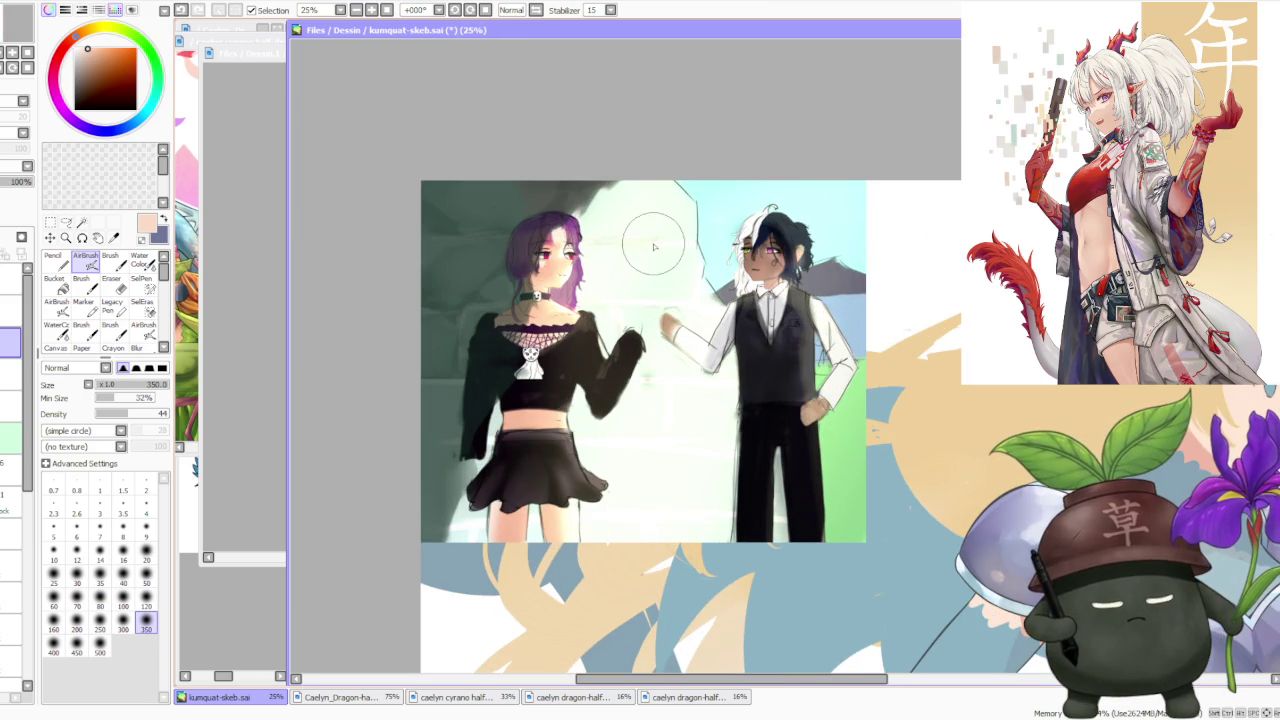
scroll(654, 247, "up", 1)
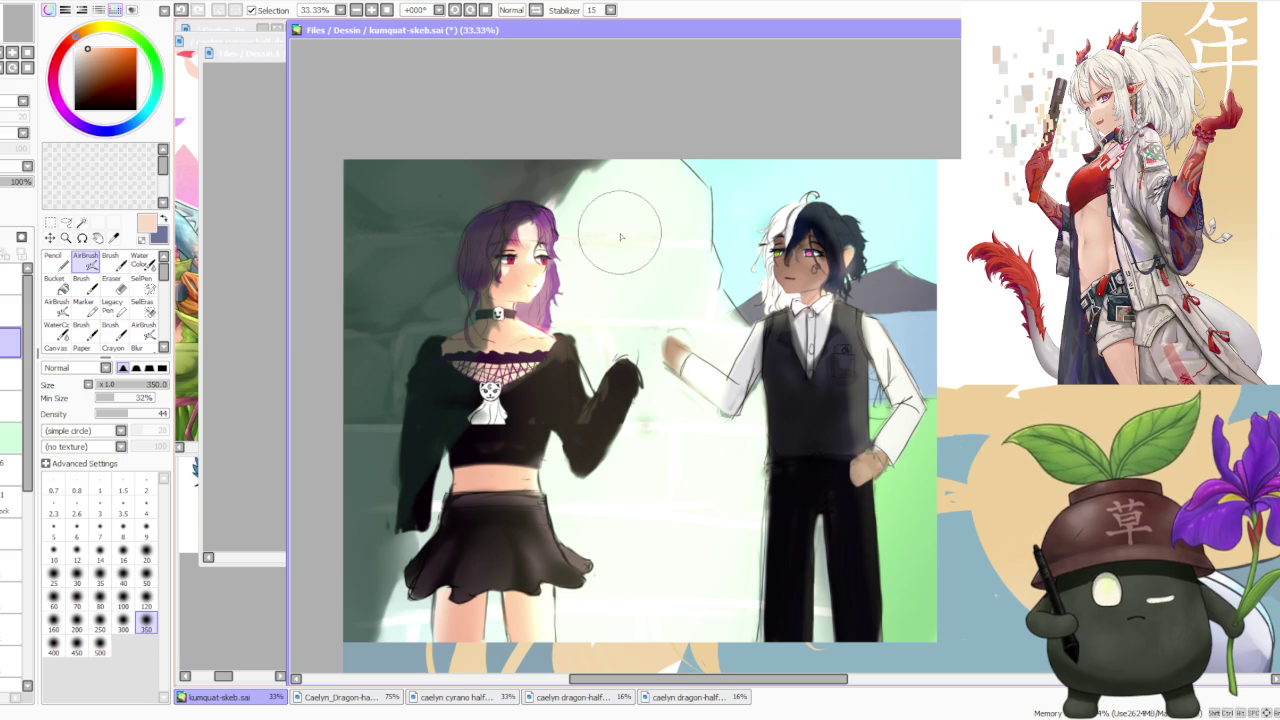
scroll(580, 237, "down", 1)
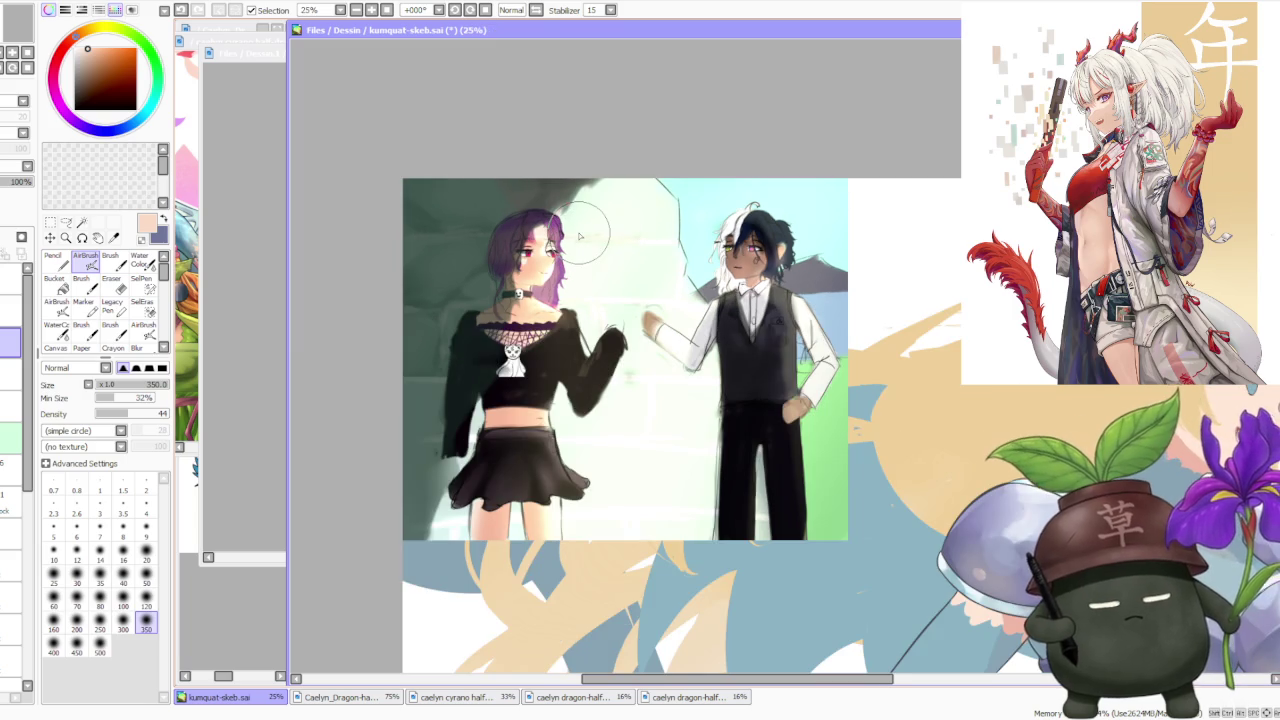
scroll(580, 237, "up", 1)
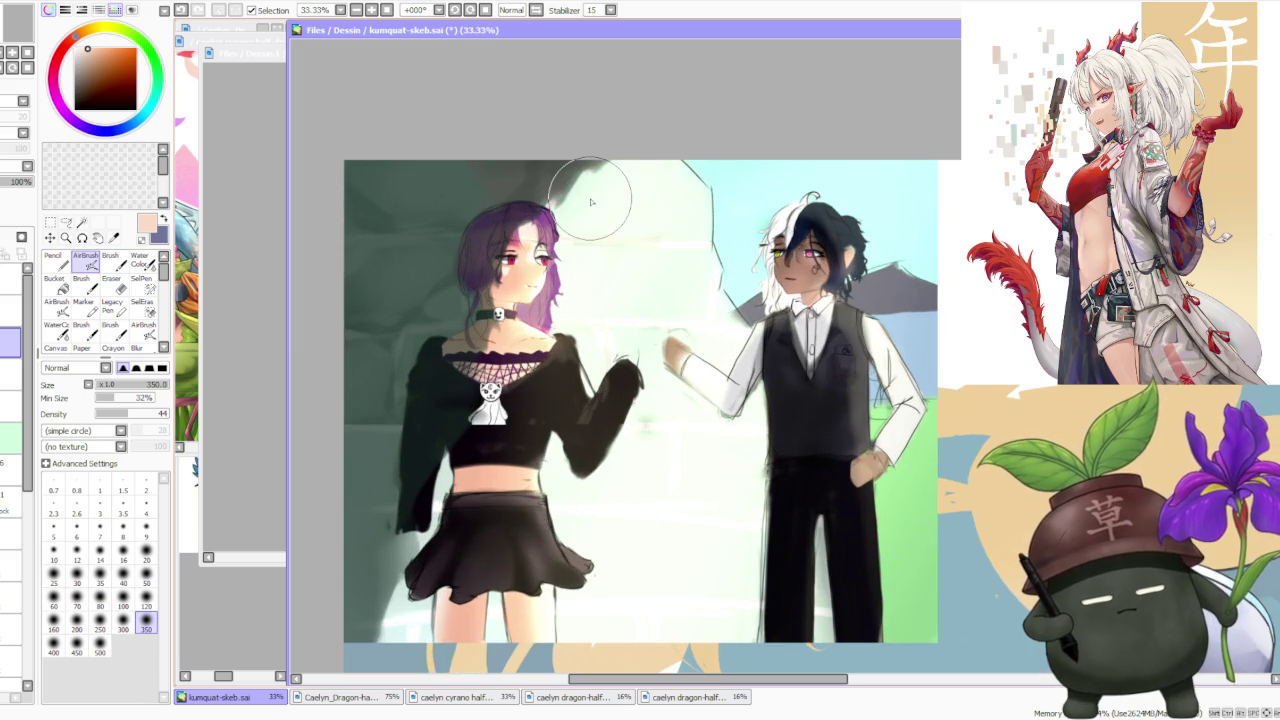
scroll(594, 180, "down", 1)
scroll(607, 187, "down", 1)
scroll(633, 193, "up", 1)
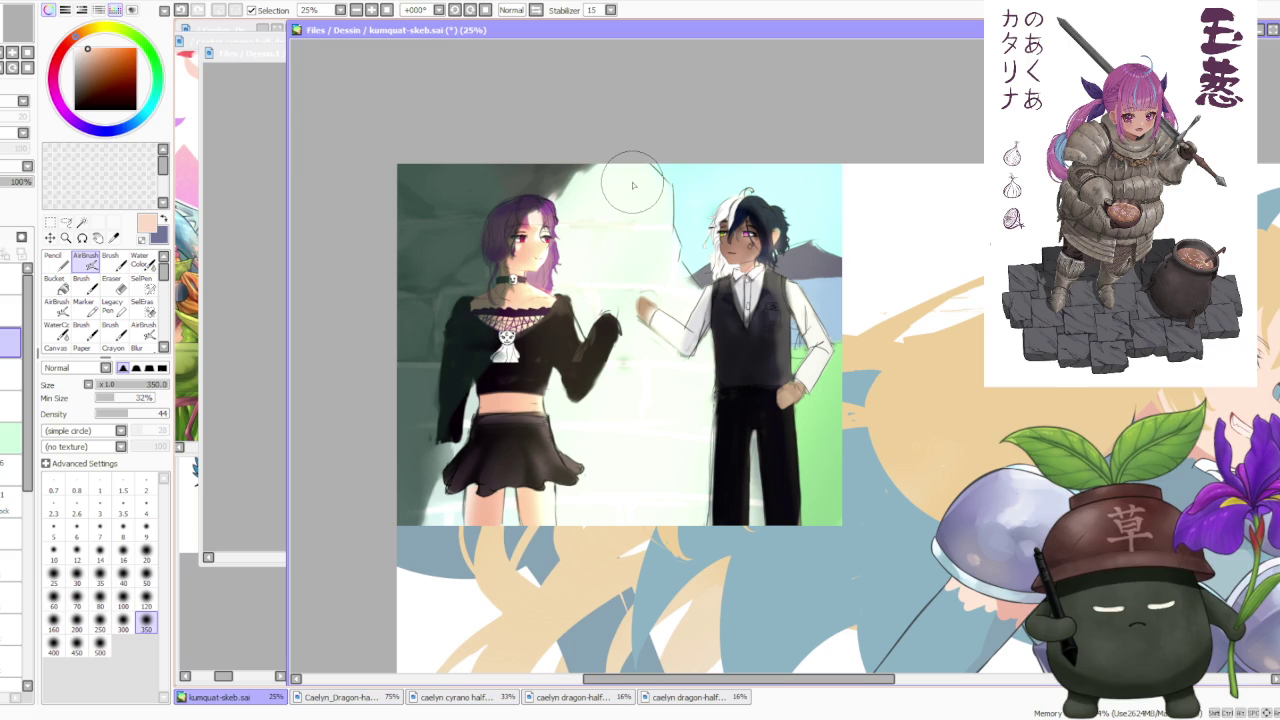
scroll(633, 185, "down", 1)
scroll(633, 185, "up", 1)
scroll(633, 185, "up", 1)
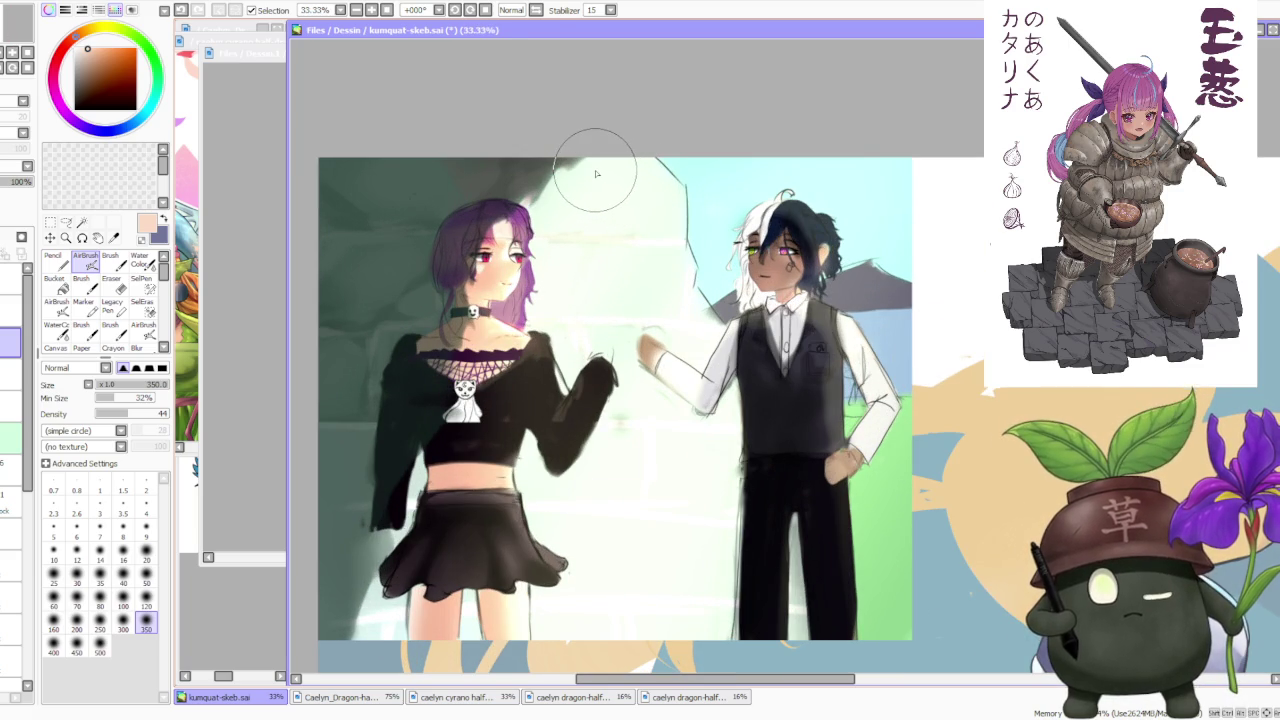
scroll(586, 158, "down", 1)
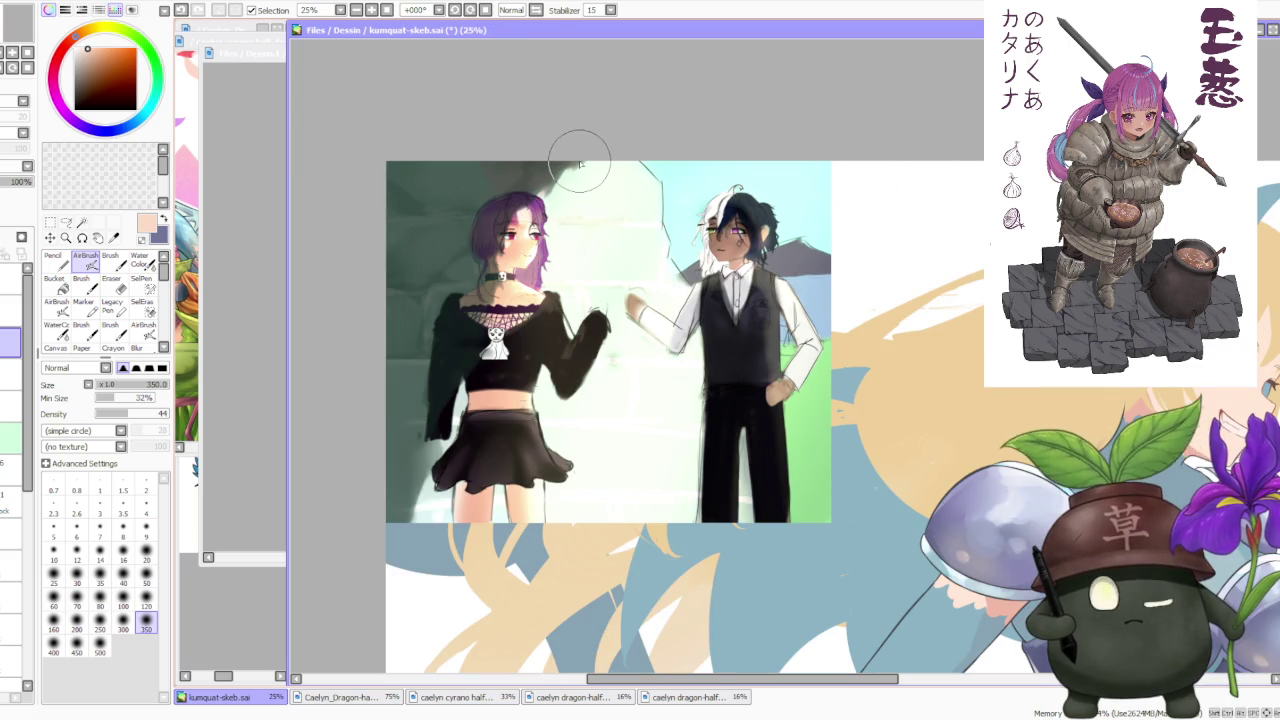
scroll(580, 163, "down", 1)
scroll(580, 163, "up", 1)
scroll(585, 170, "up", 1)
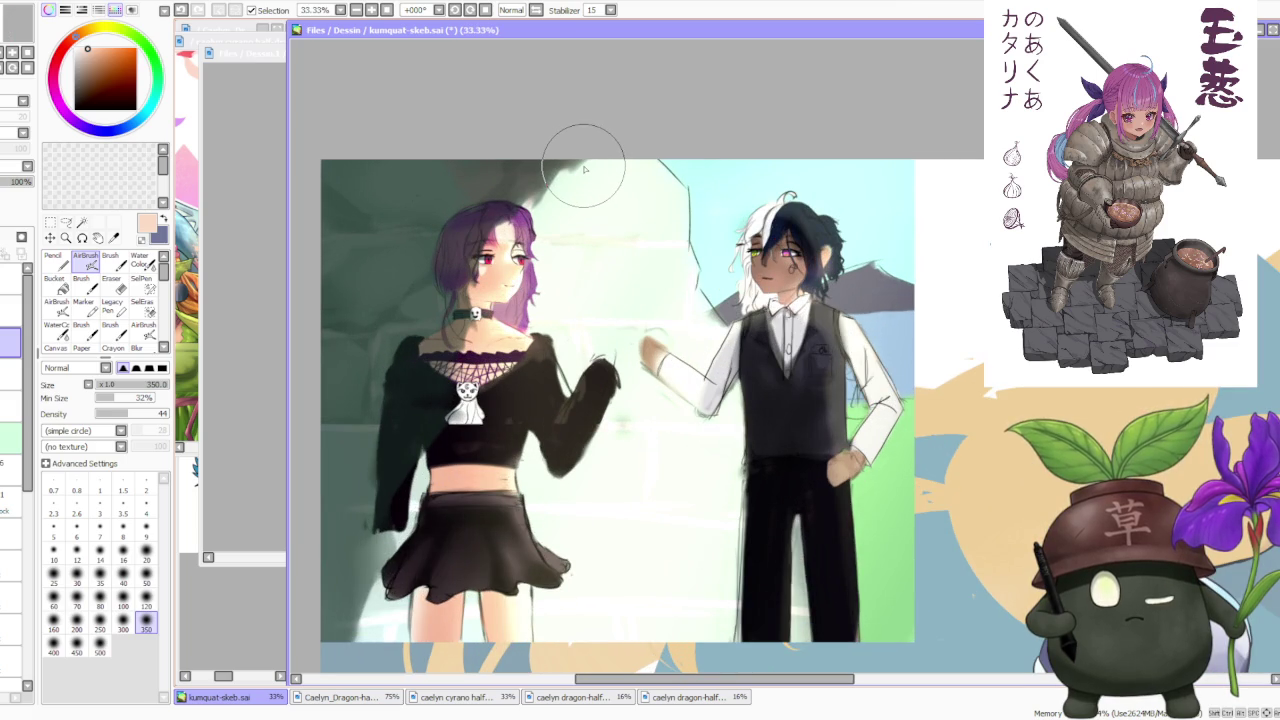
scroll(584, 163, "down", 1)
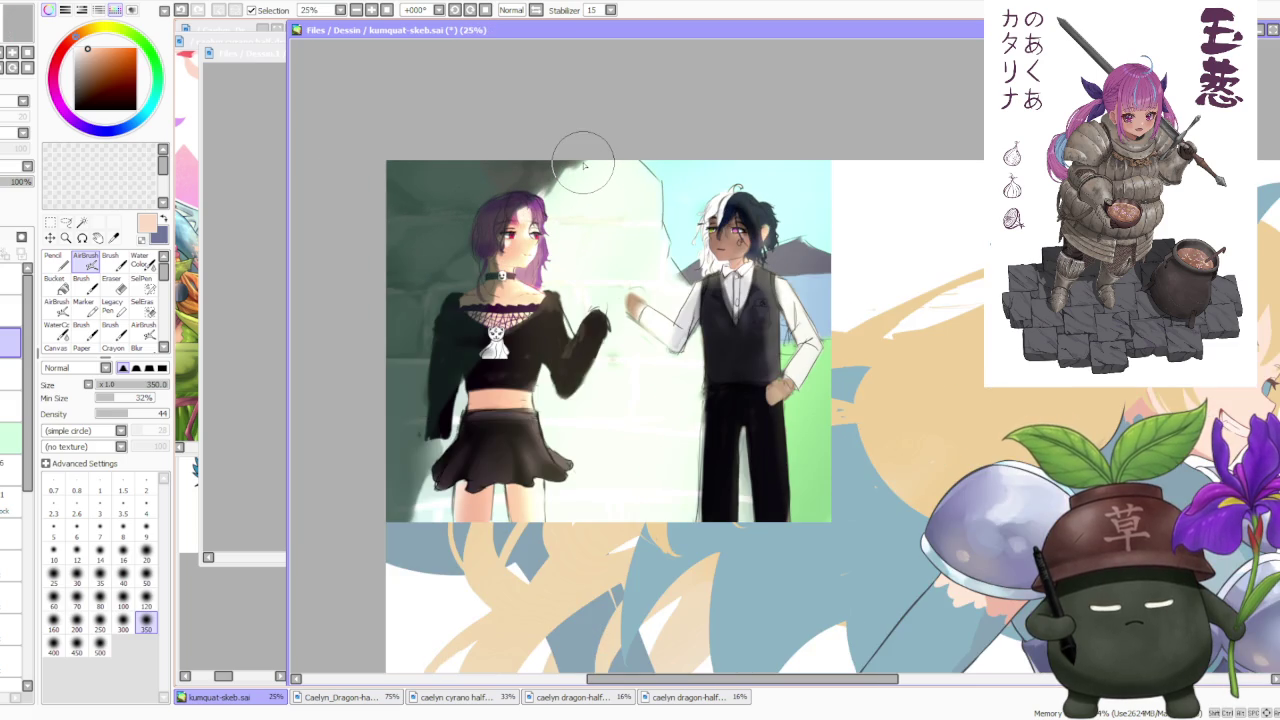
scroll(584, 163, "down", 1)
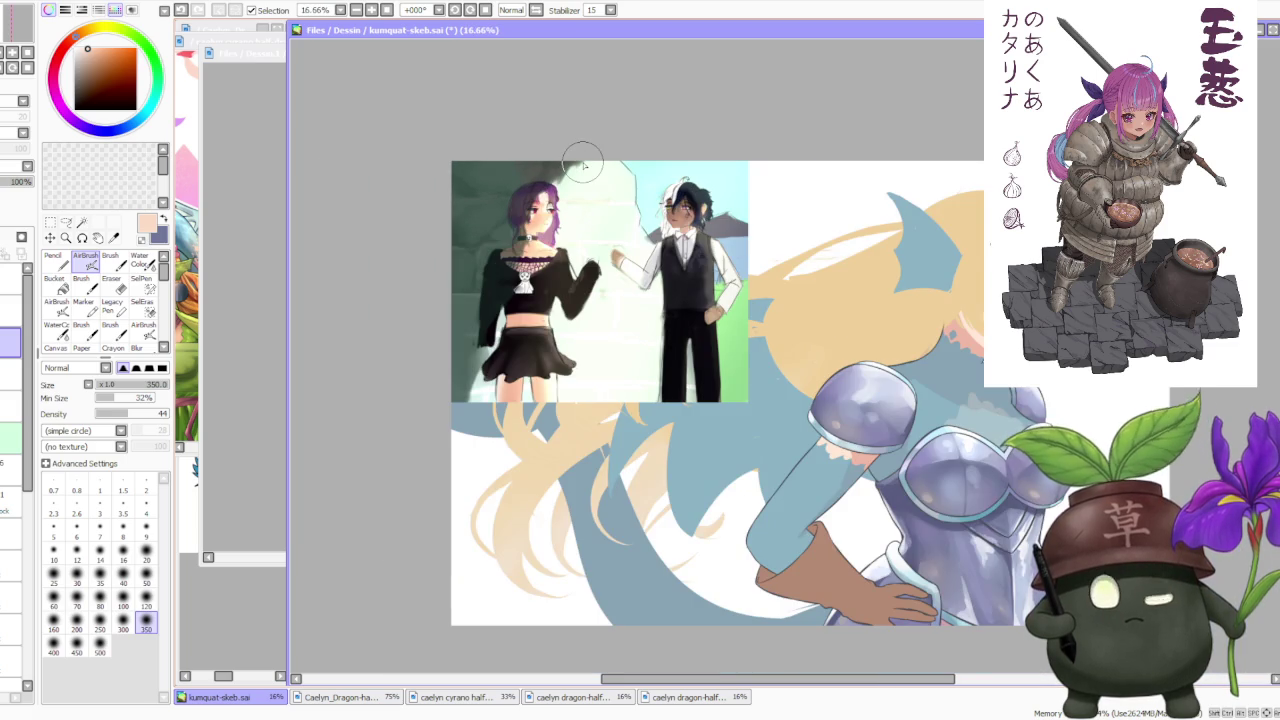
scroll(584, 163, "up", 1)
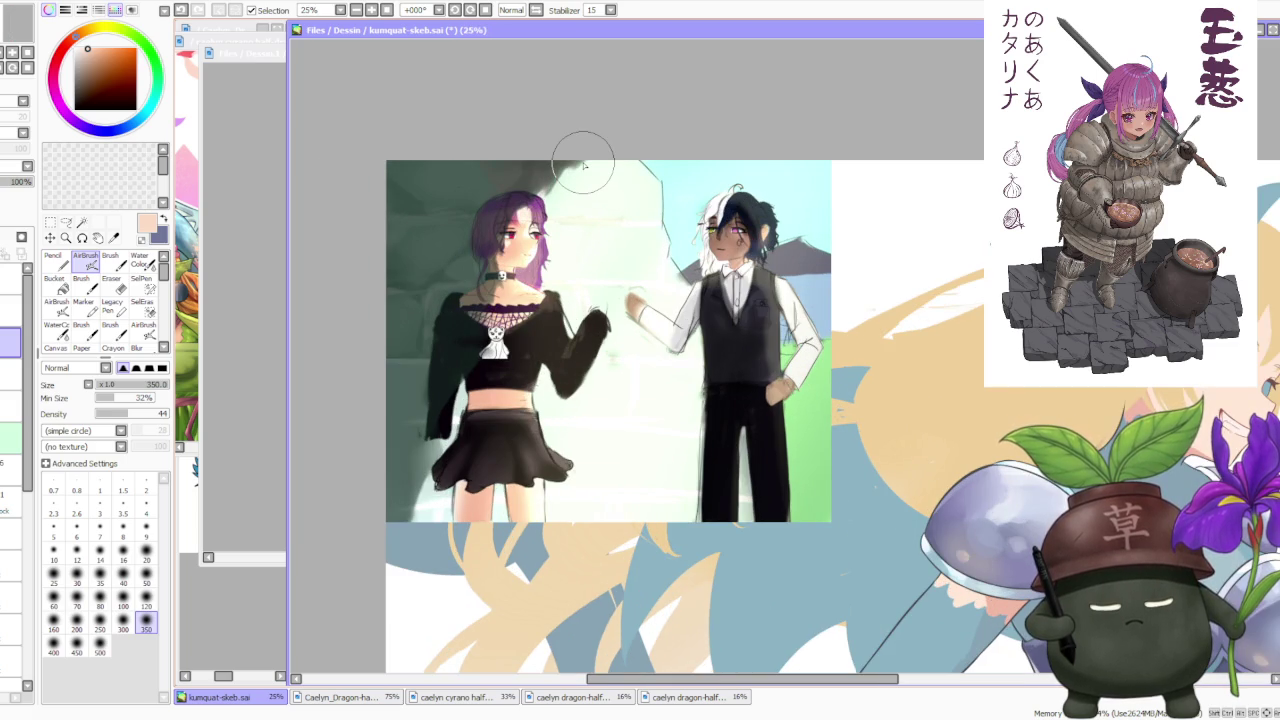
scroll(584, 163, "up", 1)
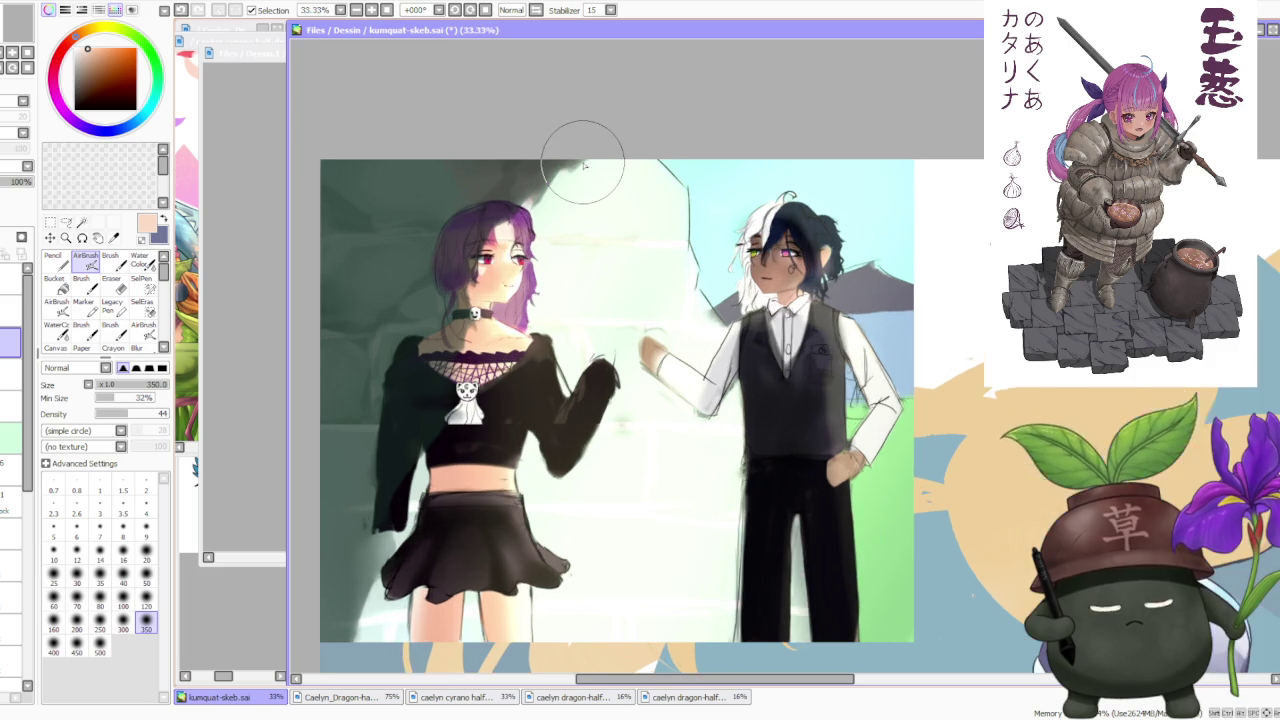
scroll(584, 163, "up", 1)
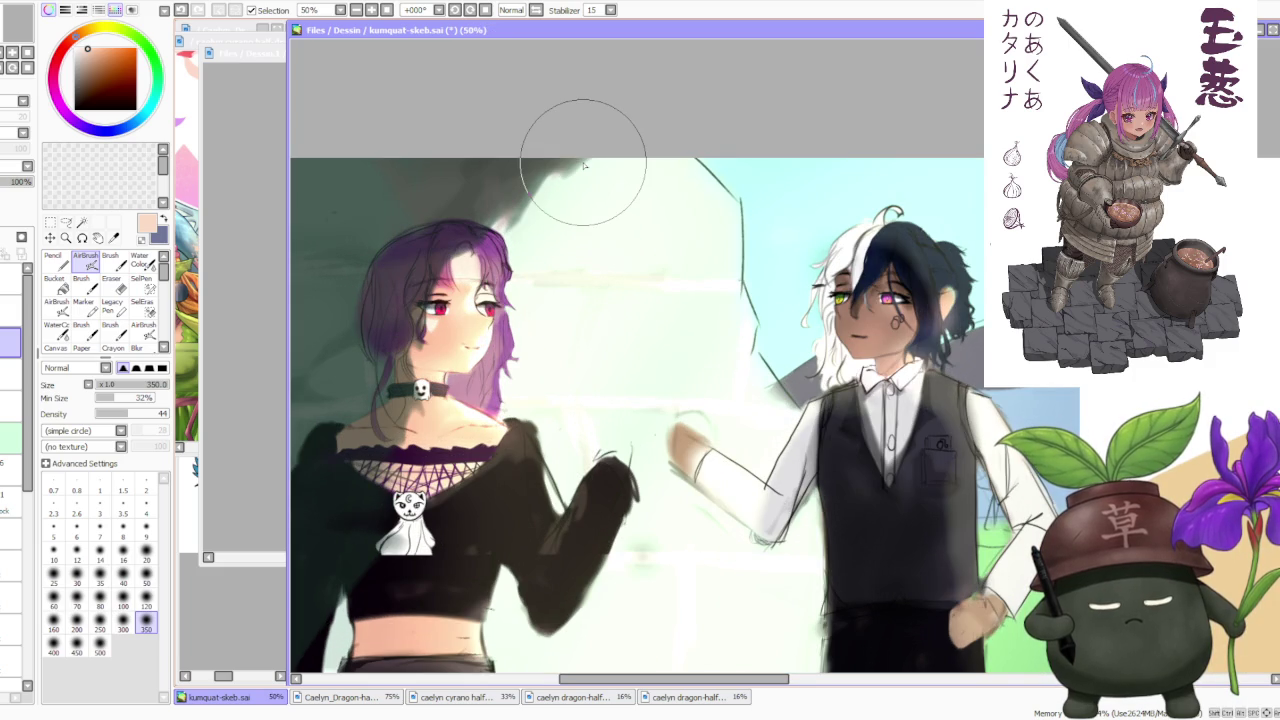
scroll(584, 163, "down", 1)
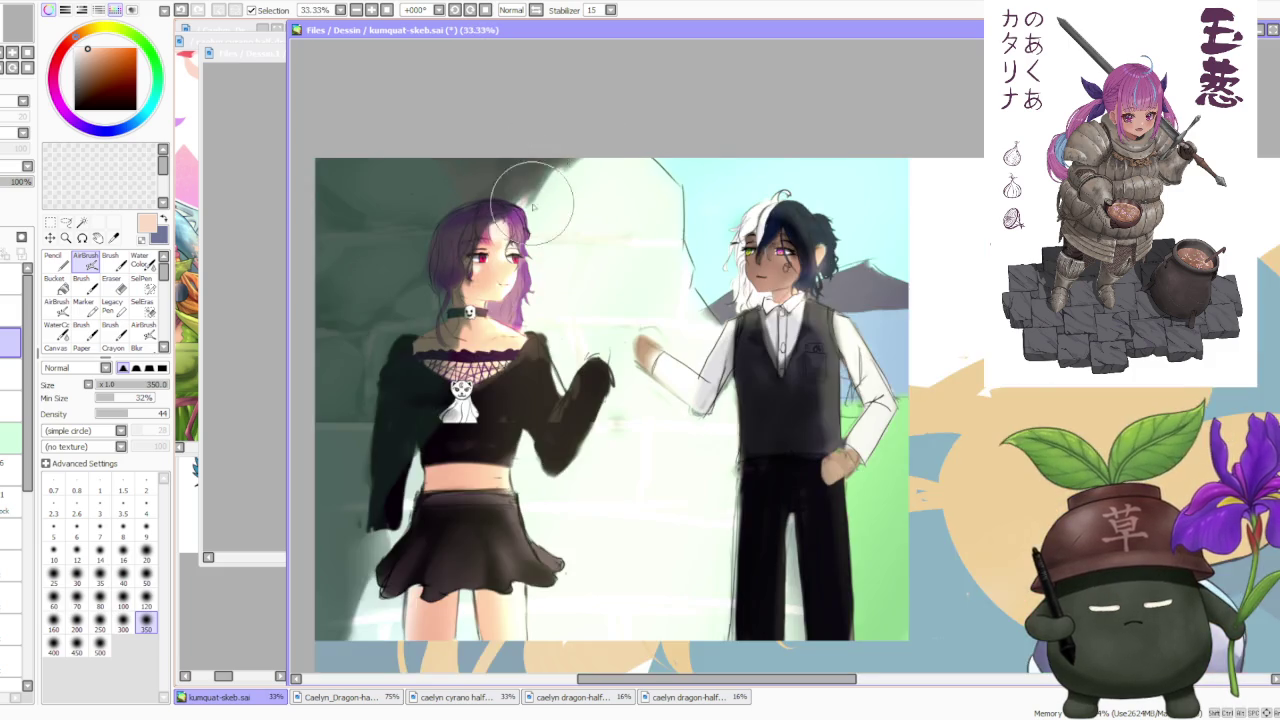
scroll(543, 371, "up", 2)
scroll(500, 450, "up", 1)
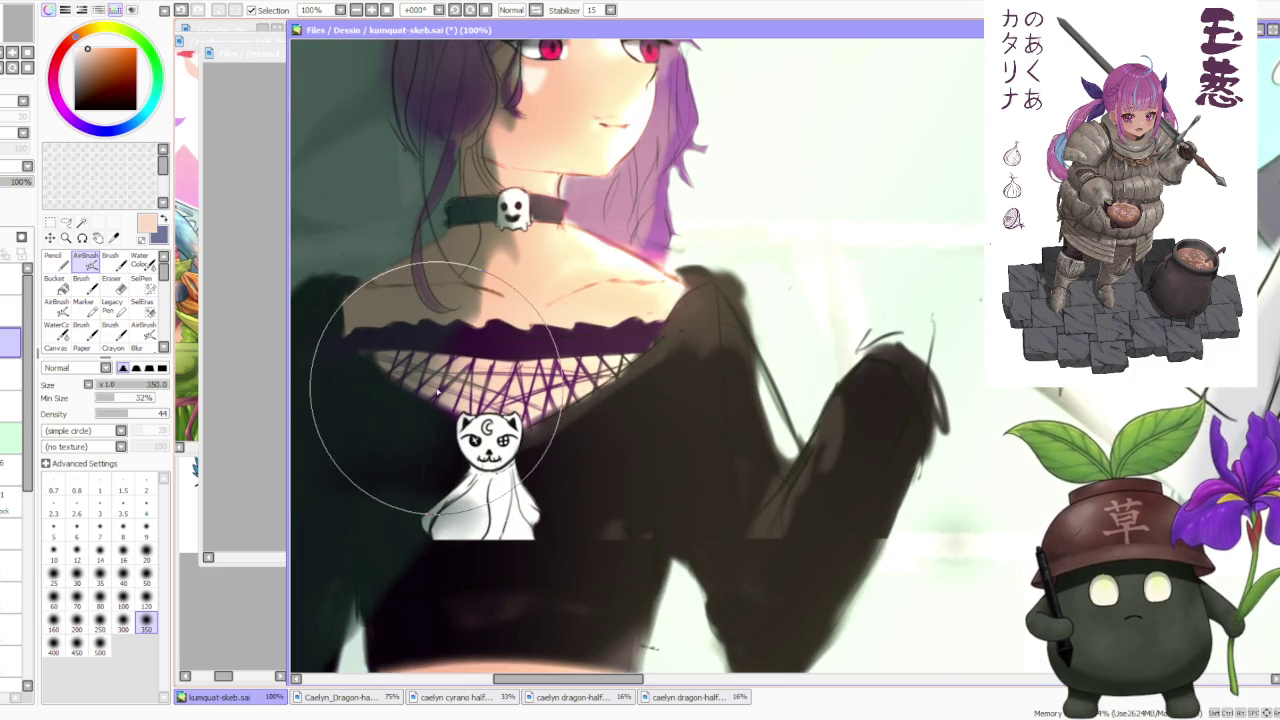
scroll(428, 440, "down", 1)
scroll(440, 330, "down", 1)
scroll(425, 300, "down", 1)
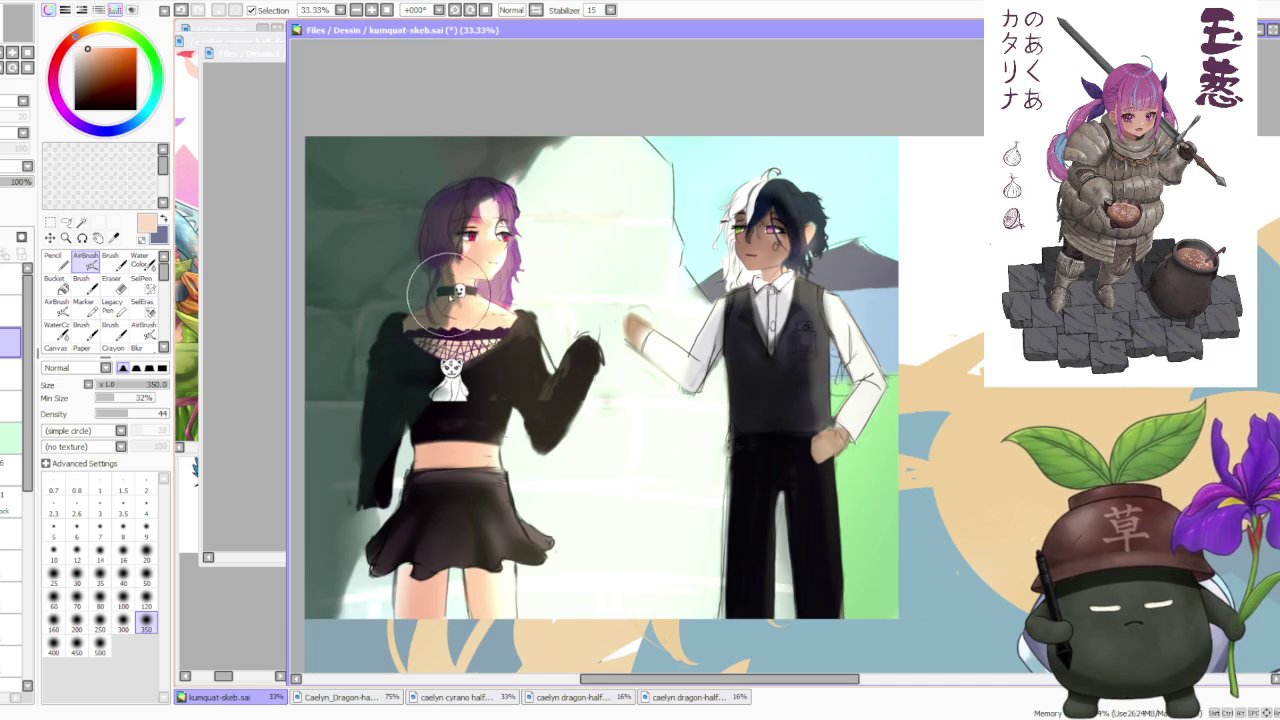
scroll(555, 215, "down", 2)
scroll(641, 178, "up", 1)
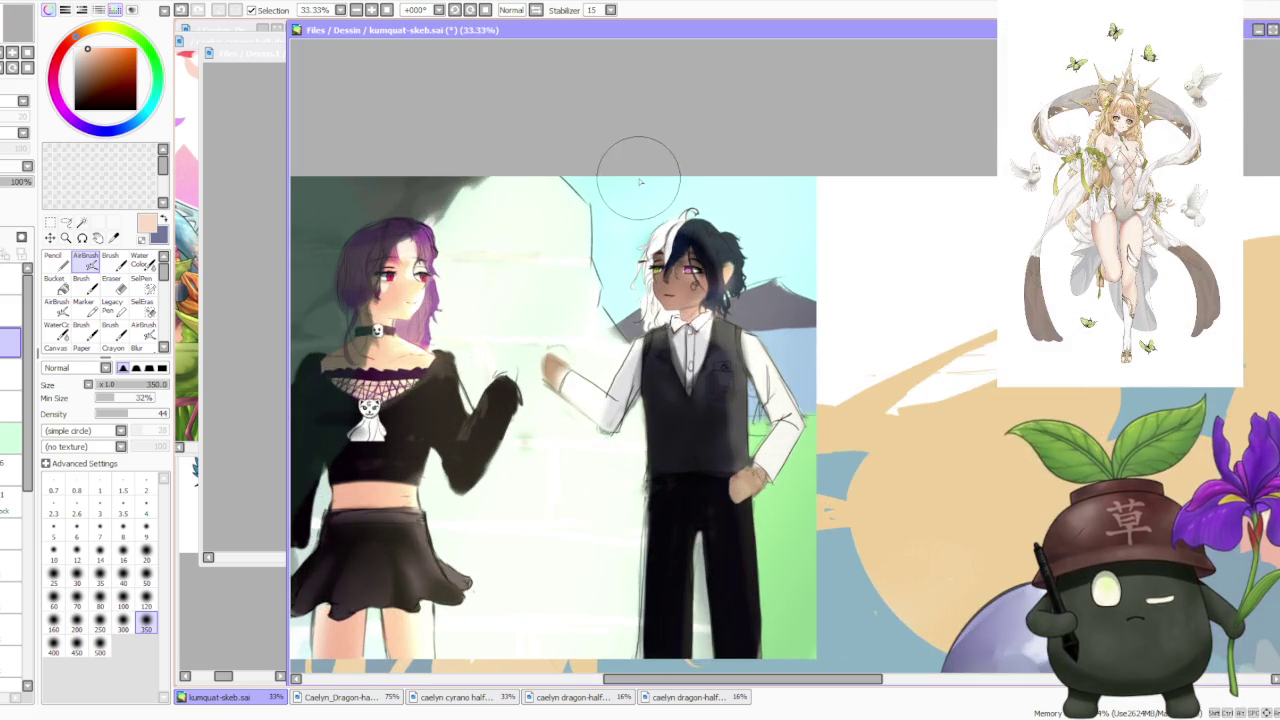
scroll(614, 171, "up", 2)
scroll(647, 296, "down", 2)
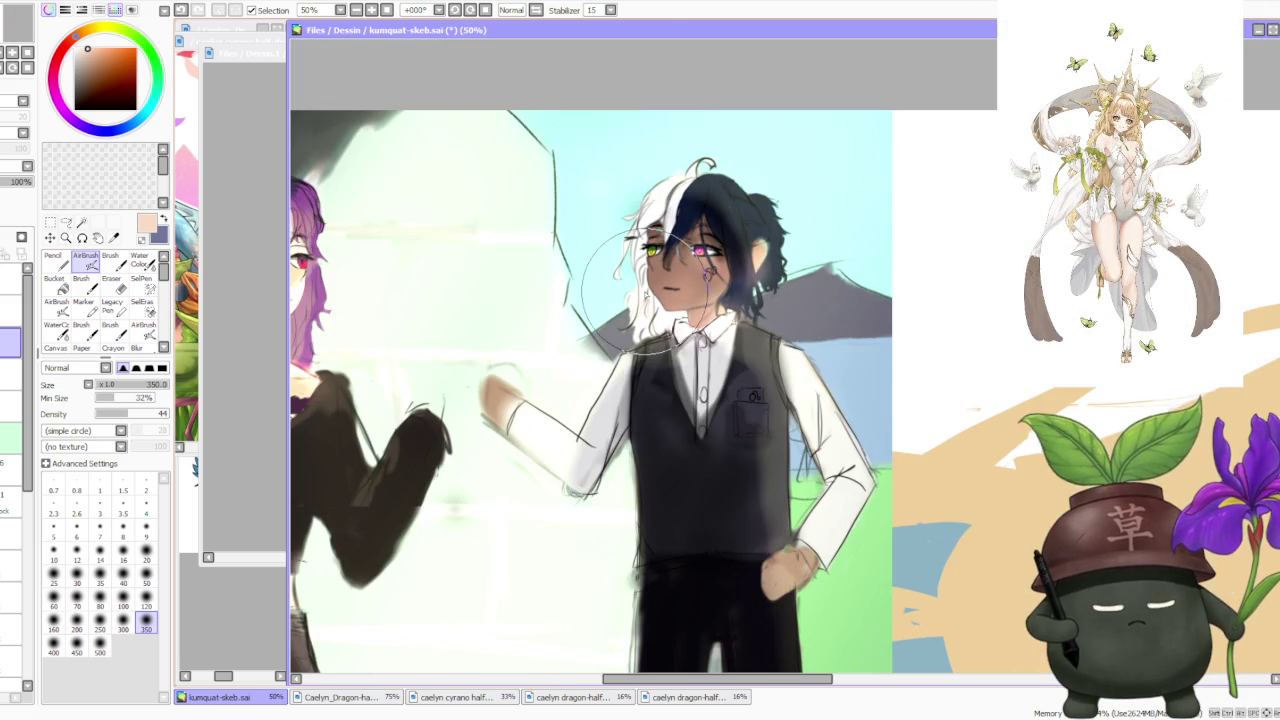
scroll(780, 390, "up", 1)
scroll(820, 410, "up", 1)
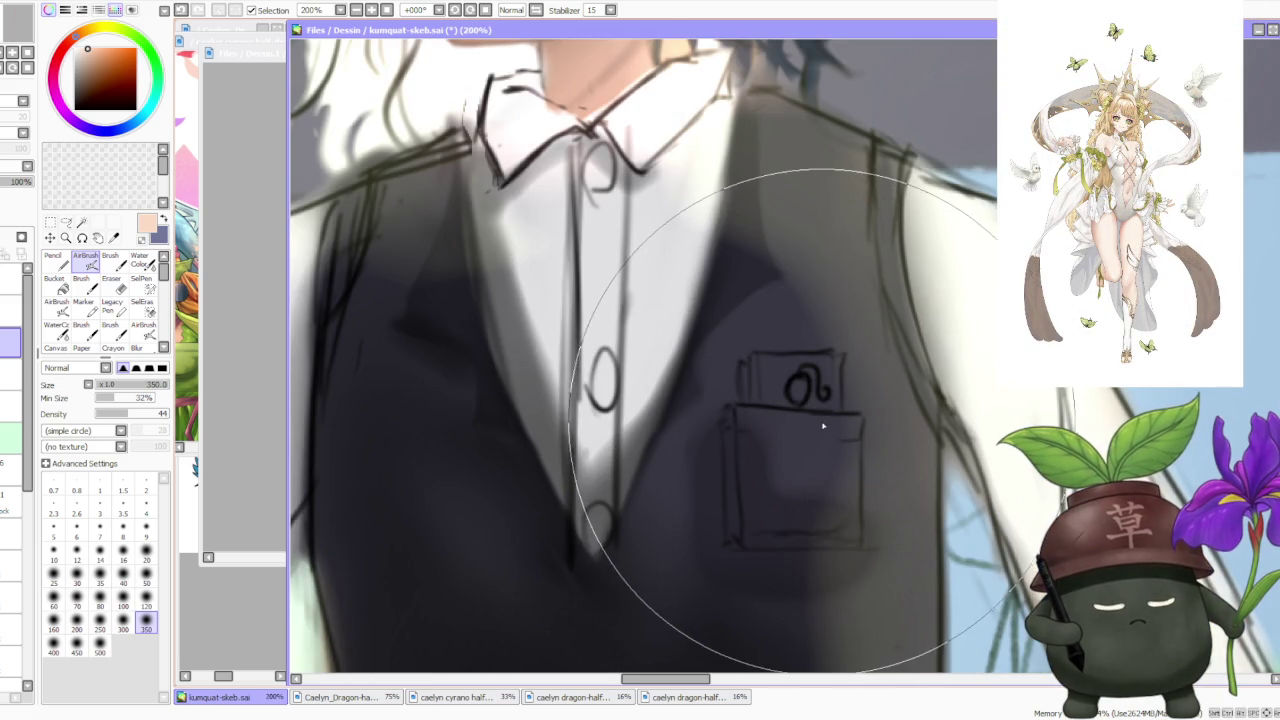
scroll(812, 424, "down", 1)
scroll(811, 424, "down", 1)
scroll(810, 424, "down", 1)
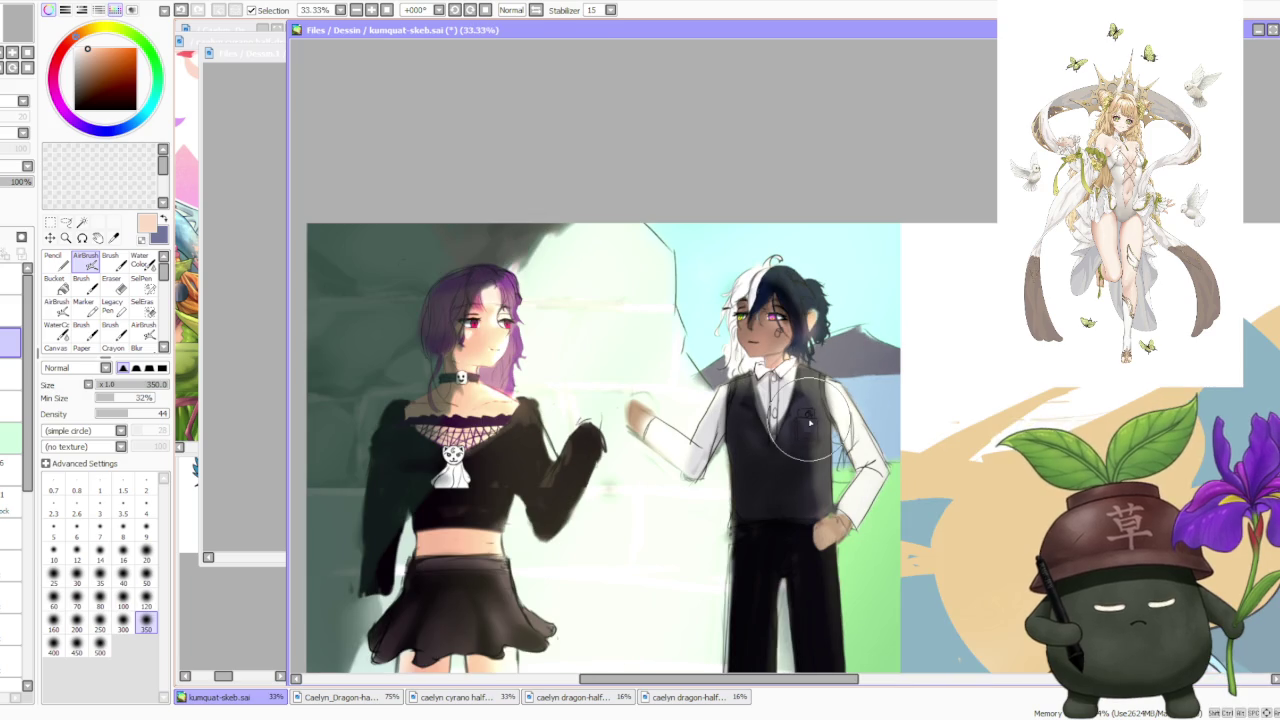
scroll(810, 424, "down", 2)
scroll(800, 412, "down", 1)
scroll(845, 483, "up", 1)
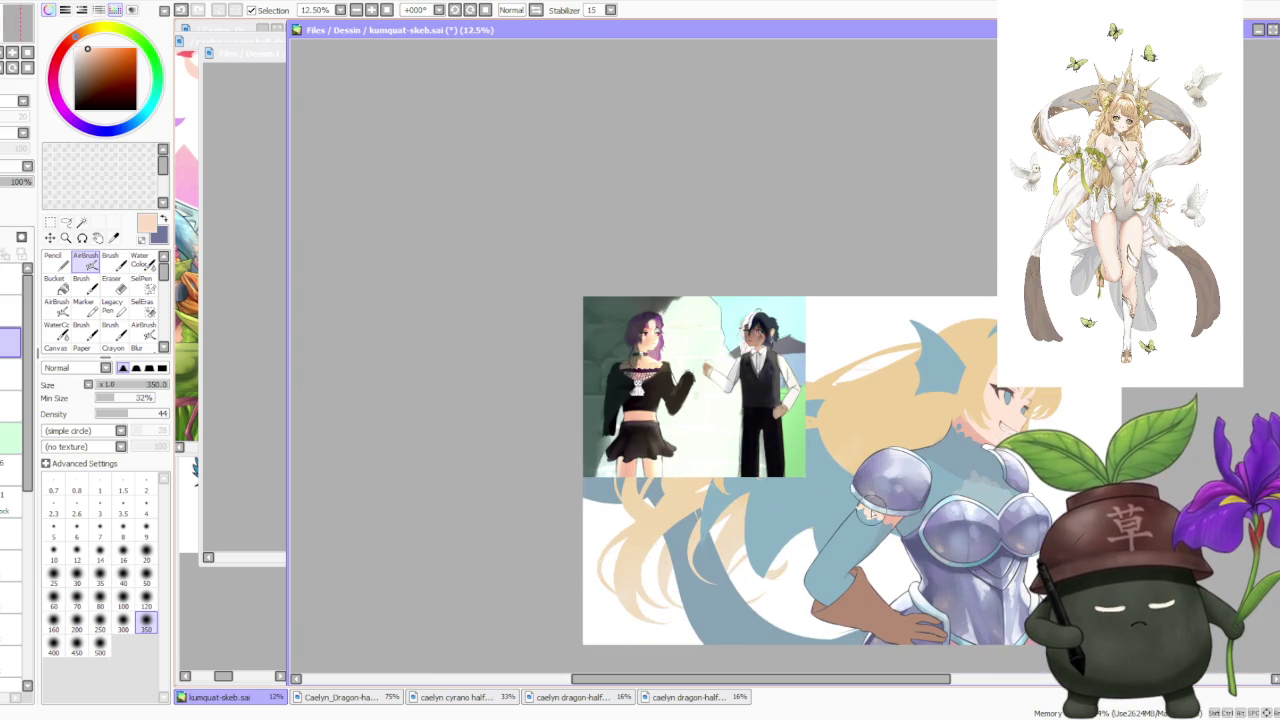
Hide the pasted two-character reference layer so it no longer covers the dragon girl.
scroll(830, 424, "up", 1)
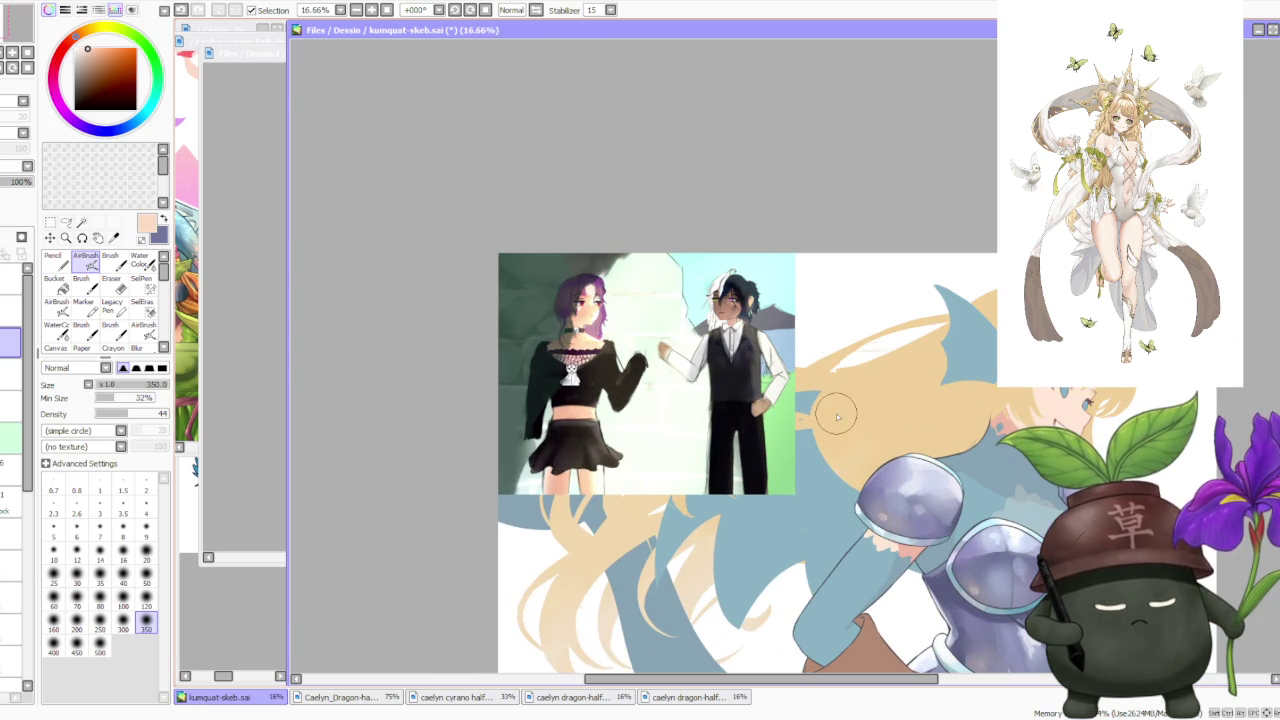
scroll(818, 418, "down", 1)
scroll(820, 420, "down", 1)
scroll(840, 420, "up", 1)
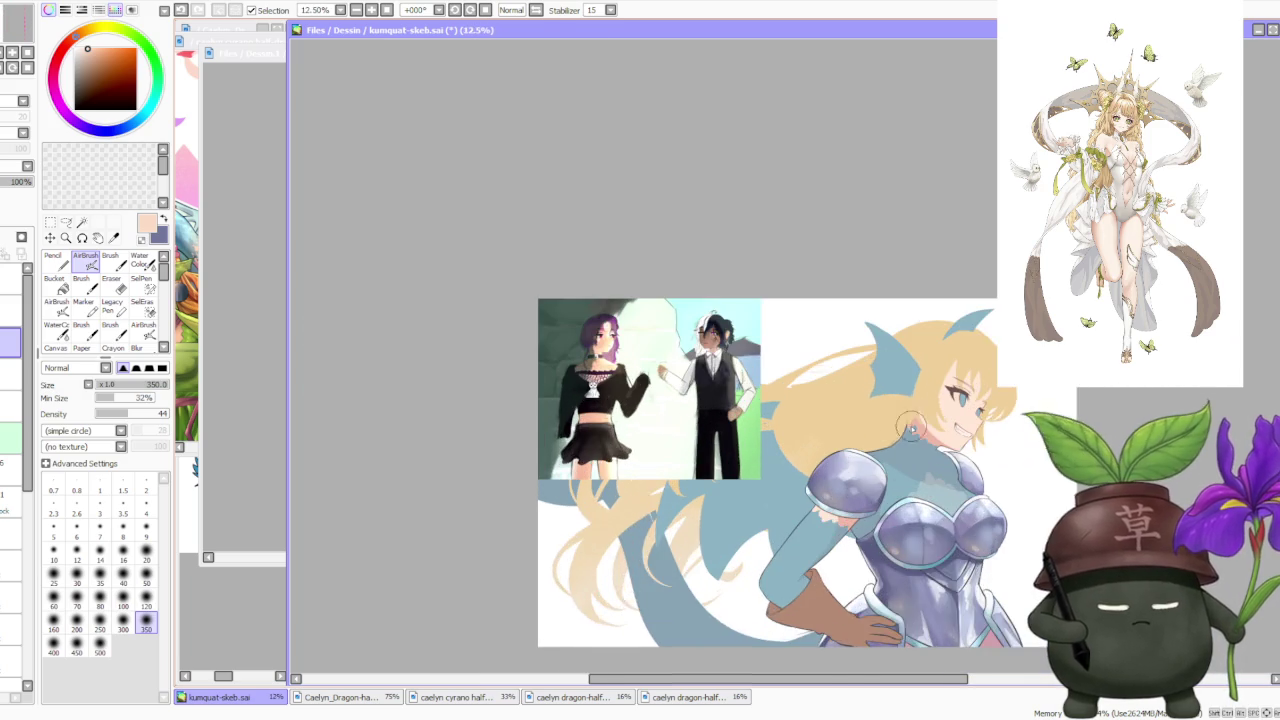
scroll(857, 421, "up", 1)
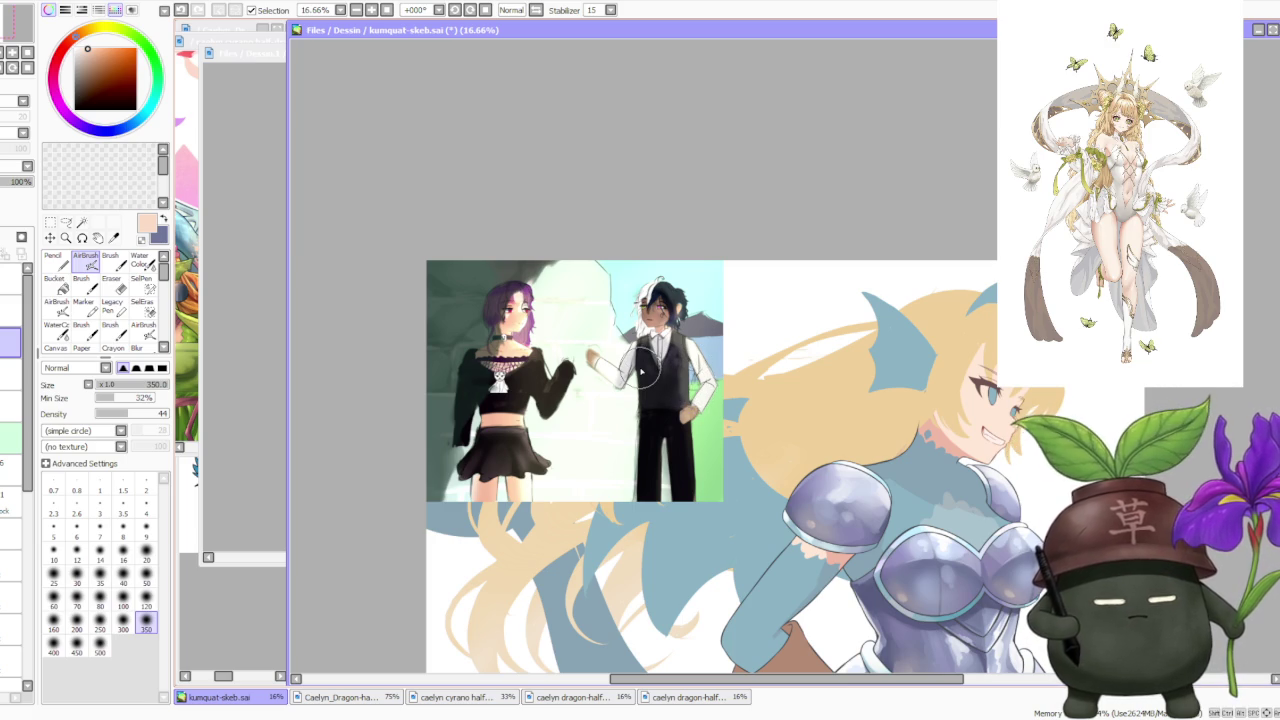
scroll(634, 341, "up", 2)
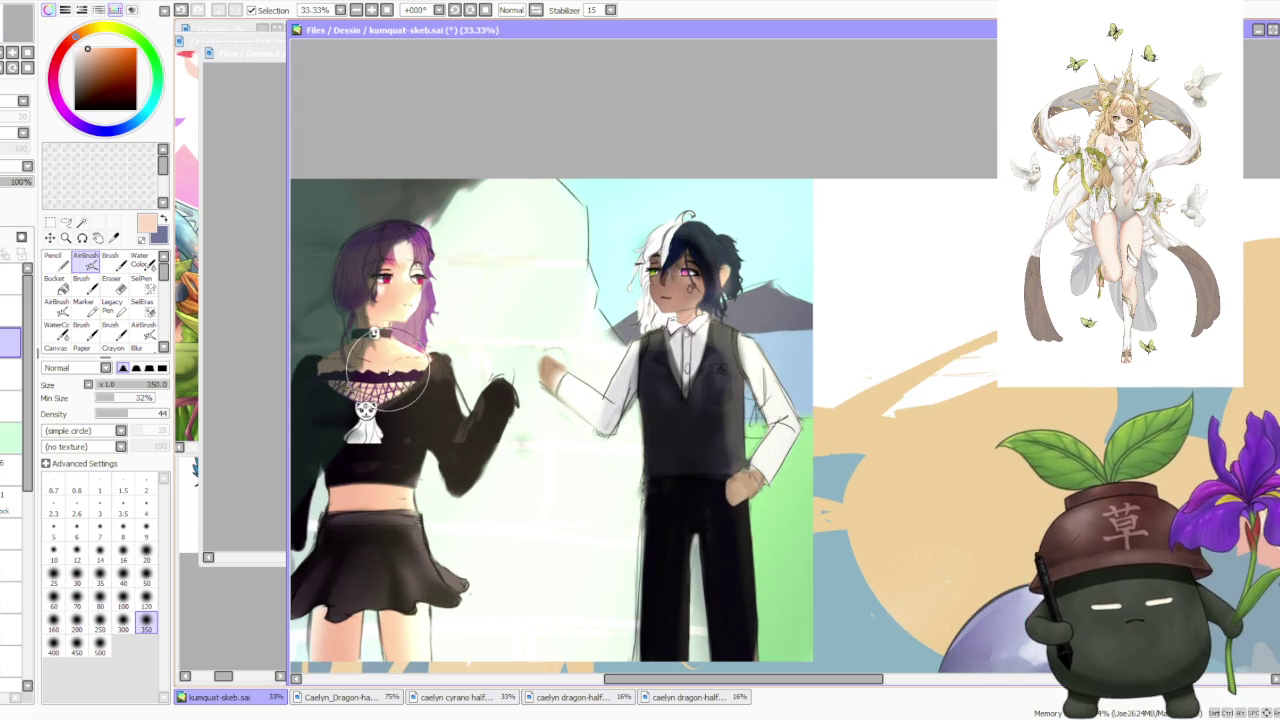
scroll(530, 440, "down", 1)
scroll(560, 445, "down", 1)
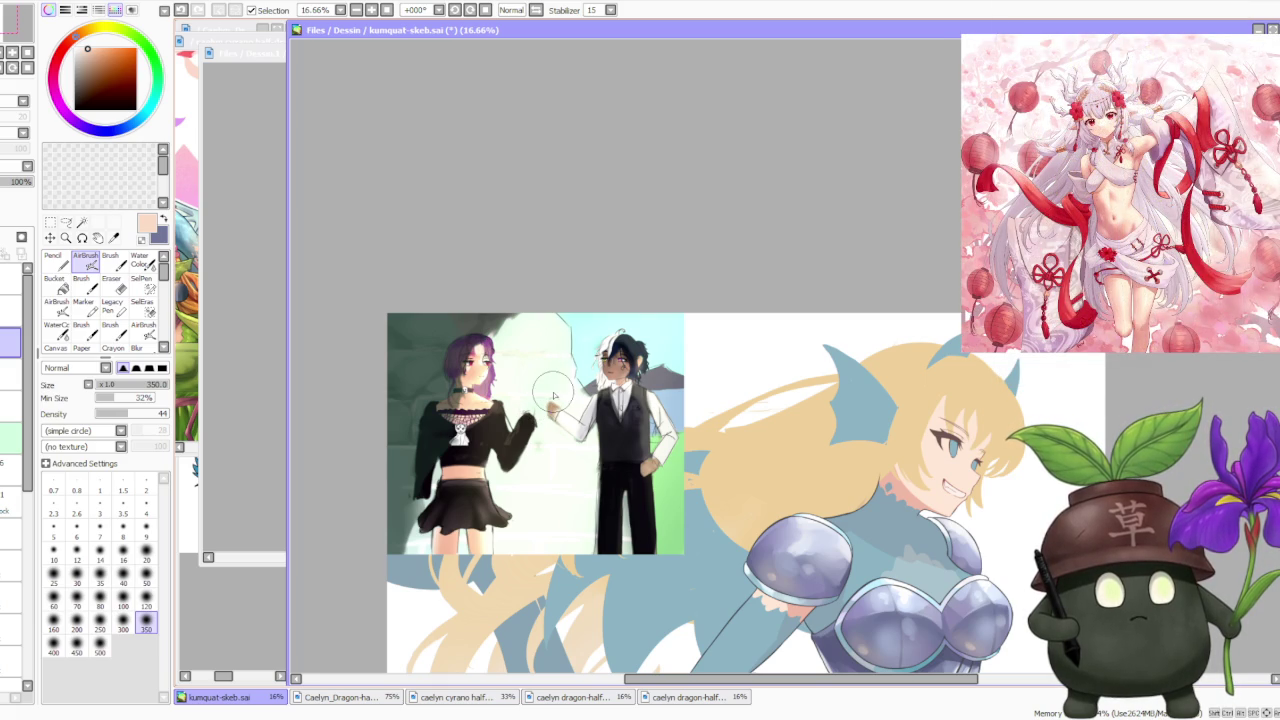
scroll(520, 354, "up", 2)
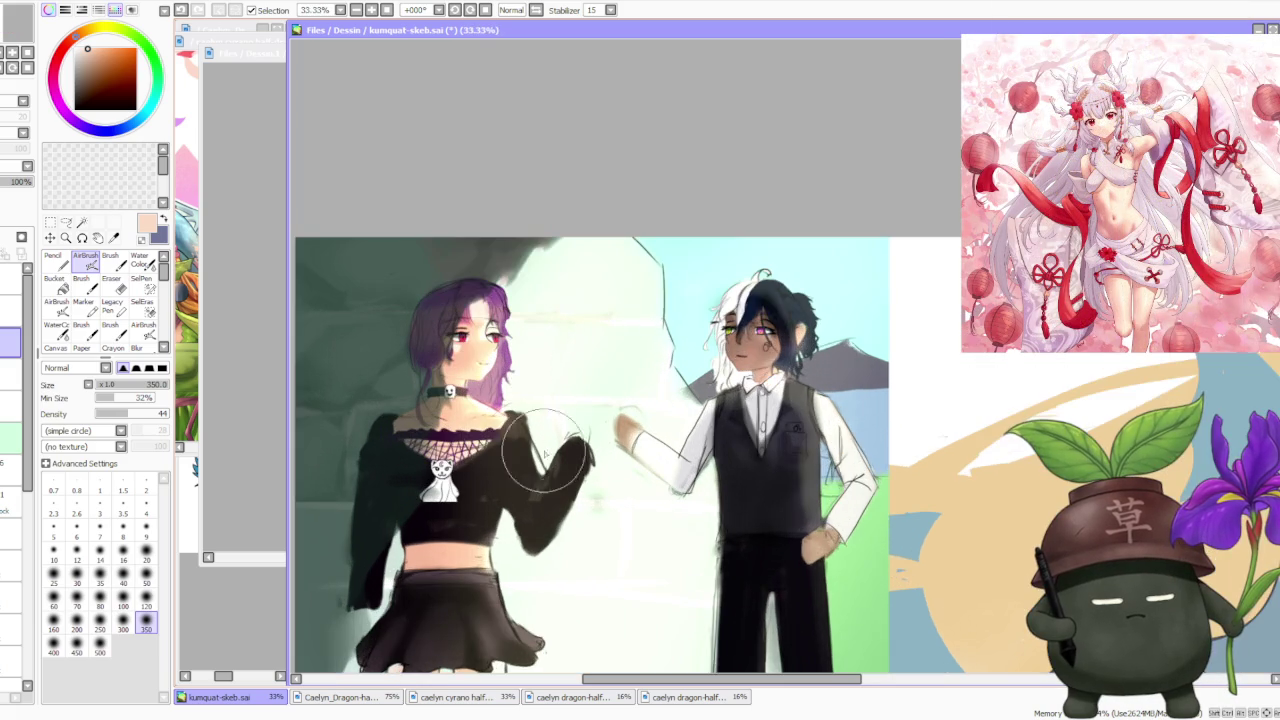
scroll(529, 455, "up", 1)
scroll(575, 385, "down", 2)
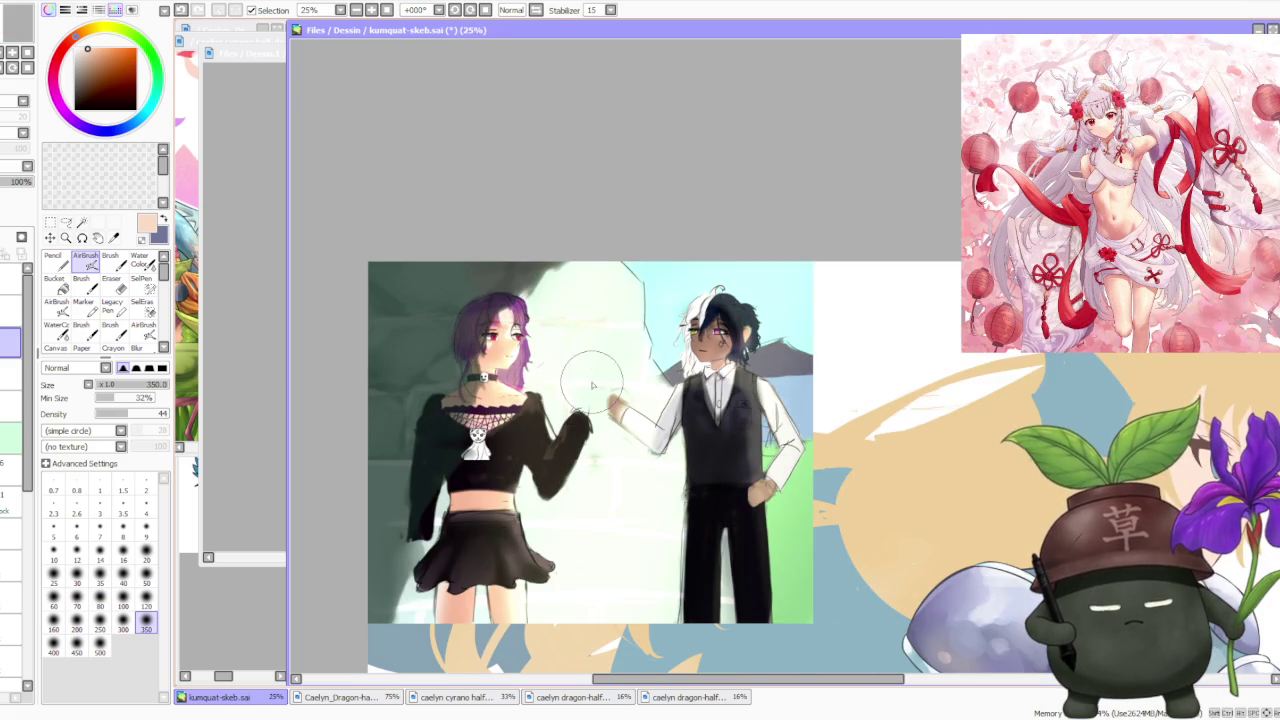
scroll(464, 470, "up", 1)
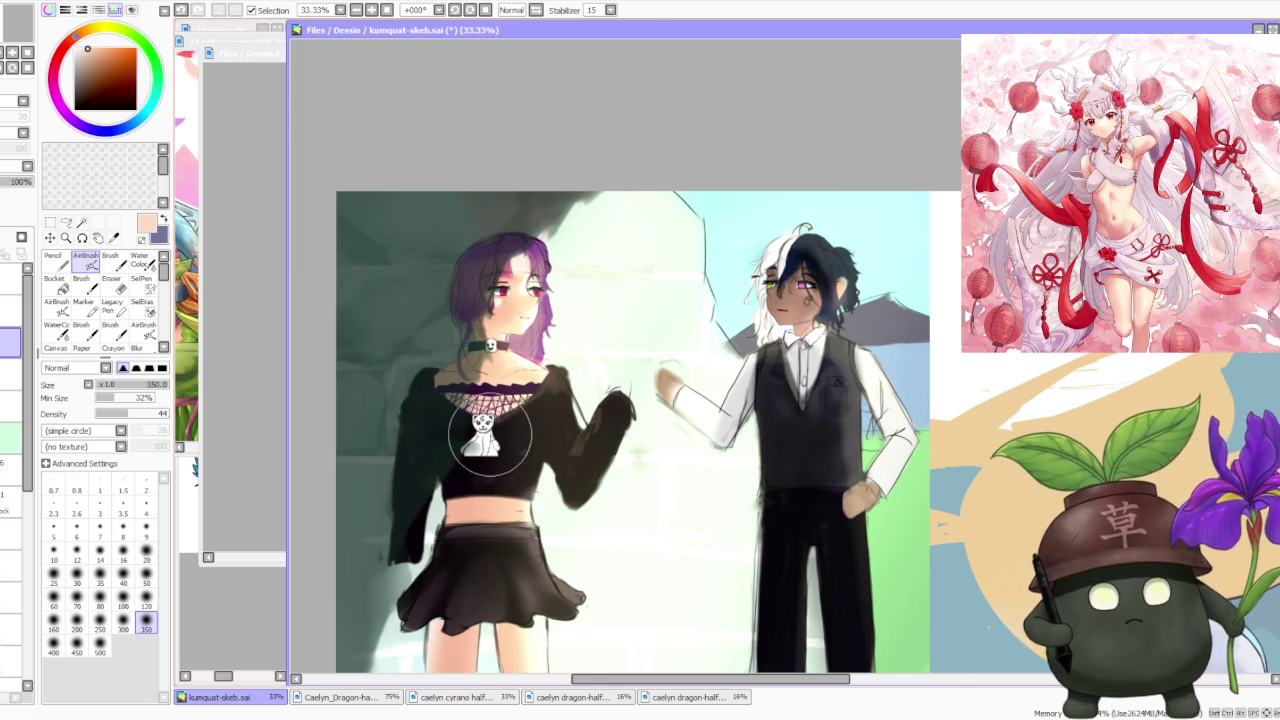
scroll(490, 437, "down", 1)
scroll(500, 425, "down", 1)
scroll(510, 410, "down", 1)
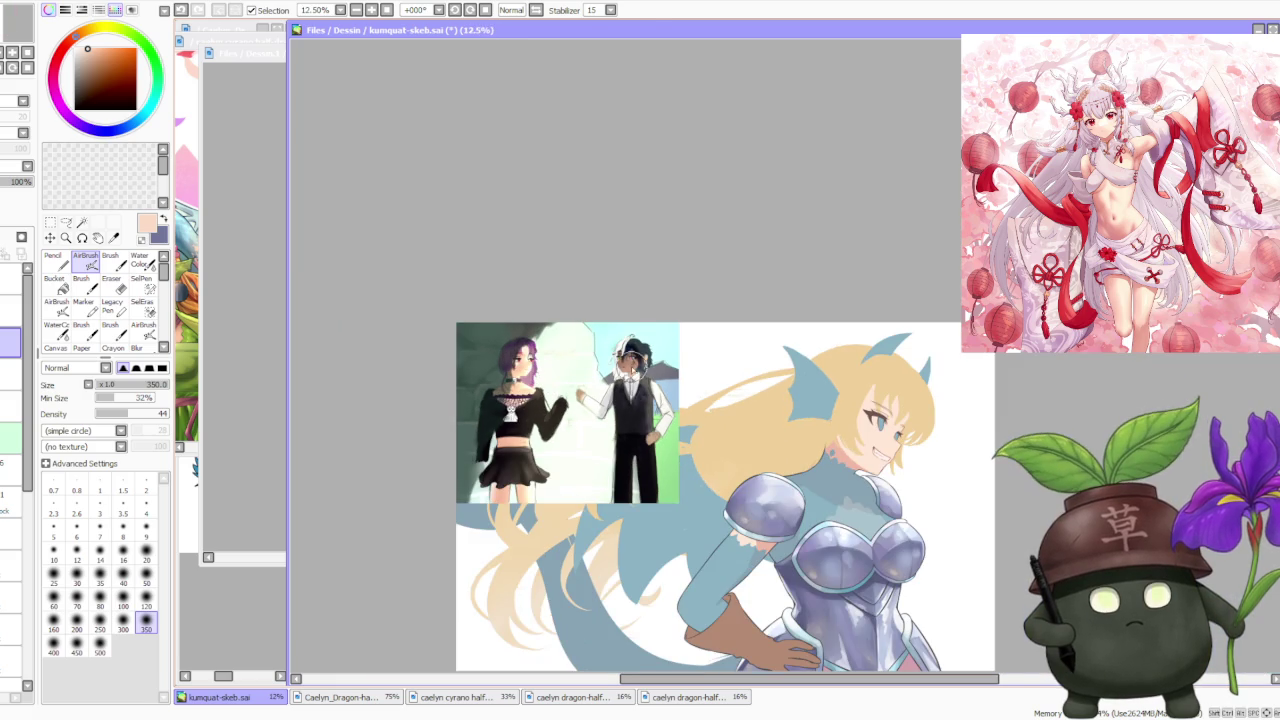
scroll(620, 368, "up", 2)
scroll(527, 372, "down", 1)
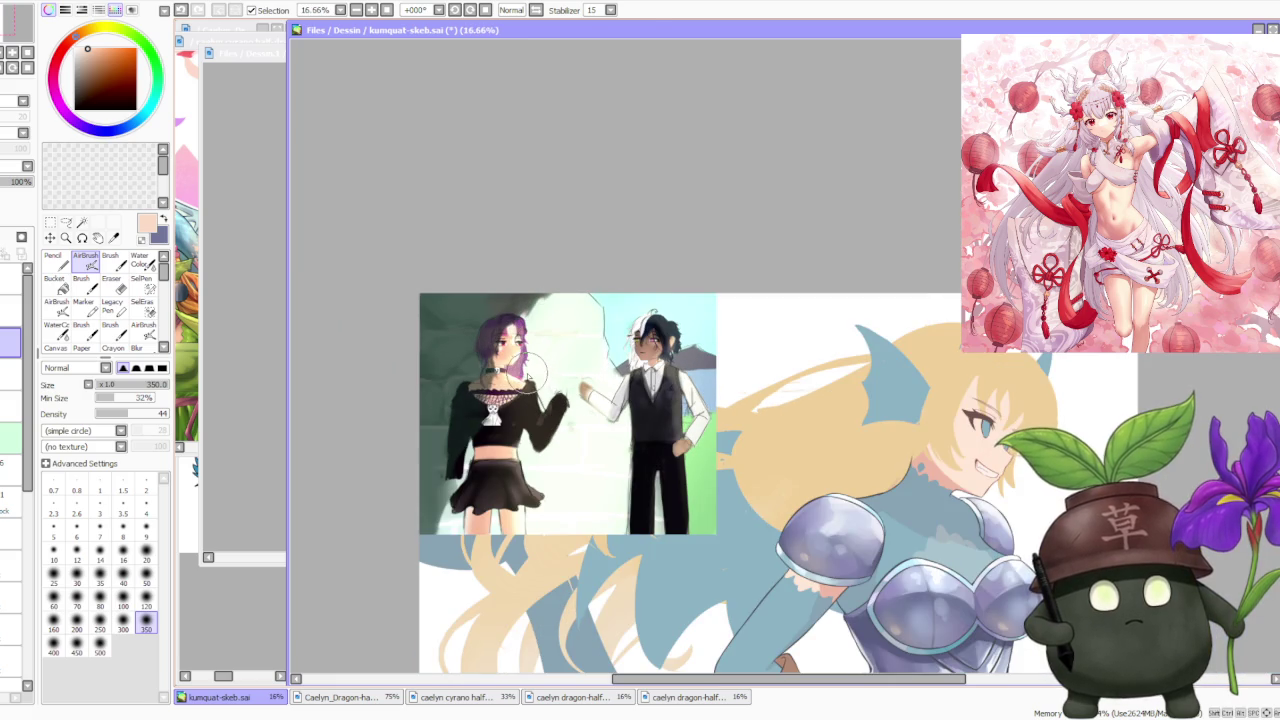
scroll(641, 340, "down", 1)
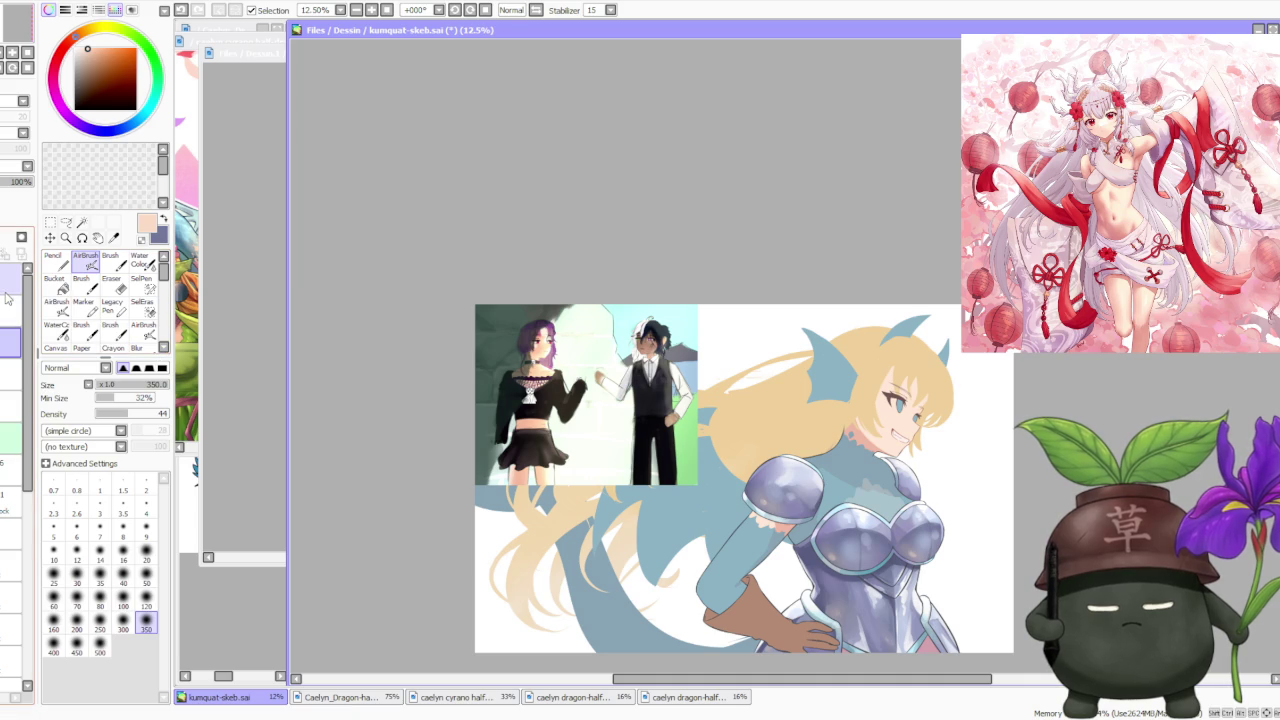
scroll(660, 320, "down", 2)
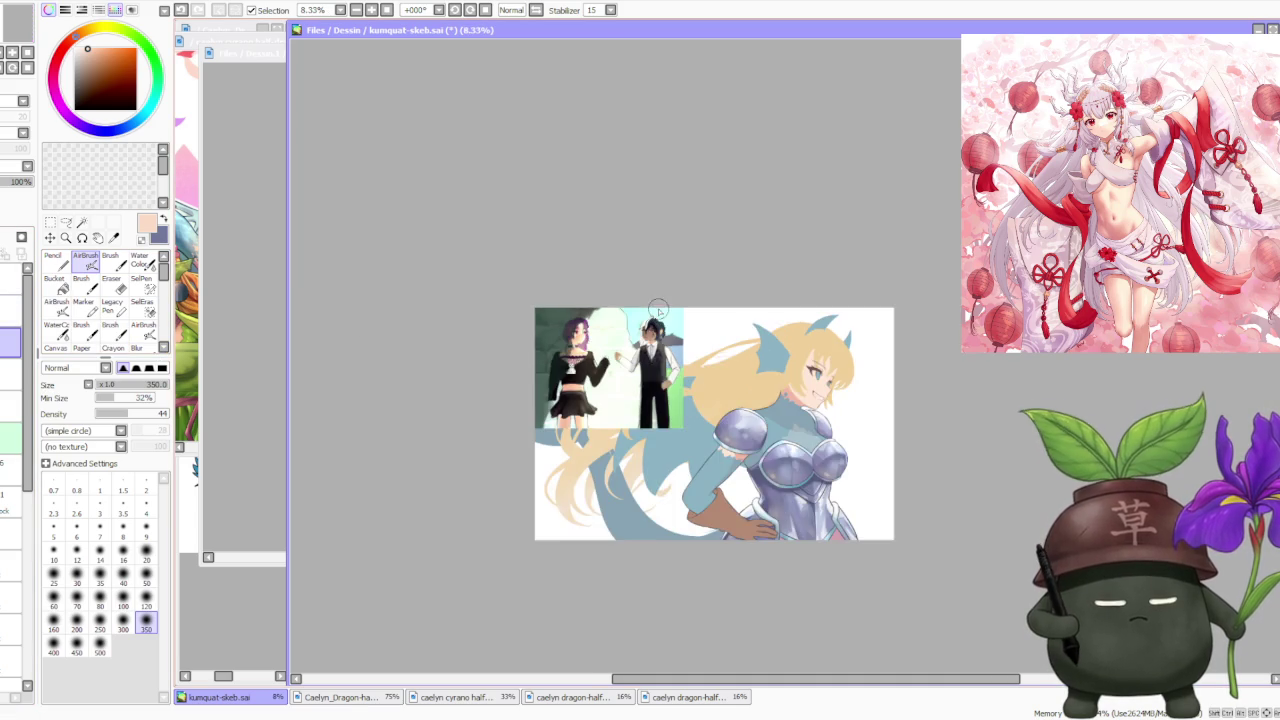
scroll(680, 400, "up", 2)
scroll(620, 410, "up", 1)
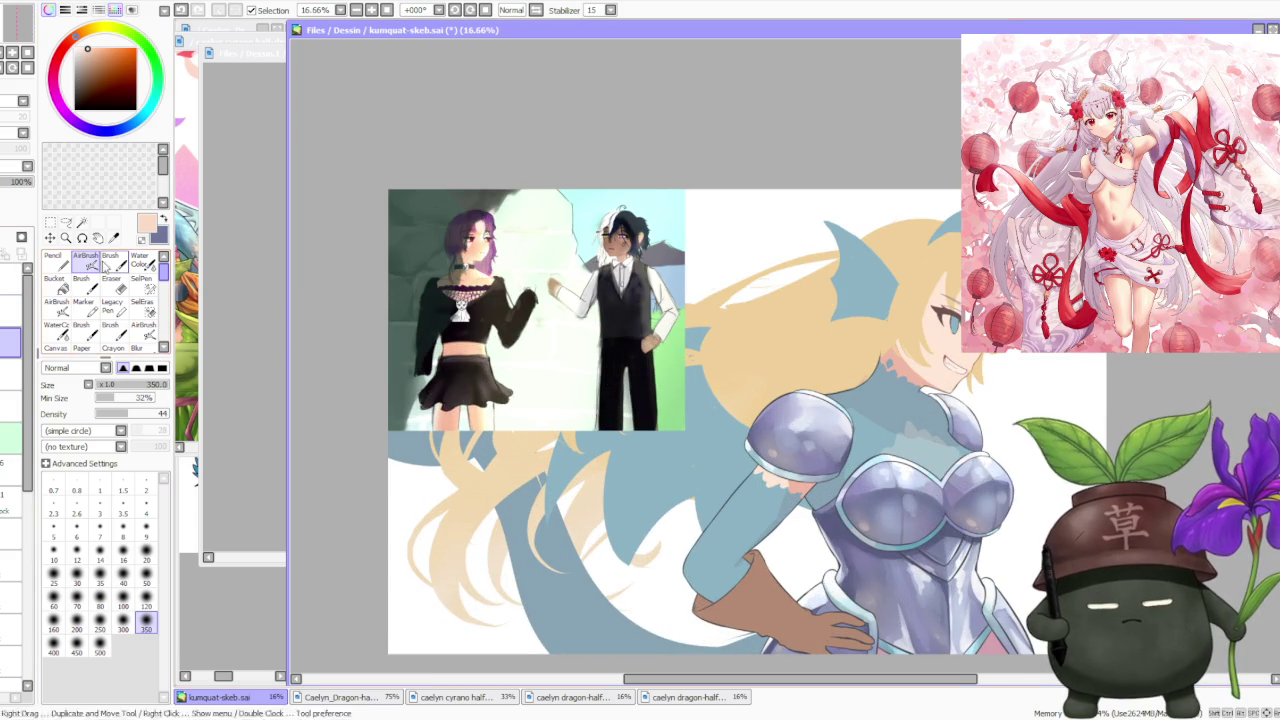
left_click(10, 430)
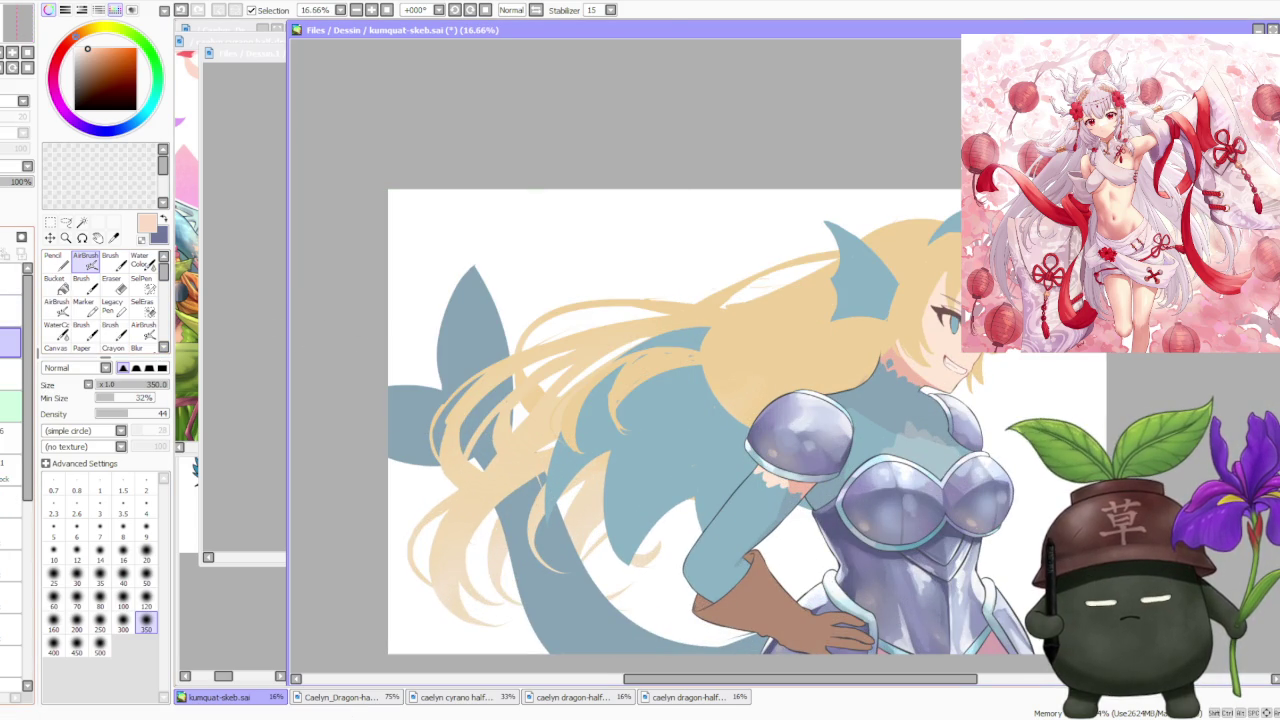
scroll(550, 280, "down", 1)
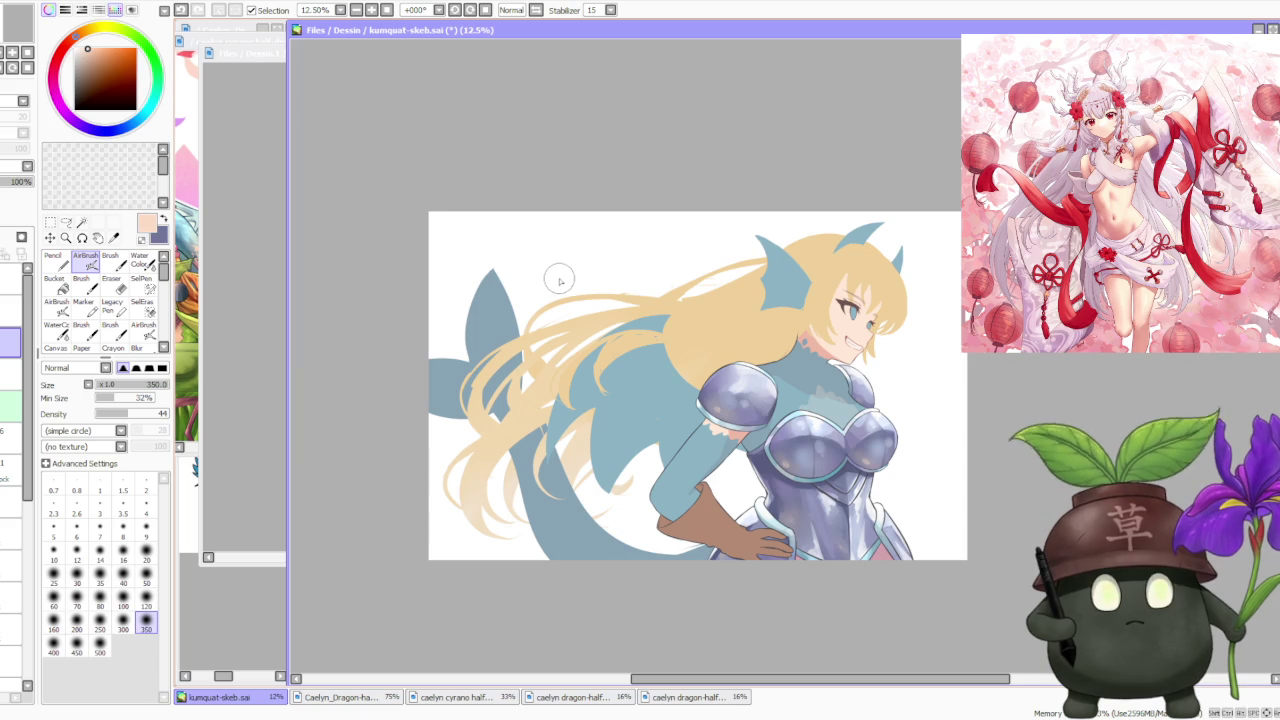
scroll(722, 330, "down", 1)
scroll(723, 339, "up", 1)
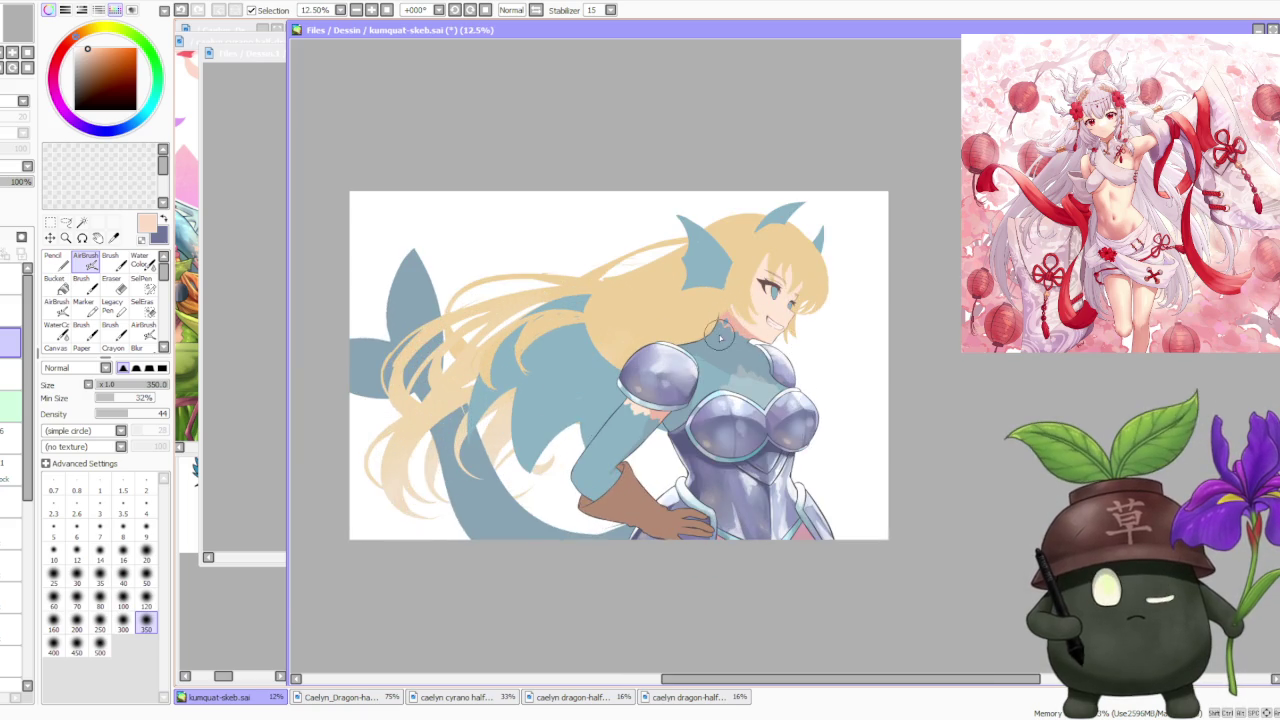
scroll(723, 339, "up", 1)
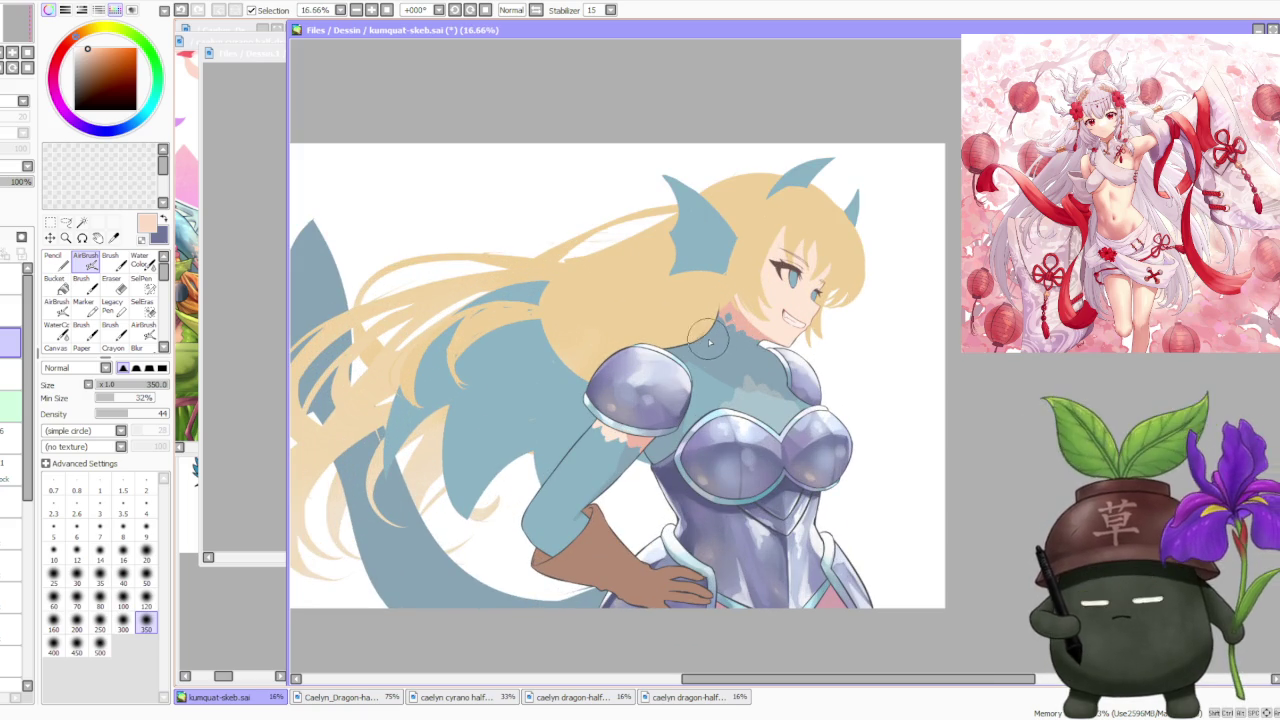
scroll(678, 335, "down", 1)
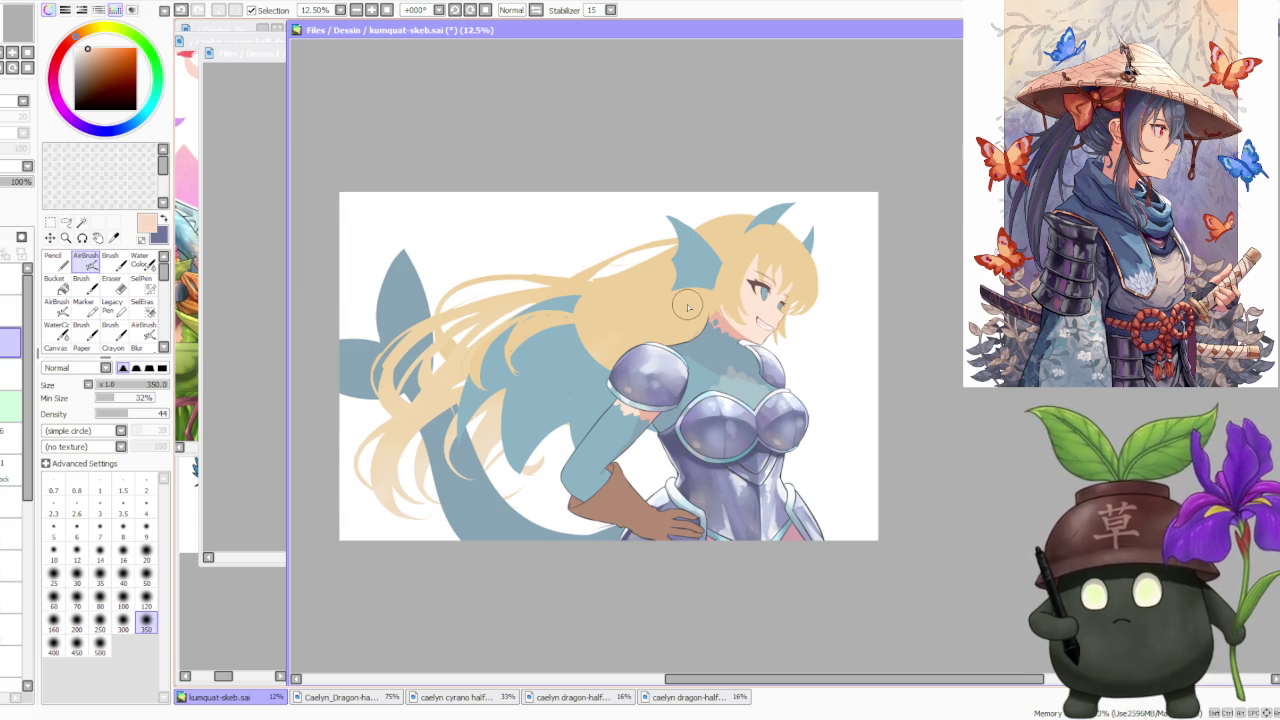
scroll(650, 330, "up", 1)
scroll(620, 340, "down", 1)
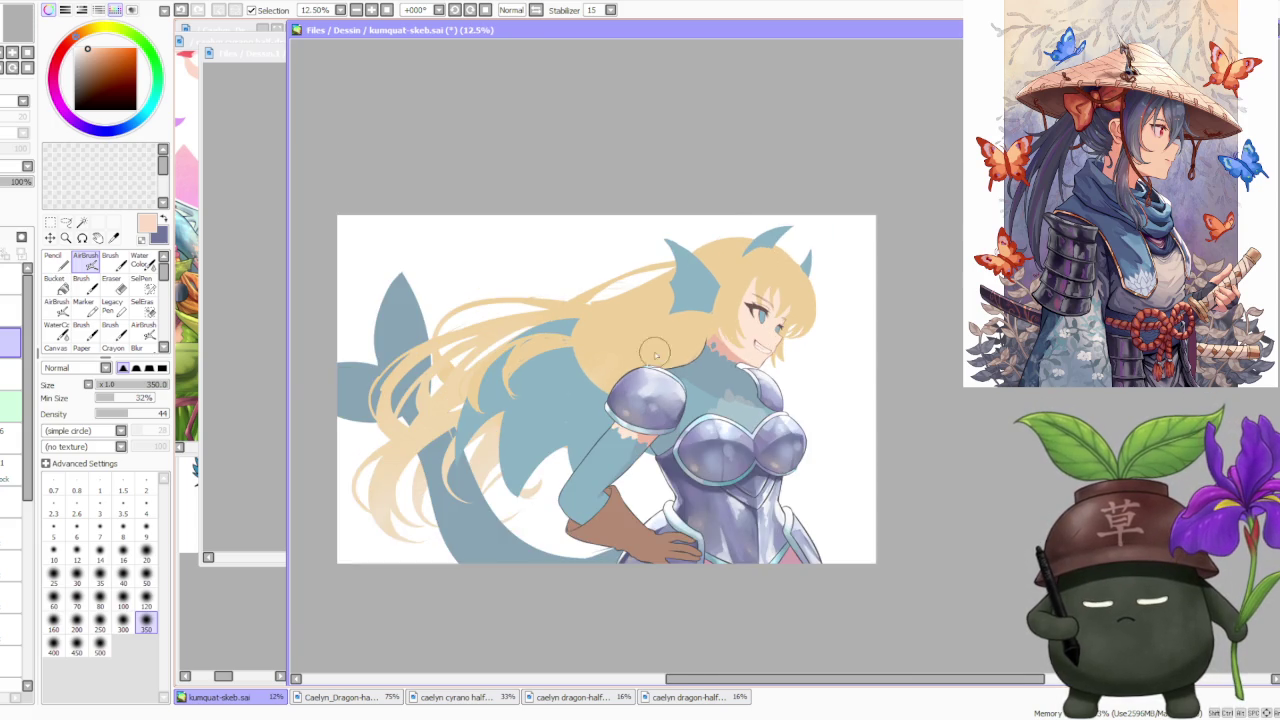
scroll(592, 373, "up", 1)
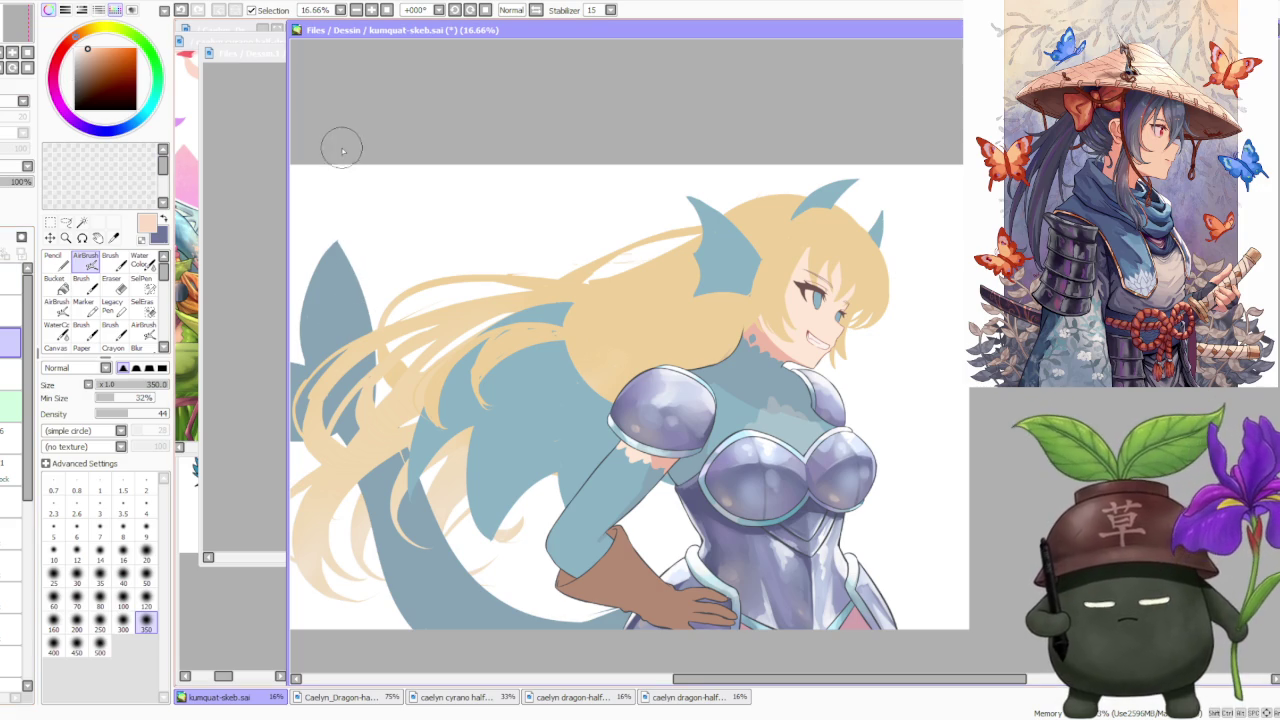
scroll(340, 122, "down", 2)
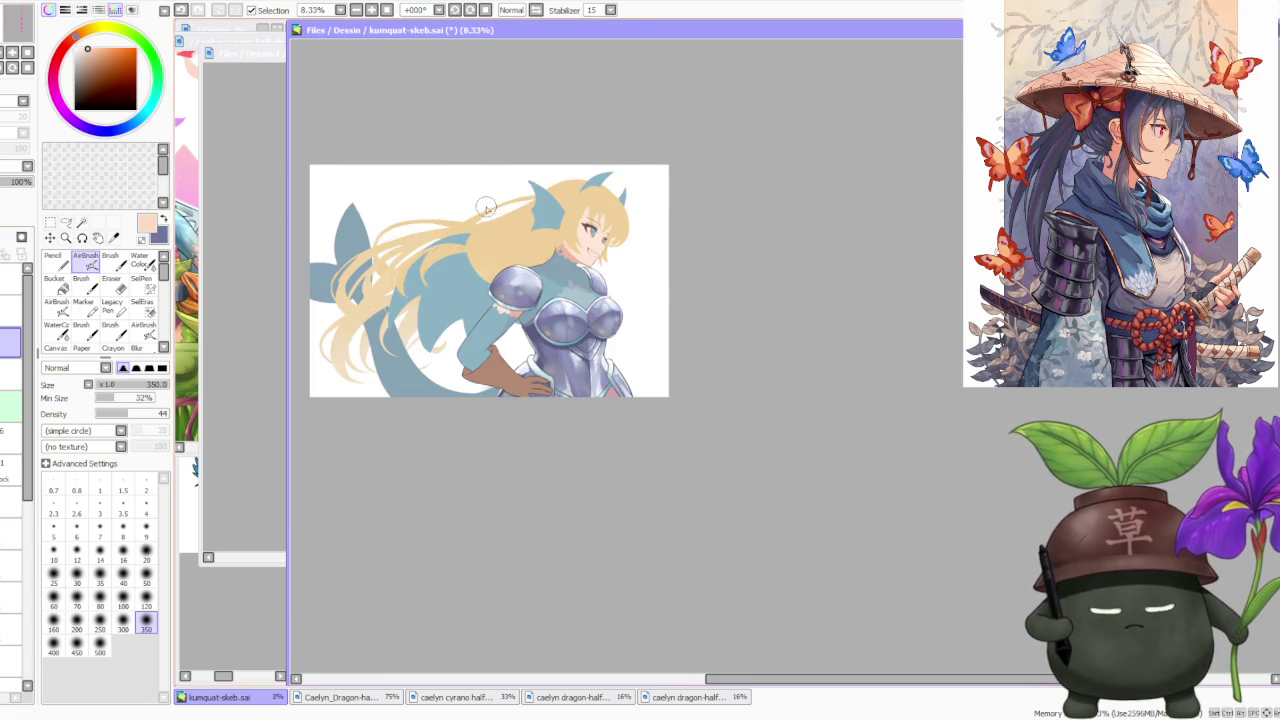
scroll(485, 204, "up", 1)
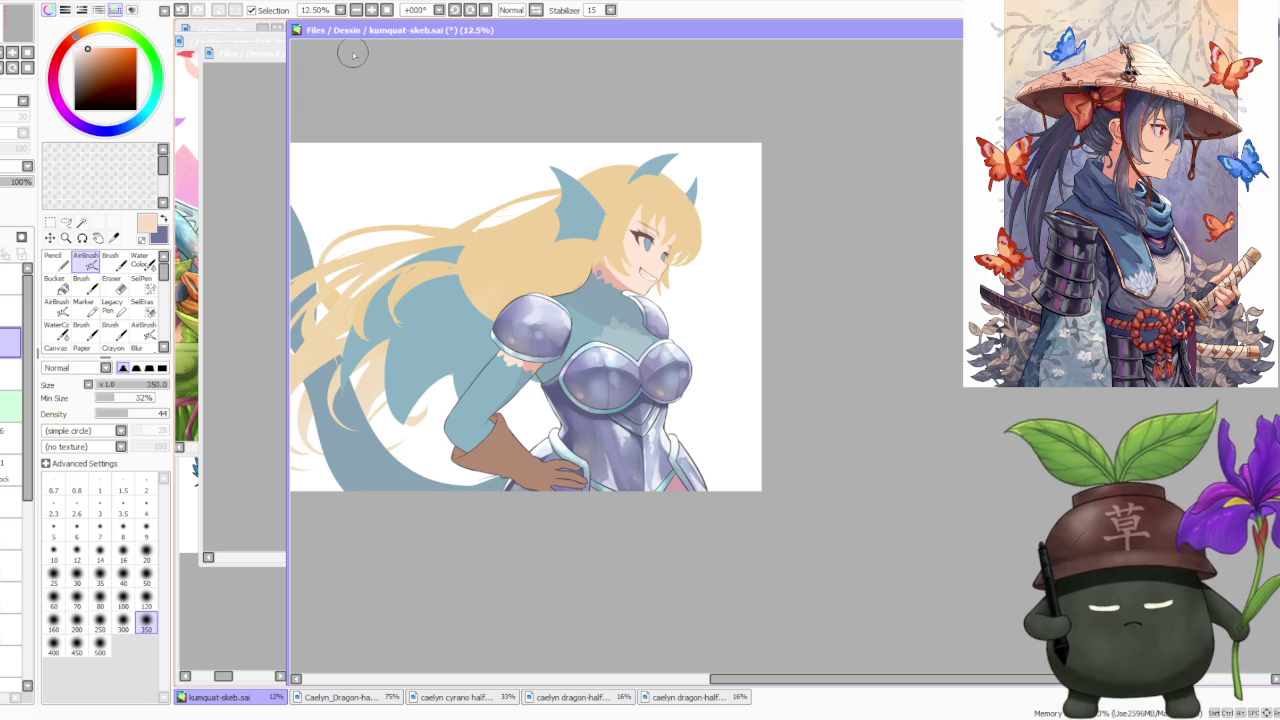
scroll(590, 496, "up", 3)
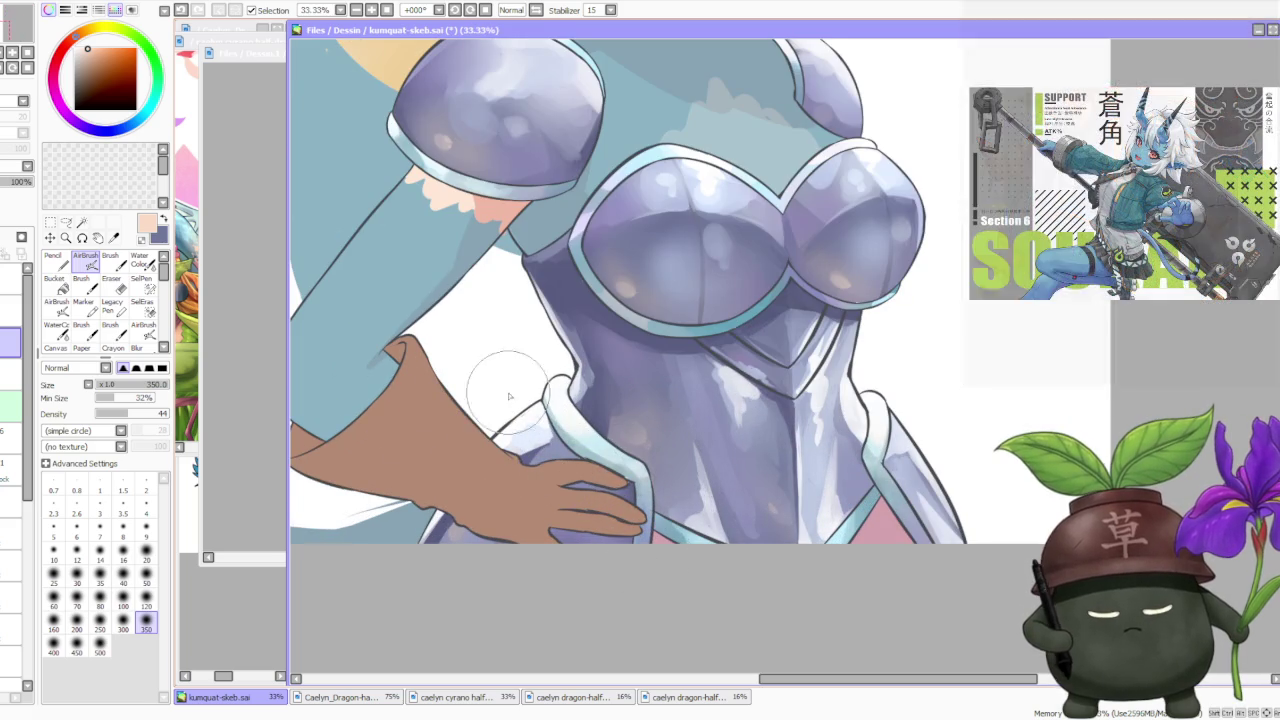
scroll(520, 430, "down", 1)
scroll(555, 385, "down", 1)
scroll(566, 360, "down", 1)
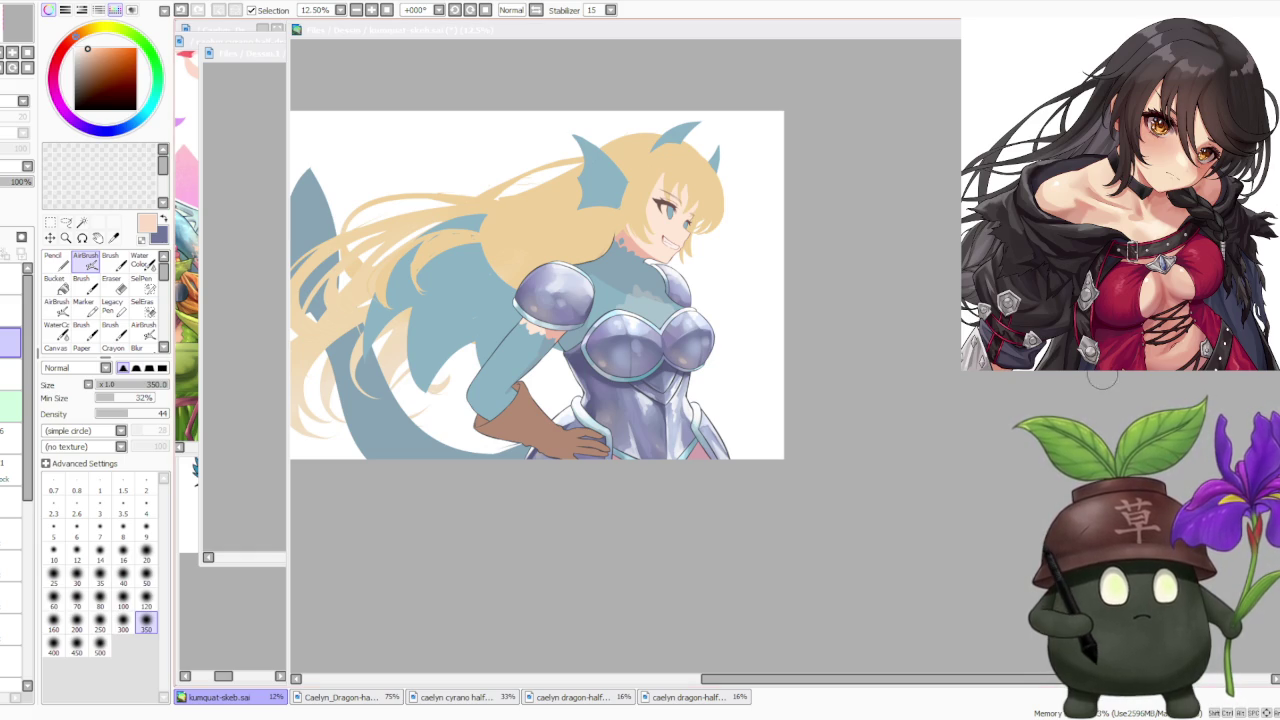
scroll(600, 235, "down", 1)
scroll(587, 250, "up", 1)
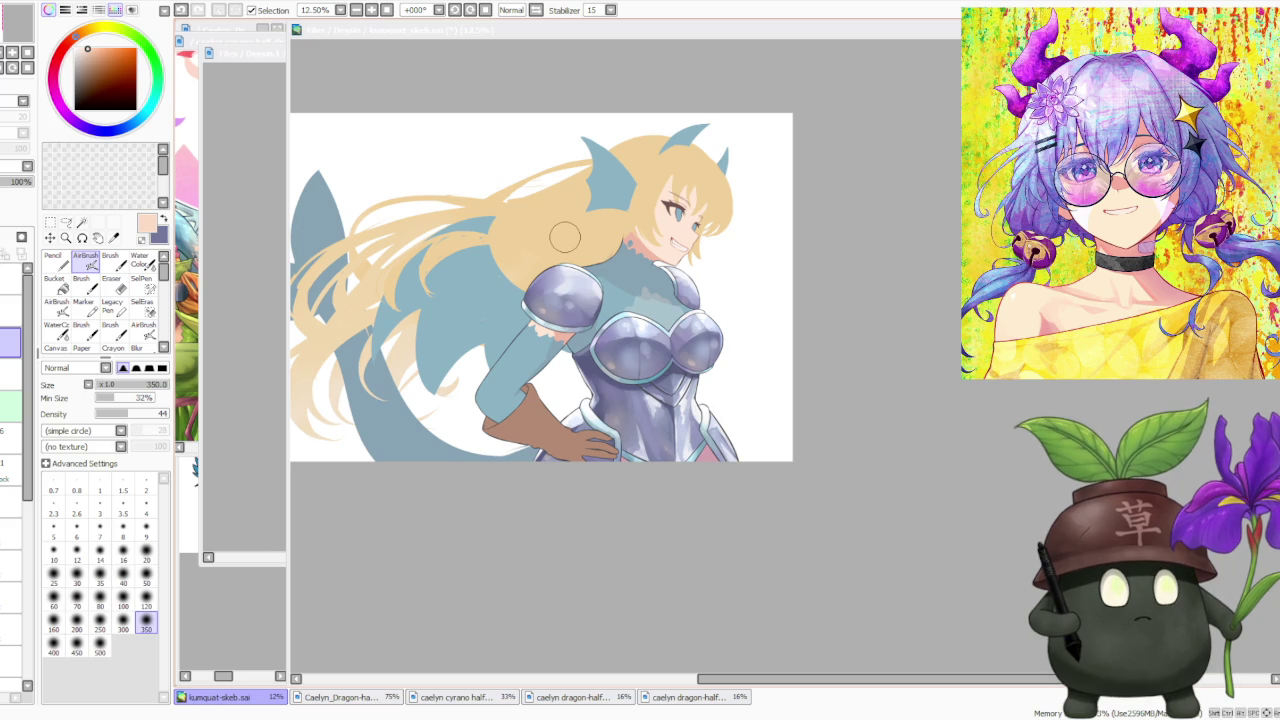
scroll(570, 238, "down", 1)
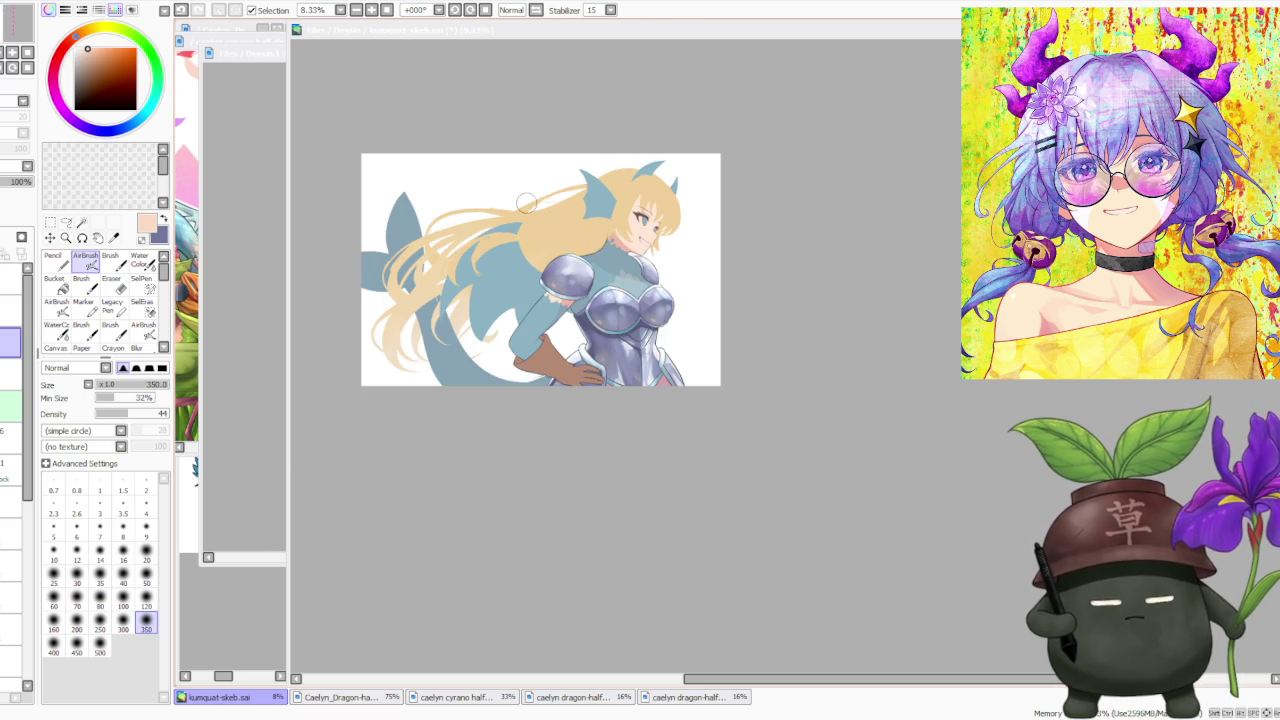
scroll(528, 203, "up", 1)
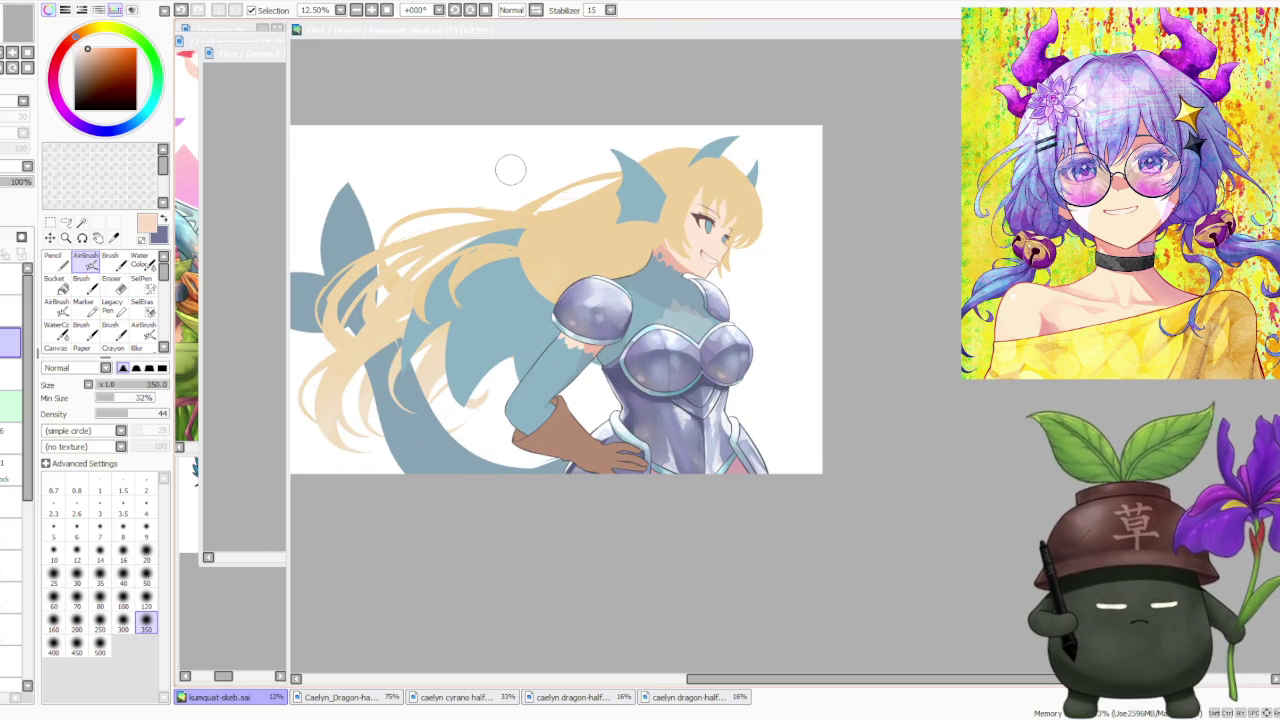
scroll(522, 168, "down", 1)
scroll(500, 171, "up", 2)
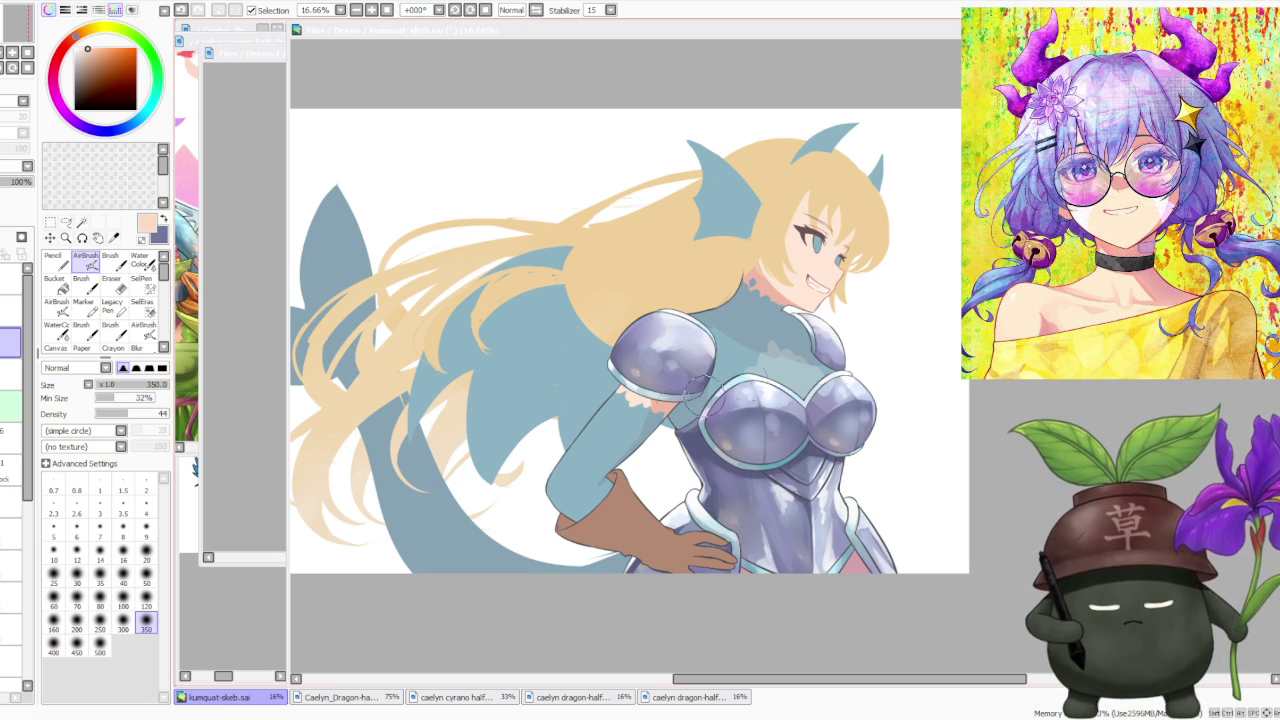
scroll(640, 350, "down", 1)
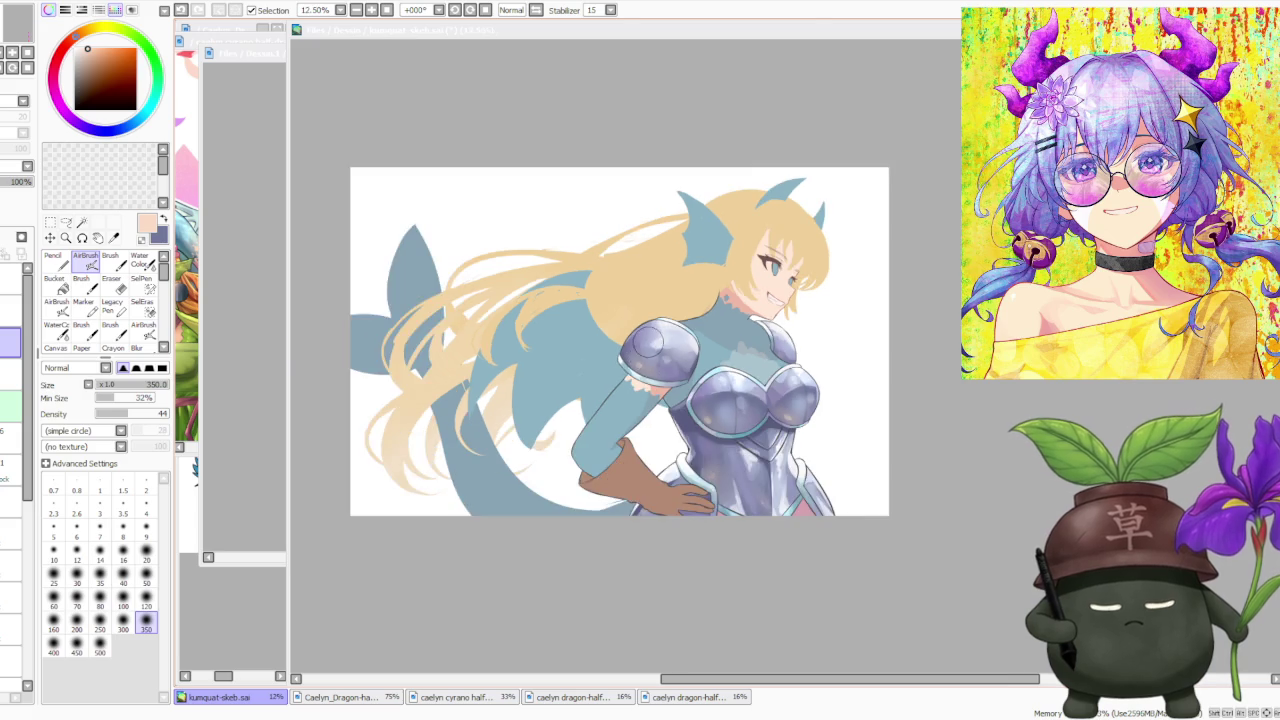
scroll(744, 541, "up", 2)
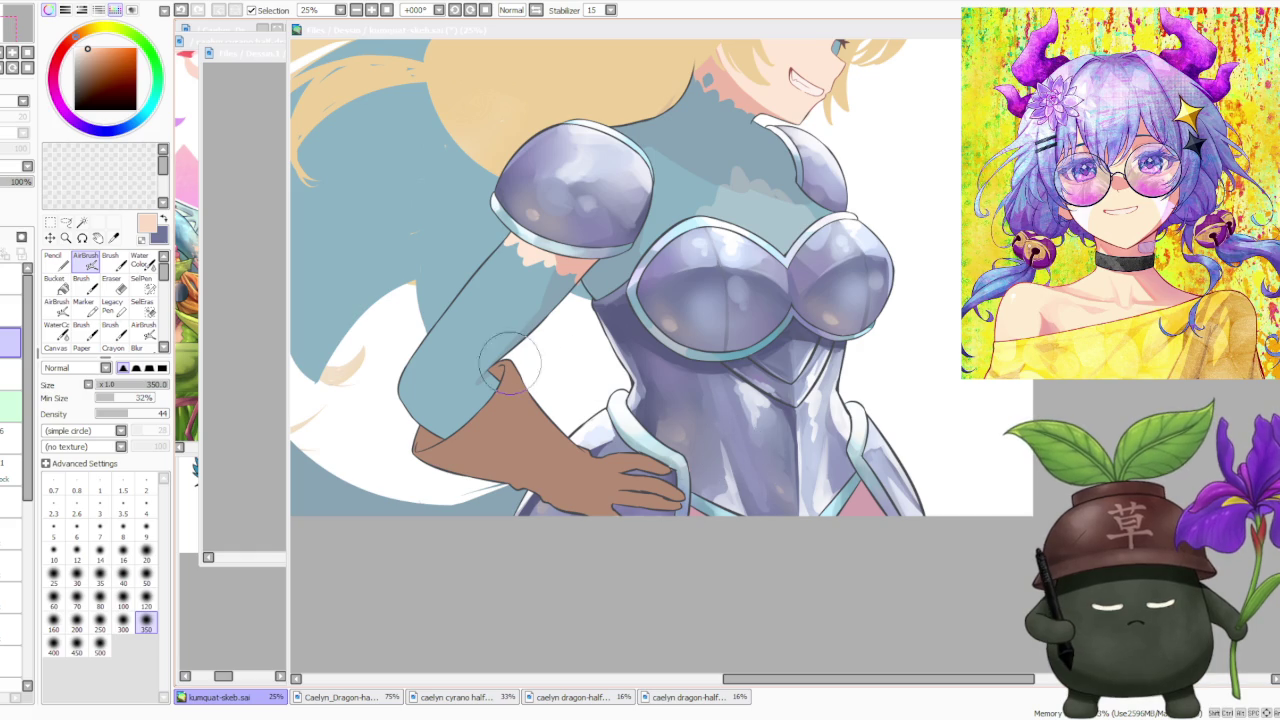
scroll(485, 385, "down", 1)
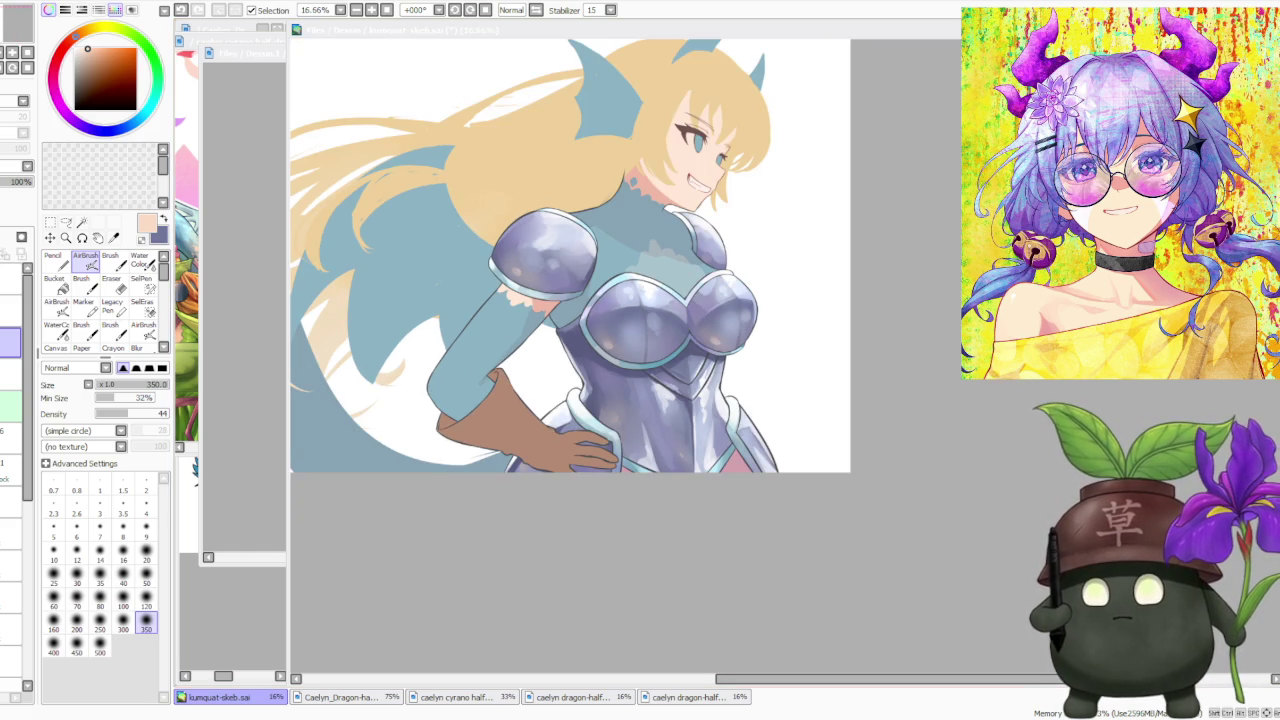
scroll(851, 486, "down", 2)
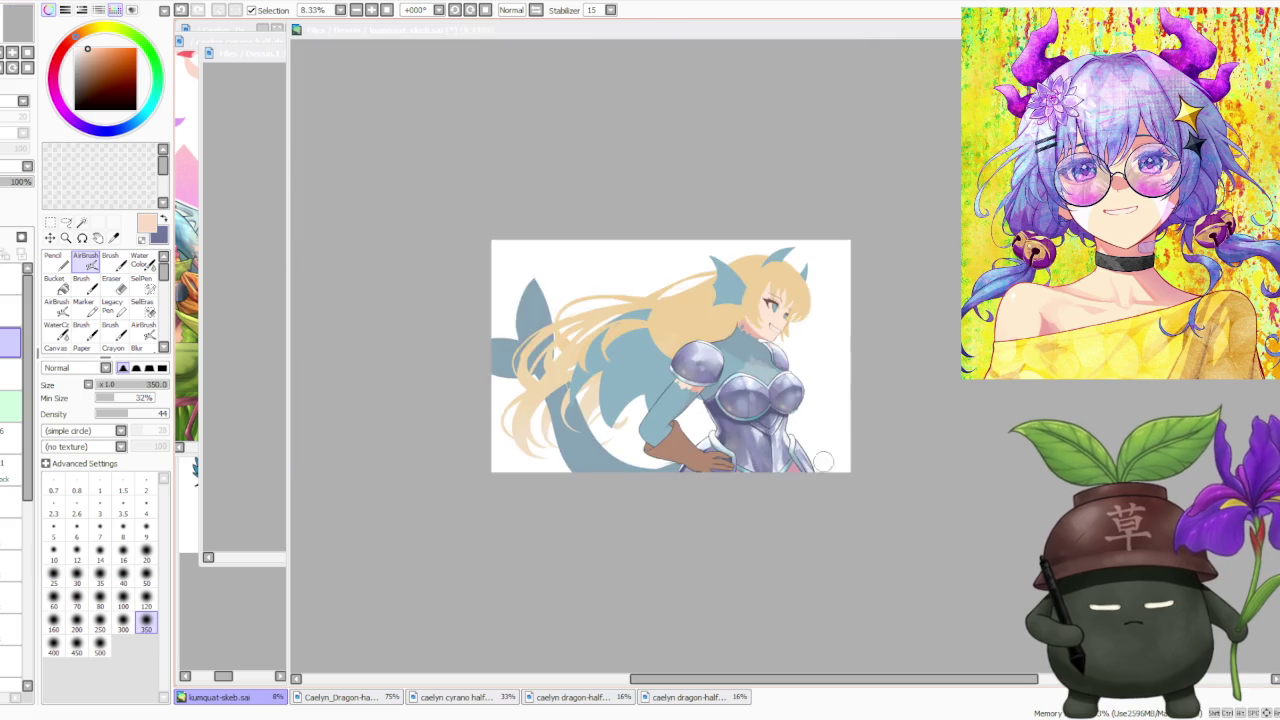
scroll(780, 460, "up", 2)
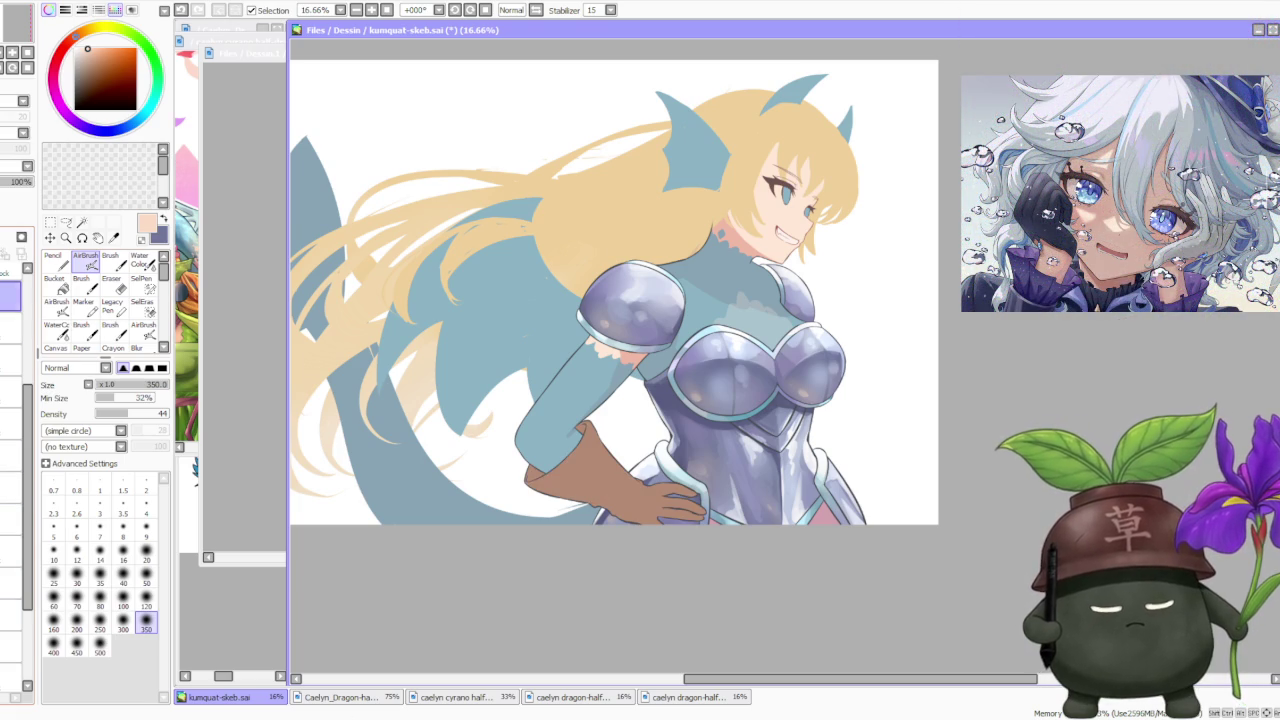
scroll(513, 425, "down", 1)
scroll(548, 405, "up", 1)
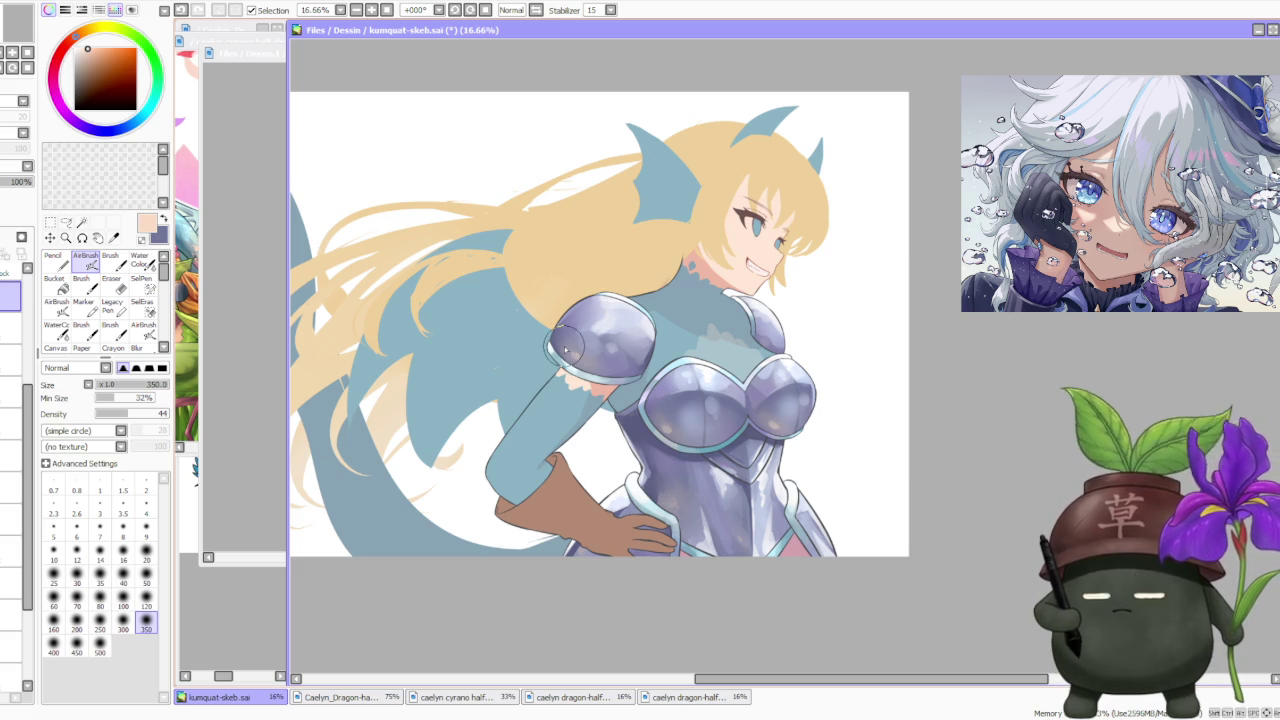
left_click(457, 697)
Browse the caelyn and second dragon-half reference illustrations.
scroll(398, 366, "down", 1)
scroll(240, 300, "up", 2)
scroll(230, 292, "up", 1)
scroll(230, 292, "down", 1)
scroll(230, 292, "down", 1)
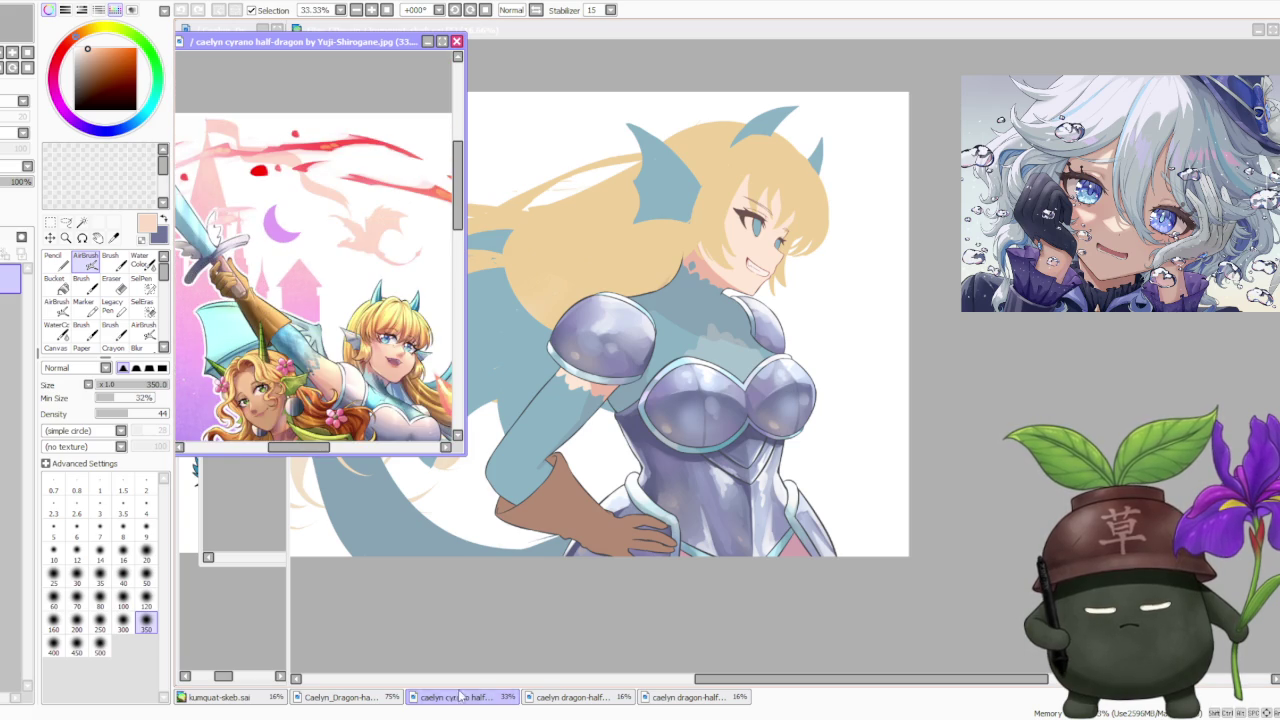
left_click(556, 698)
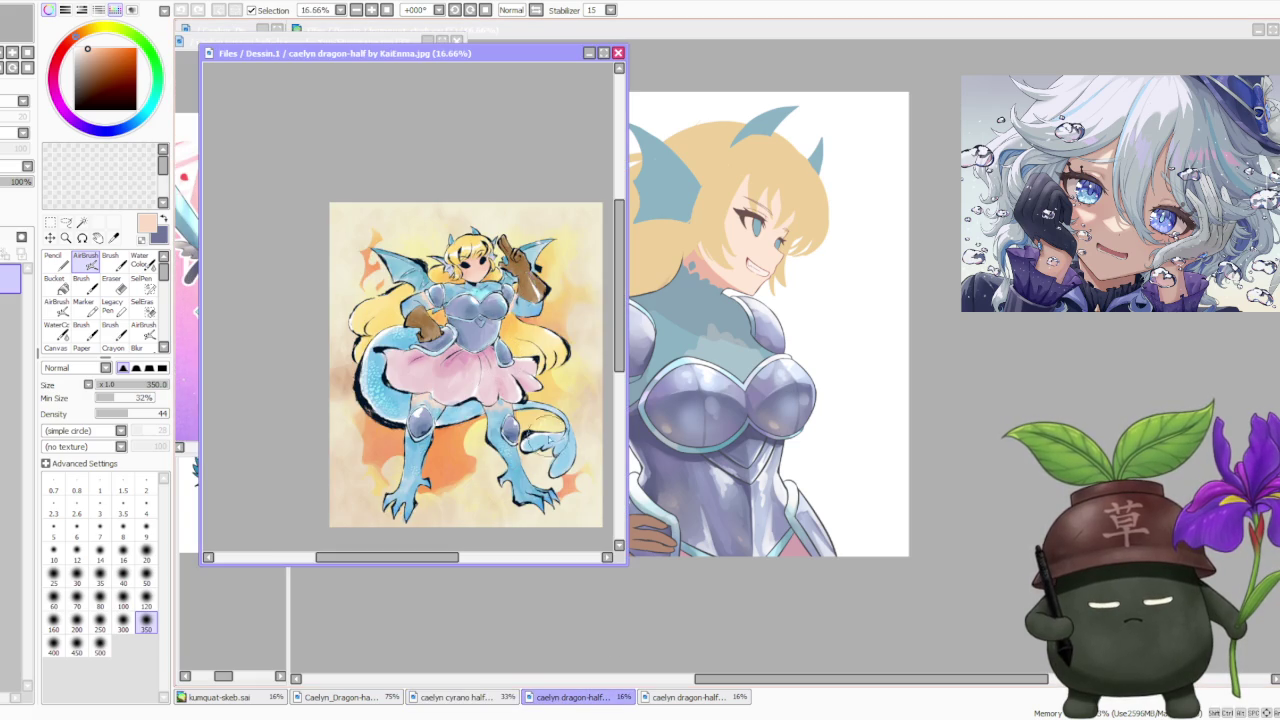
left_click(670, 700)
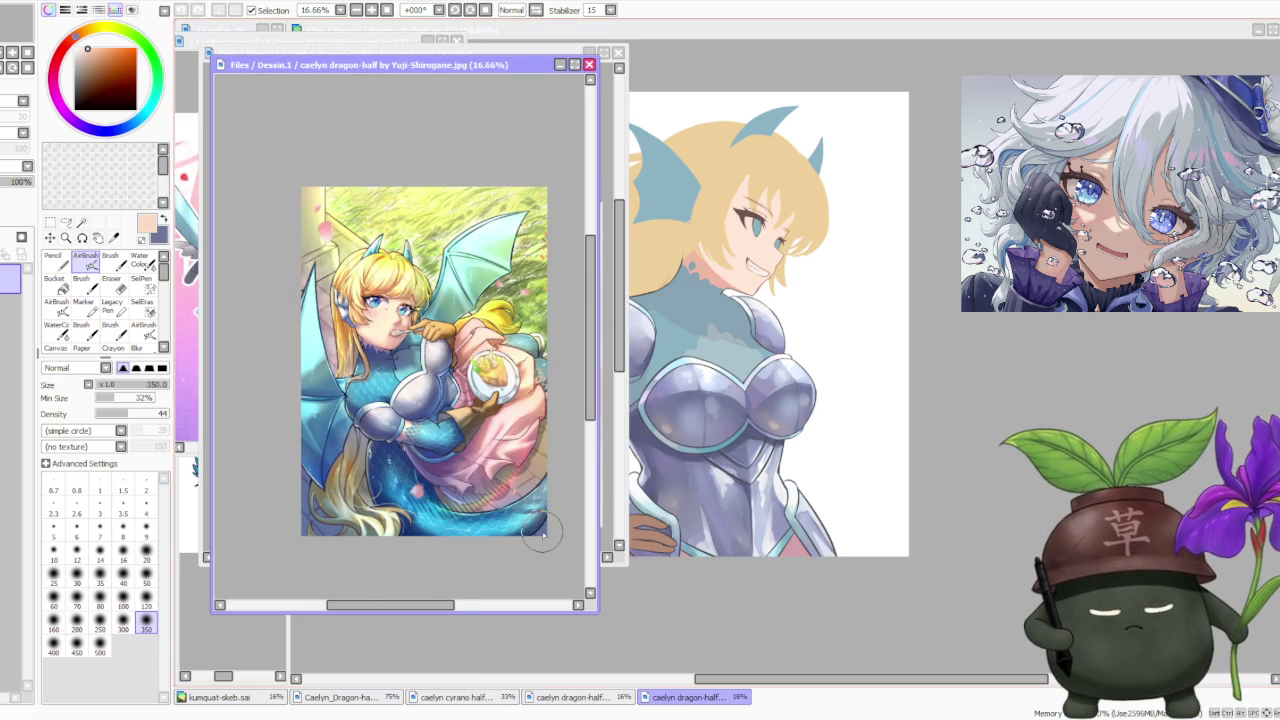
Bring kumquat-skeb.sai back to the front as the active canvas.
scroll(470, 405, "up", 1)
scroll(462, 404, "down", 1)
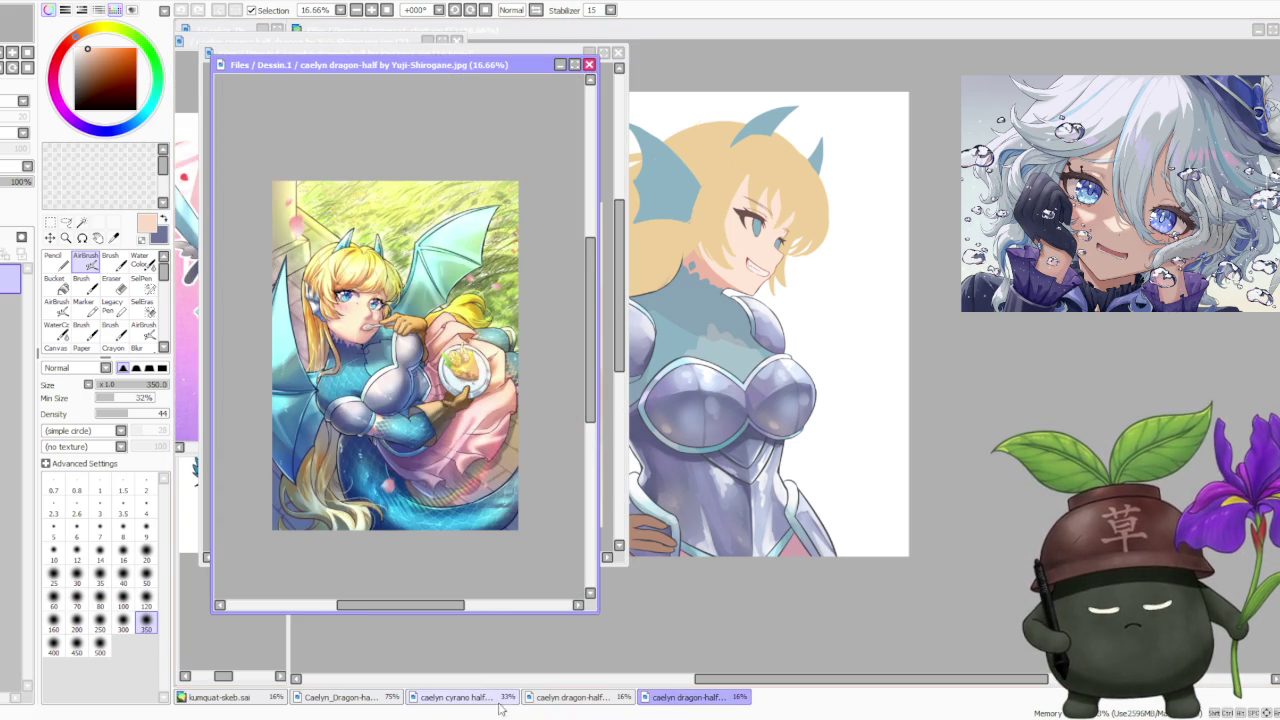
left_click(380, 705)
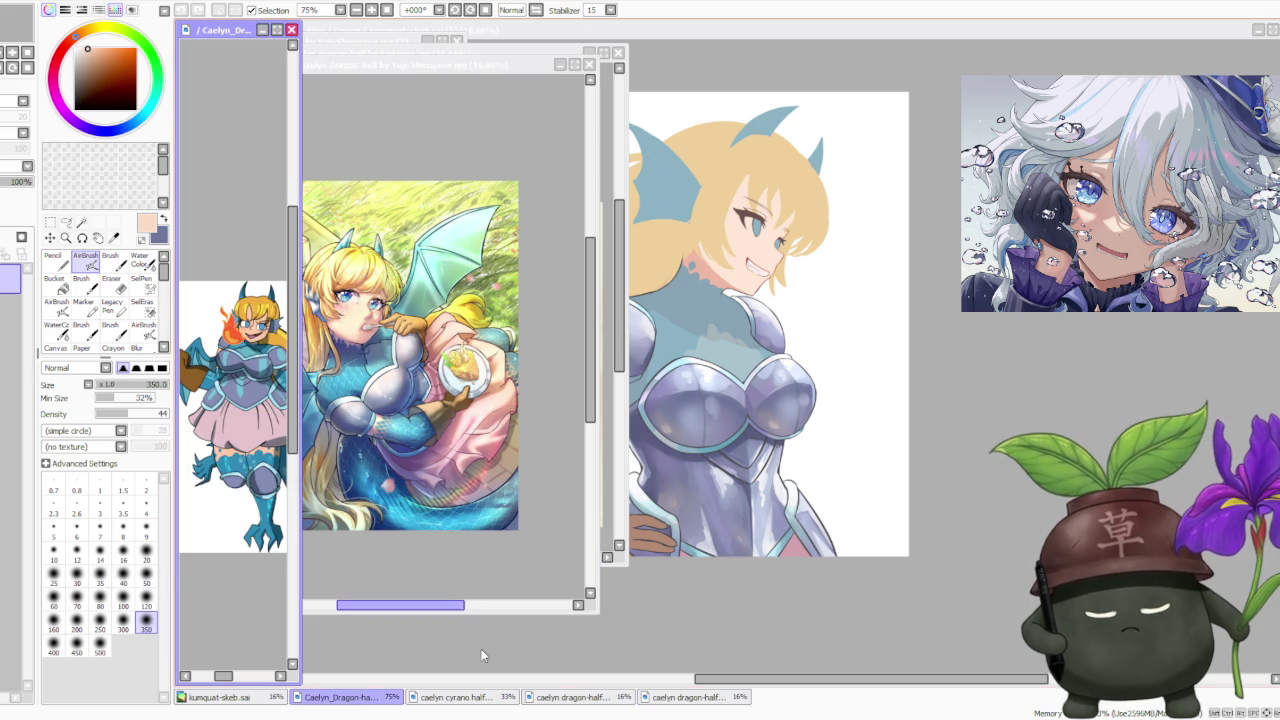
left_click(614, 645)
scroll(717, 527, "down", 1)
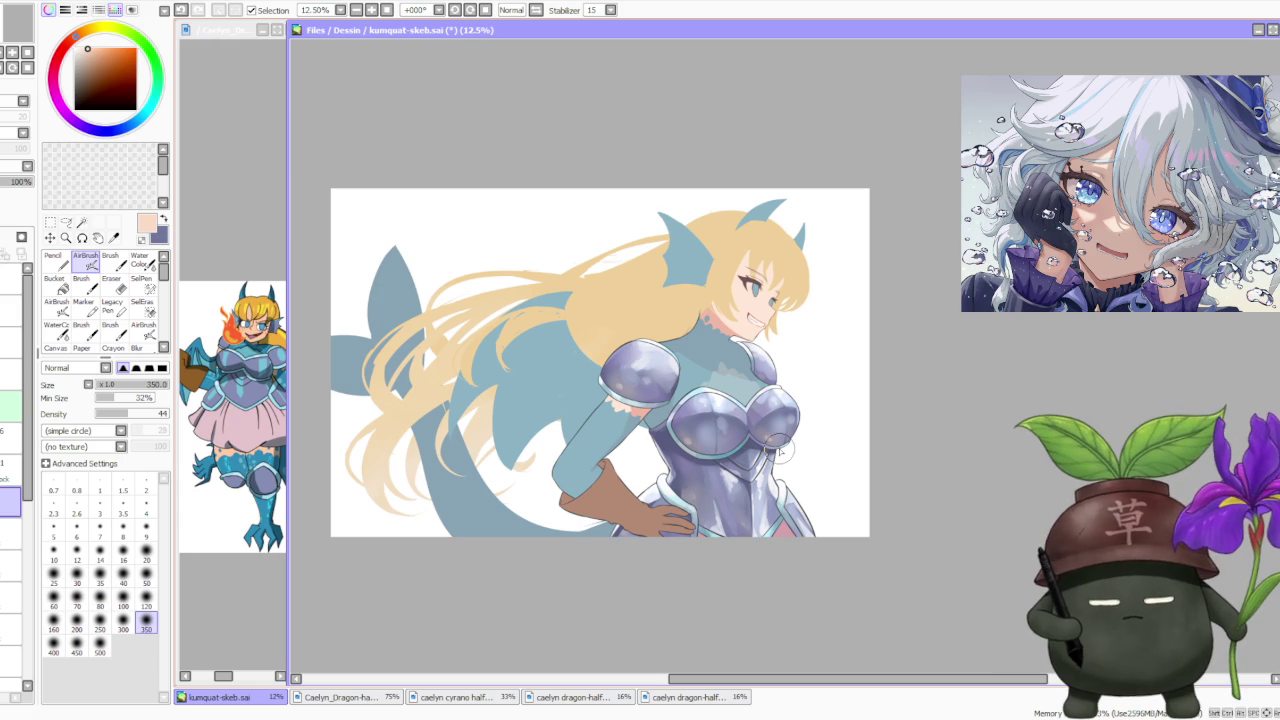
Switch to the regular Brush, undo the last fingertip stroke and repaint the hip hand's fingertips.
scroll(812, 506, "up", 1)
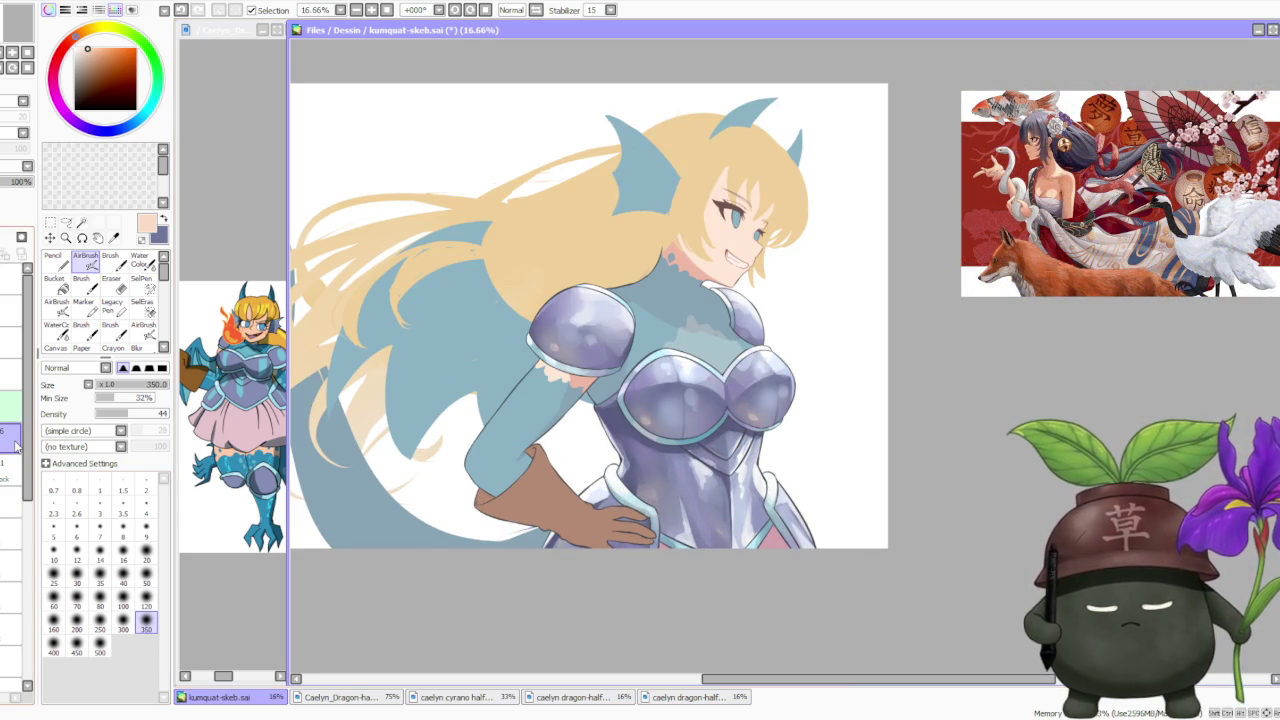
key("b")
scroll(545, 503, "up", 3)
scroll(545, 503, "up", 2)
scroll(545, 503, "down", 3)
scroll(560, 512, "up", 1)
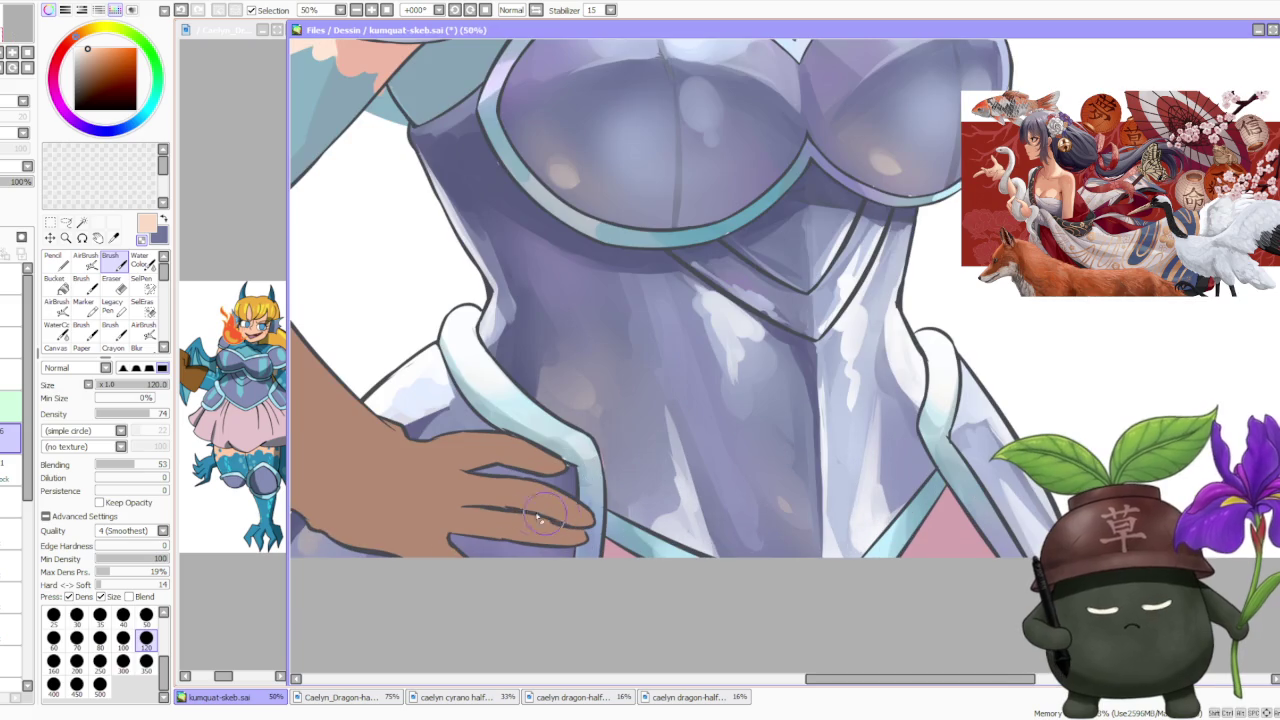
key("ctrl+z")
left_click_drag(580, 540, 497, 500)
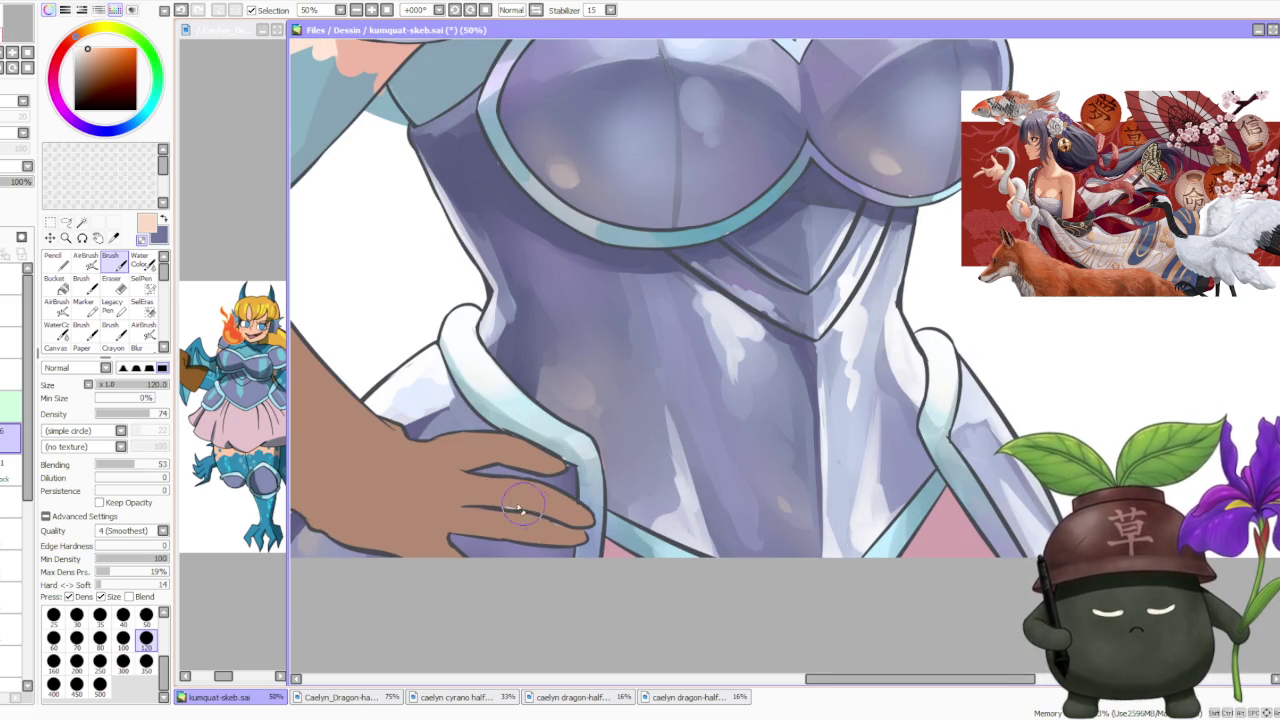
Pick the dark grey-blue line colour from the hand.
scroll(535, 505, "up", 1)
scroll(540, 490, "up", 1)
scroll(540, 490, "up", 1)
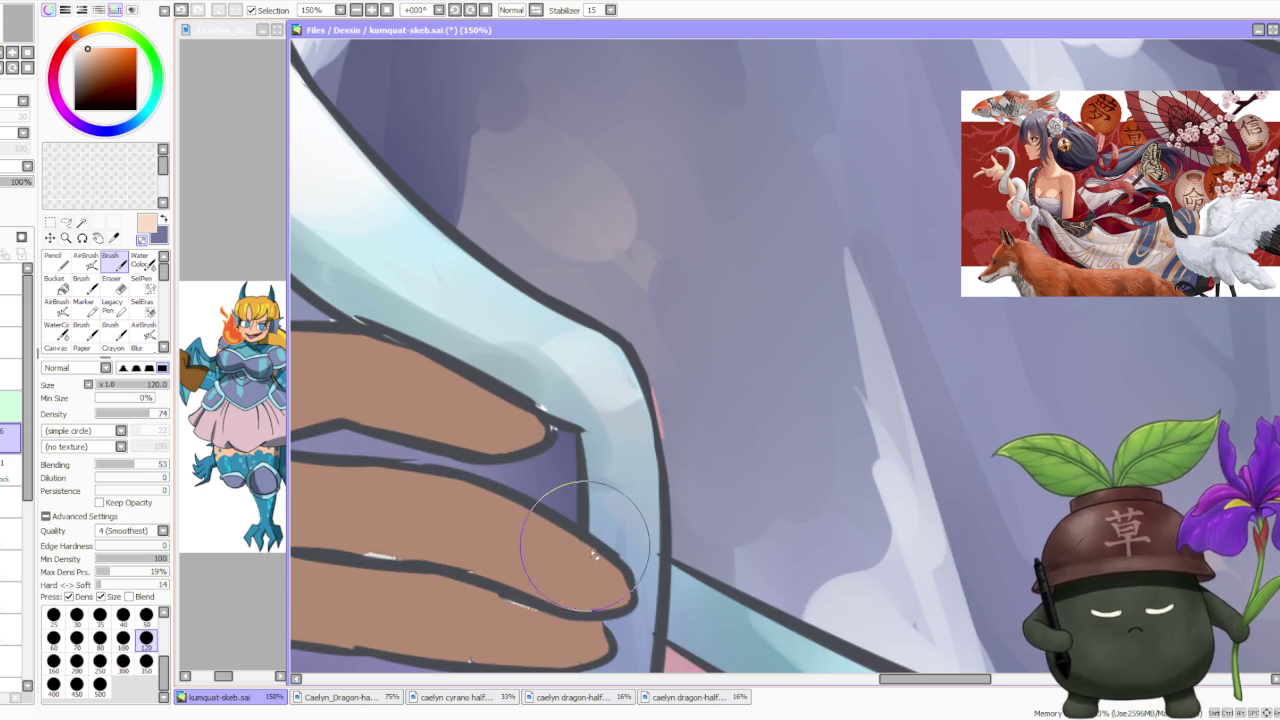
scroll(585, 545, "down", 3)
scroll(495, 465, "up", 3)
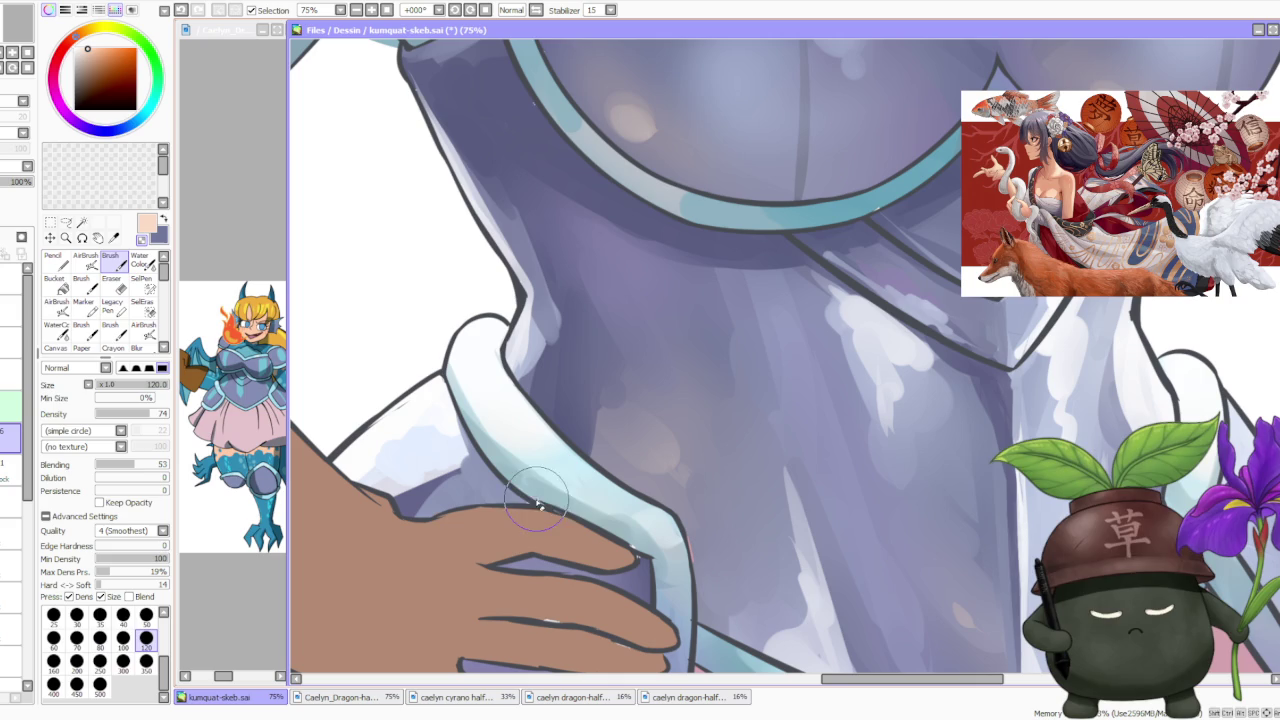
left_click(600, 528, "alt")
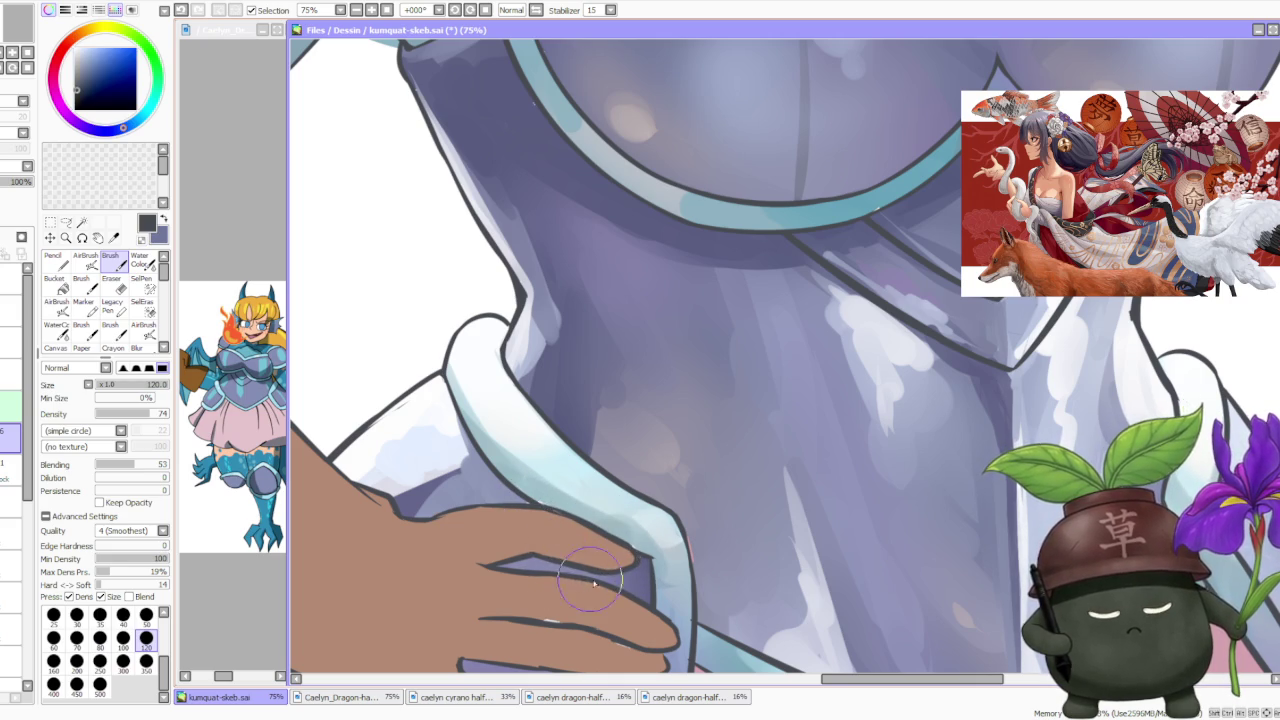
scroll(585, 595, "down", 2)
scroll(597, 613, "up", 1)
scroll(597, 613, "up", 2)
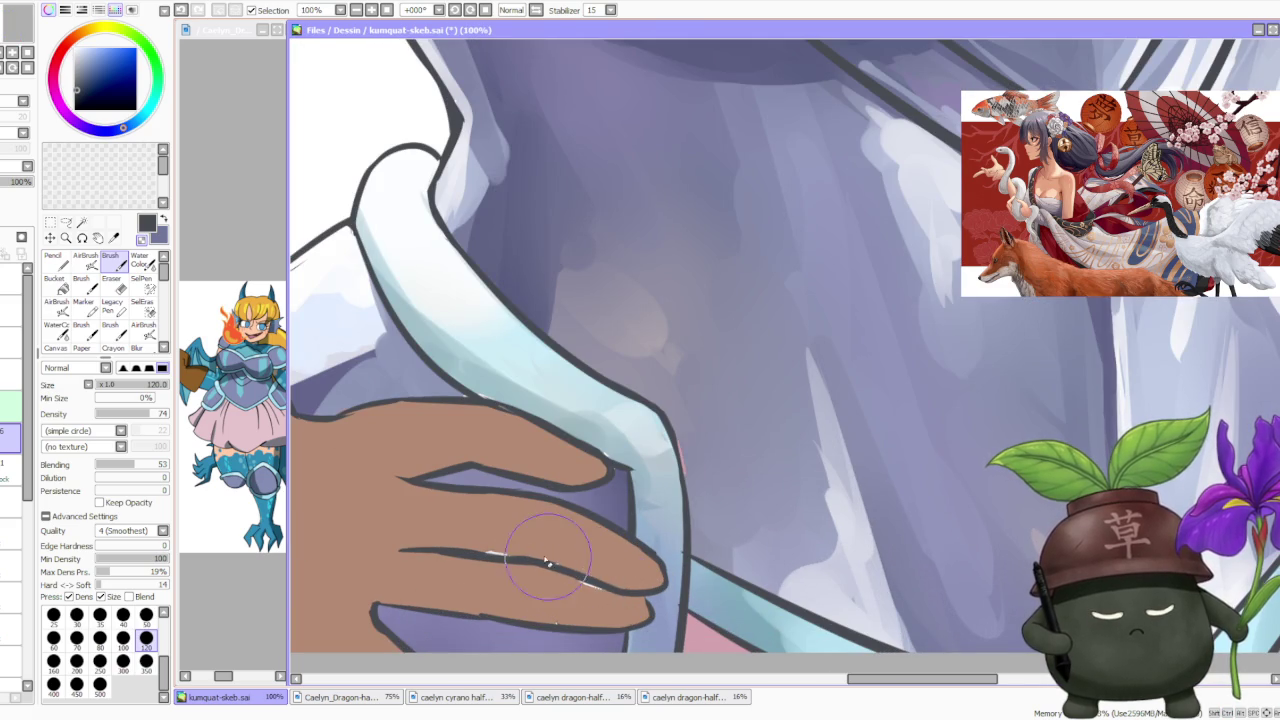
scroll(545, 550, "down", 1)
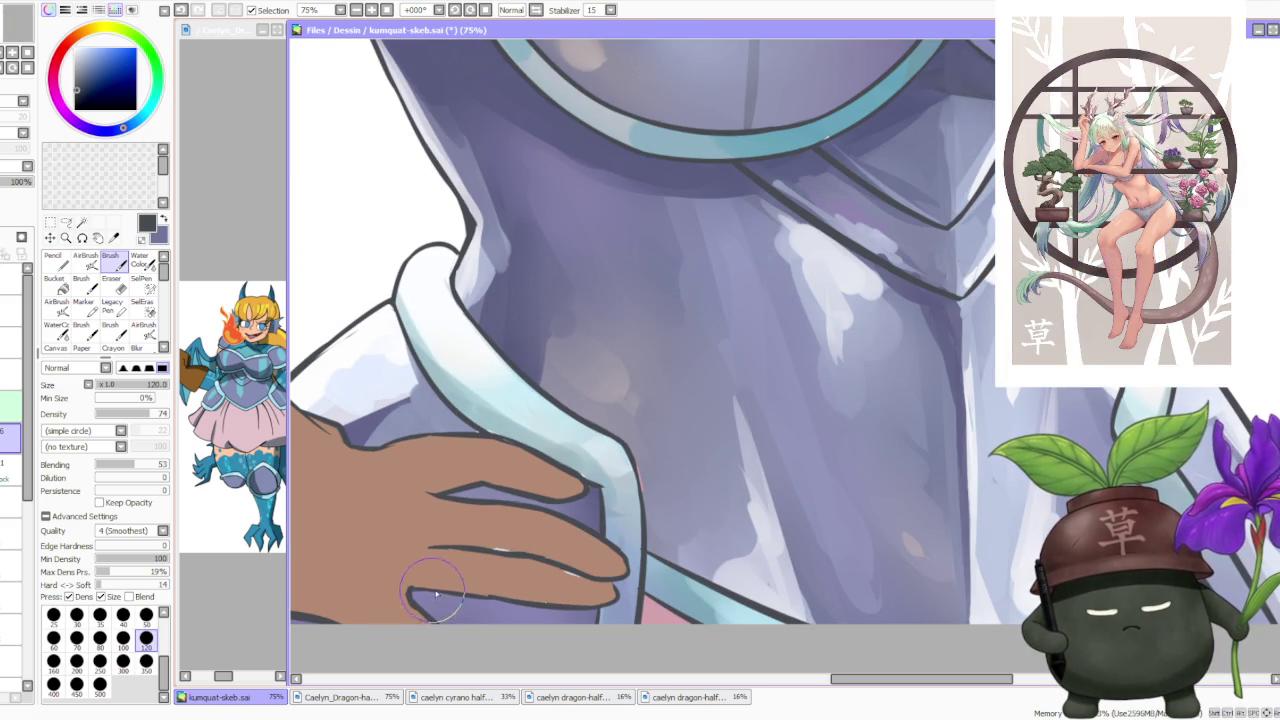
scroll(420, 590, "down", 1)
scroll(450, 455, "down", 1)
scroll(430, 462, "down", 1)
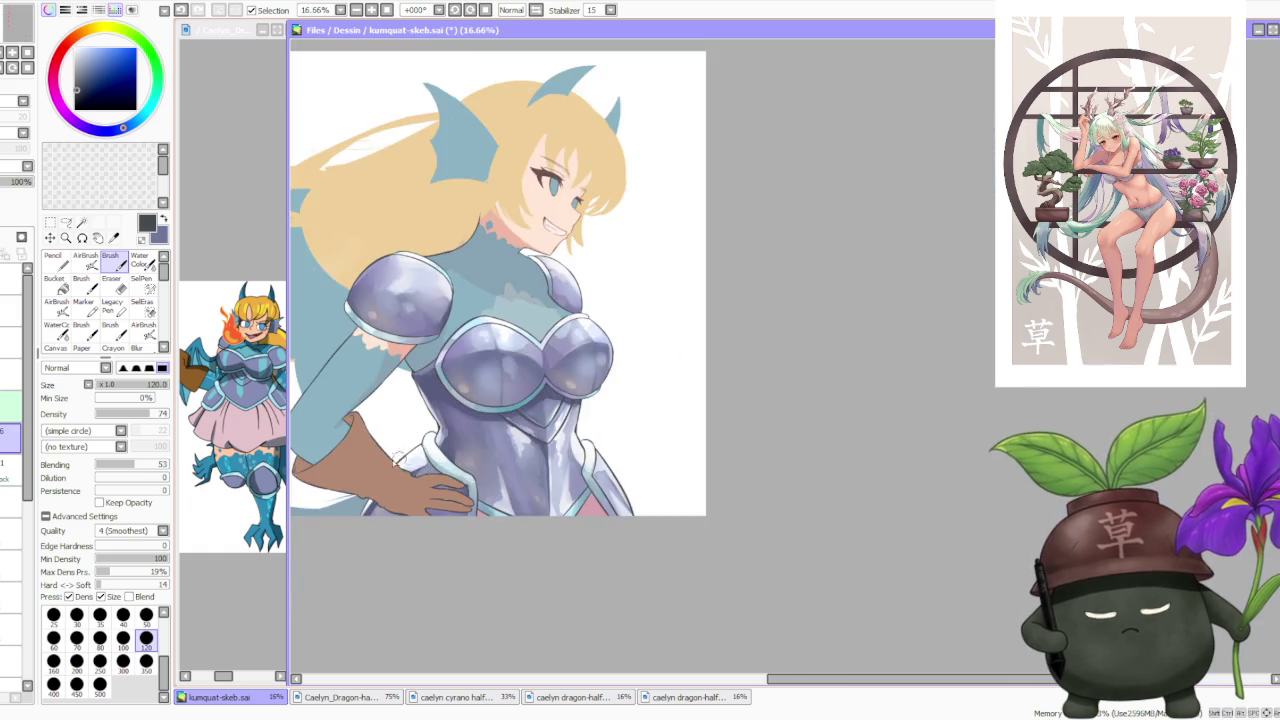
scroll(410, 470, "up", 1)
scroll(437, 459, "down", 1)
scroll(435, 440, "down", 2)
scroll(468, 350, "down", 1)
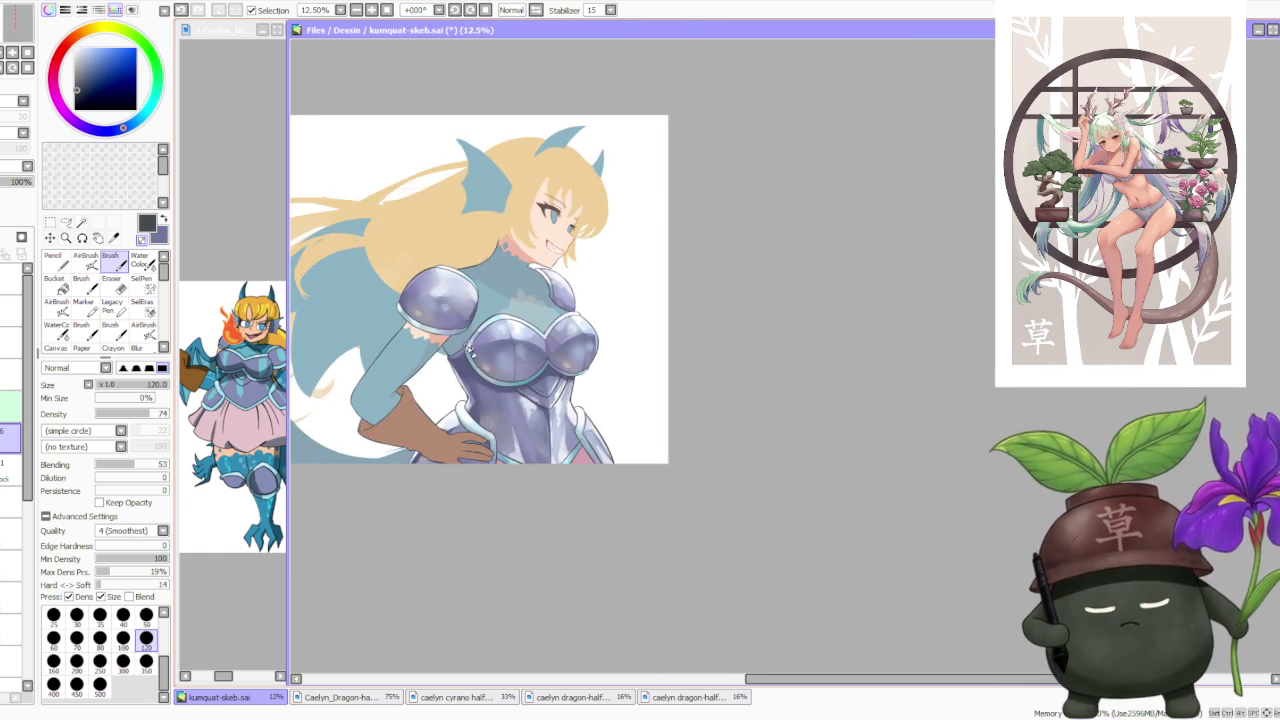
scroll(470, 360, "up", 1)
scroll(470, 400, "up", 2)
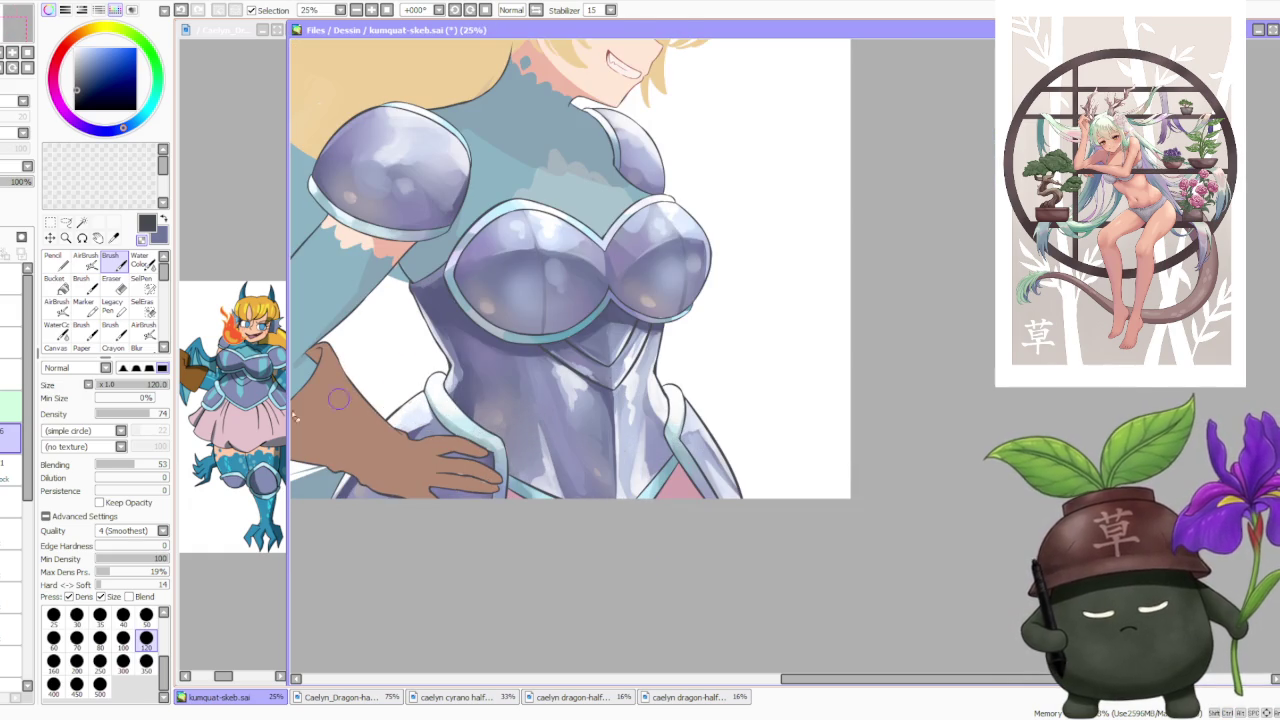
On the hand's layer, fill the purple gaps between the fingers with sampled skin brown.
left_click(10, 502)
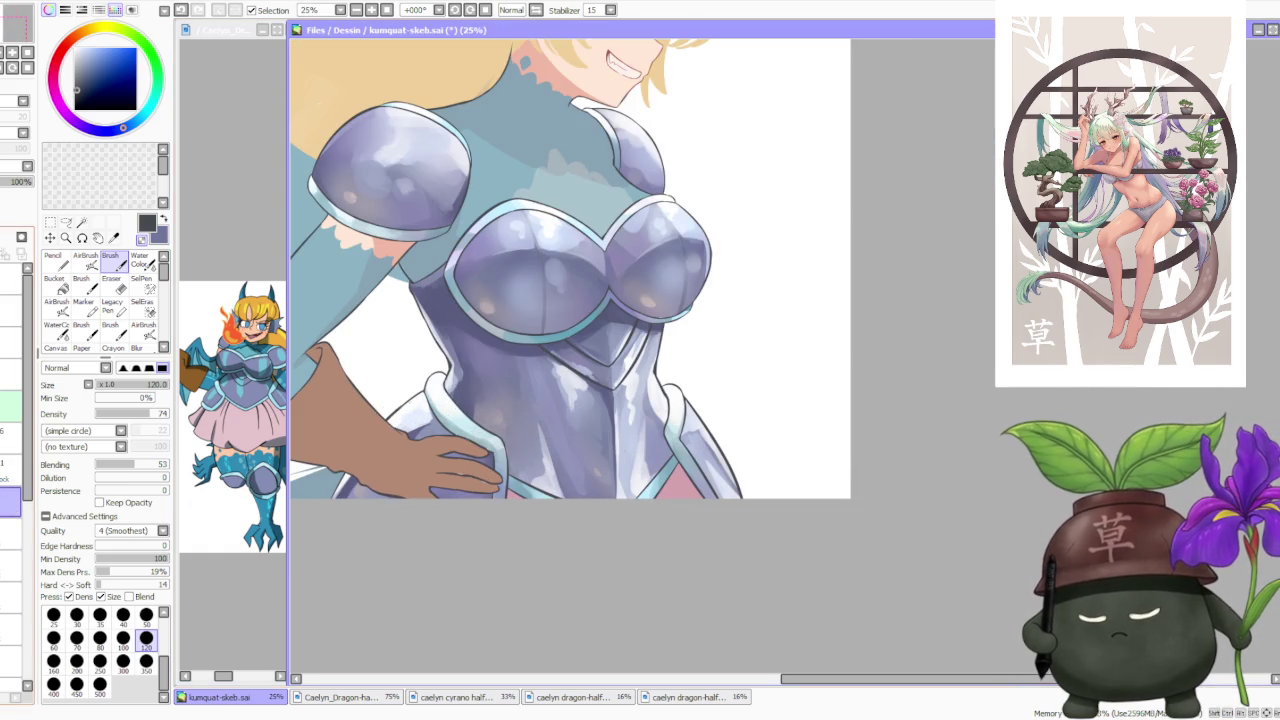
left_click(372, 452, "alt")
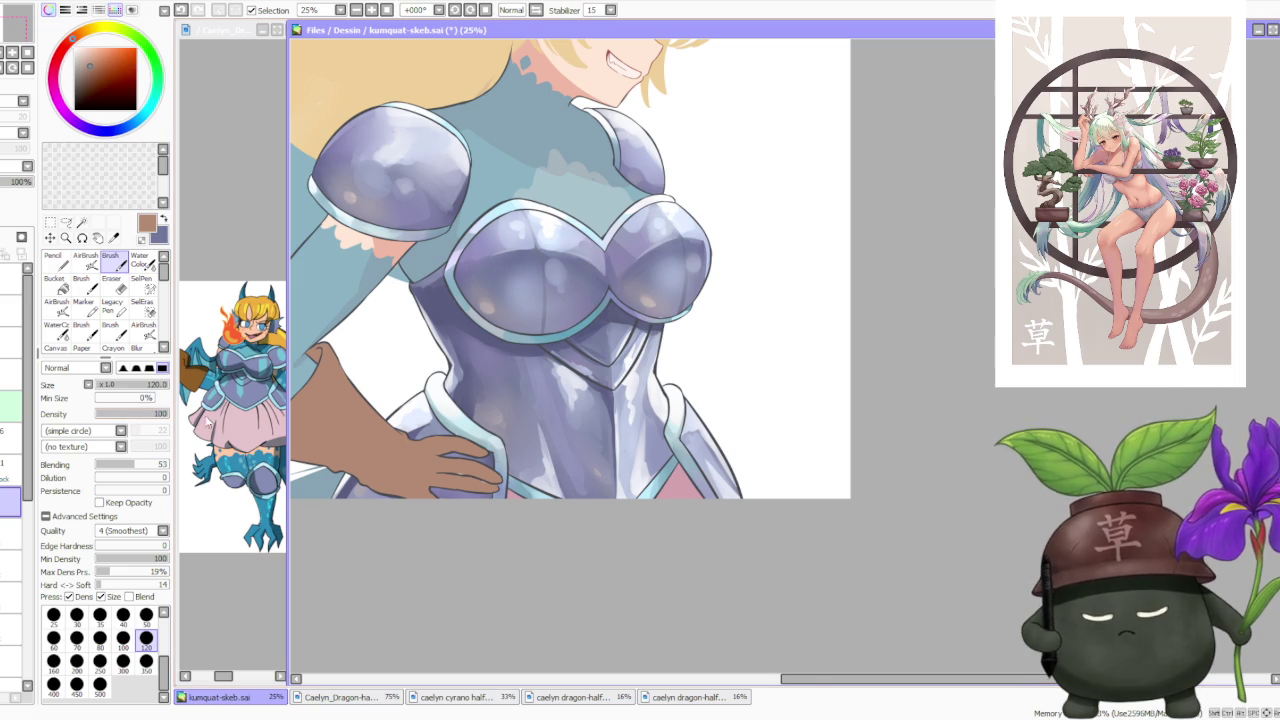
scroll(448, 461, "up", 1)
mouse_move(509, 495)
left_mouse_down()
mouse_move(513, 478)
mouse_move(460, 410)
mouse_move(486, 411)
mouse_move(416, 410)
left_mouse_up()
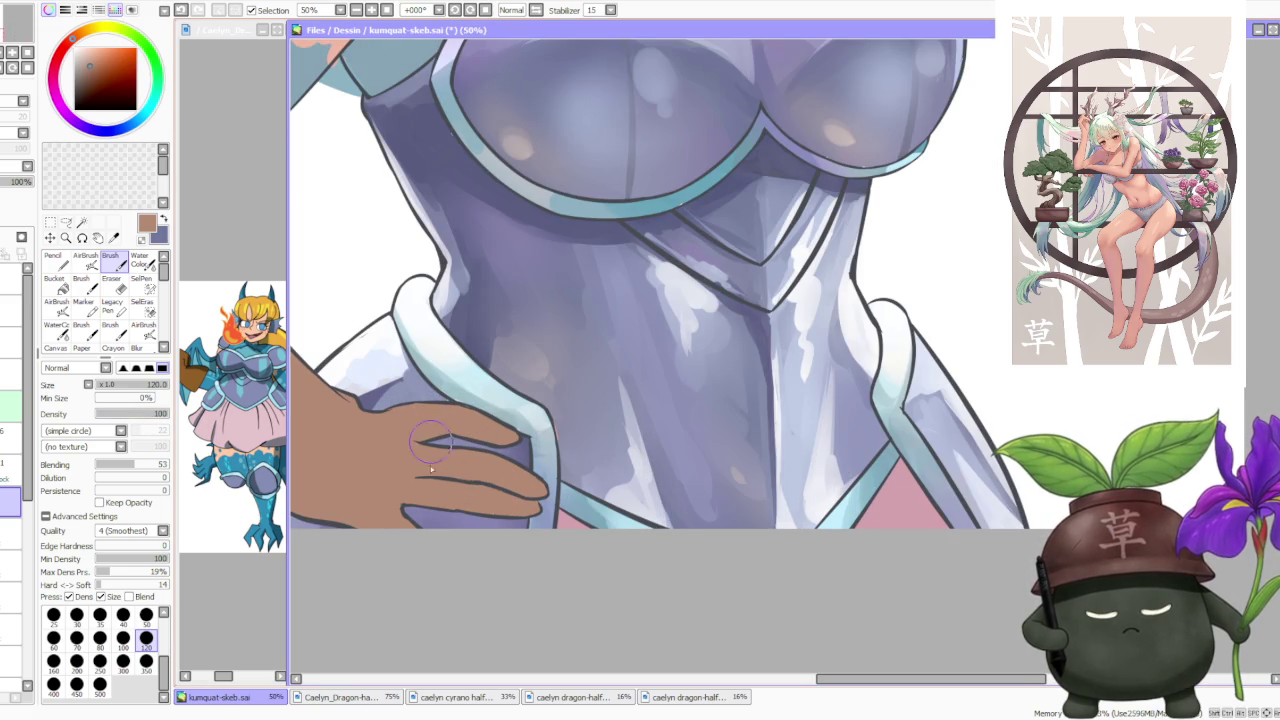
scroll(468, 513, "down", 3)
scroll(596, 289, "down", 2)
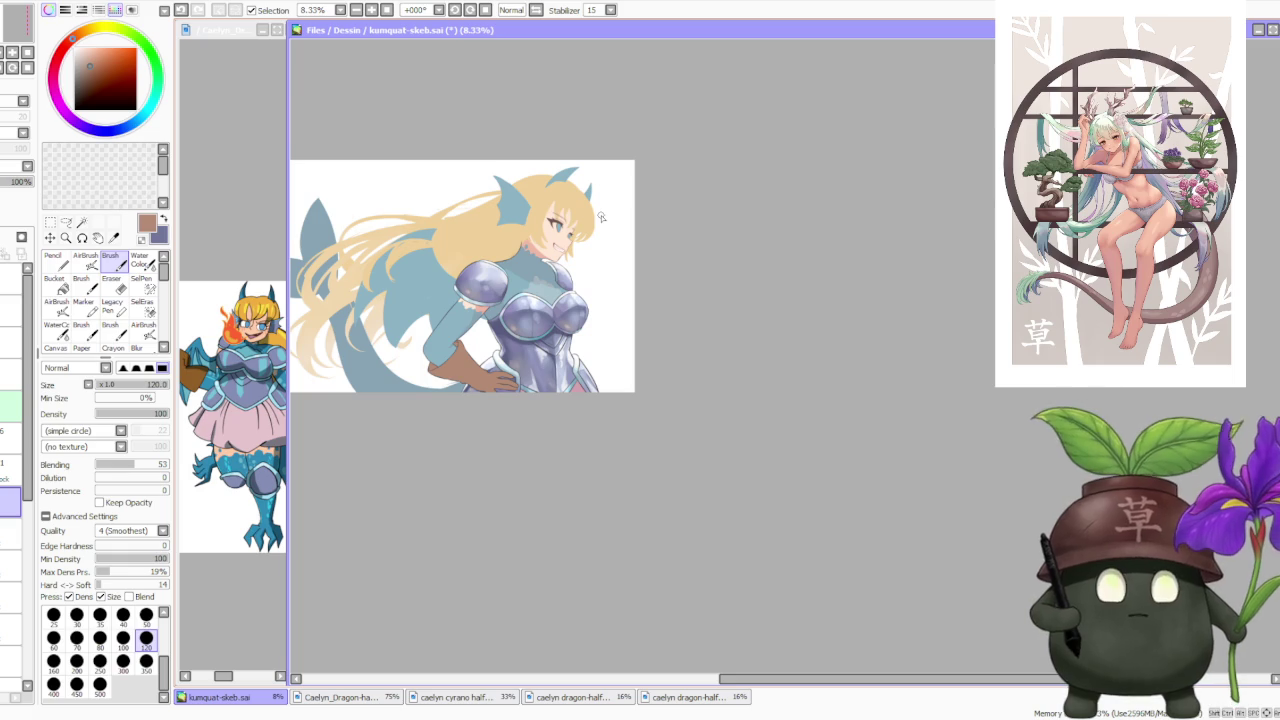
scroll(601, 217, "down", 1)
scroll(500, 311, "up", 1)
scroll(500, 311, "up", 1)
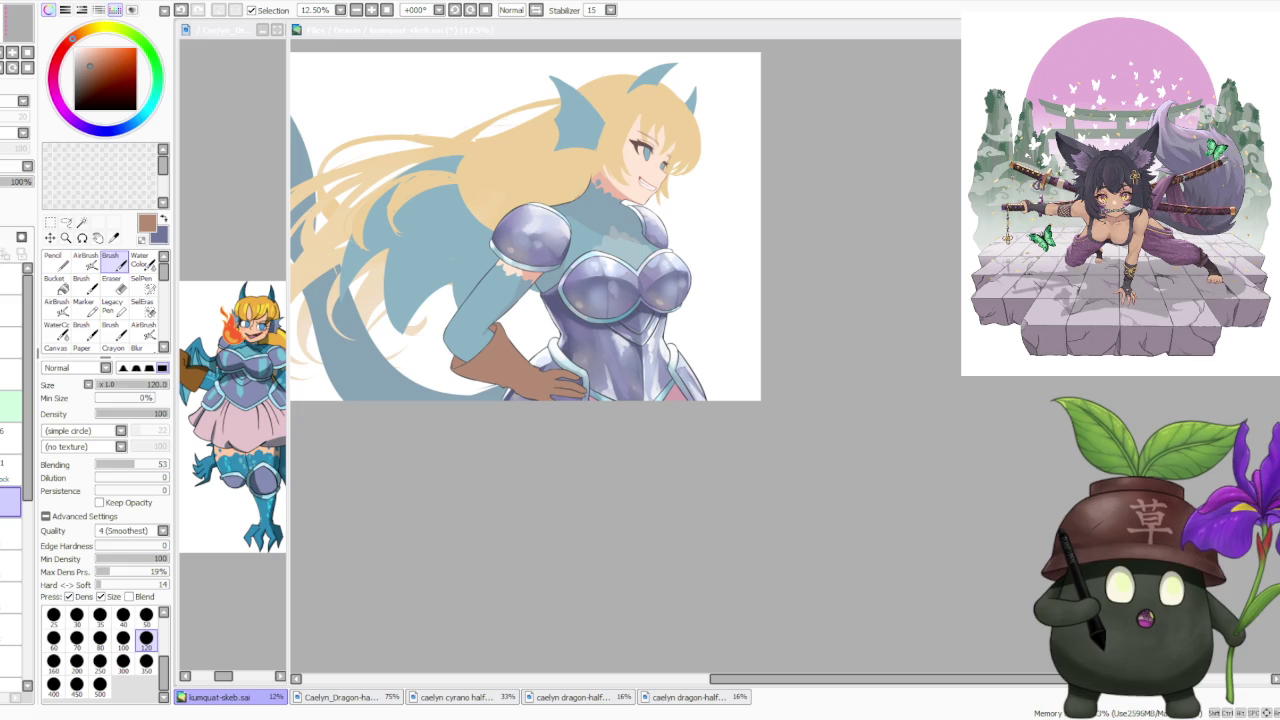
scroll(691, 531, "down", 1)
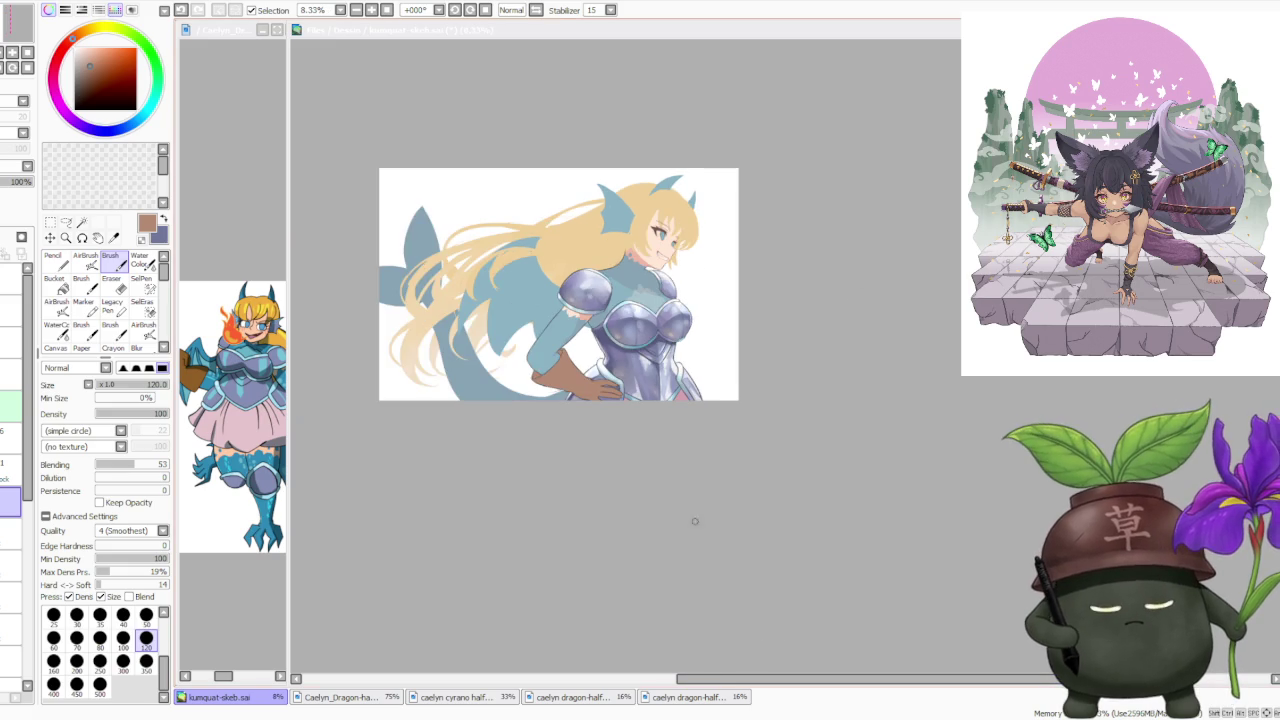
scroll(573, 270, "up", 2)
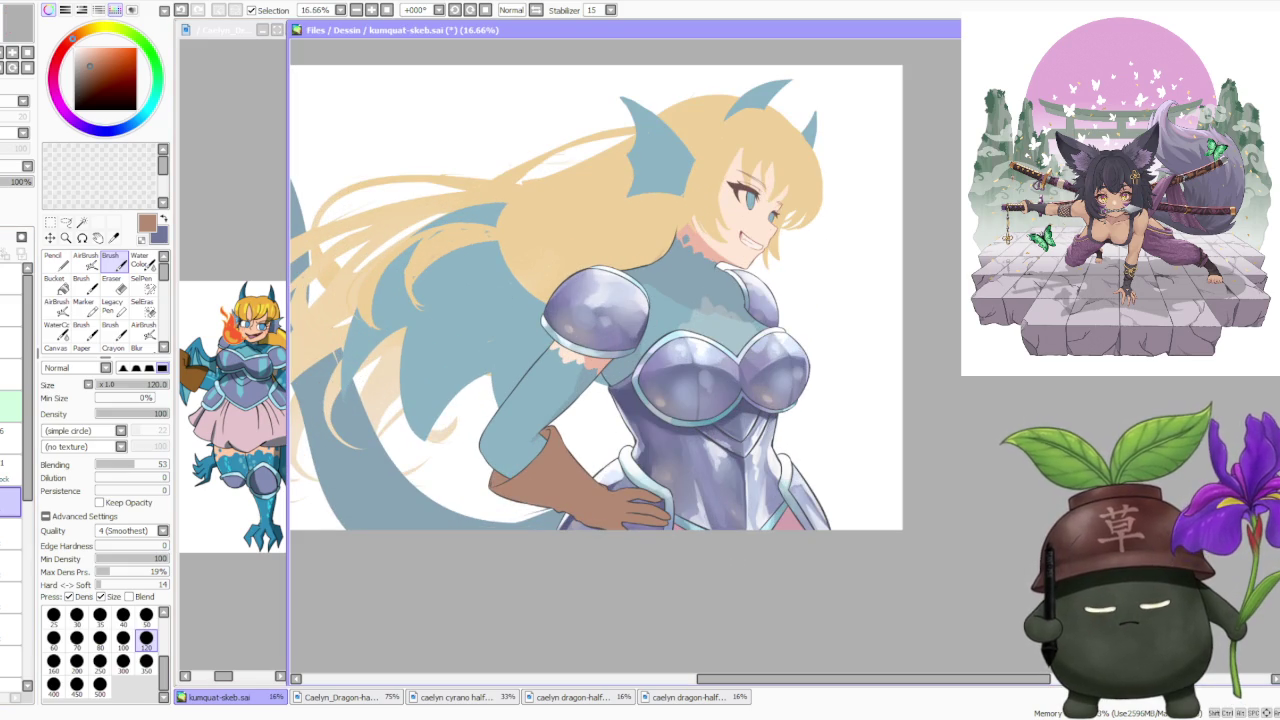
left_click(193, 380, "alt")
Sample the glove's brown, darken it slightly, and set the brush size to 500.
left_click(565, 477, "alt")
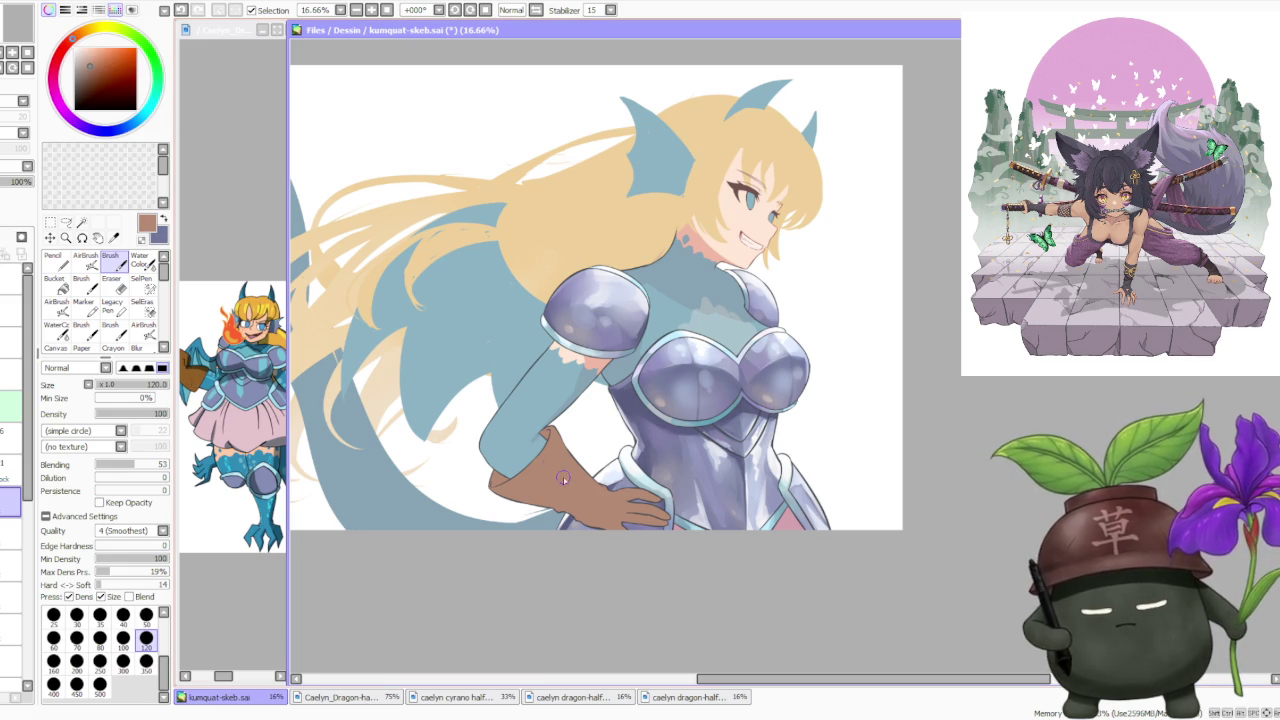
left_click_drag(72, 39, 70, 43)
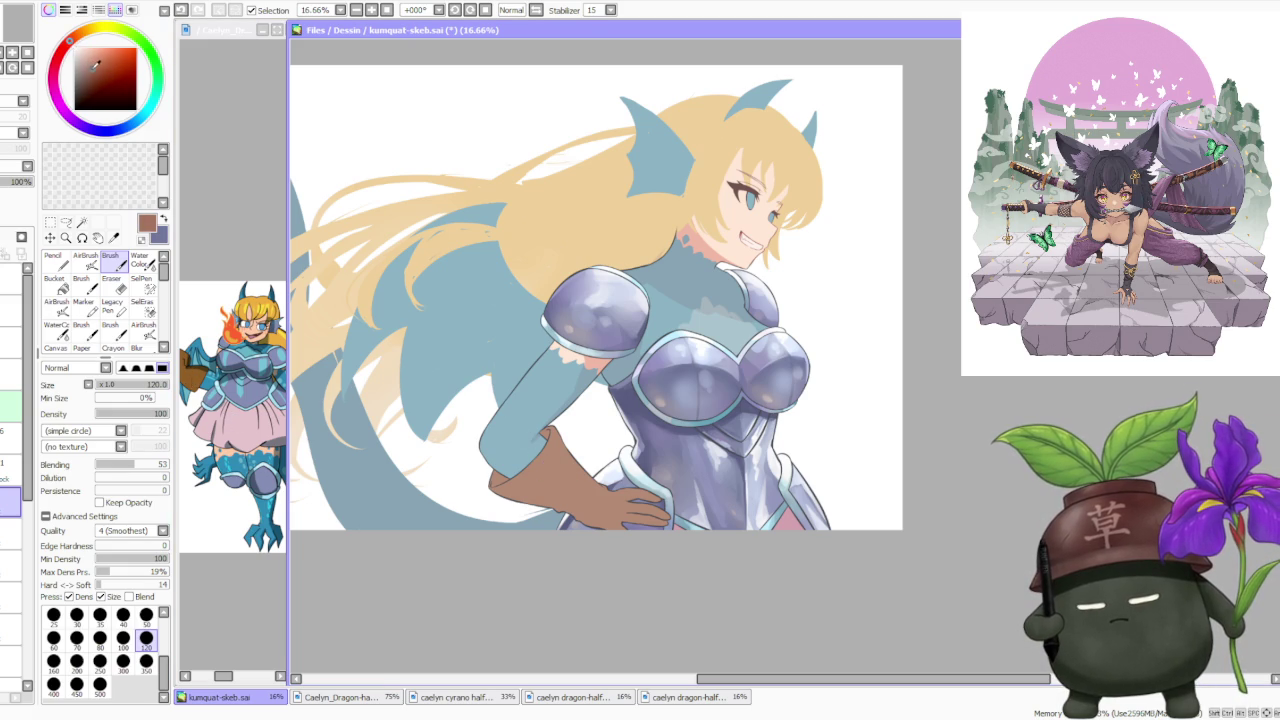
left_click(99, 684)
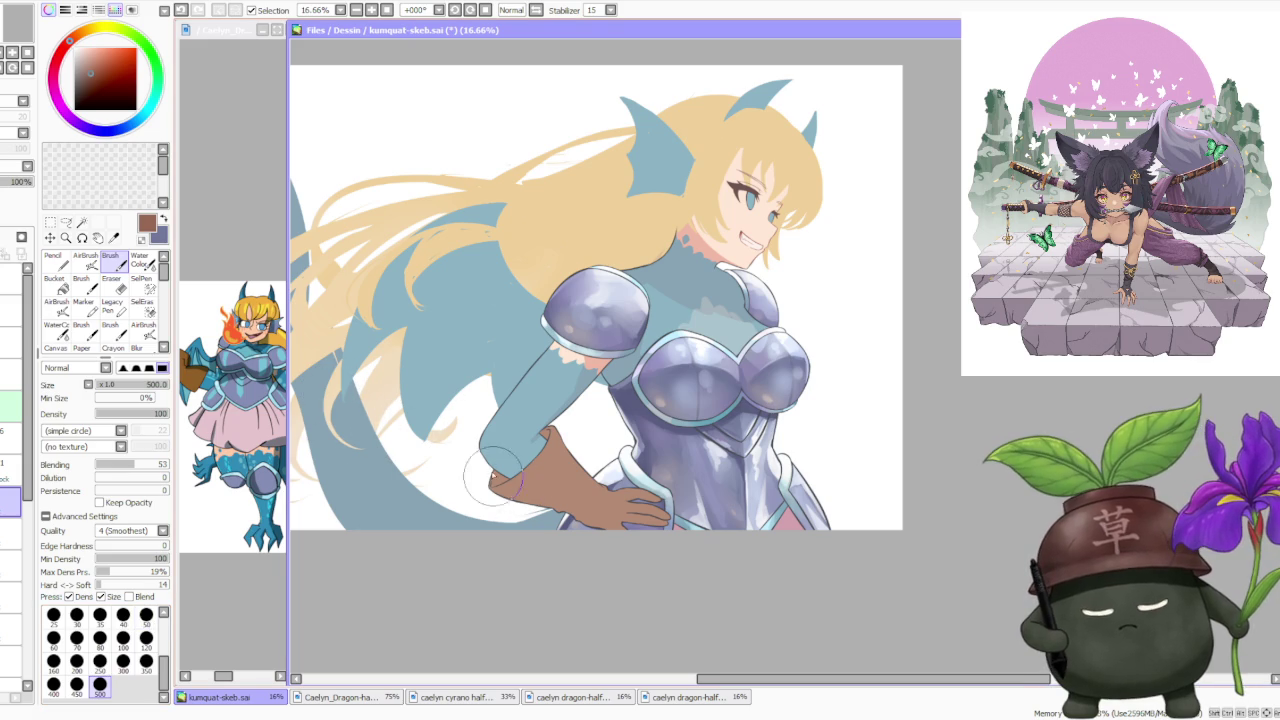
Paint darker brown shading across the gloved forearm and near the fingers.
mouse_move(497, 478)
left_mouse_down()
mouse_move(525, 503)
mouse_move(598, 478)
left_mouse_up()
key("ctrl+z")
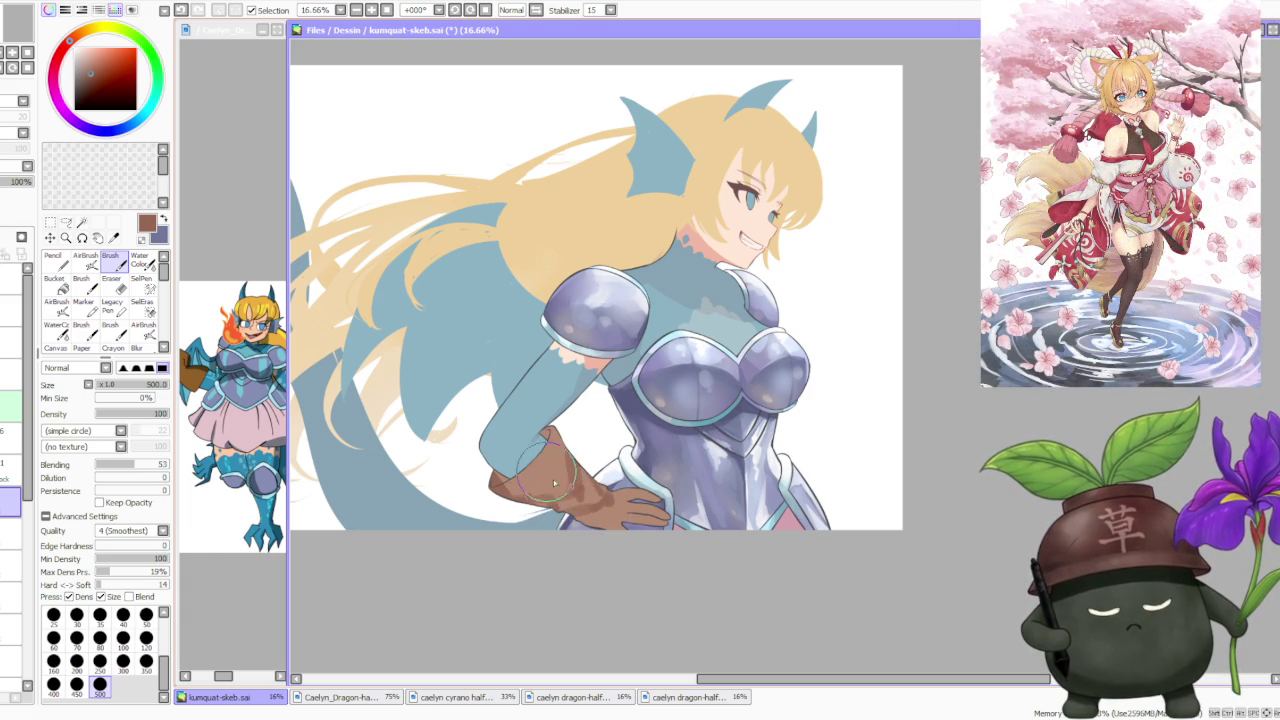
left_click_drag(548, 478, 522, 498)
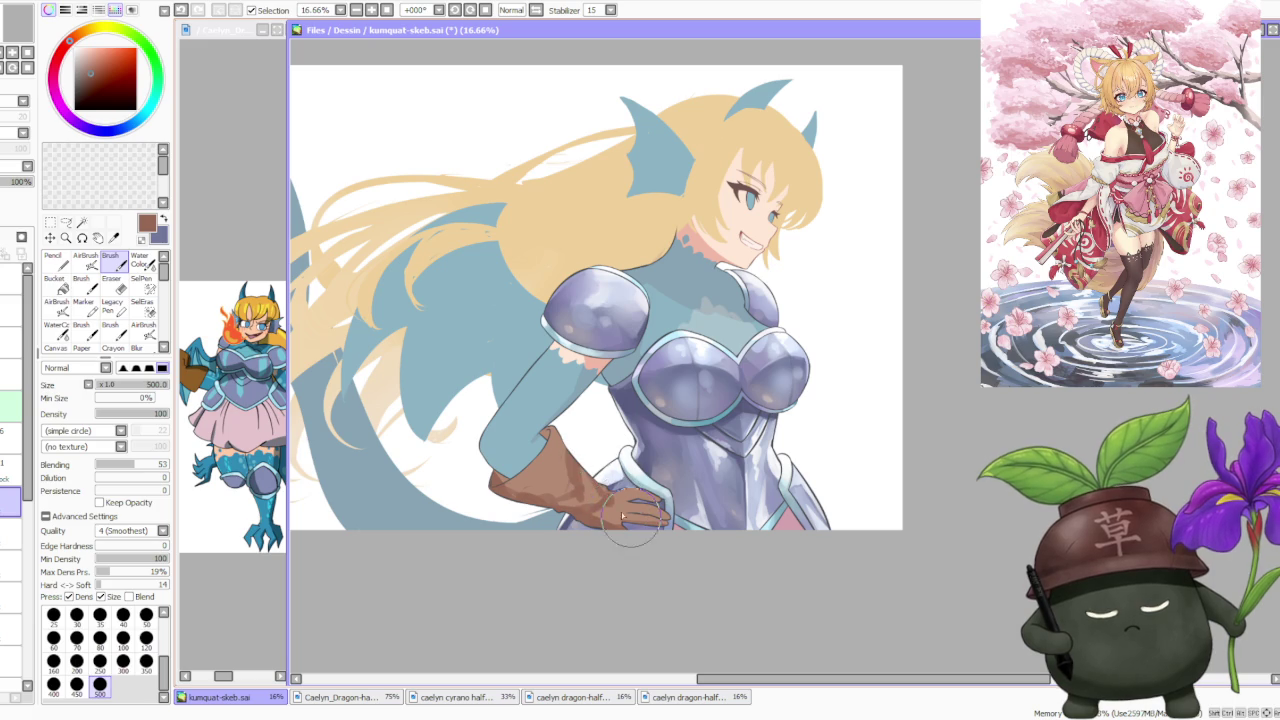
left_click_drag(588, 492, 562, 483)
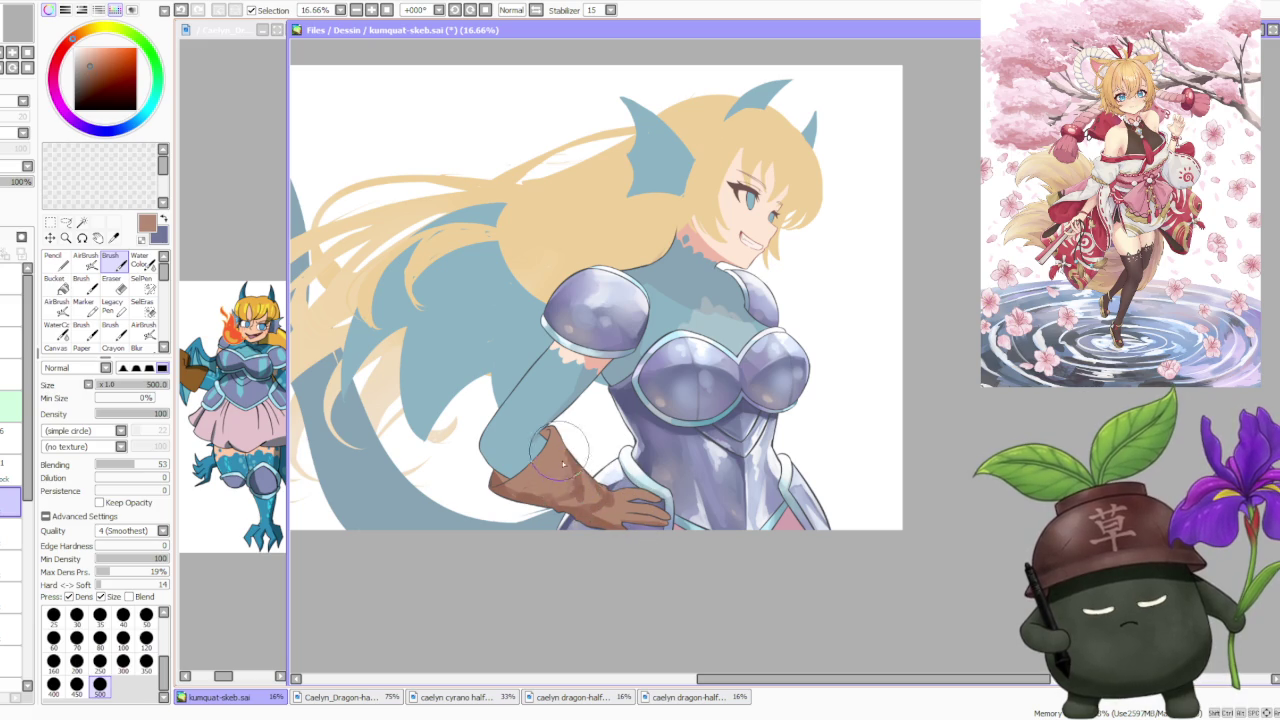
left_click(600, 491, "alt")
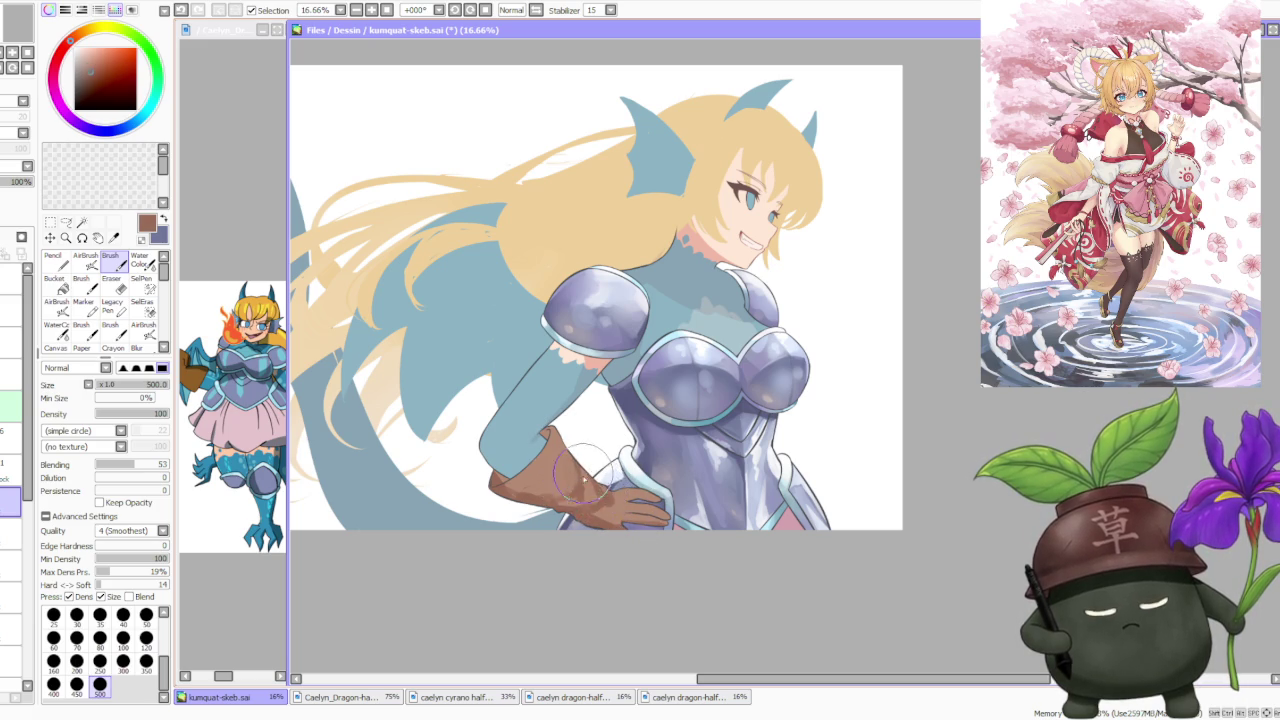